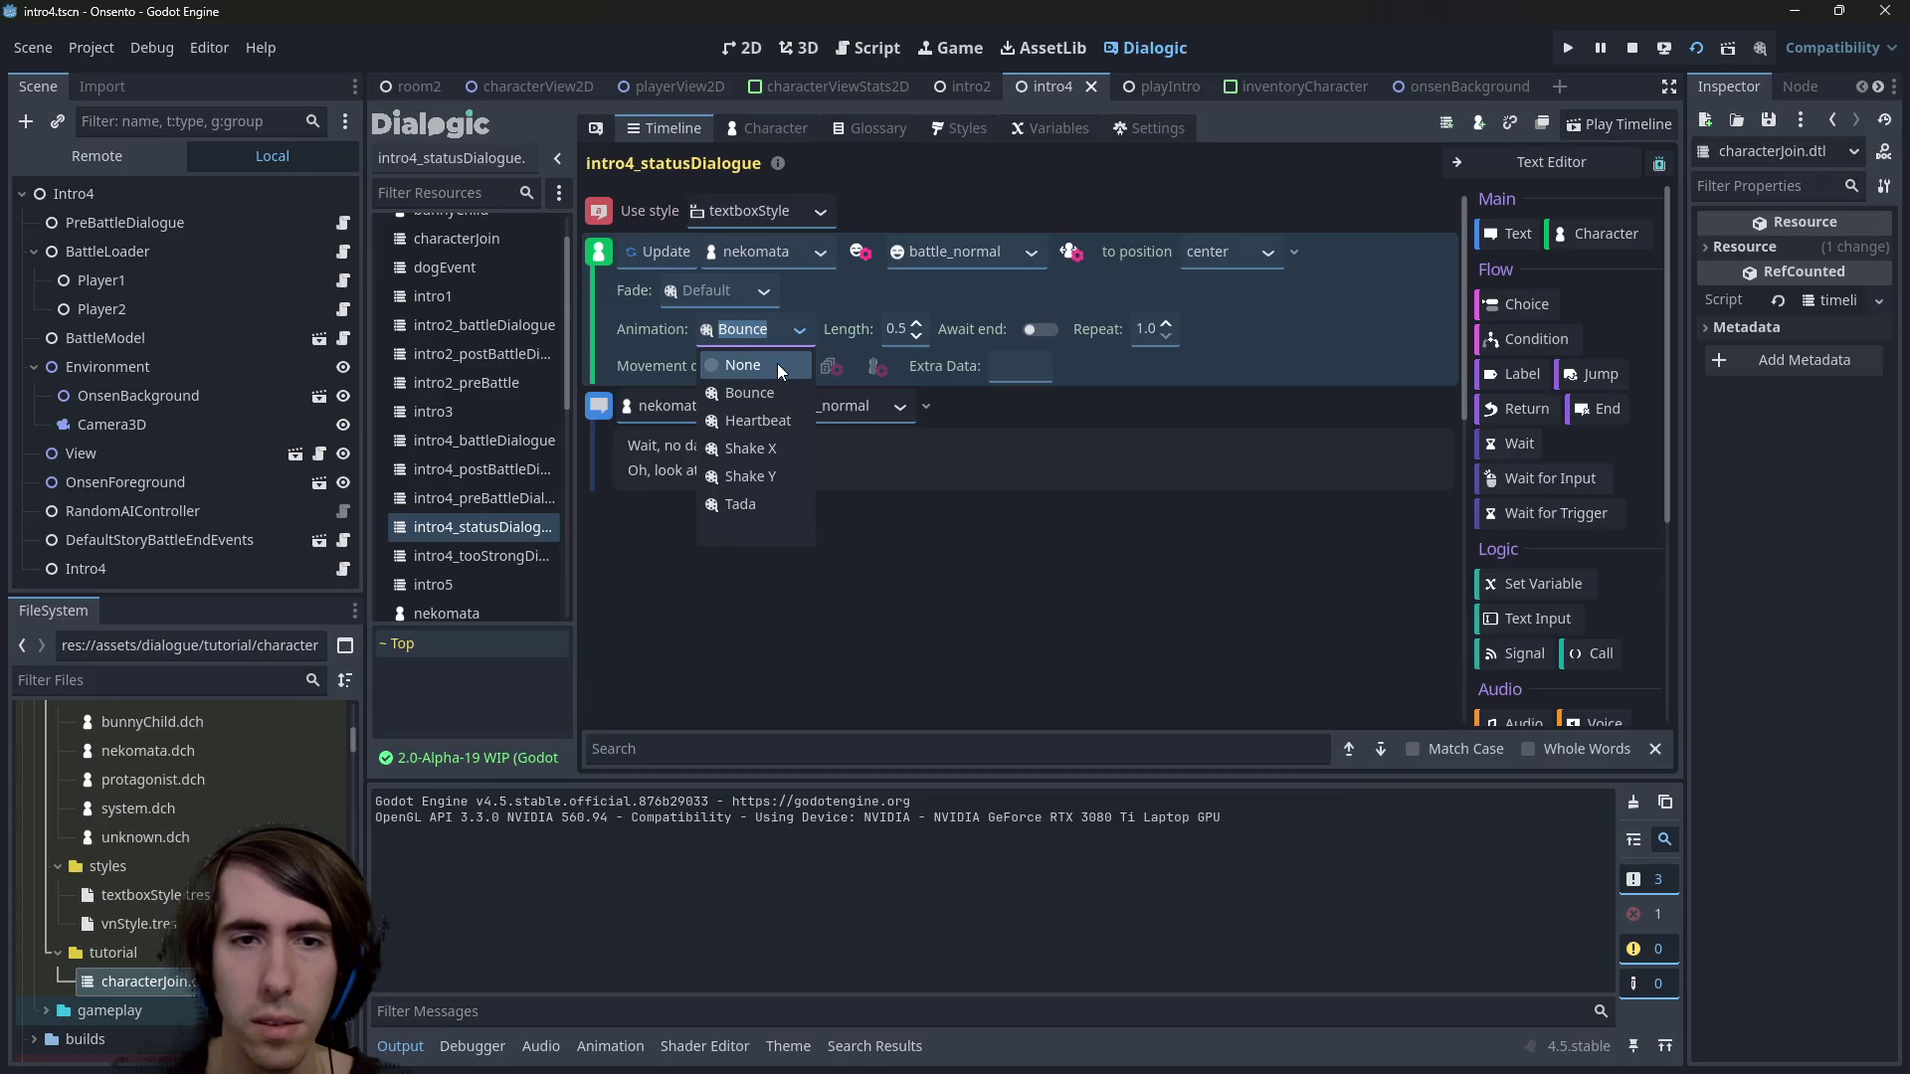
Set the nekomata update animation to None, check intro4_tooStrongDialogue's event, then restart the game with F6
click(770, 366)
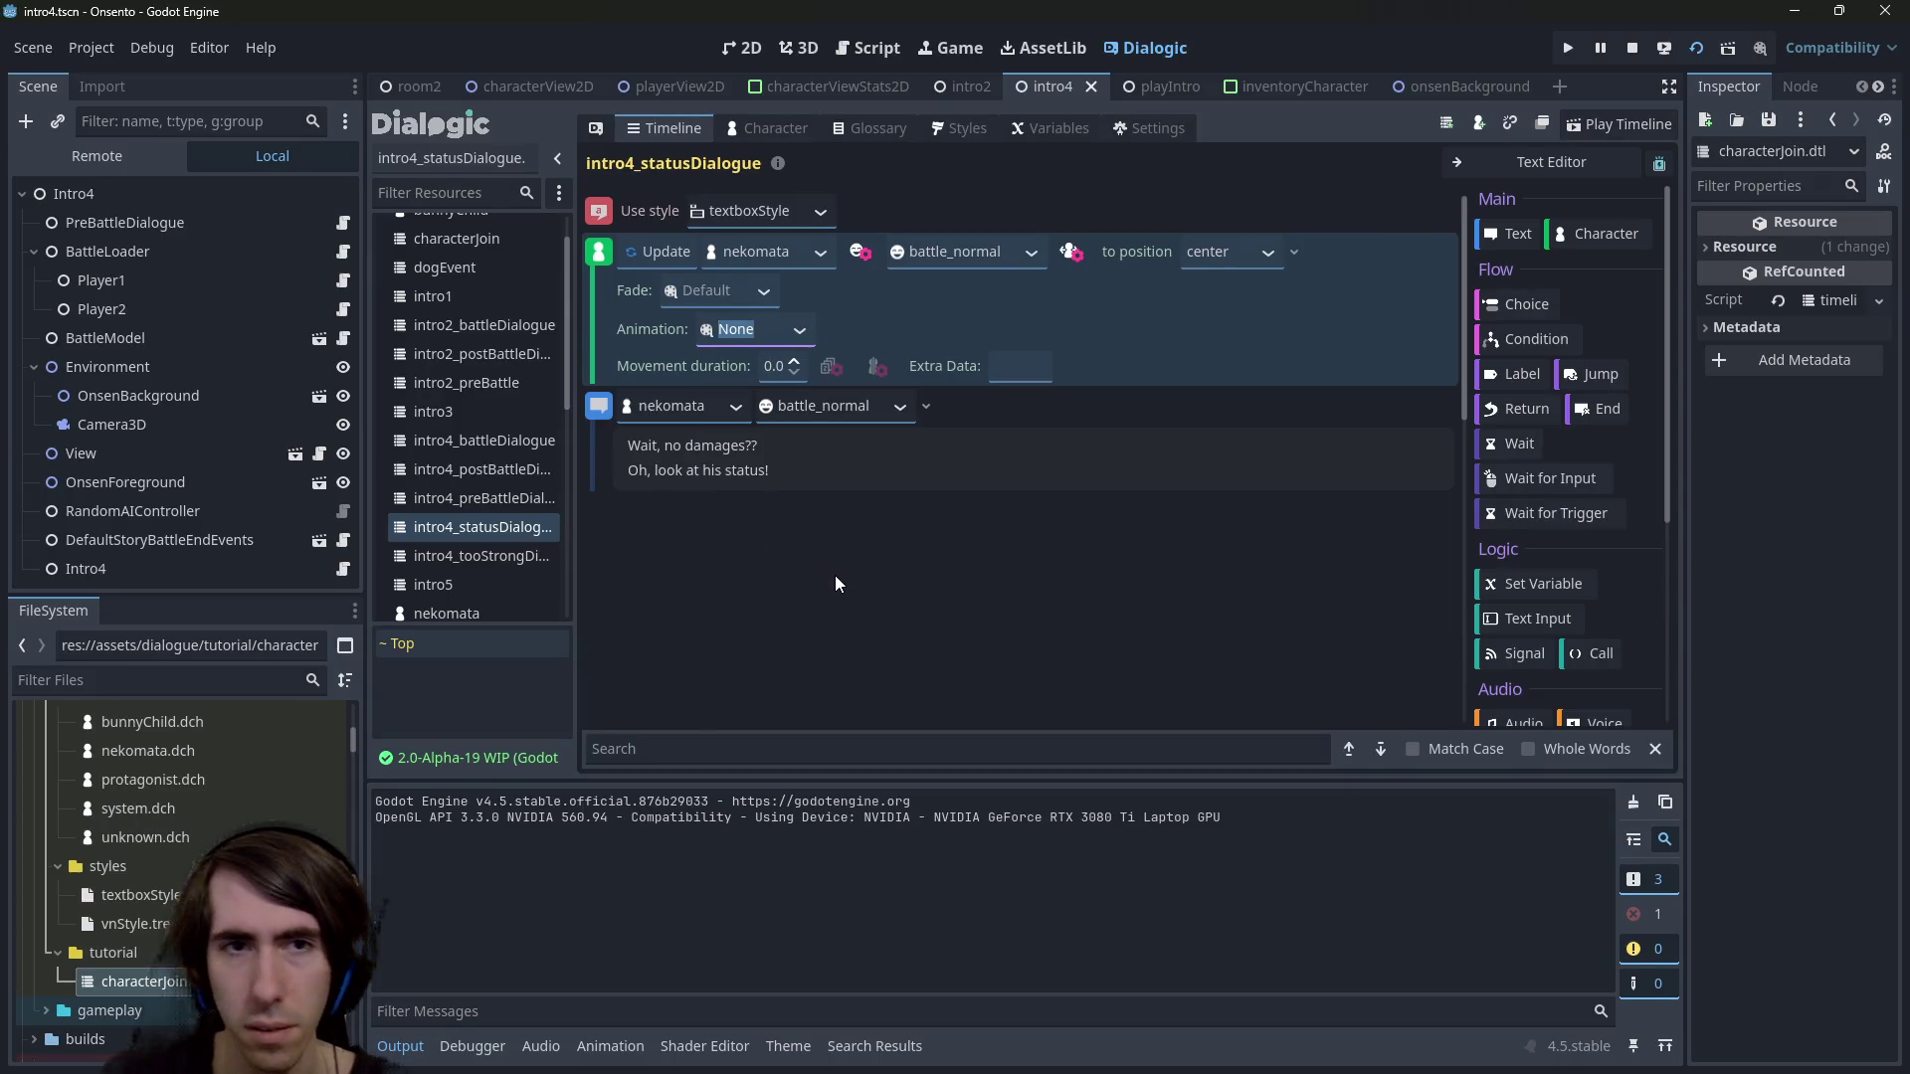
click(441, 563)
click(1293, 253)
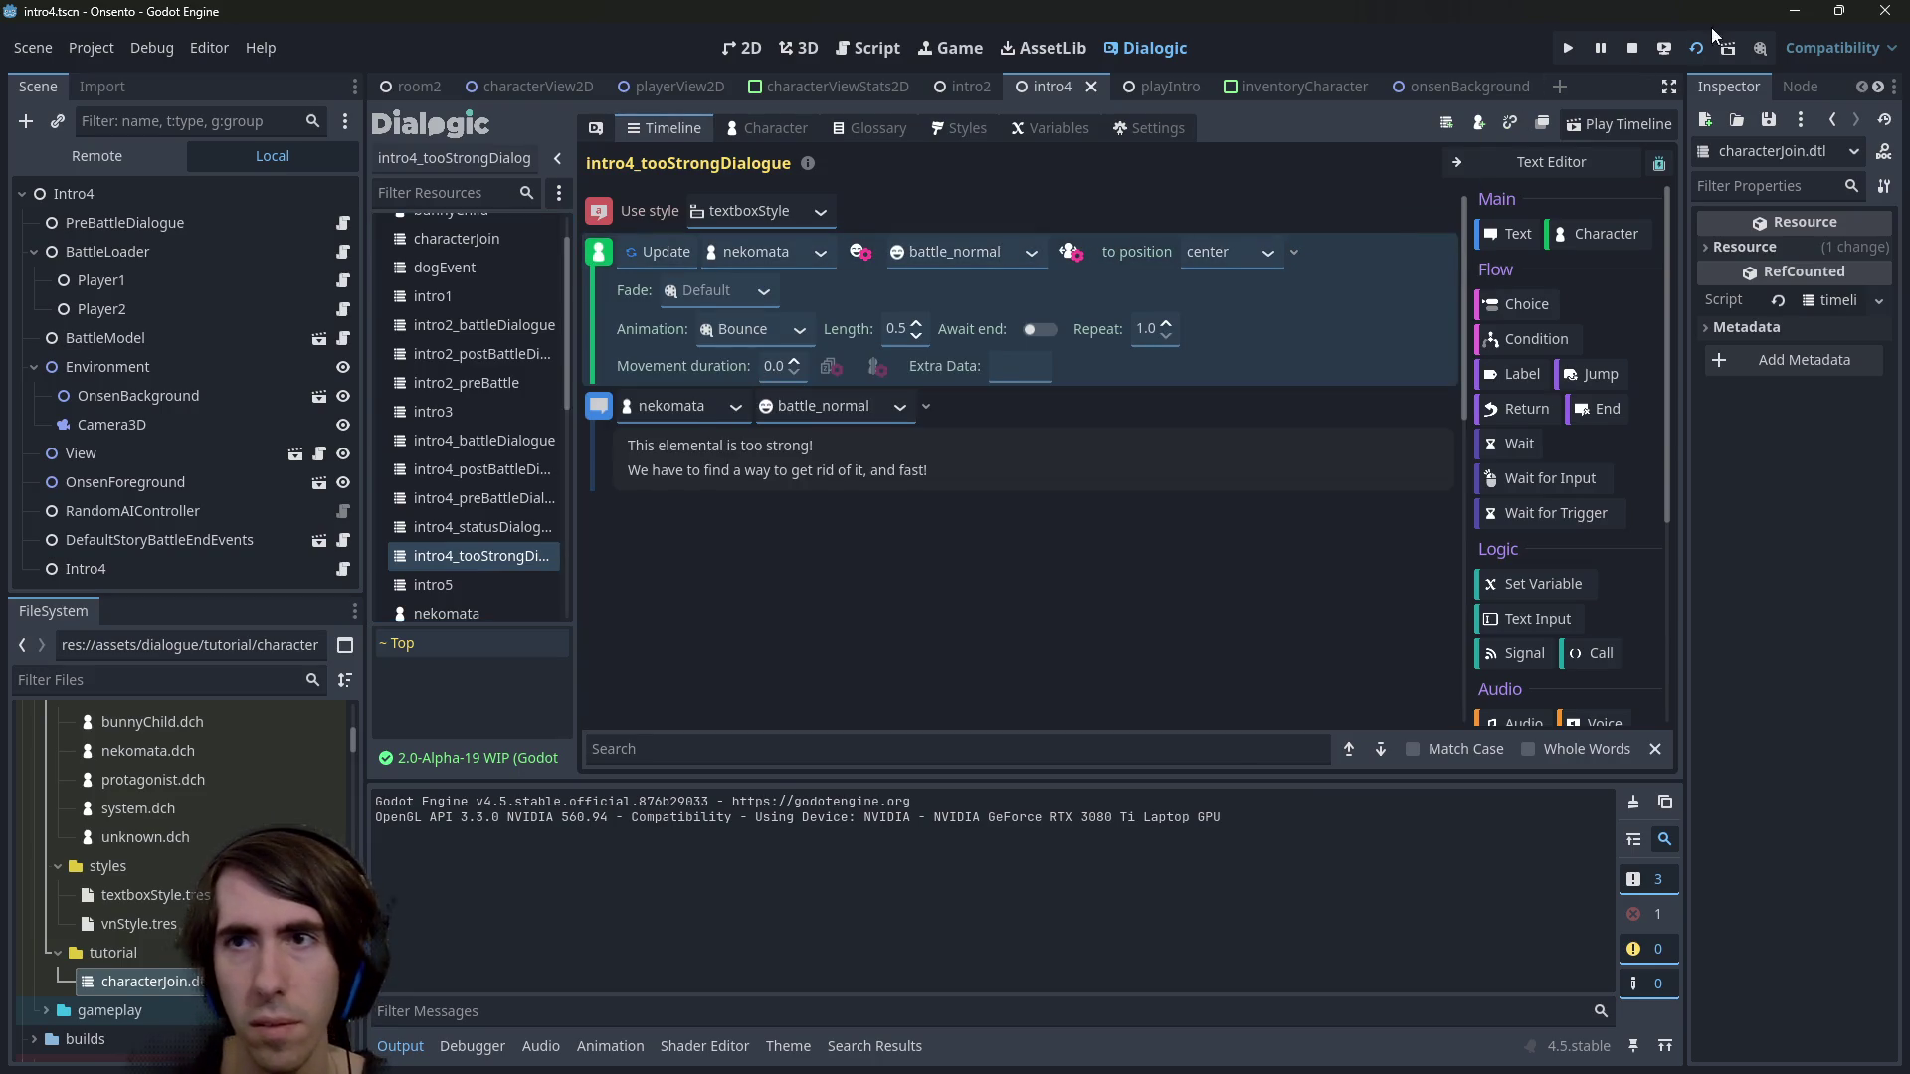
click(1631, 48)
key(F6)
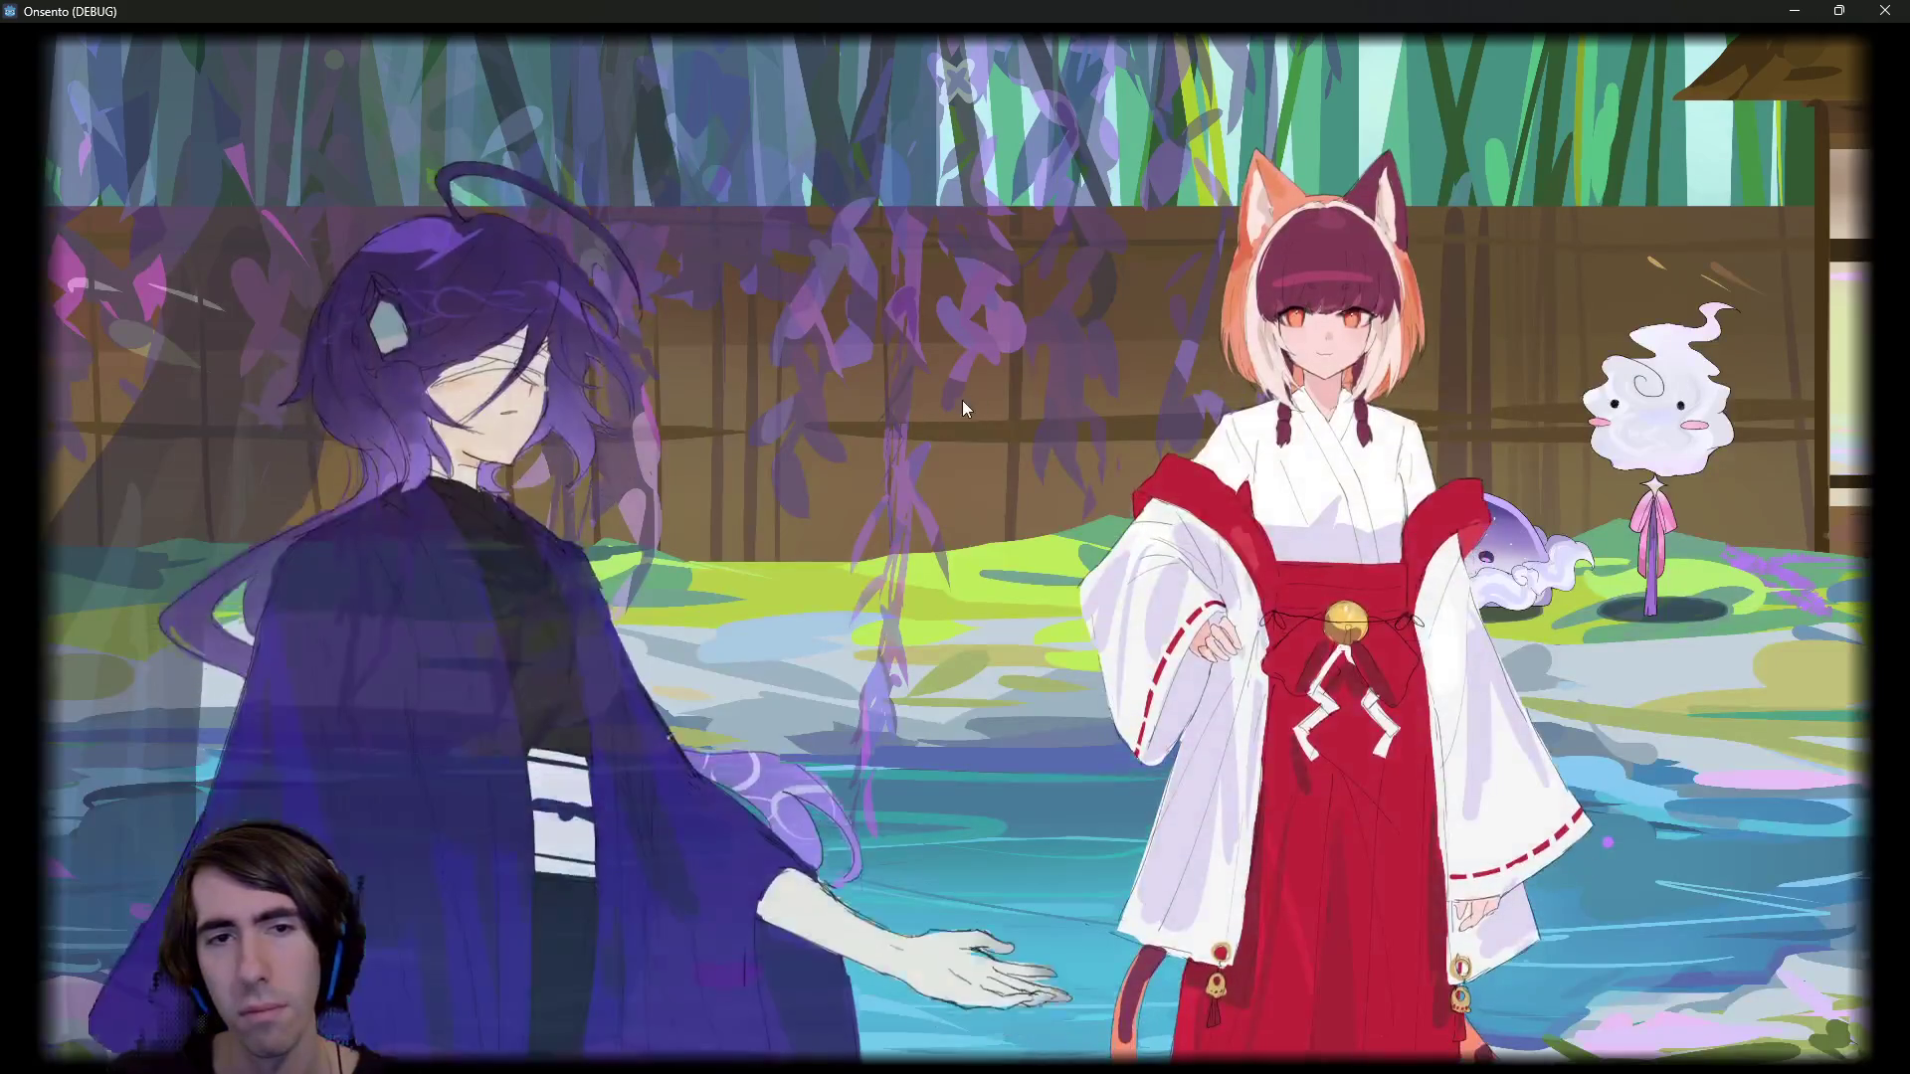
Advance the tutorial dialogue, heal with stamina, drag both heroes into the battle line, then quit the game
click(924, 397)
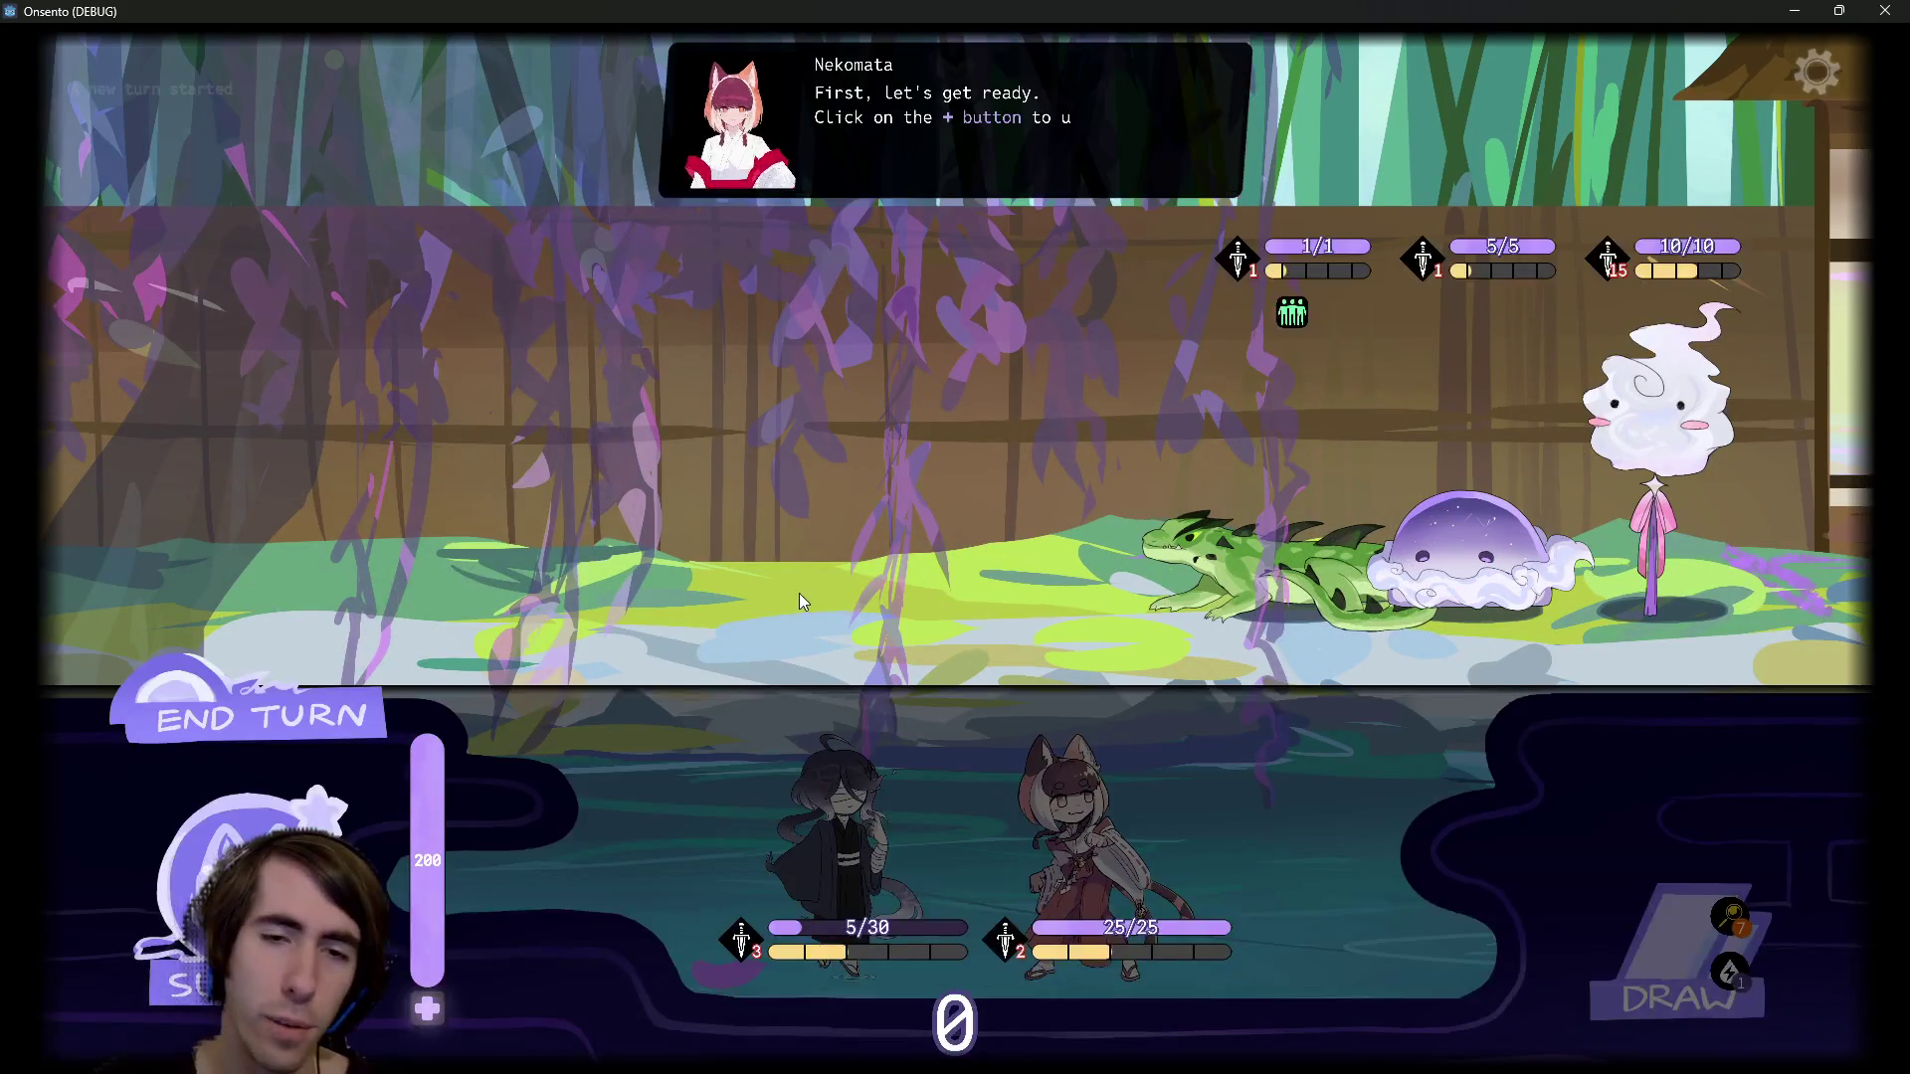
click(430, 1007)
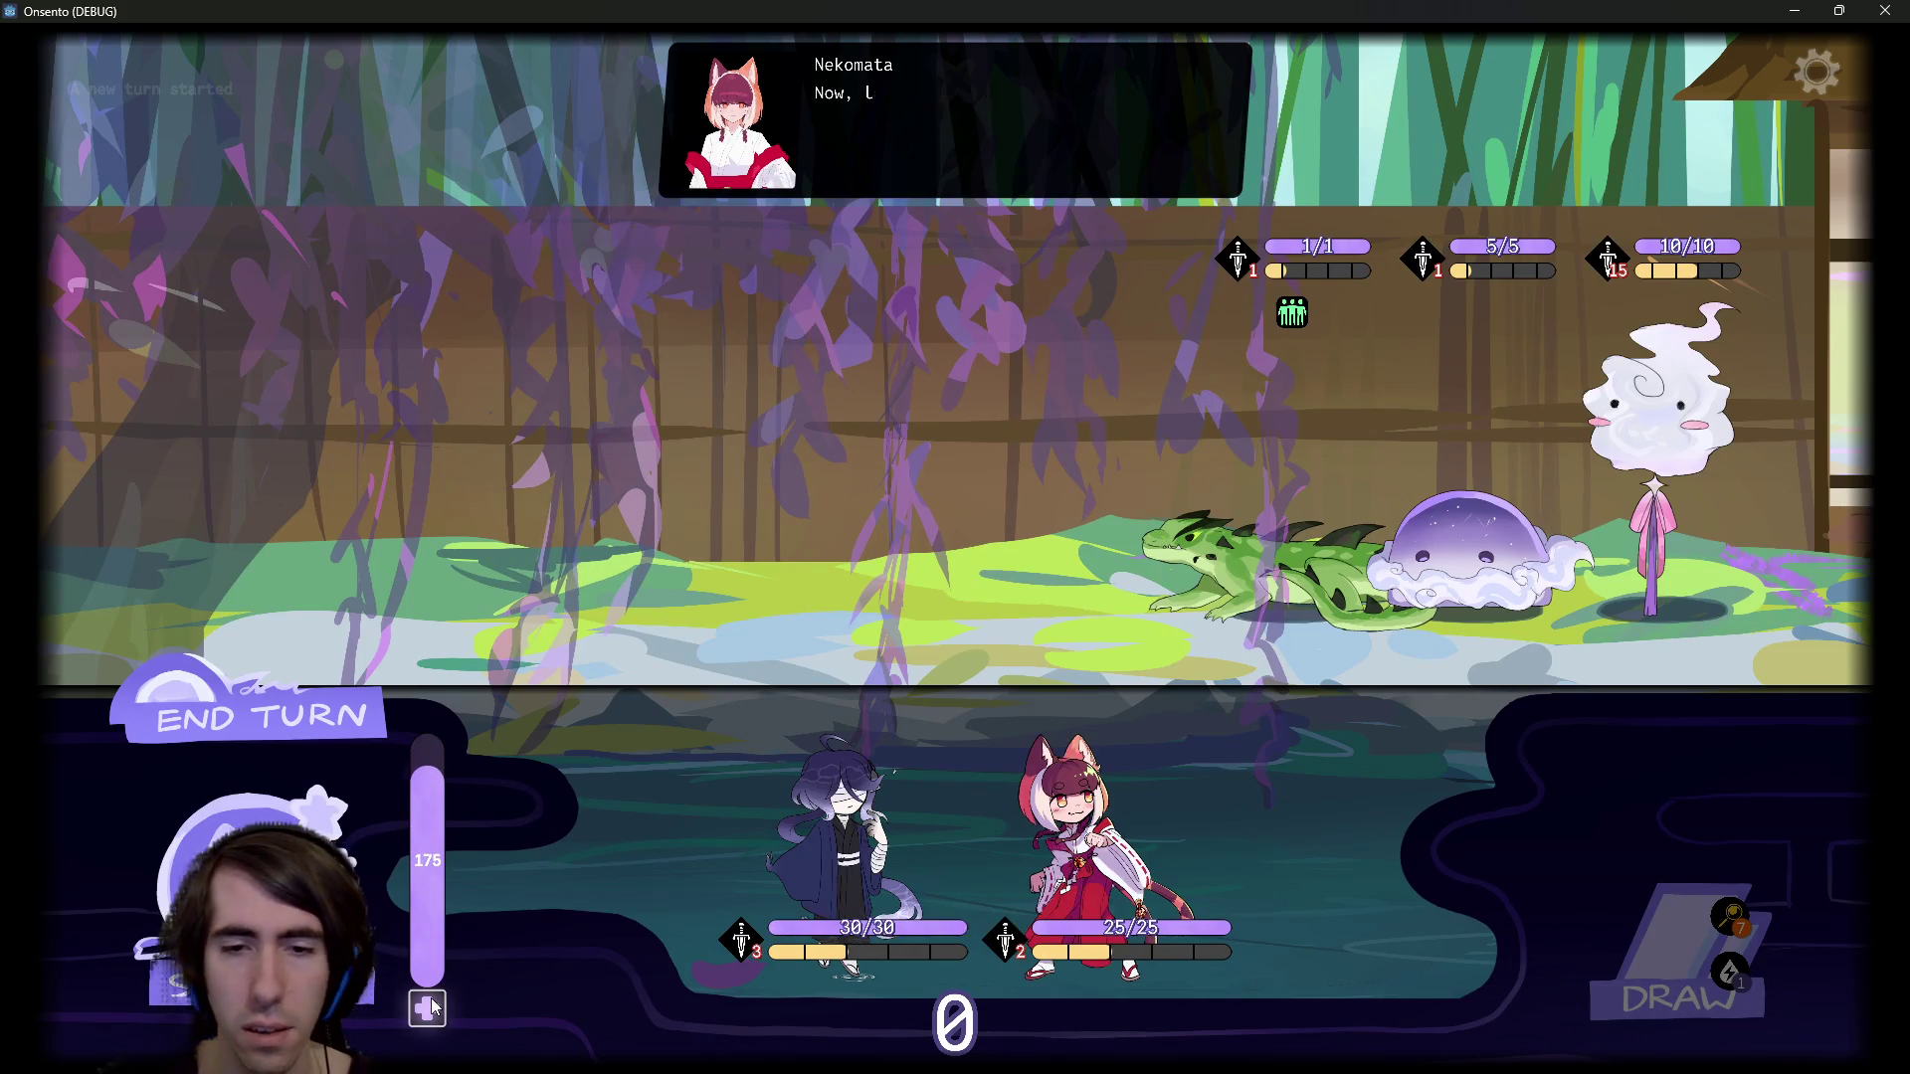
drag(841, 855, 771, 659)
drag(950, 855, 691, 518)
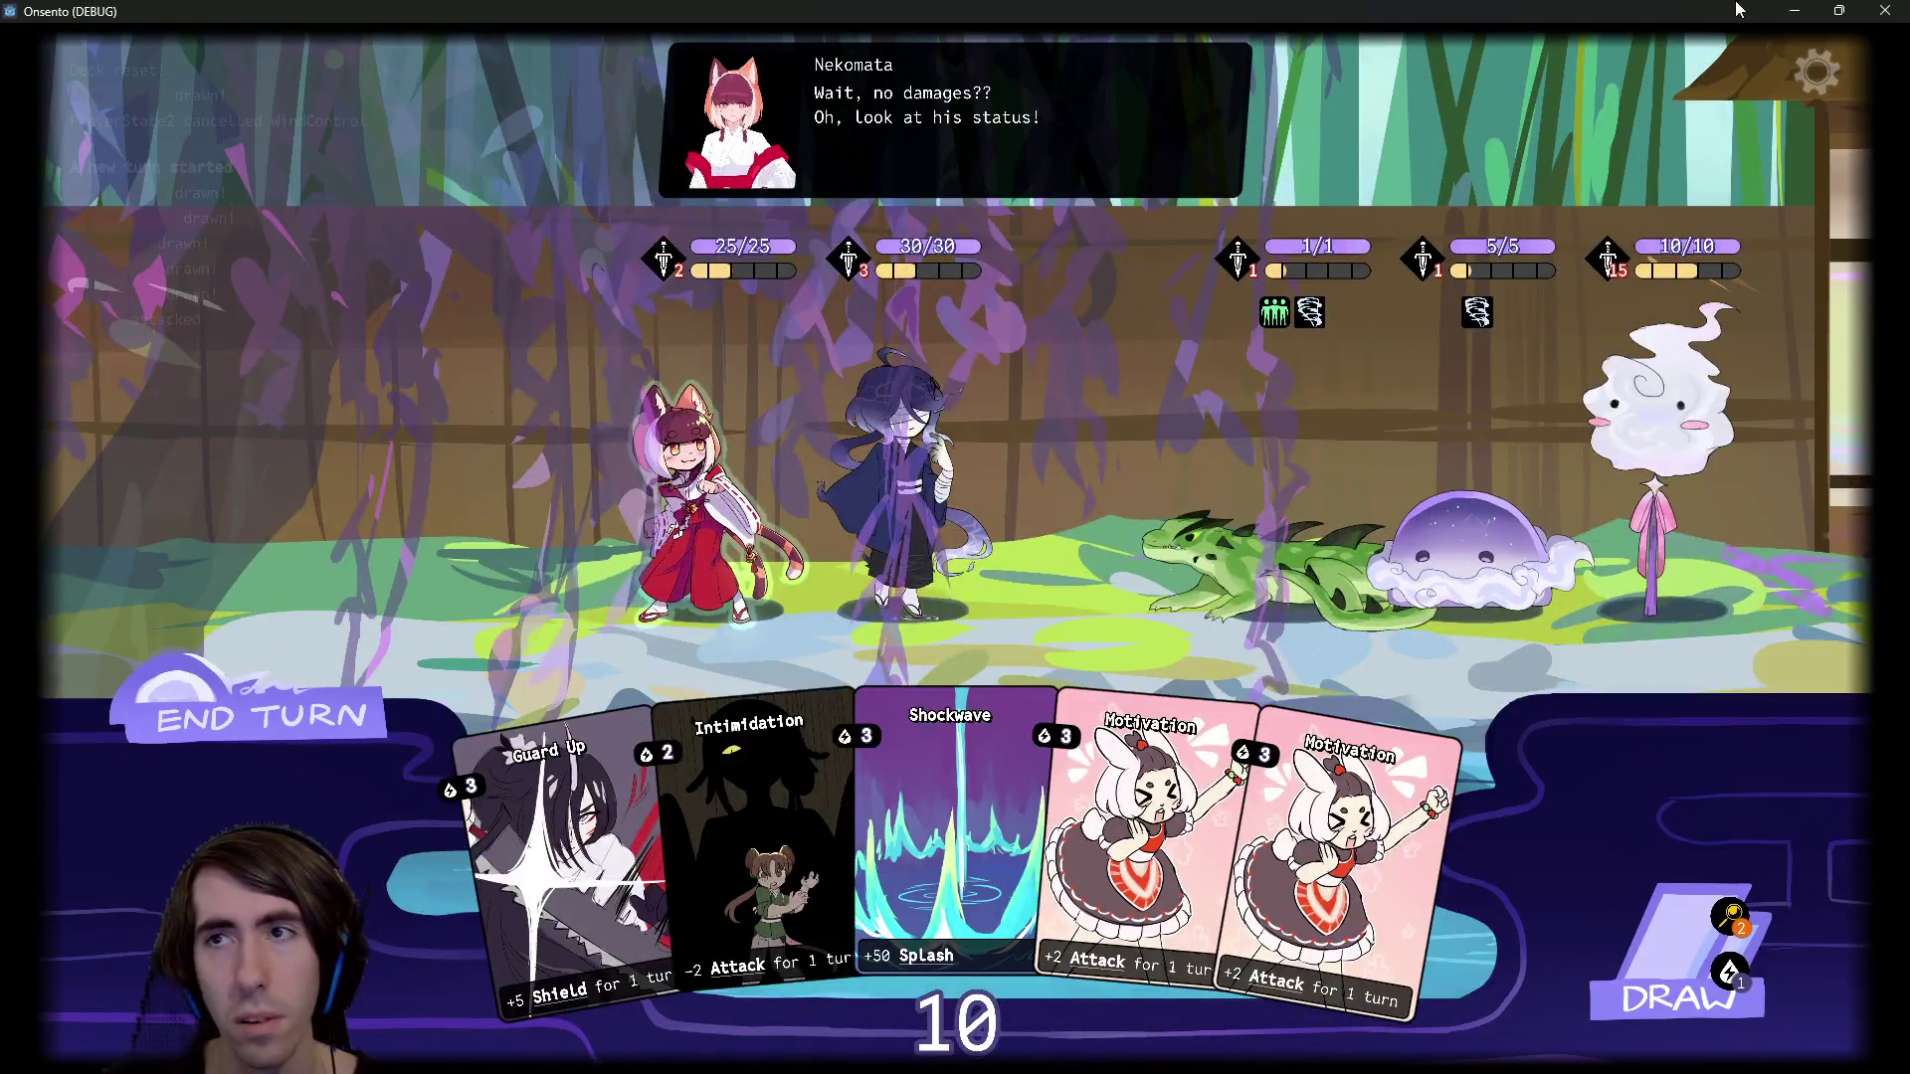
key(F8)
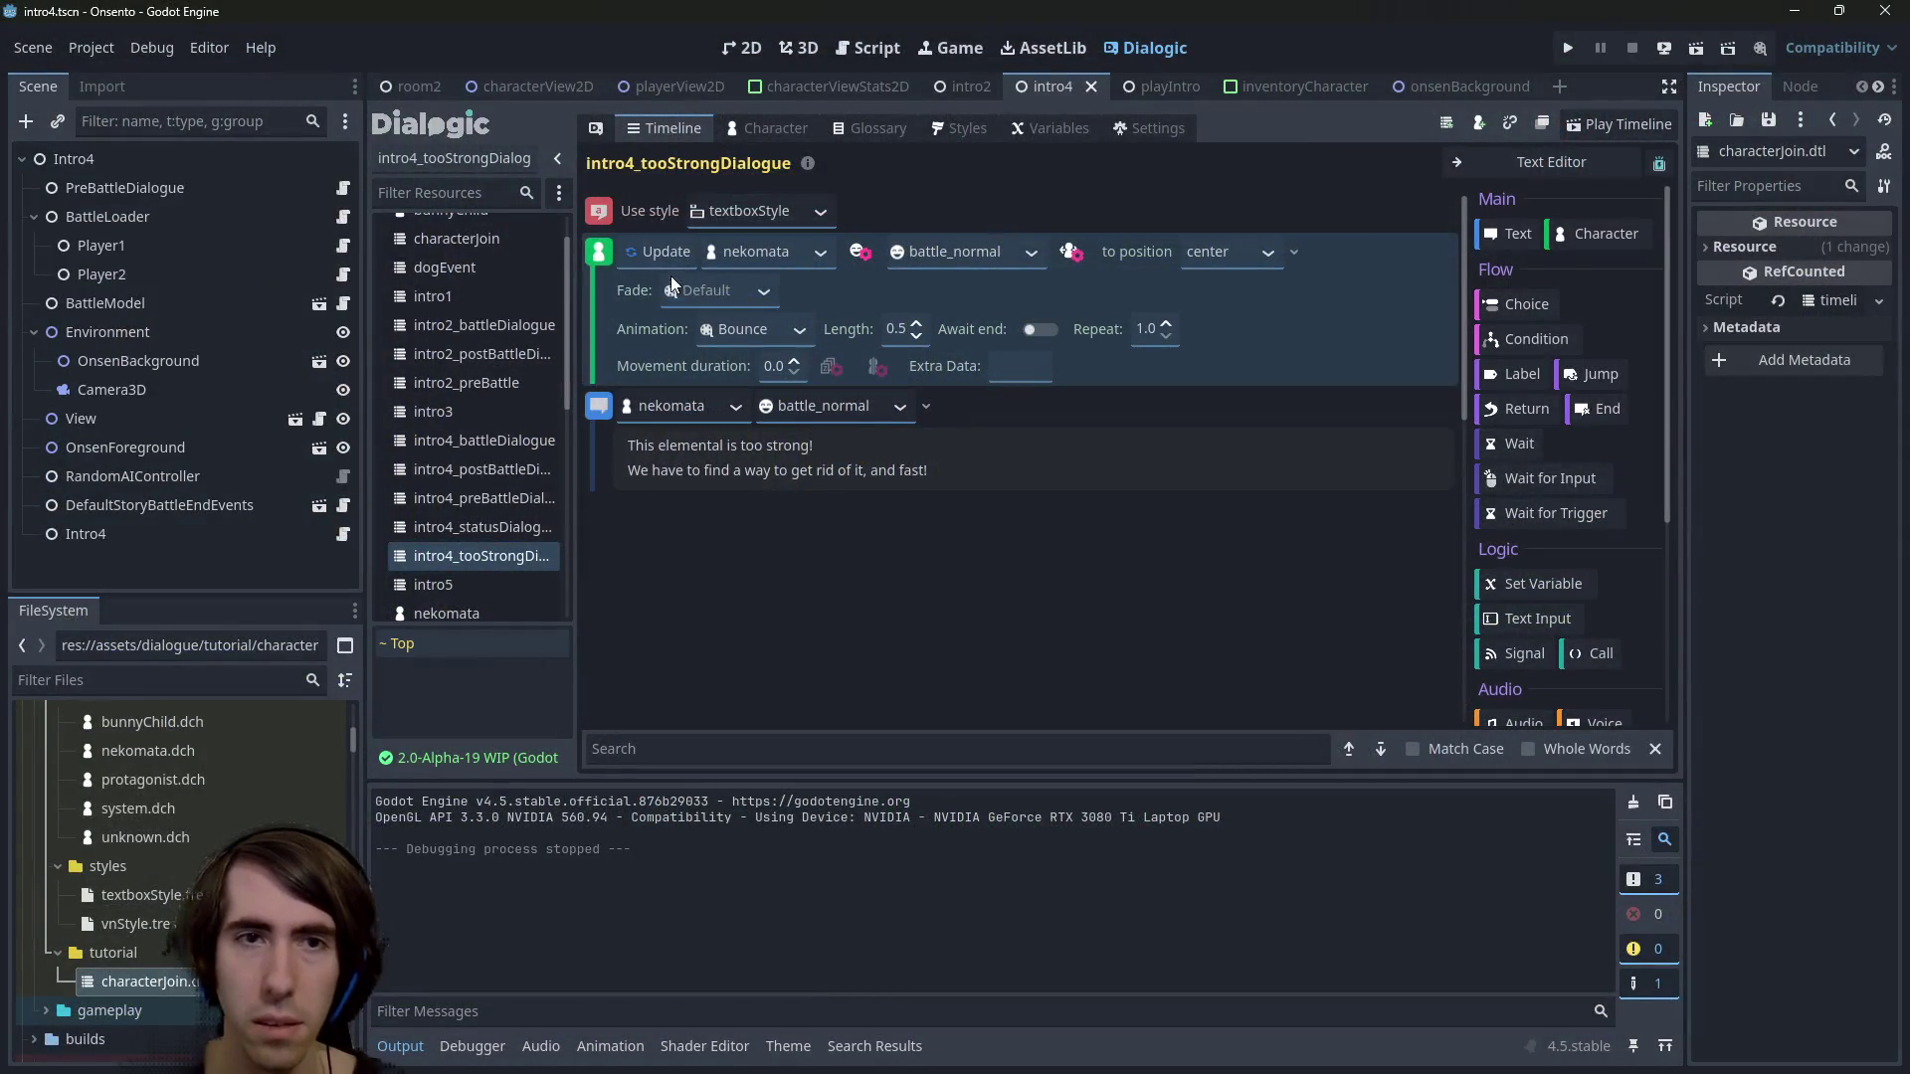
Change the tooStrong dialogue's nekomata event from Update to Join with the Instant In animation
click(683, 284)
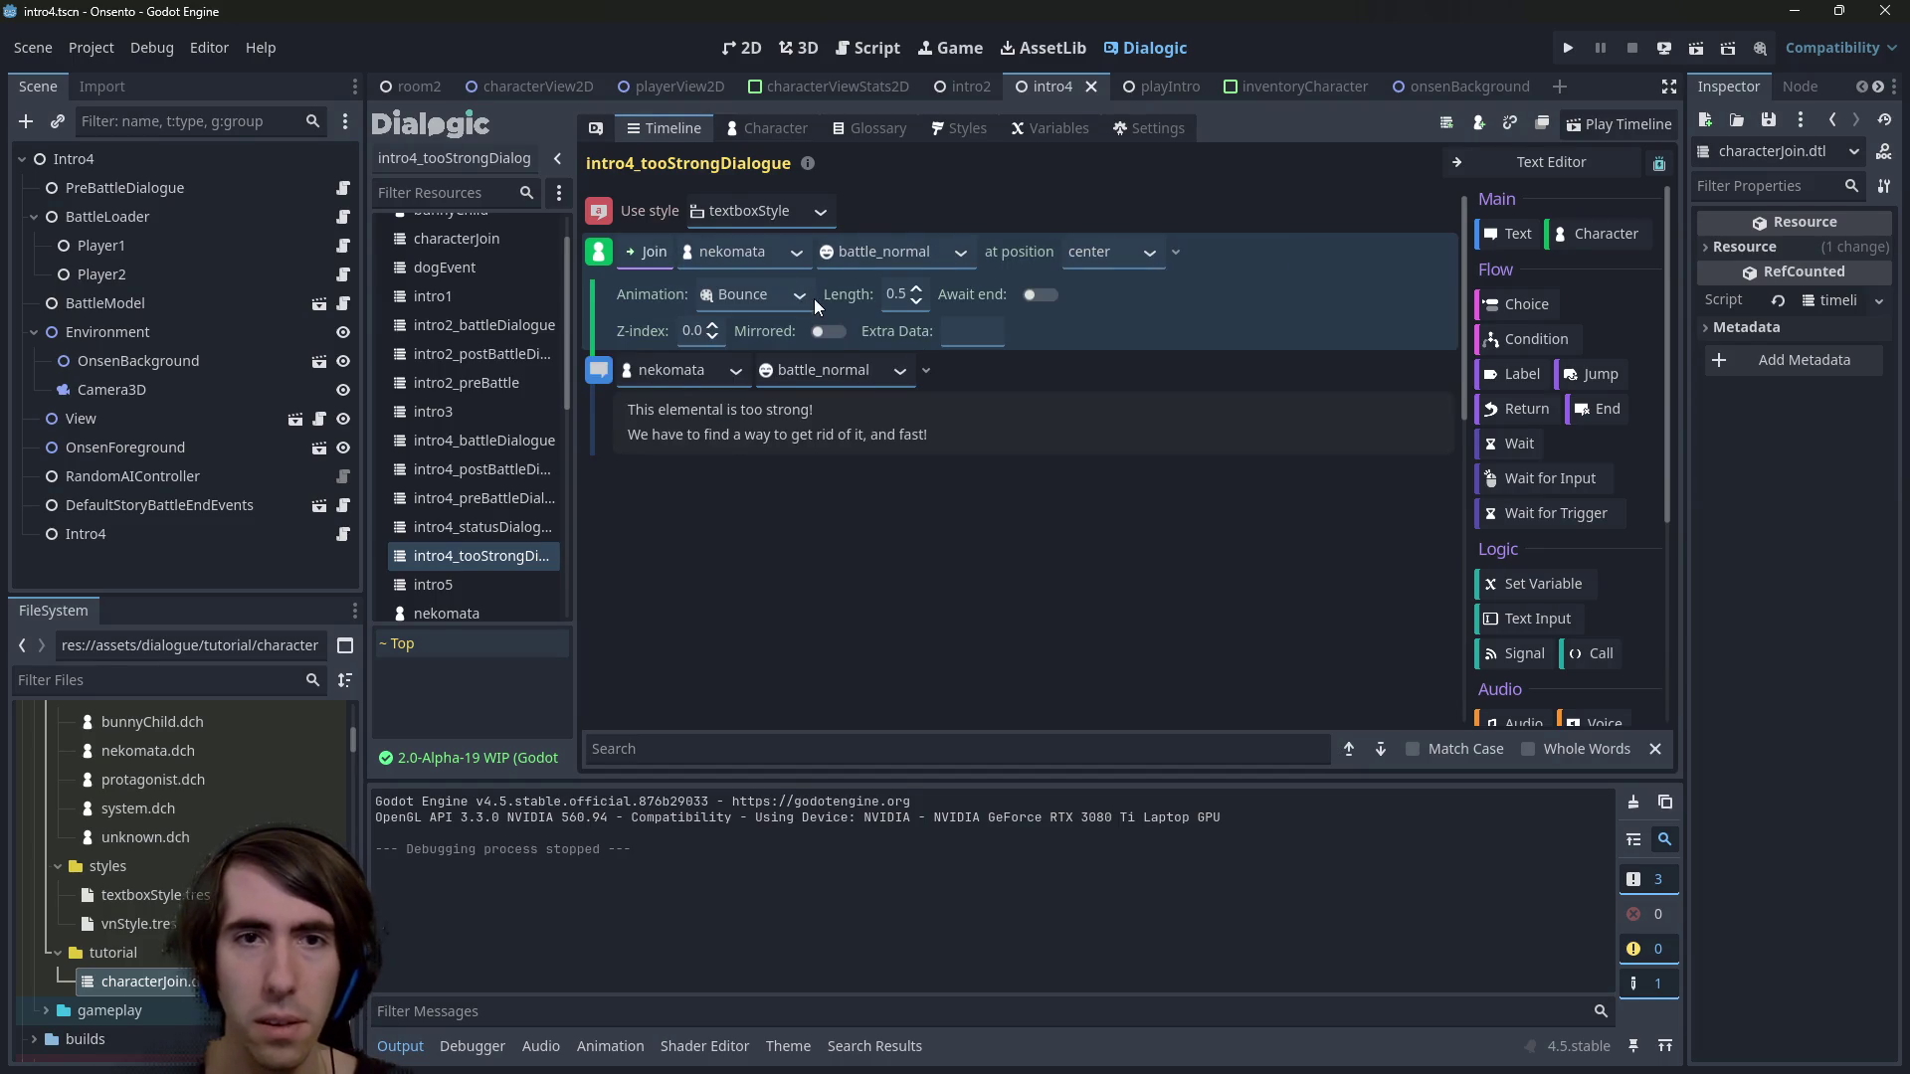
click(802, 300)
scroll(774, 448, down, 1)
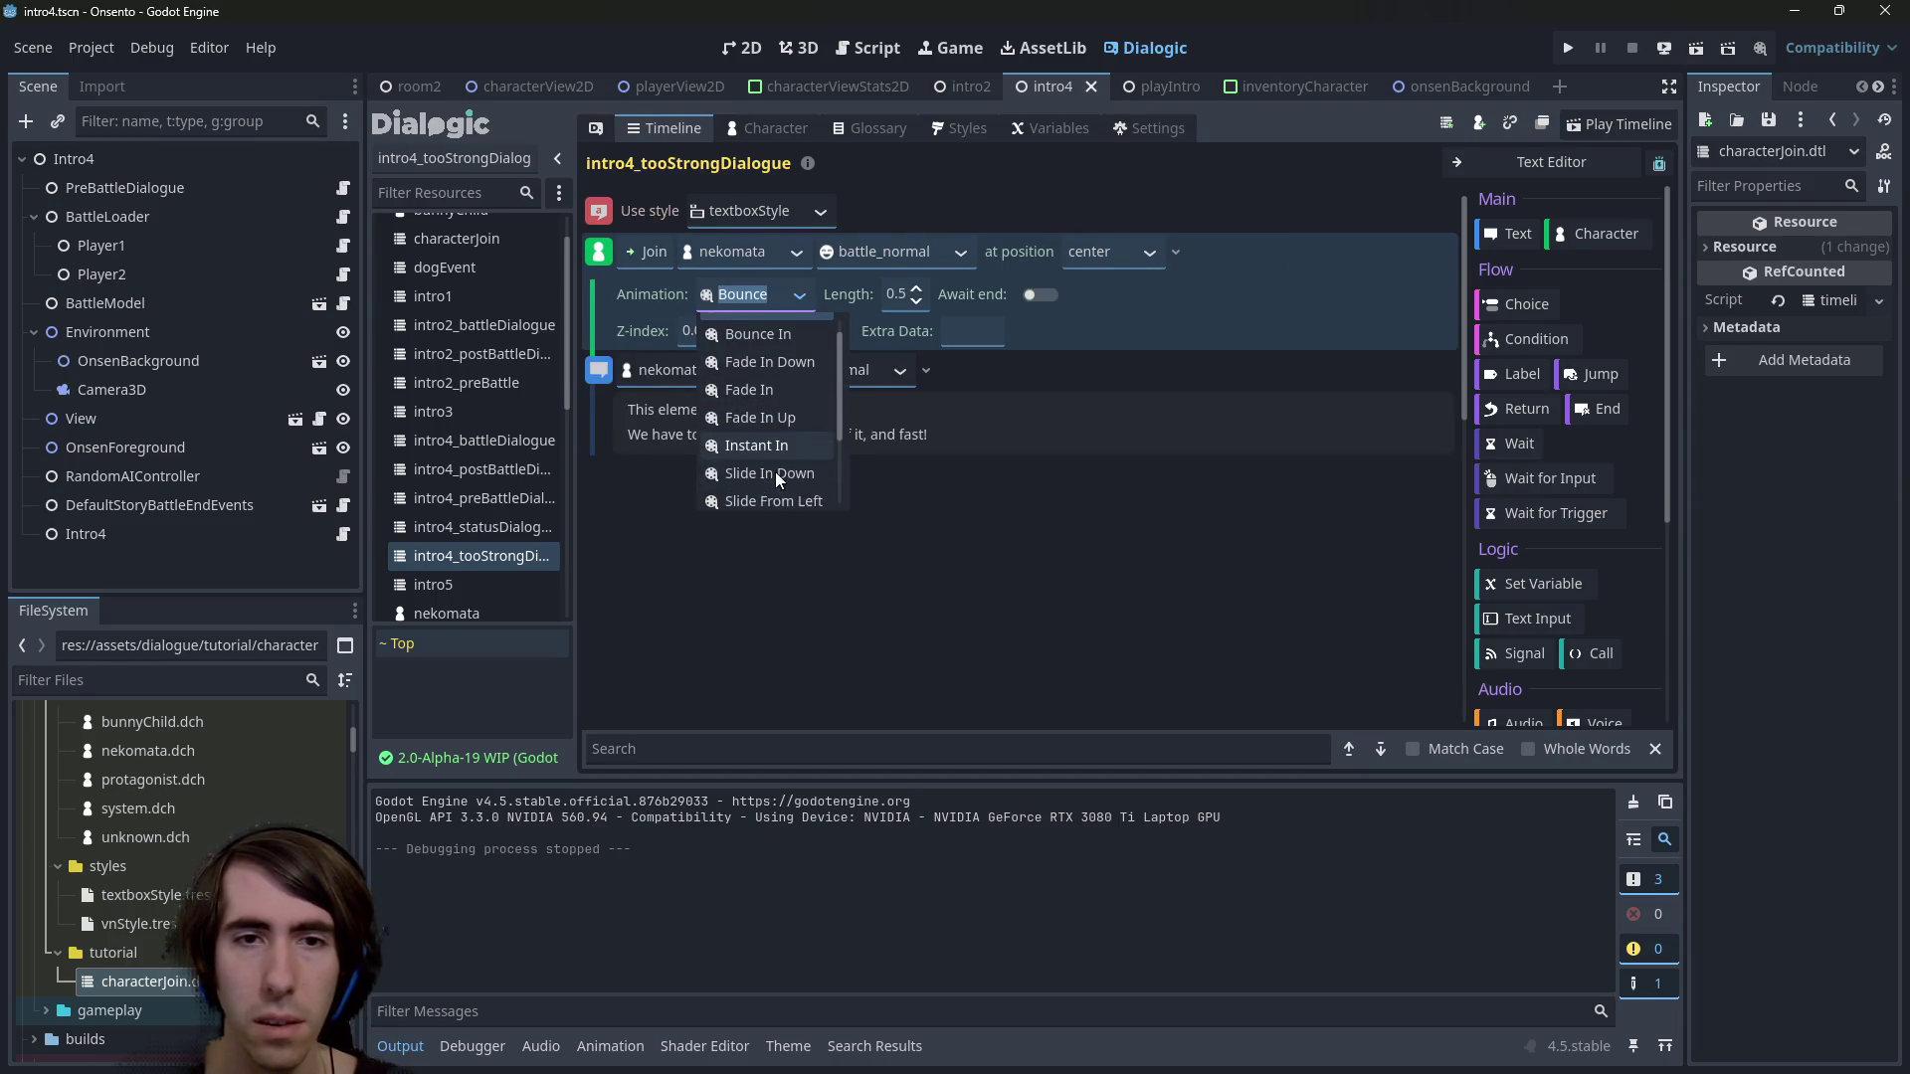
click(782, 450)
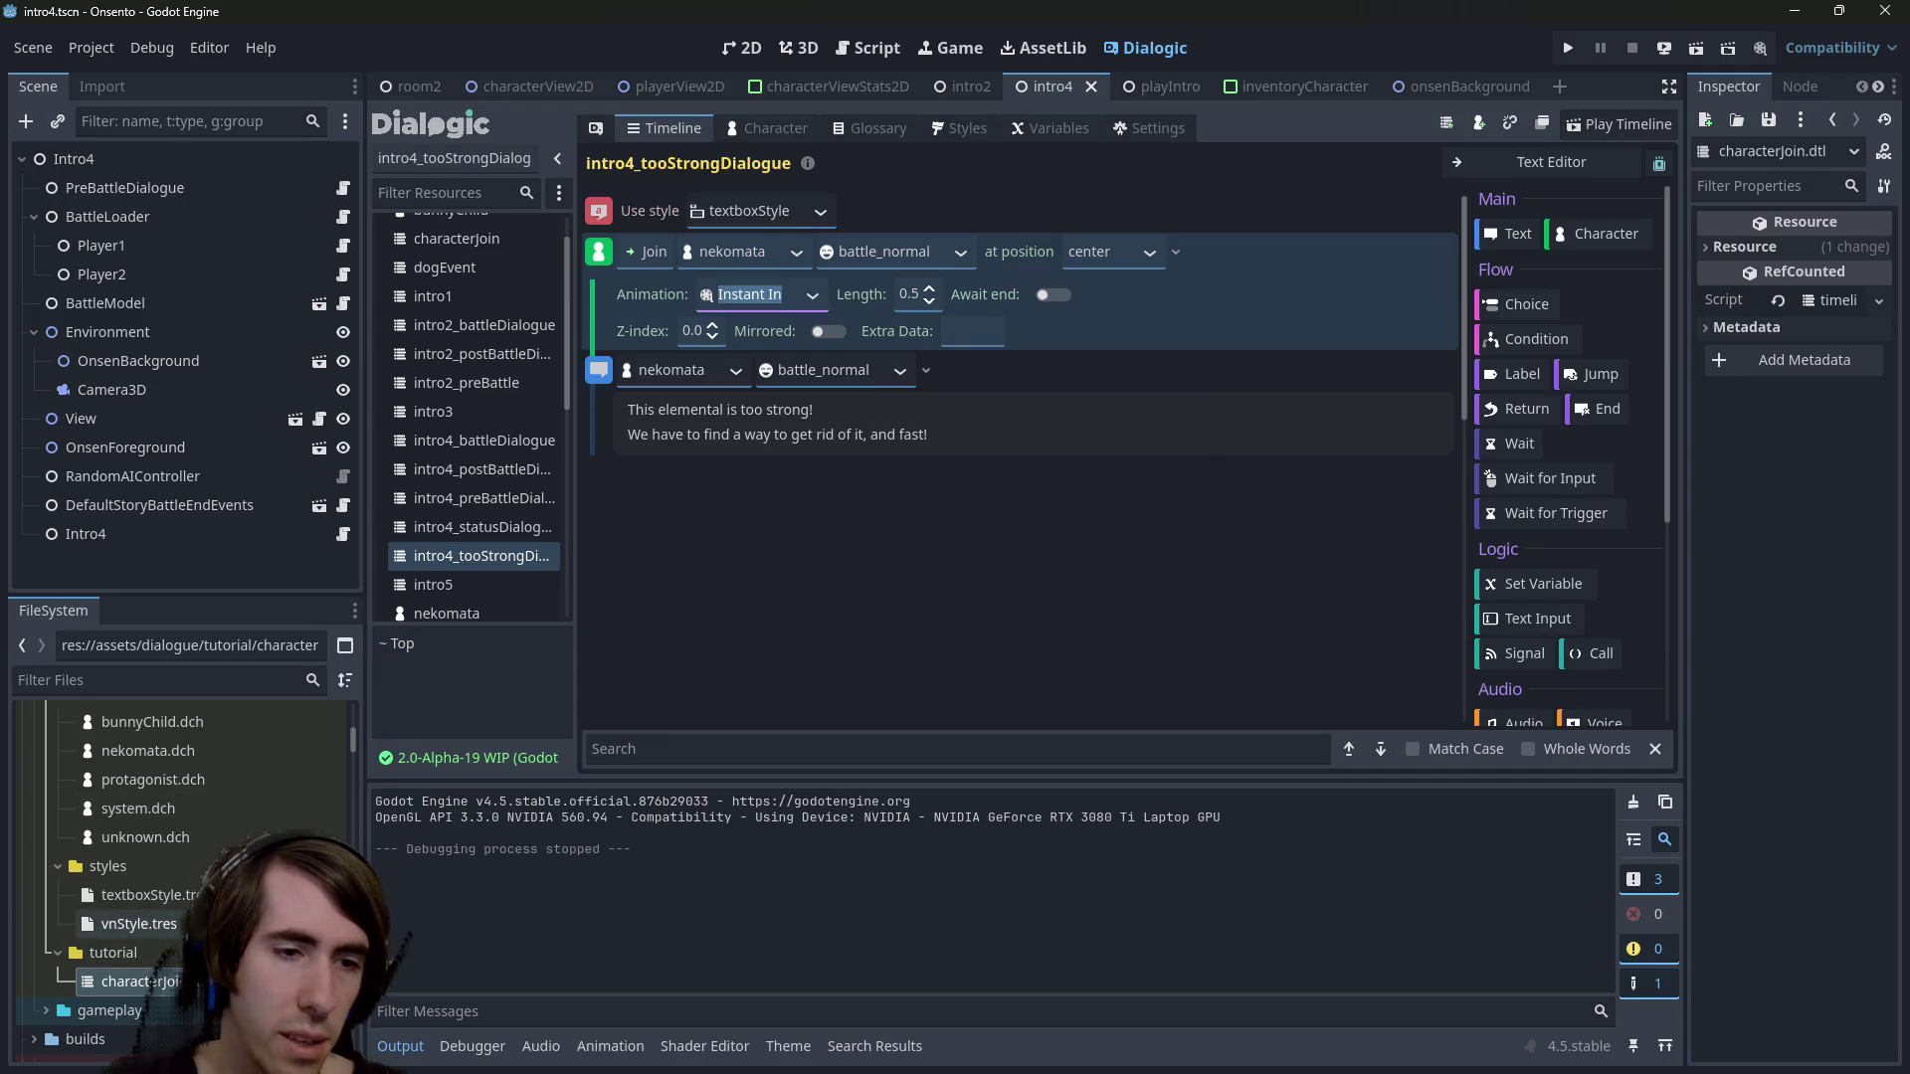
Make the intro4_statusDialogue character event a Join with Instant In animation, and save
click(509, 529)
click(627, 260)
click(652, 296)
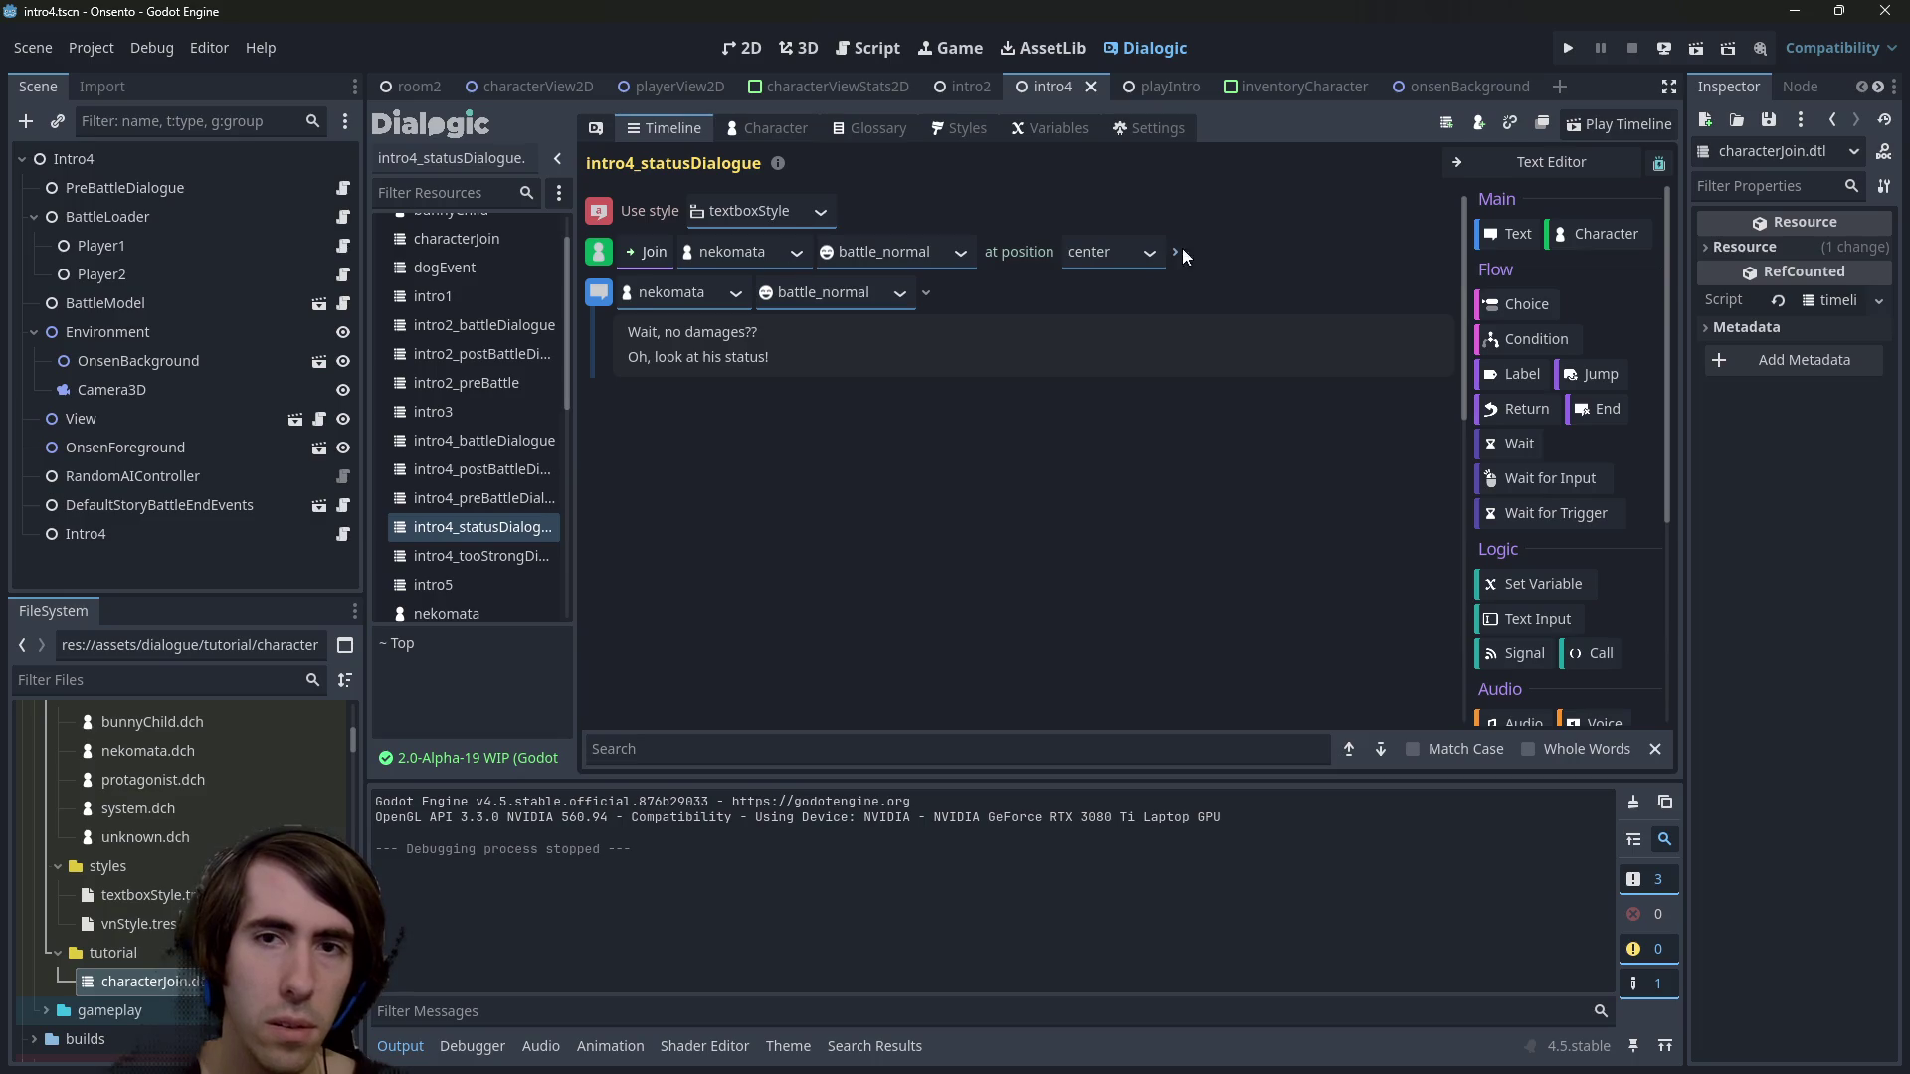
click(1178, 253)
click(785, 293)
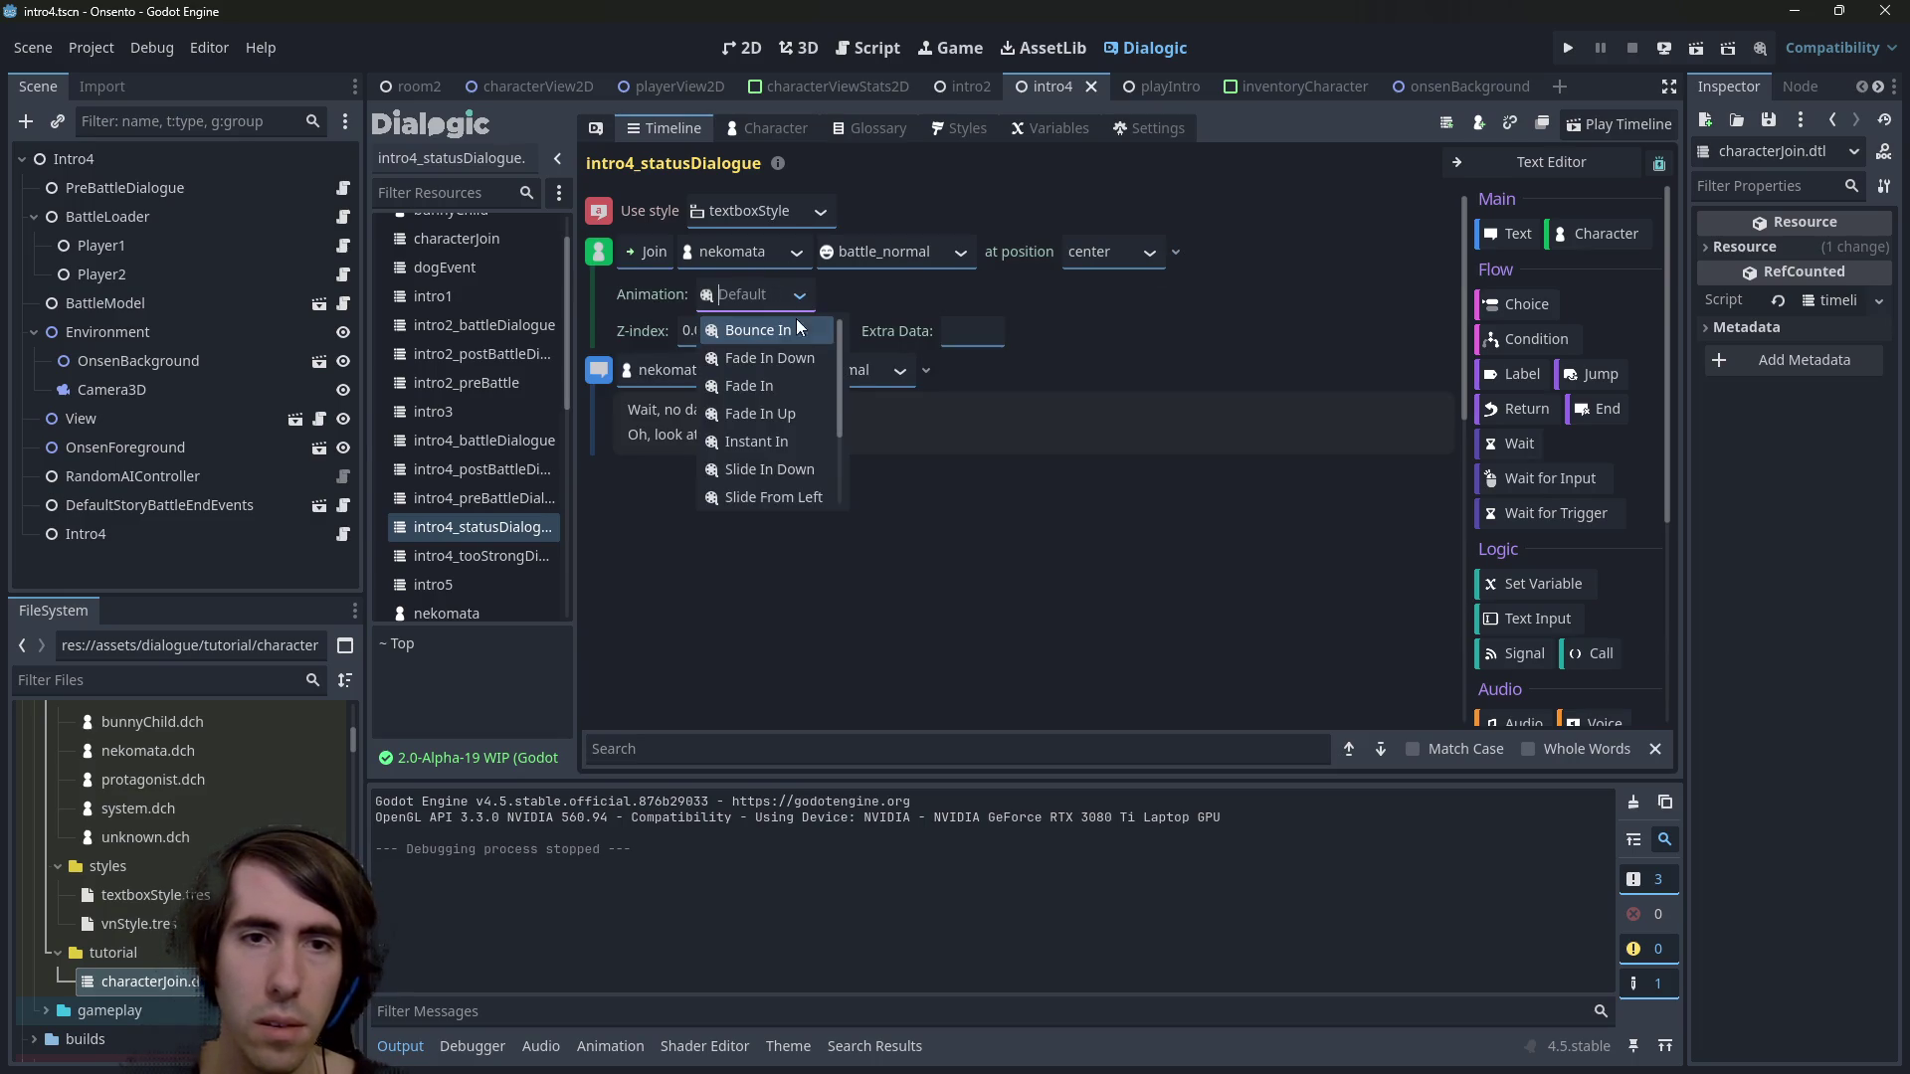
click(786, 439)
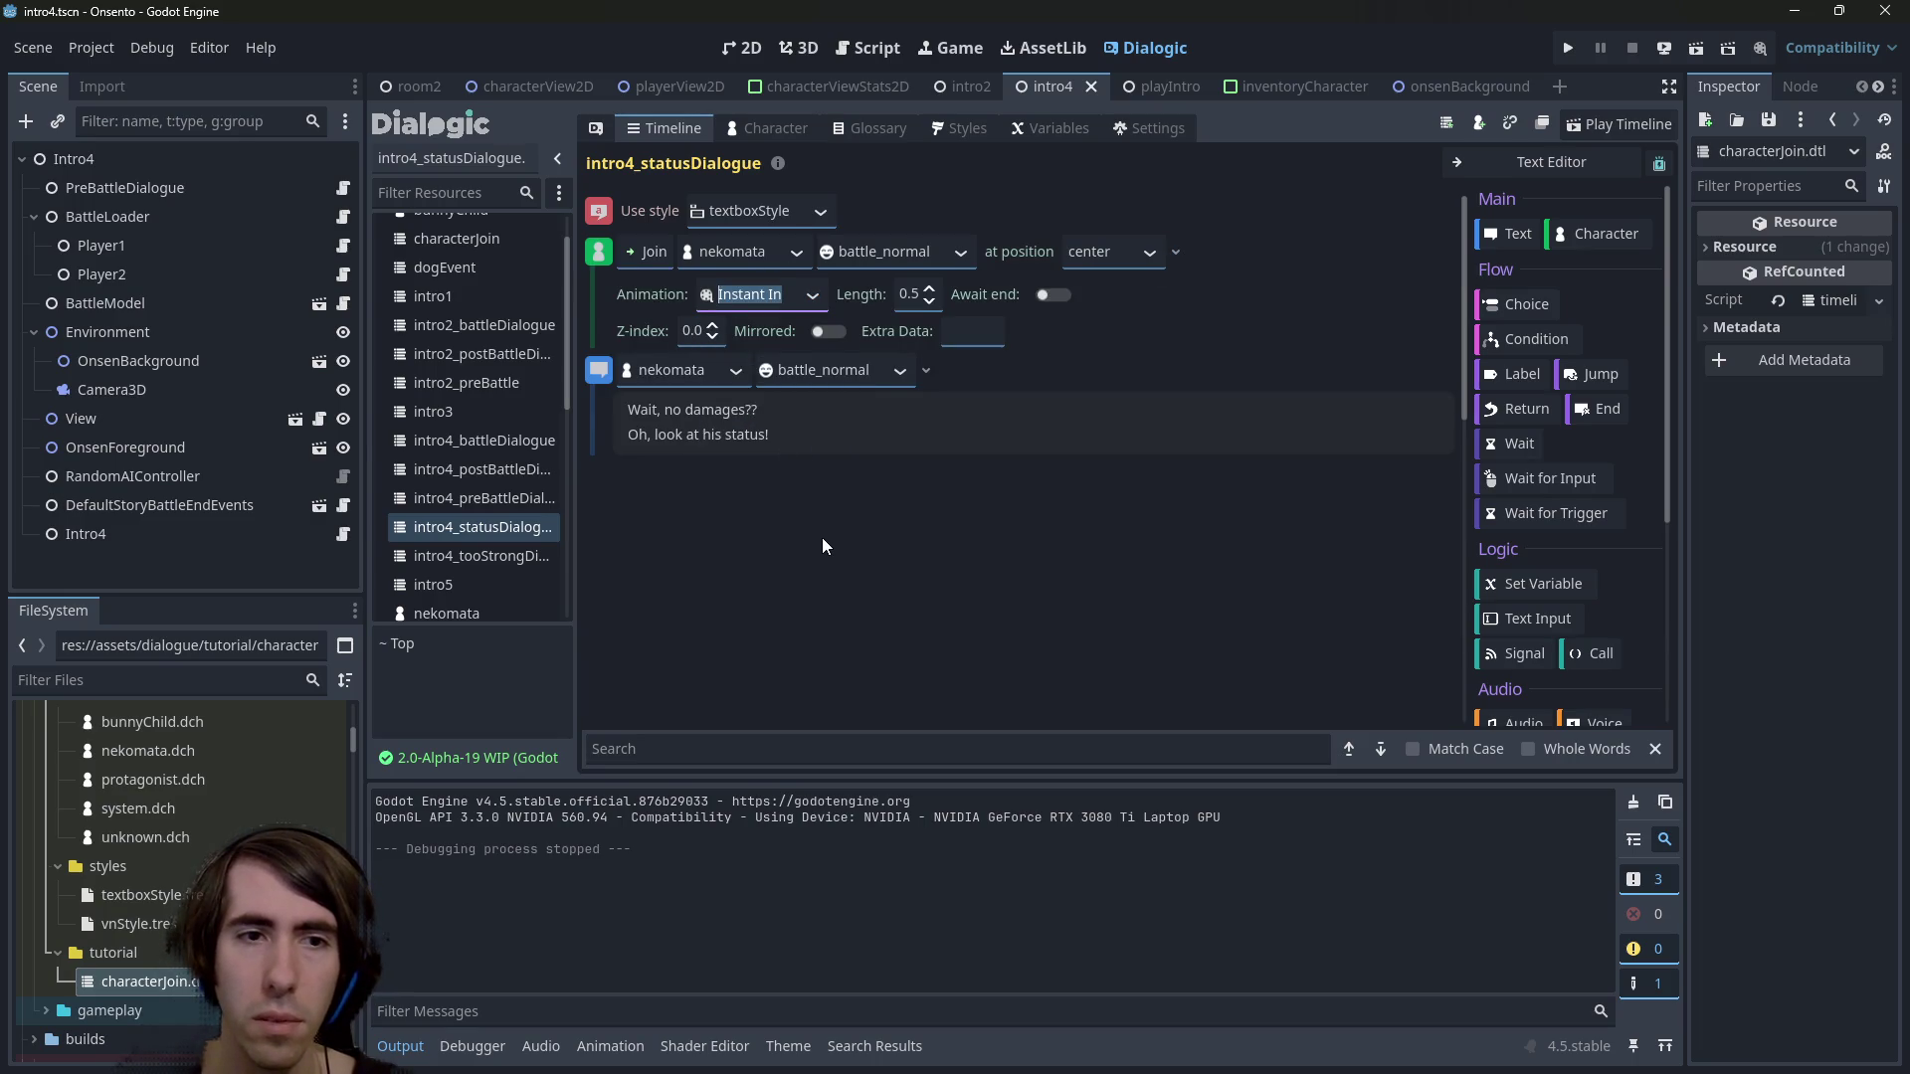
key(ctrl+s)
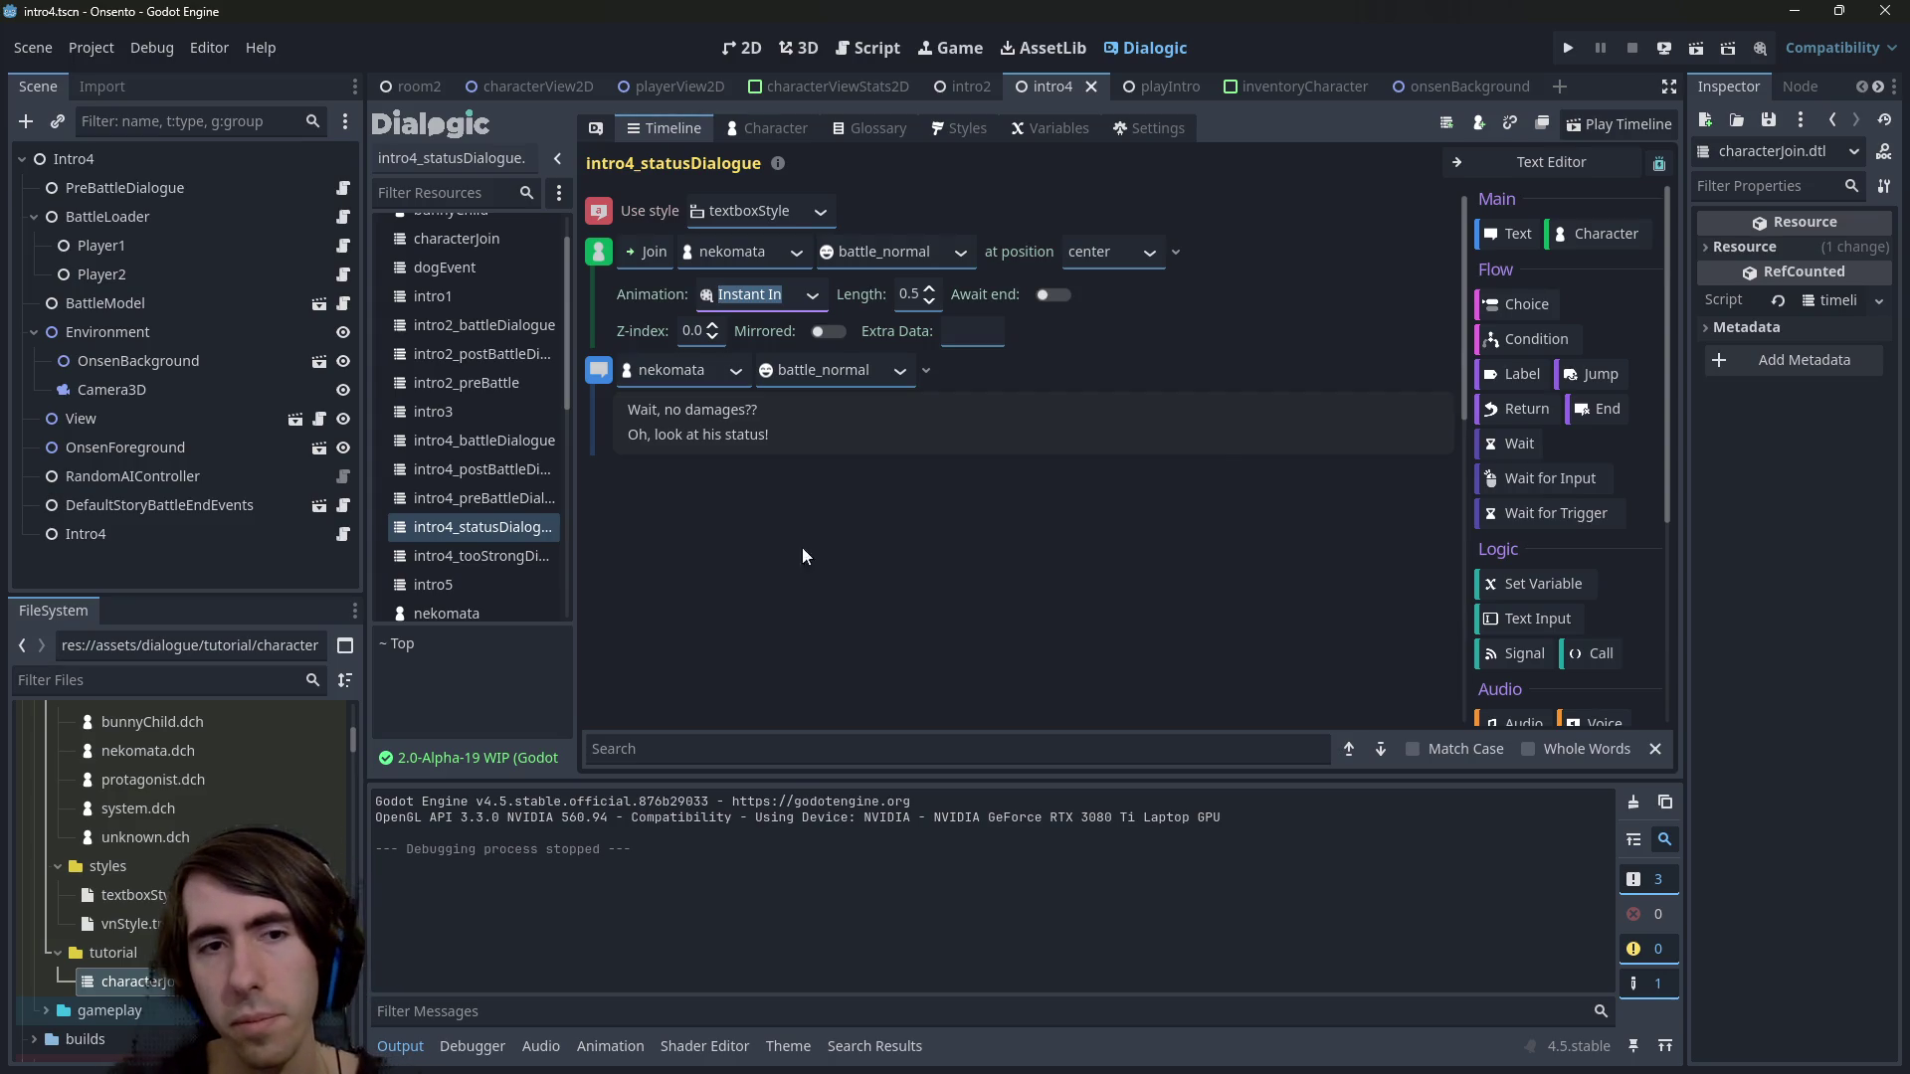
Review the preBattle, tooStrong and status timelines, toggling between the text and visual editors
click(498, 500)
click(494, 553)
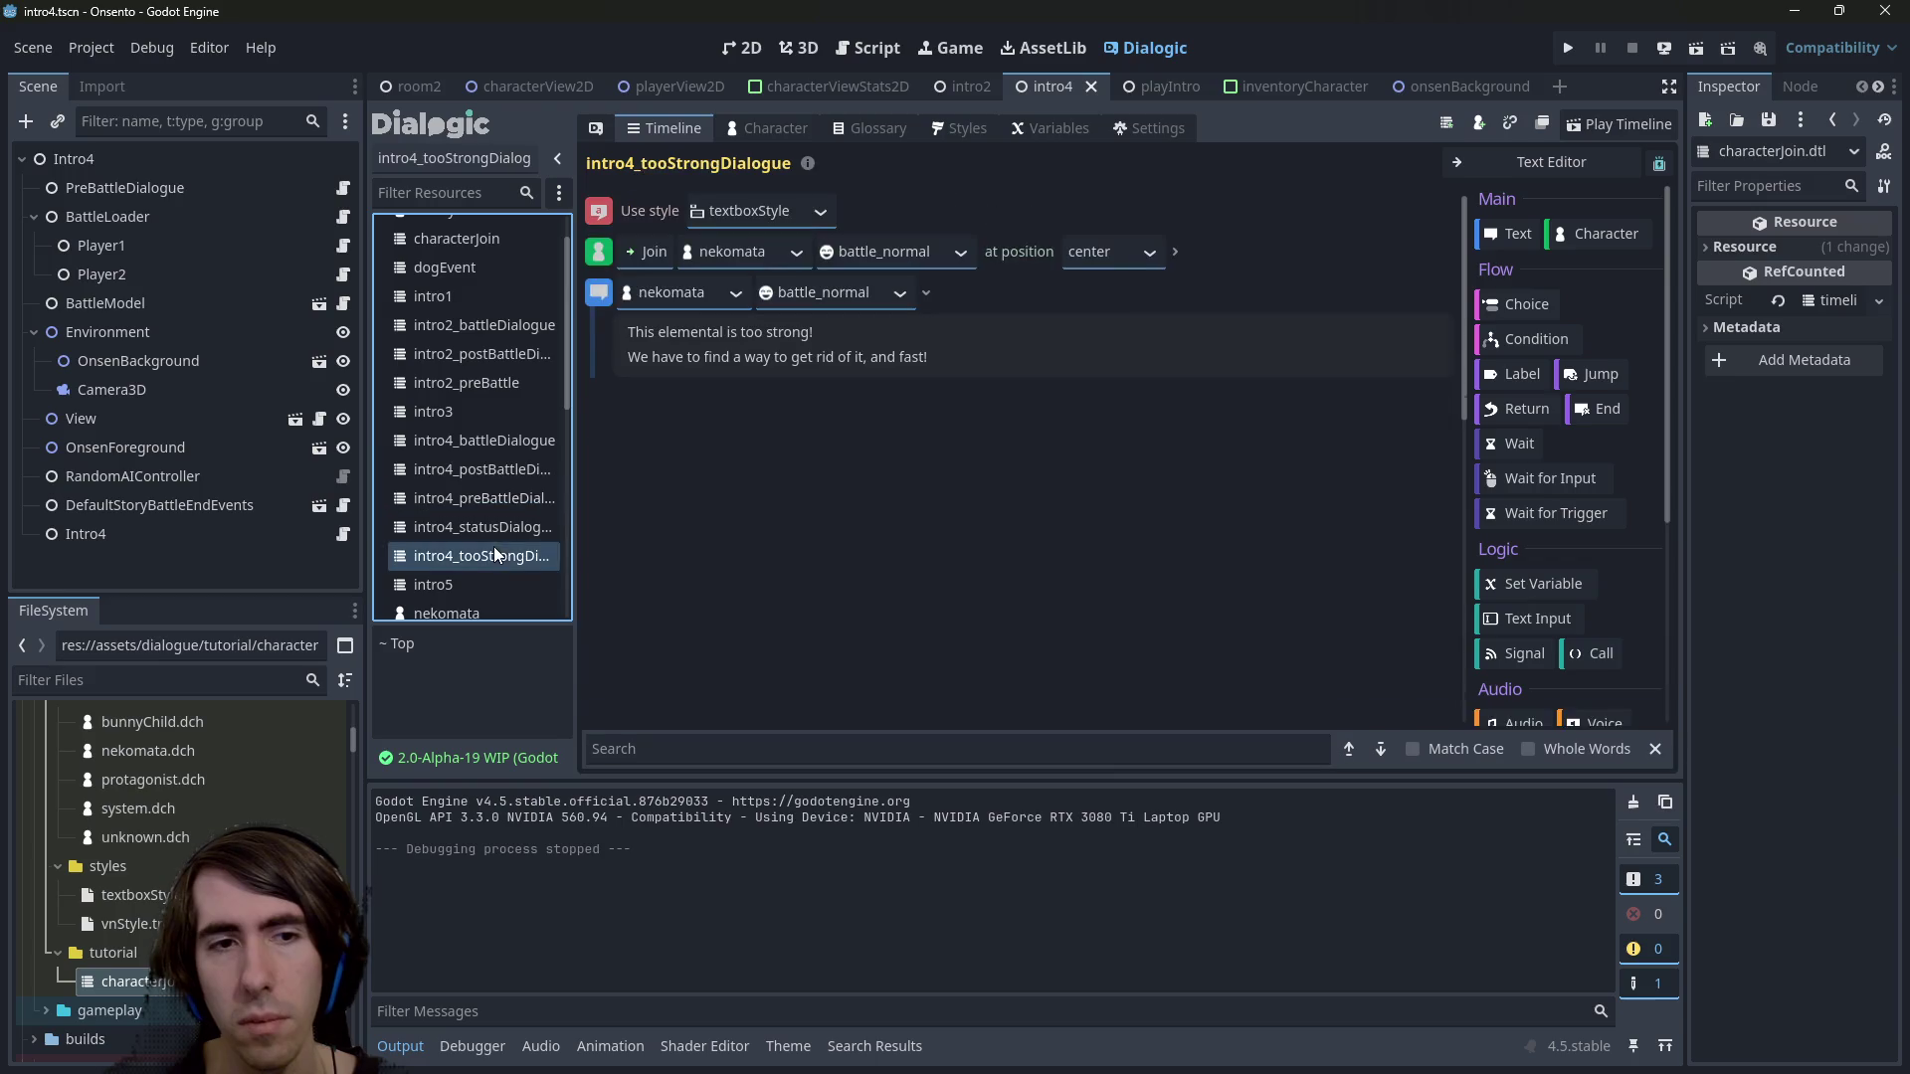
click(1177, 252)
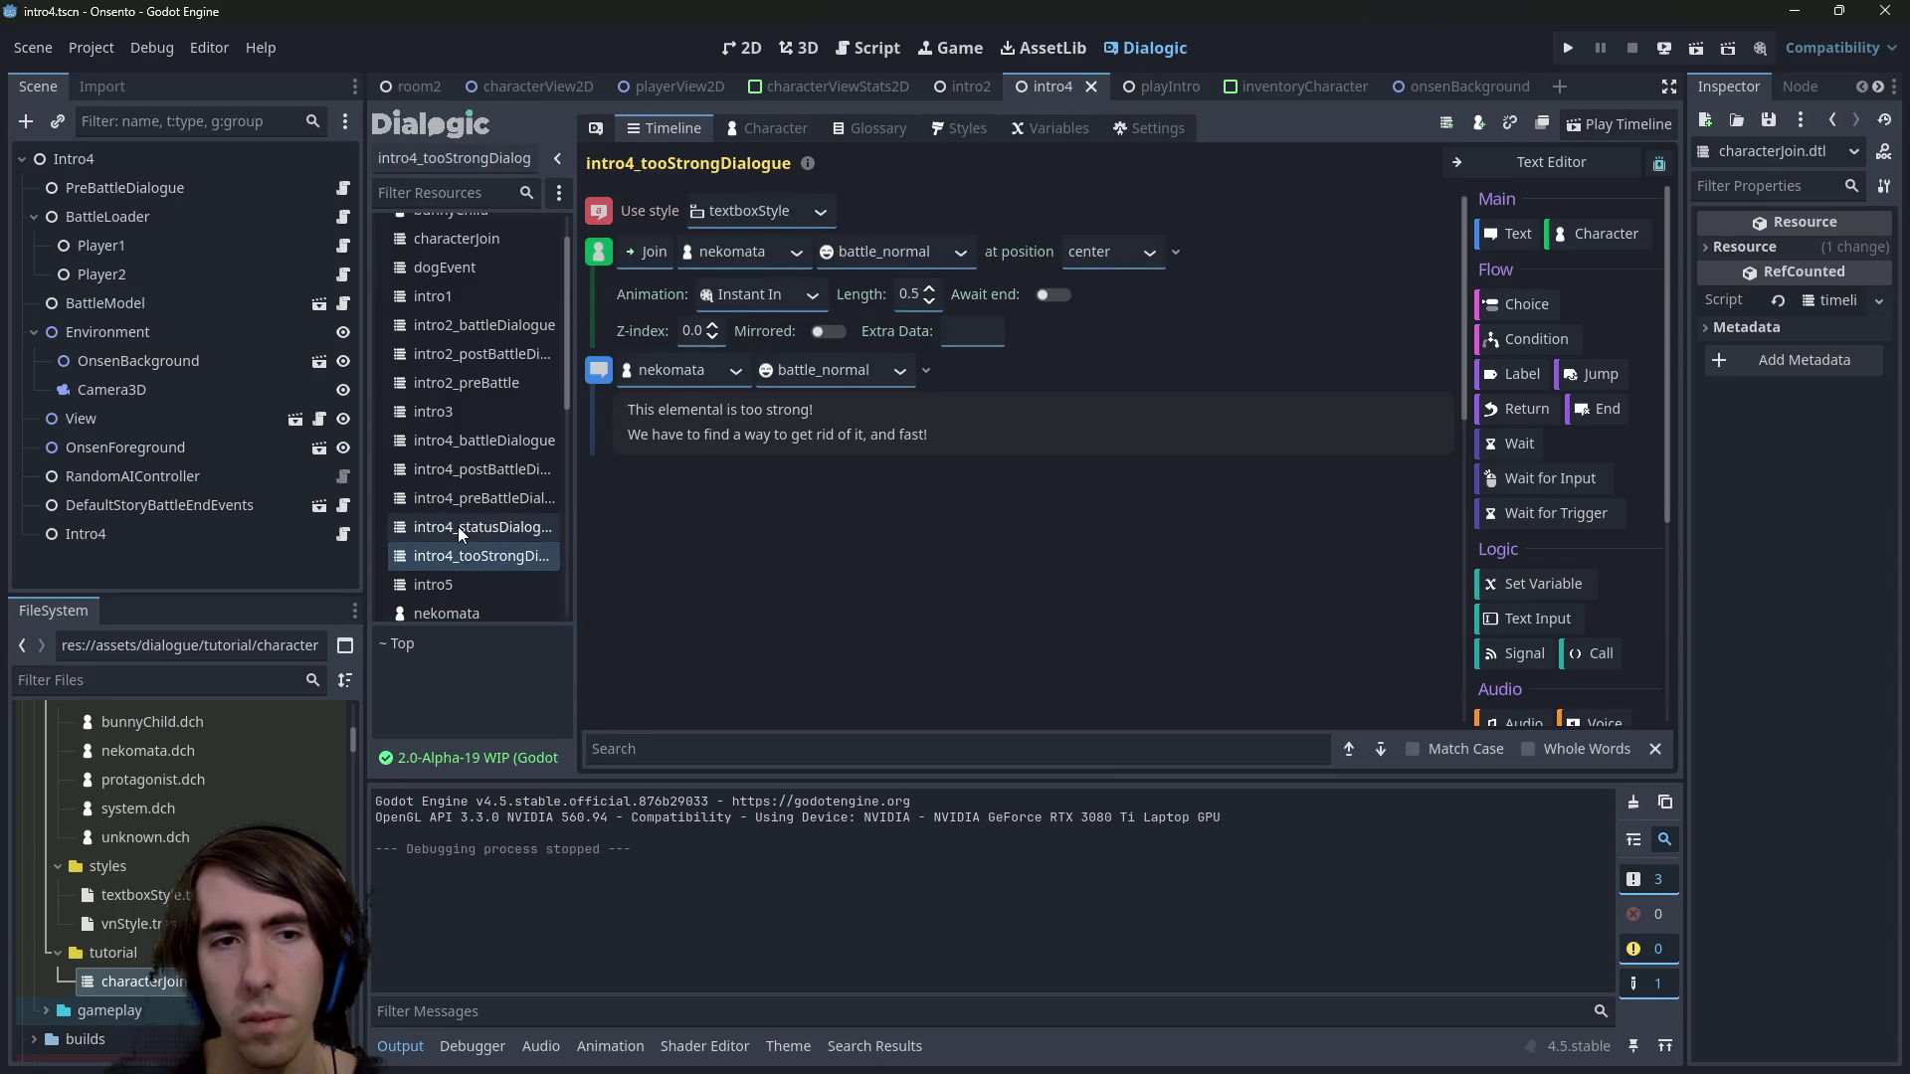
click(482, 527)
click(1177, 251)
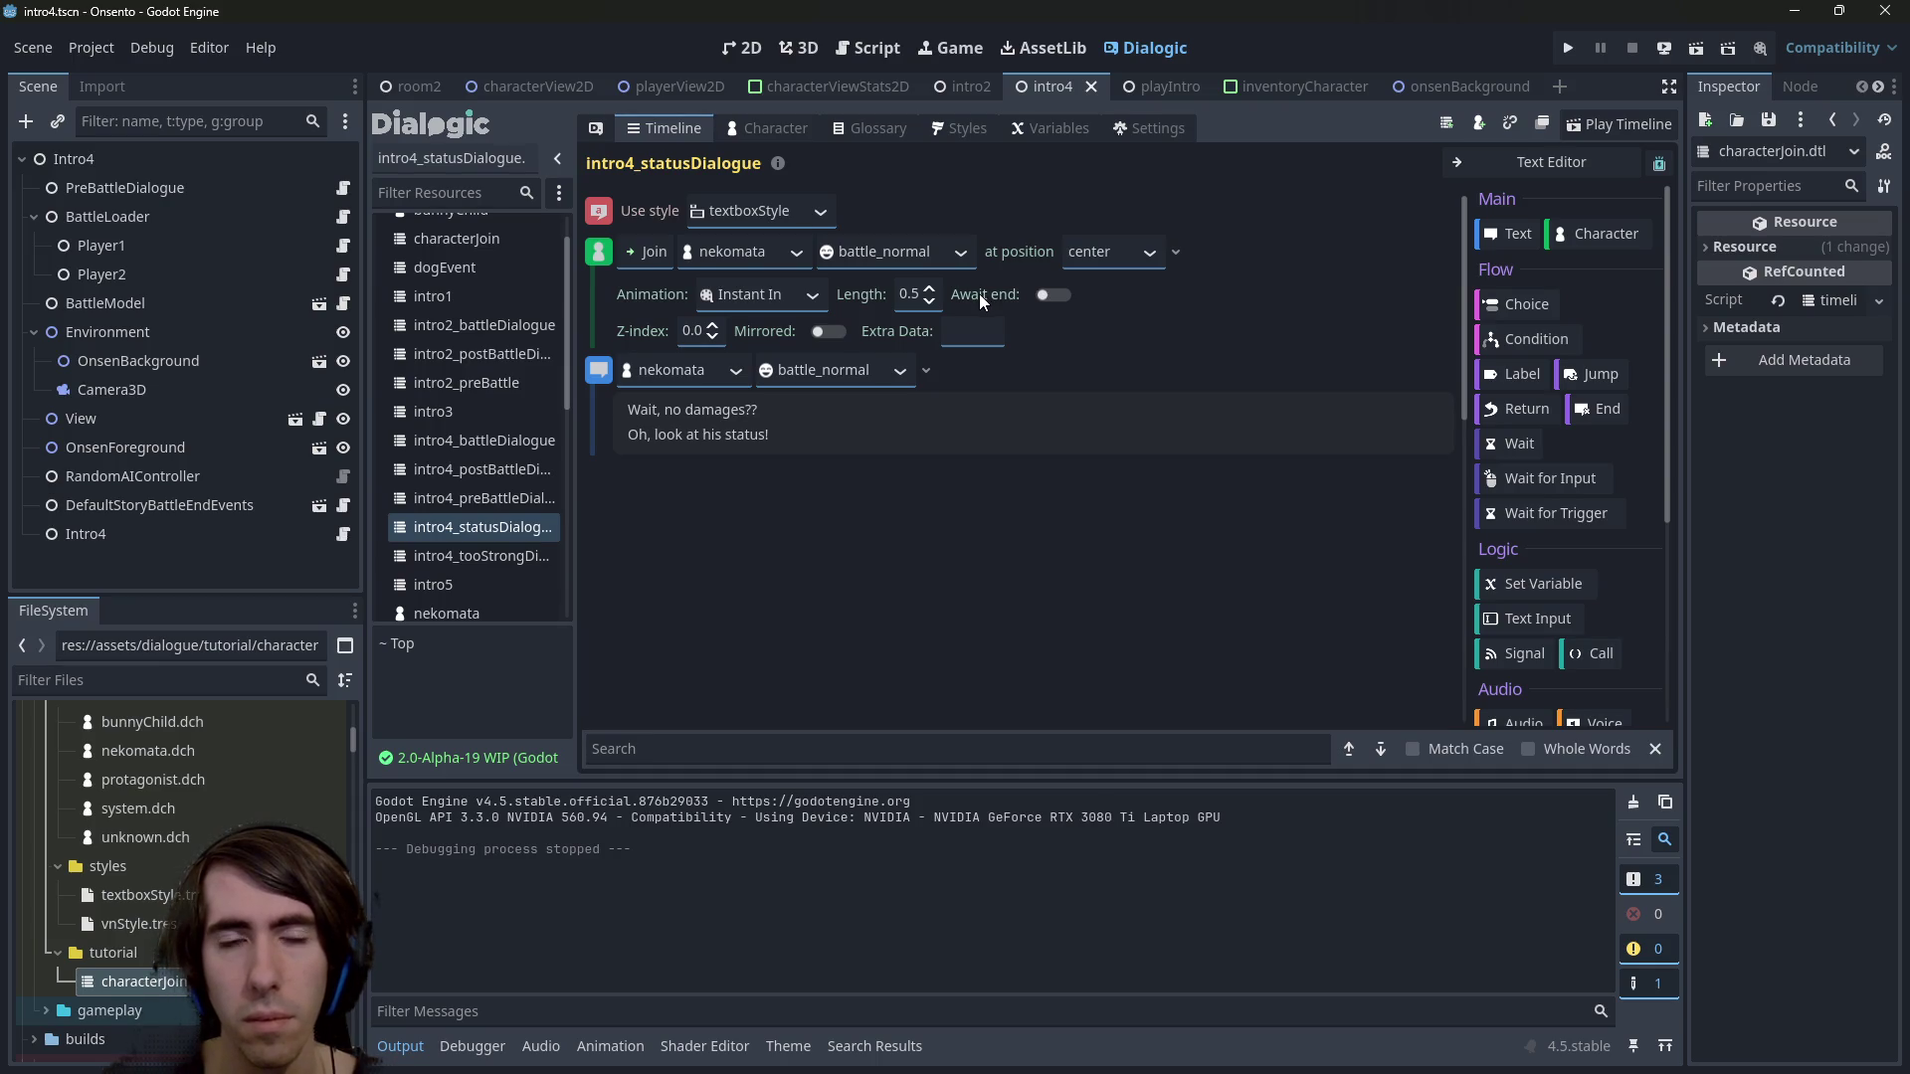
click(1462, 159)
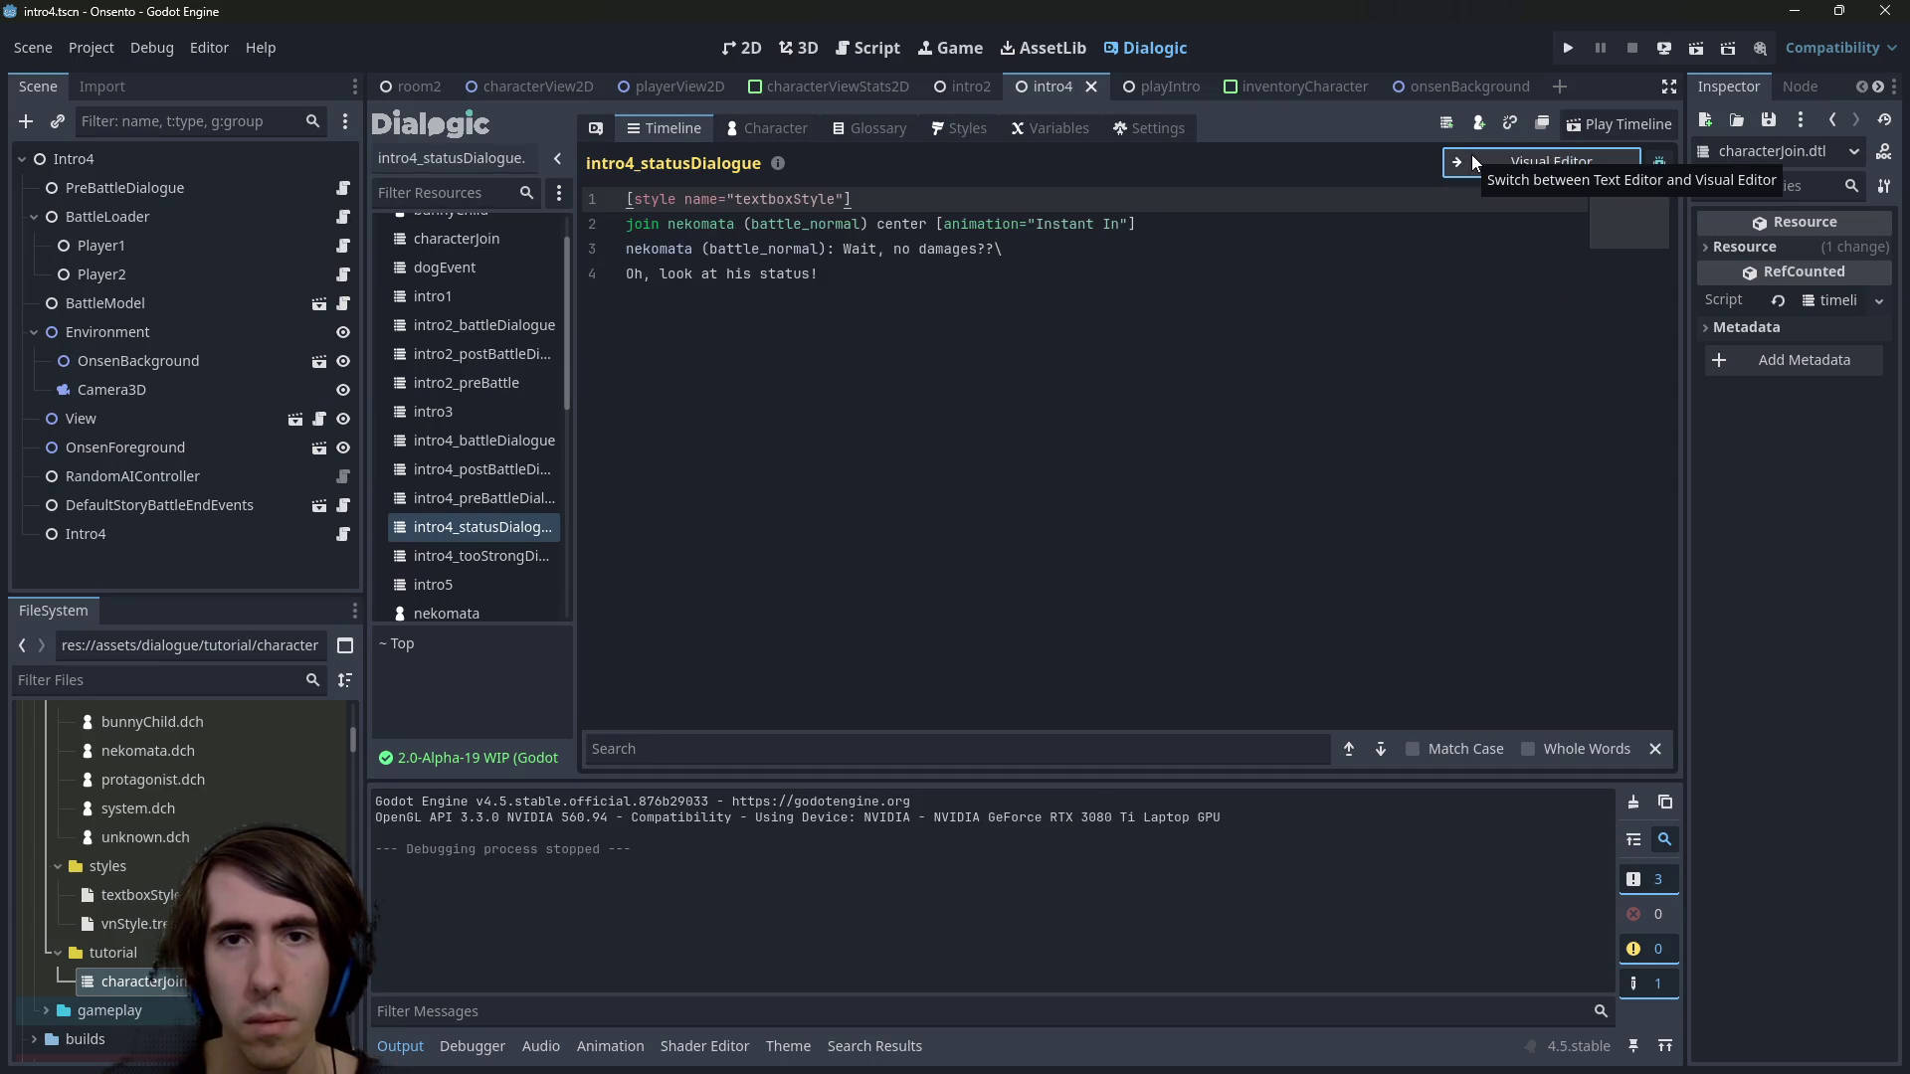
click(1471, 153)
click(1475, 159)
click(1475, 159)
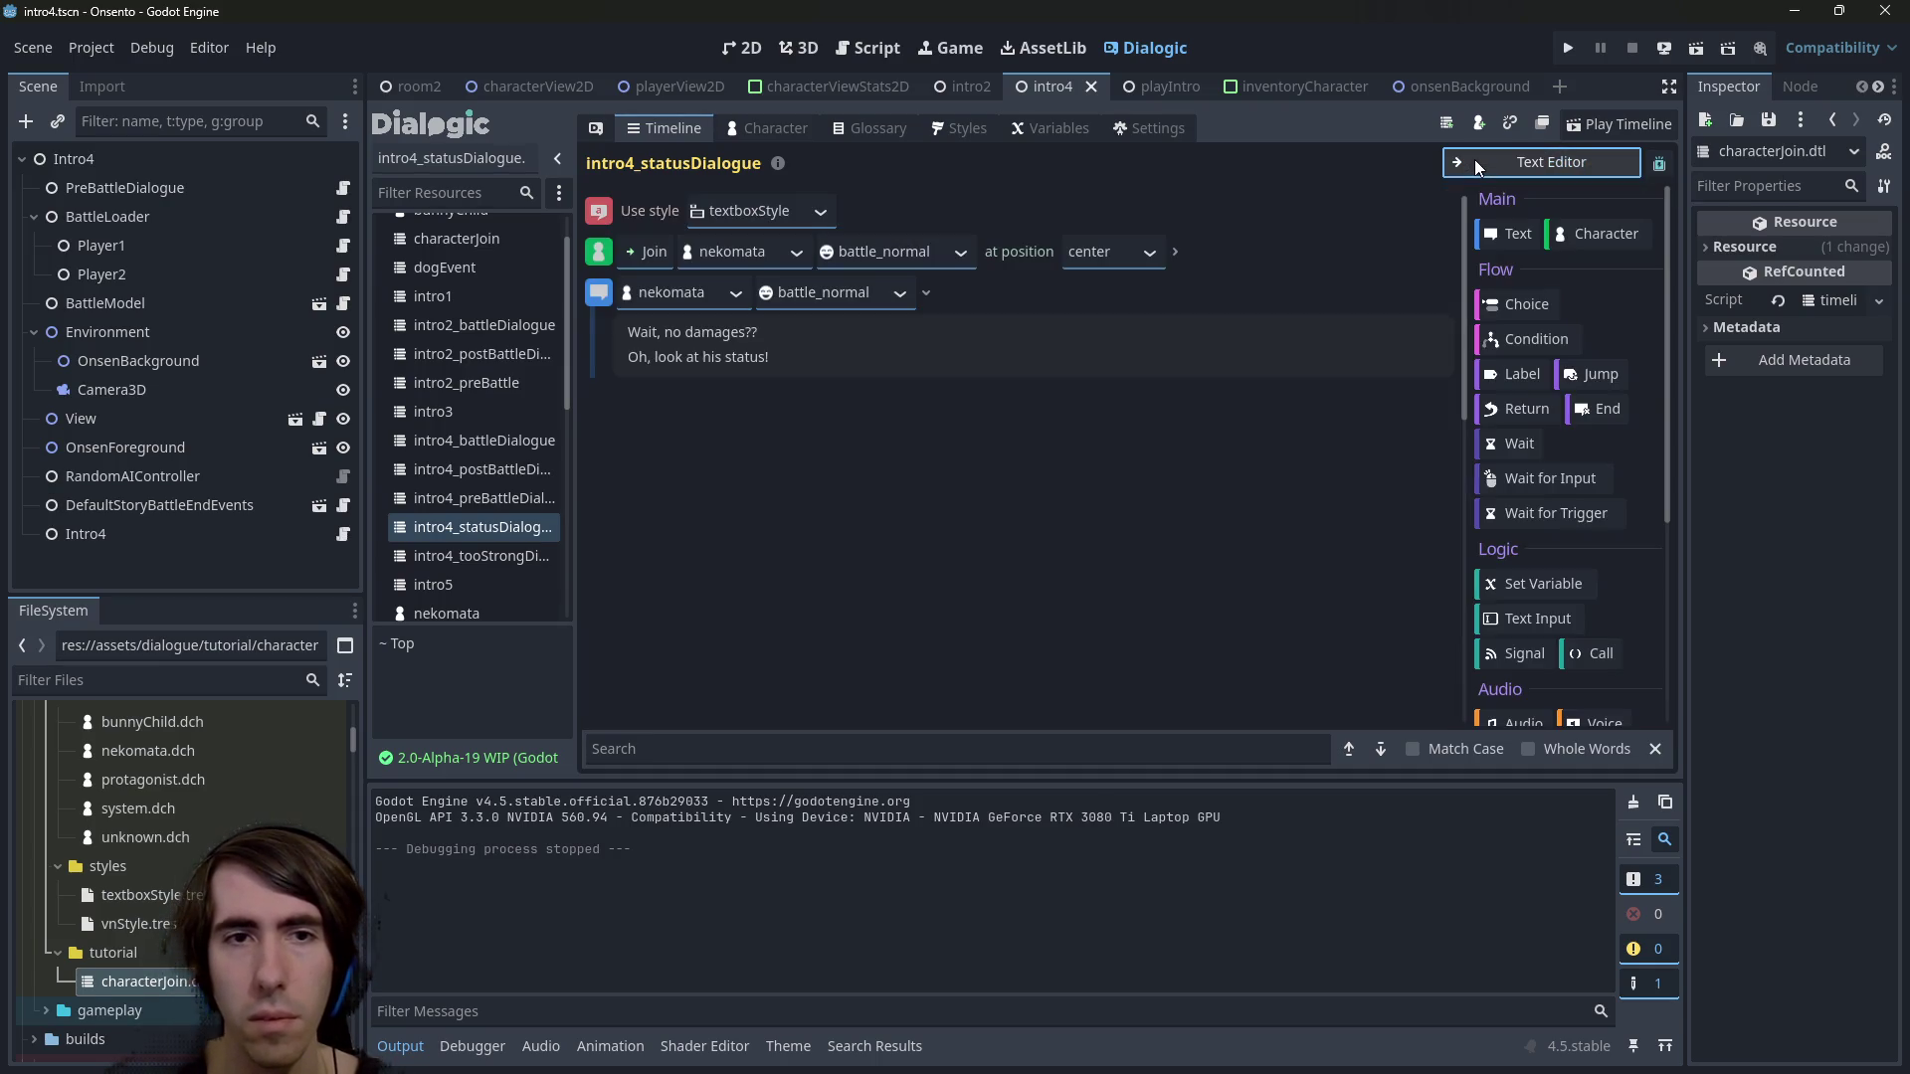
click(751, 48)
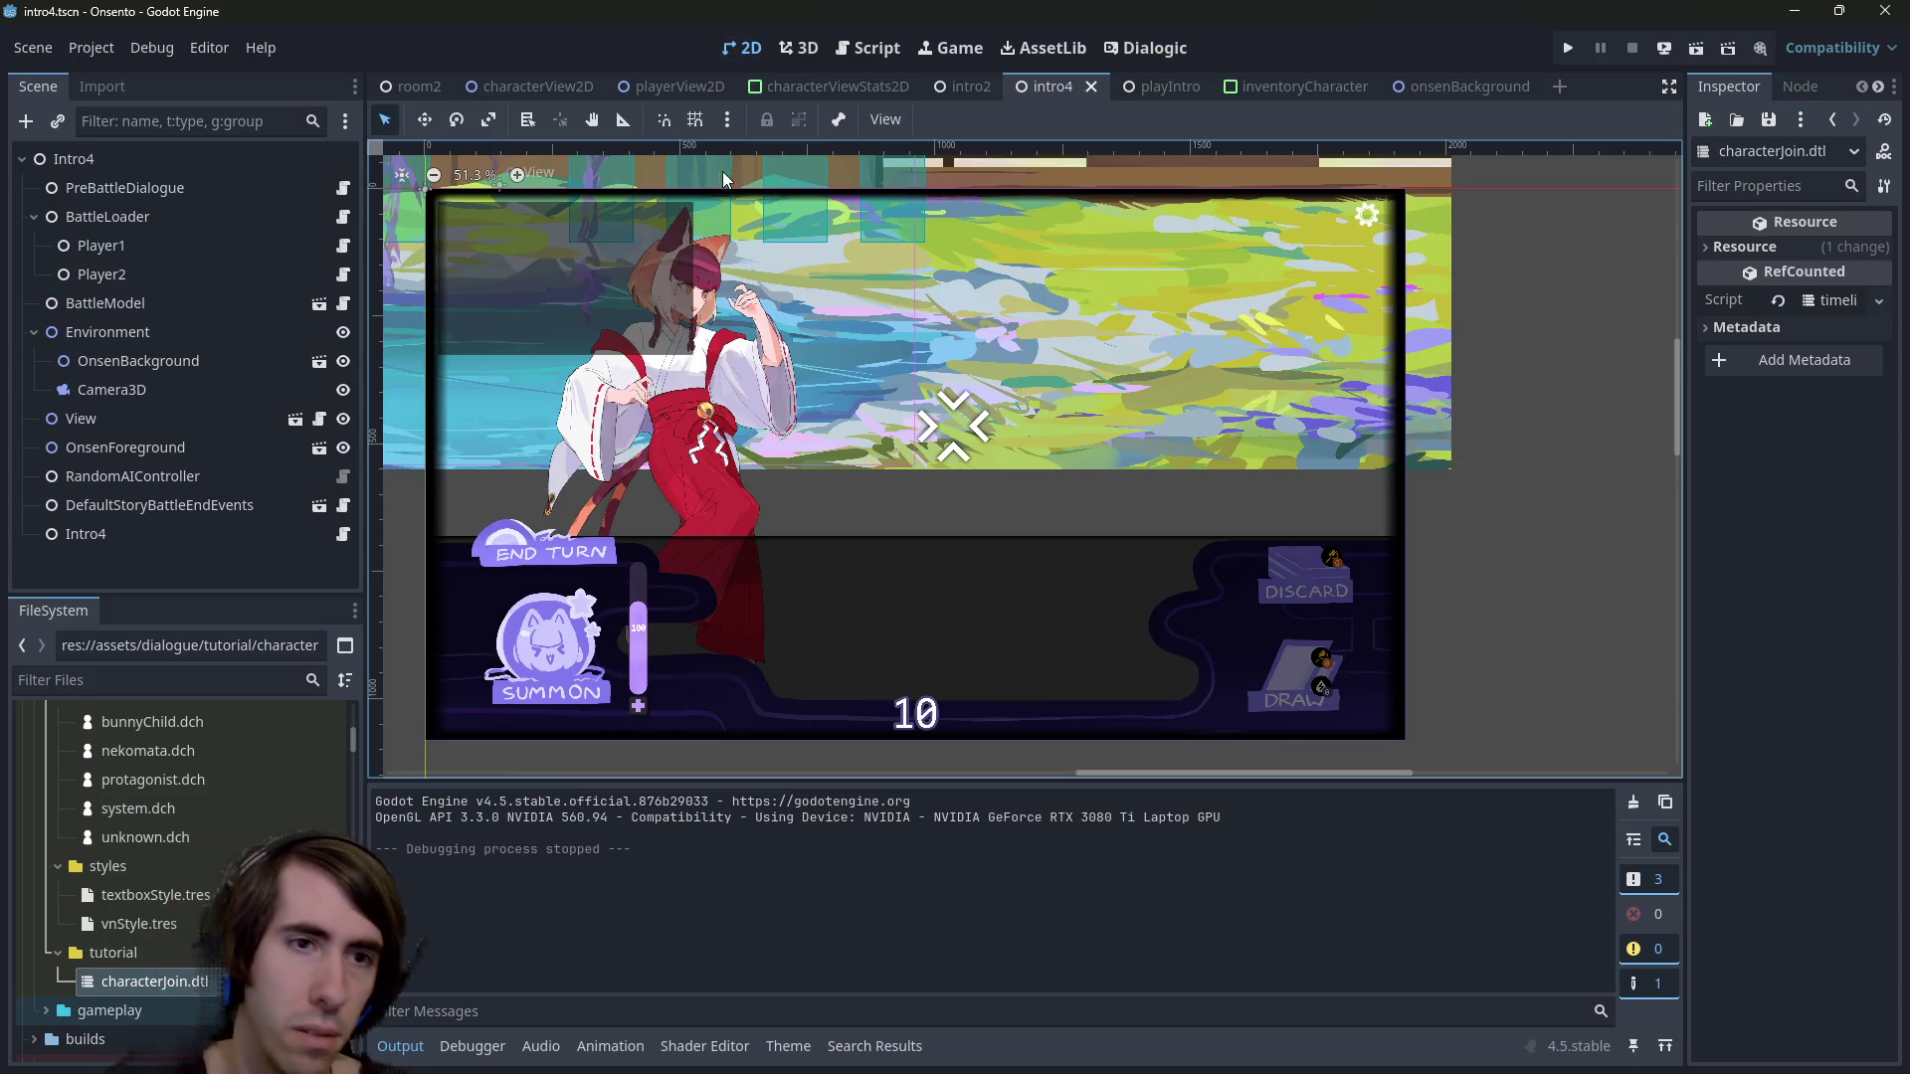
click(868, 44)
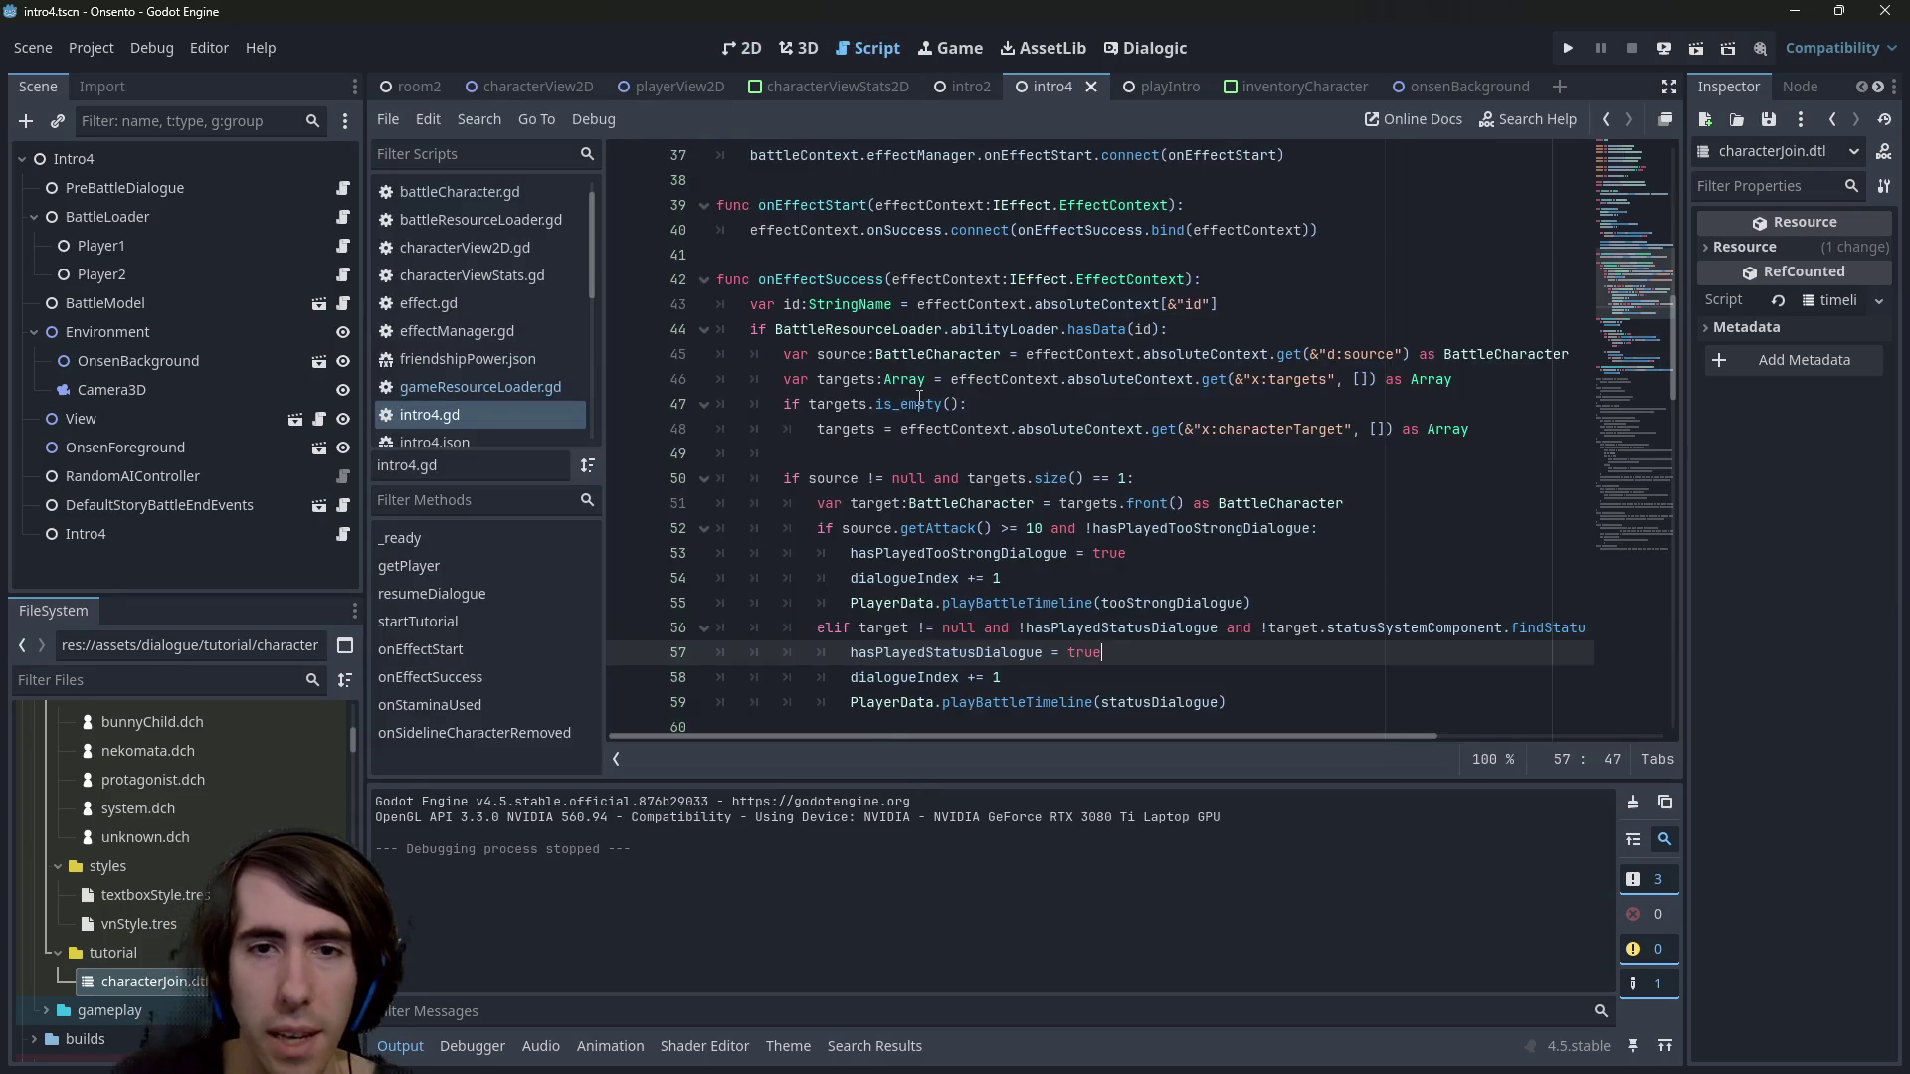
scroll(945, 478, up, 5)
scroll(972, 546, down, 5)
double_click(932, 587)
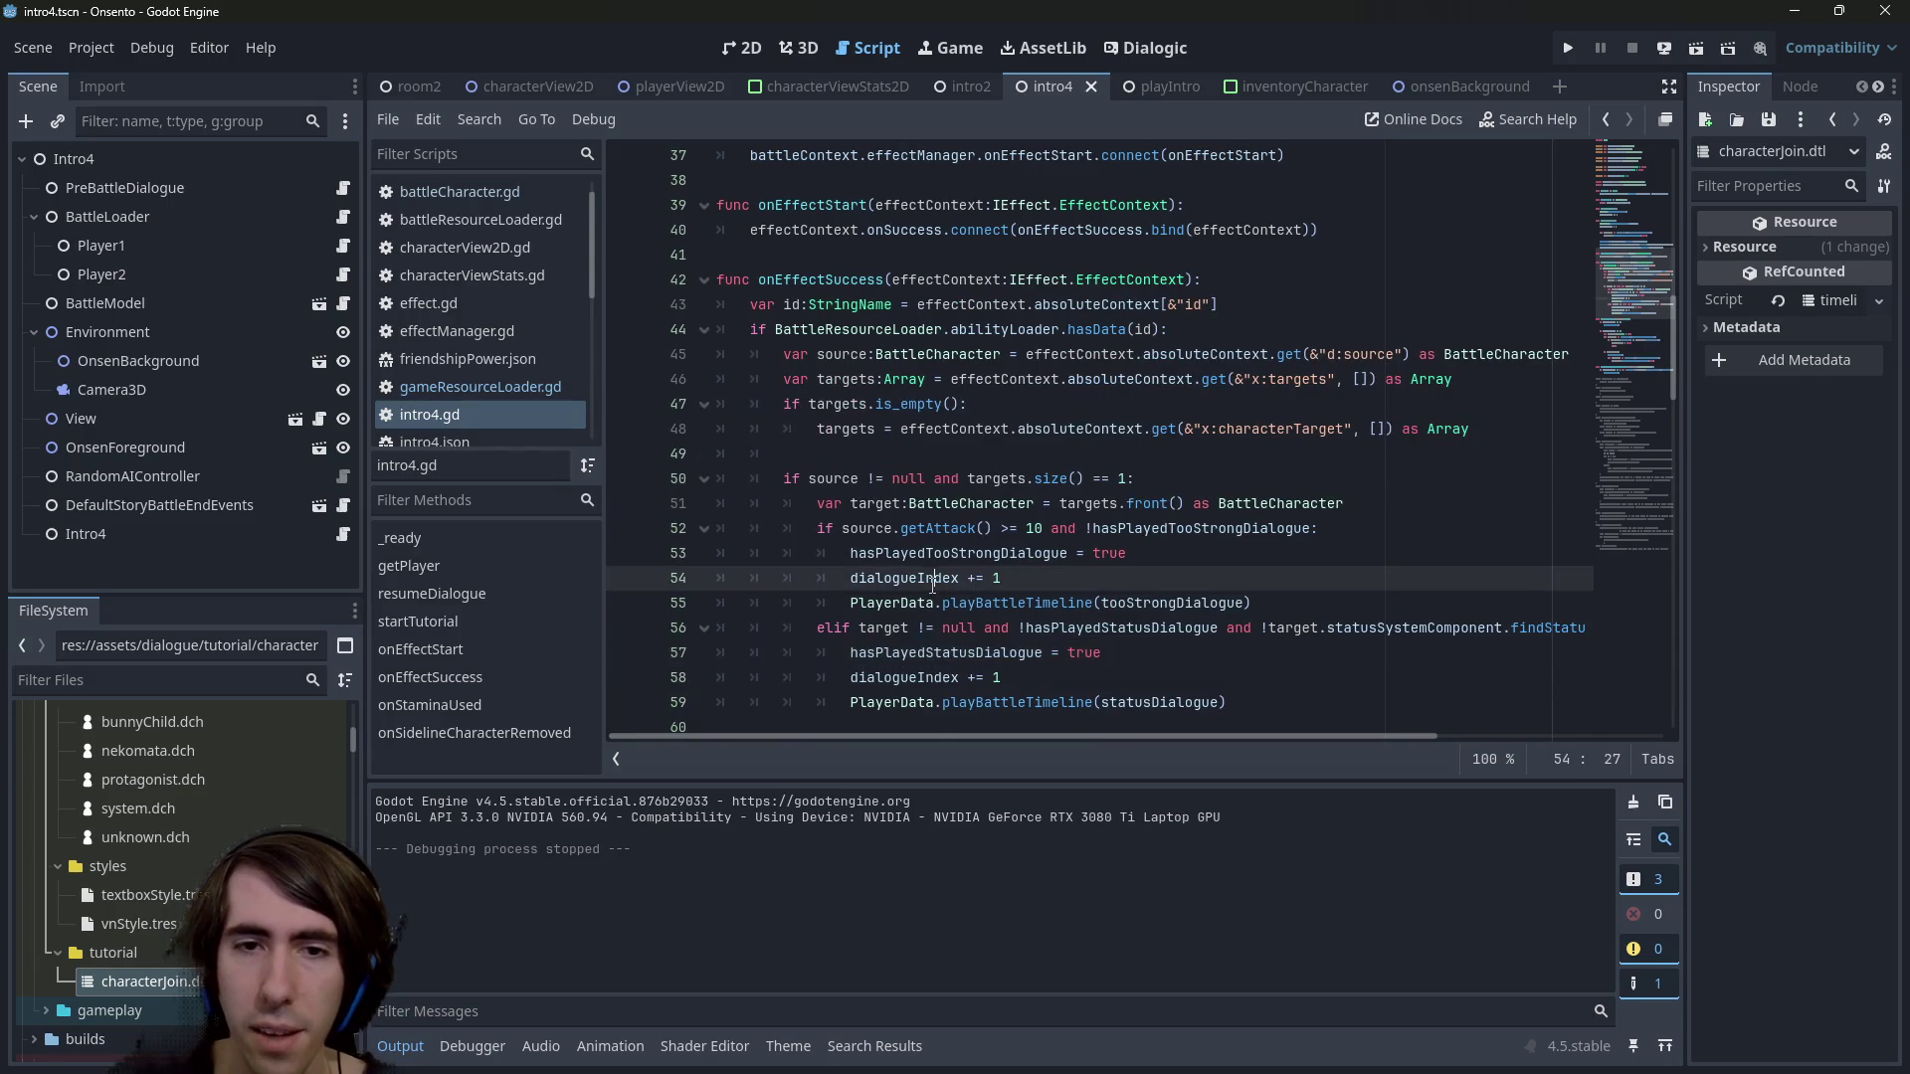
scroll(932, 587, up, 1)
scroll(932, 587, up, 4)
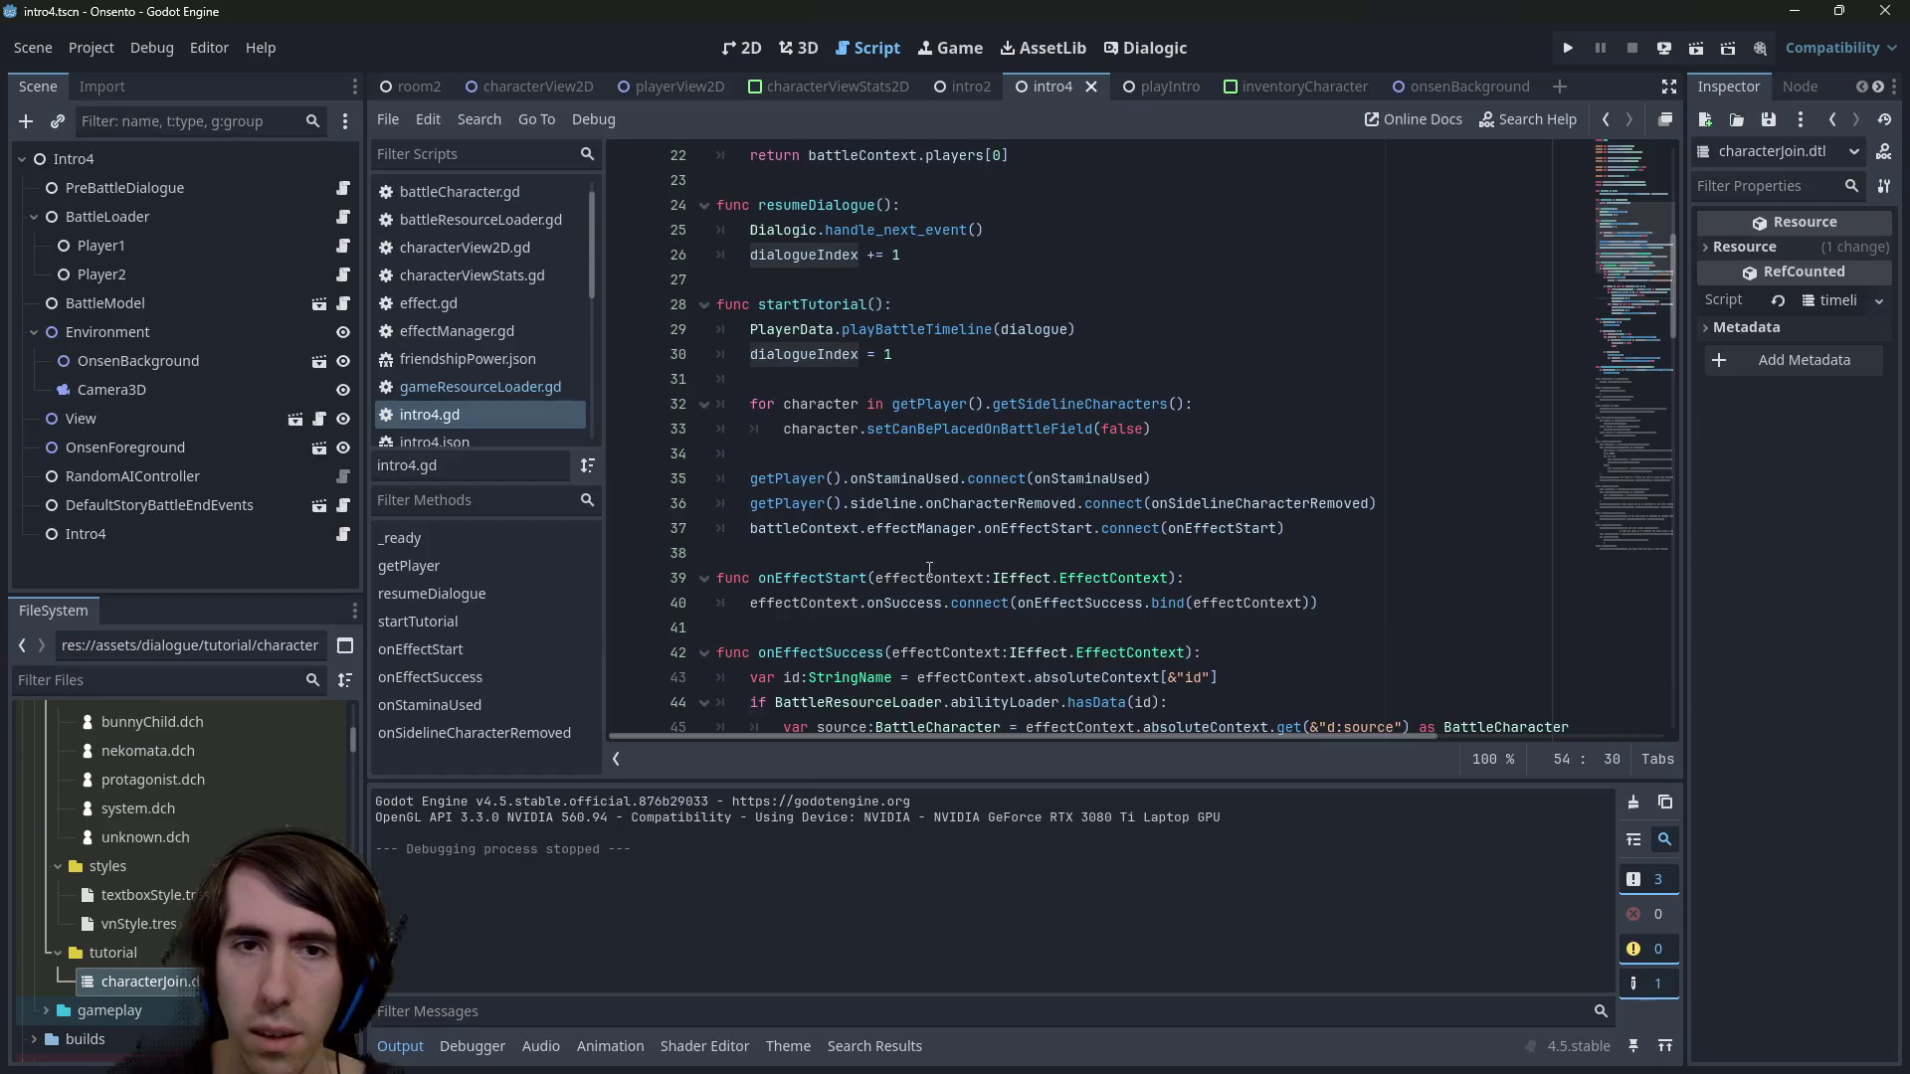
scroll(929, 569, down, 14)
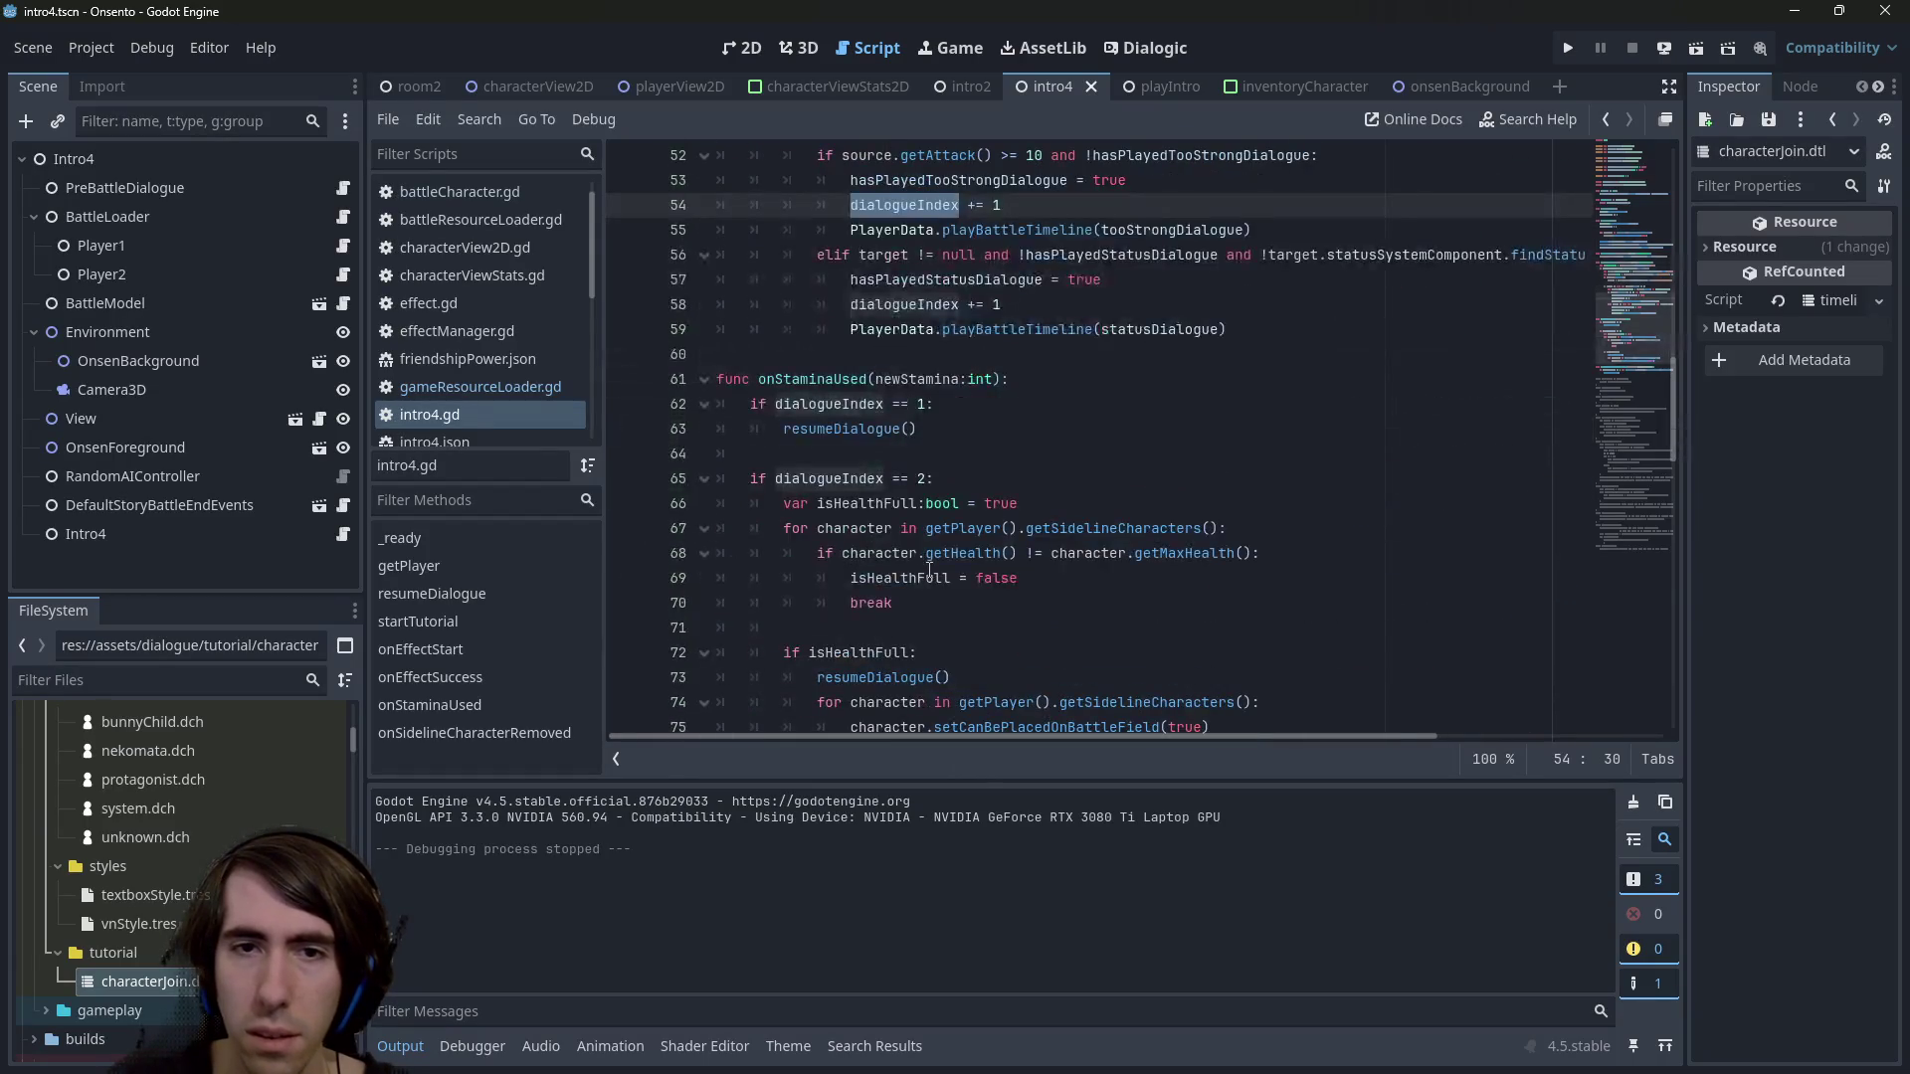
scroll(920, 557, up, 4)
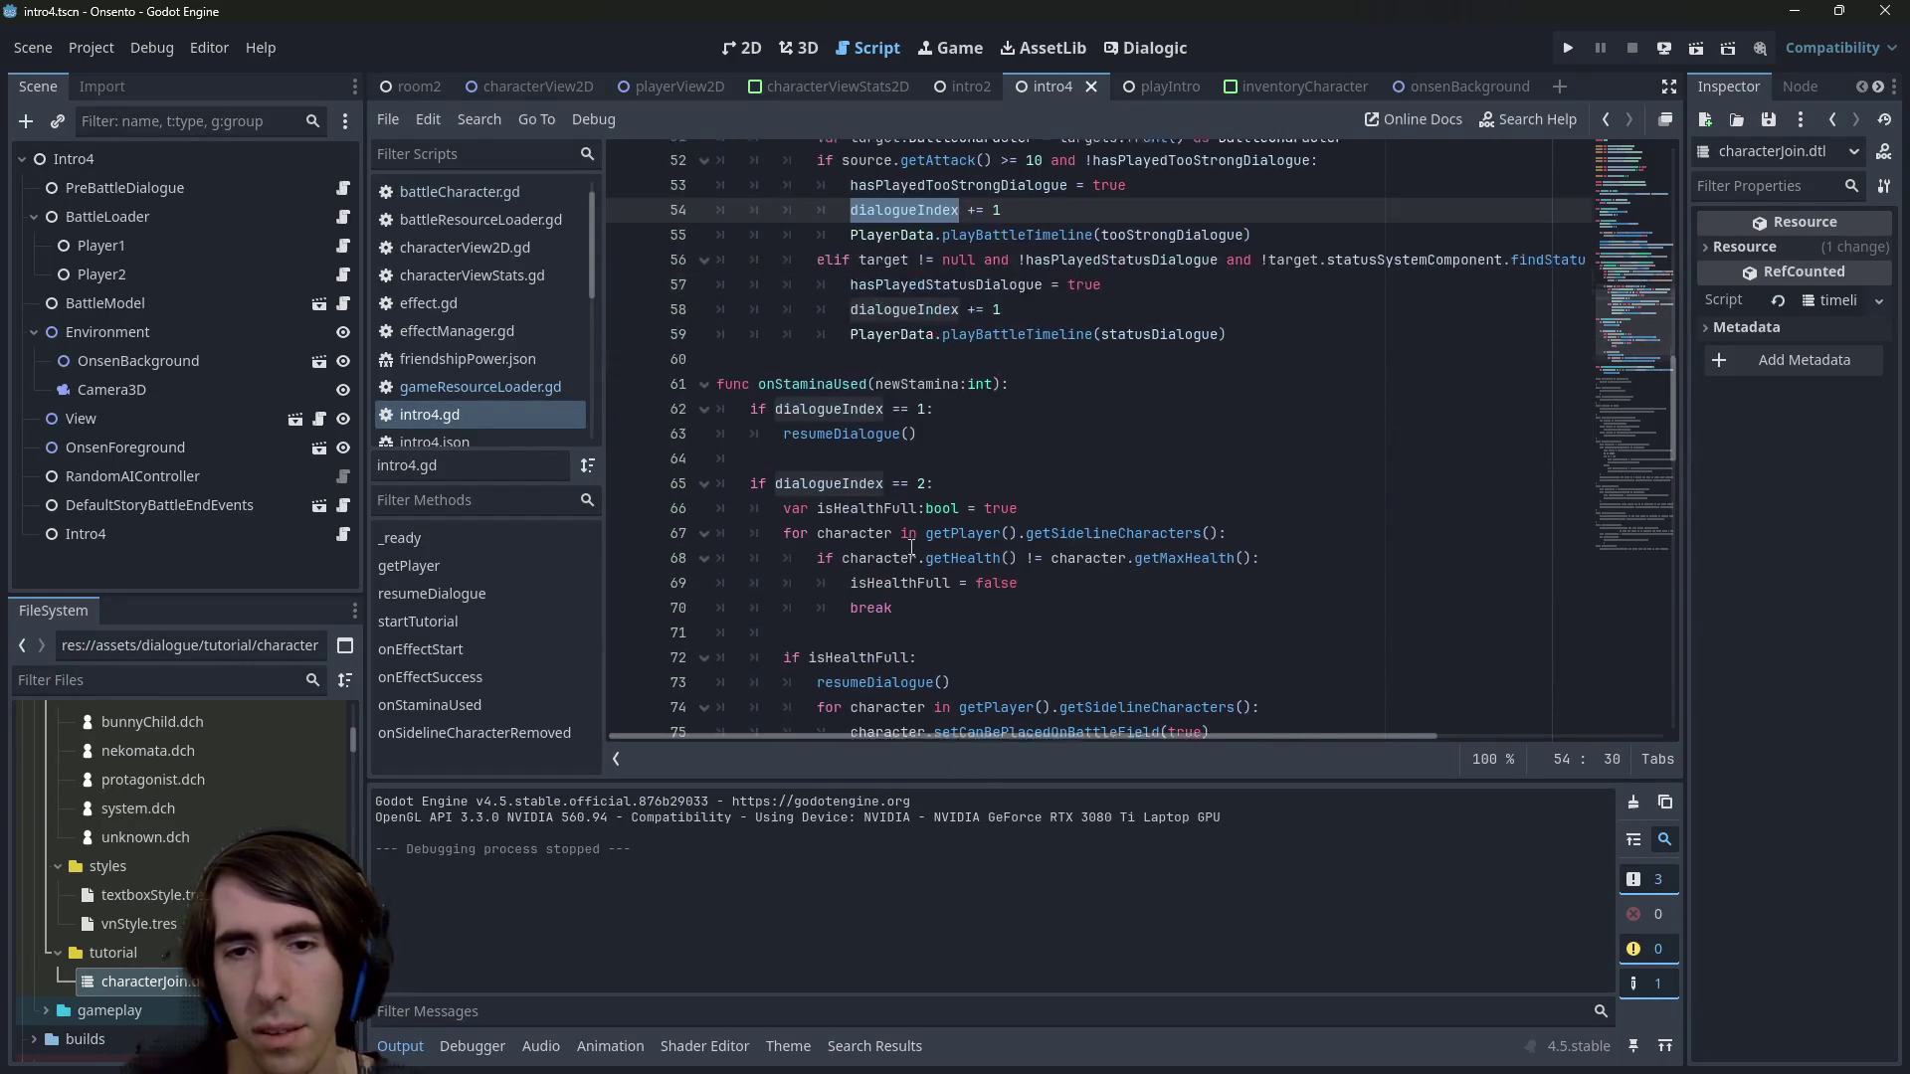
scroll(912, 547, up, 9)
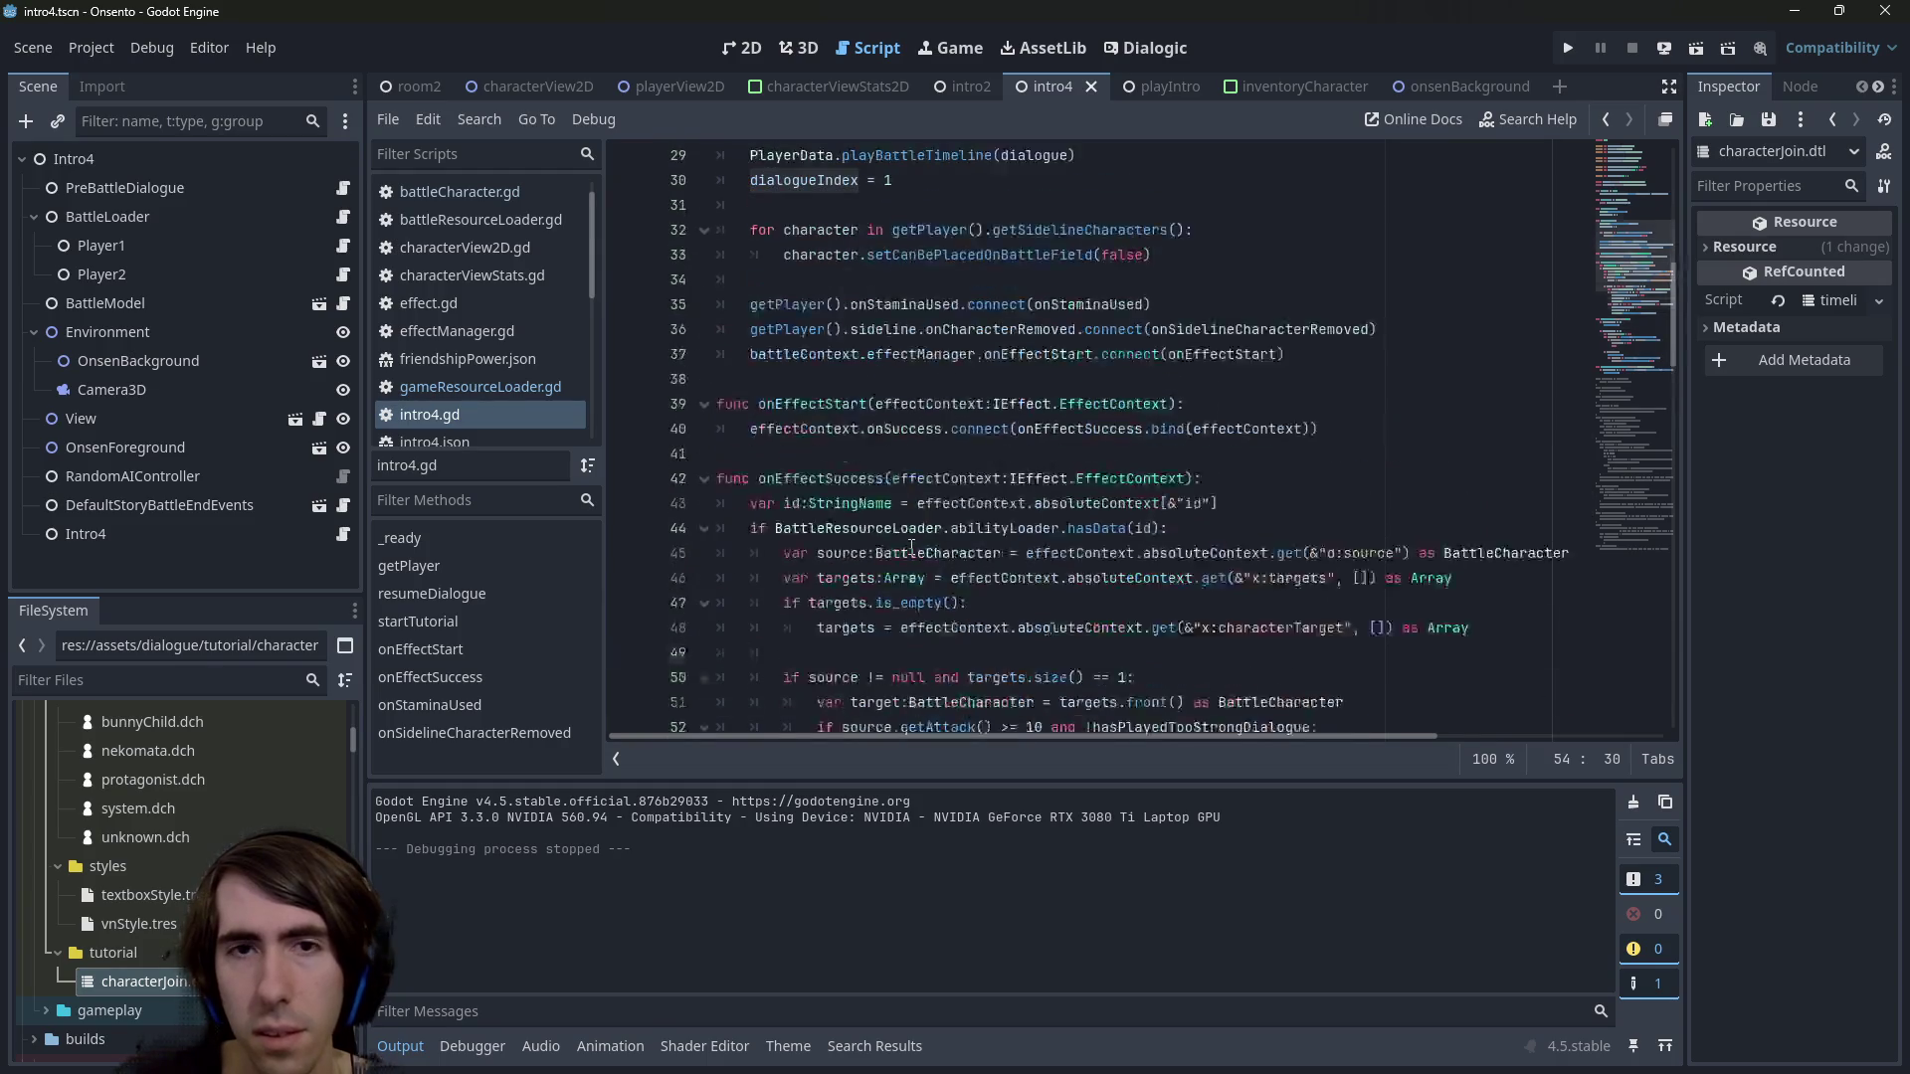
scroll(912, 546, up, 4)
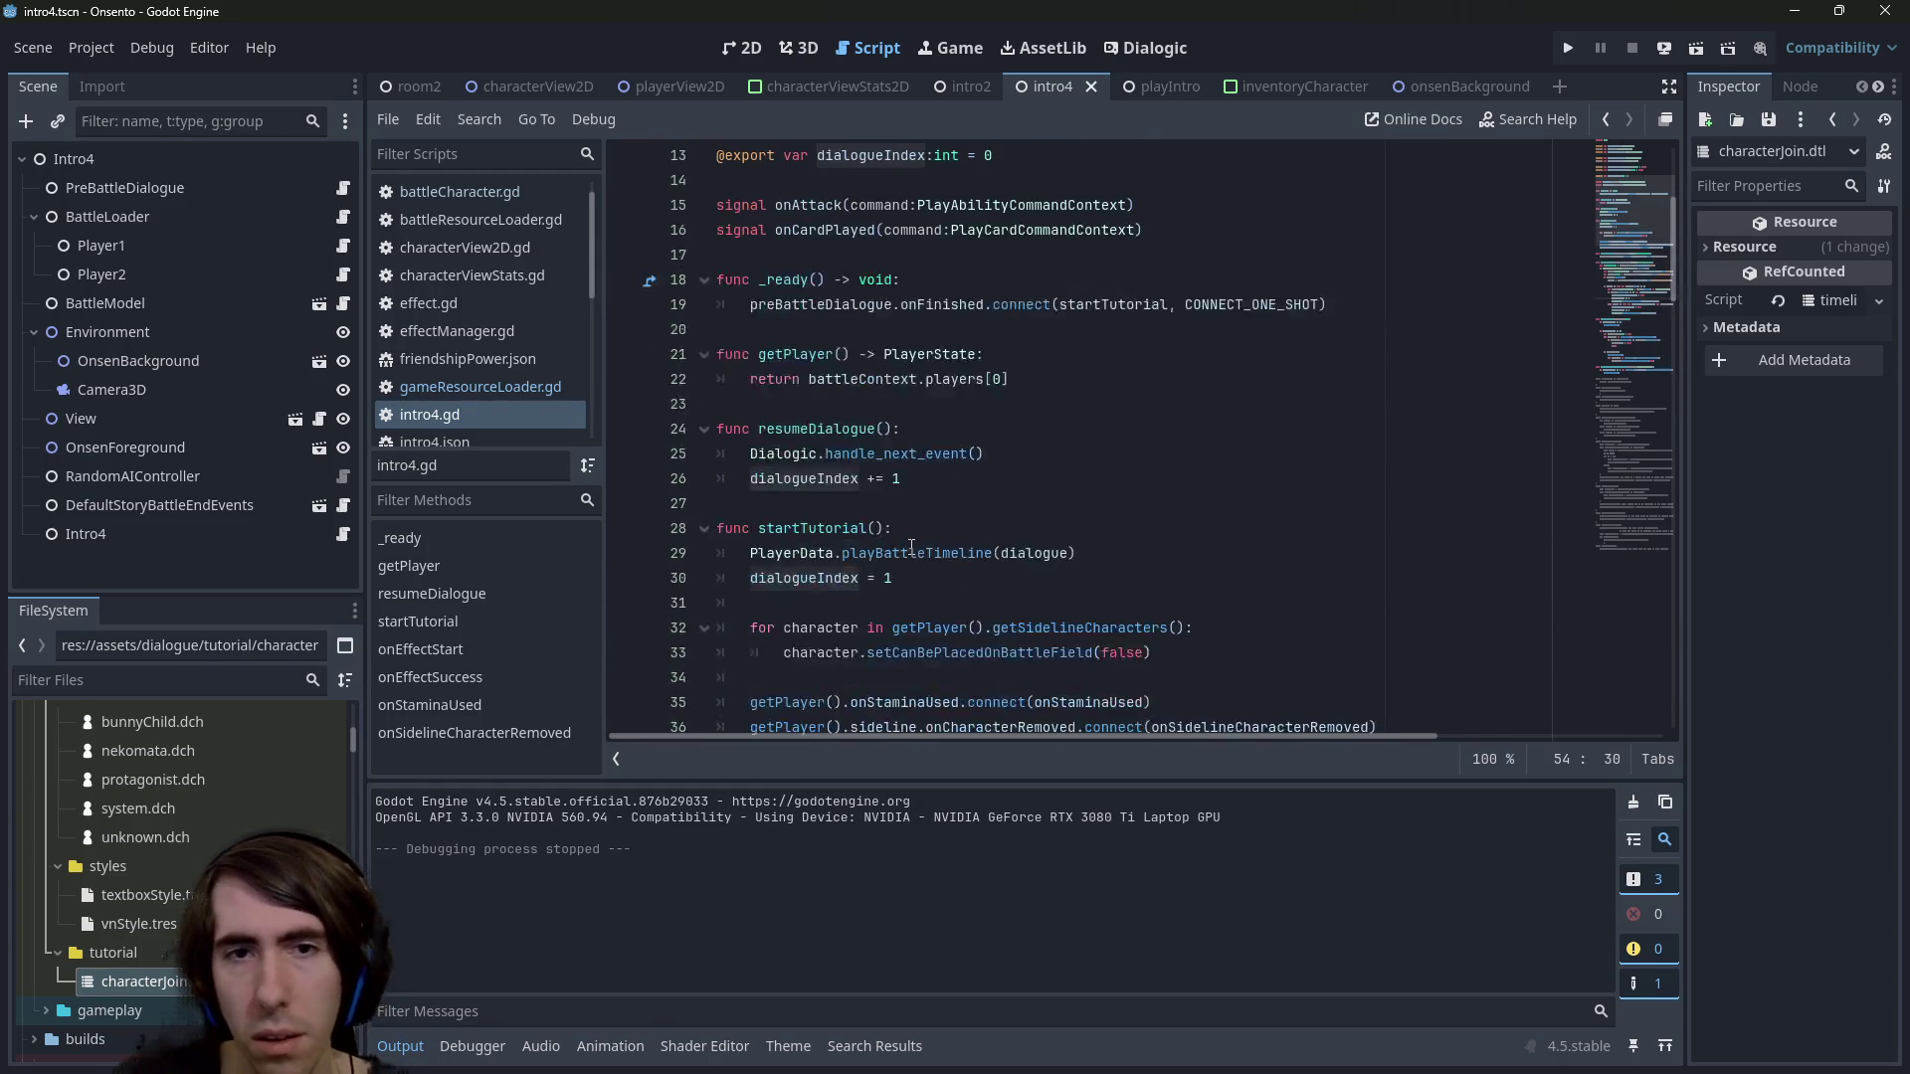
scroll(911, 547, down, 3)
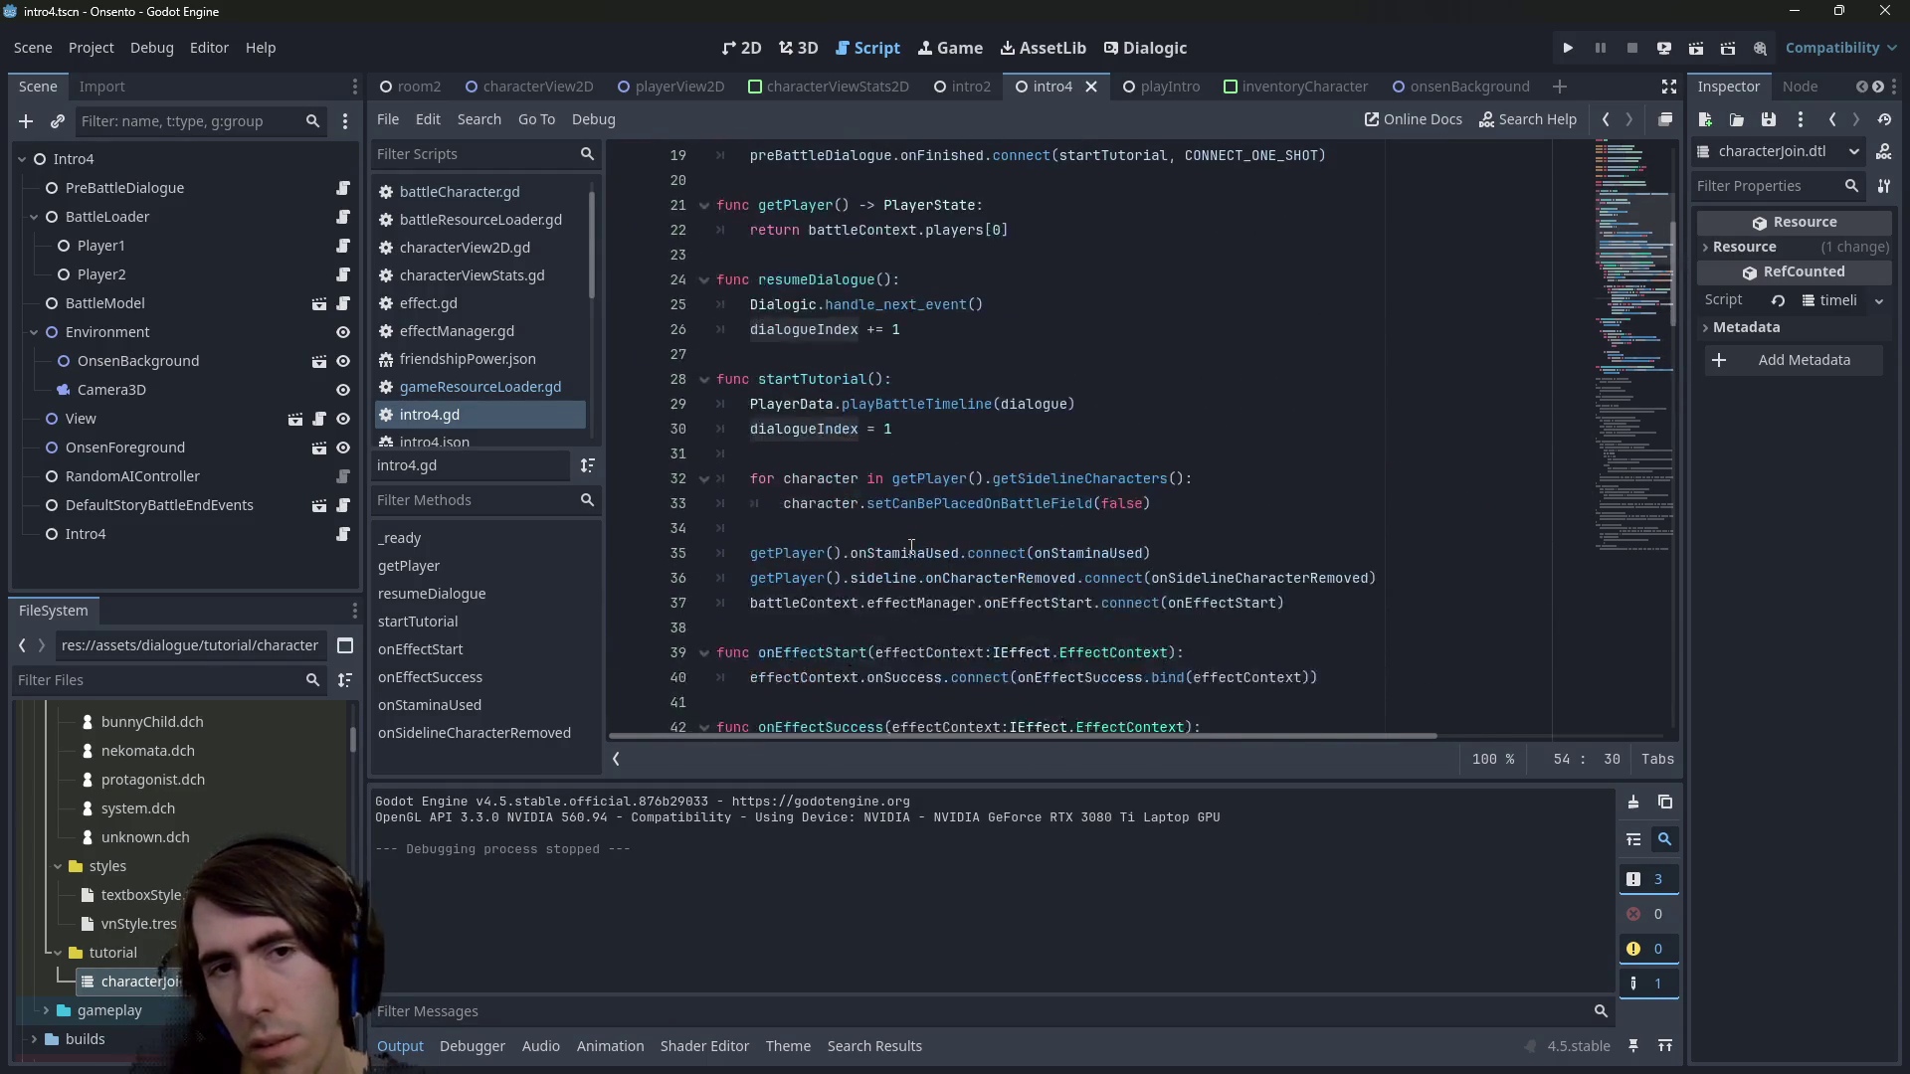
scroll(918, 328, down, 2)
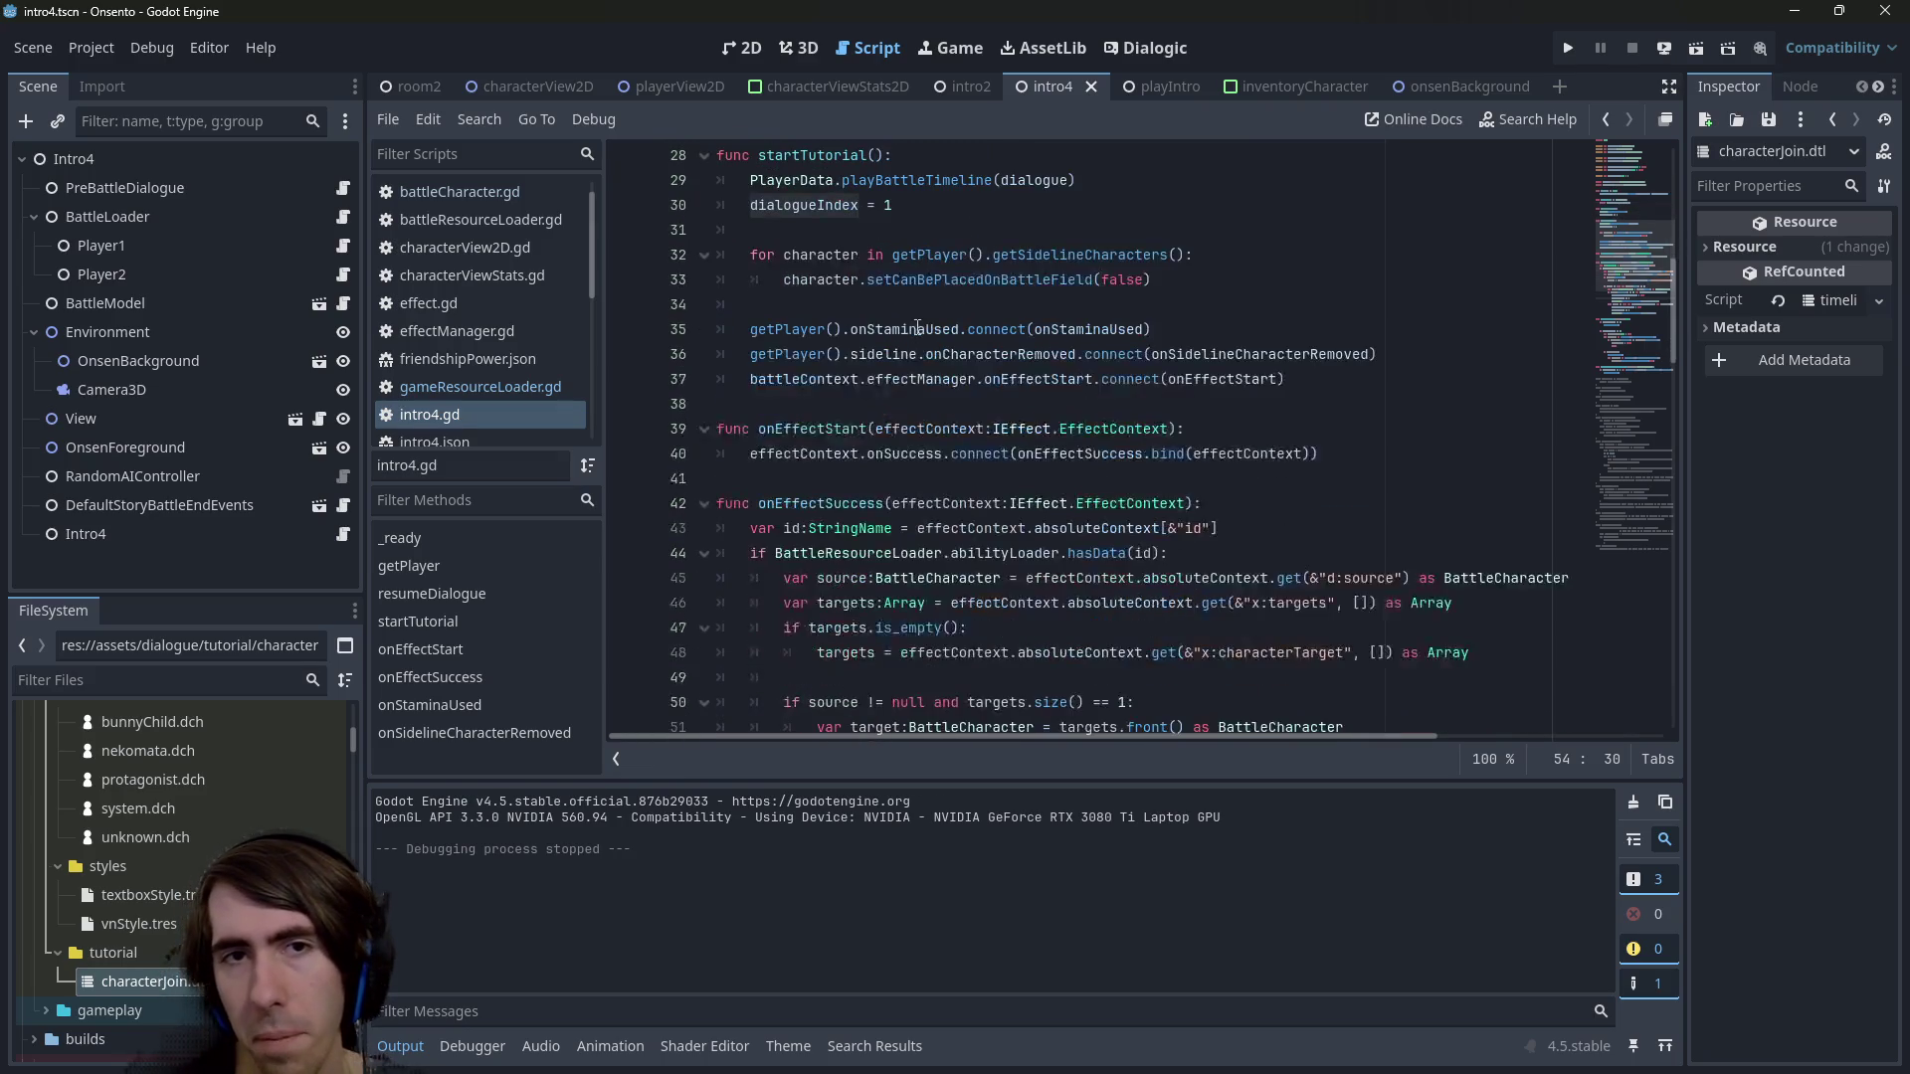
scroll(915, 286, down, 5)
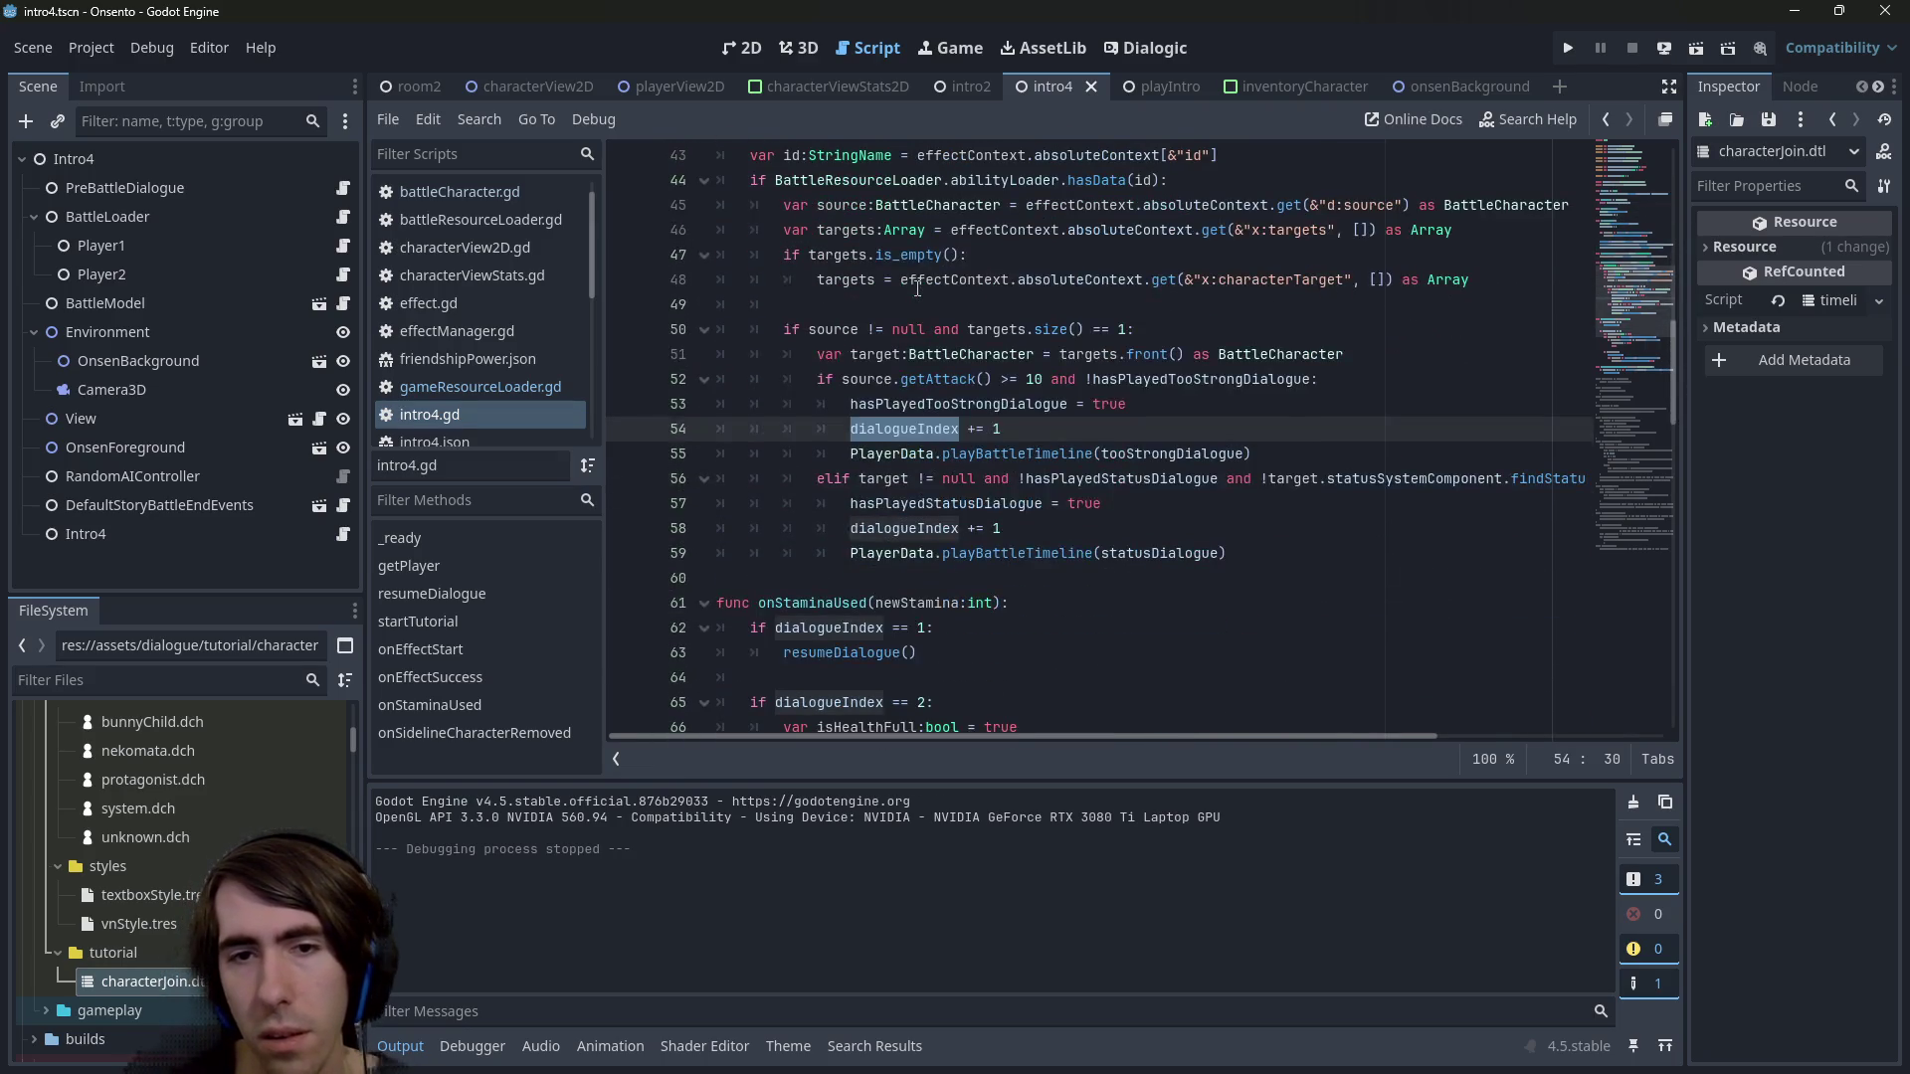
scroll(917, 288, down, 2)
scroll(917, 287, up, 9)
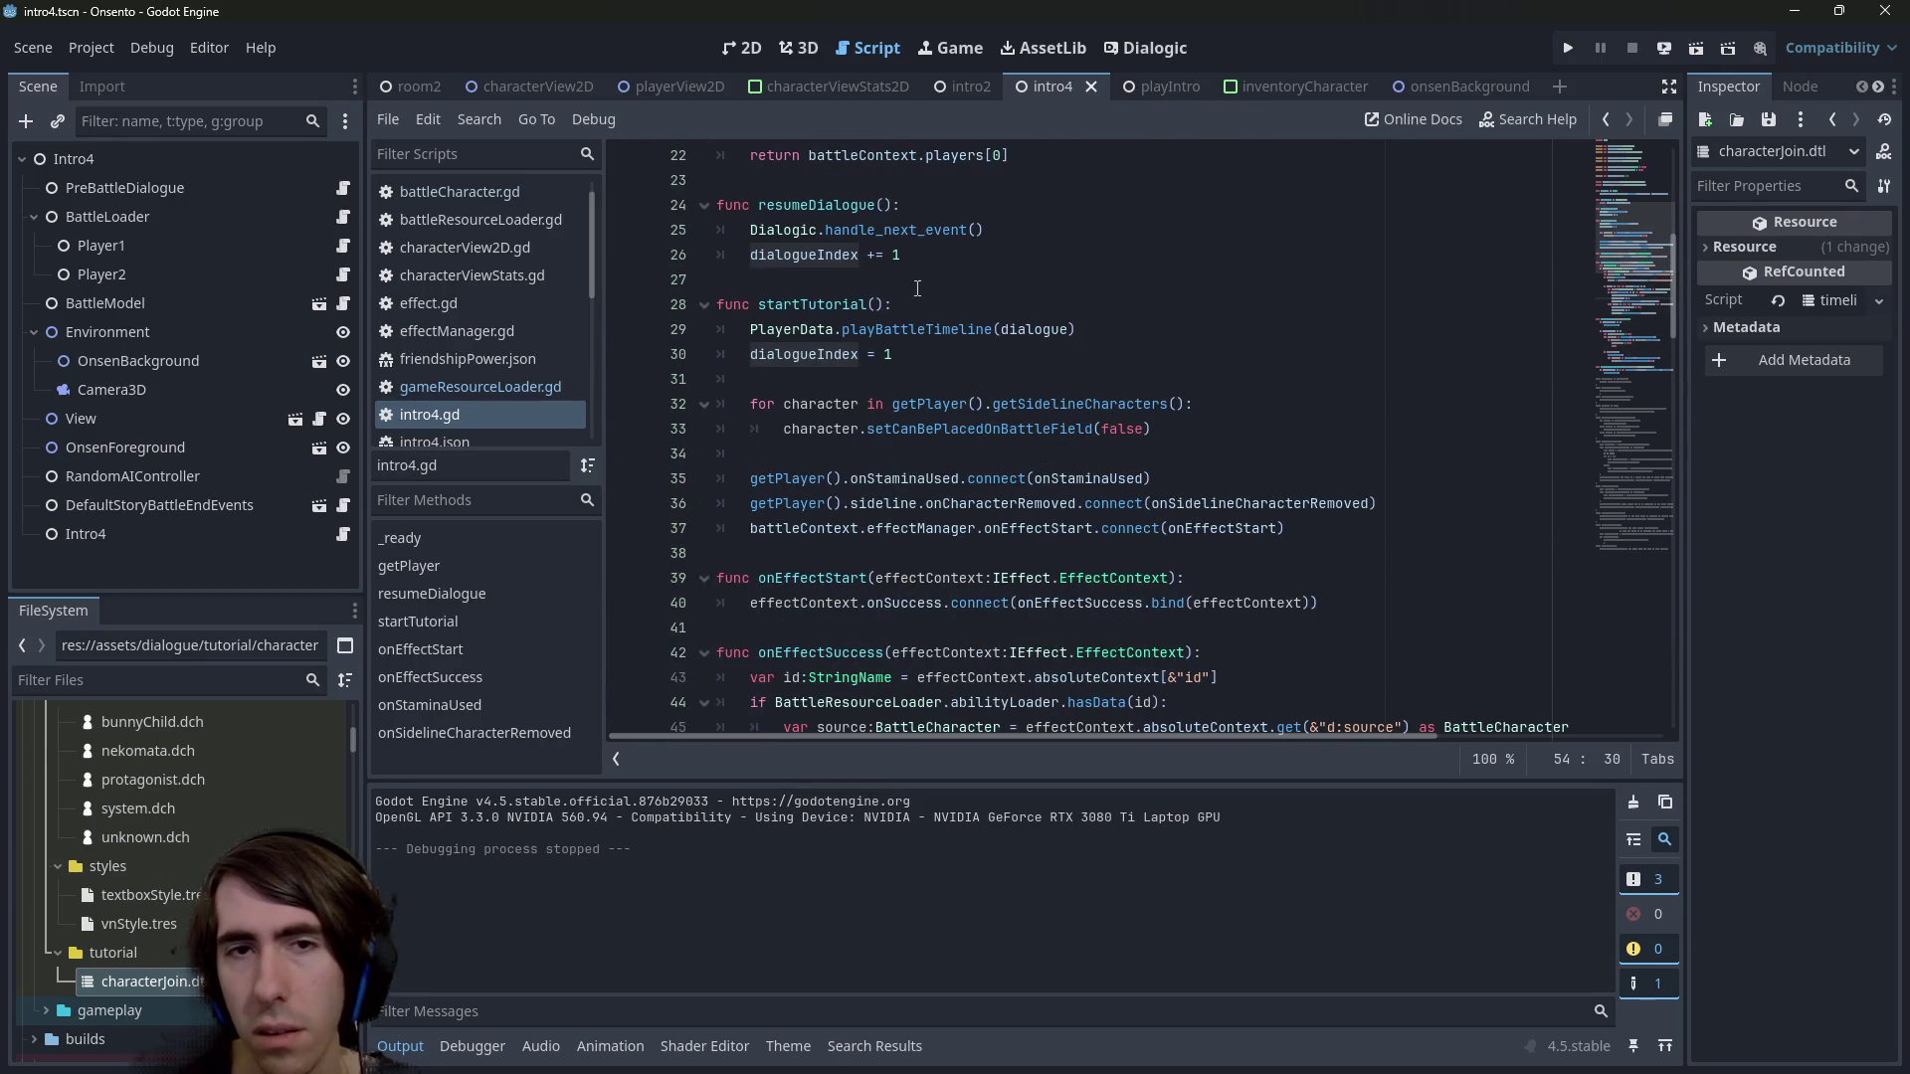
click(930, 259)
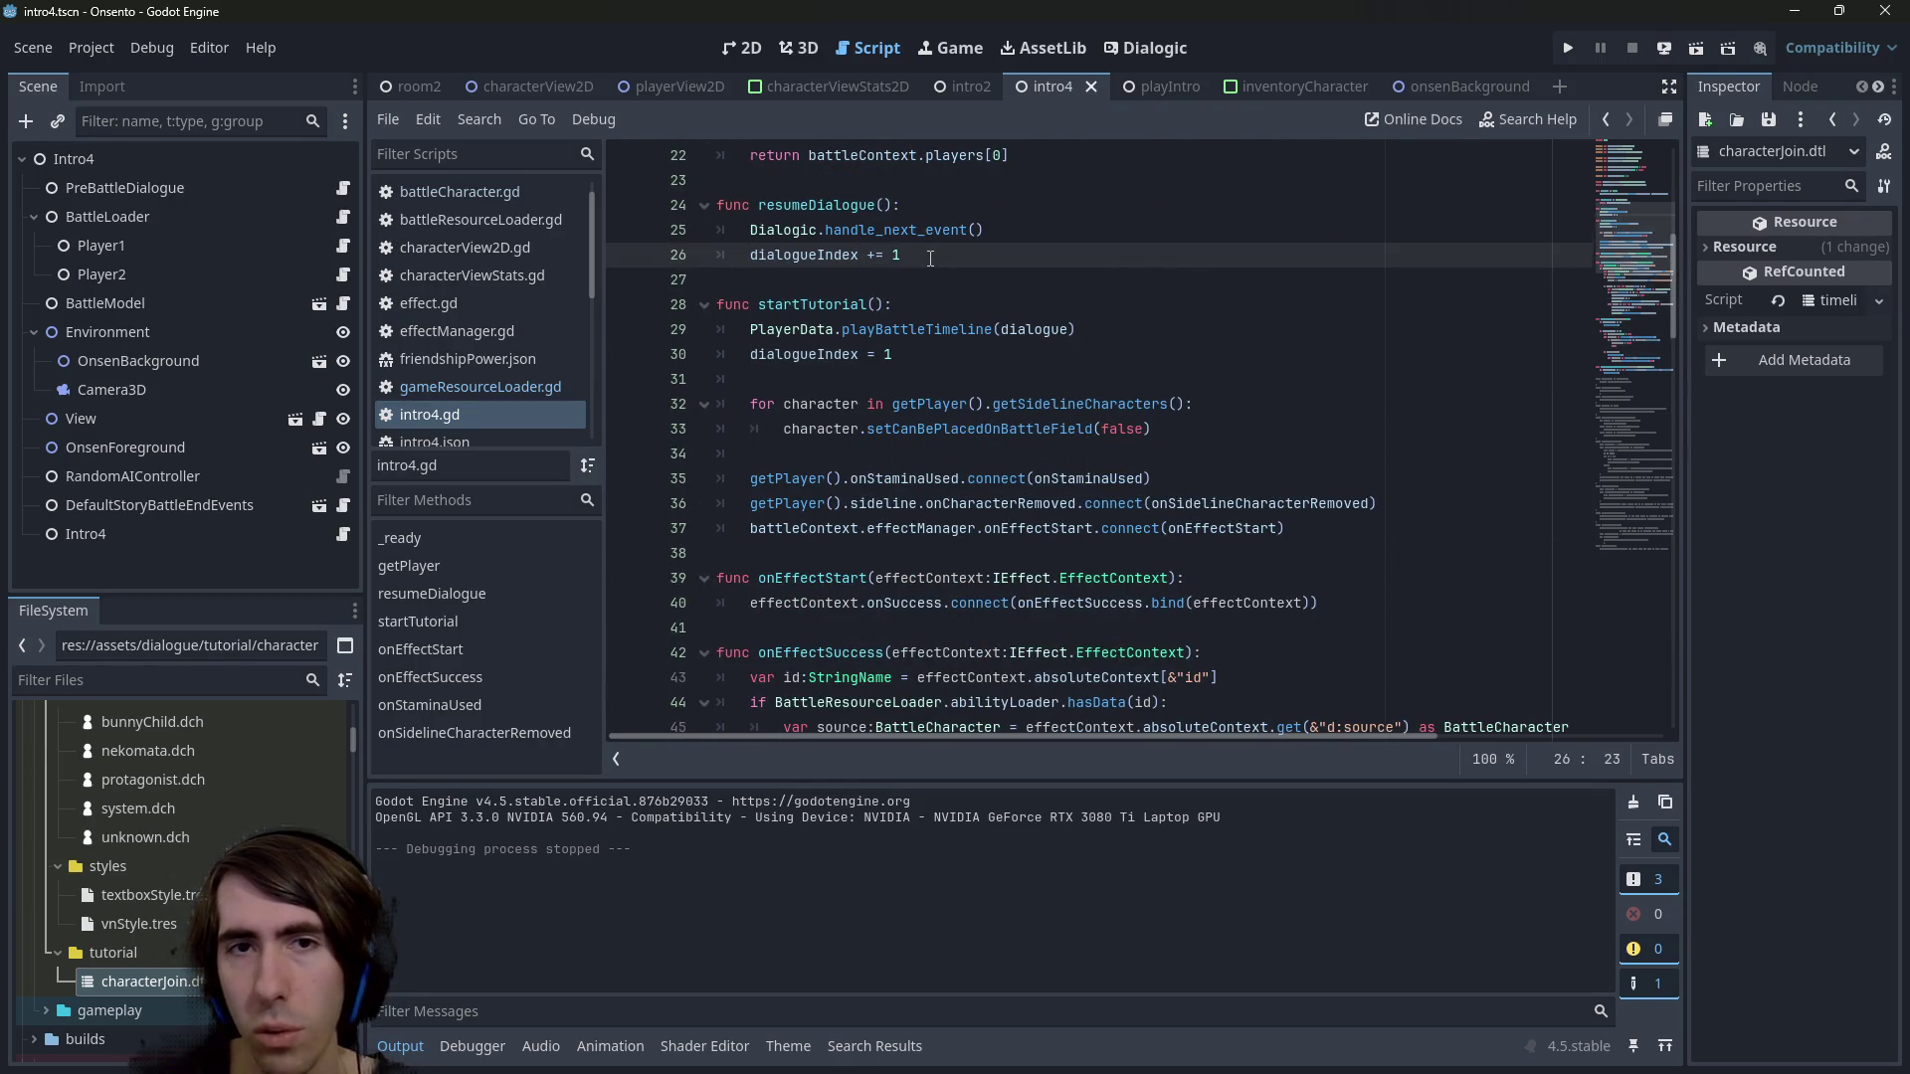
scroll(930, 259, down, 10)
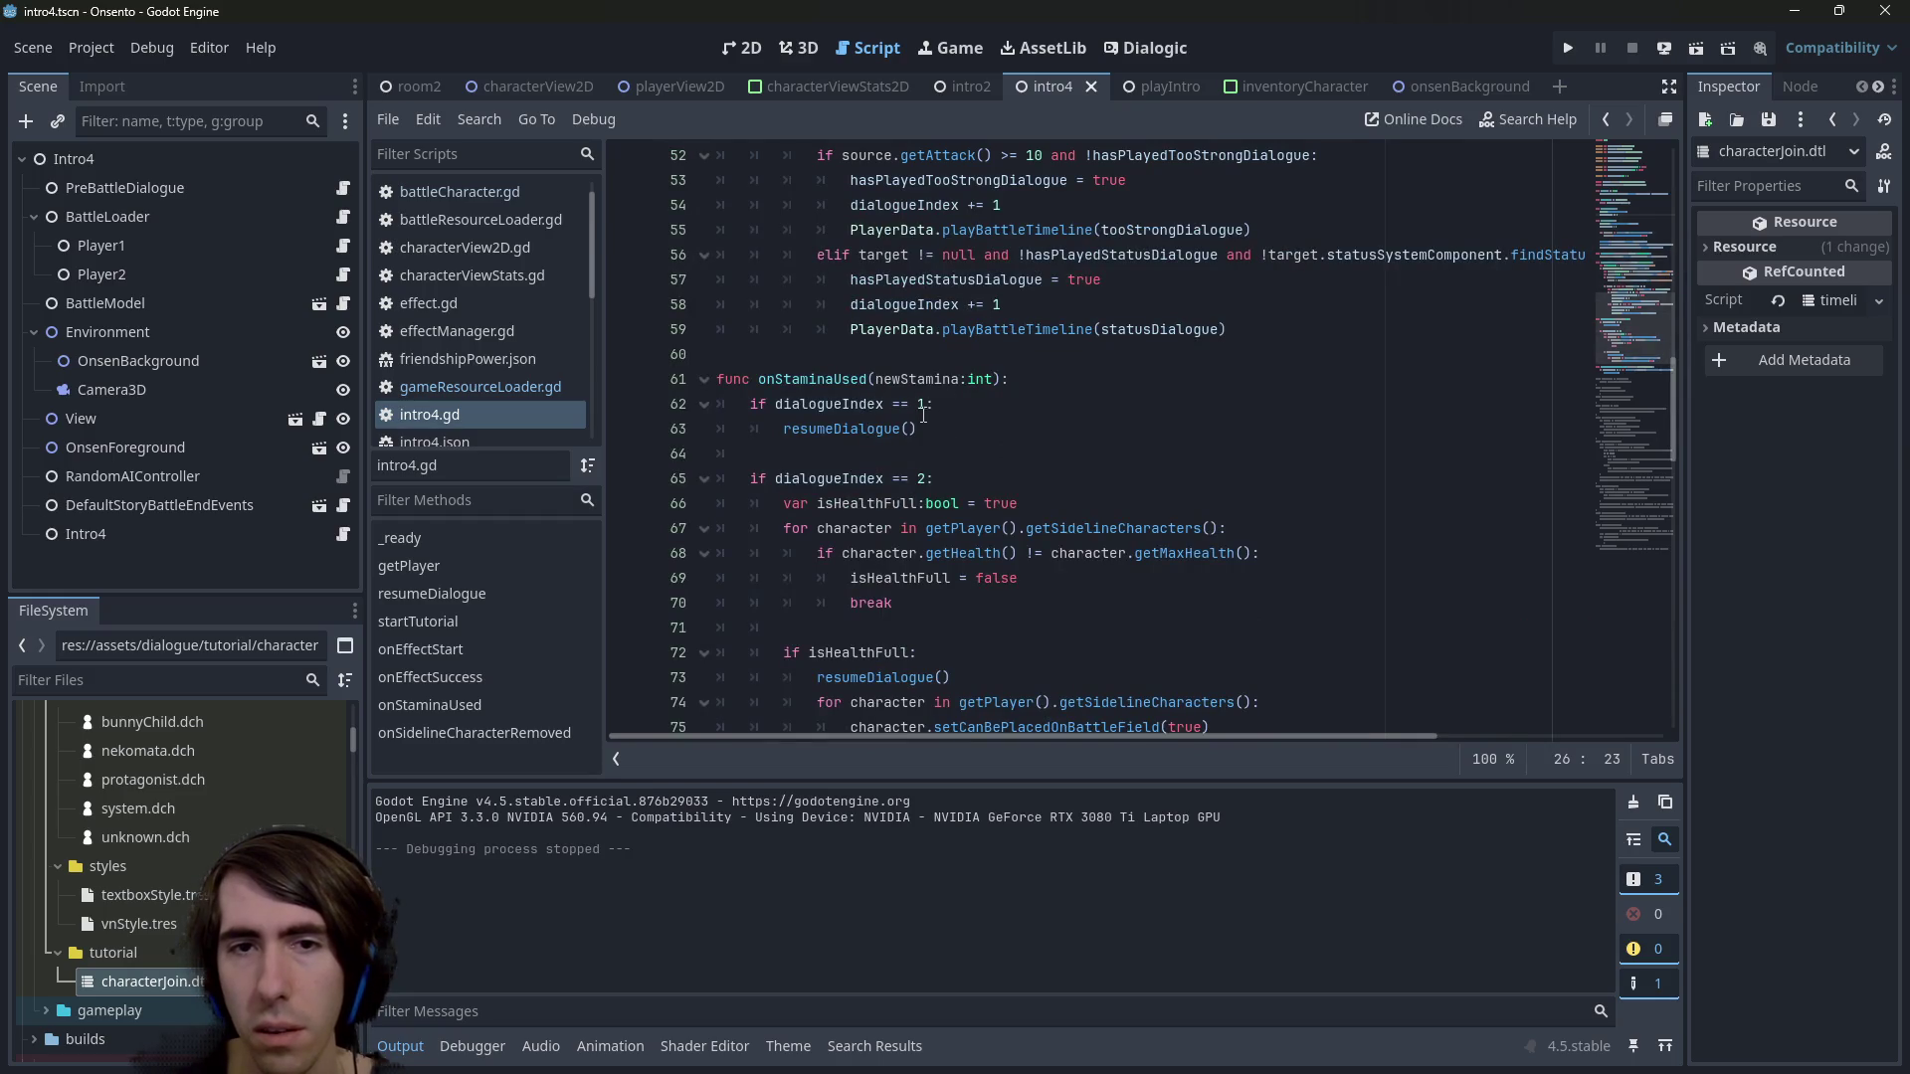
double_click(865, 428)
scroll(864, 430, up, 4)
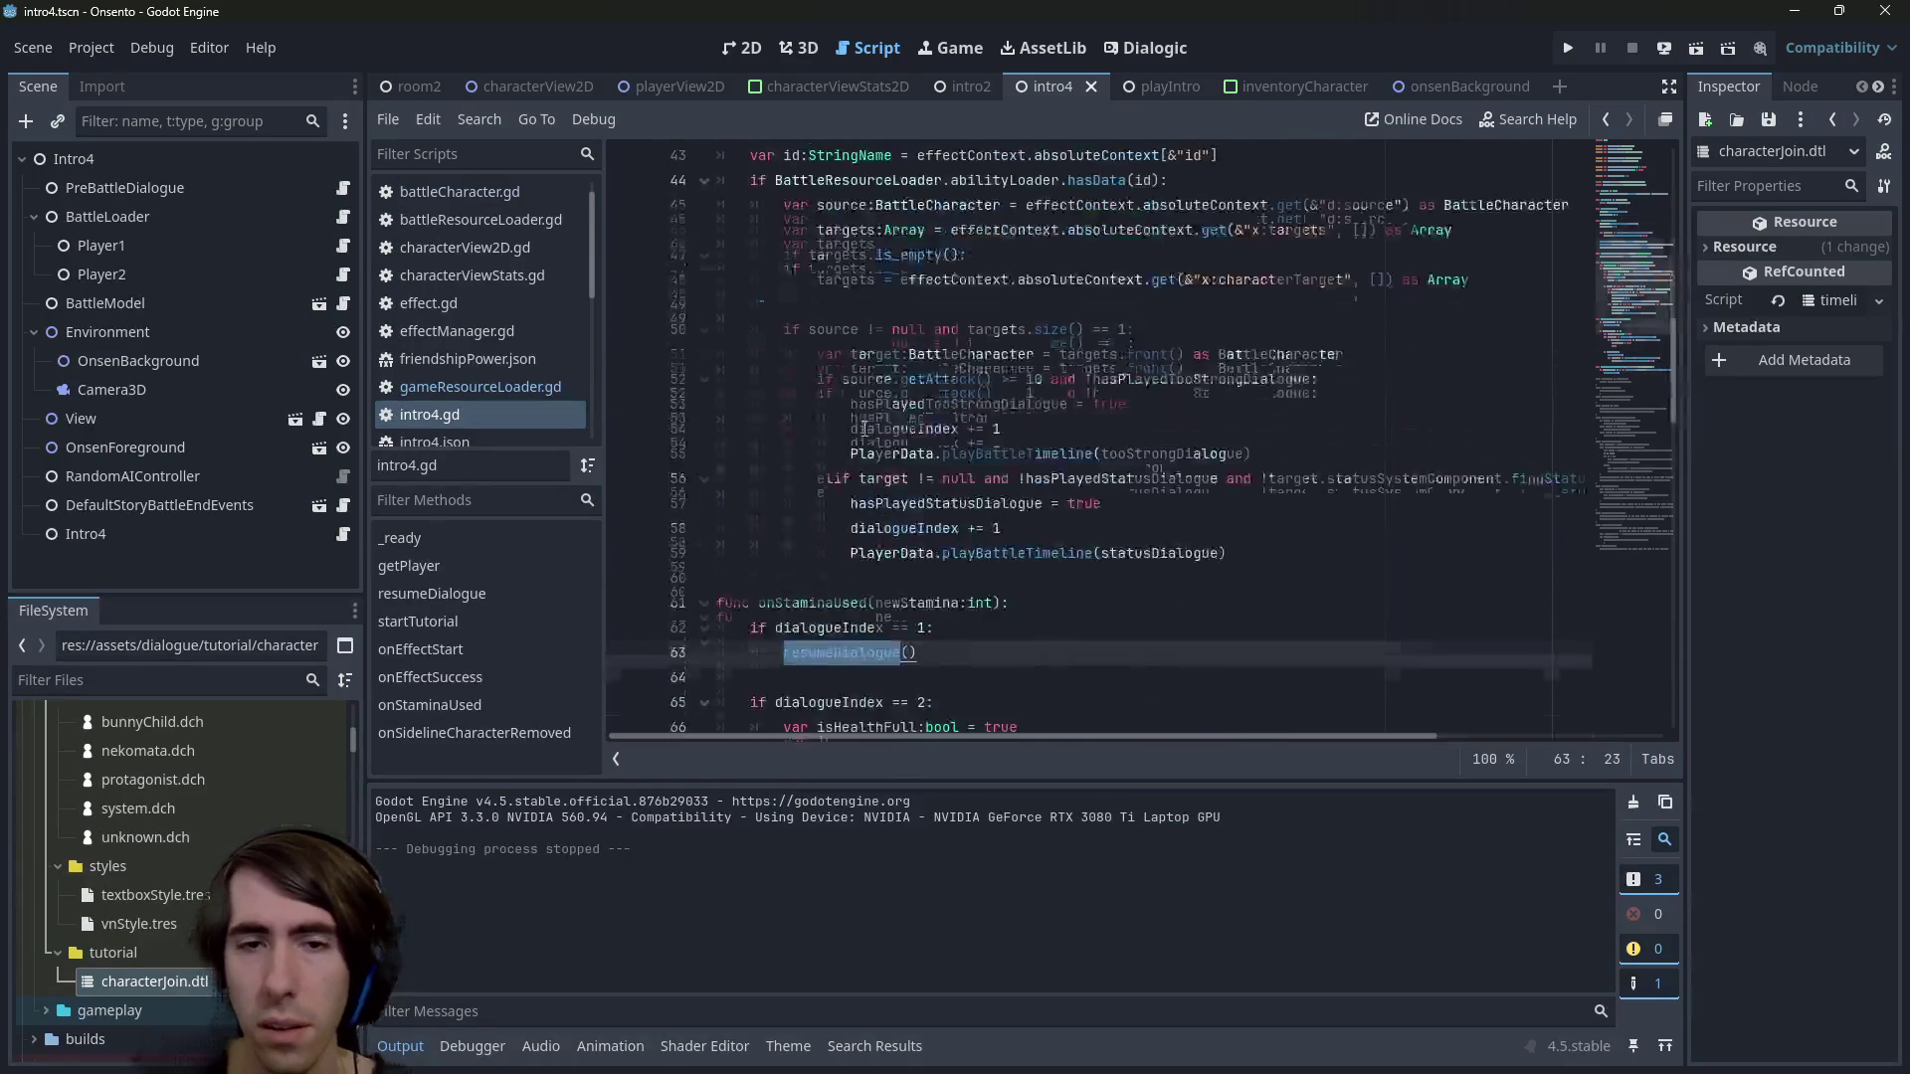
scroll(865, 429, down, 5)
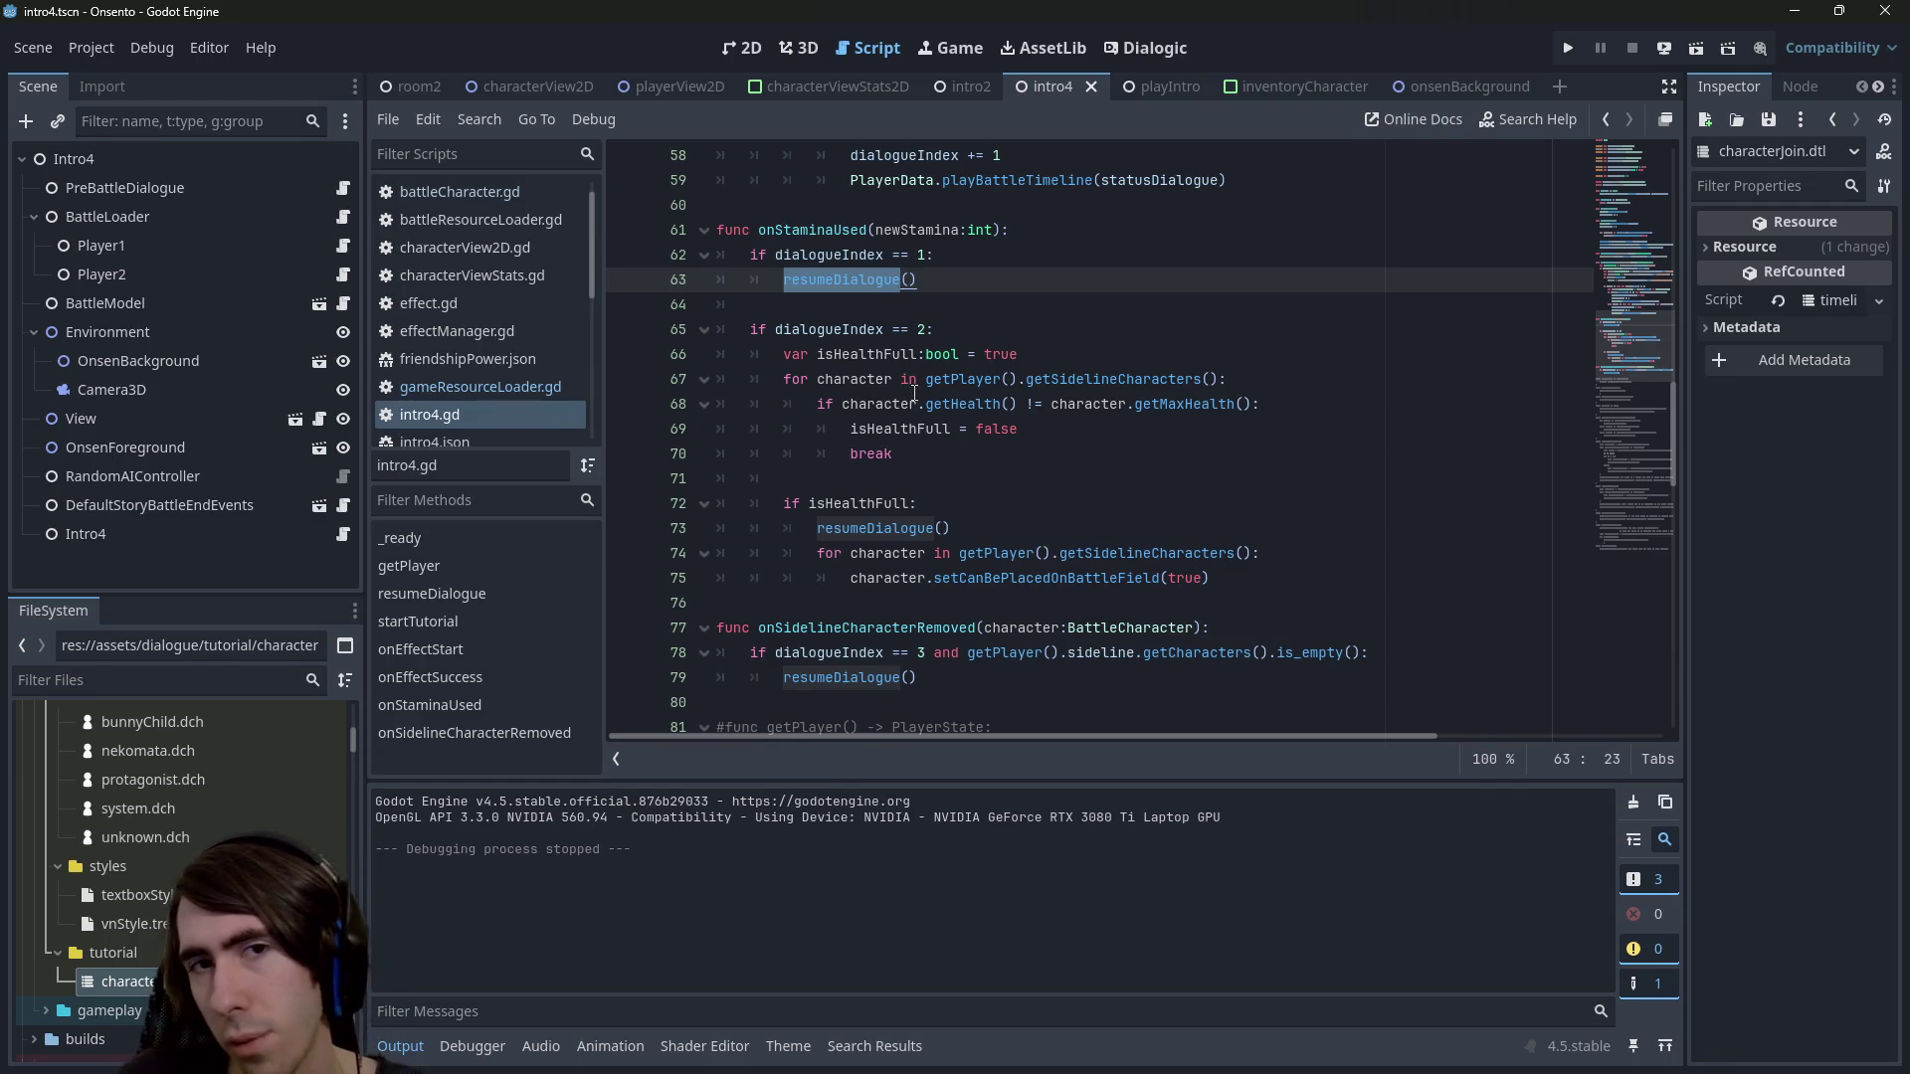
scroll(914, 393, down, 2)
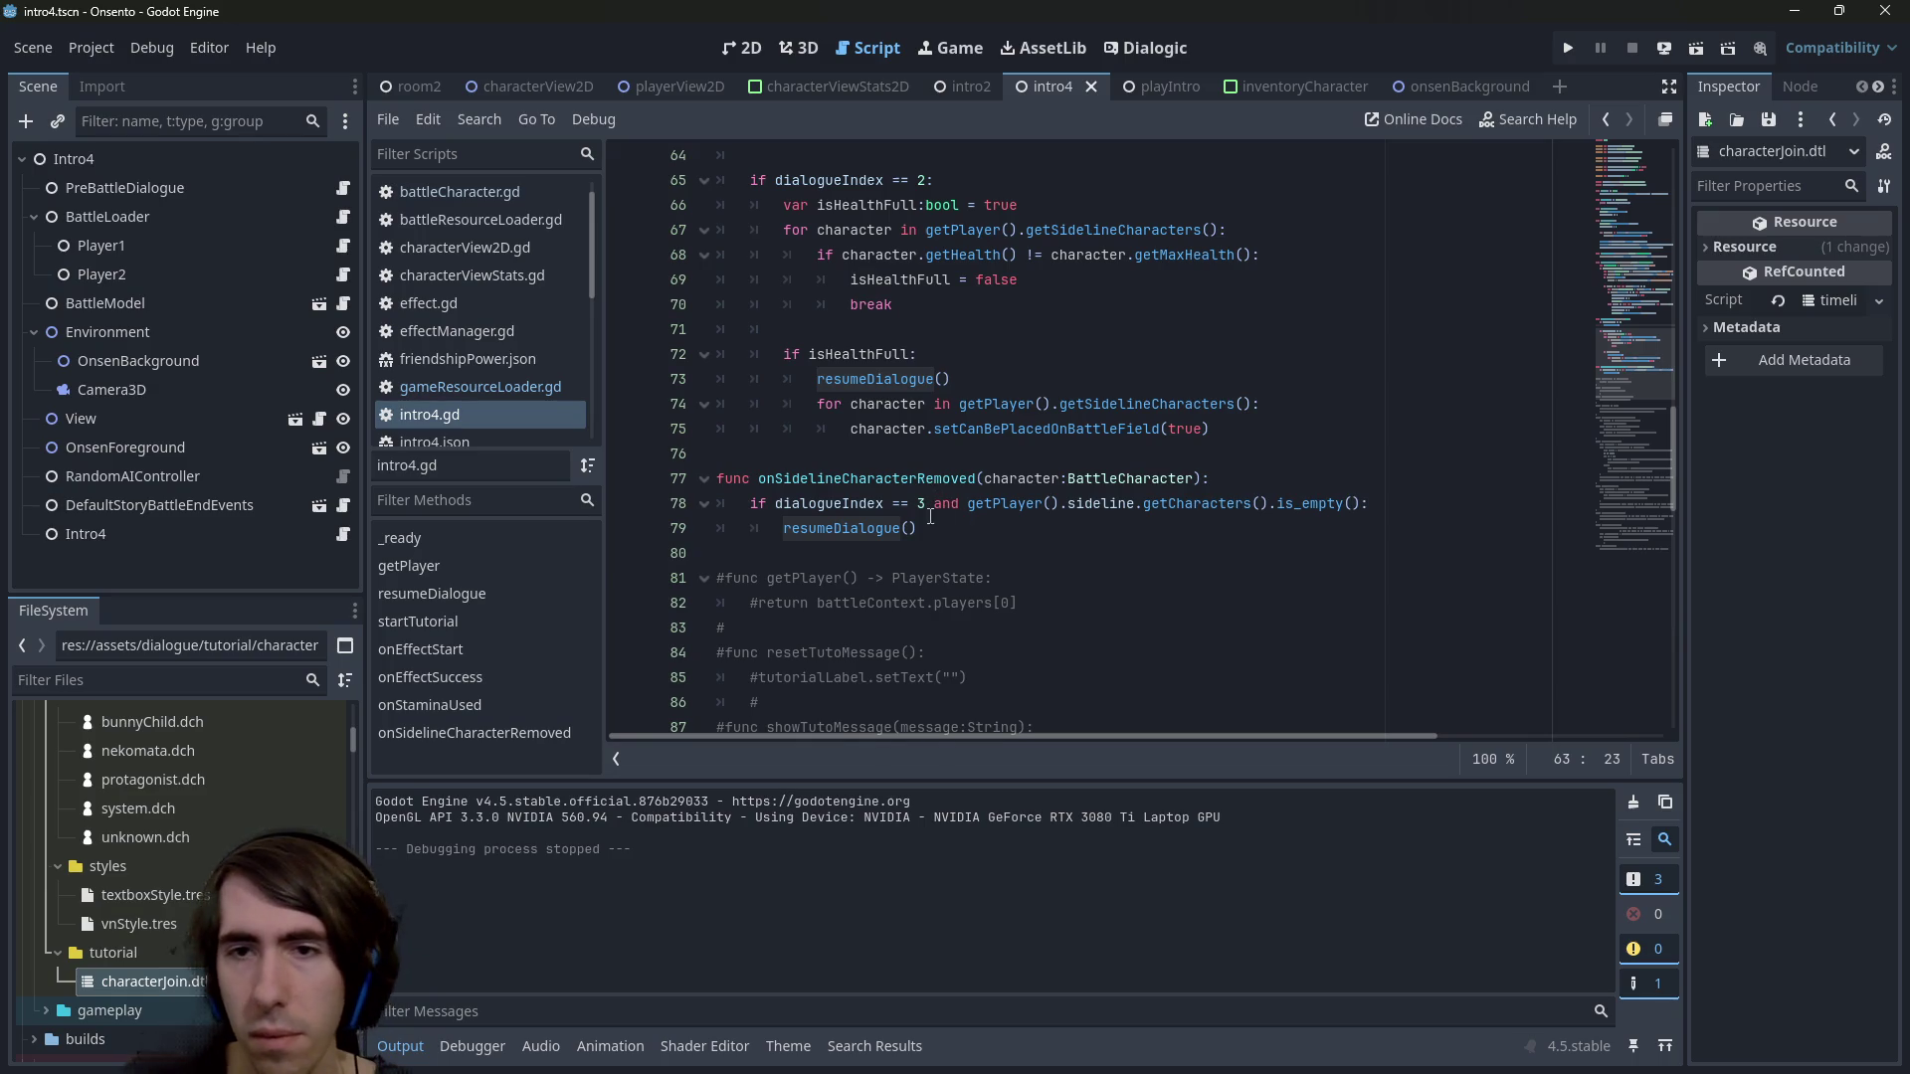
click(891, 518)
scroll(862, 488, up, 8)
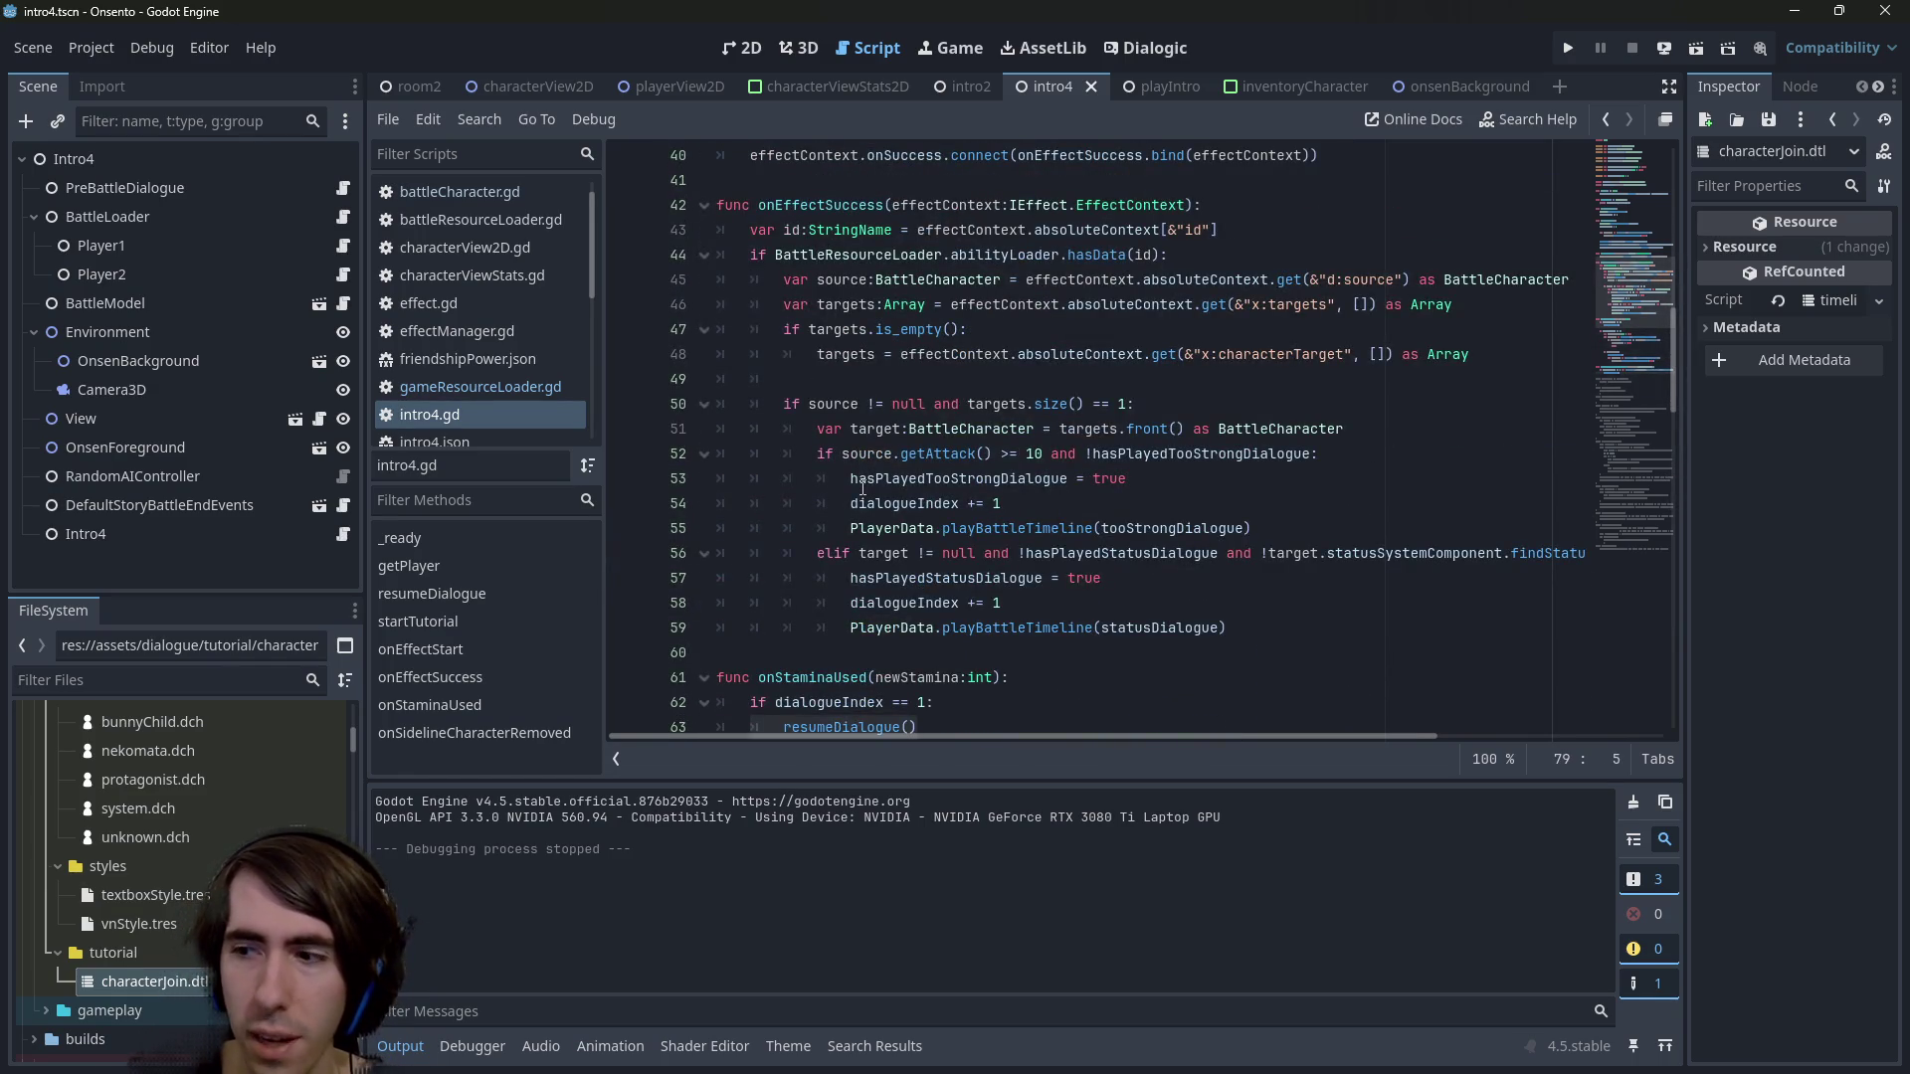
scroll(863, 487, up, 6)
scroll(862, 488, down, 11)
scroll(863, 487, down, 5)
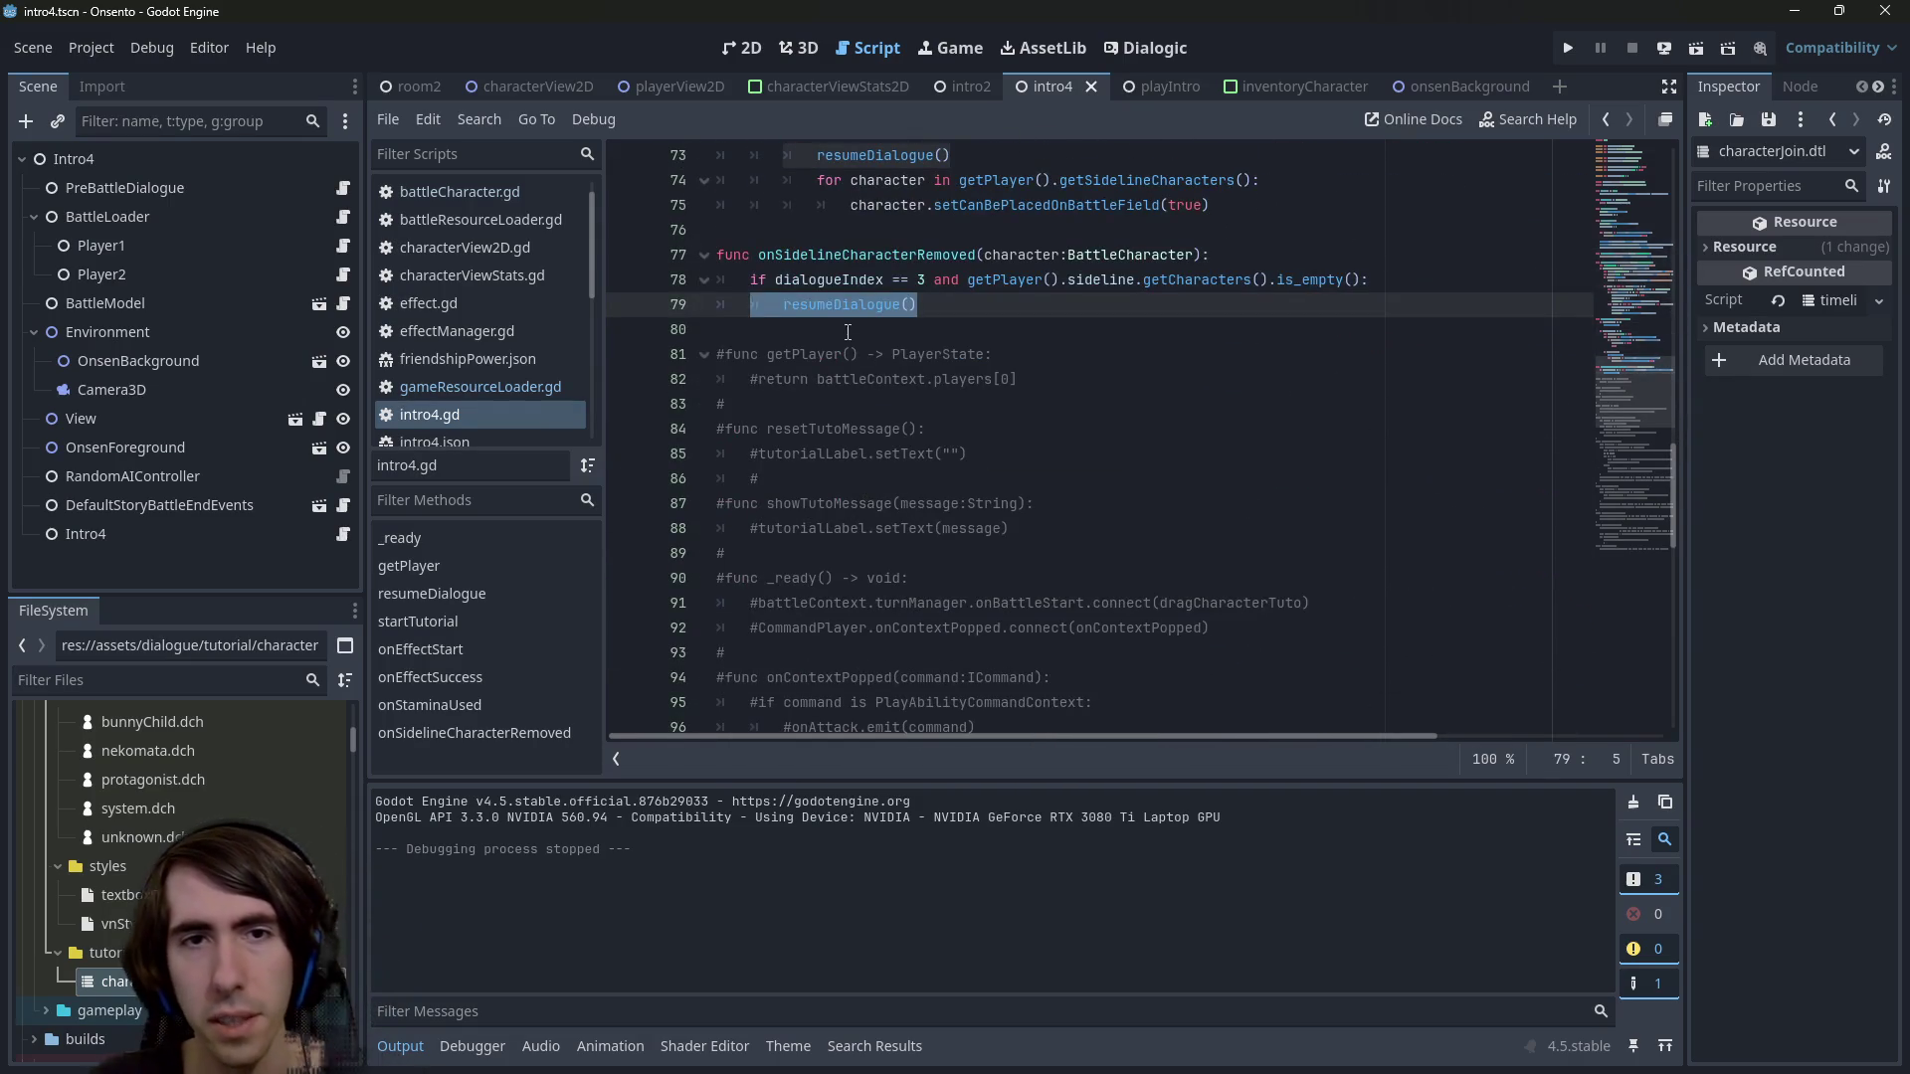
drag(782, 283, 920, 280)
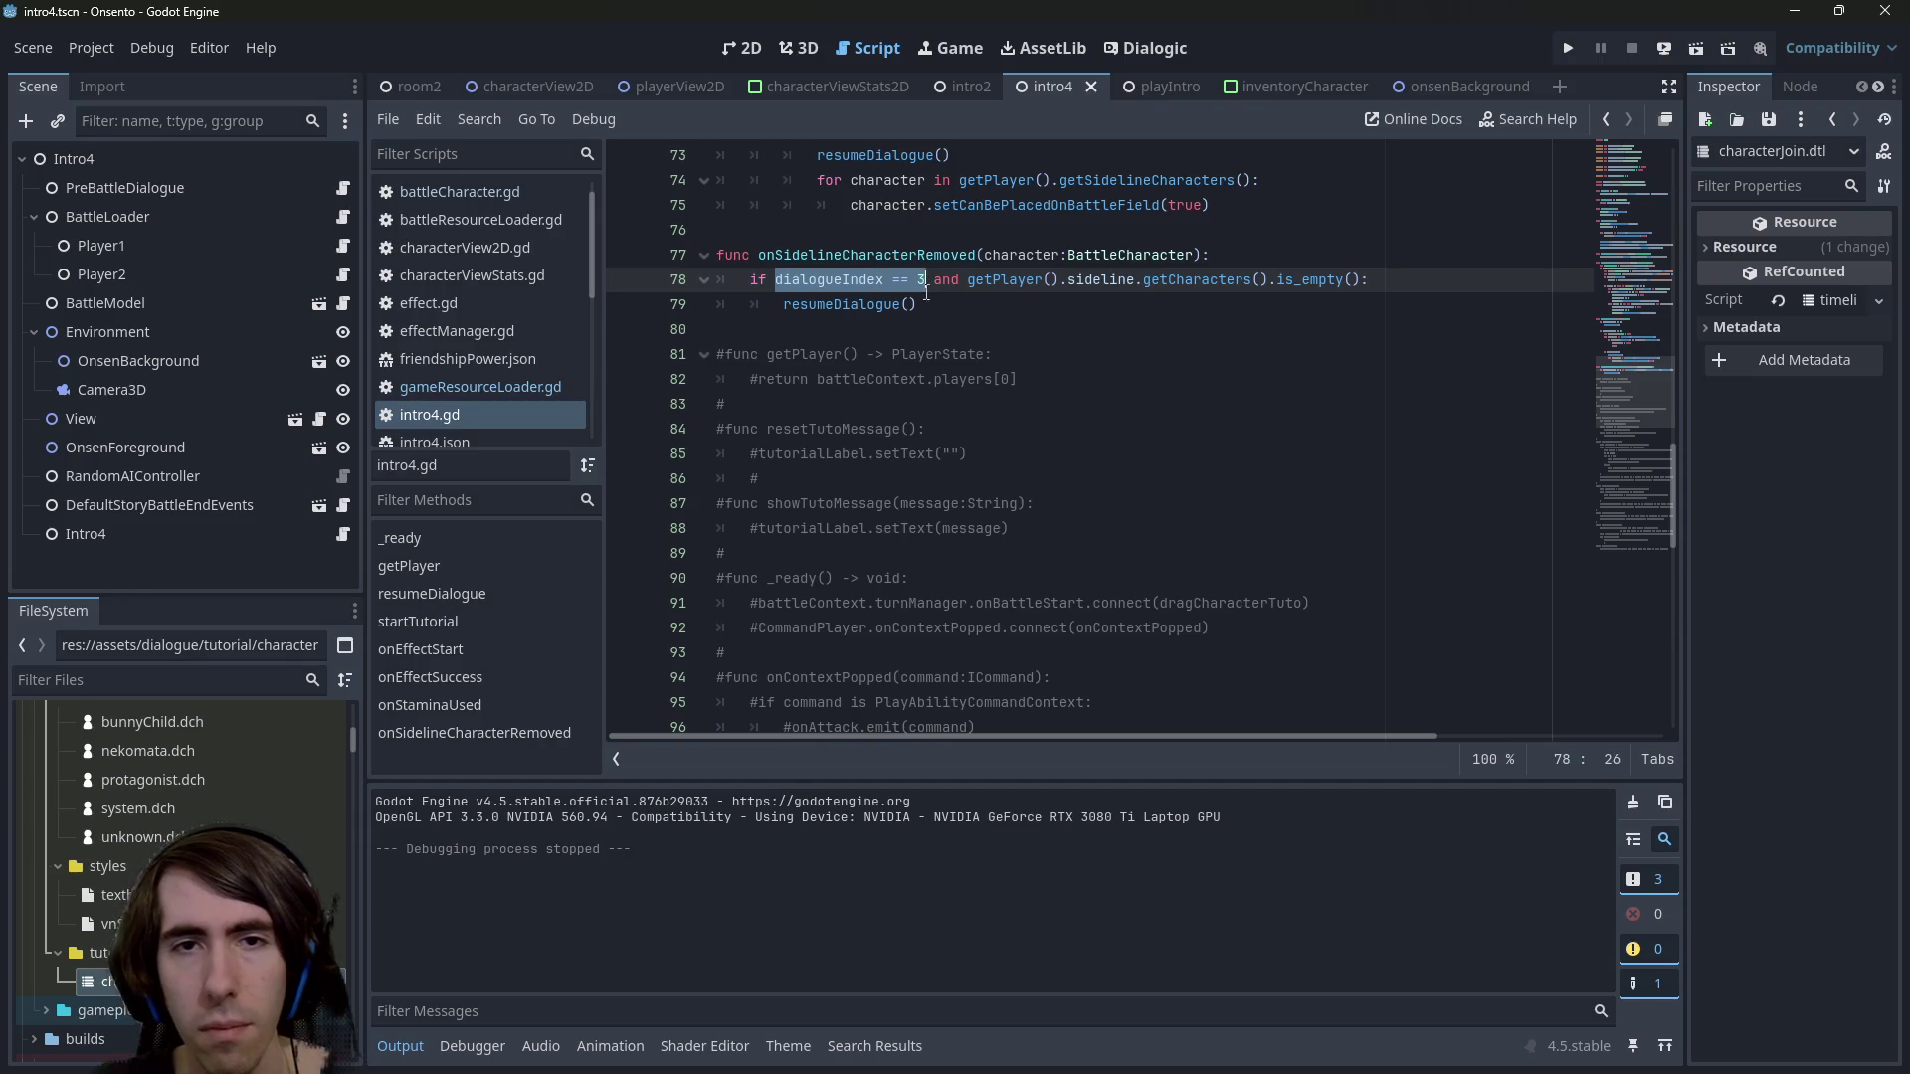
Write an 'if dialogueIndex >= 4' line below onSidelineCharacterRemoved
click(921, 320)
key(Return)
key(Return)
key(Up)
text(if)
text(dialogueIndex == 3)
text(3)
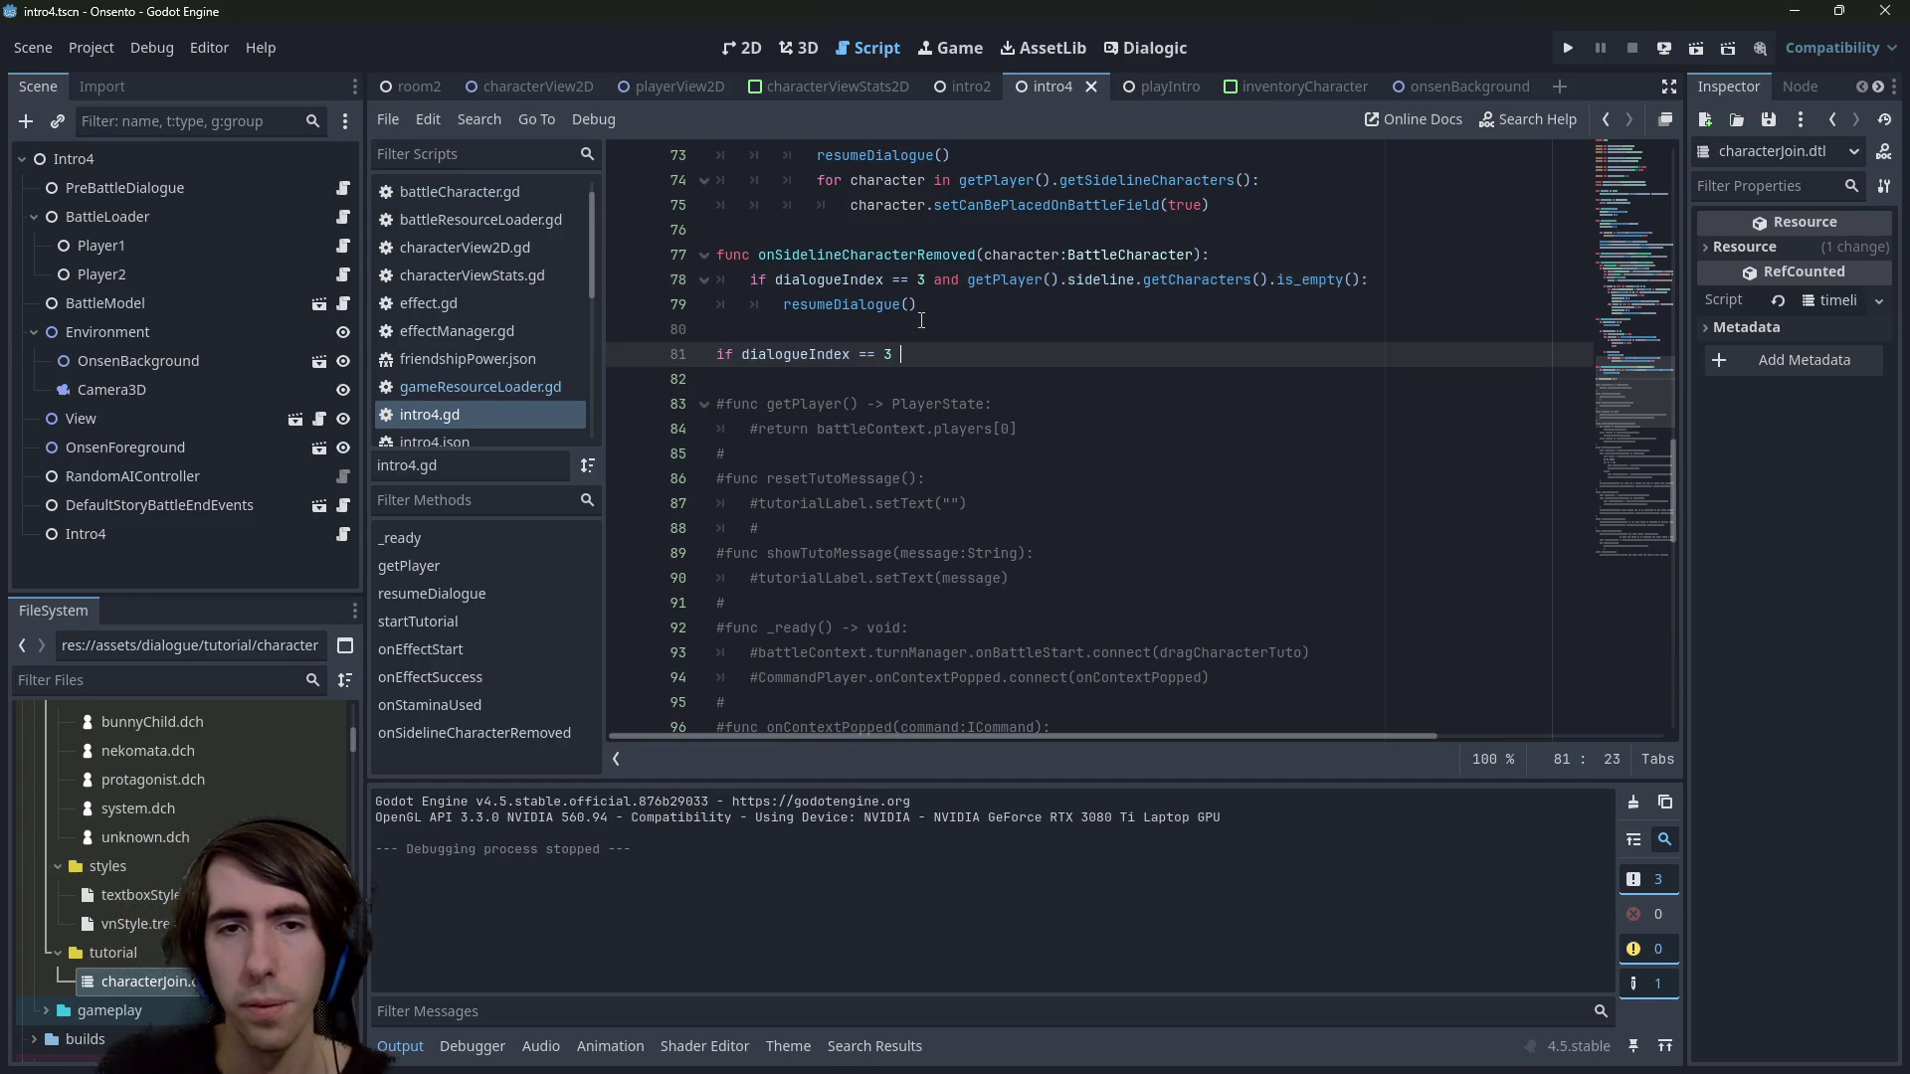
key(BackSpace)
key(BackSpace)
text(=)
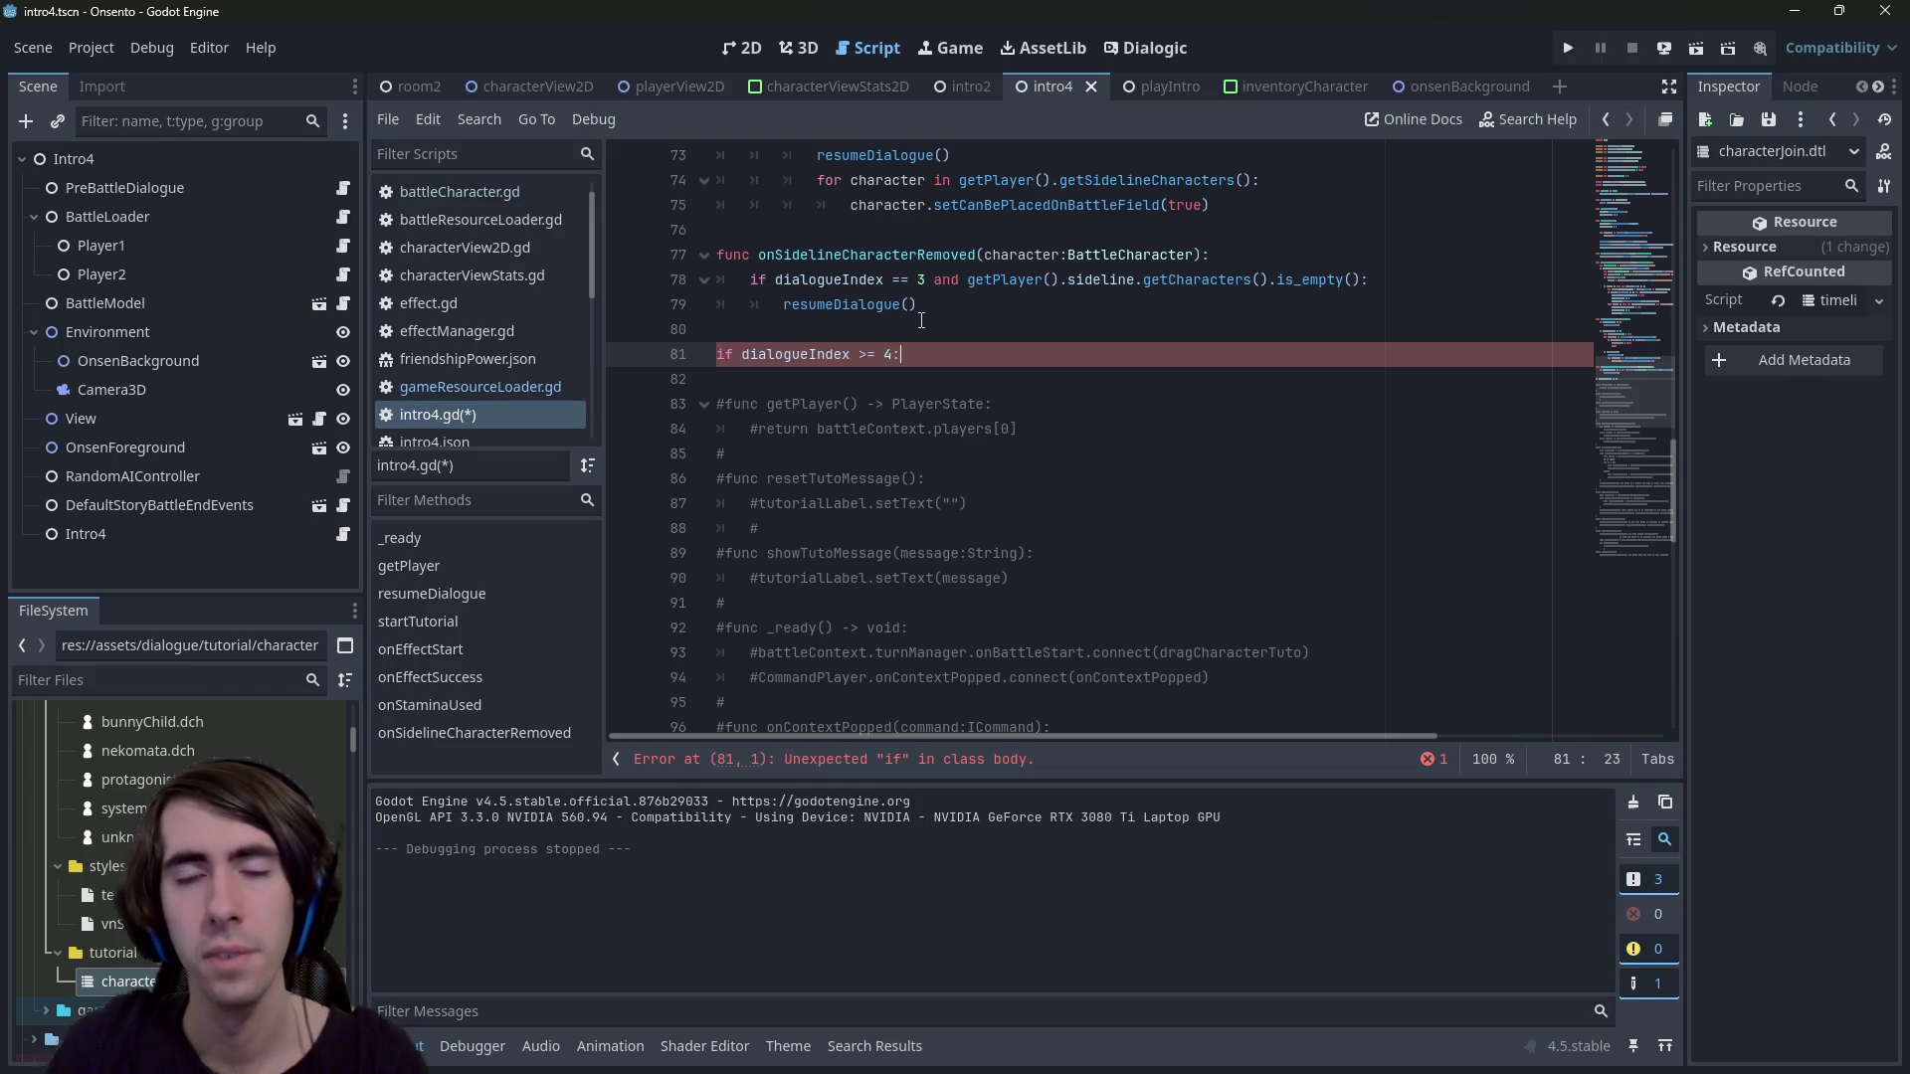
In startTutorial, add the signal connection getPlayer().endPhase.onPhaseEnd.connect()
scroll(921, 320, up, 16)
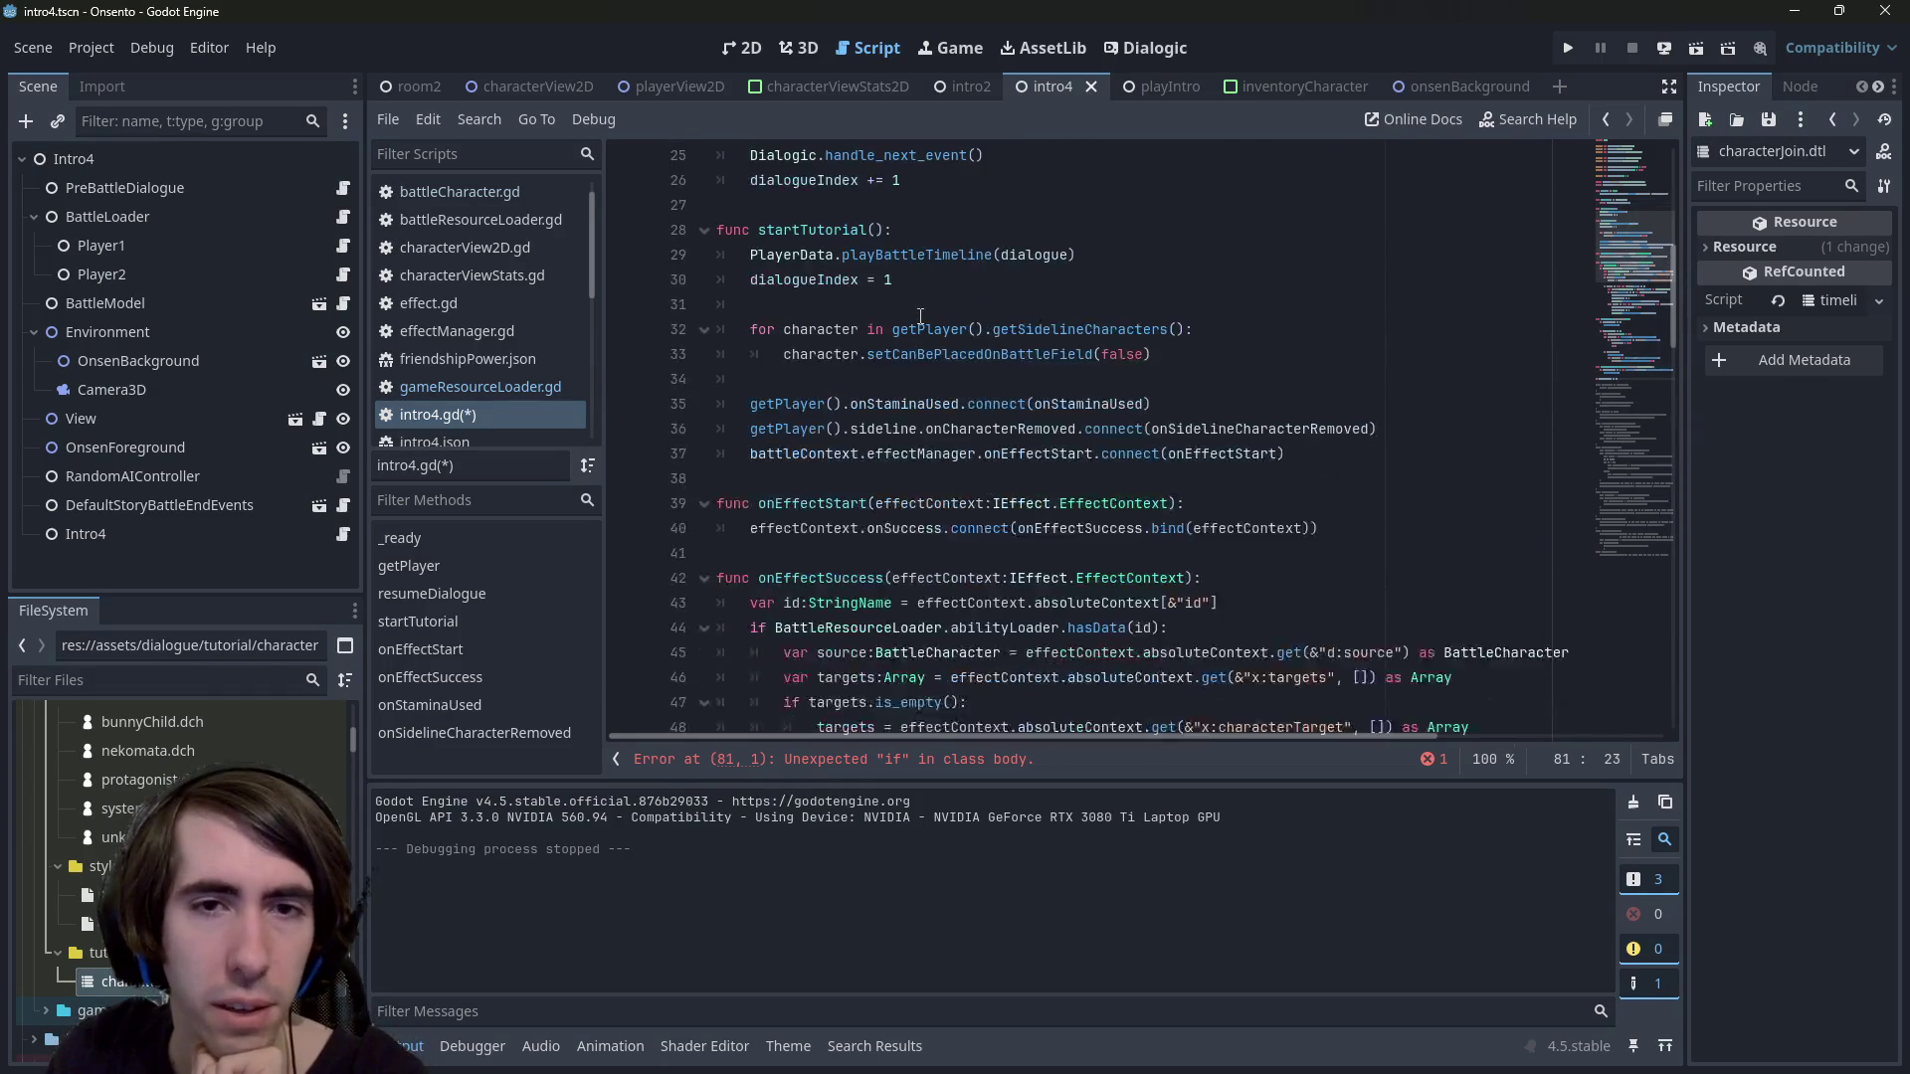
scroll(921, 317, up, 3)
scroll(917, 335, down, 1)
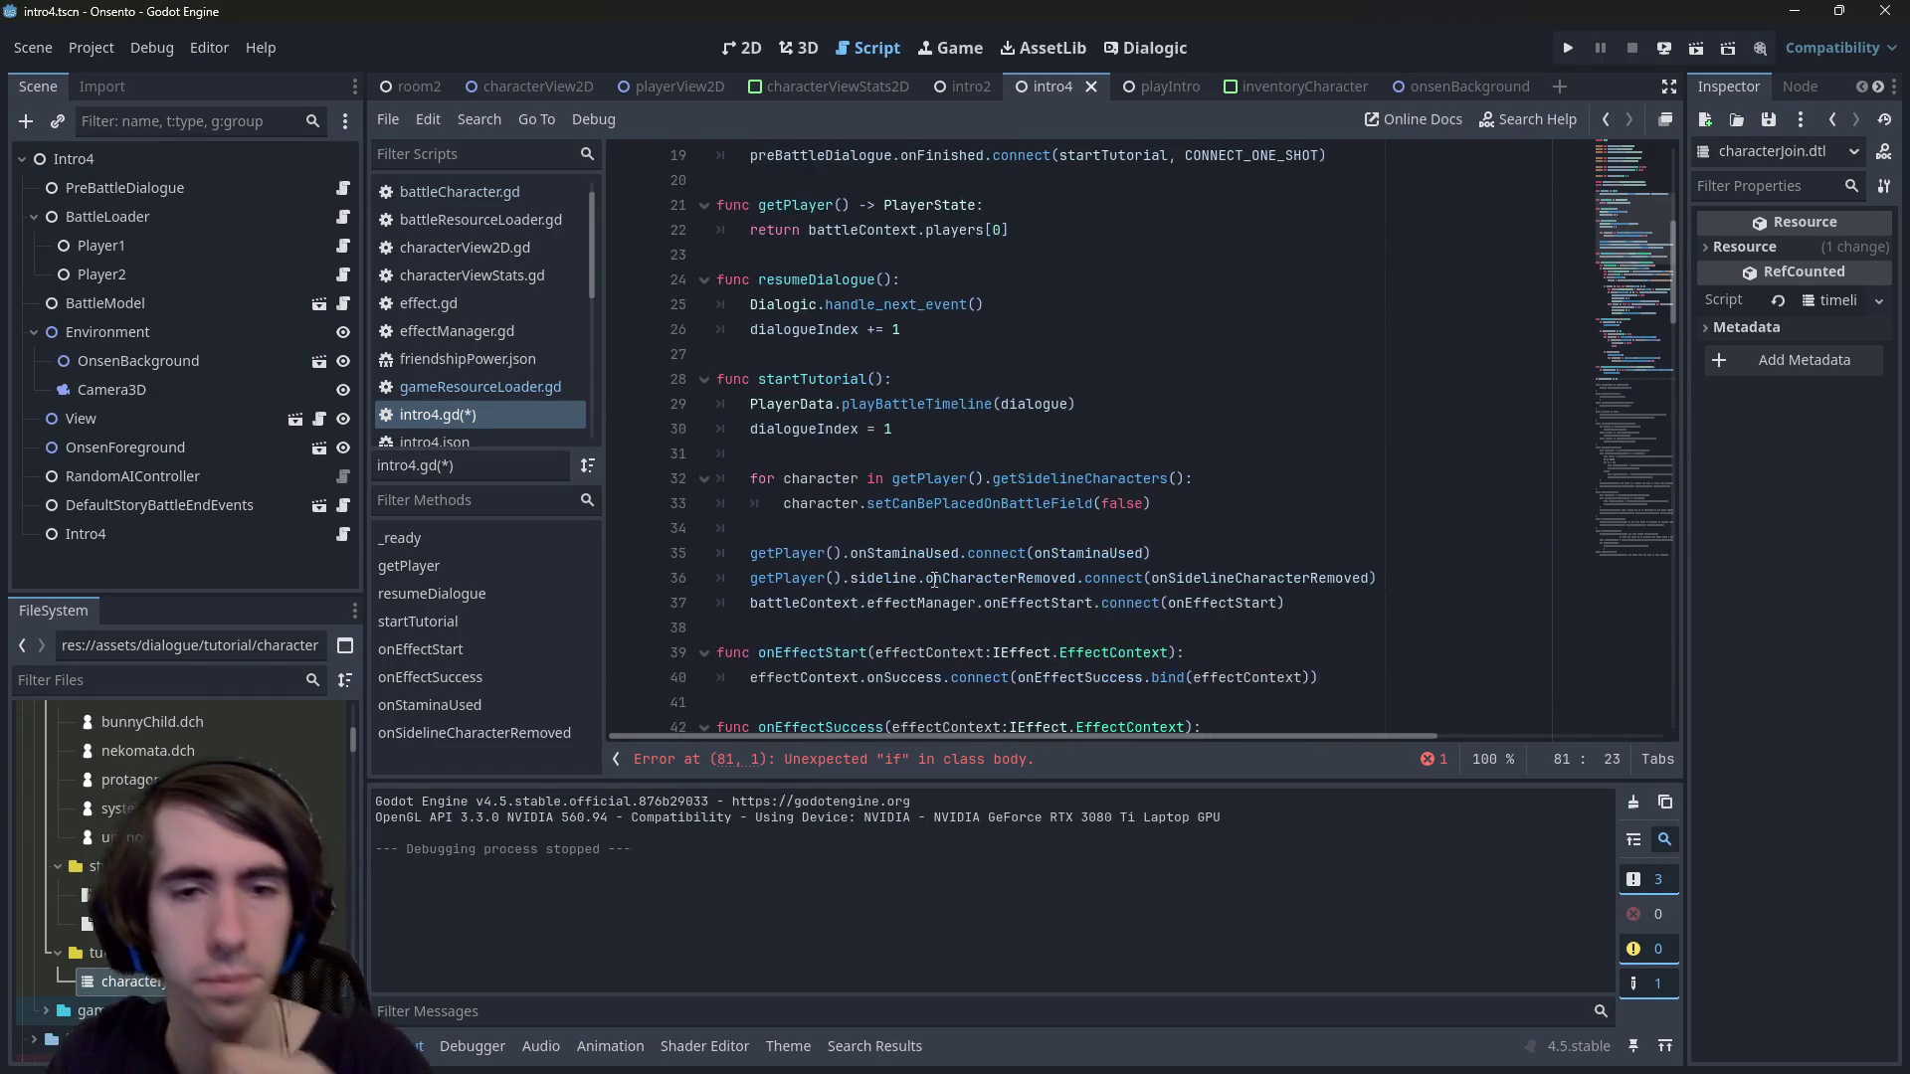
click(1324, 604)
key(Return)
text(getPla)
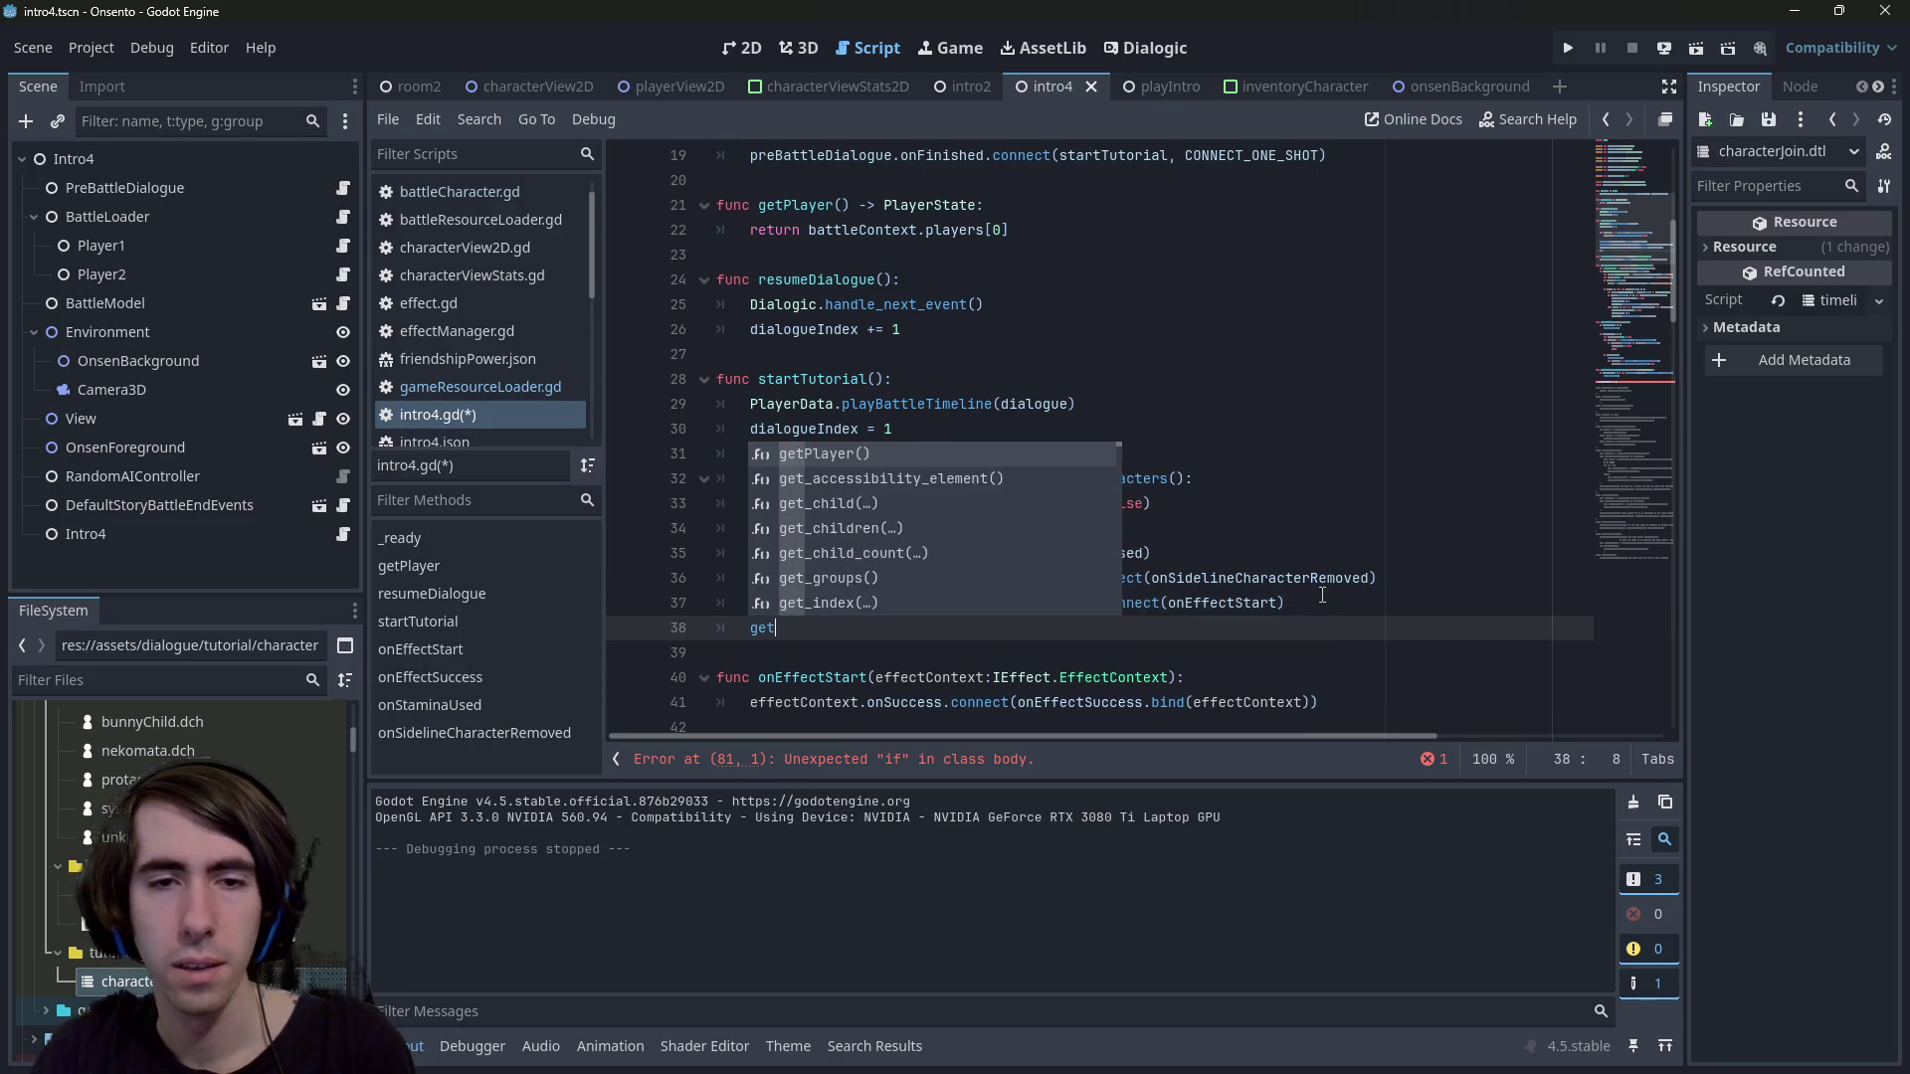
key(Return)
text(.)
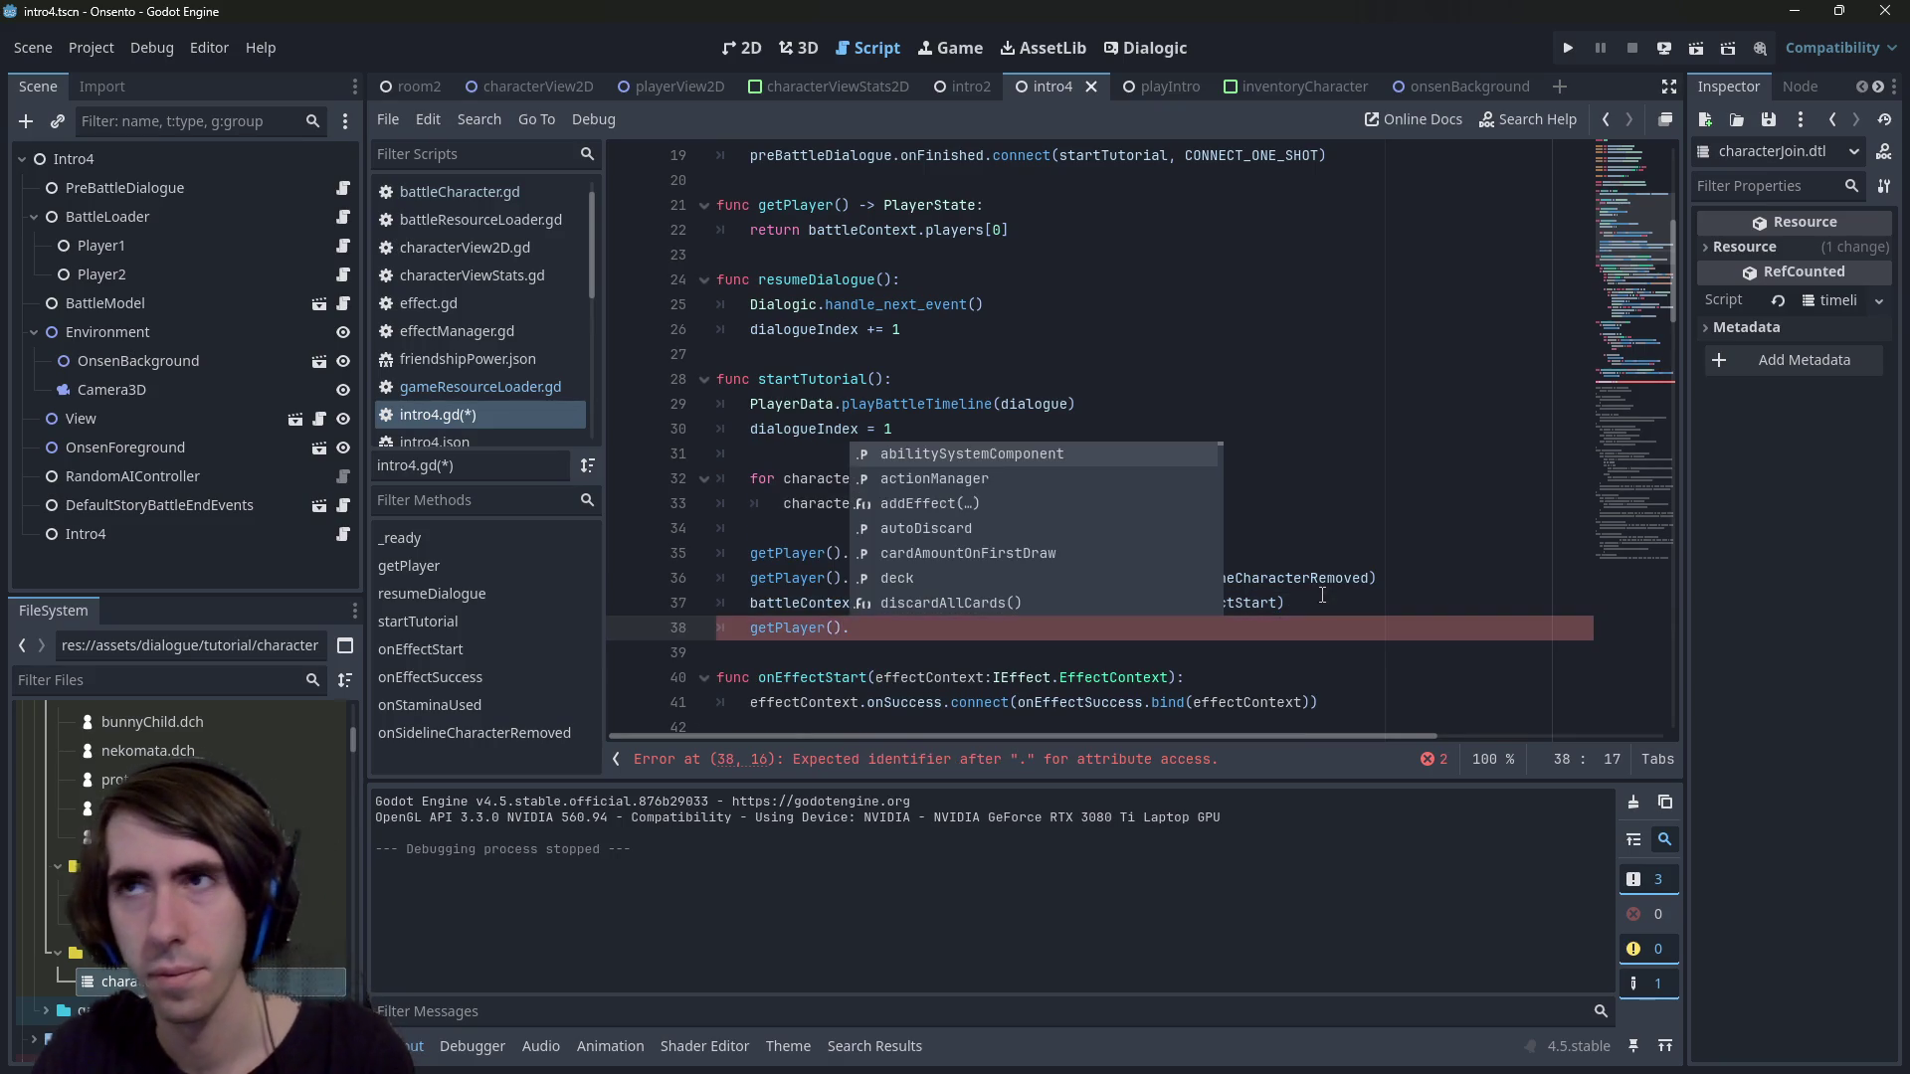
text(endP)
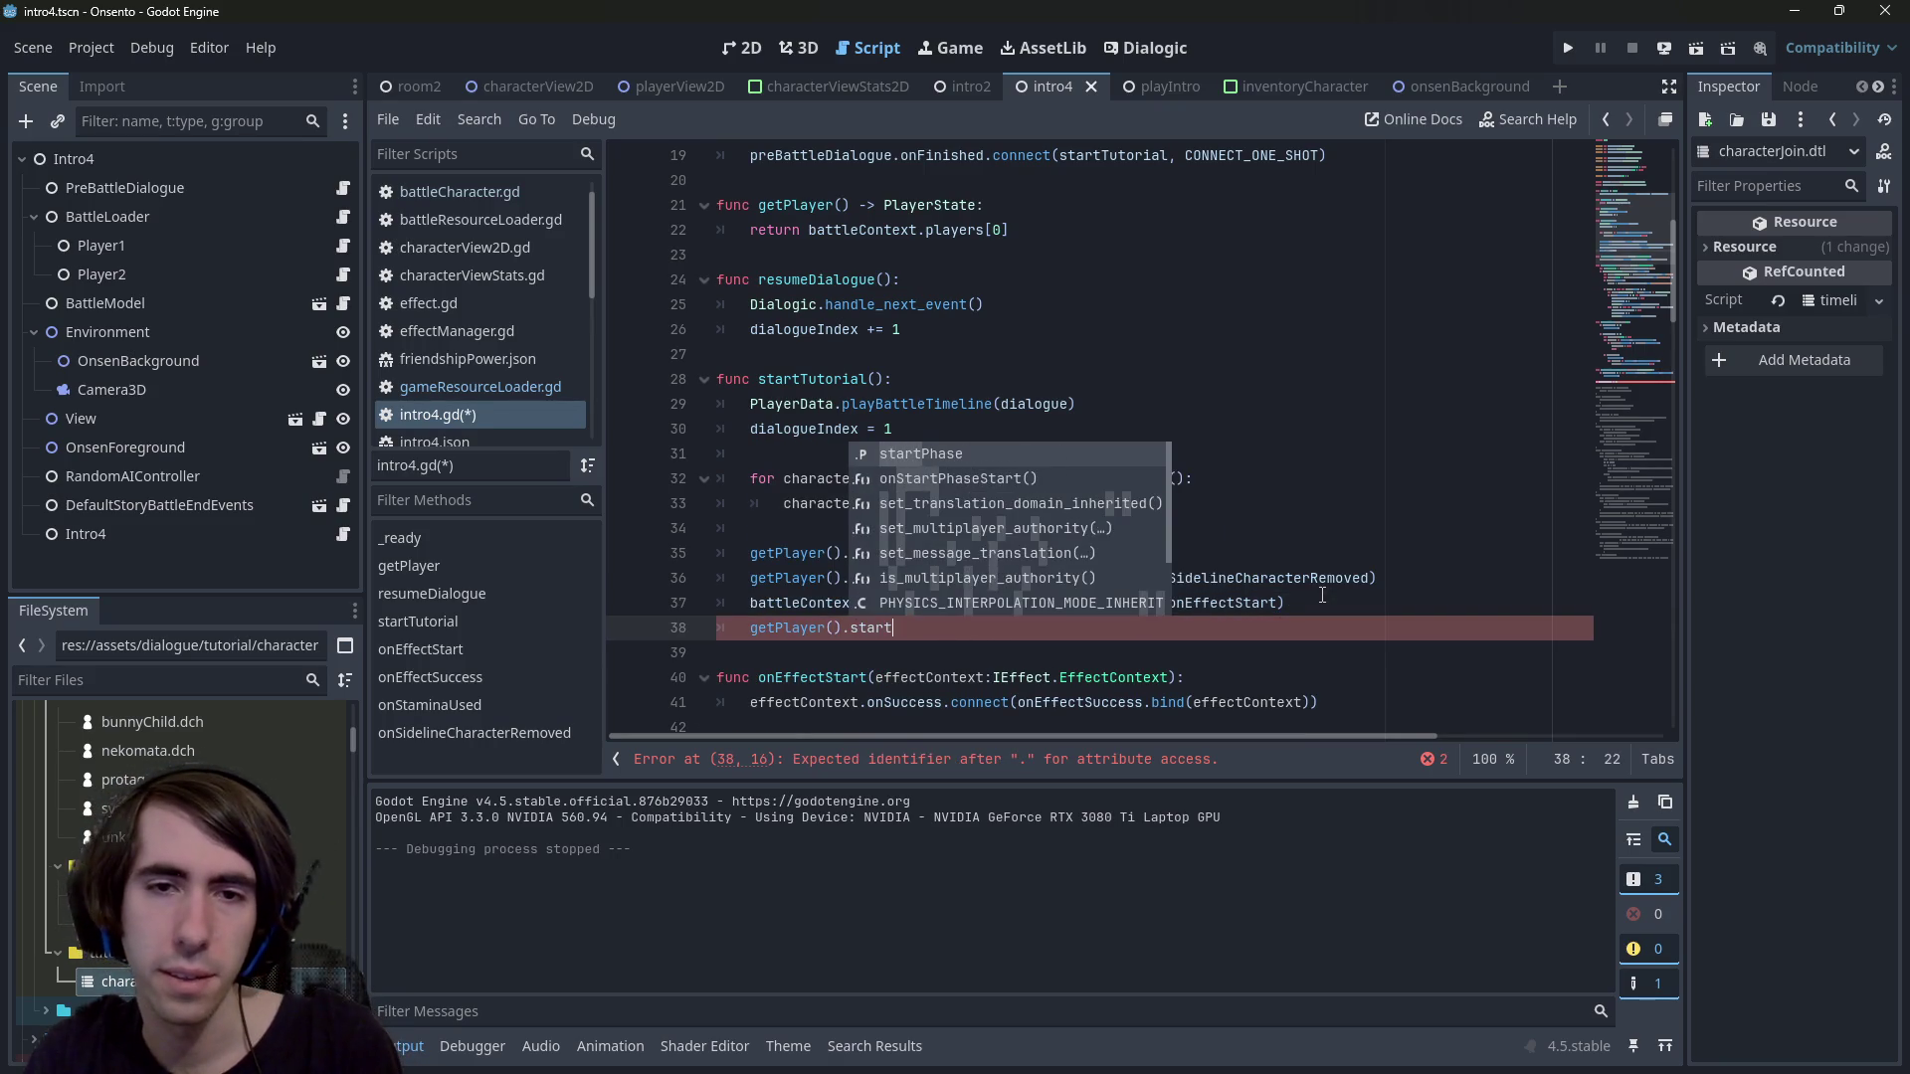
key(Return)
text(.)
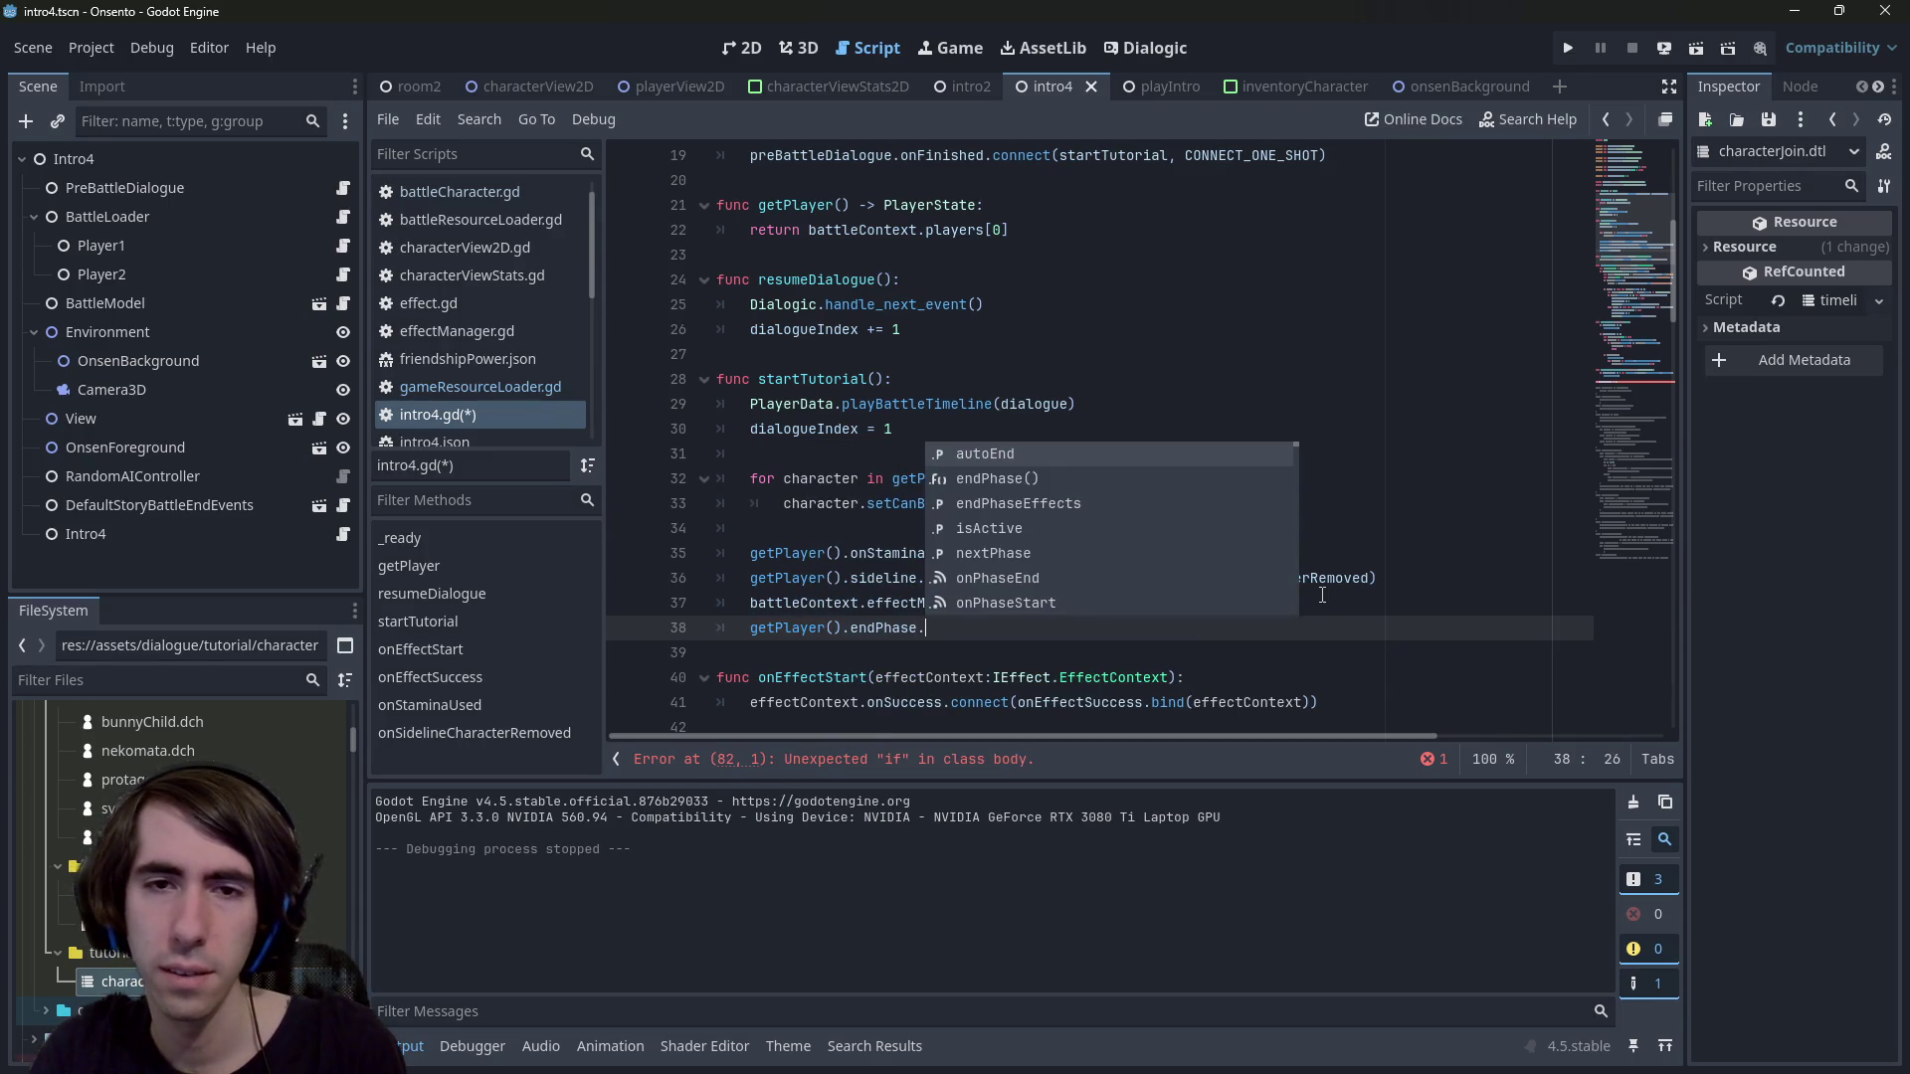
text(onpha)
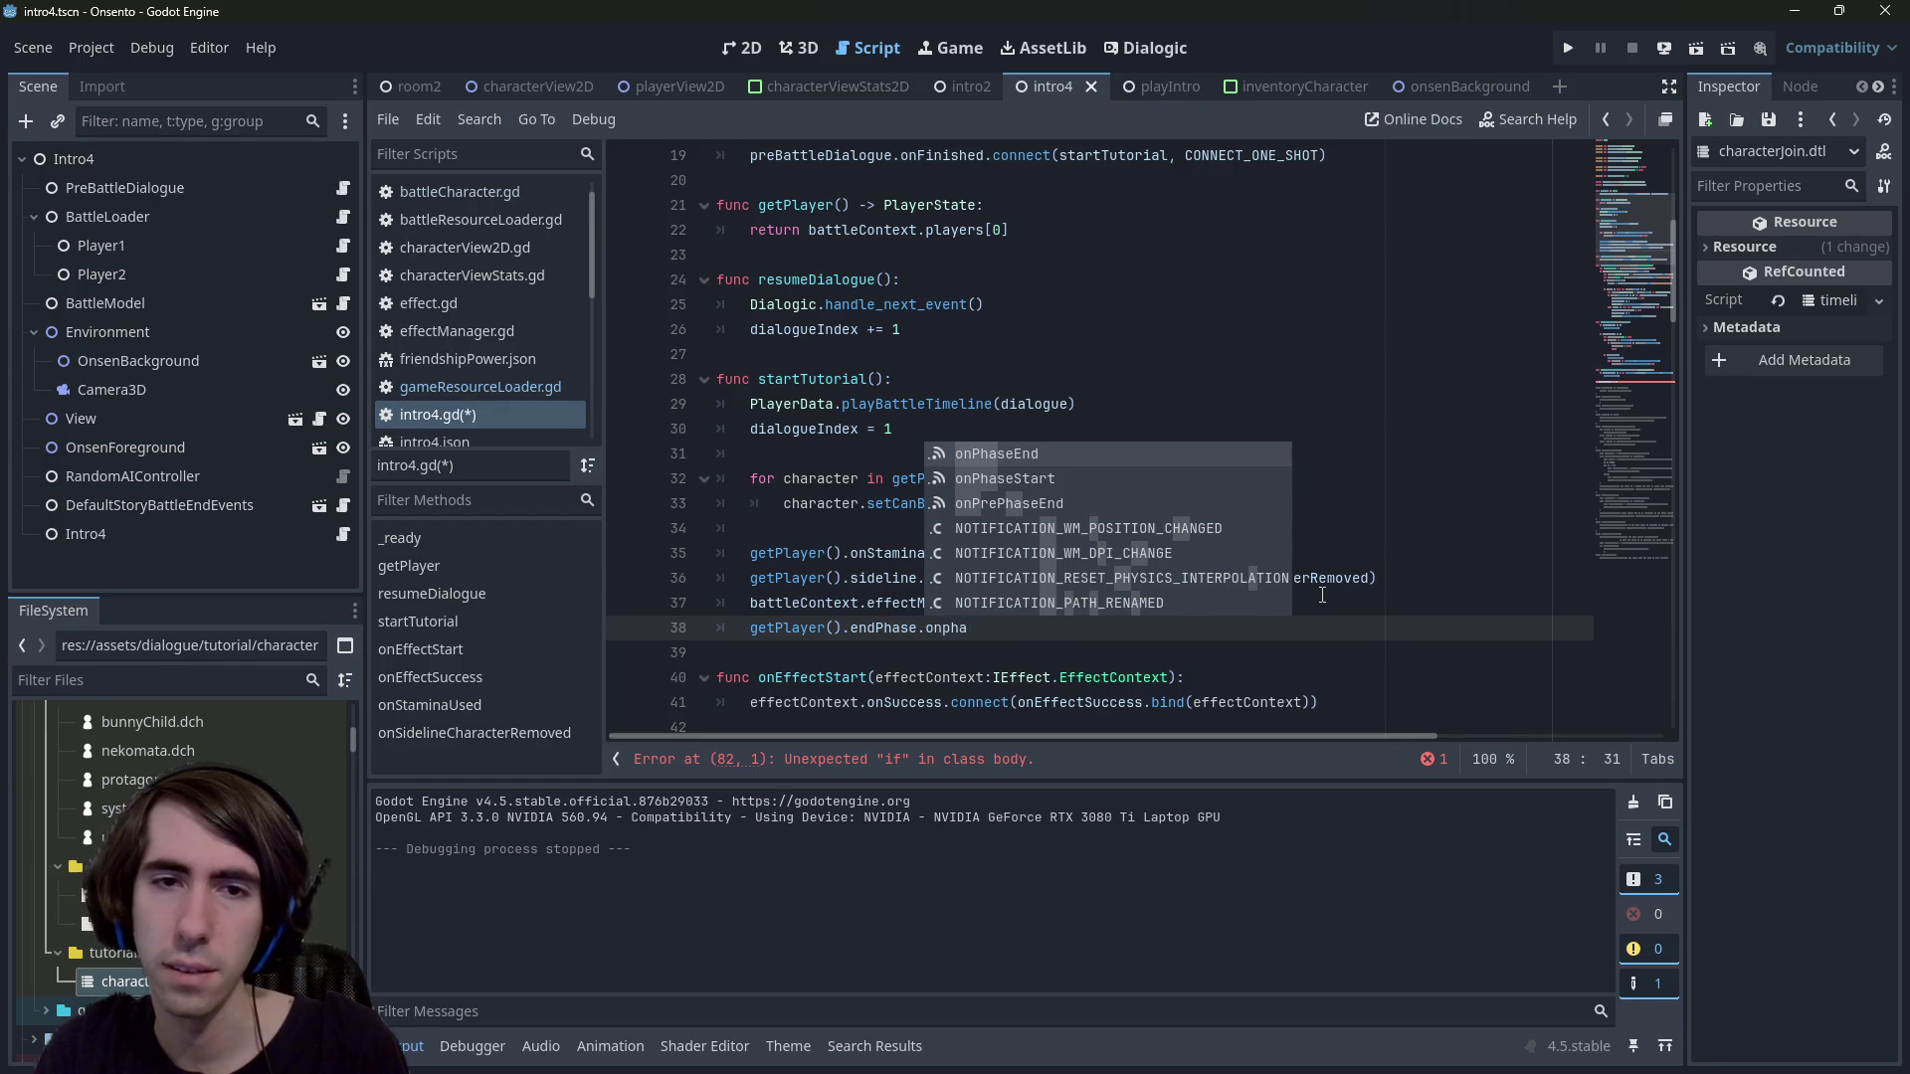
key(Return)
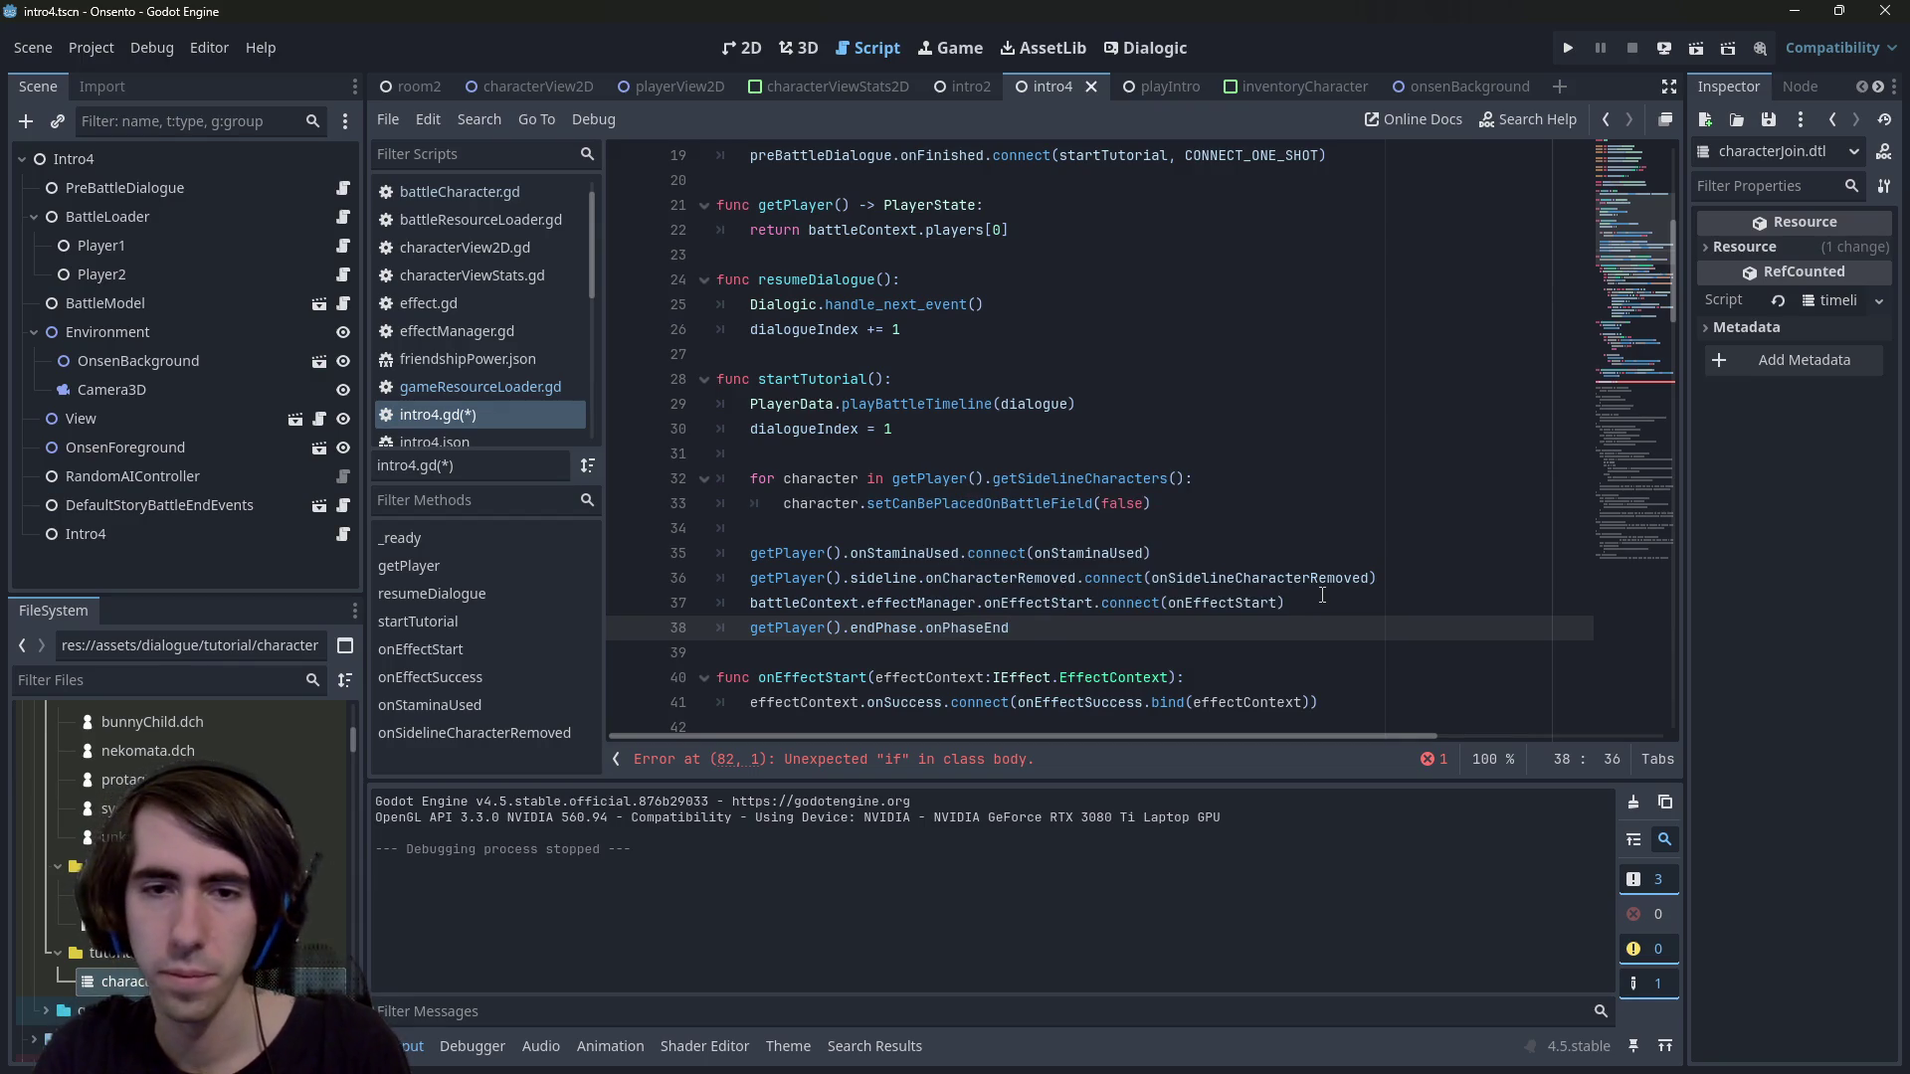
text(.)
key(BackSpace)
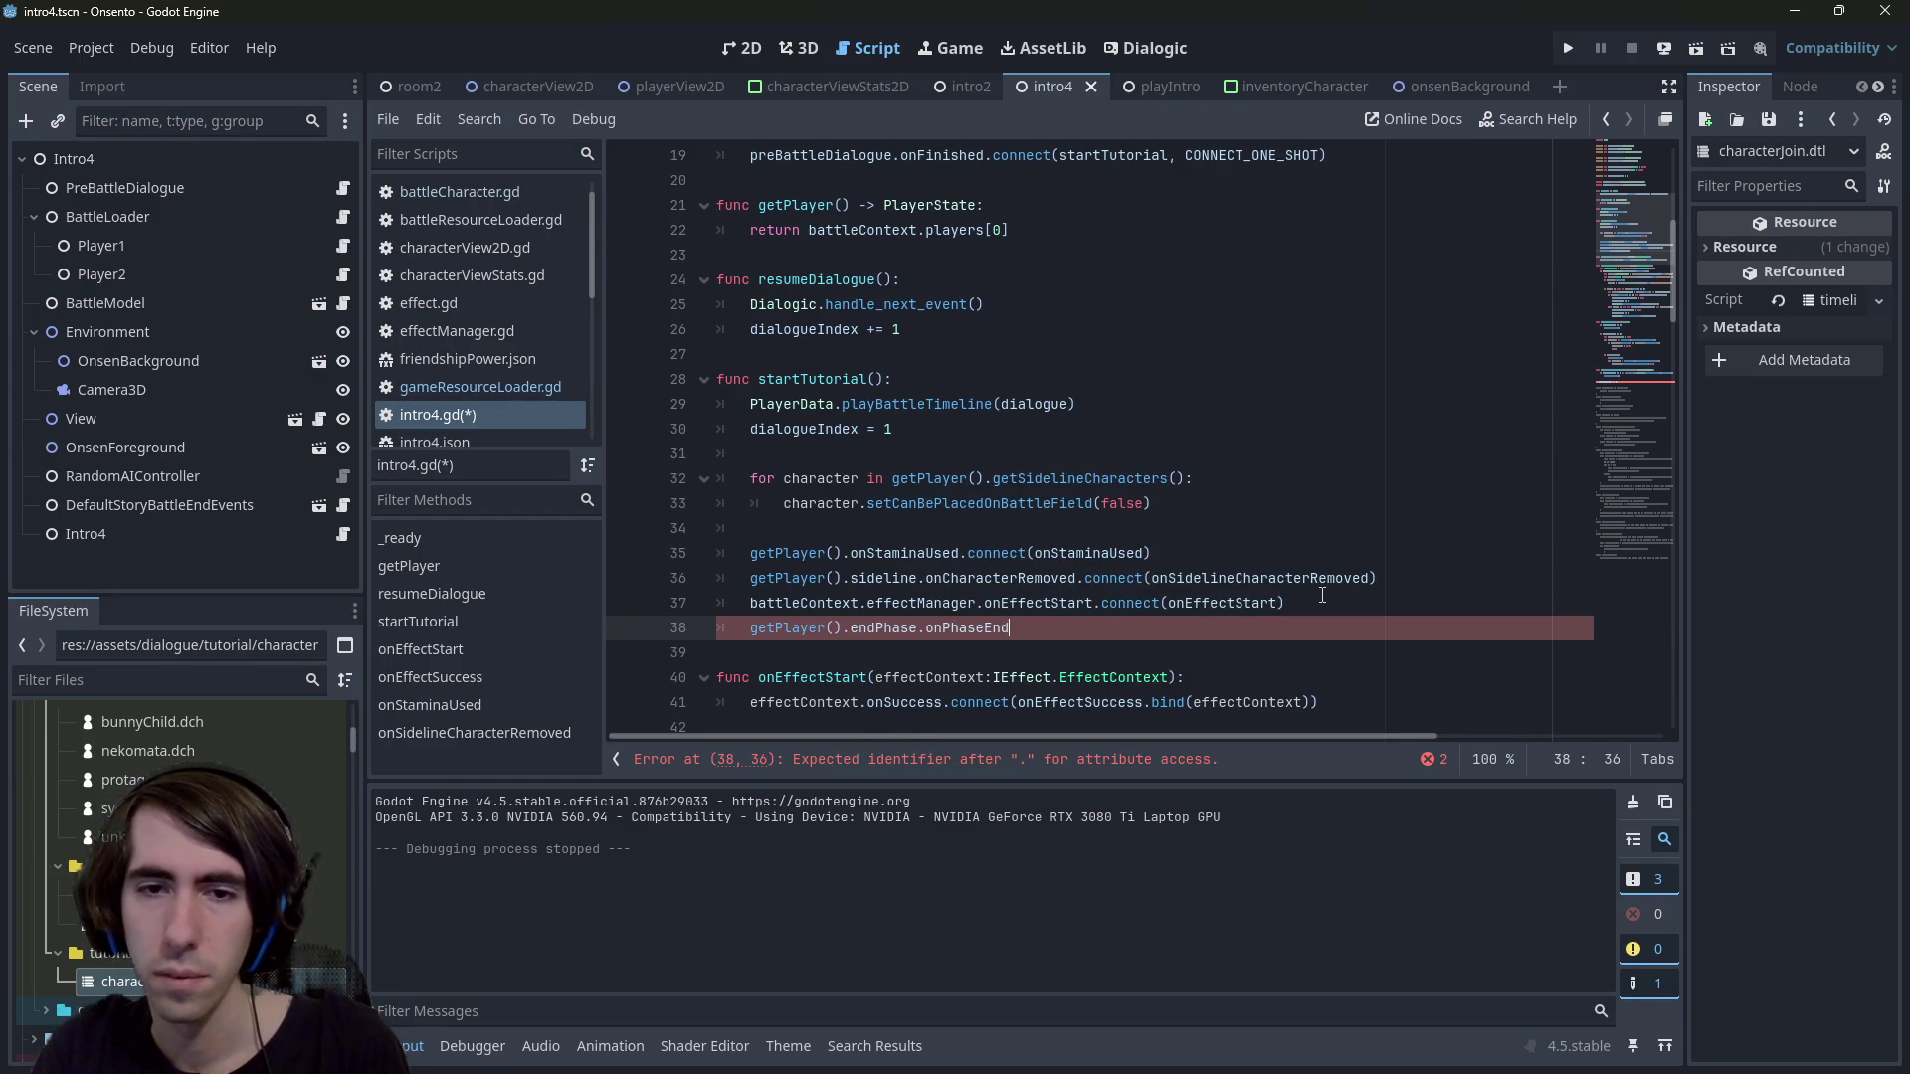
text(.)
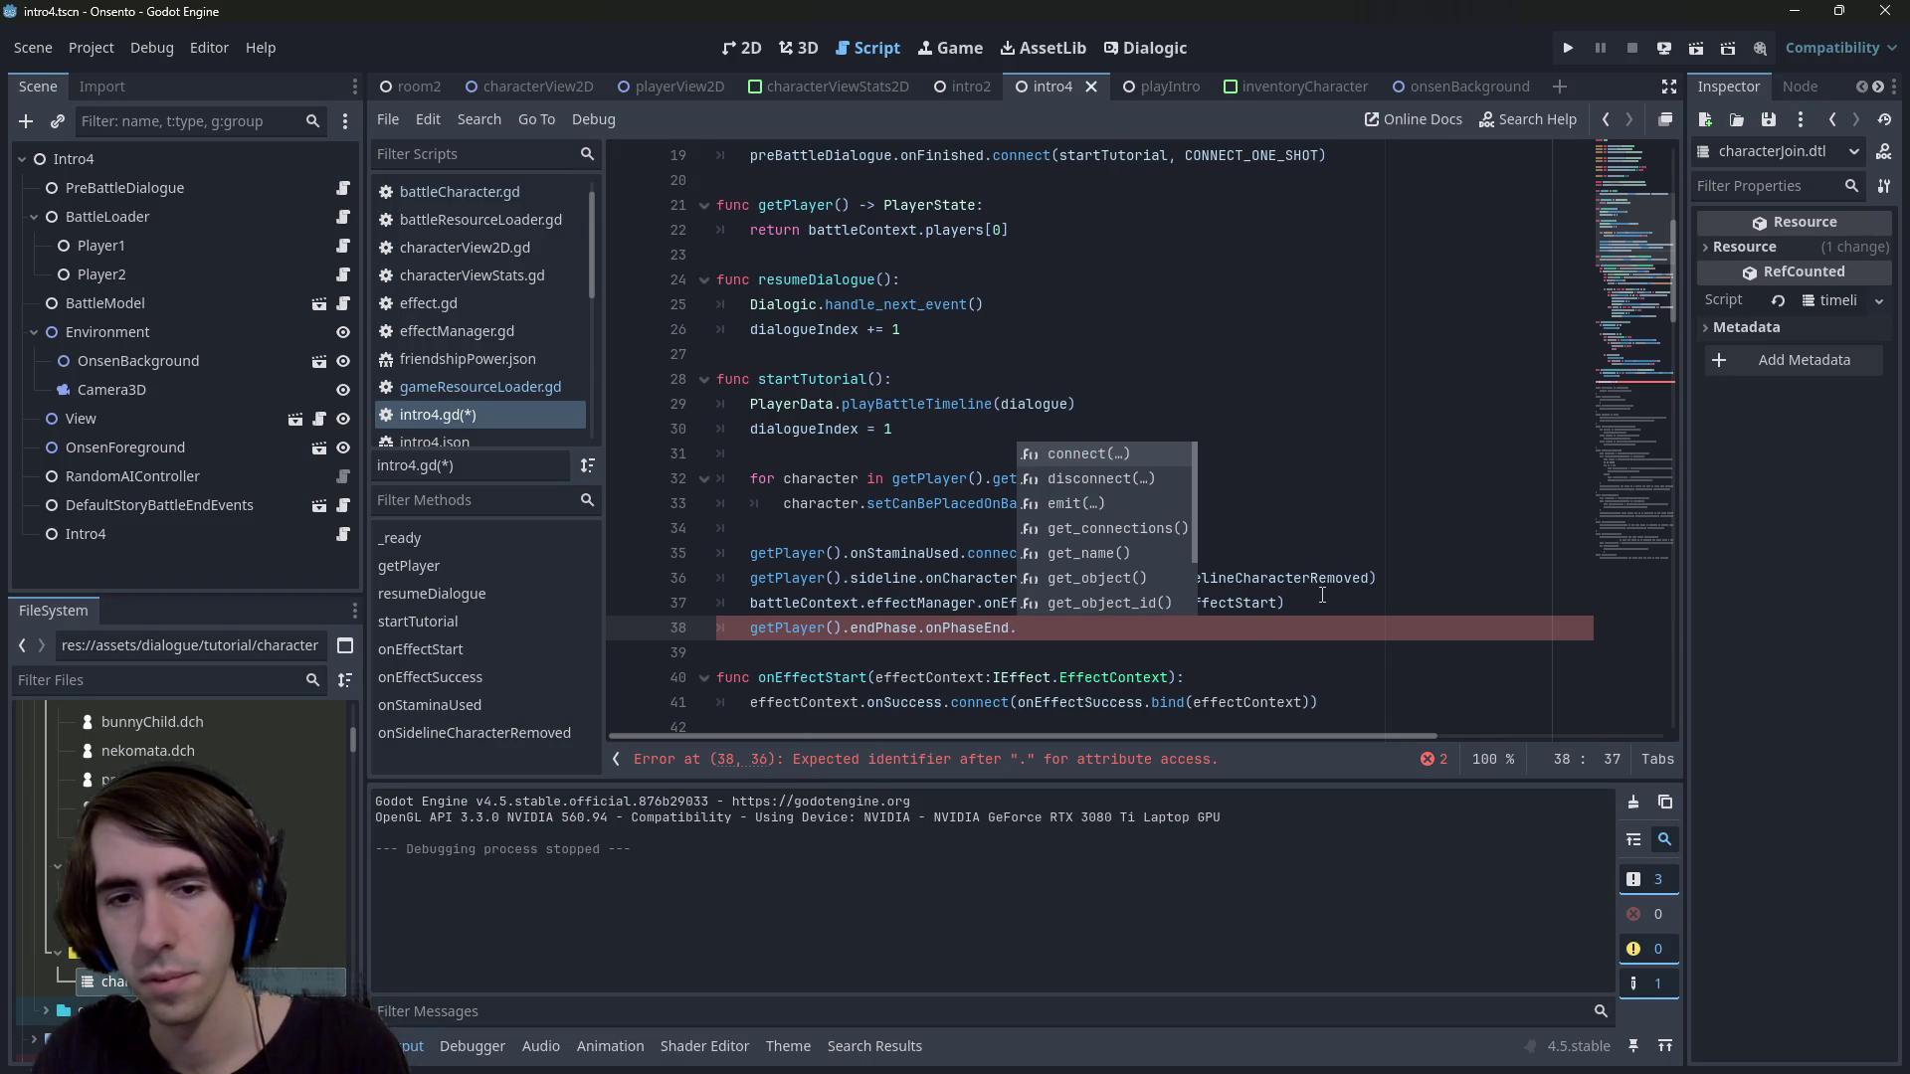
key(Return)
Add a func onPlayerPhaseEnd(): handler and pass onPlayerPhaseEnd into the connect call
key(End)
key(Return)
key(Return)
text(func onPlayerPhaseEnd():)
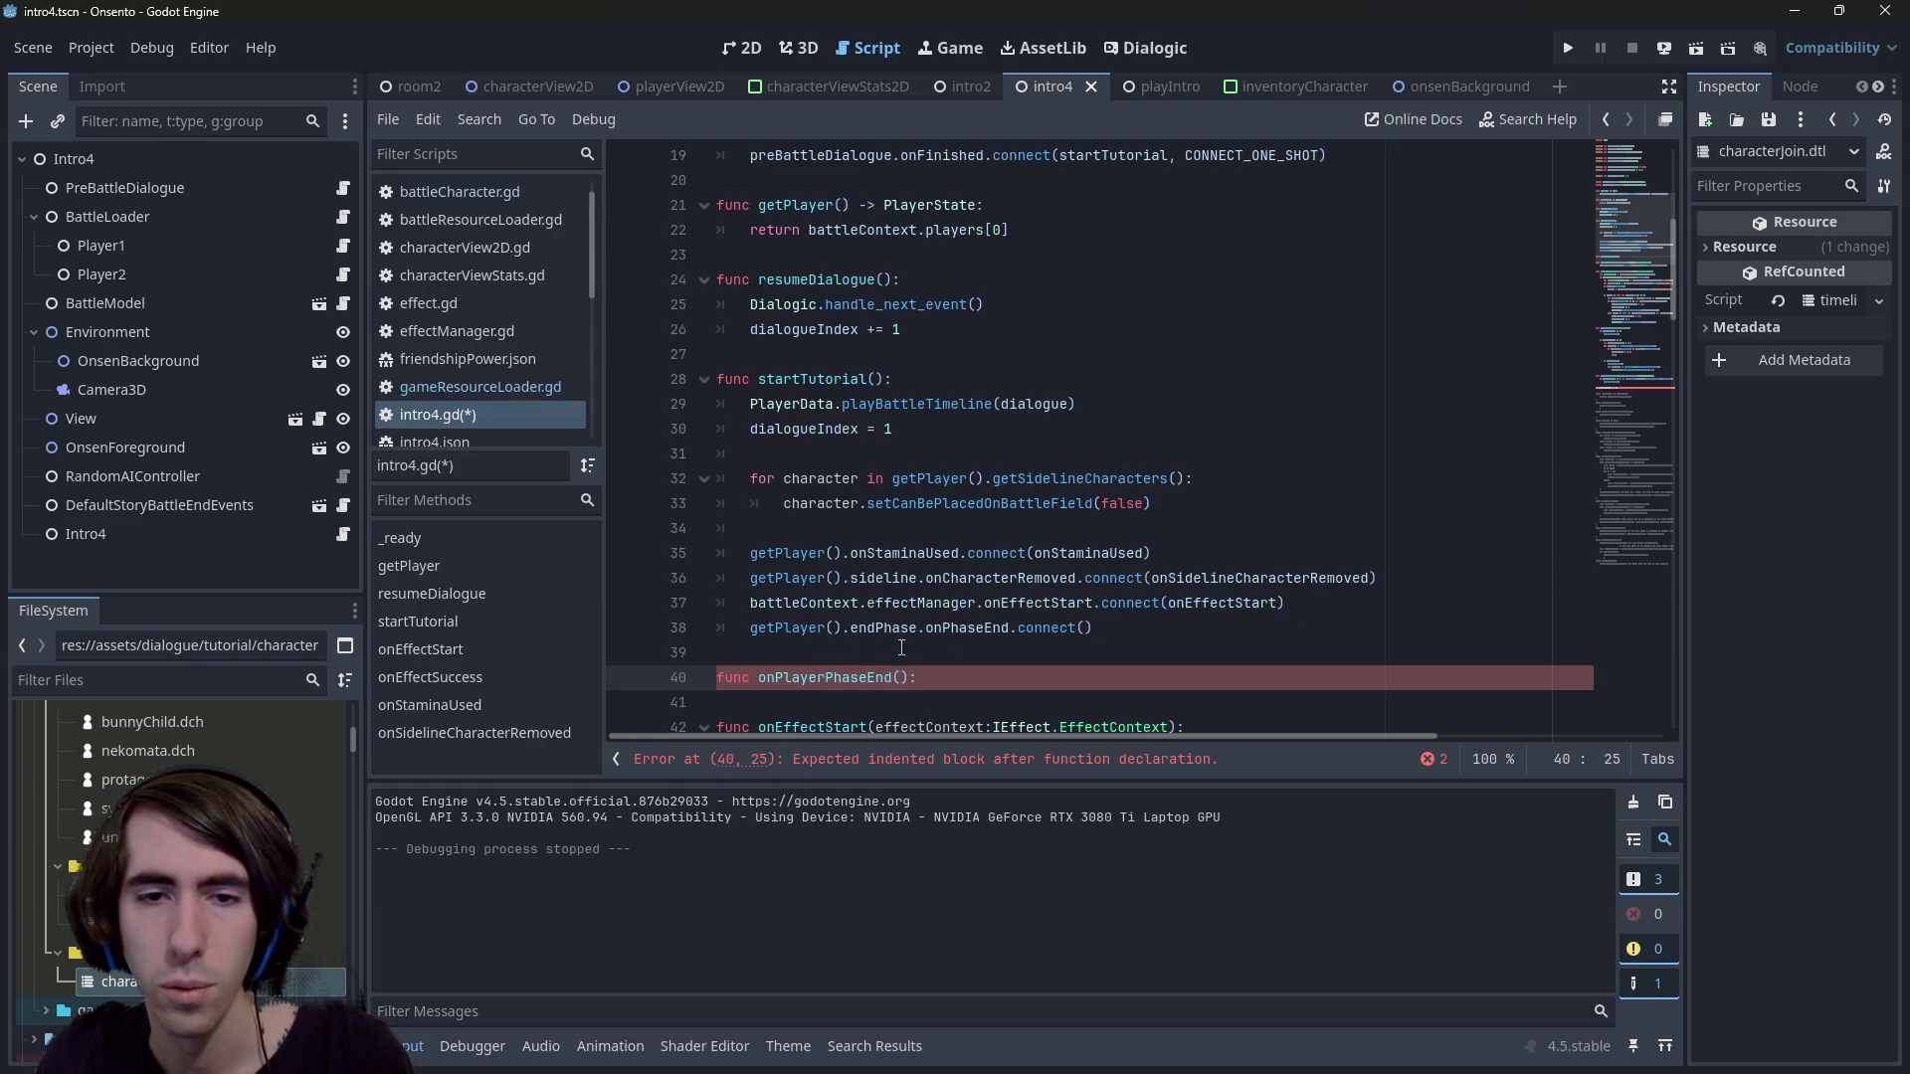
double_click(819, 678)
key(ctrl+c)
click(1085, 629)
key(ctrl+v)
scroll(1025, 577, down, 2)
click(958, 528)
key(Return)
Move the 'if dialogueIndex >= 4' line into the onPlayerPhaseEnd body
scroll(959, 525, down, 17)
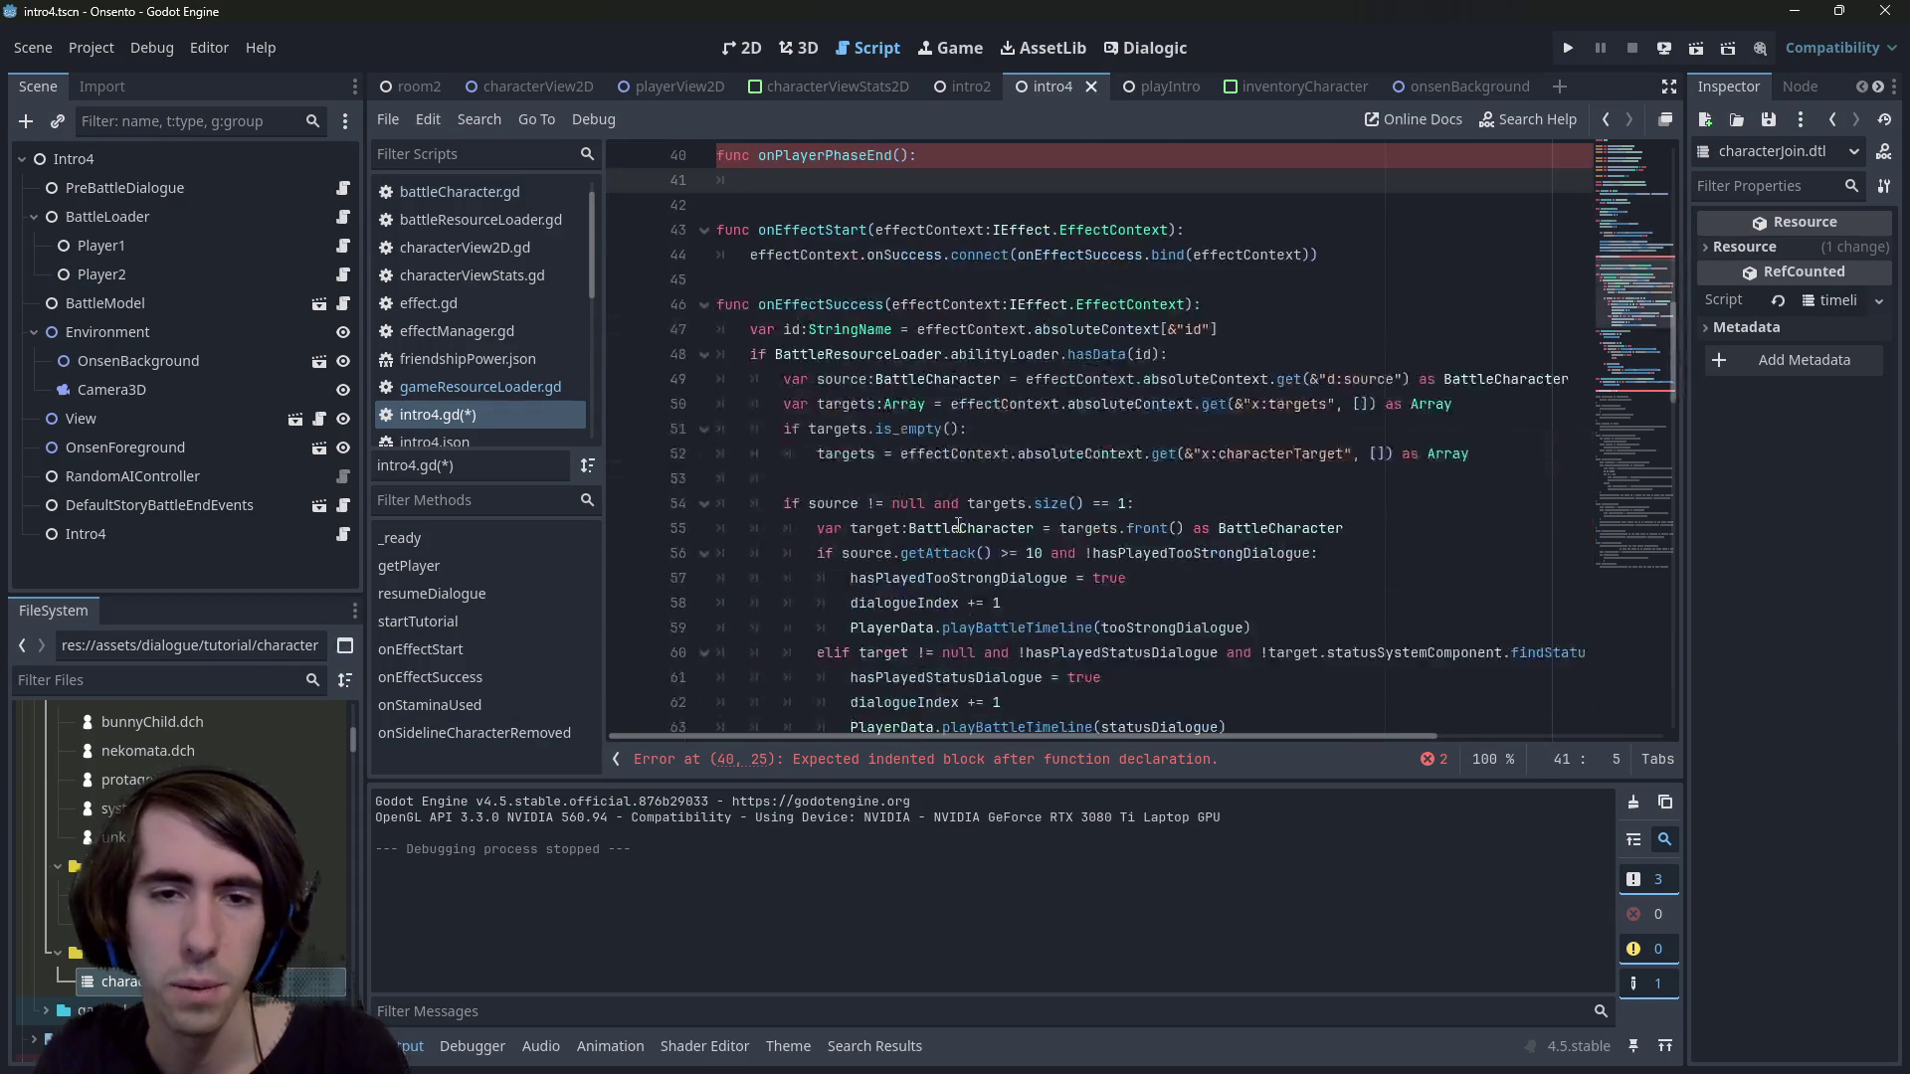
click(654, 354)
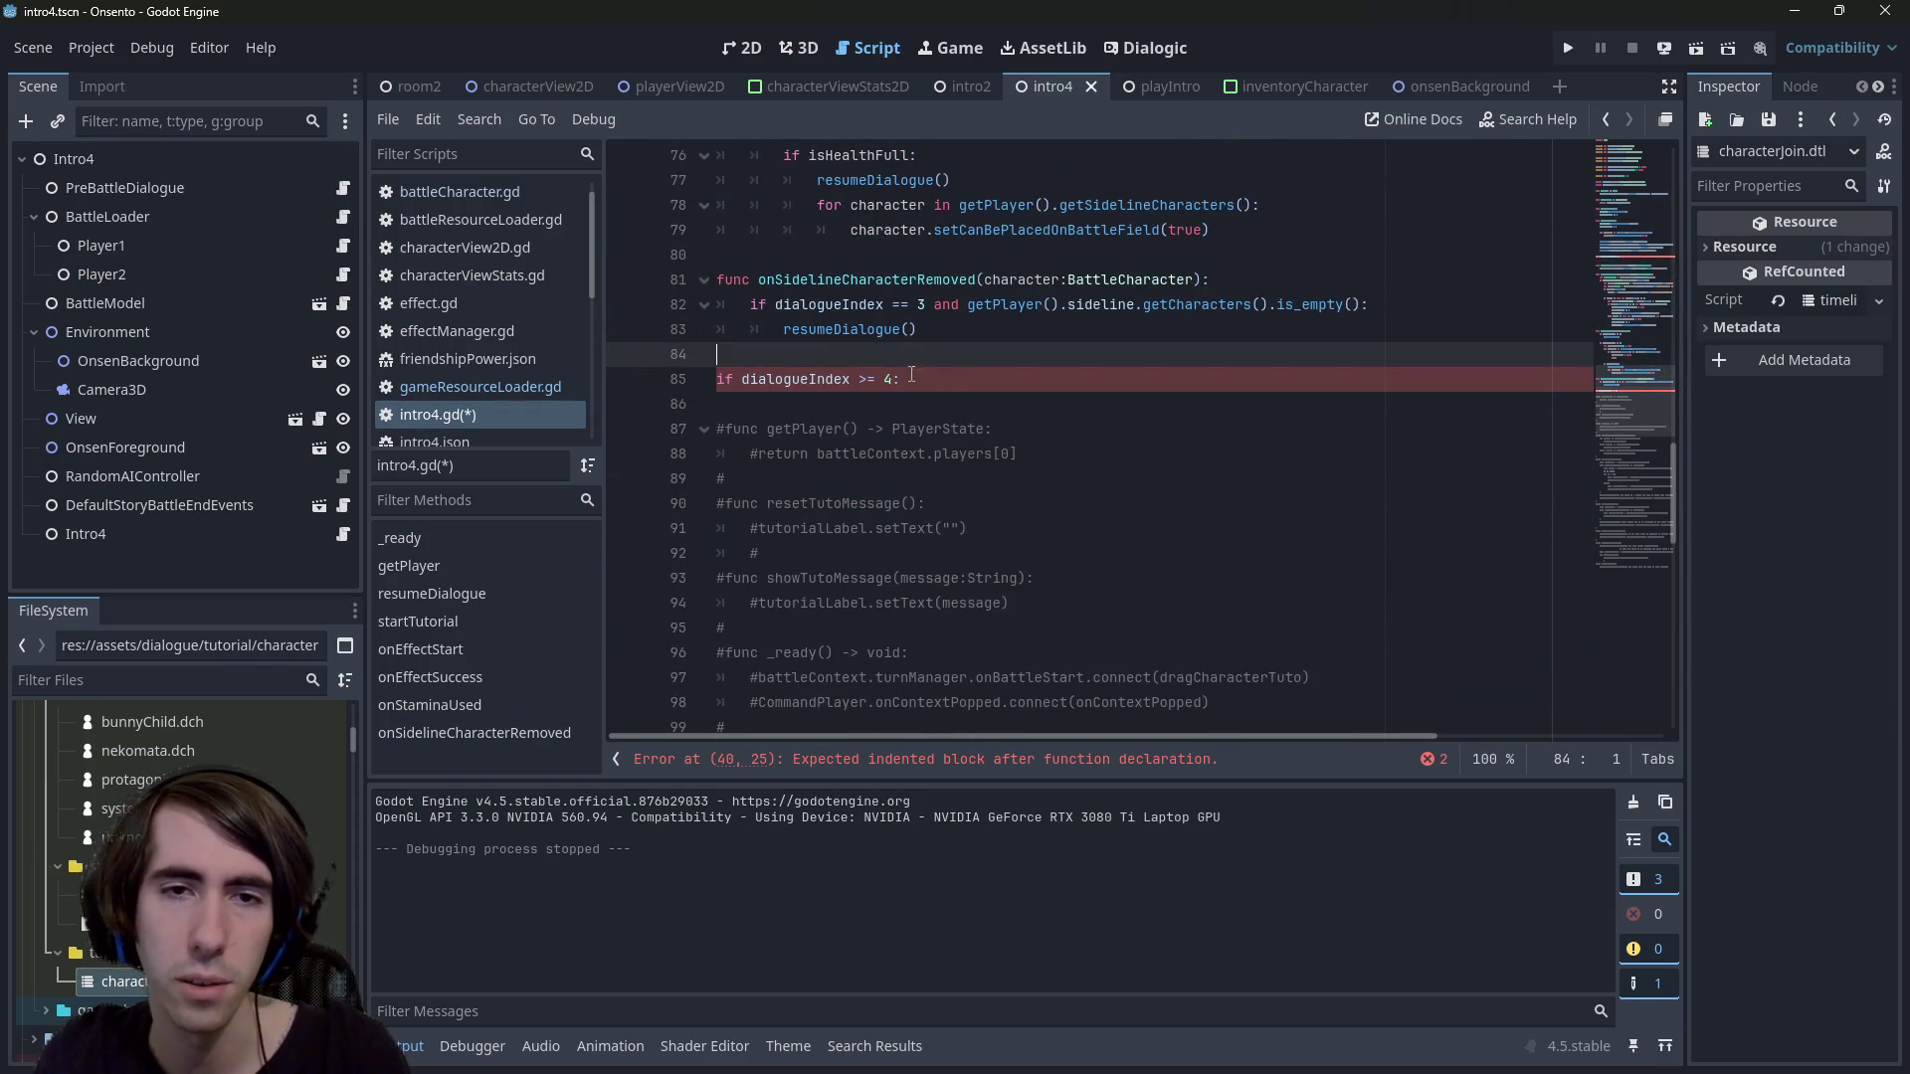
key(ctrl+z)
key(ctrl+z)
key(ctrl+z)
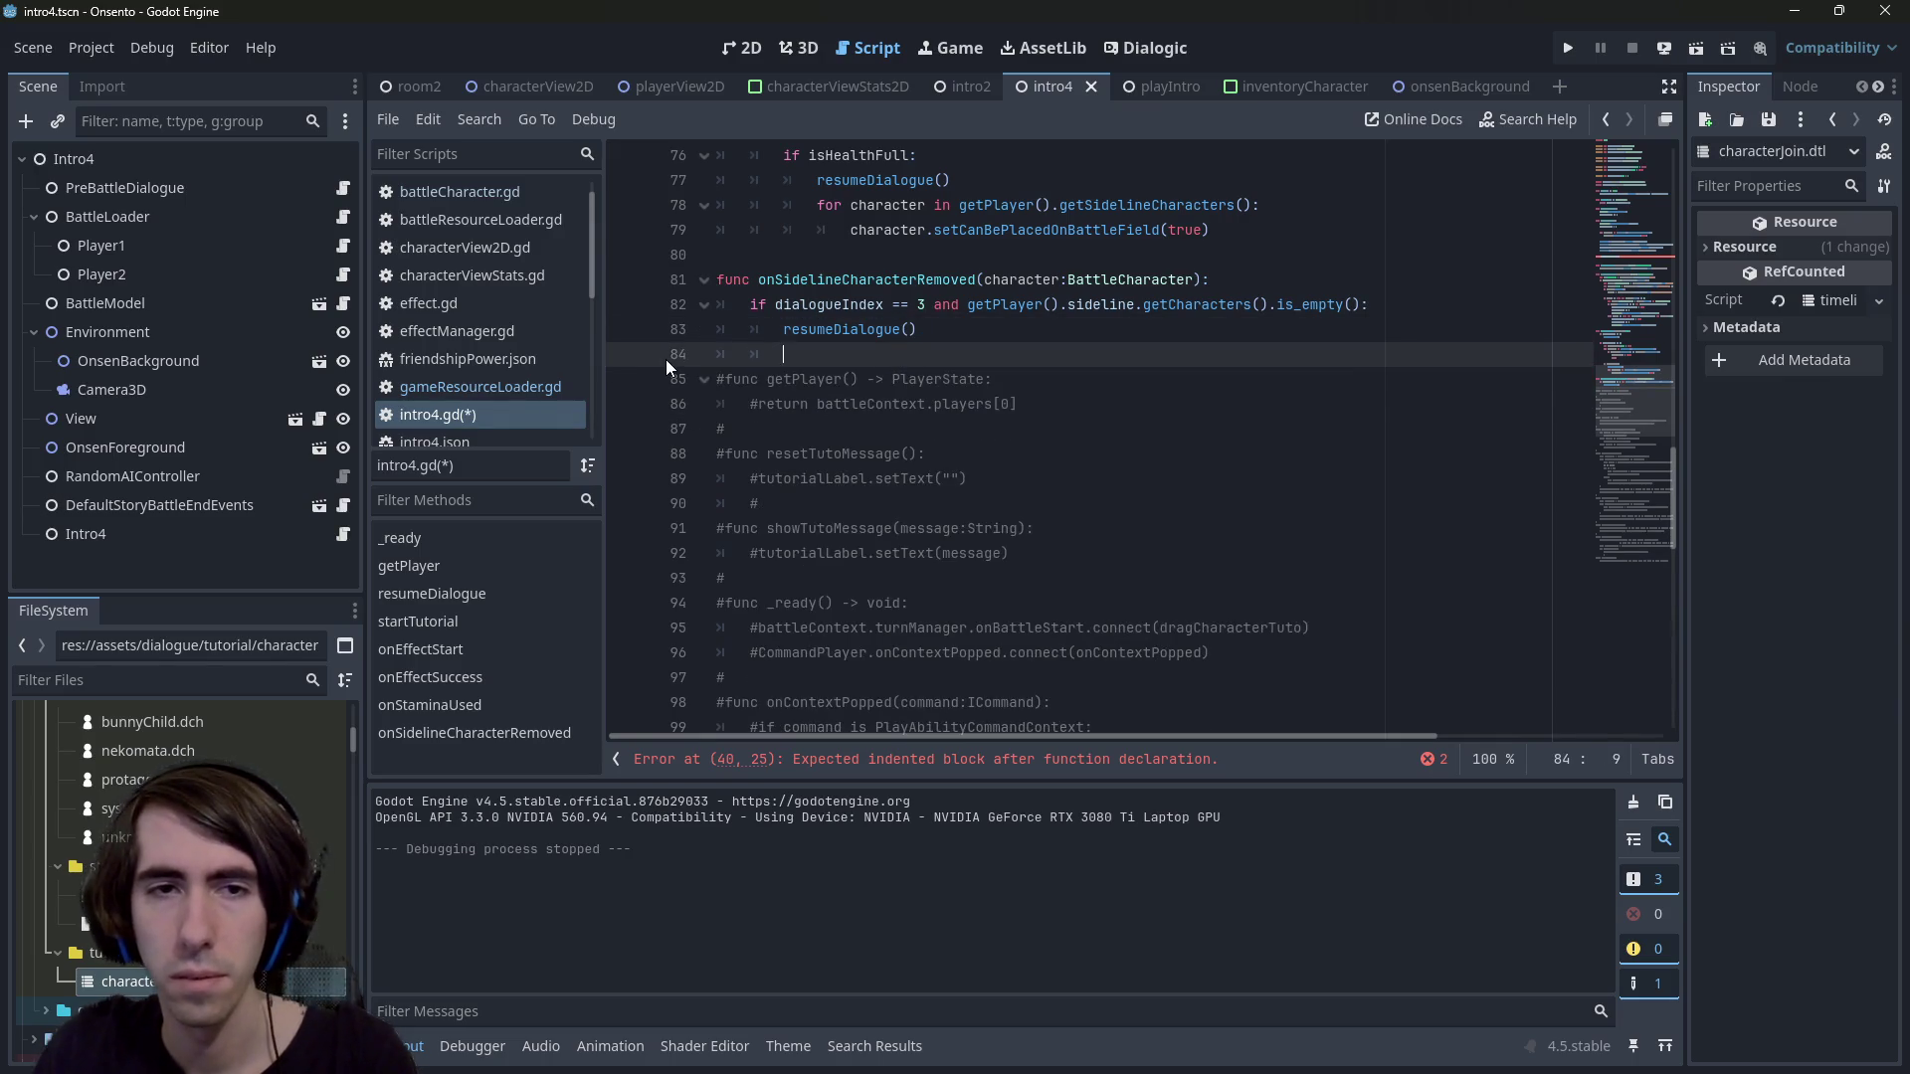
key(ctrl+z)
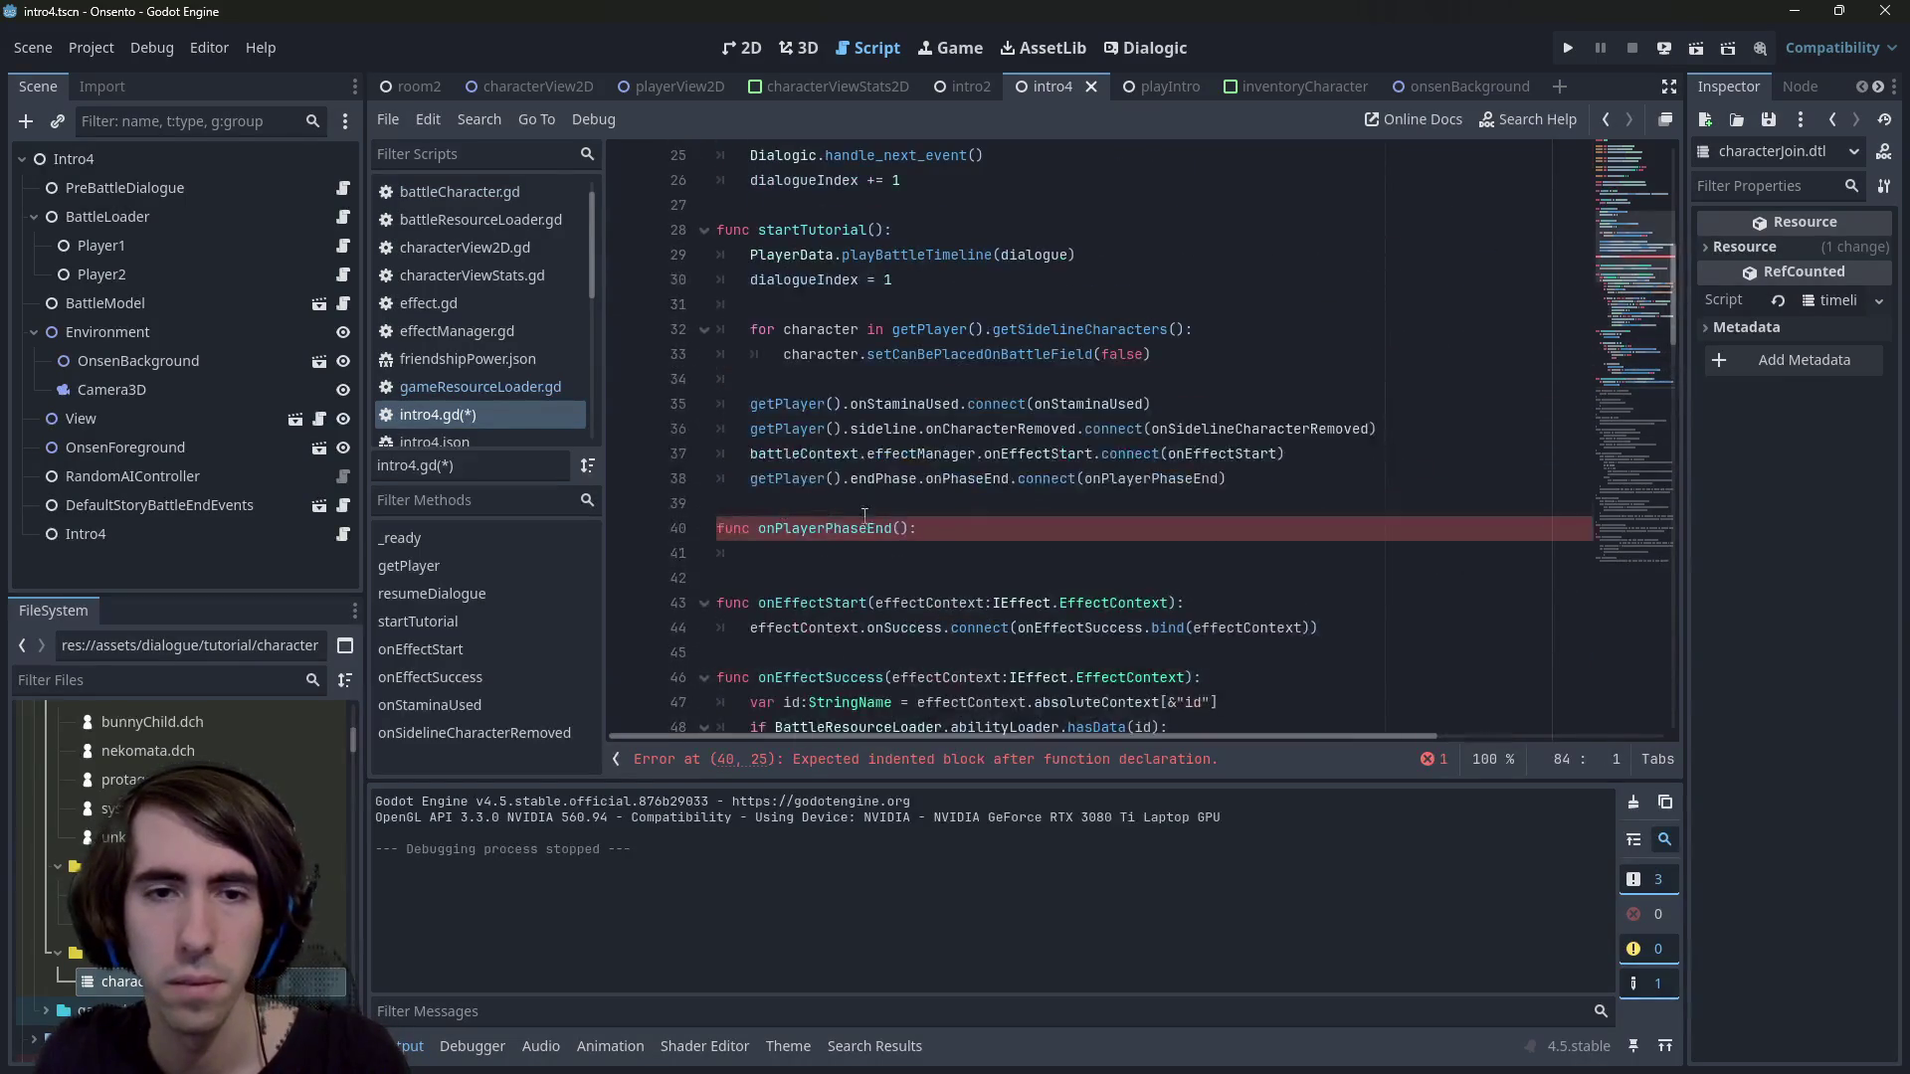
key(ctrl+z)
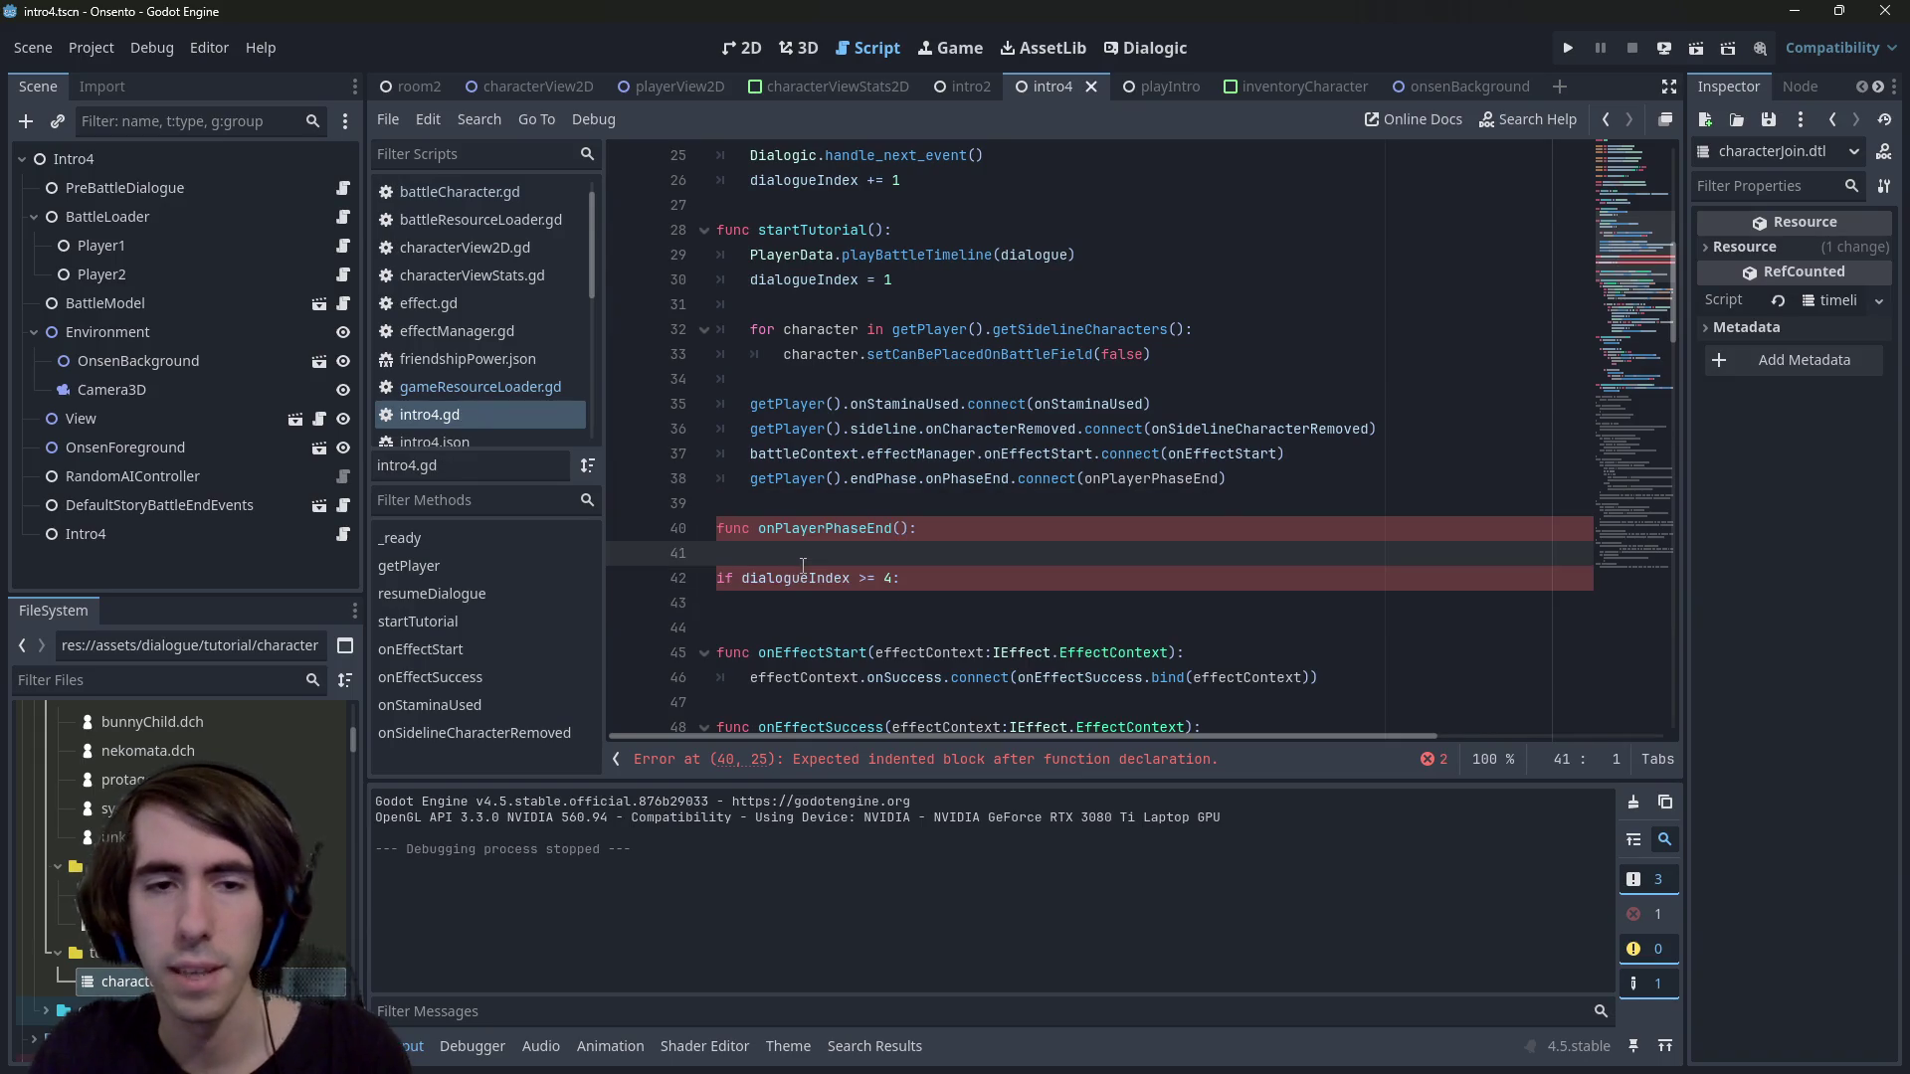
key(ctrl+y)
key(ctrl+y)
key(ctrl+y)
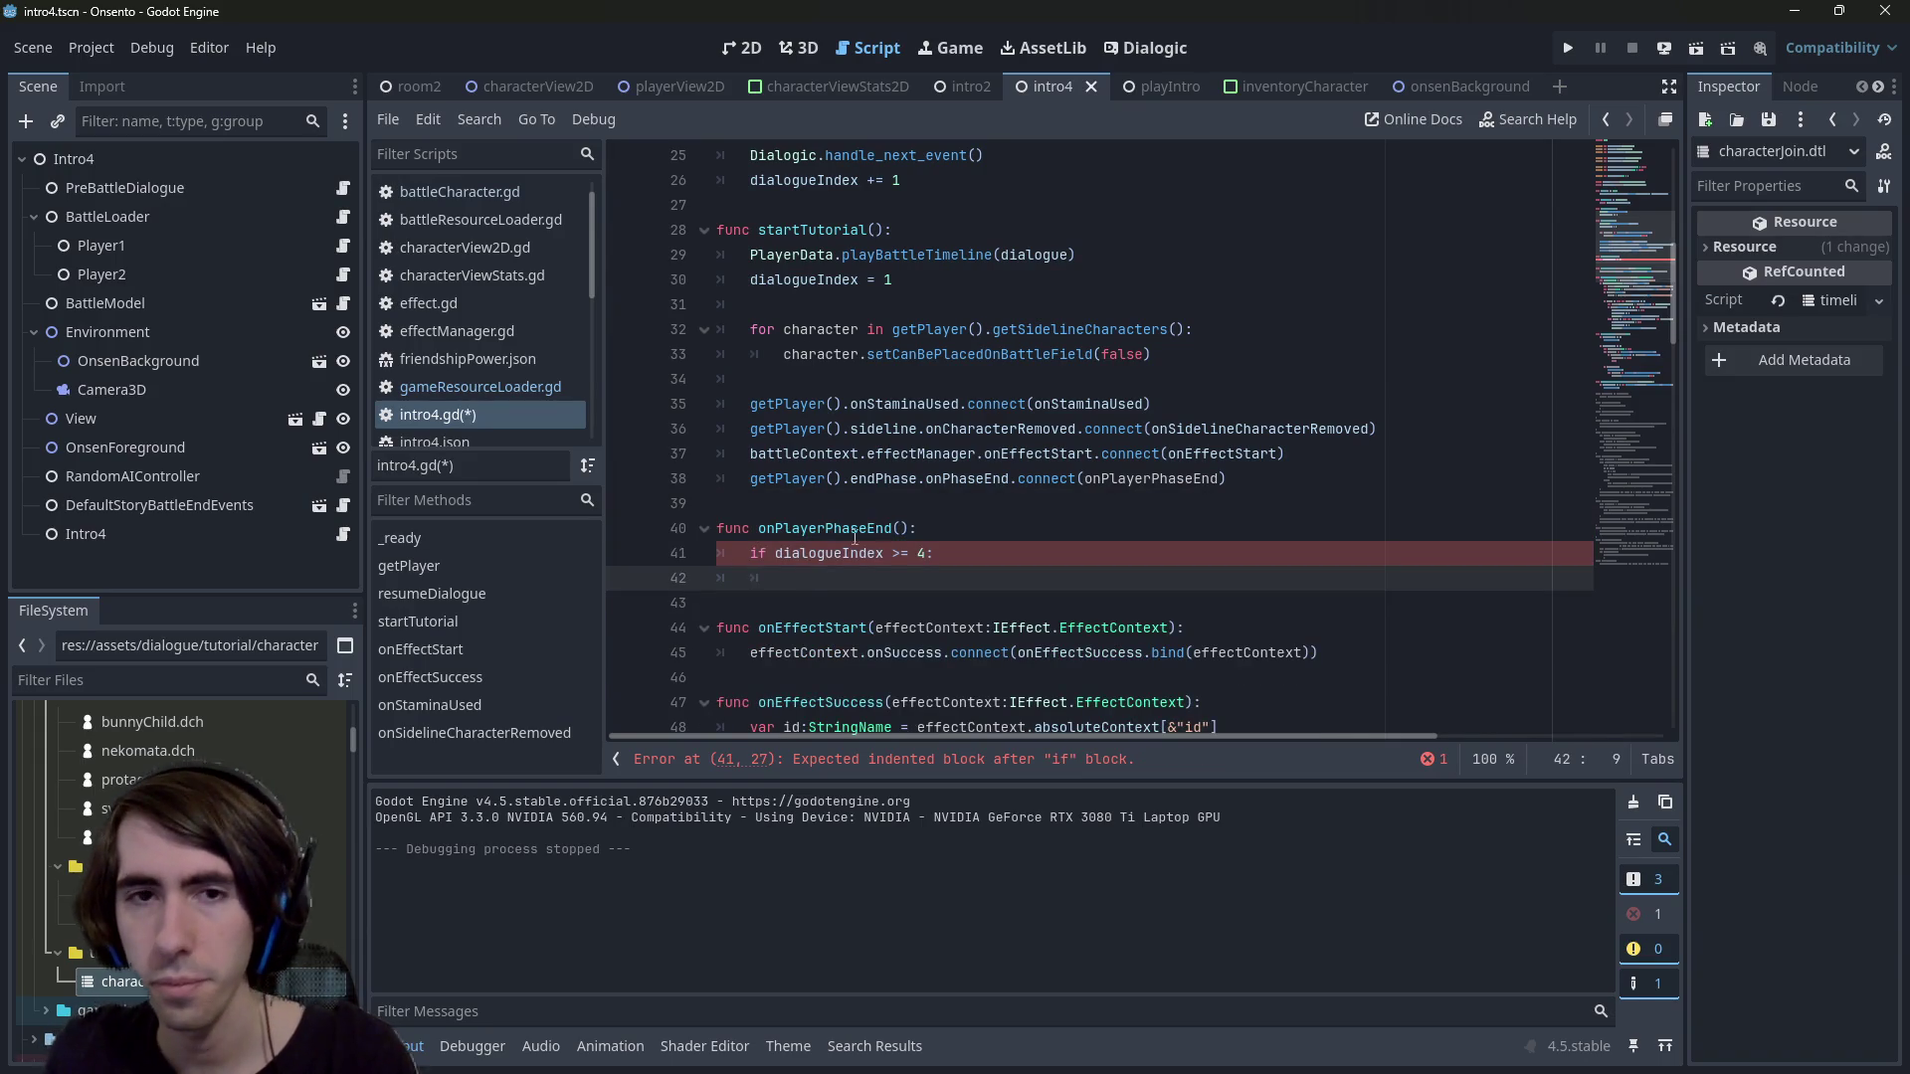
Call resumeDialogue() inside the if block, then save and run the scene with F6
scroll(807, 565, up, 2)
scroll(836, 349, up, 1)
double_click(835, 348)
key(ctrl+c)
scroll(836, 348, down, 4)
click(852, 507)
key(ctrl+v)
text(())
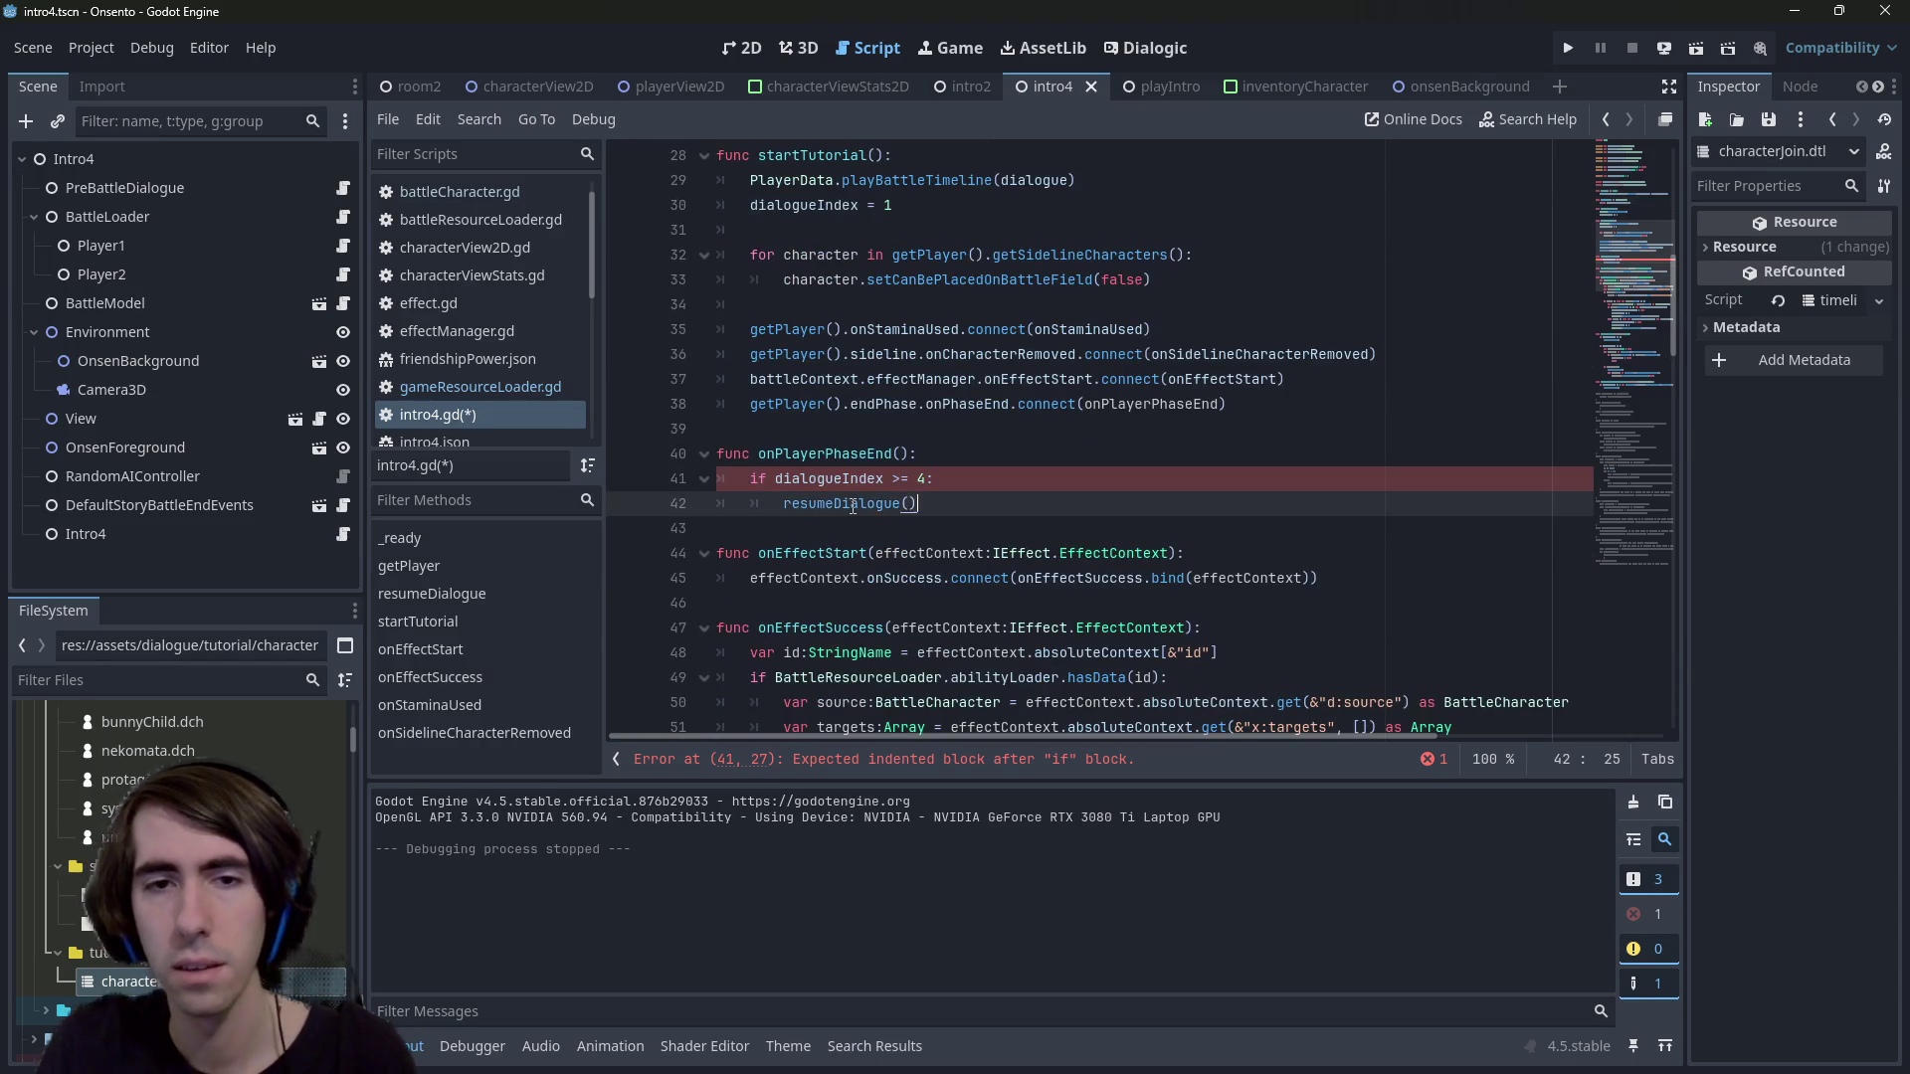
key(F6)
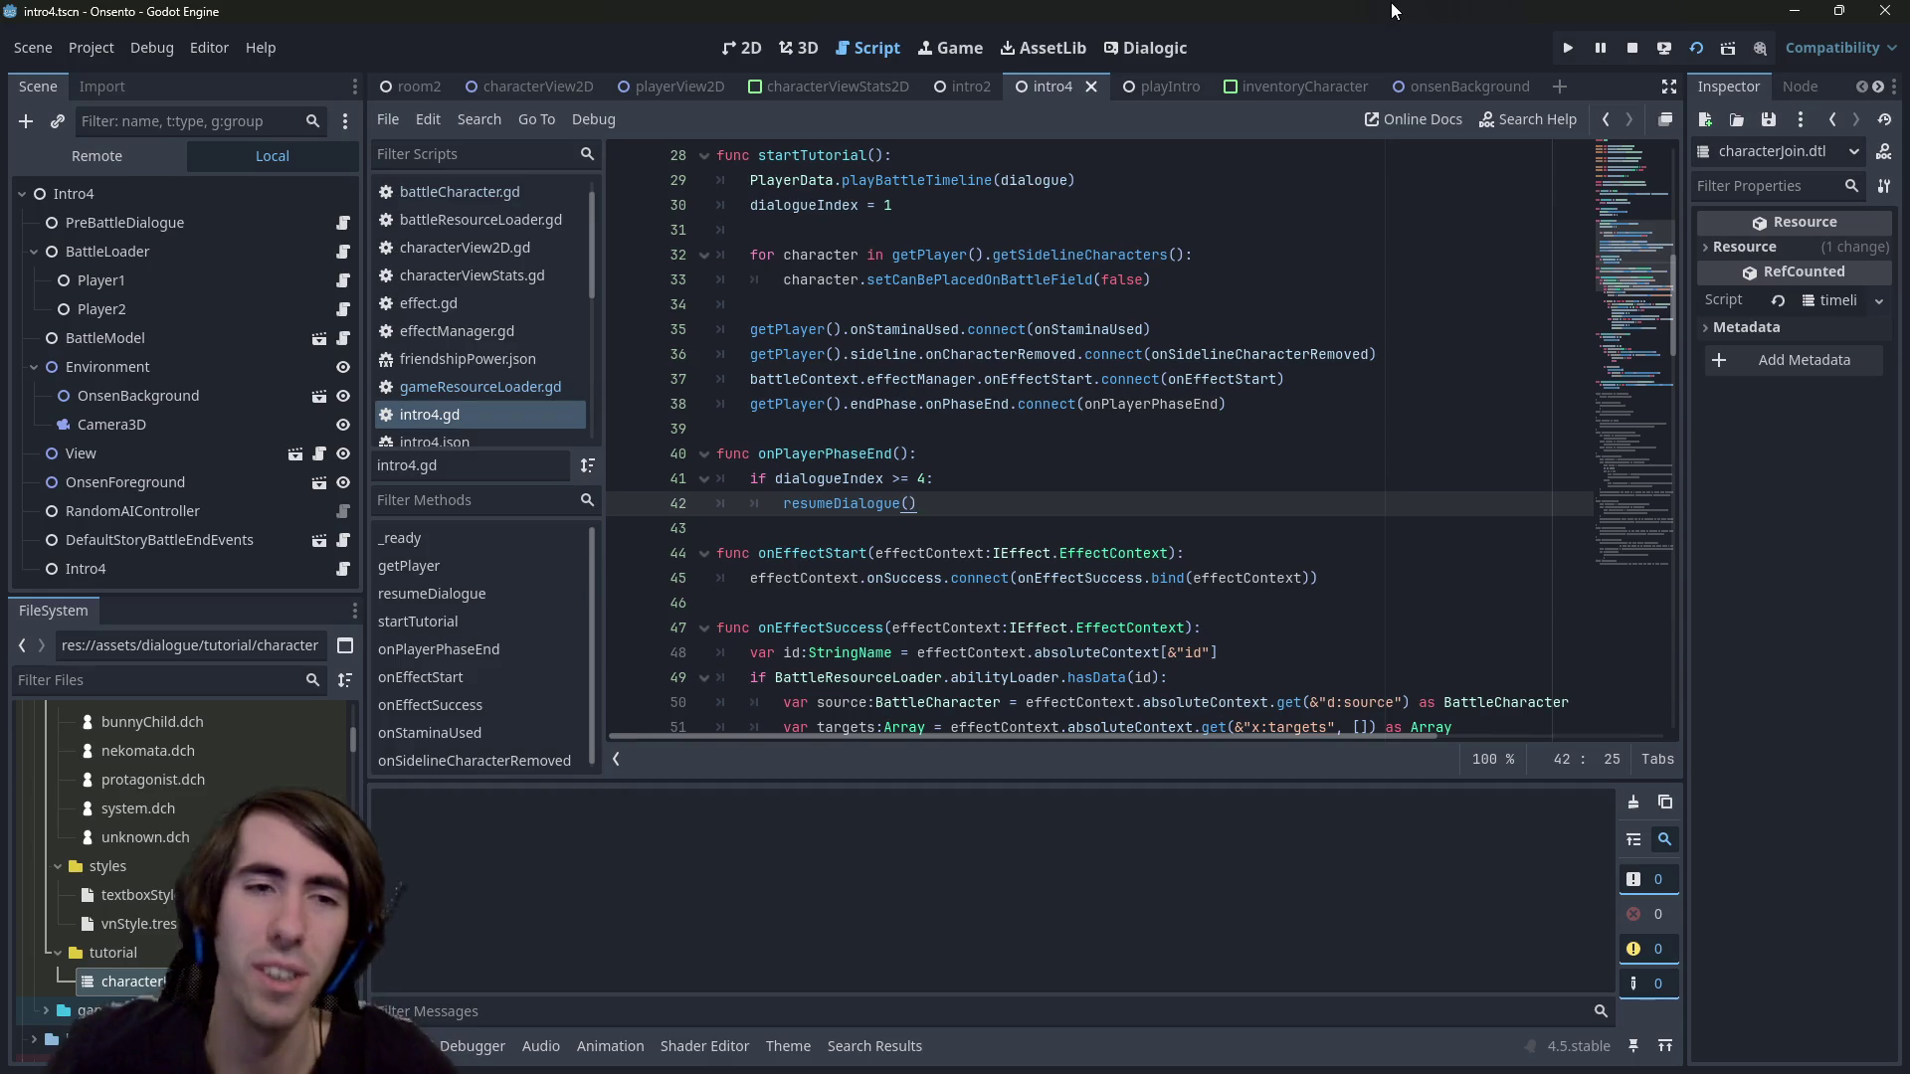
Launch the game, advance the dialogue, heal the dark-haired ally, and place both heroes facing the enemies
key(F5)
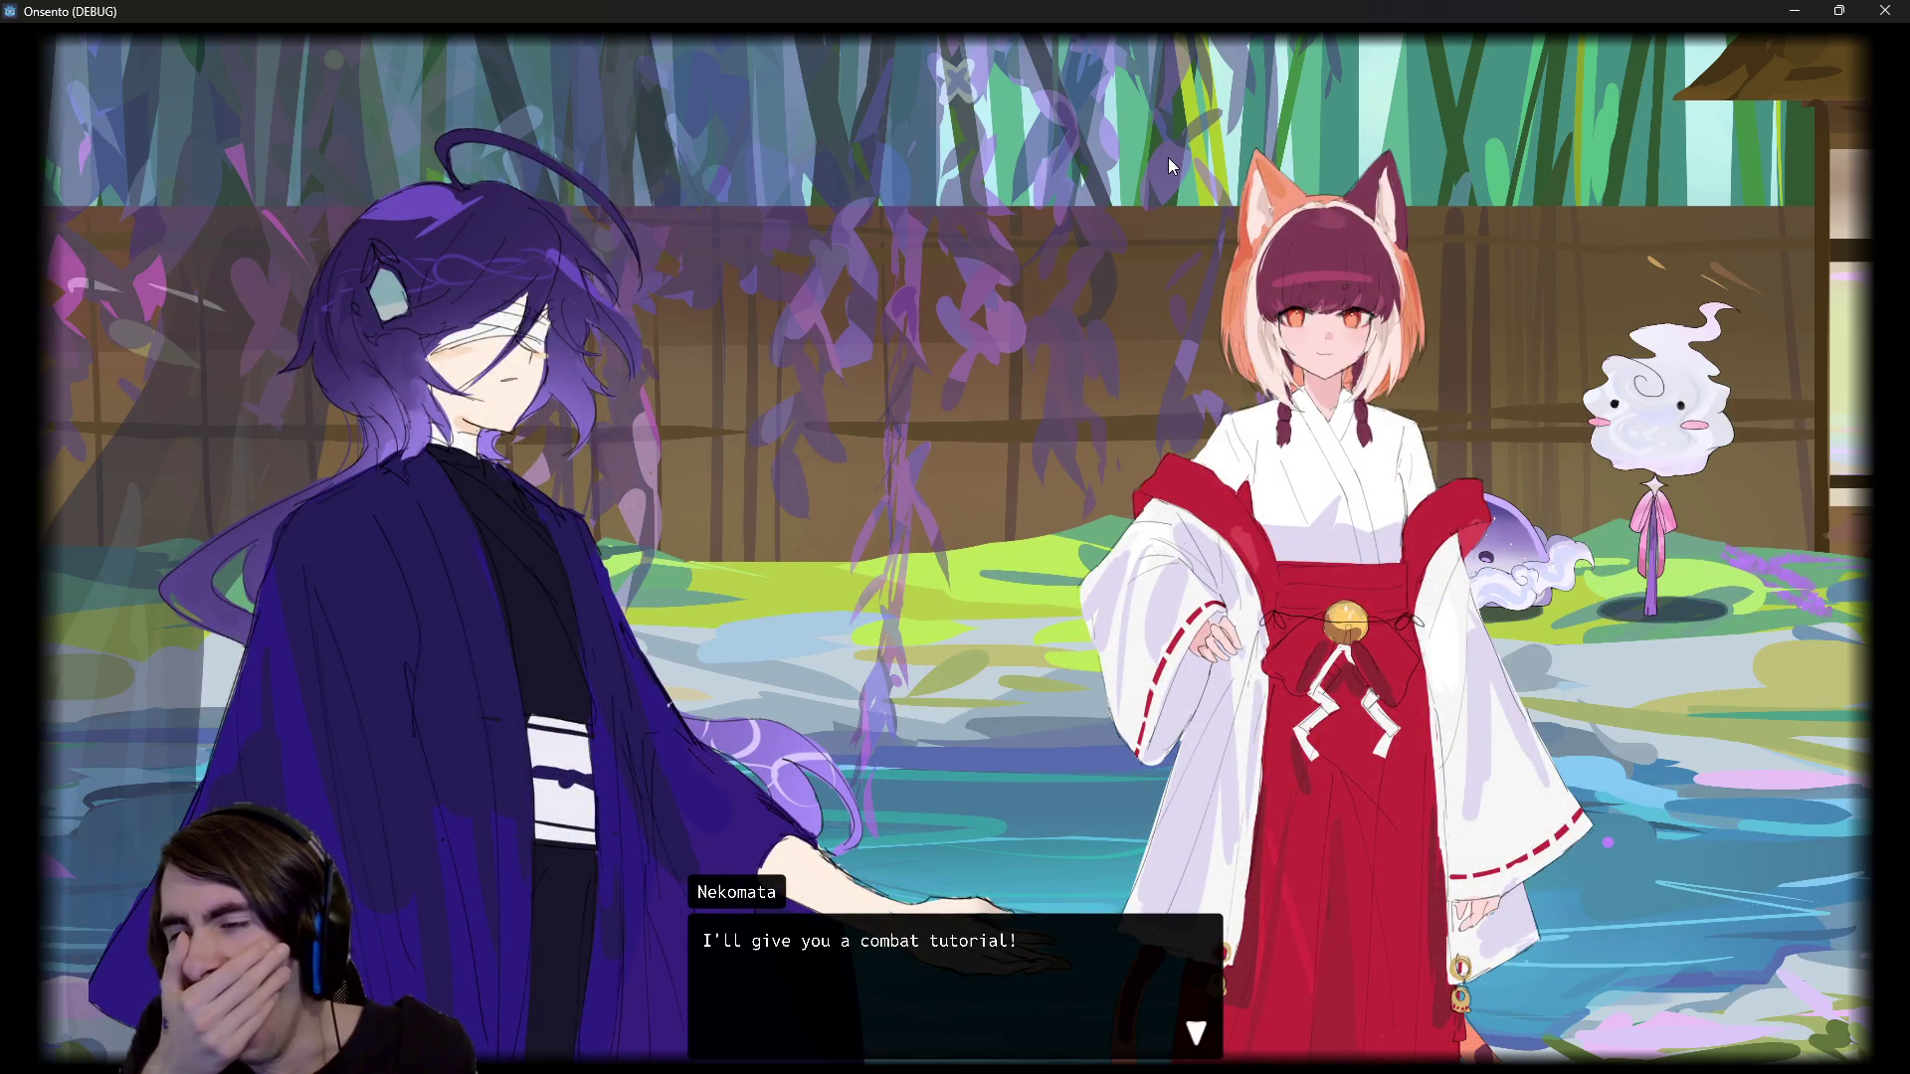
key(Return)
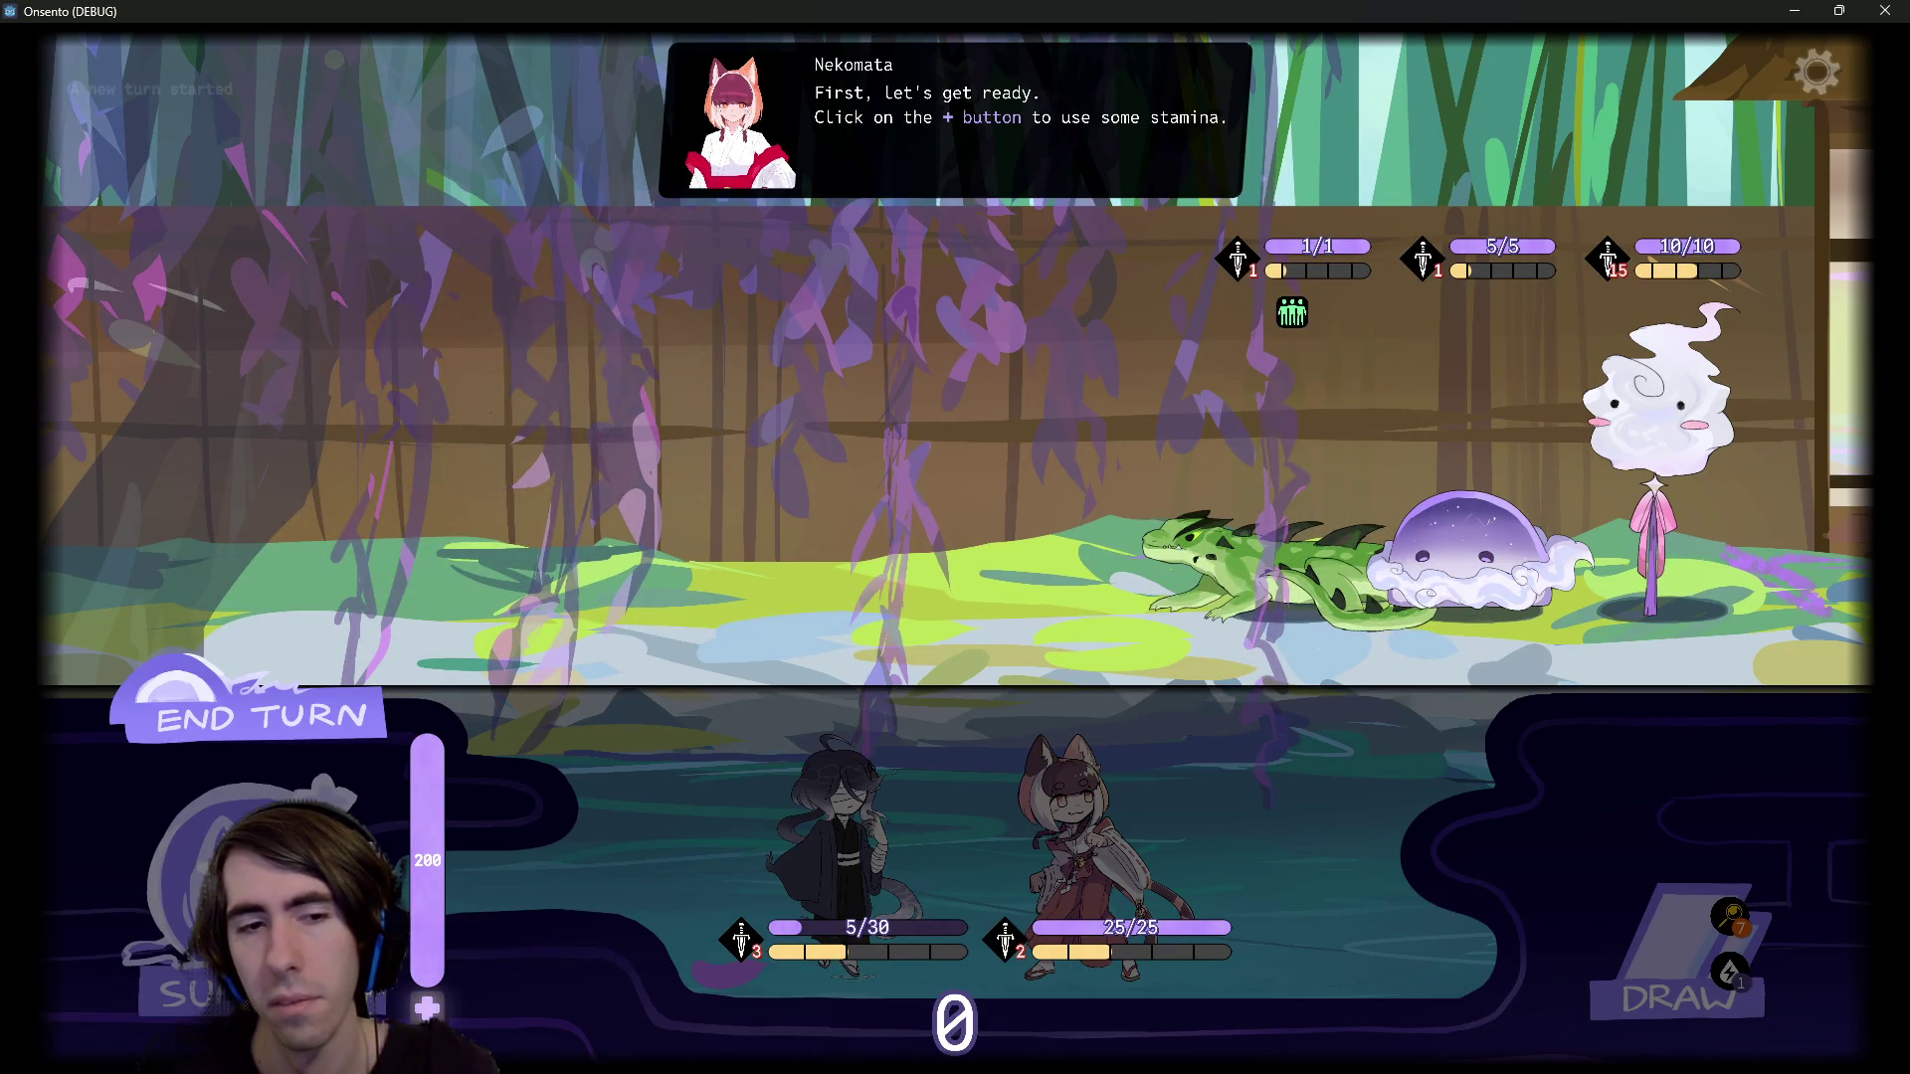
click(427, 1009)
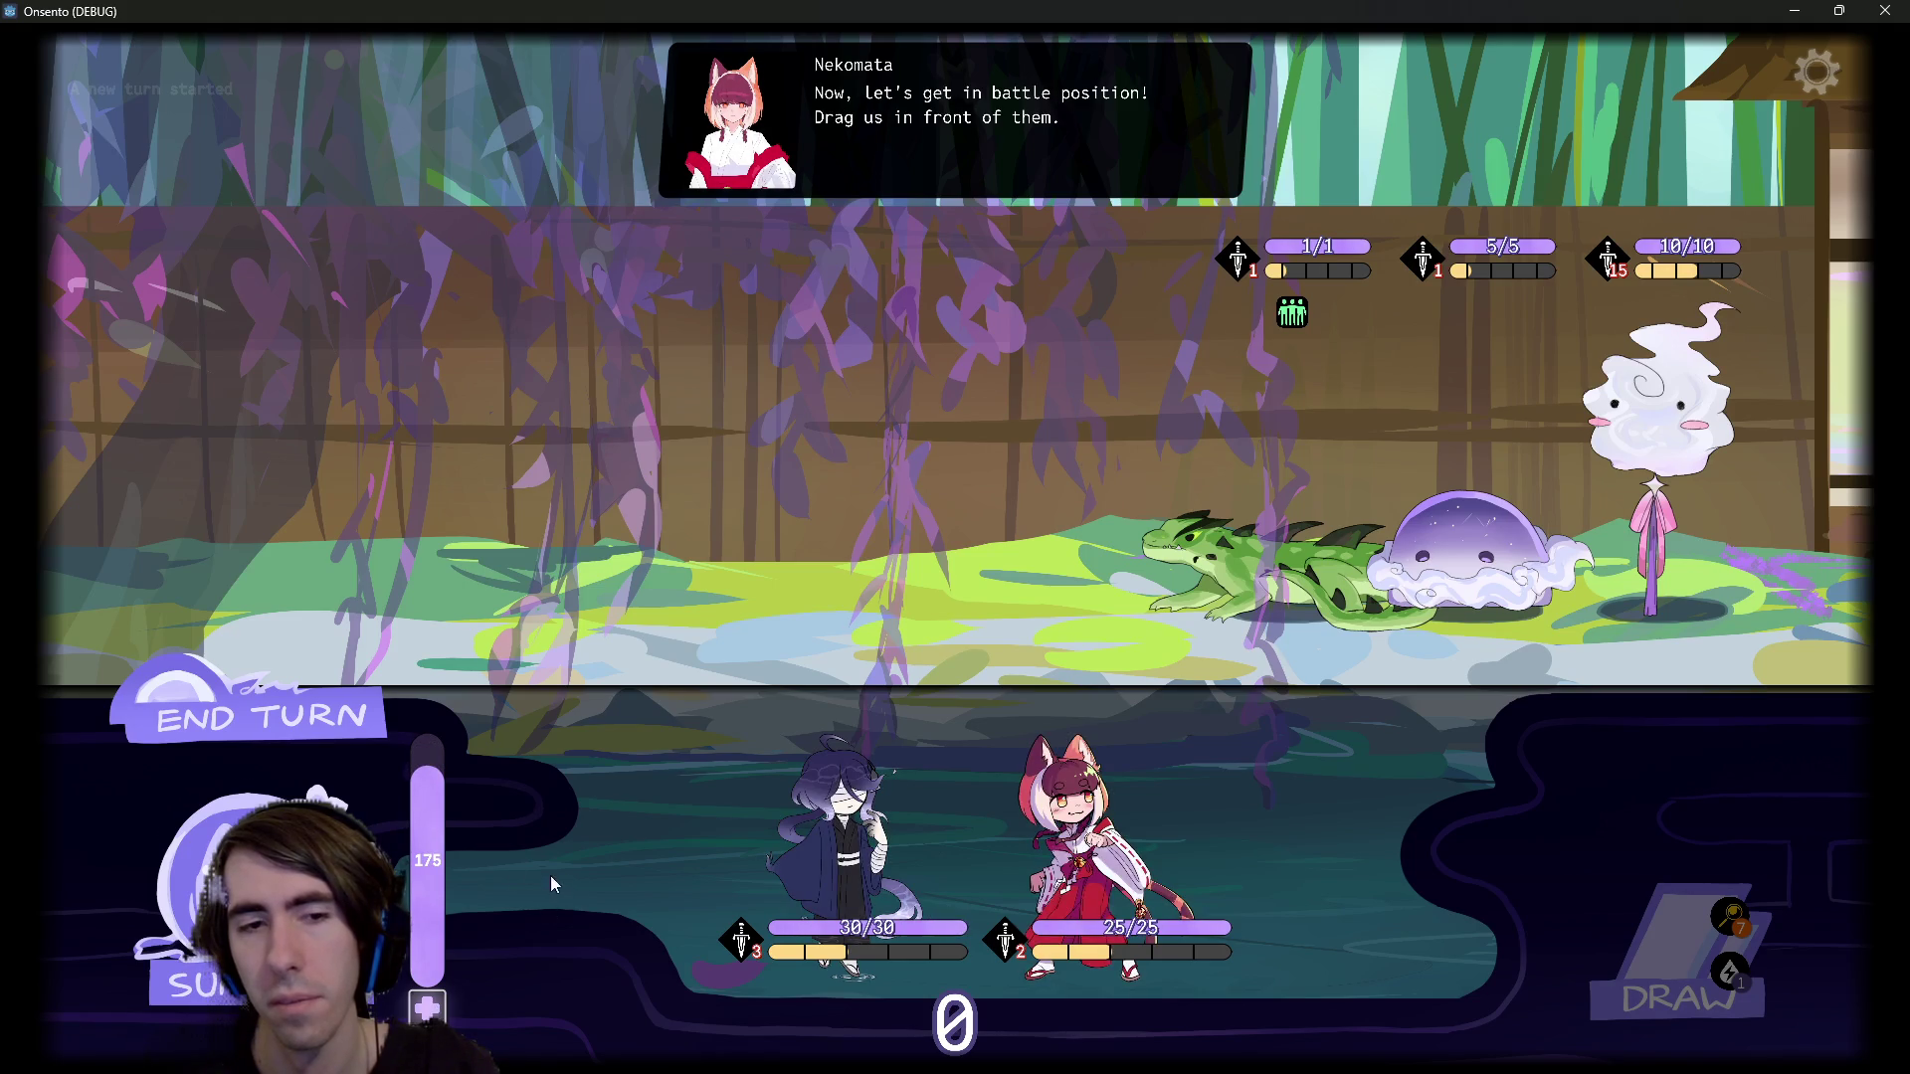
mouse_move(846, 846)
mouse_down()
mouse_move(796, 438)
mouse_move(814, 426)
mouse_move(916, 467)
mouse_up()
mouse_move(959, 776)
mouse_down()
mouse_move(627, 388)
mouse_move(697, 448)
mouse_up()
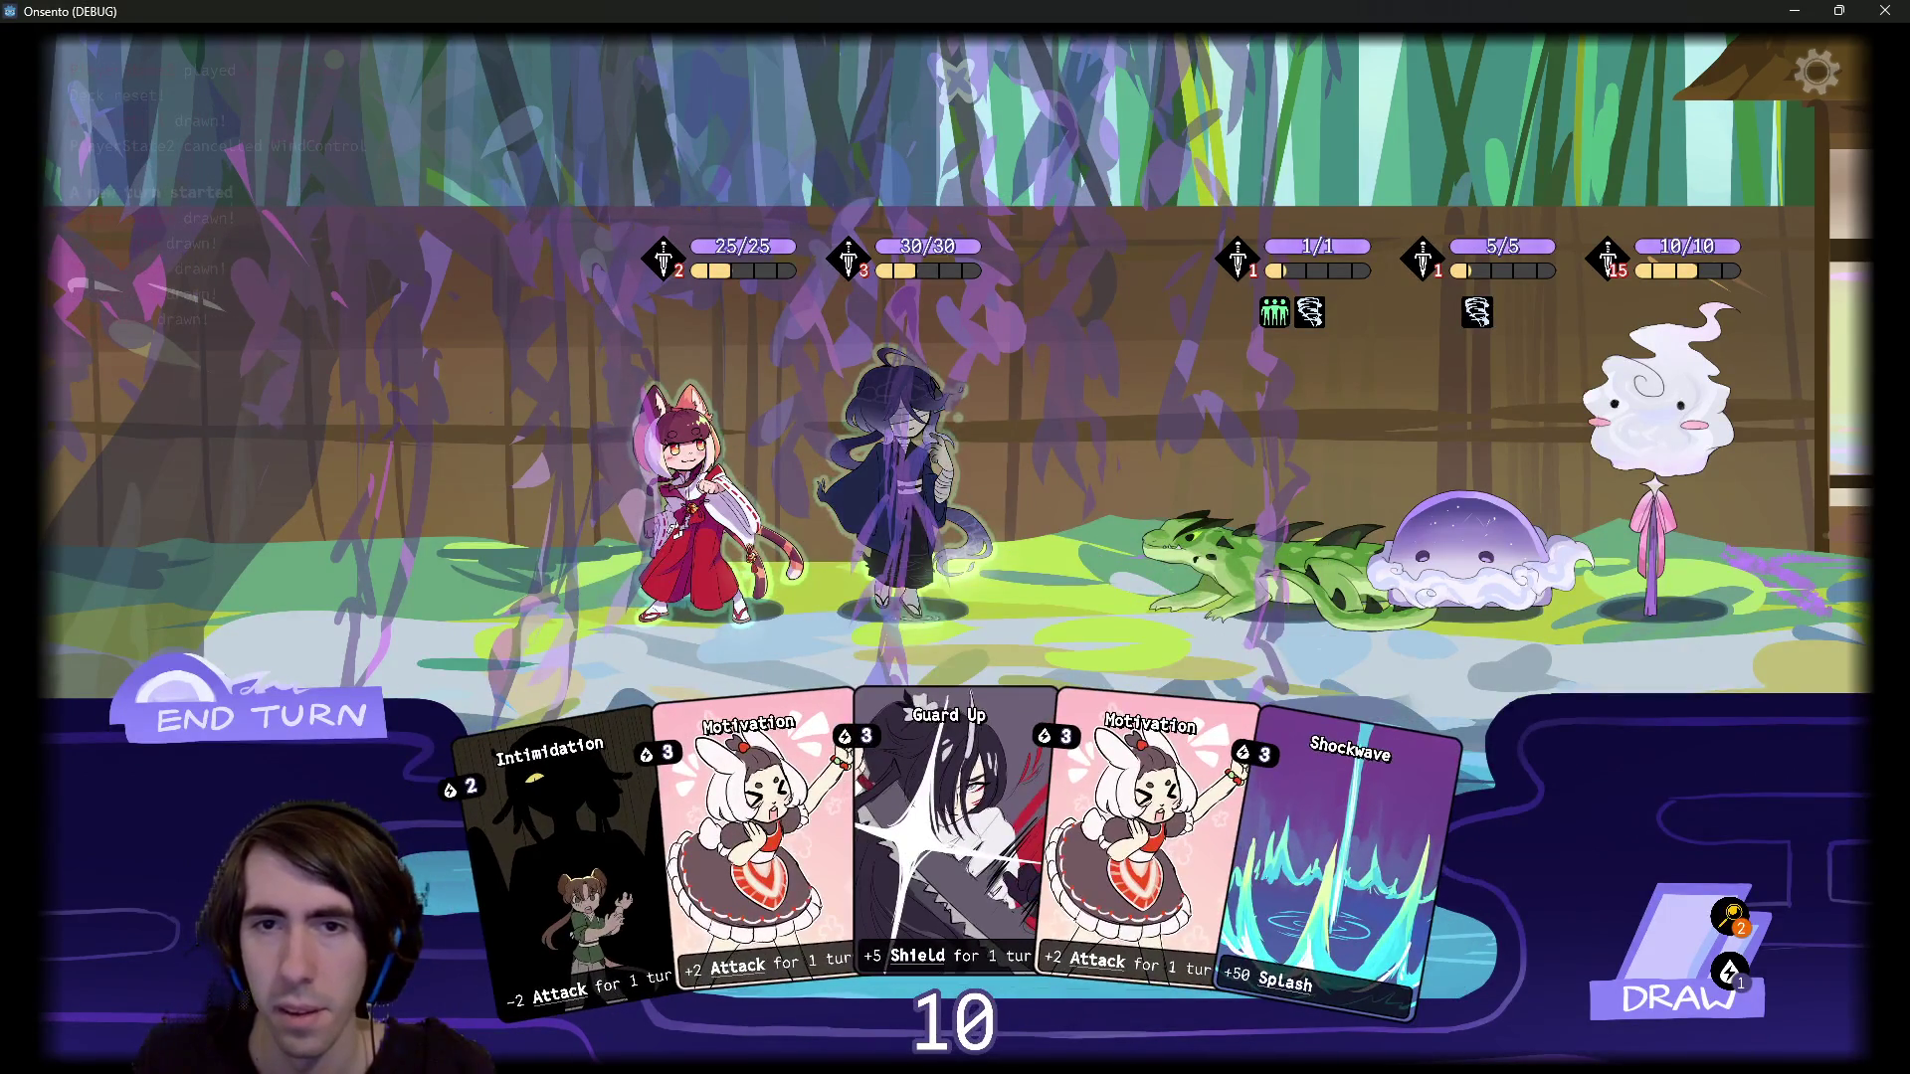
Play a card against the enemies and end the turn despite the draw warning
drag(908, 512, 1137, 546)
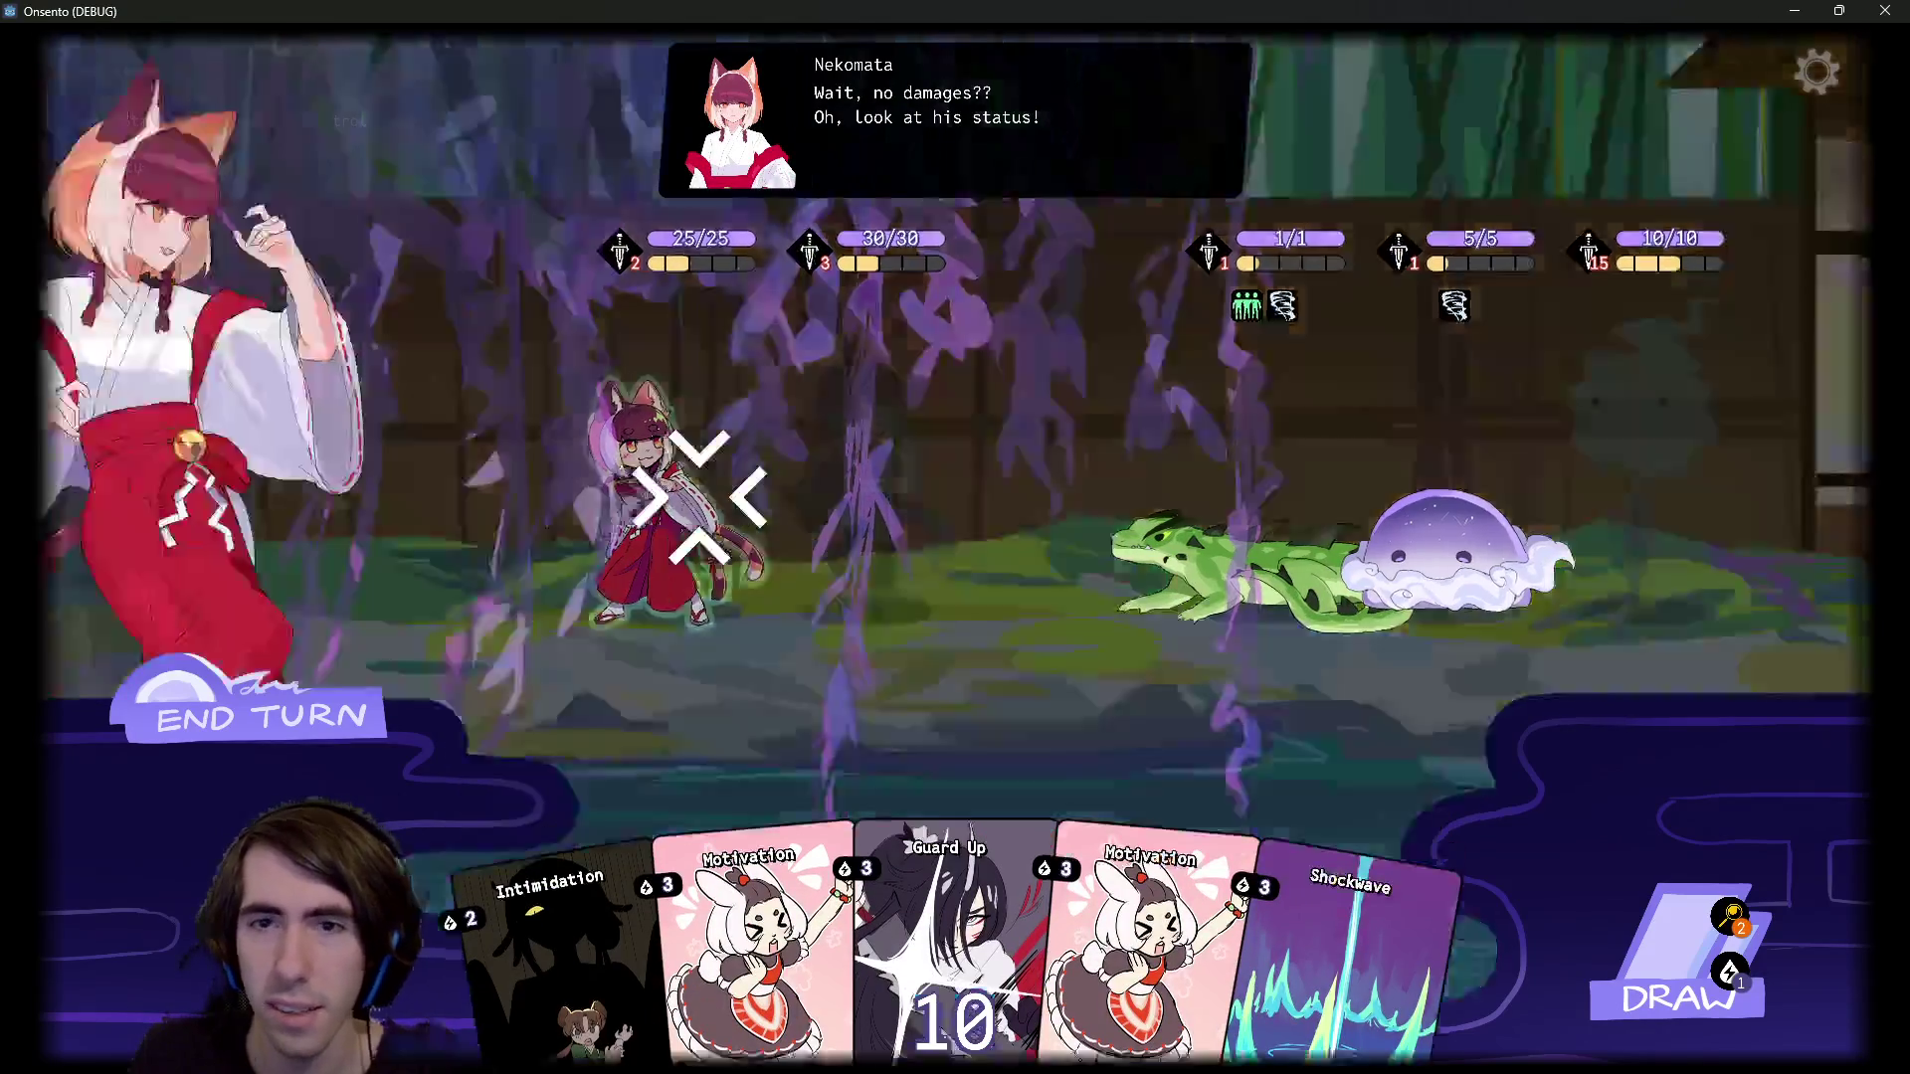
mouse_move(1157, 289)
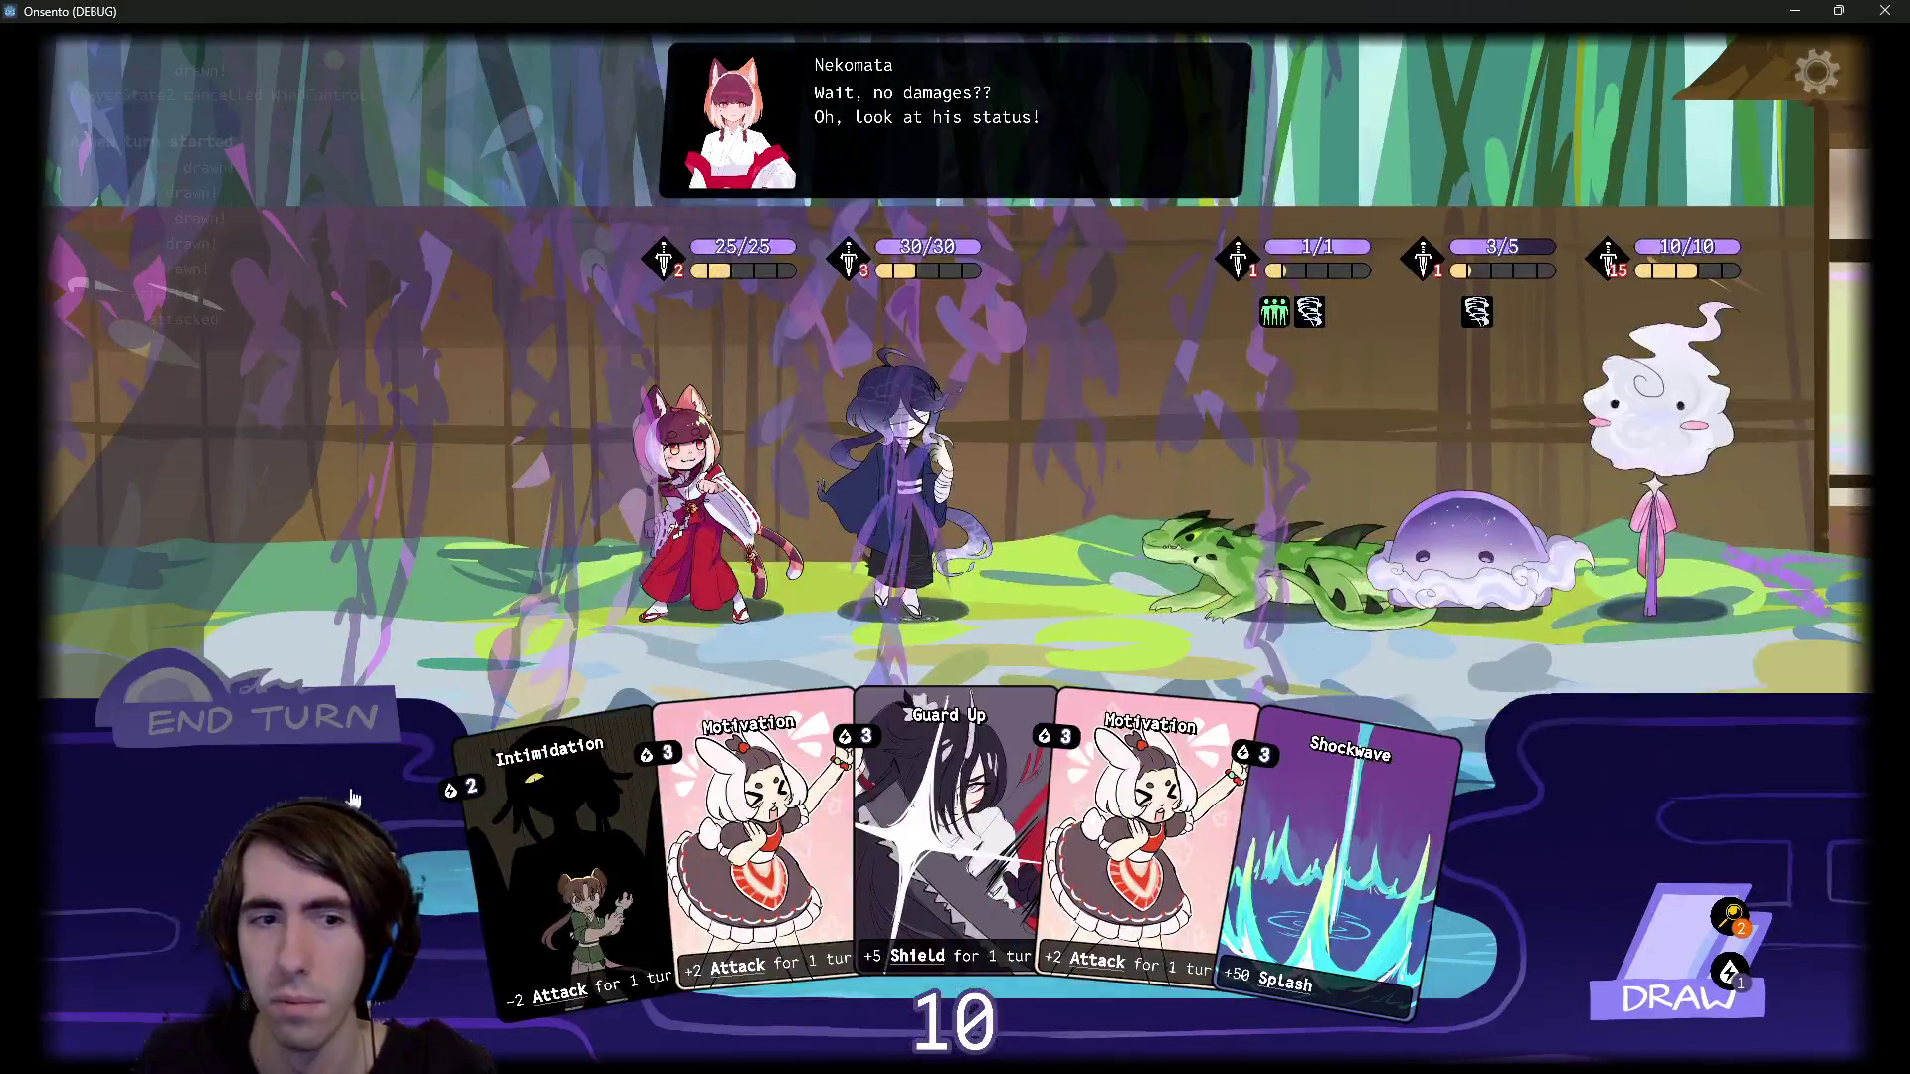
click(340, 754)
click(341, 753)
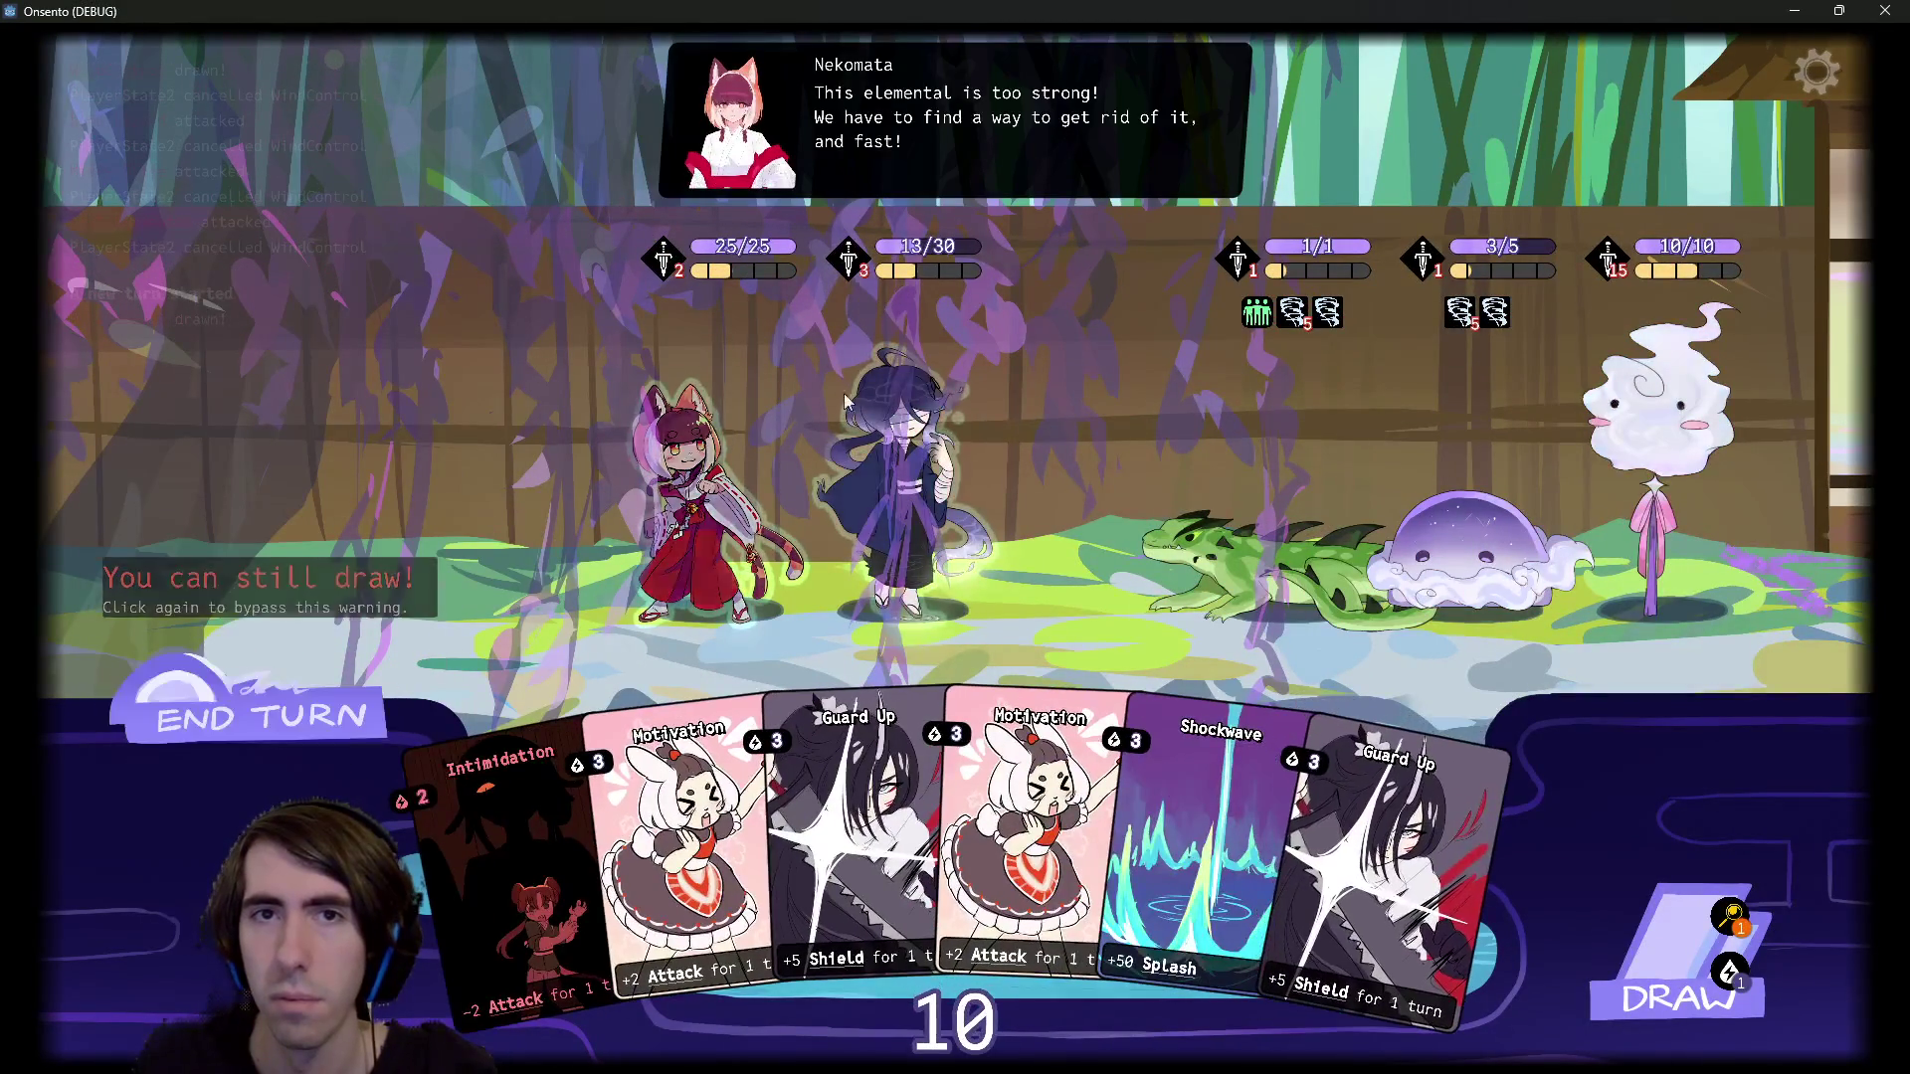
End the next turn past the draw warning, then close the running game
click(316, 723)
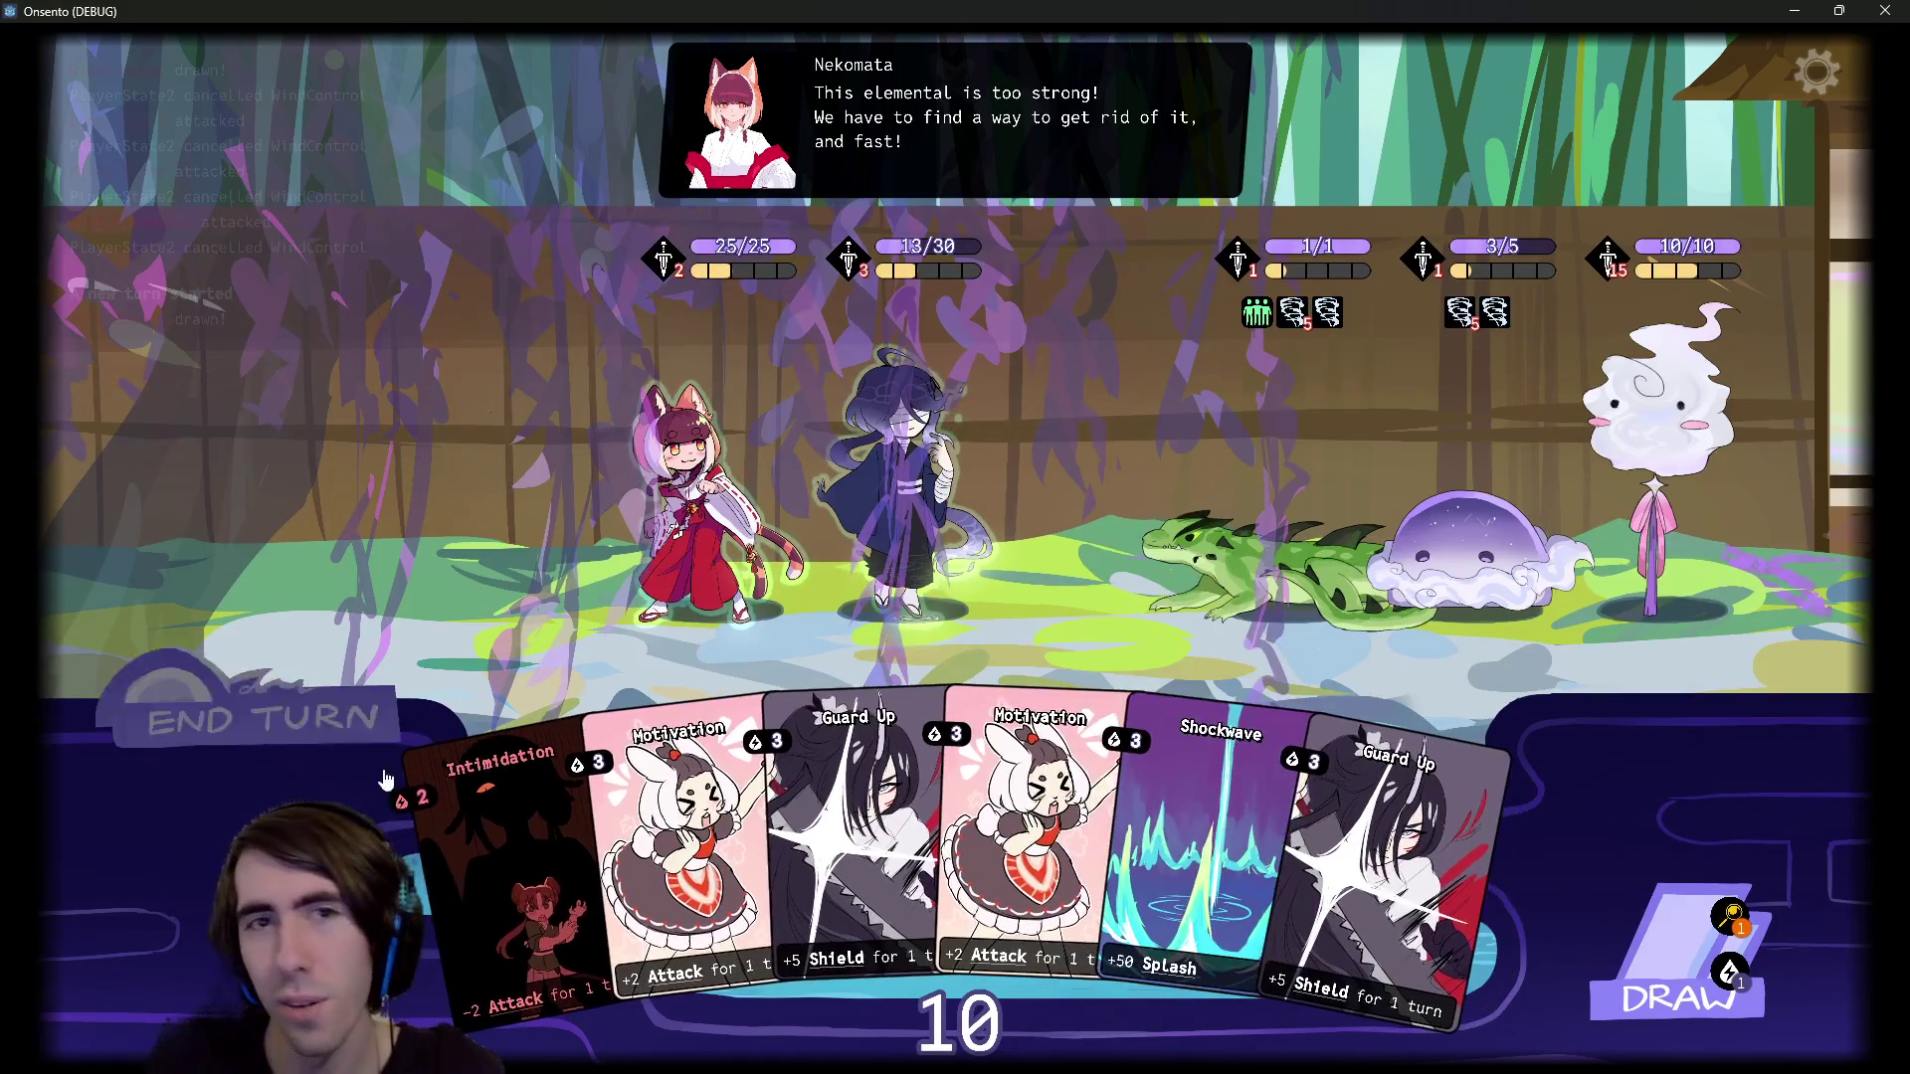
click(314, 721)
click(309, 718)
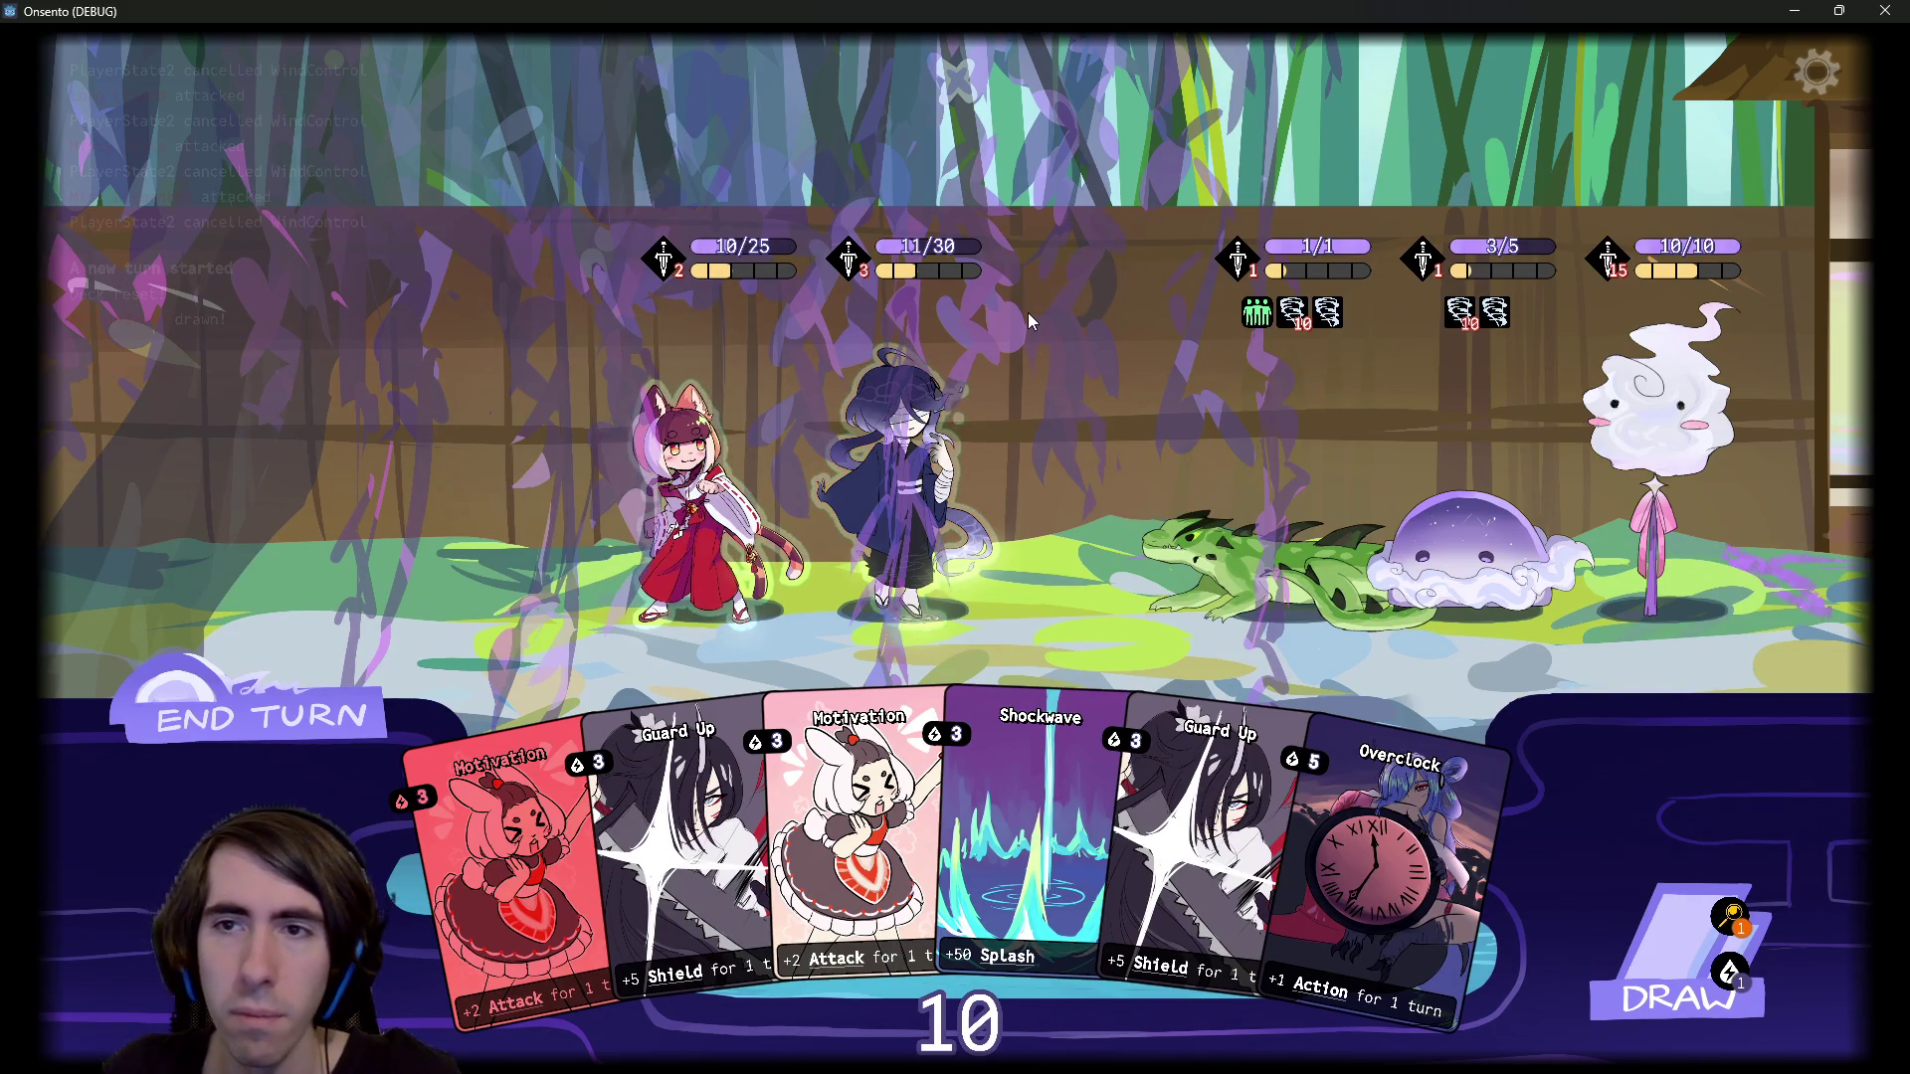
mouse_move(1307, 317)
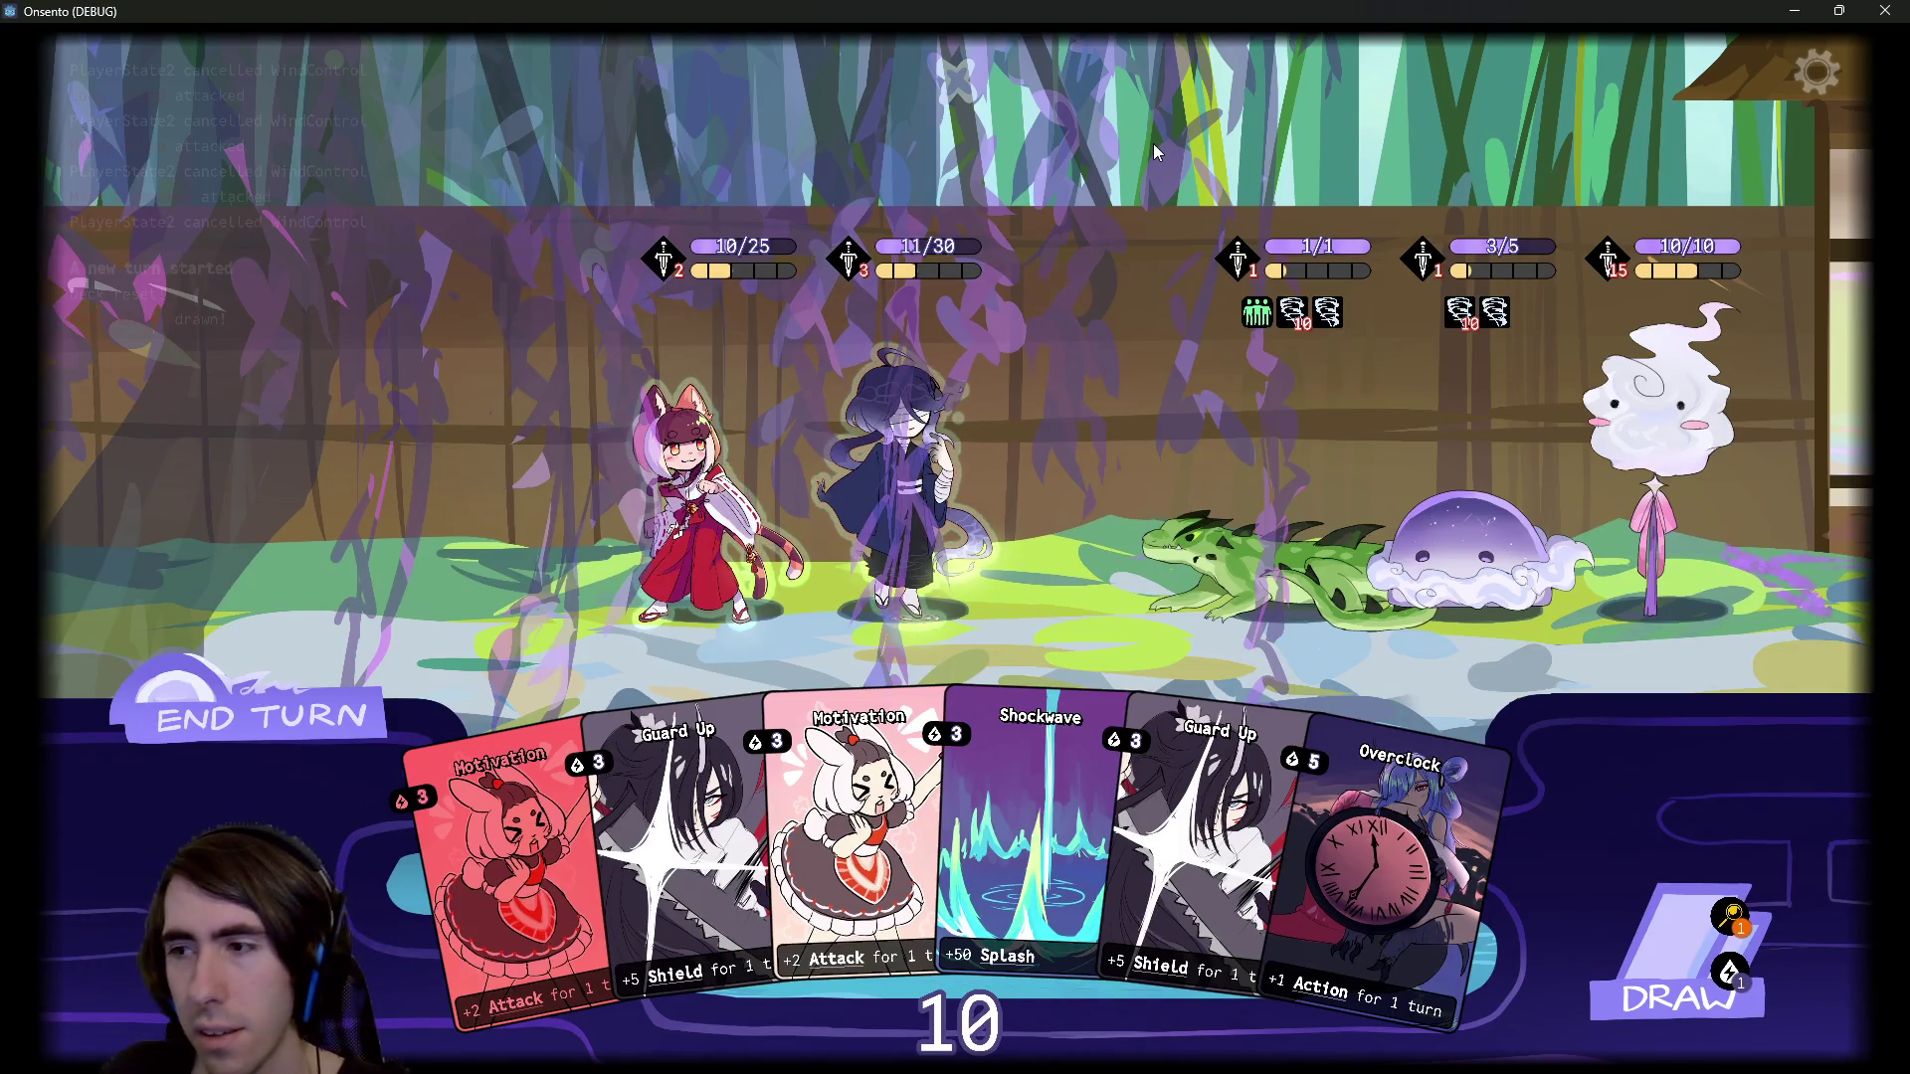
click(1884, 12)
Open intro4.json through the quick file search
click(981, 383)
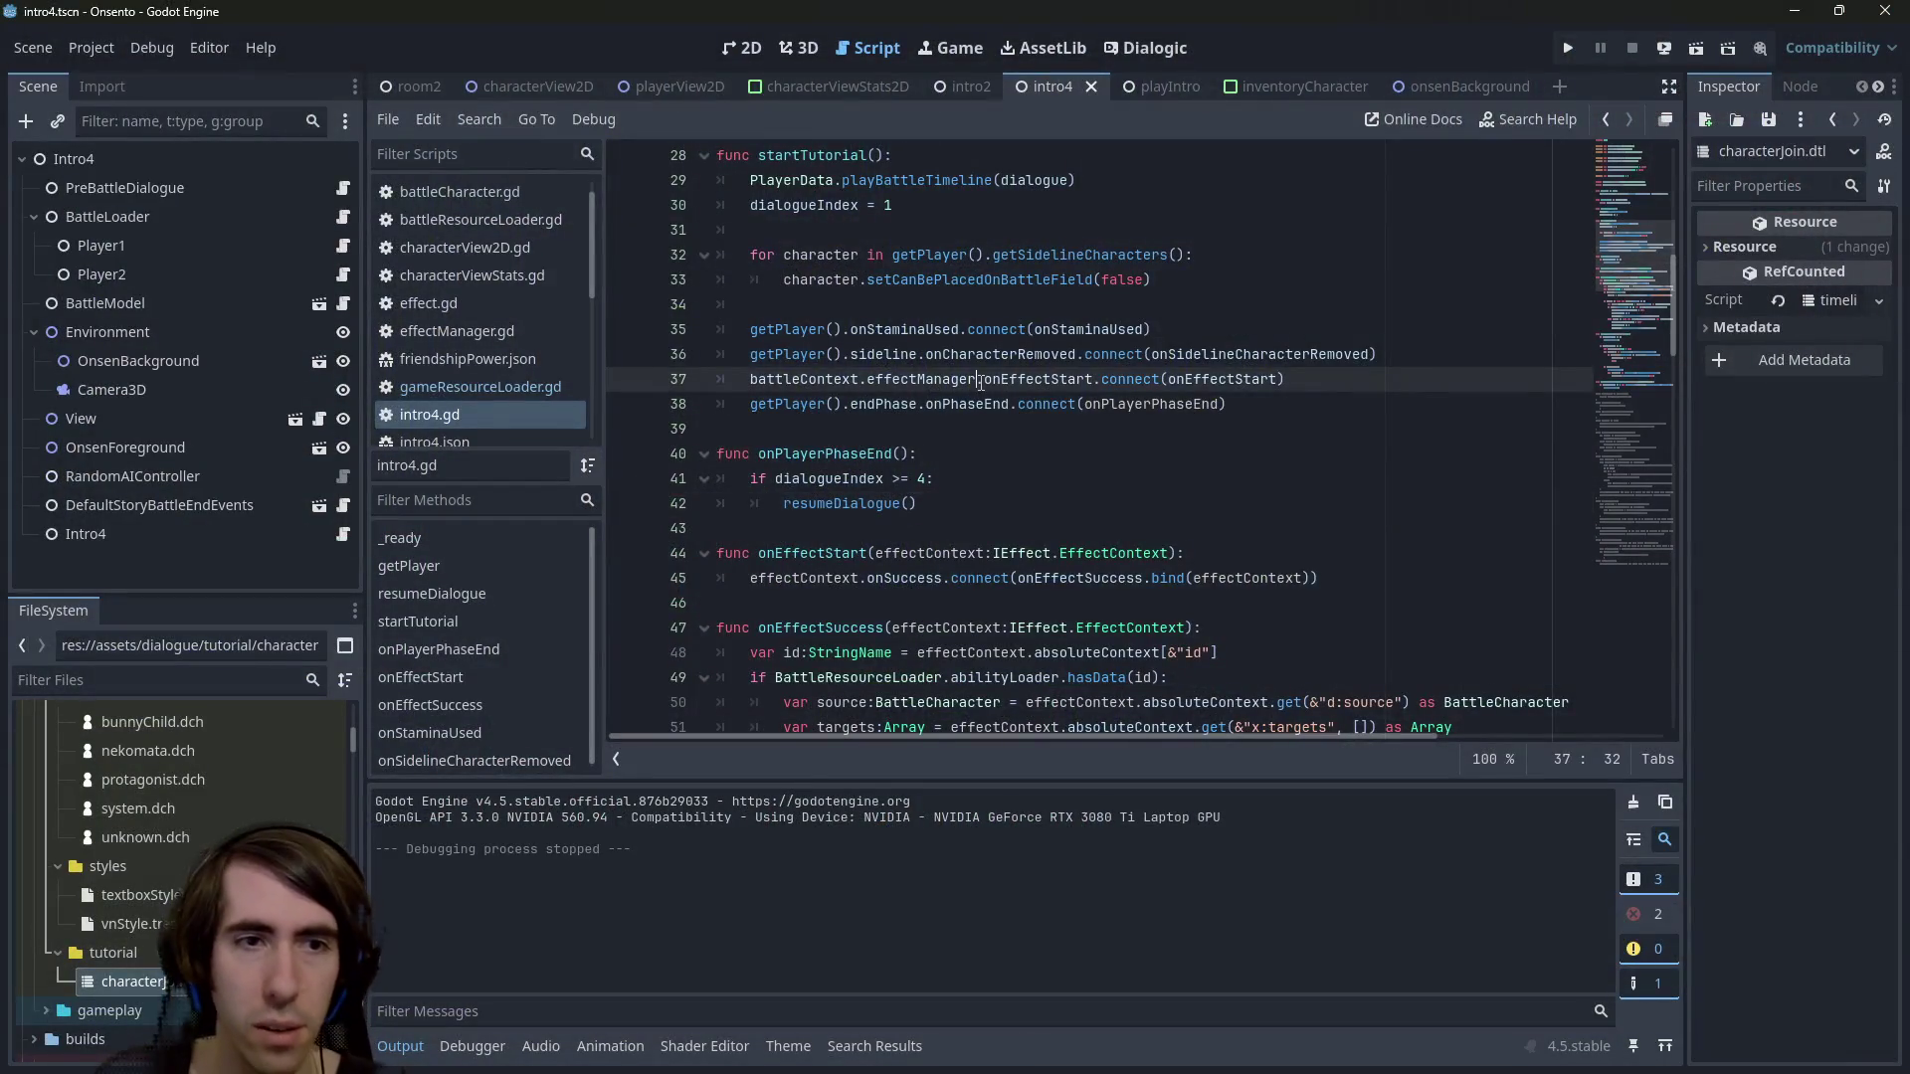
key(shift+alt+o)
text(intro4)
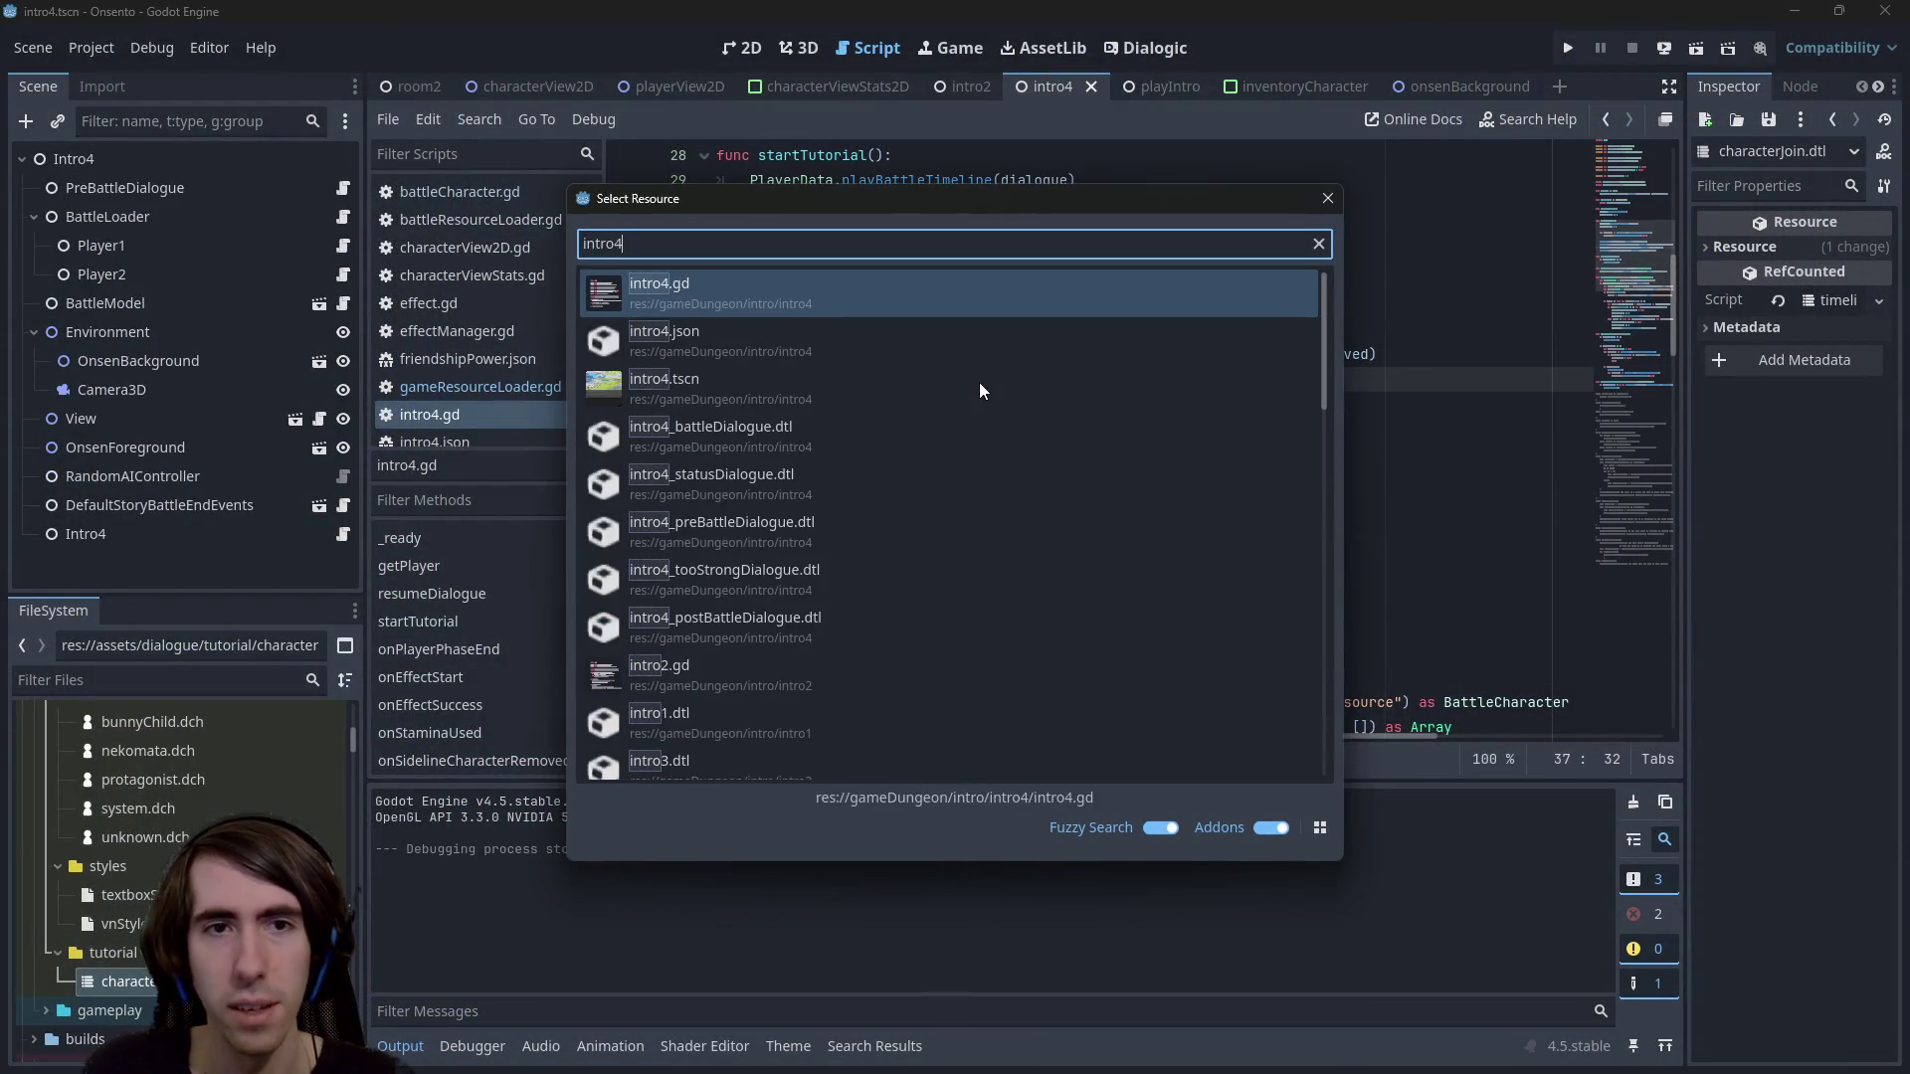
key(Down)
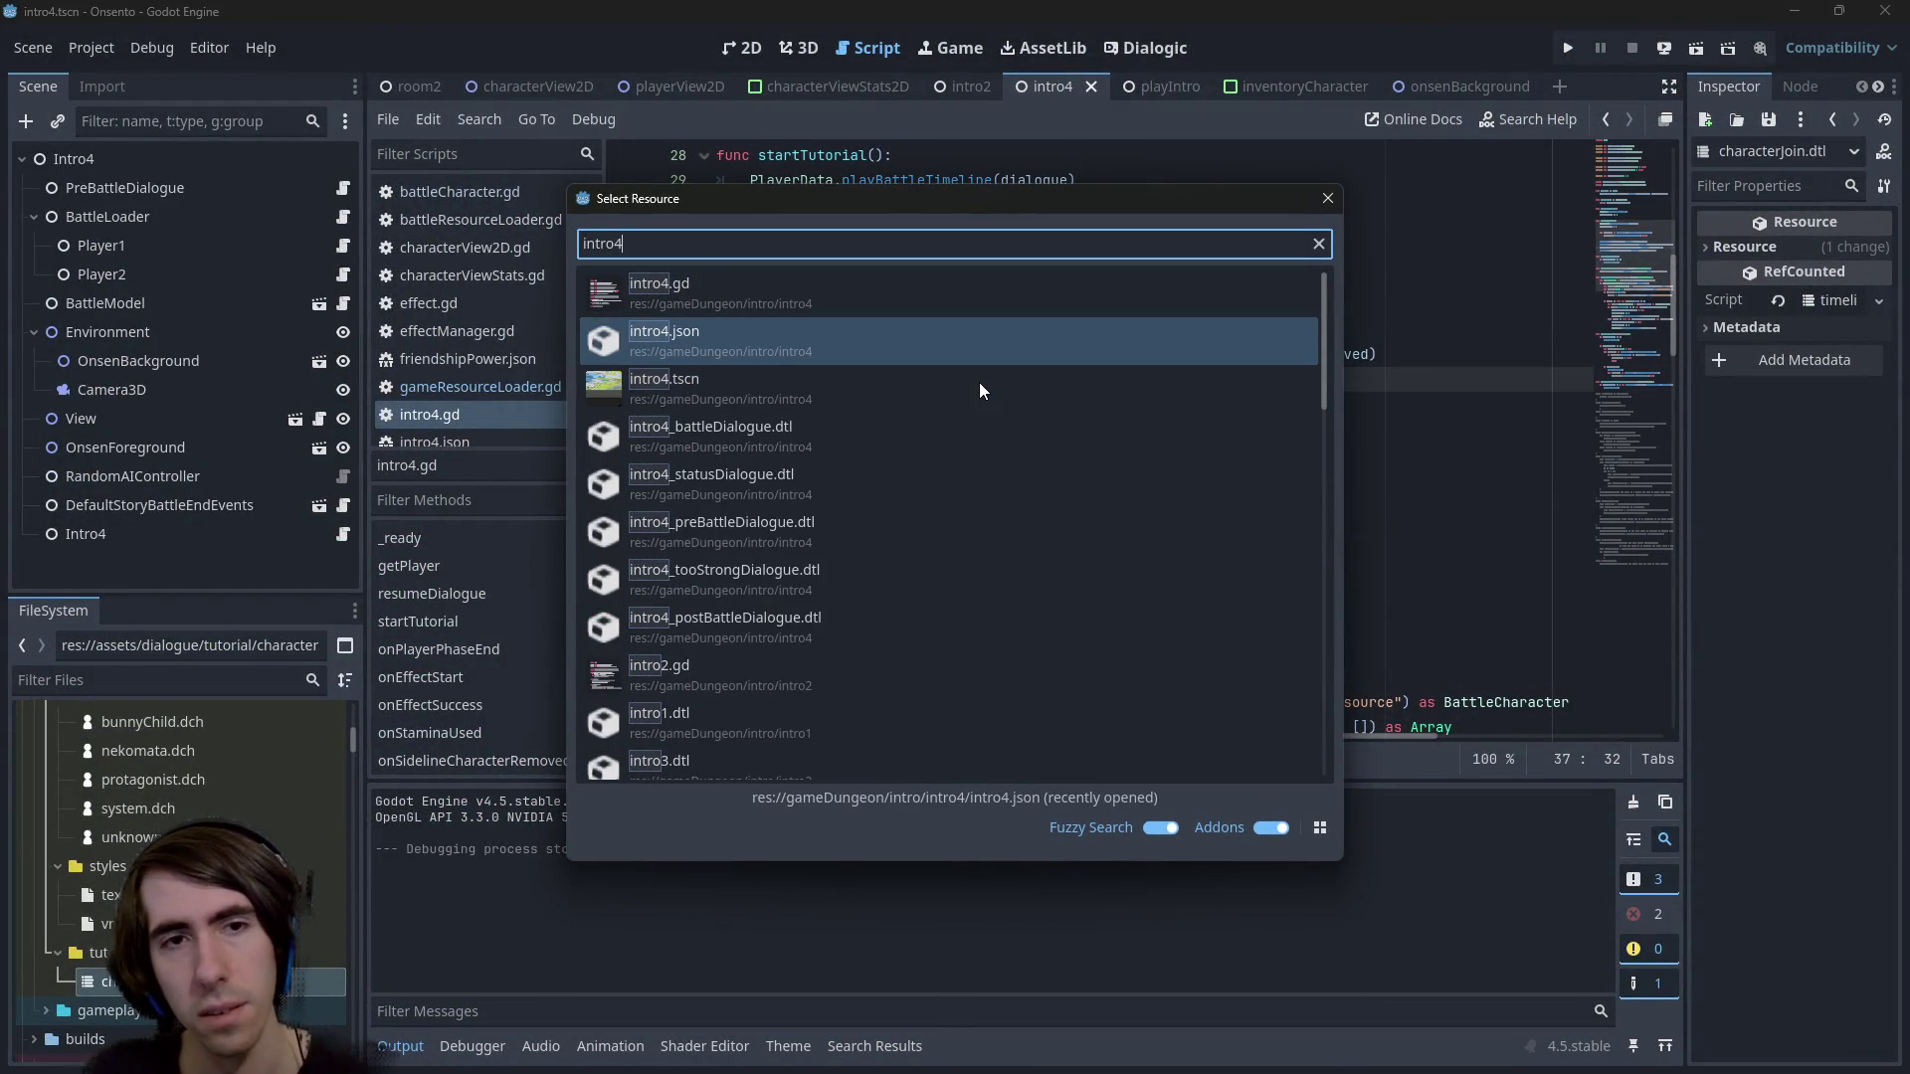
key(Return)
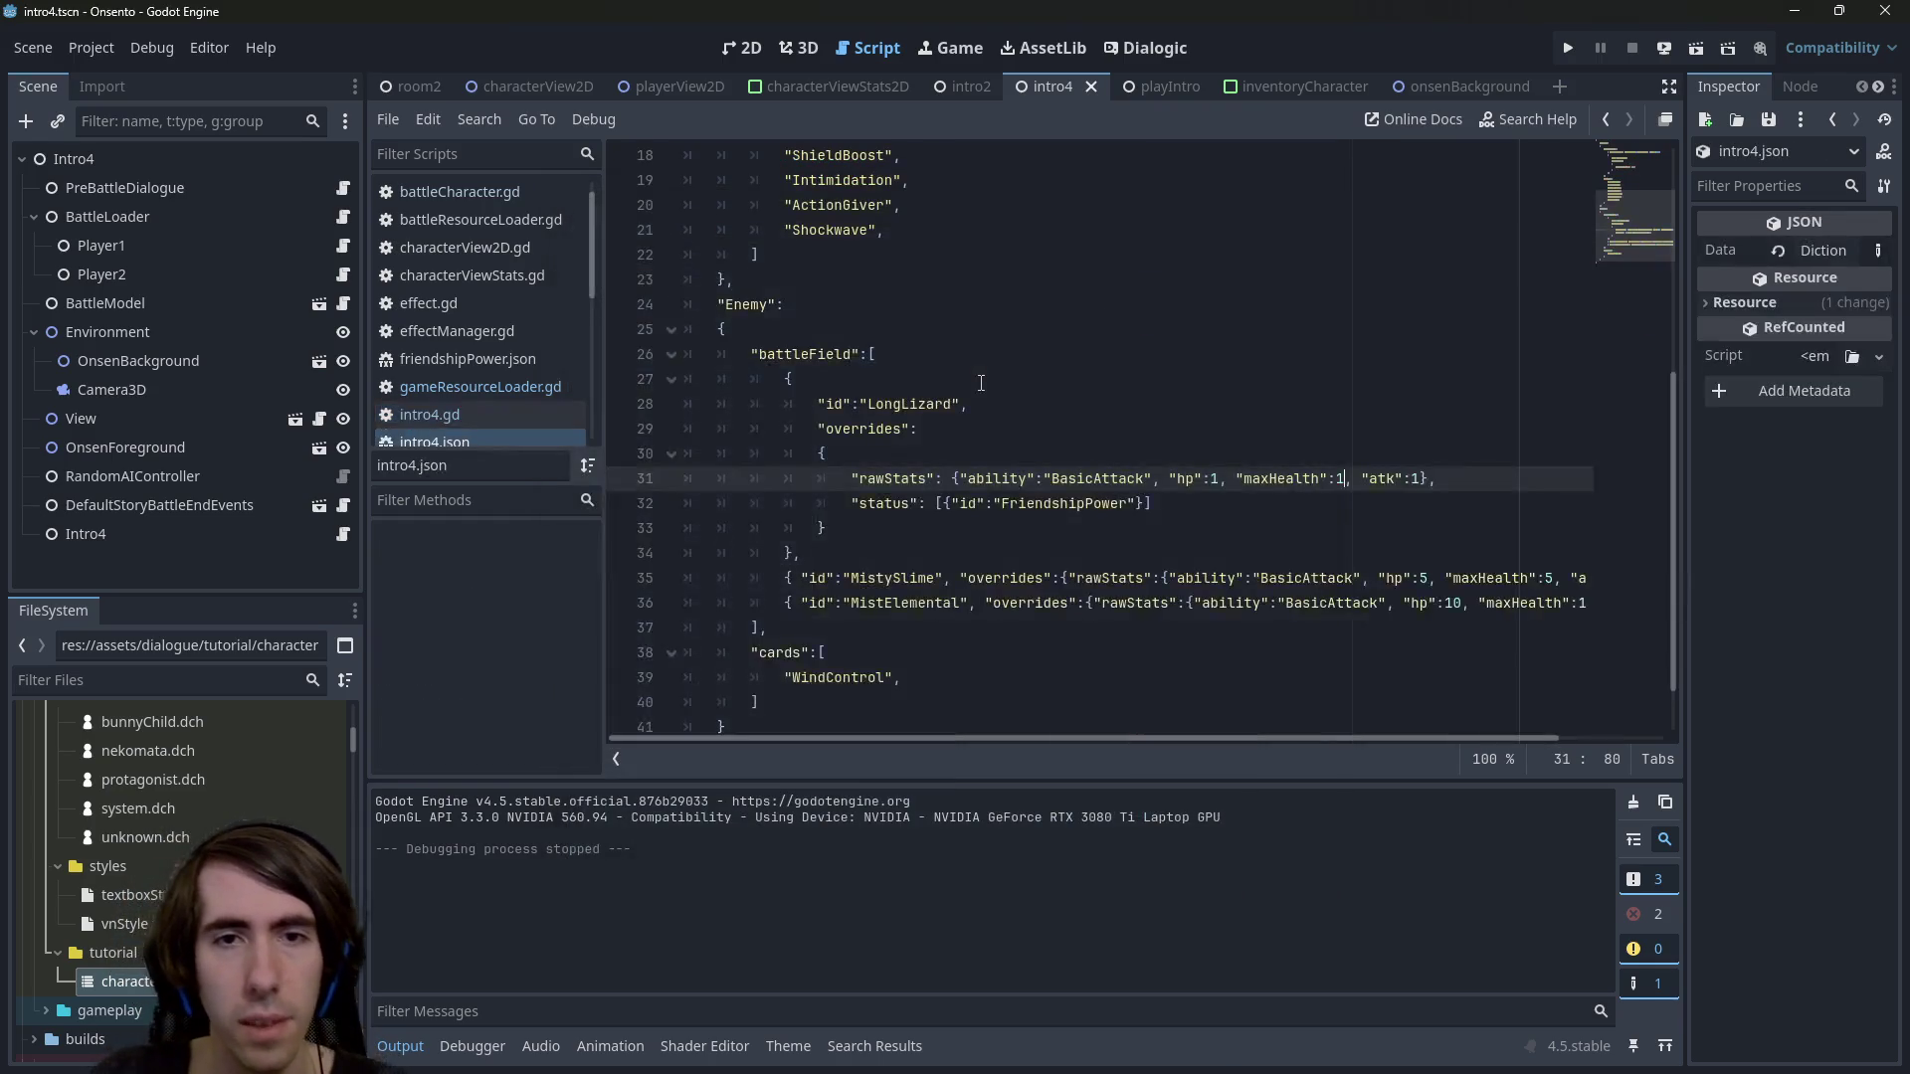
Delete the WindControl line from the enemy cards list and run the scene with F6
scroll(1030, 478, down, 1)
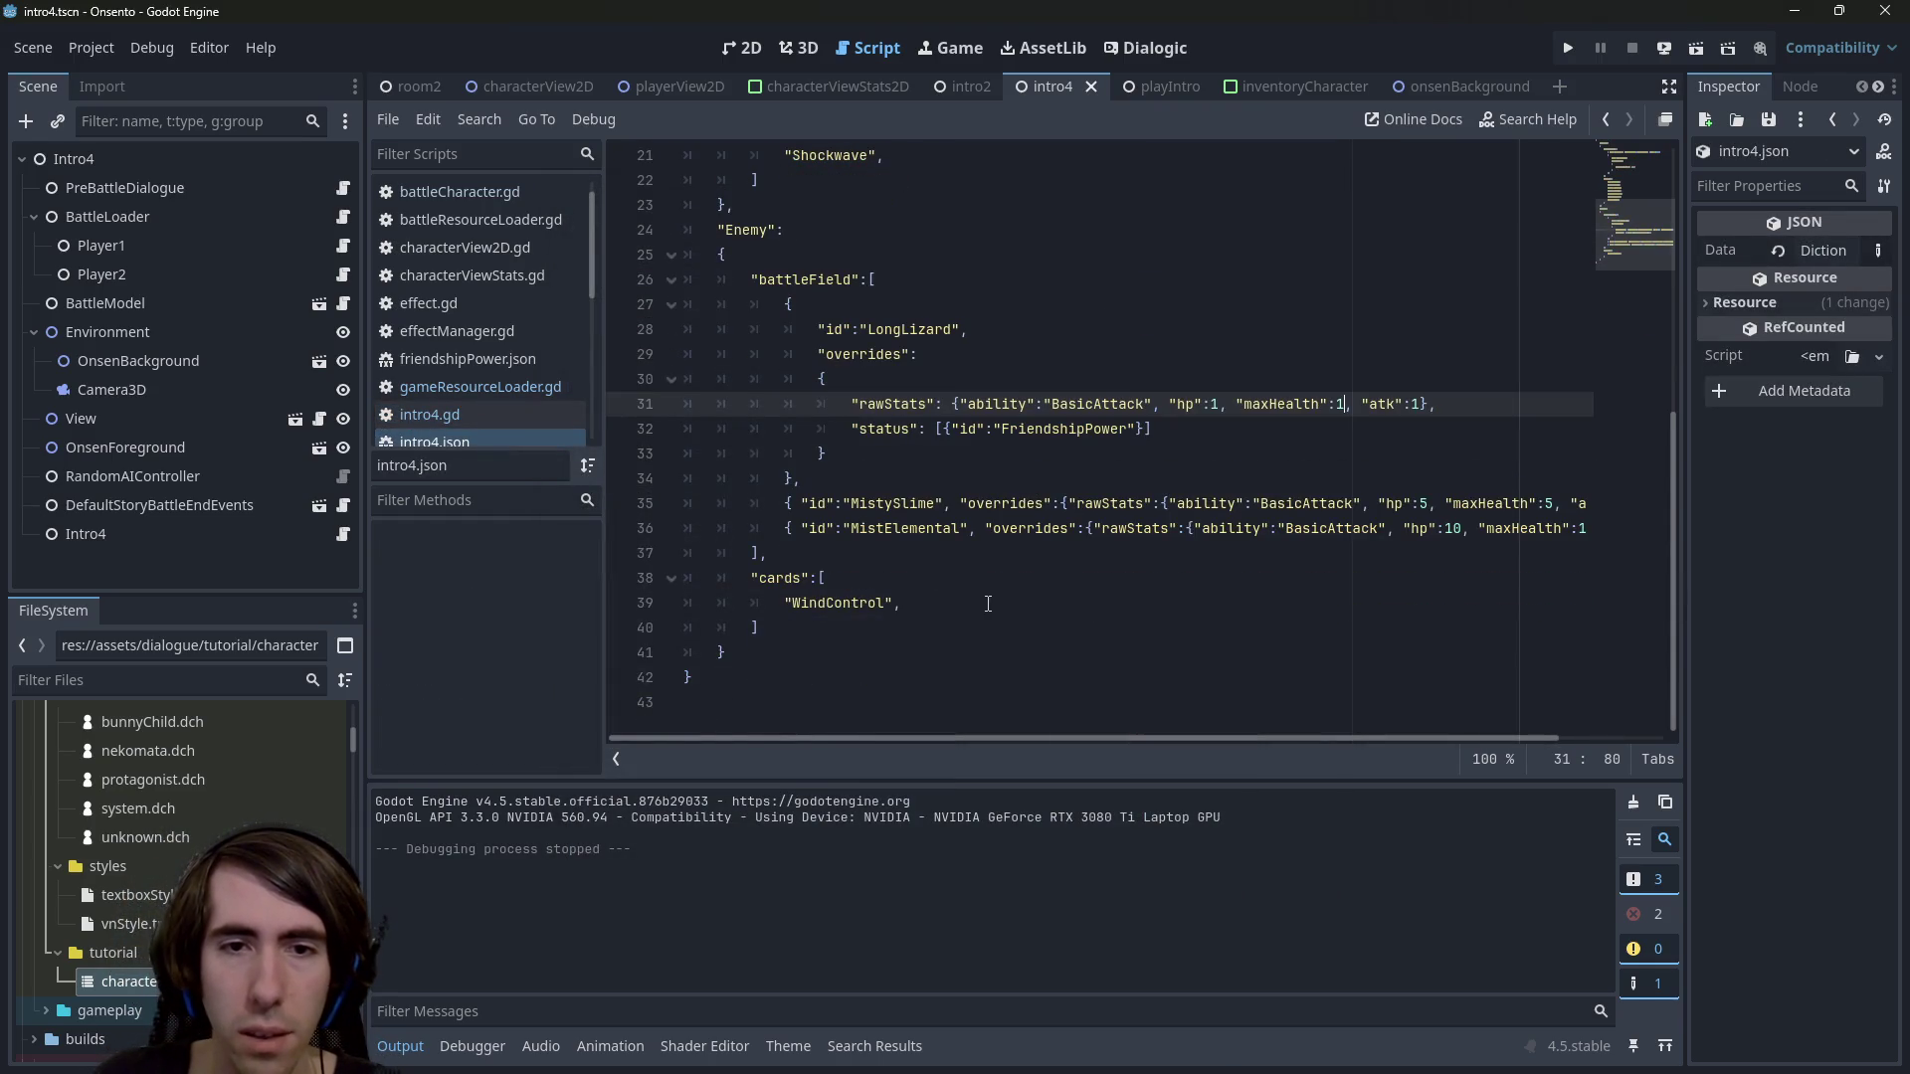
drag(988, 604, 549, 598)
key(BackSpace)
key(BackSpace)
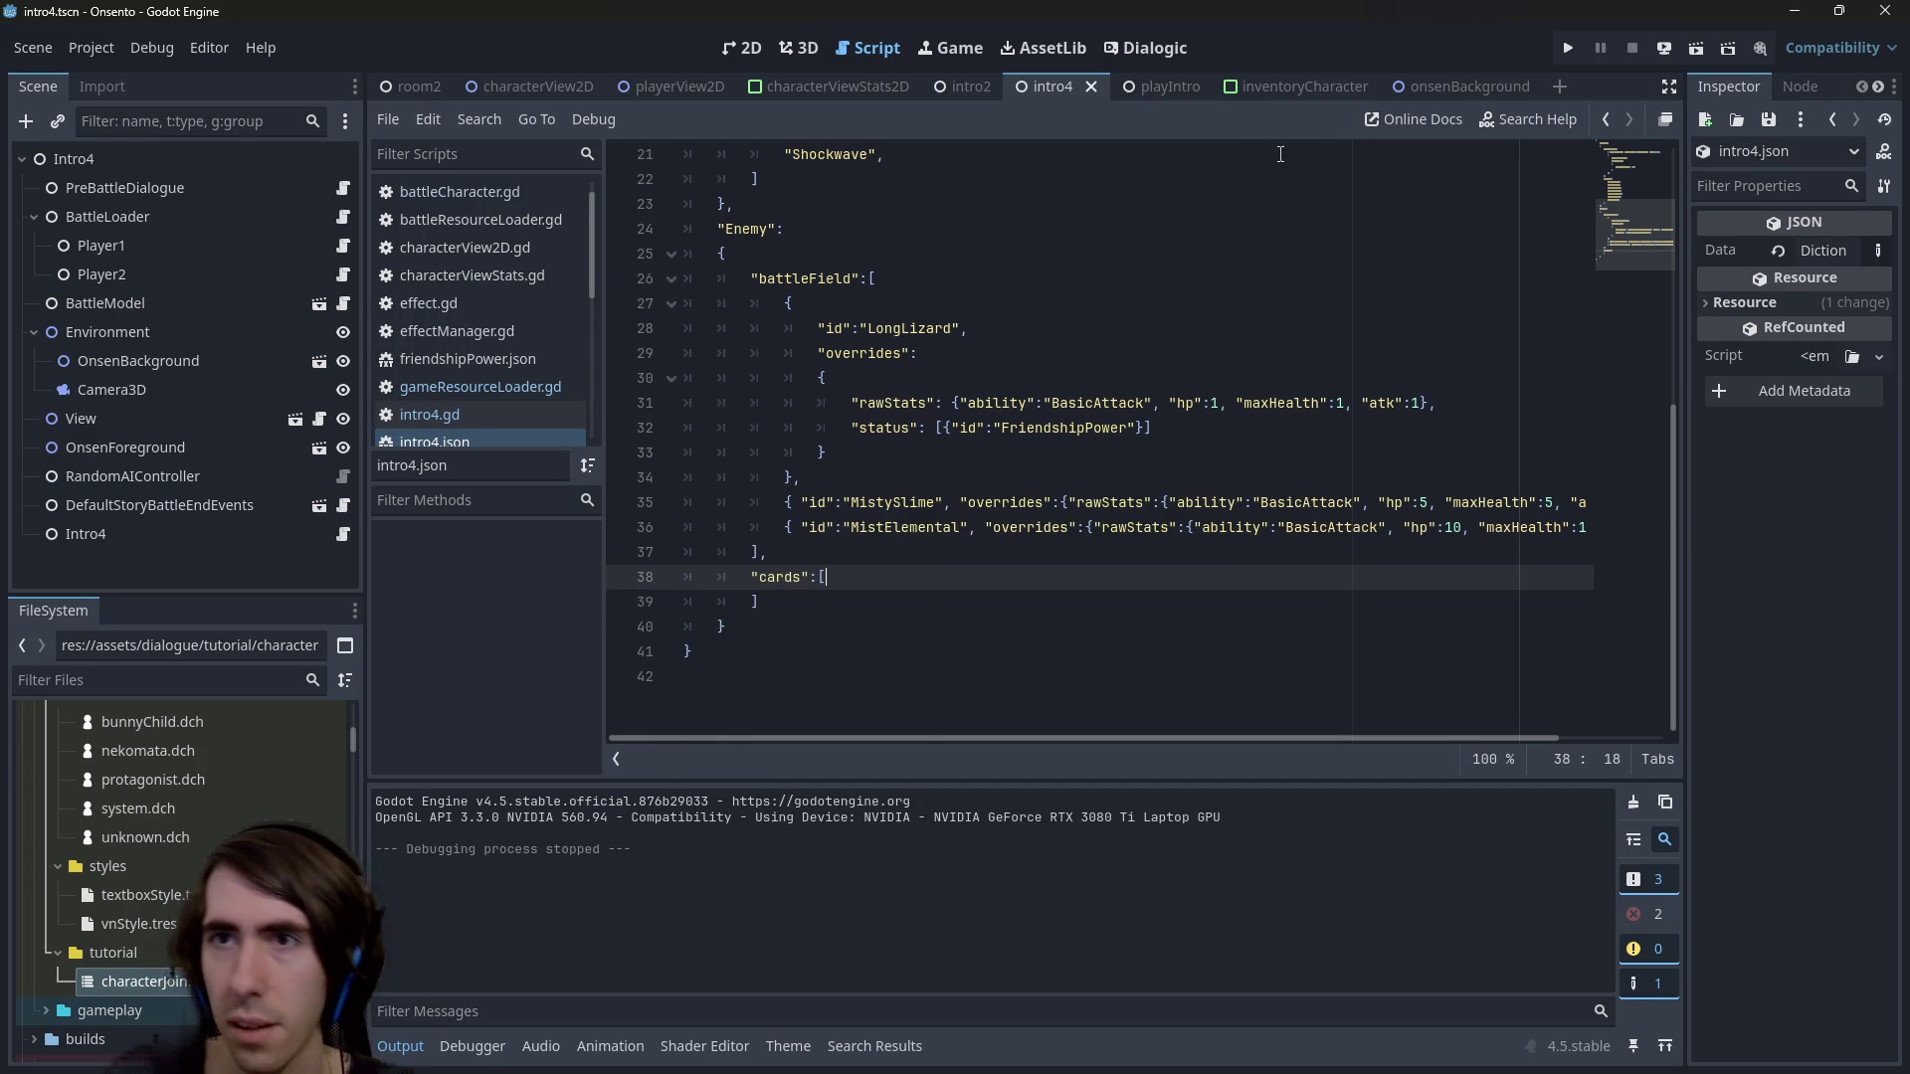
key(F6)
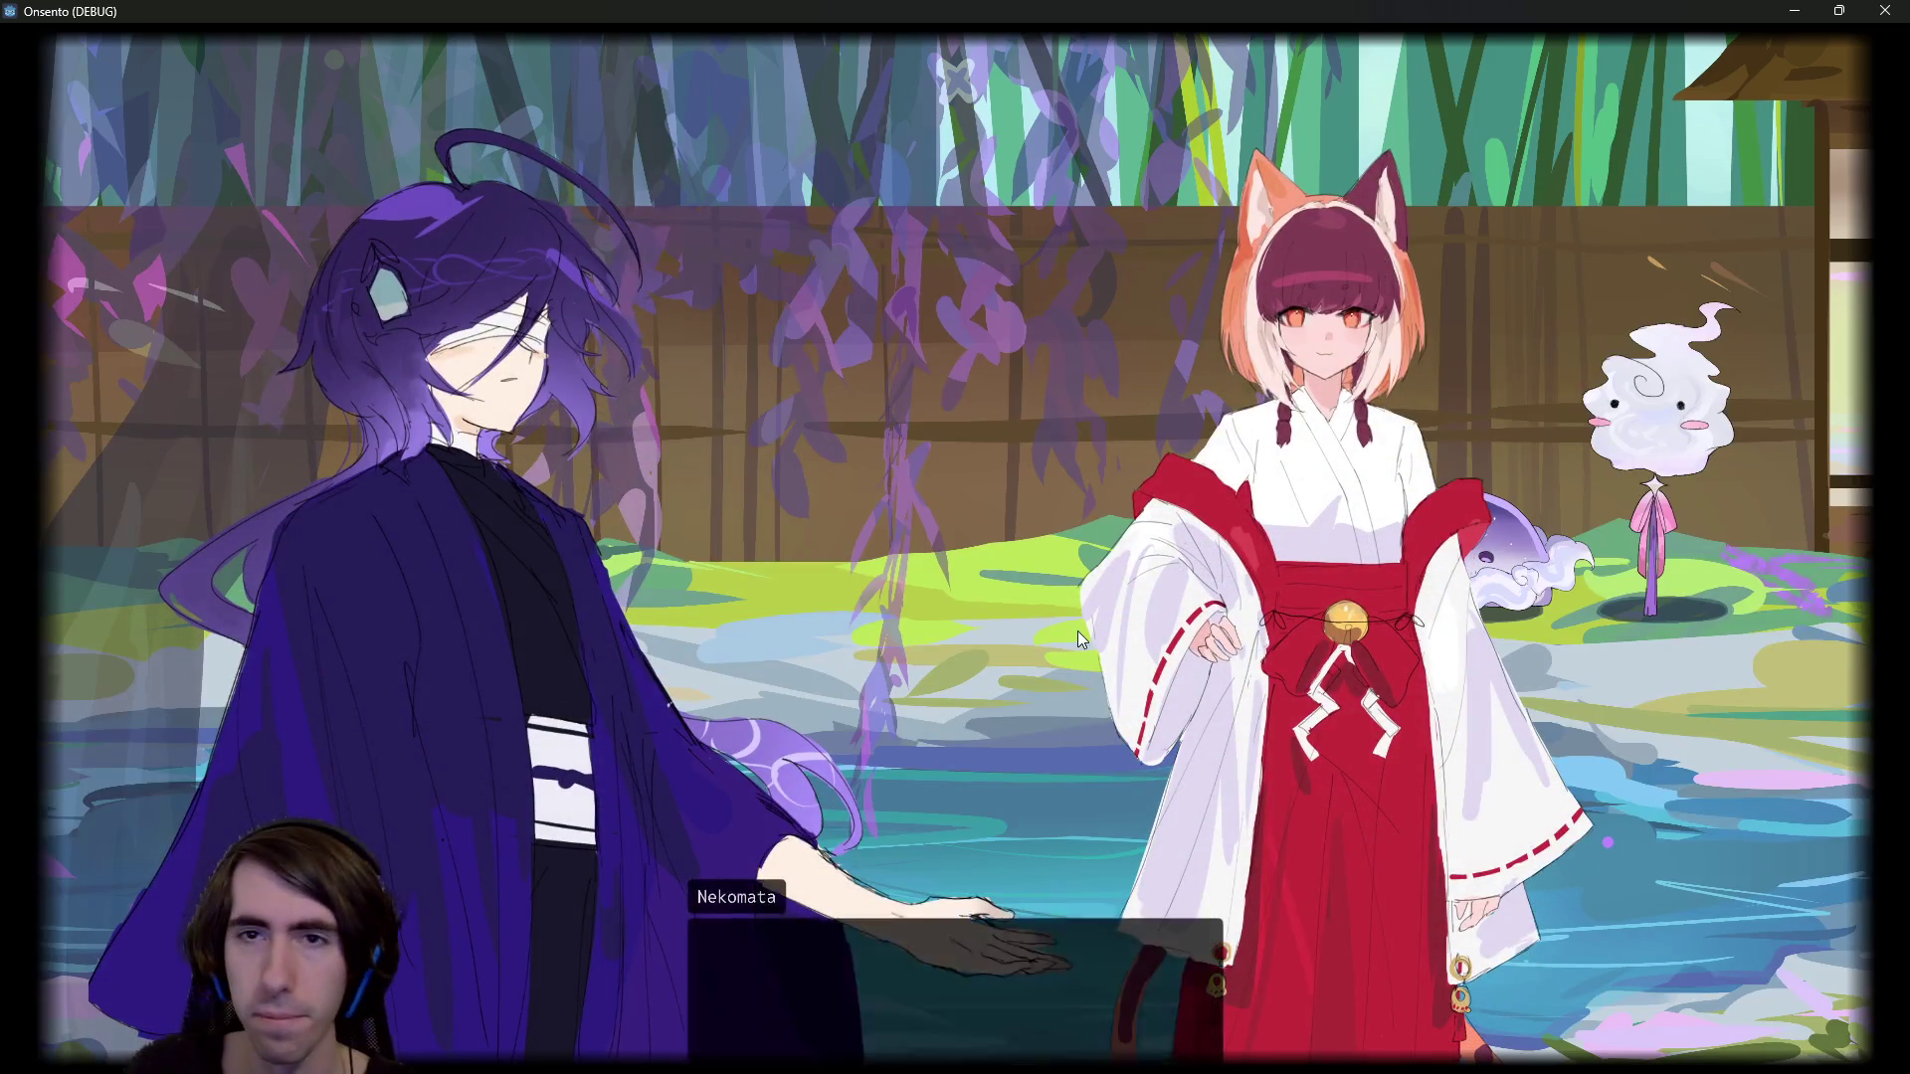
Advance the opening dialogue, fully heal the first character with stamina, and place it on the battlefield
click(1077, 631)
click(974, 605)
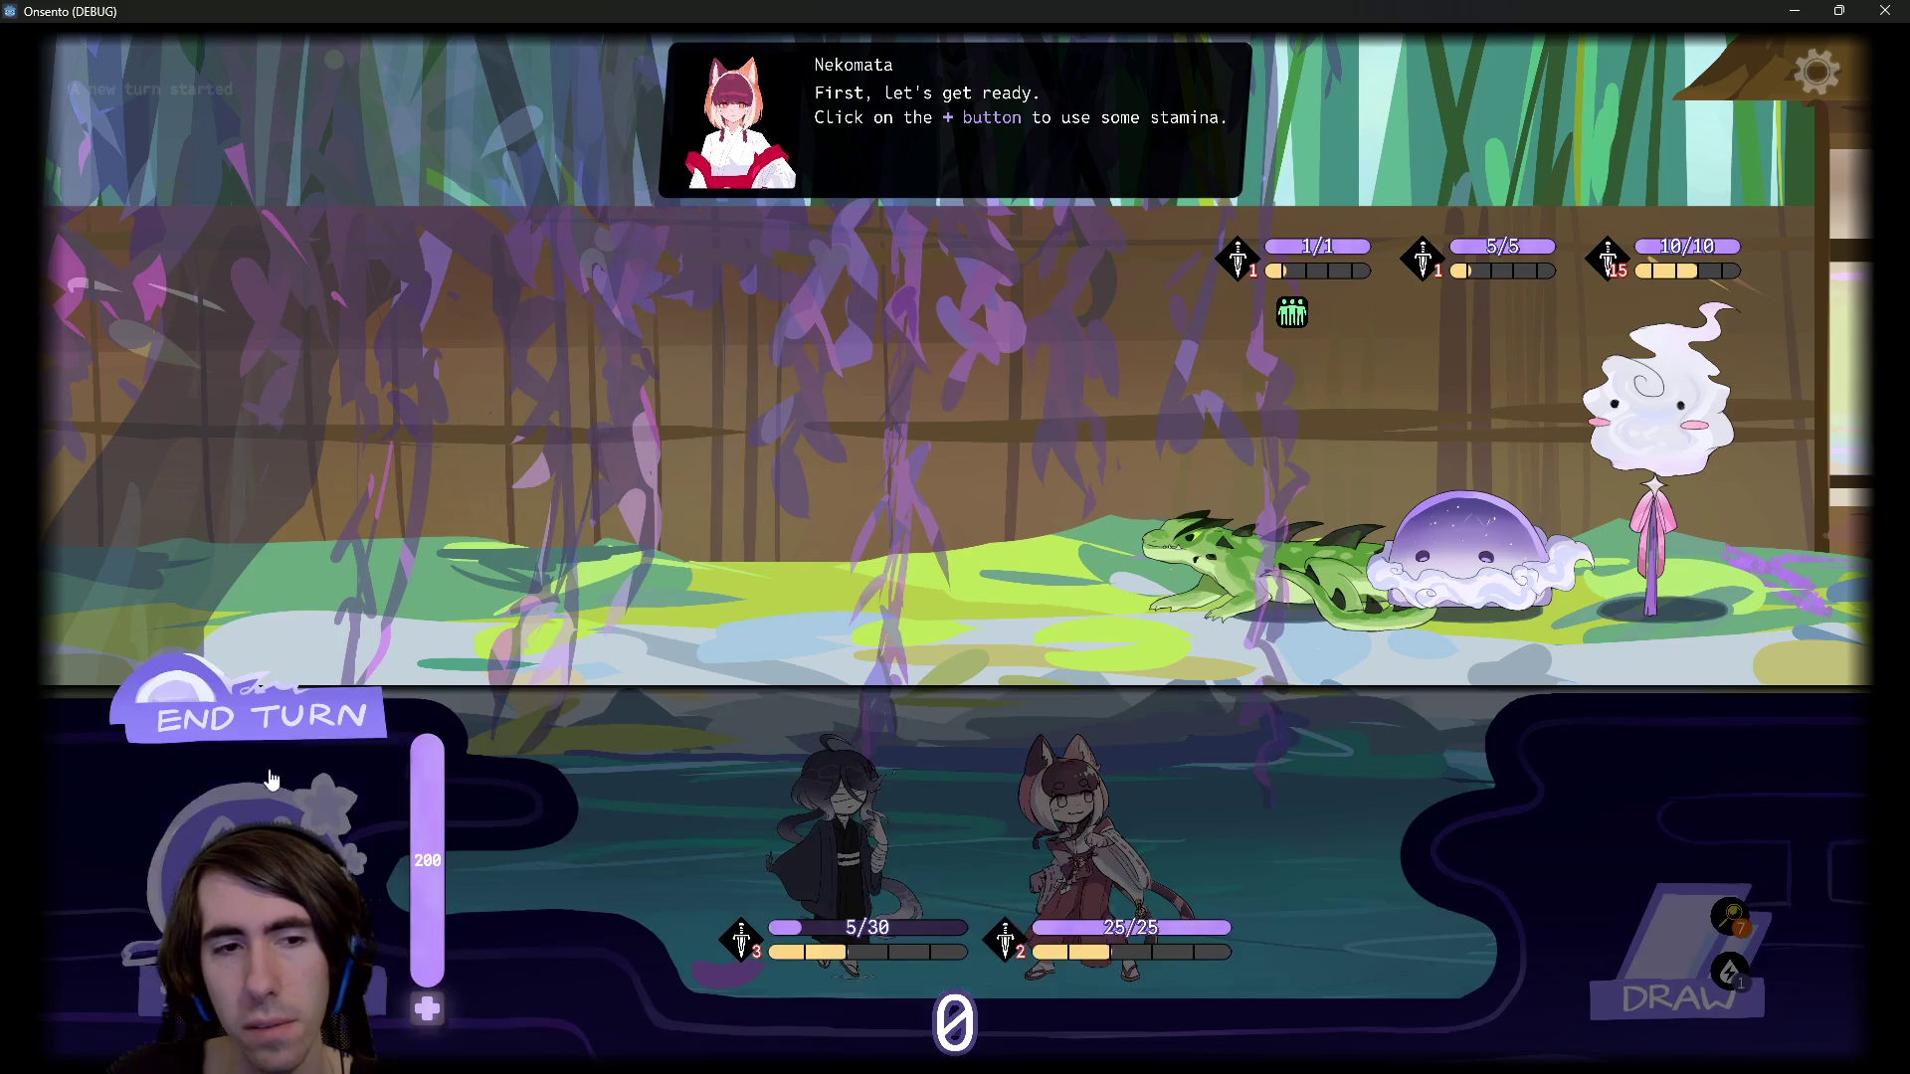
click(428, 1010)
click(428, 1010)
mouse_move(841, 855)
mouse_down()
mouse_move(888, 708)
mouse_move(587, 626)
mouse_up()
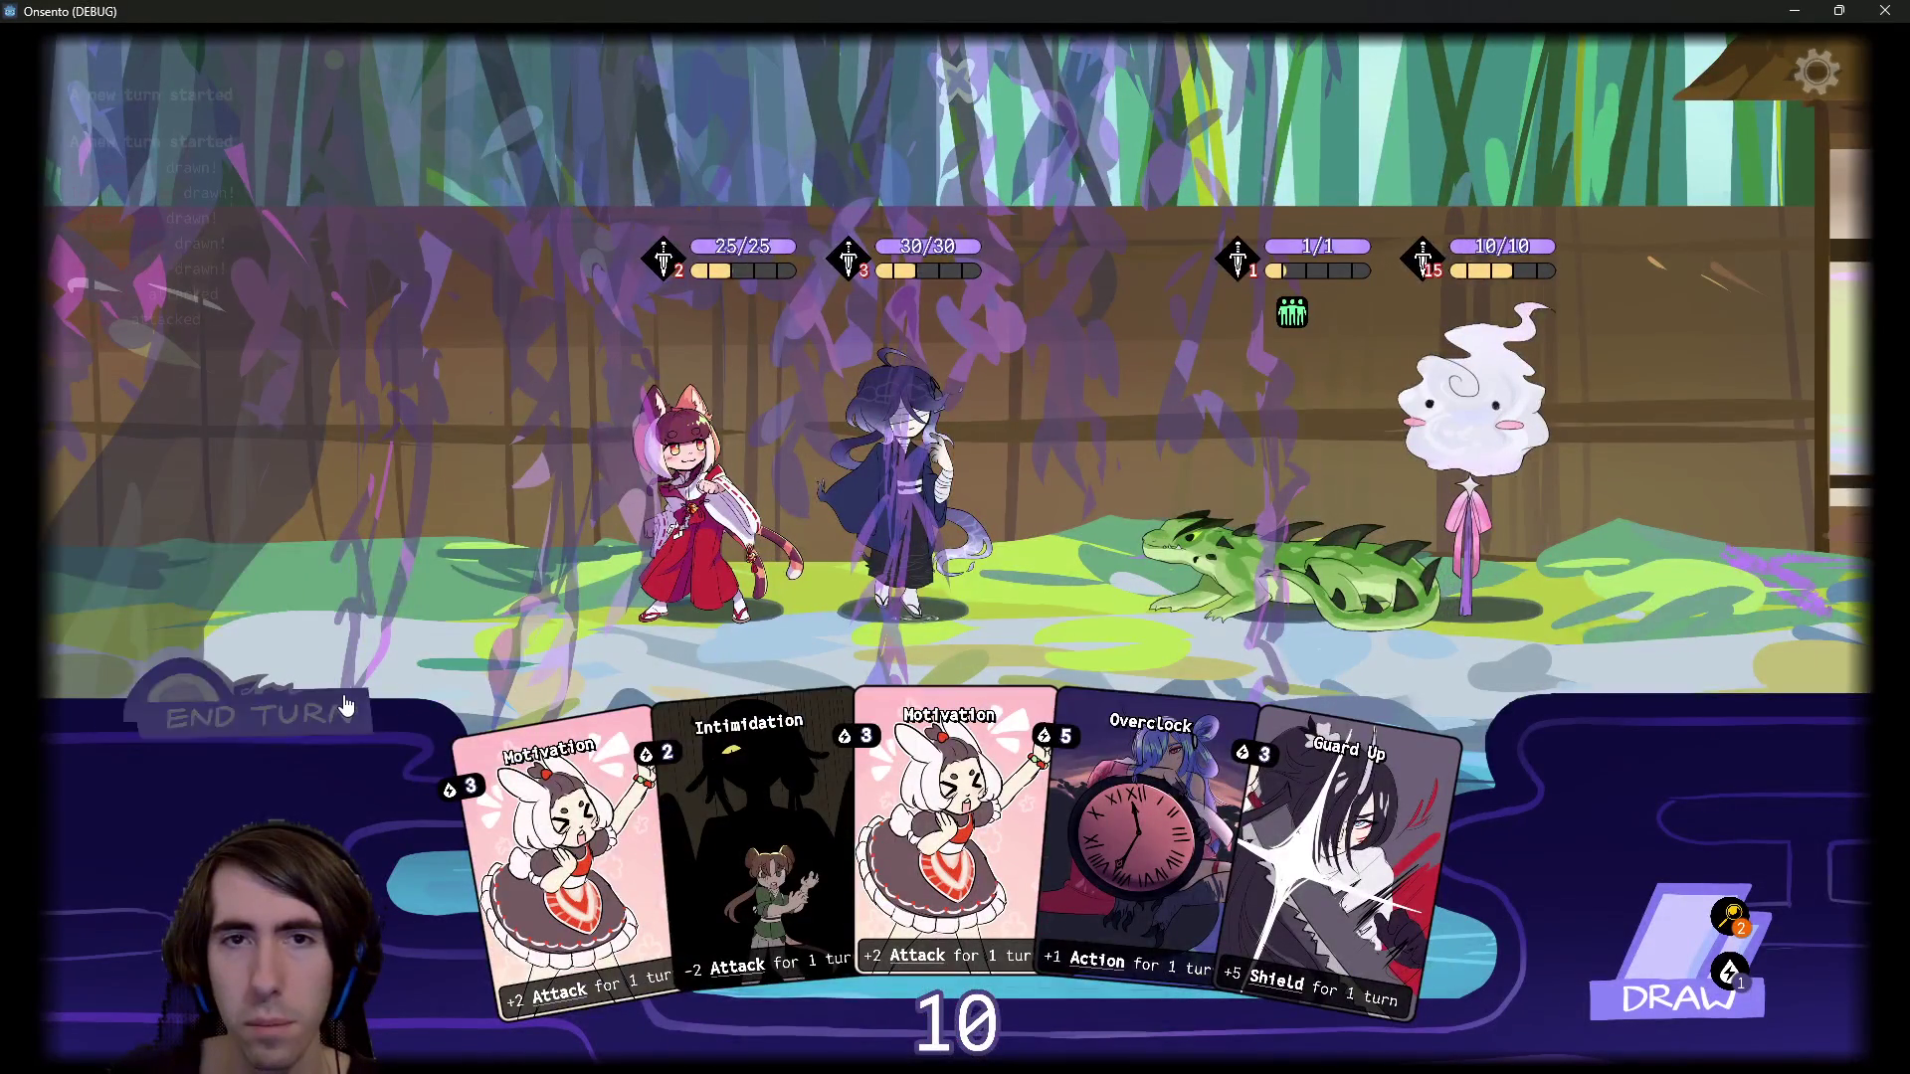
End the turn despite the draw warning, then play Motivation on the second character
click(346, 705)
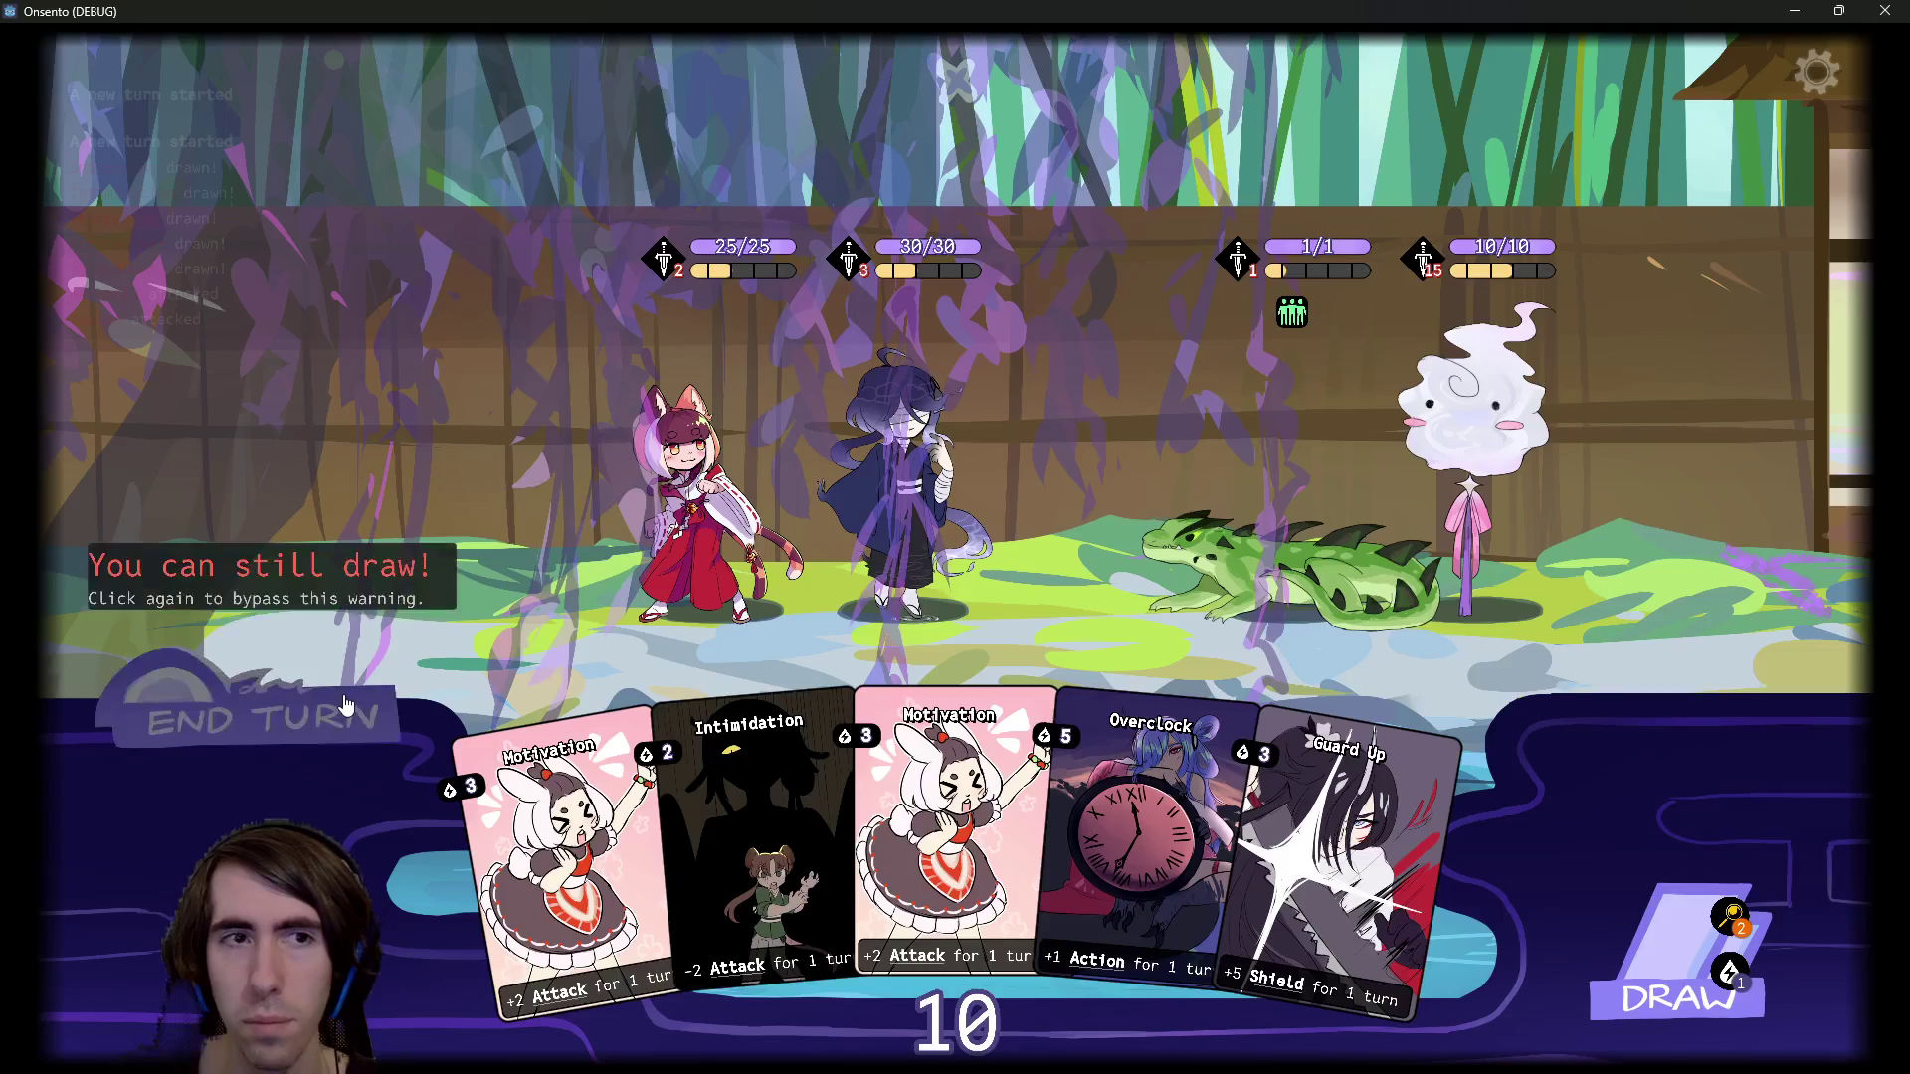
click(370, 708)
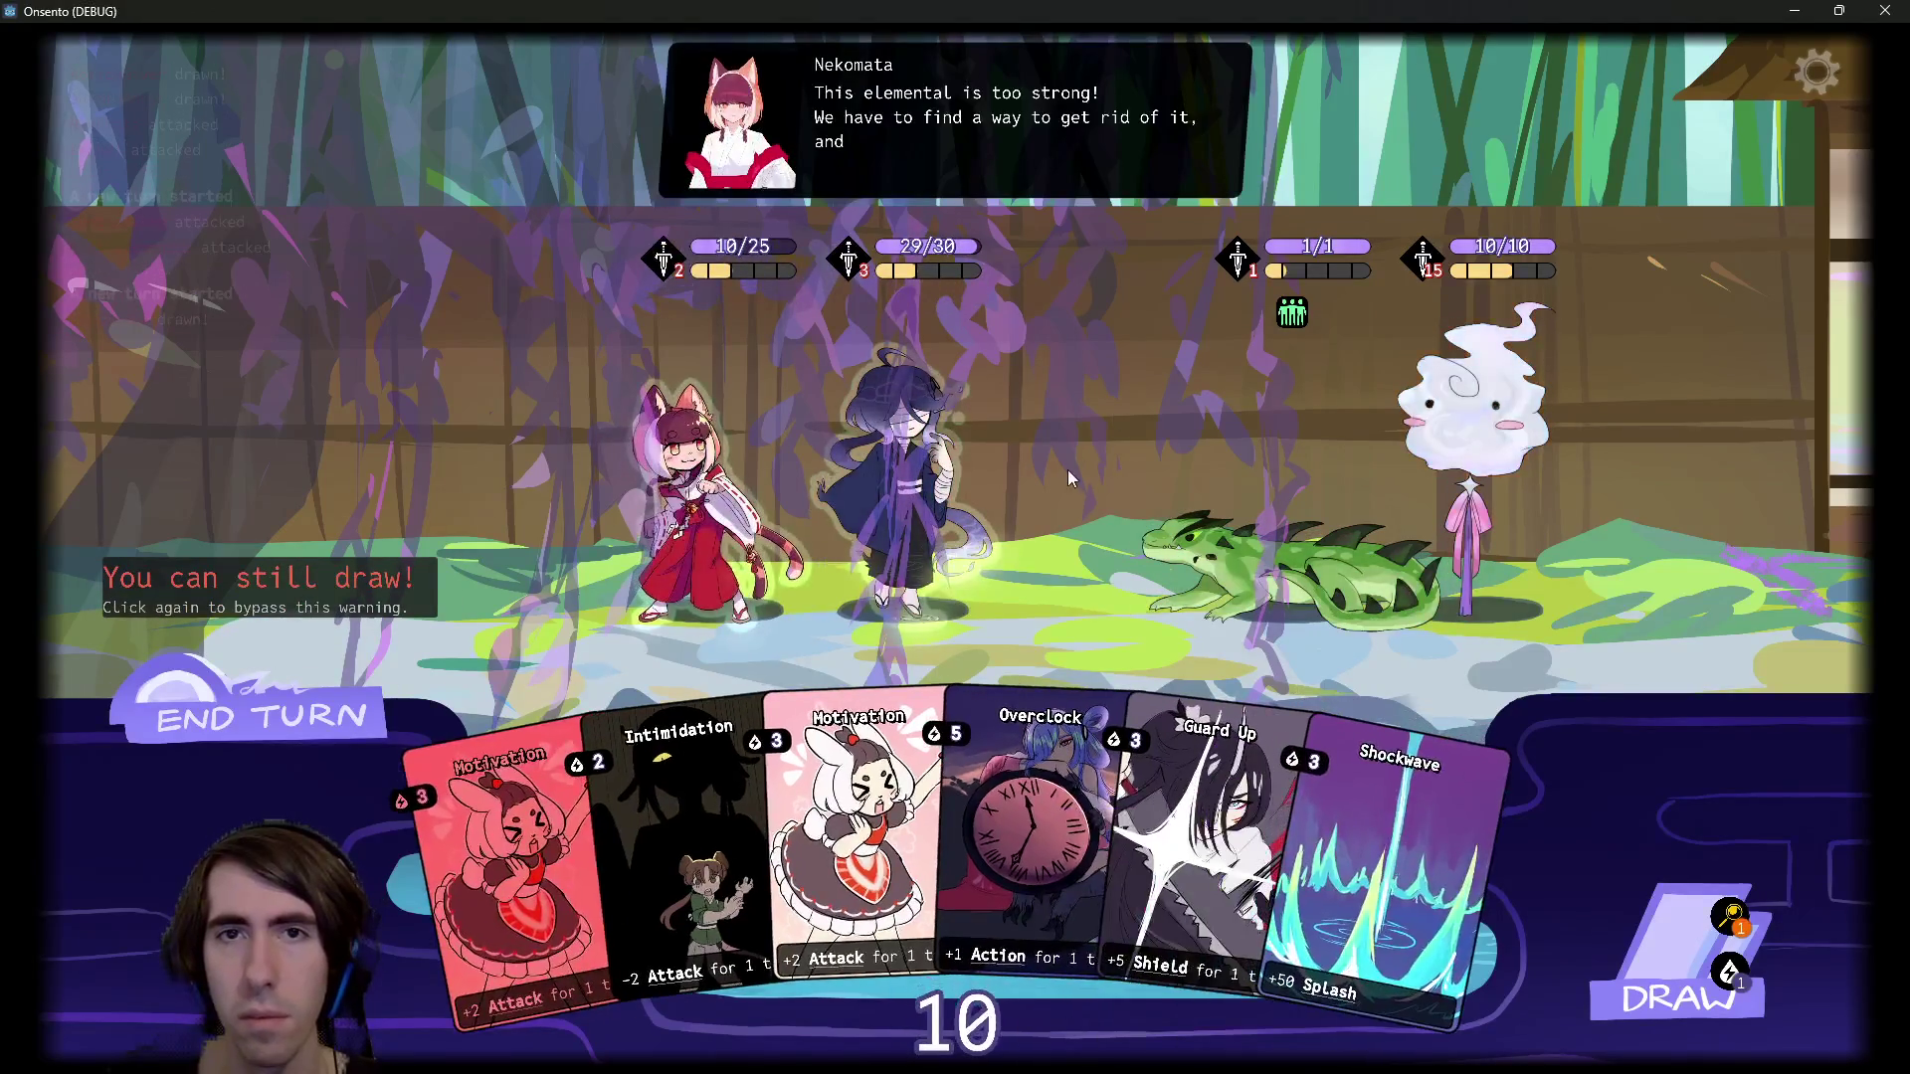
mouse_move(796, 826)
drag(905, 826, 888, 516)
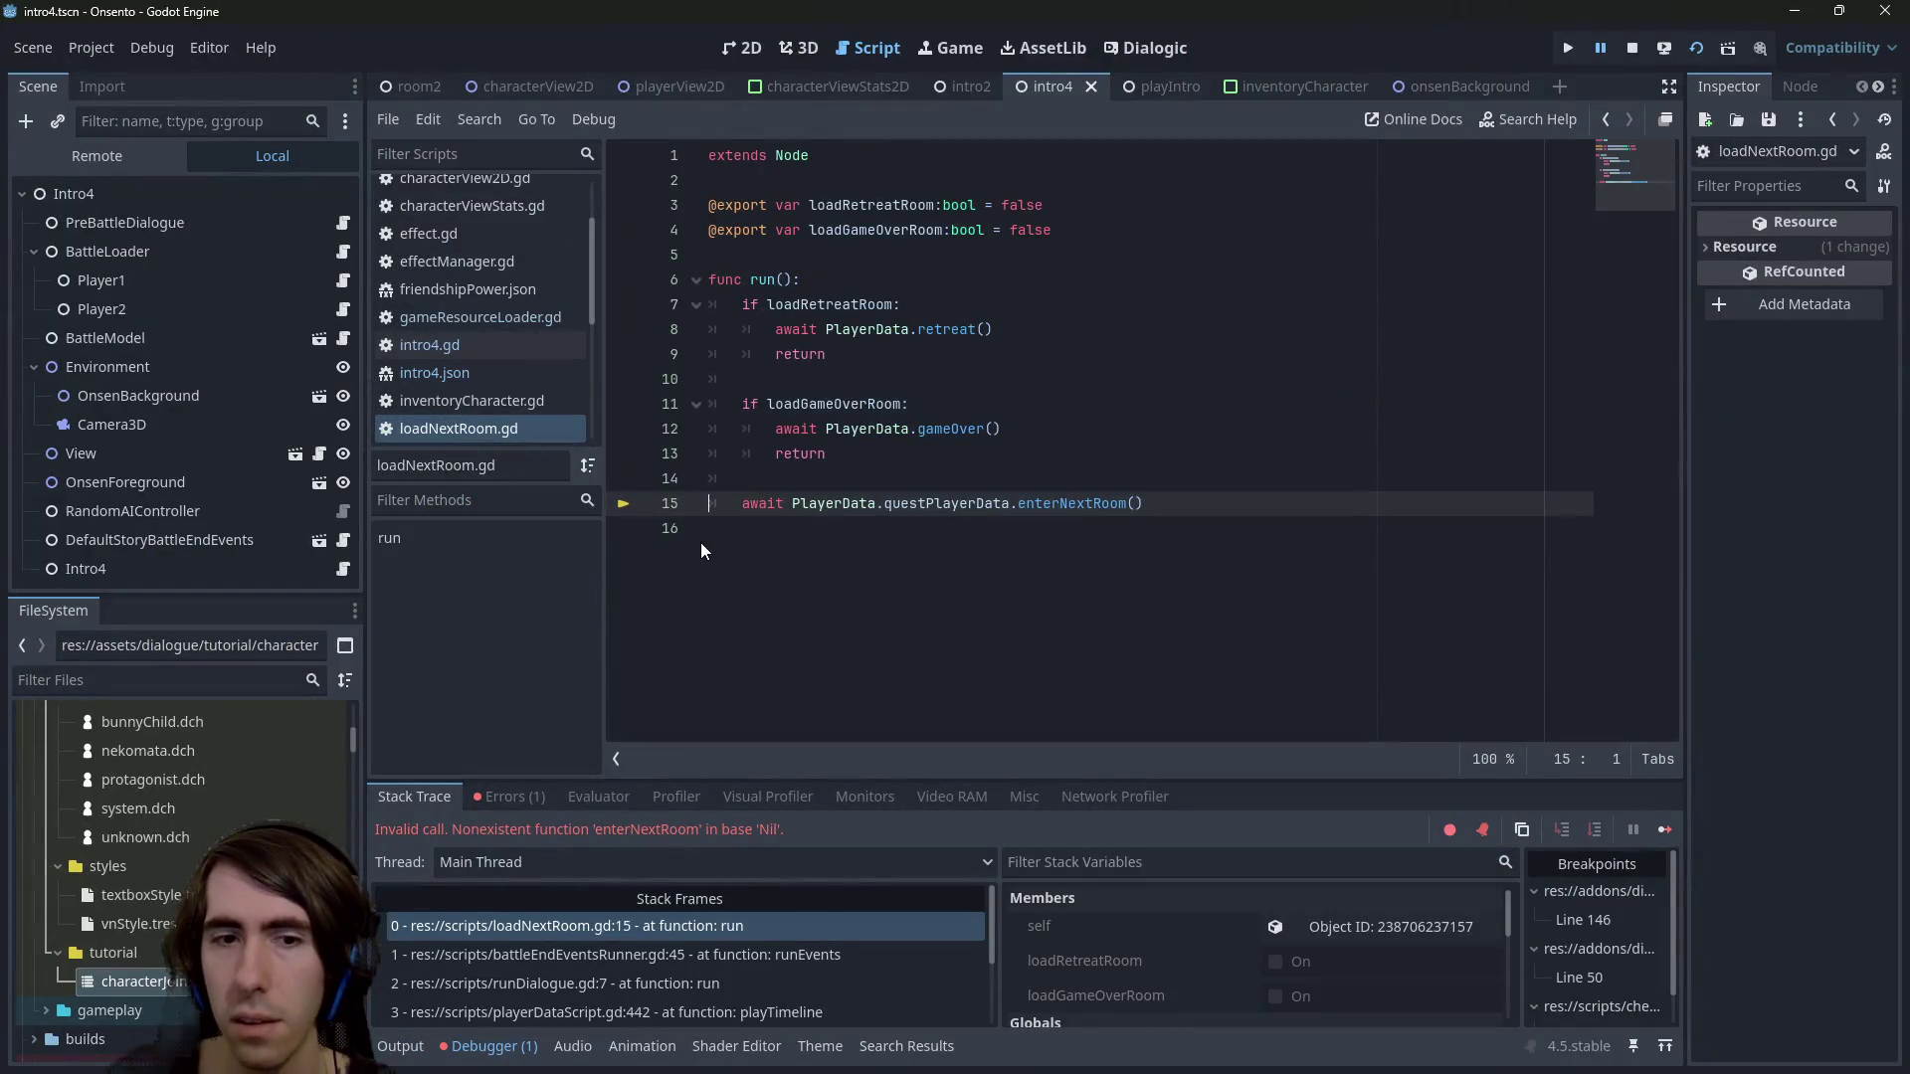
Inspect lines 13–14 of loadNextRoom.gd, rerun the scene, then stop the debug session
click(796, 479)
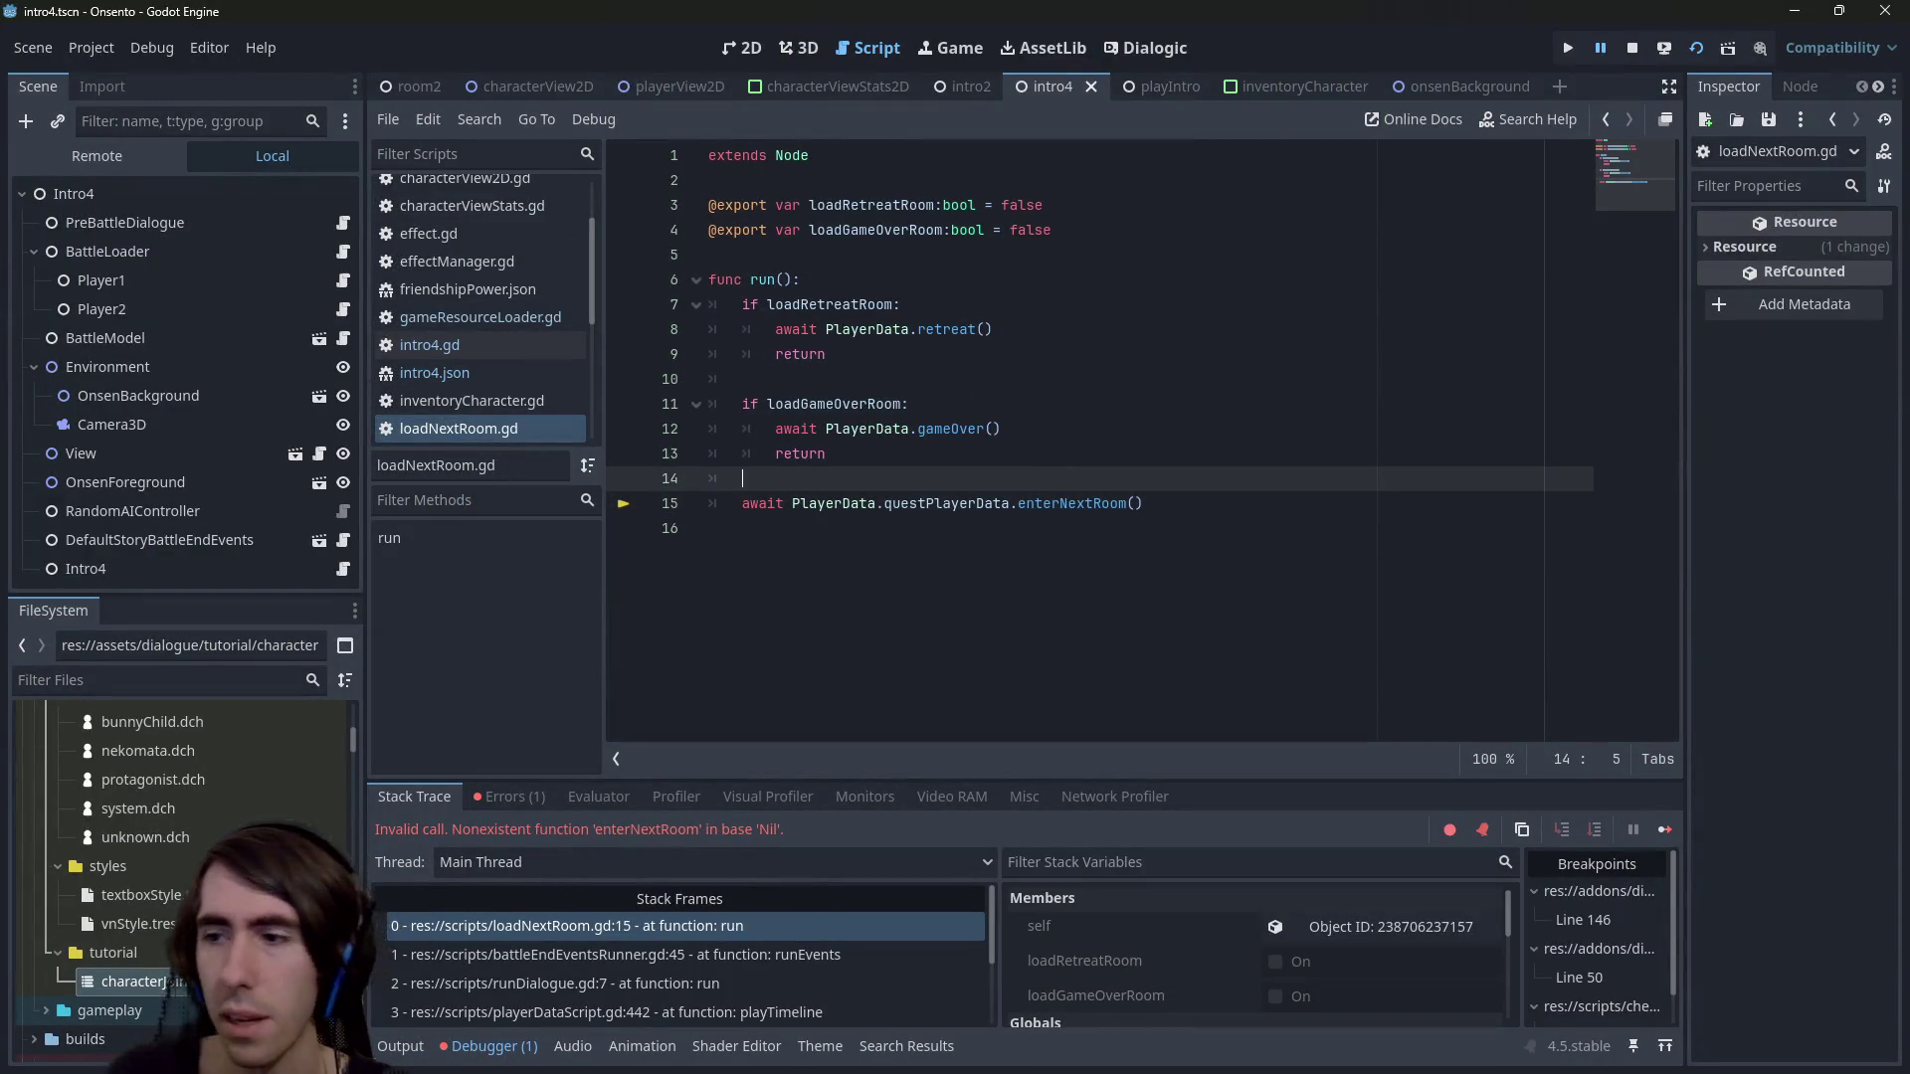
key(F6)
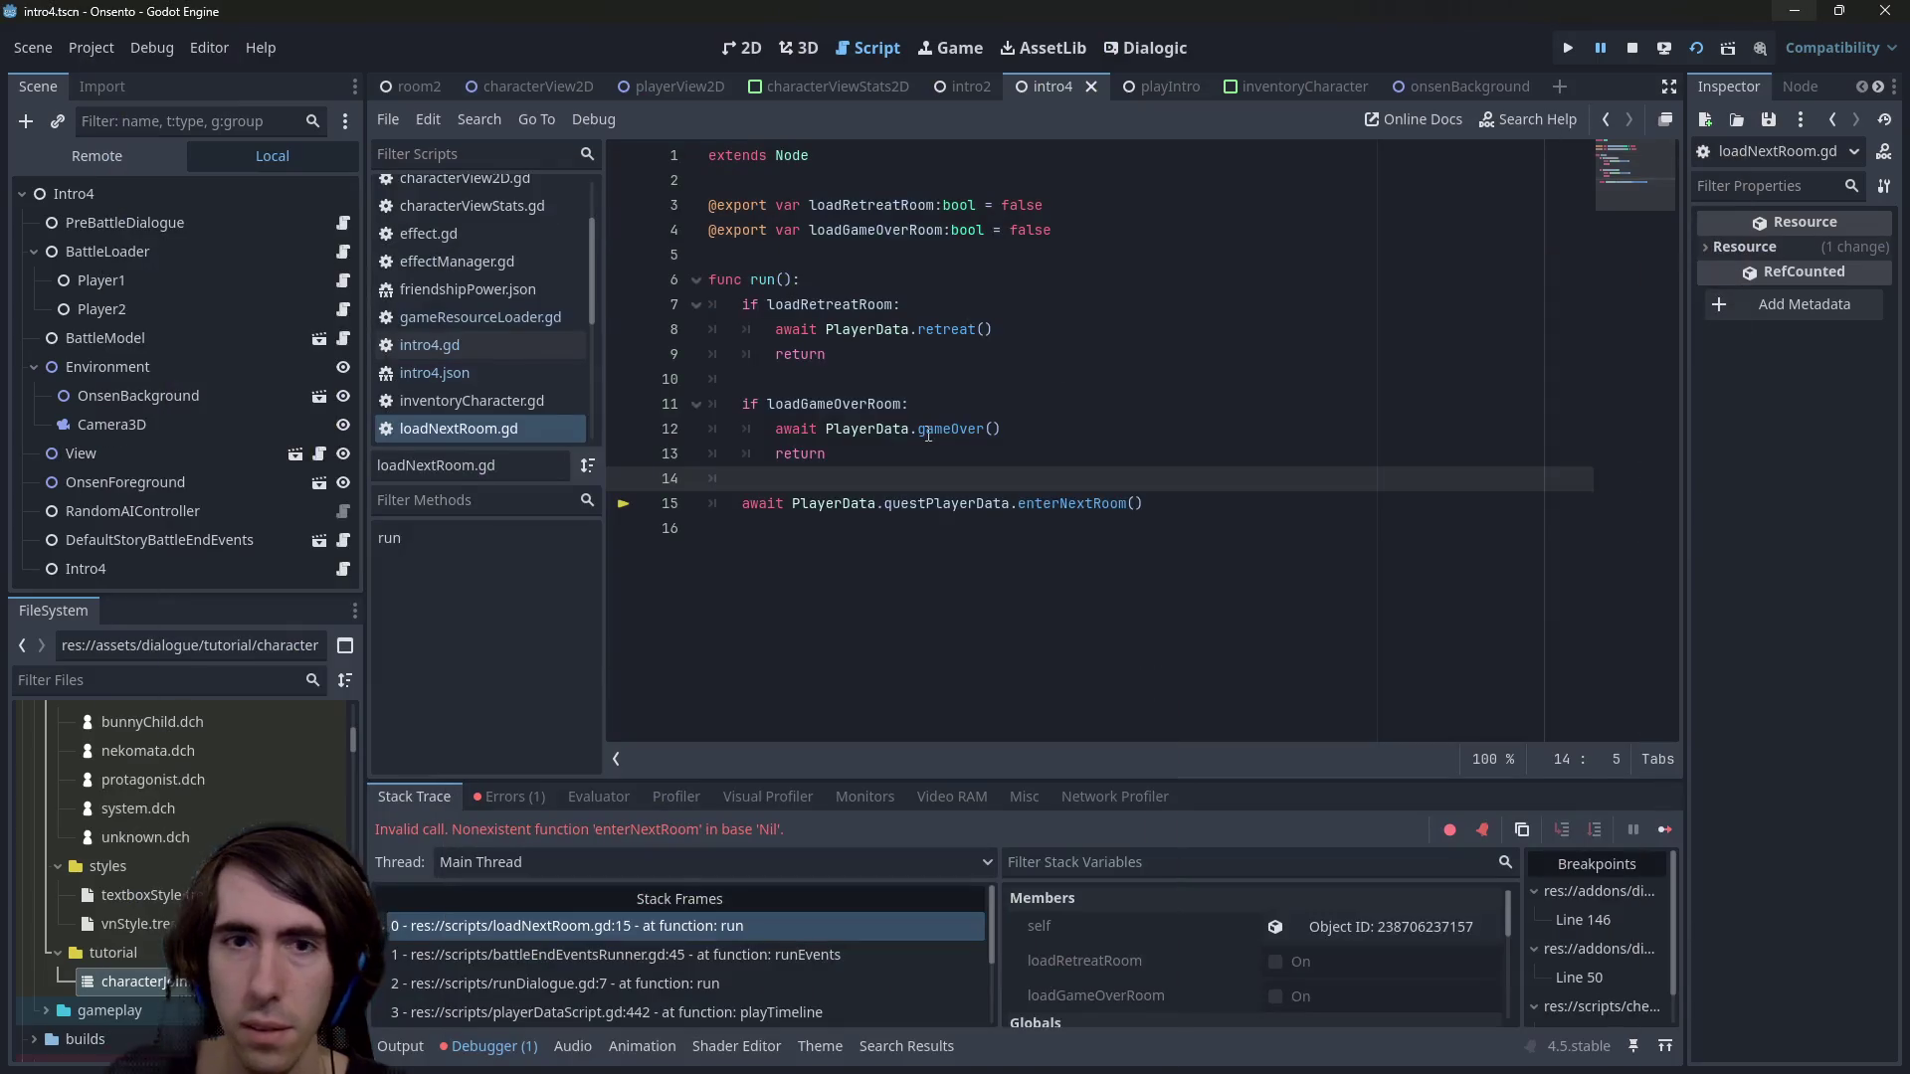
click(920, 429)
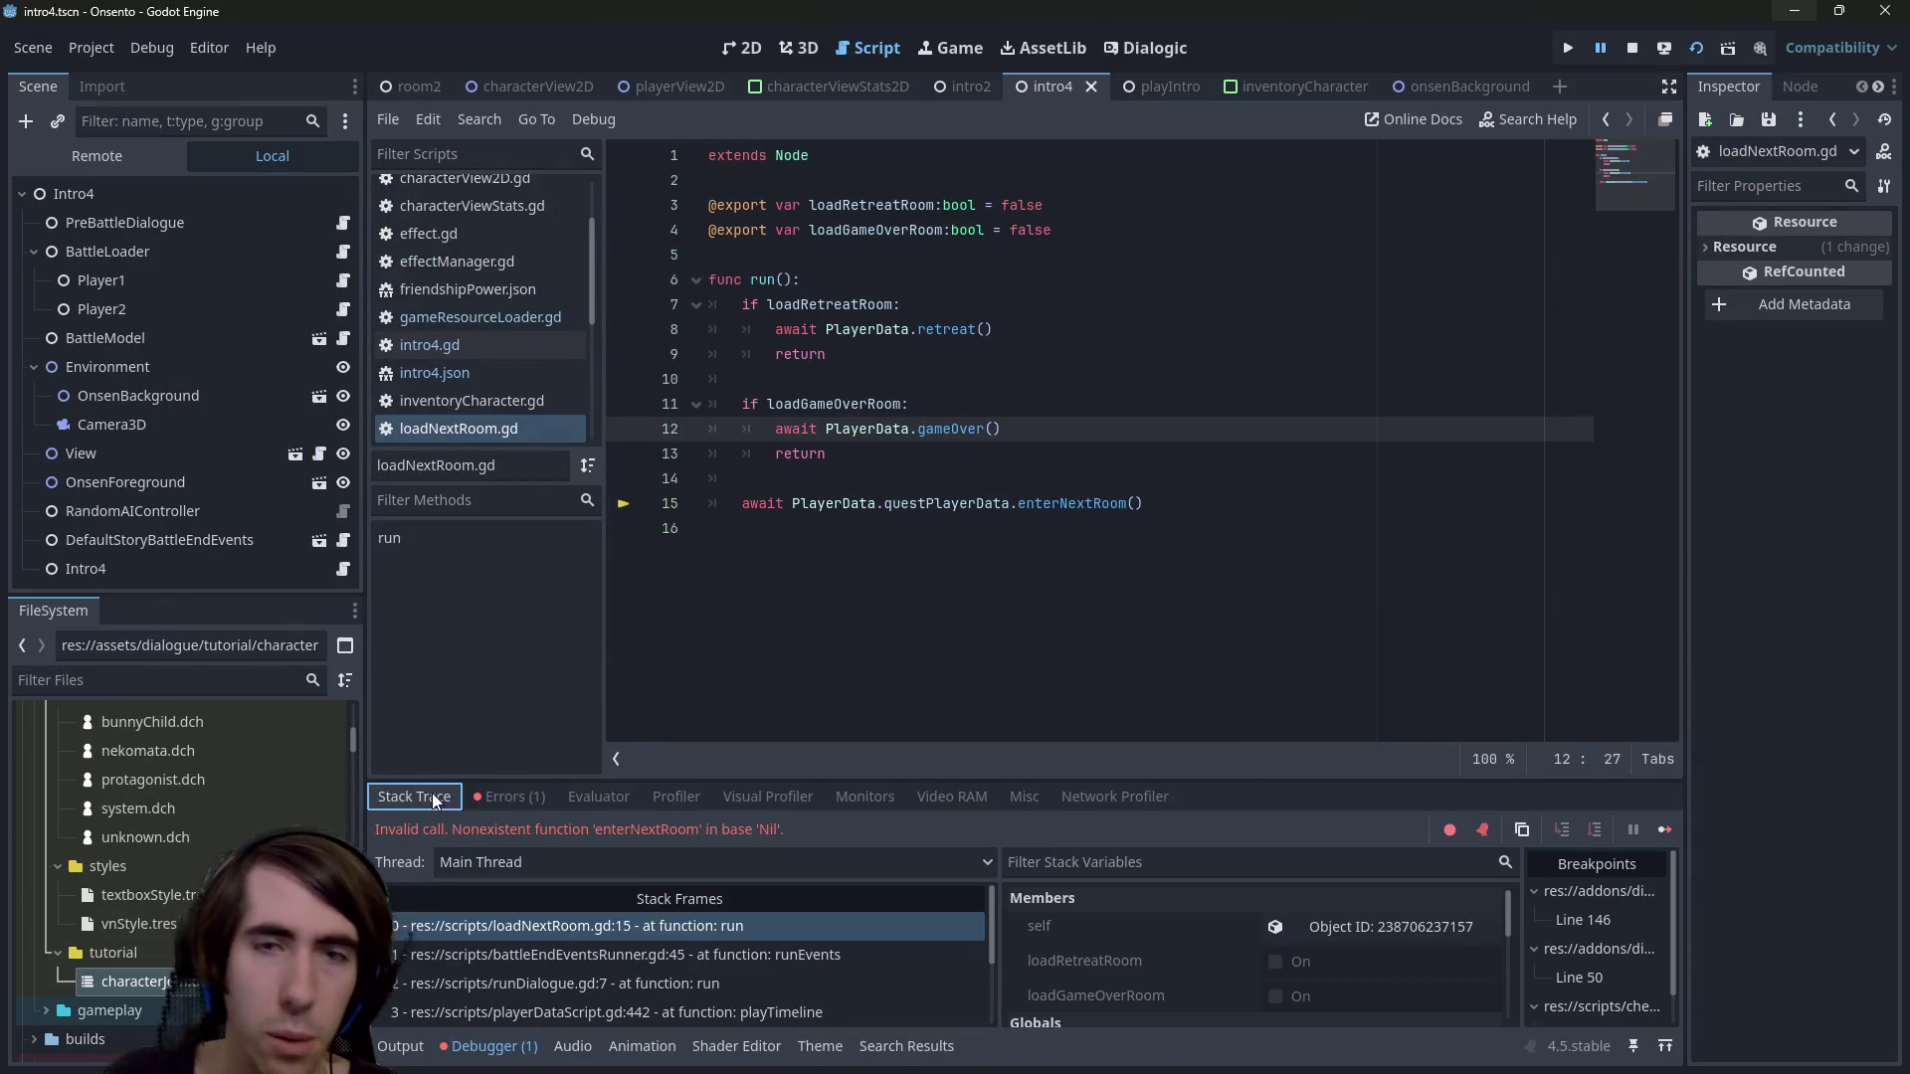
click(945, 453)
click(1634, 44)
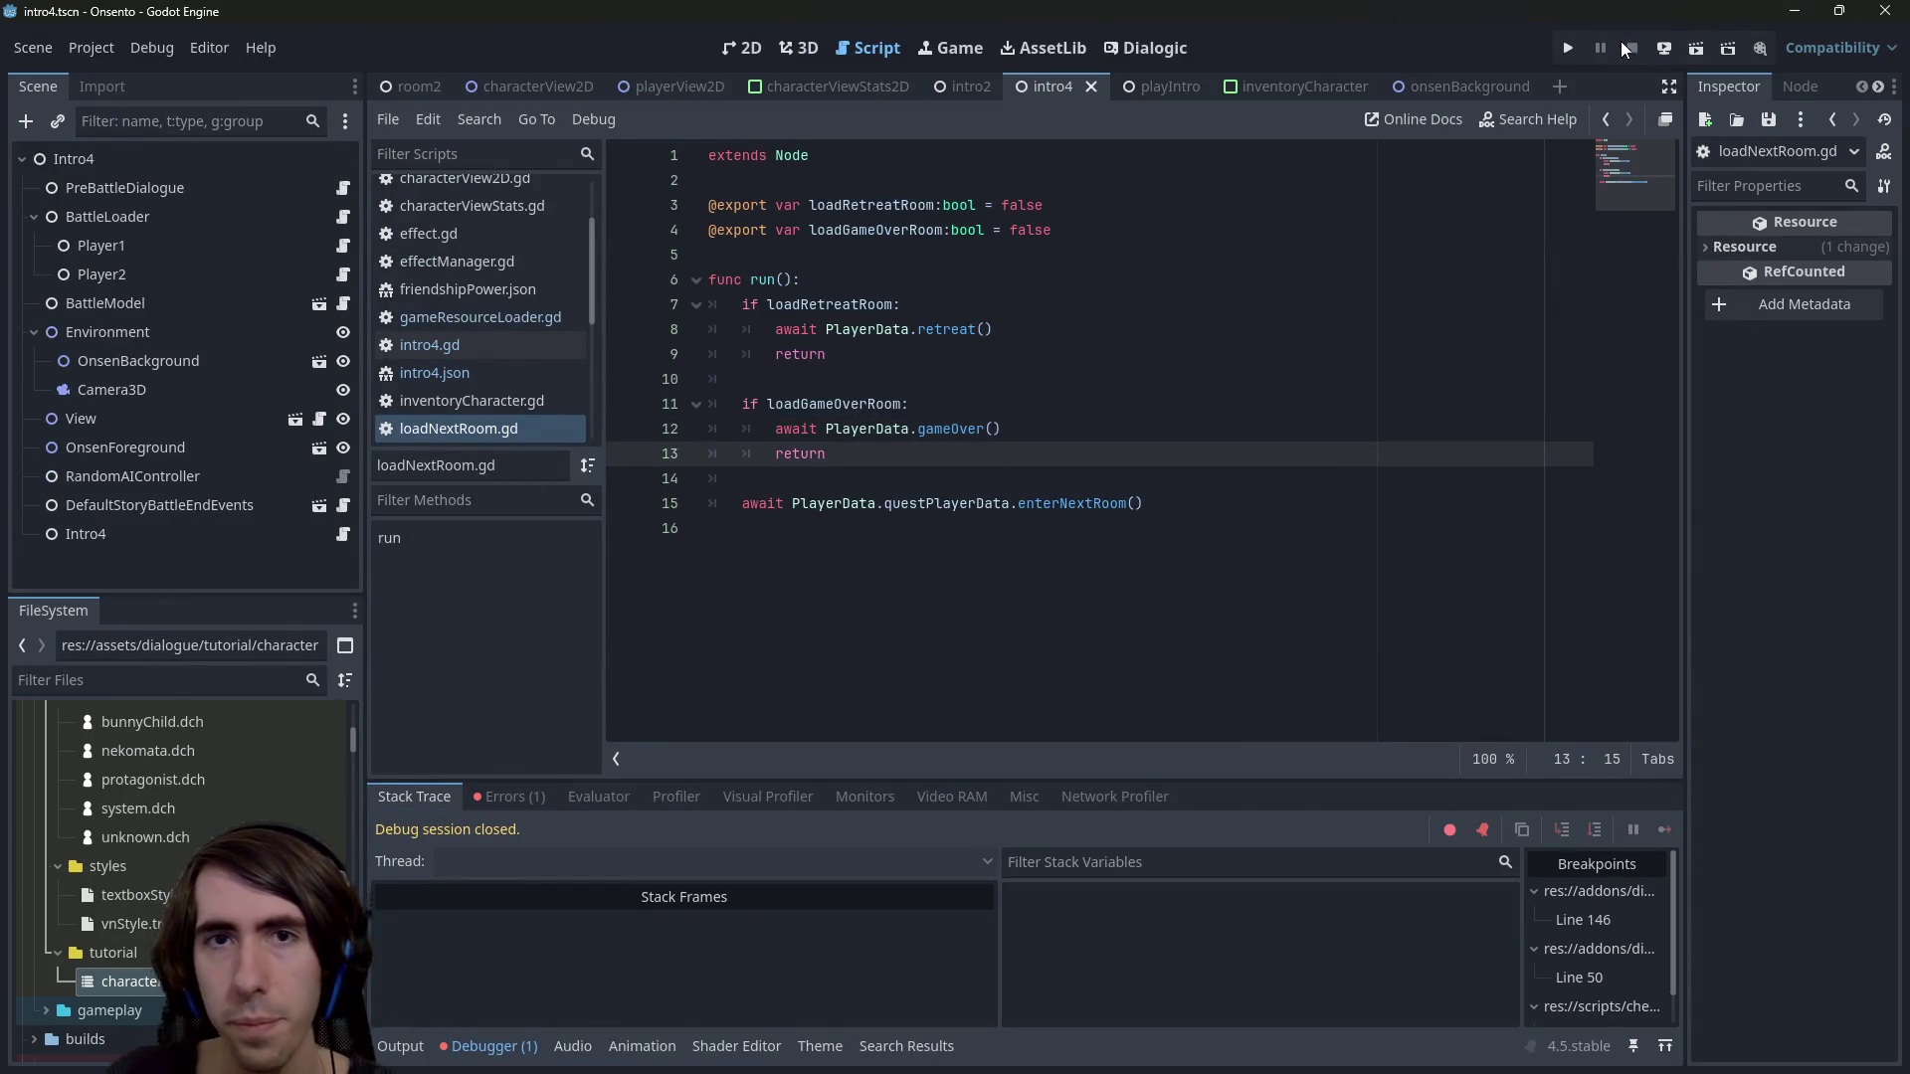
Switch to the intro2 scene, then bring the git-status PowerShell terminal in front of the editor
click(956, 91)
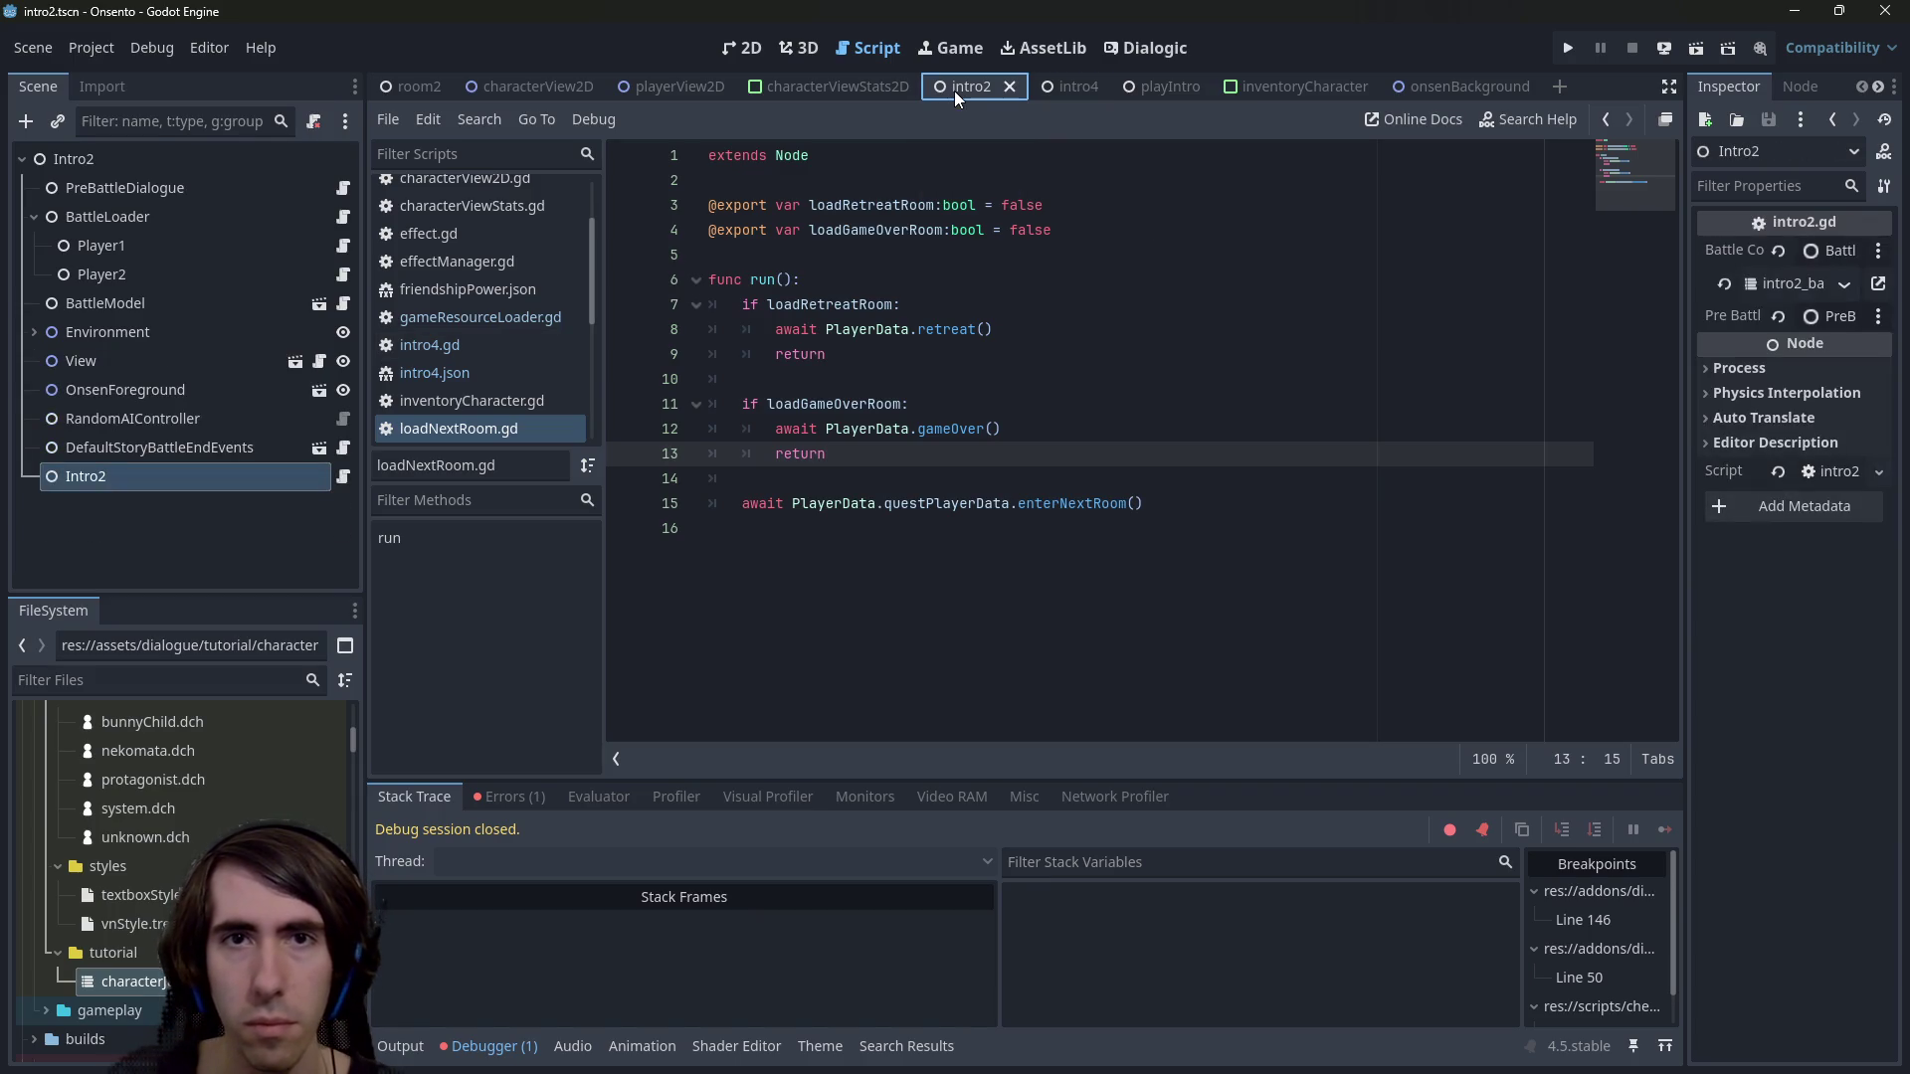
click(149, 680)
click(1130, 566)
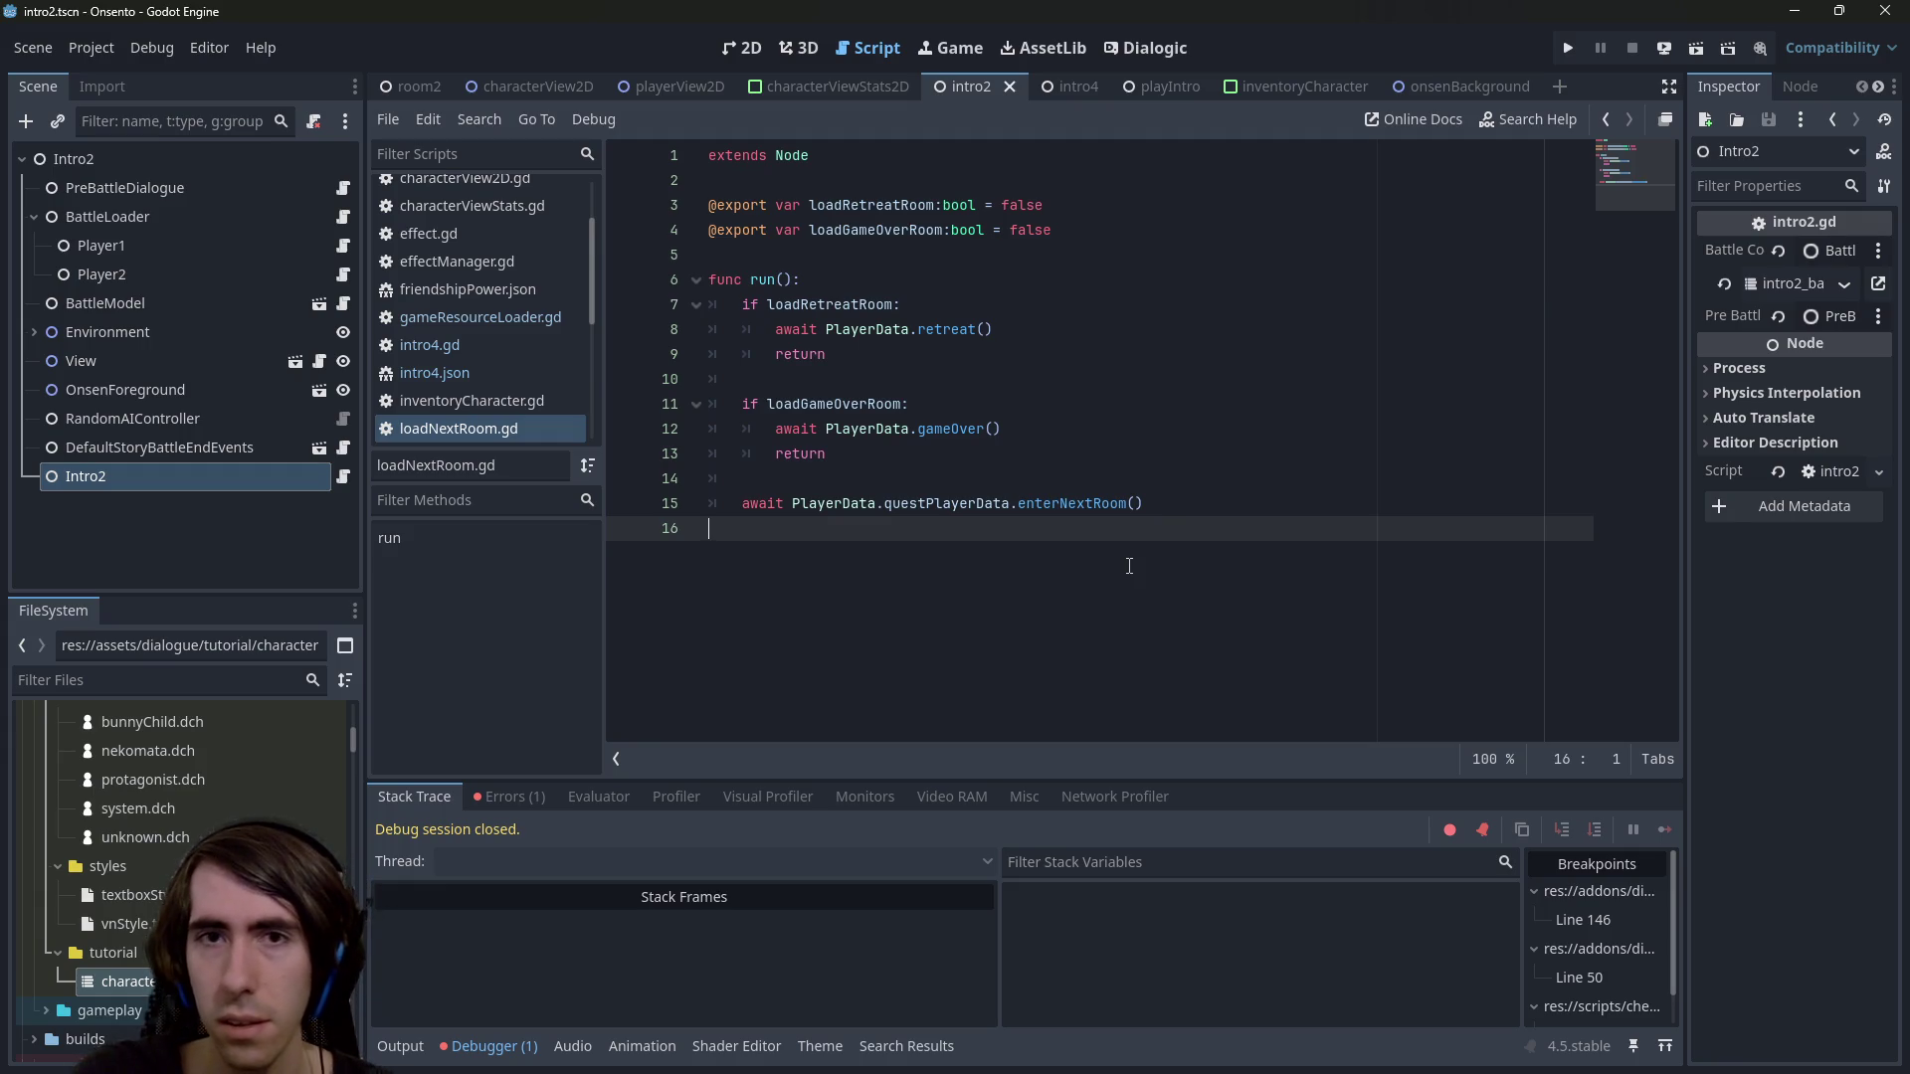
key(alt+Tab)
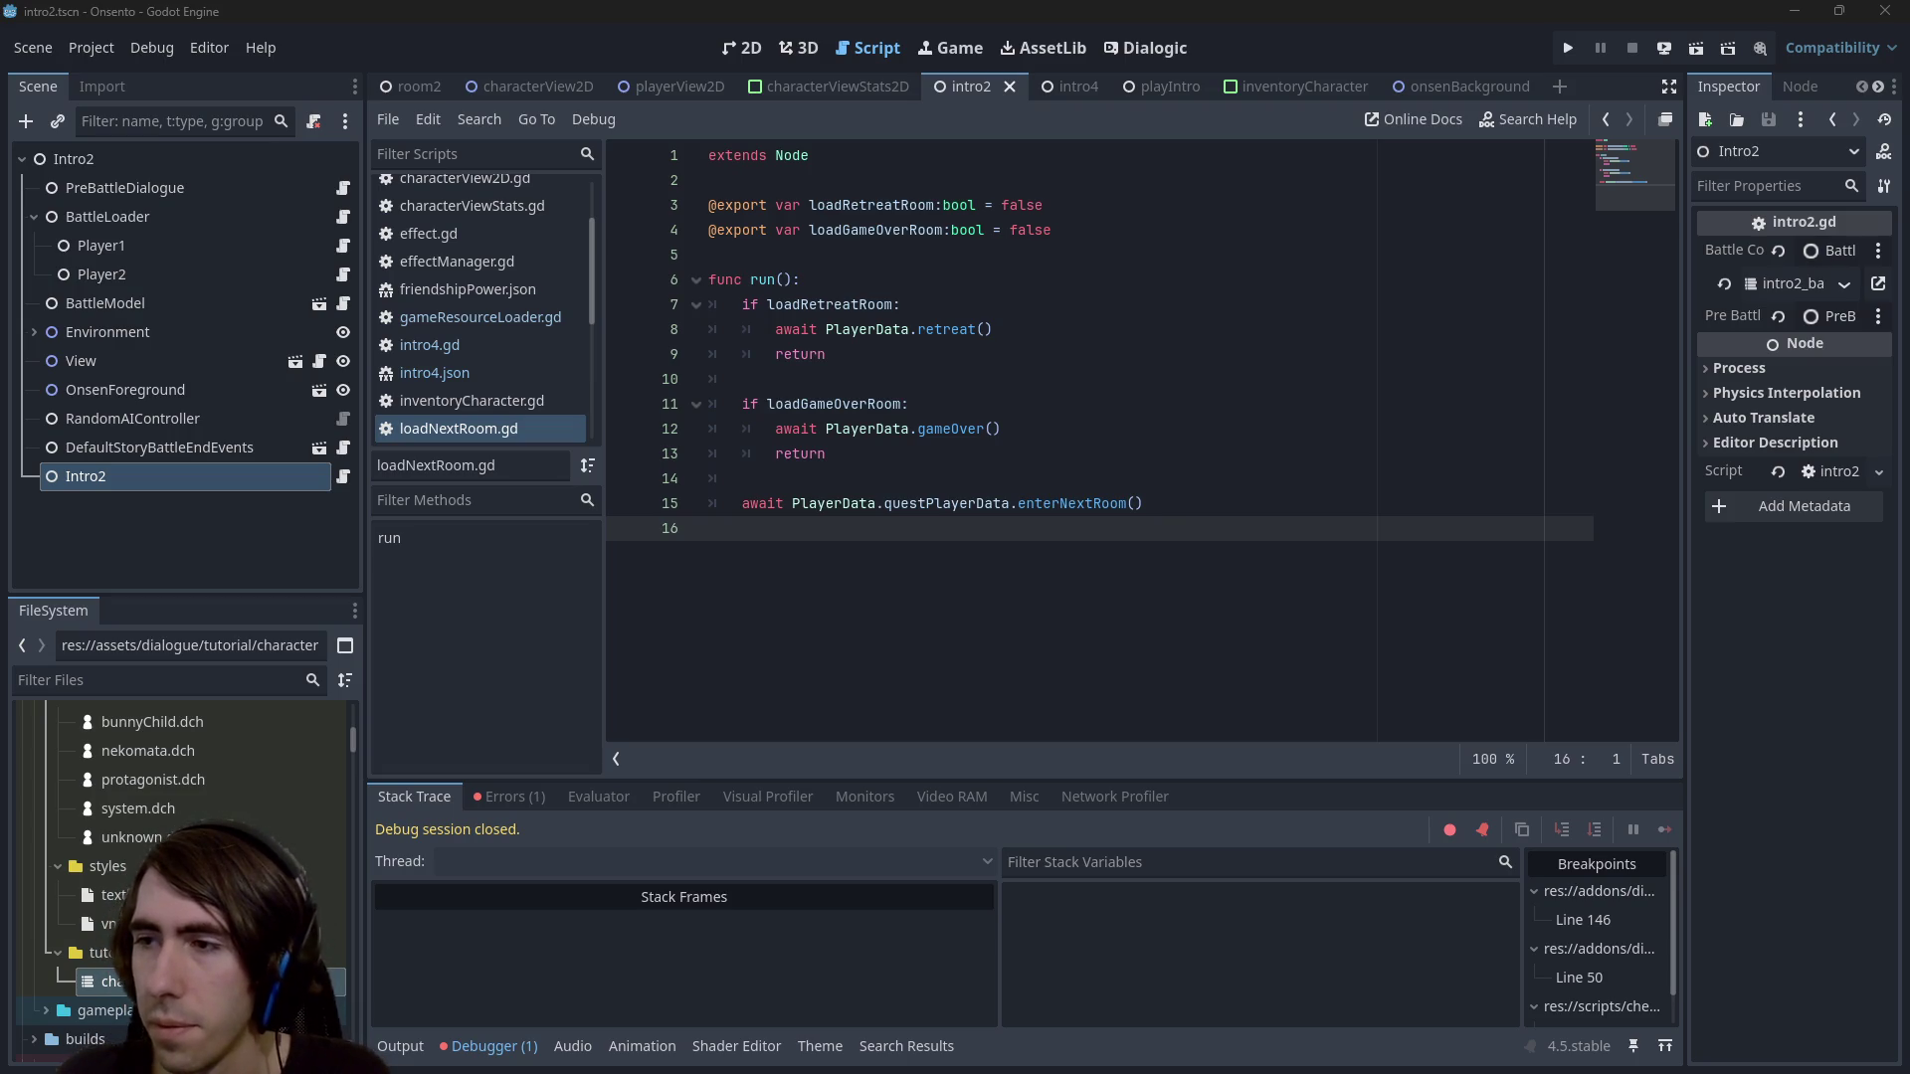
key(alt+Tab)
mouse_move(995, 213)
mouse_down()
mouse_move(1001, 140)
mouse_move(945, 440)
mouse_move(920, 286)
mouse_up()
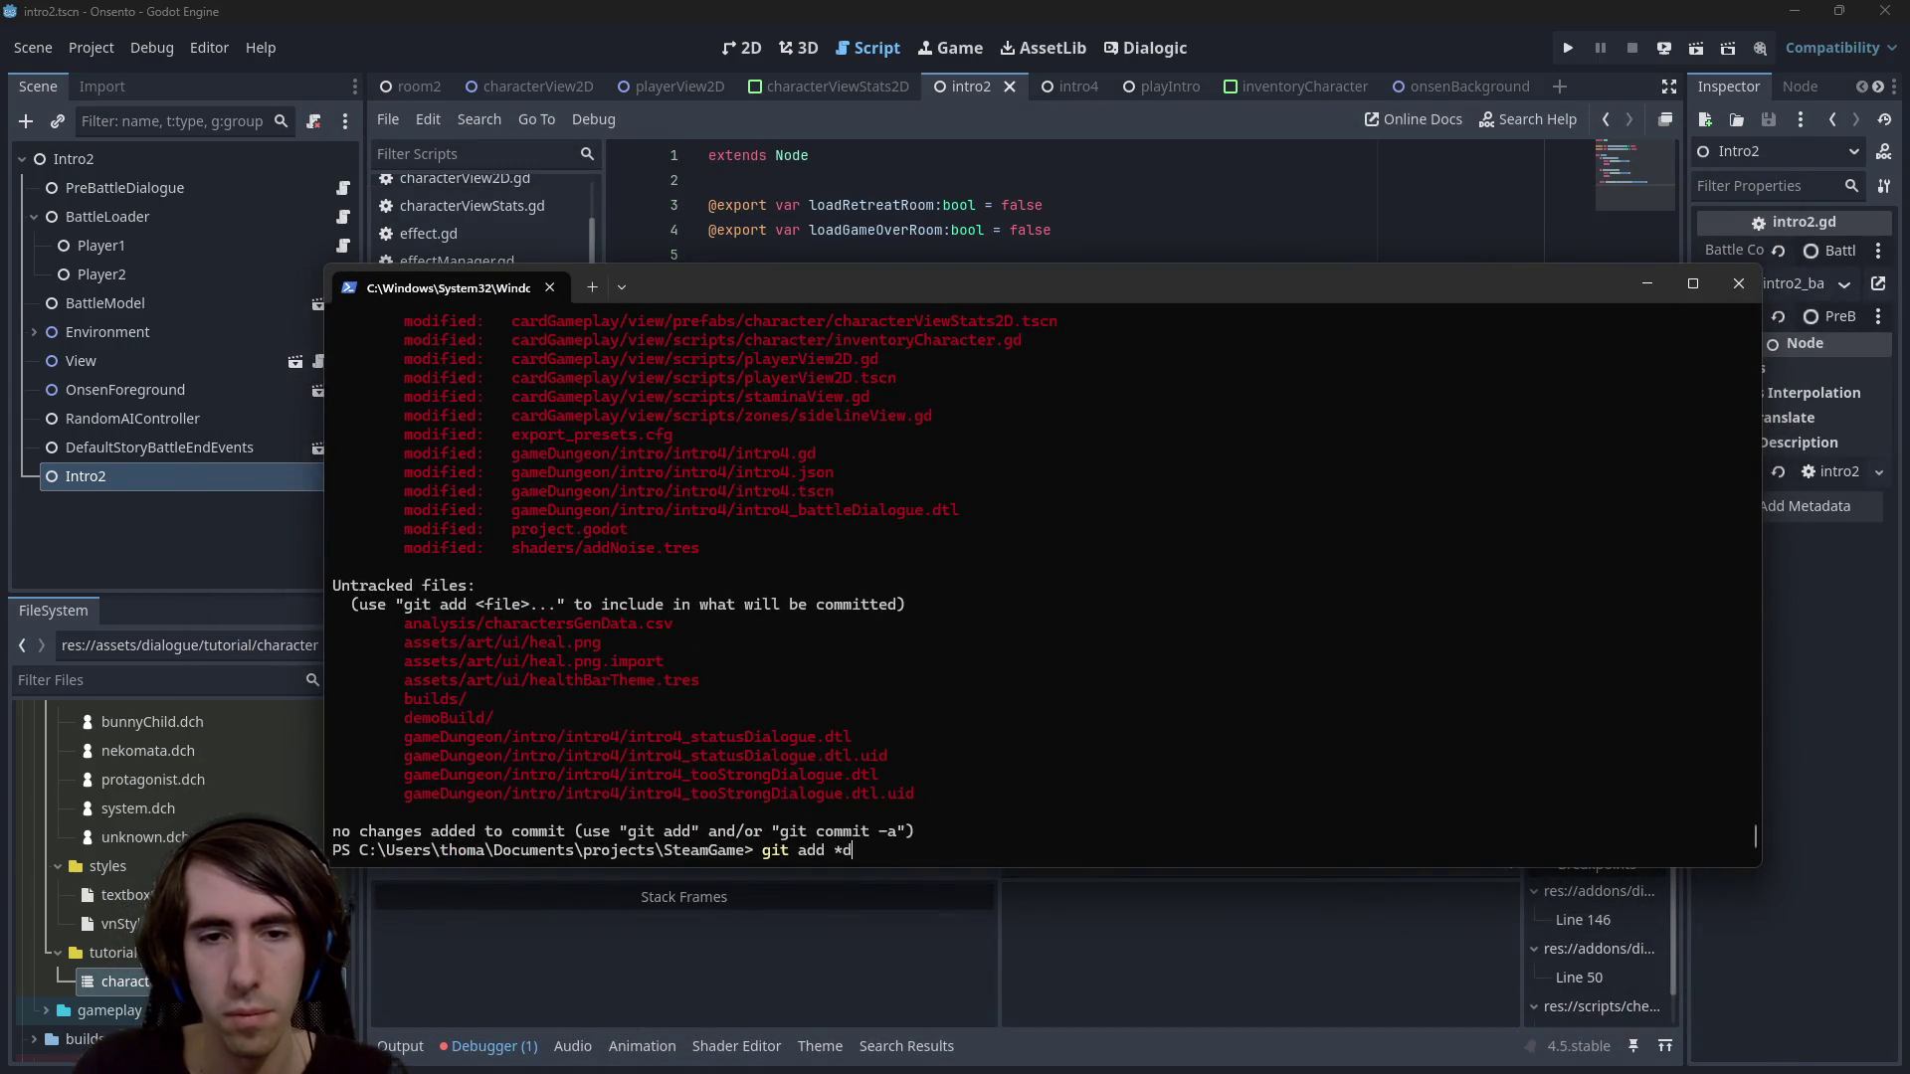
Stage all .dtl dialogue files, .gd scripts and .tscn scenes, checking git status
key(Return)
text(git status)
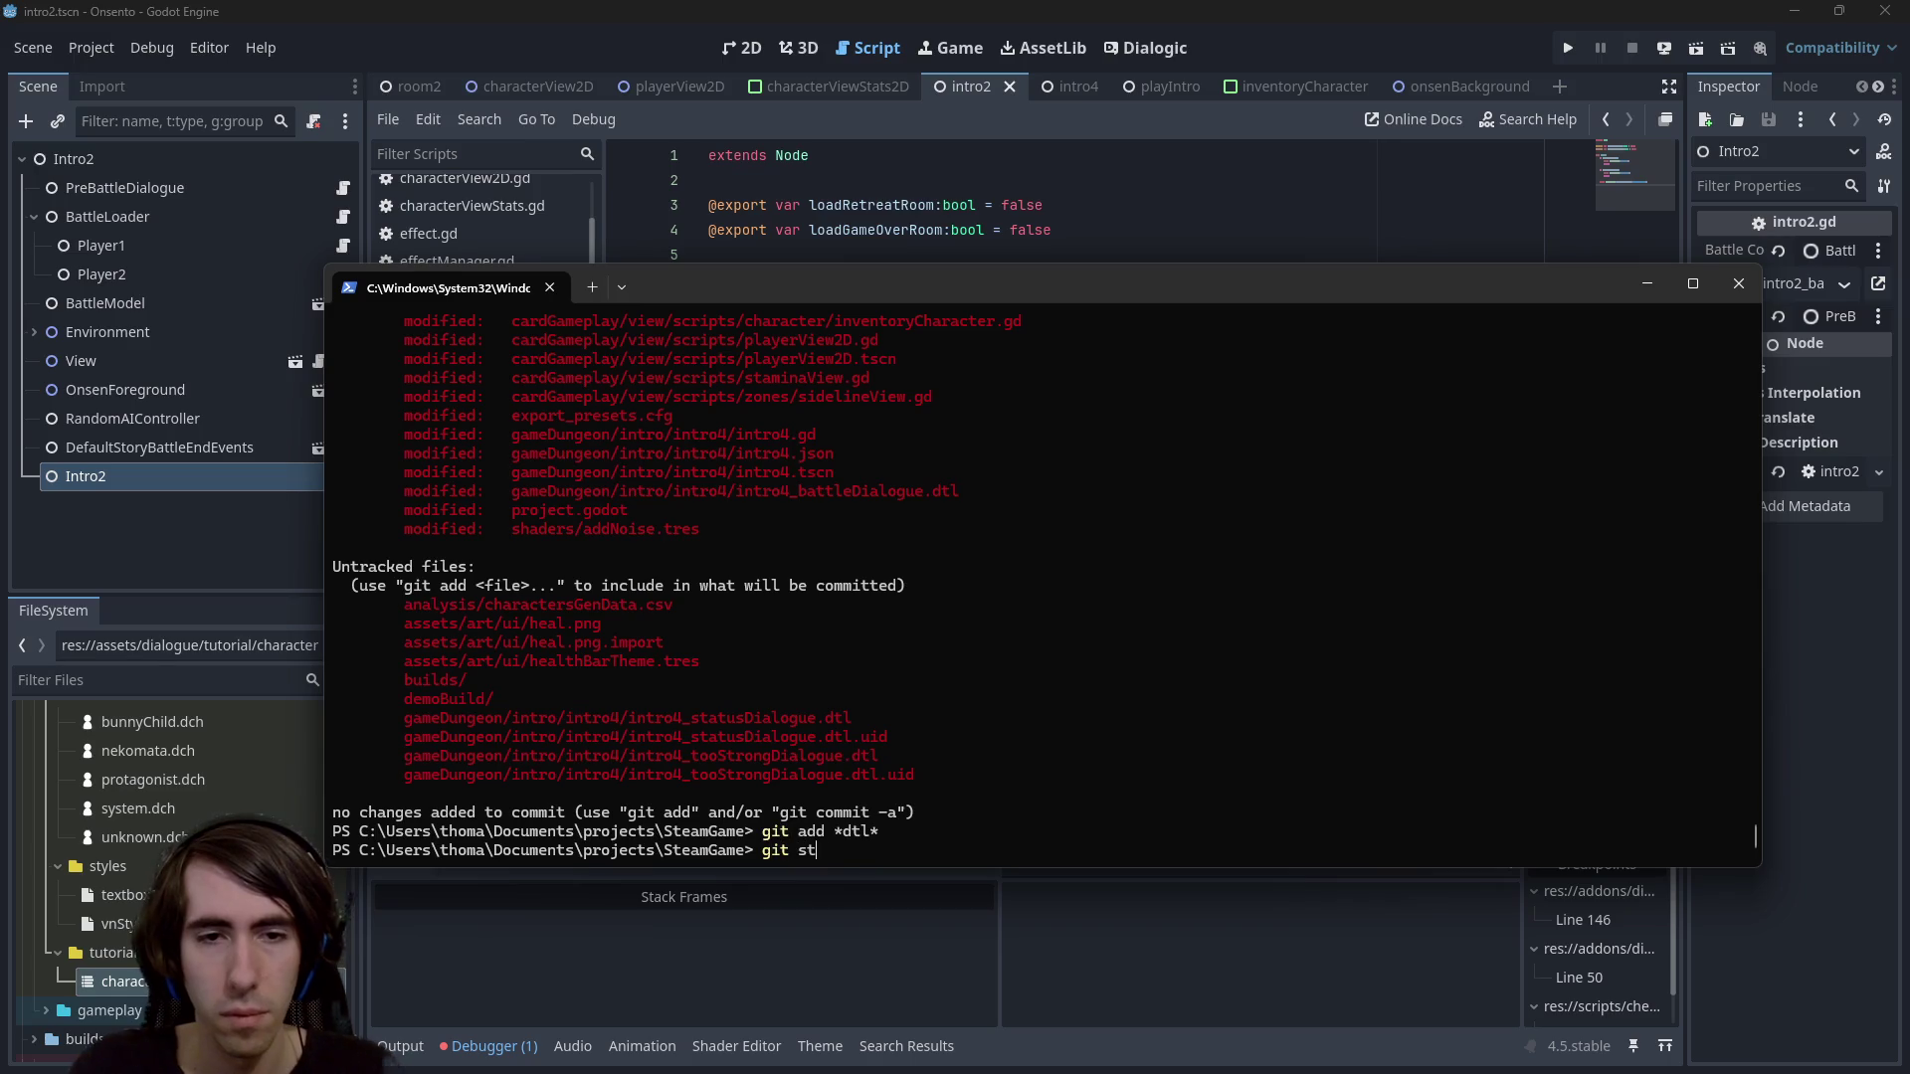
key(Return)
text(git add *)
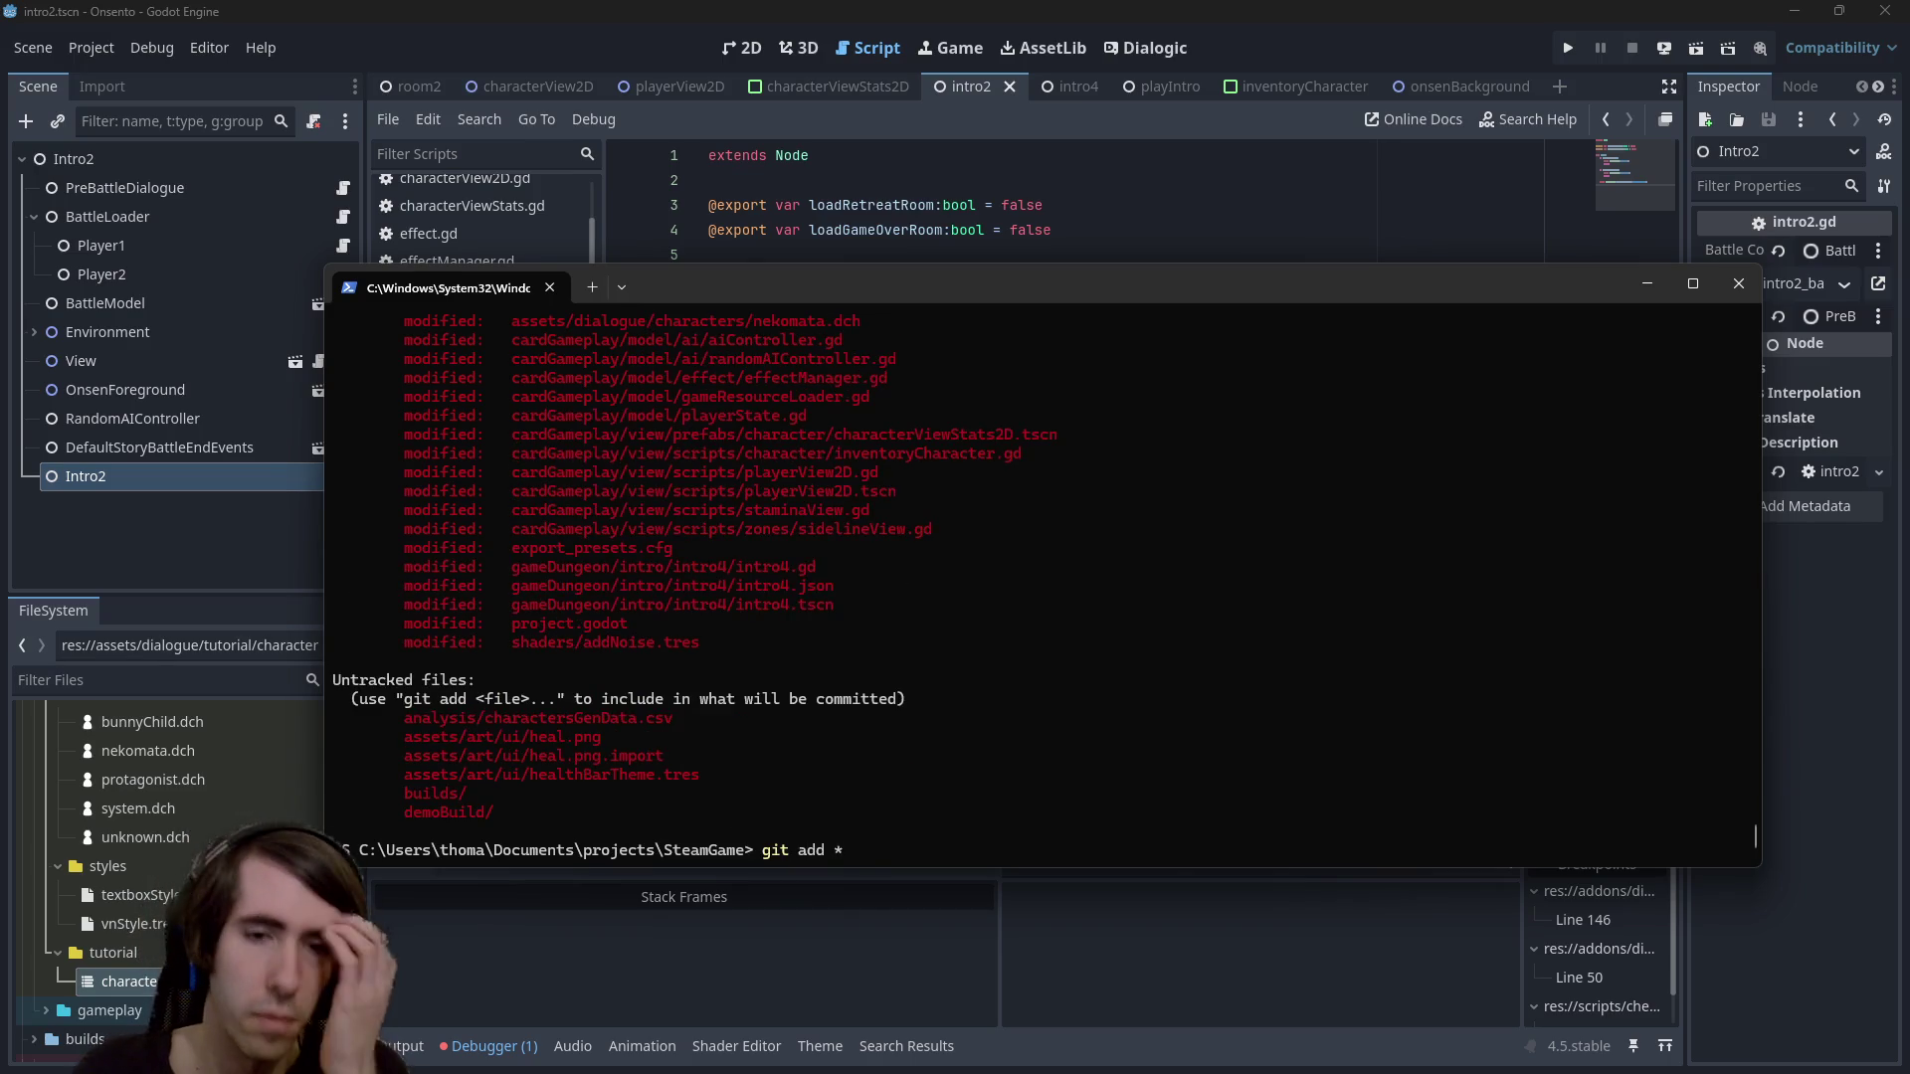
text(.gd)
key(Return)
text(git add )
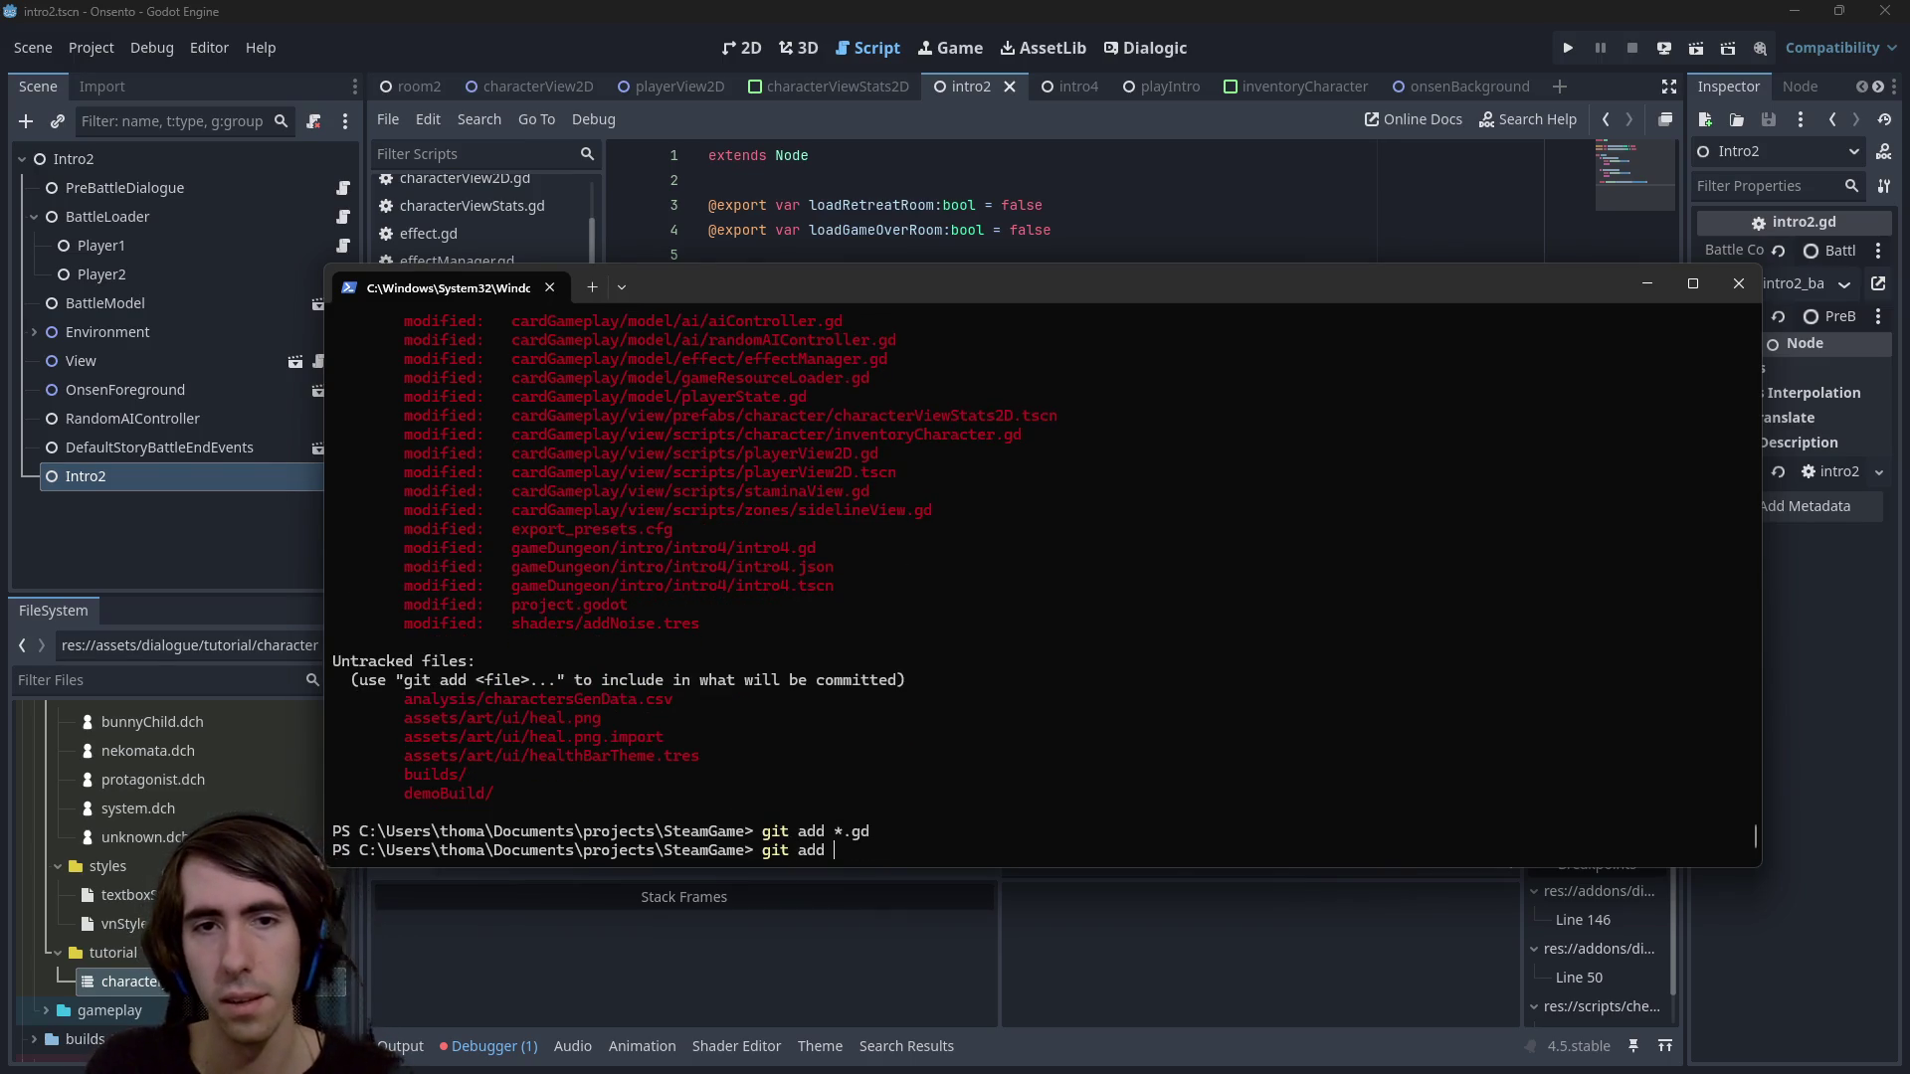
text(*.tscn)
key(Return)
text(git status)
key(Return)
Stage all modified .dch character files with git add *.dch
text(git add)
scroll(572, 571, up, 4)
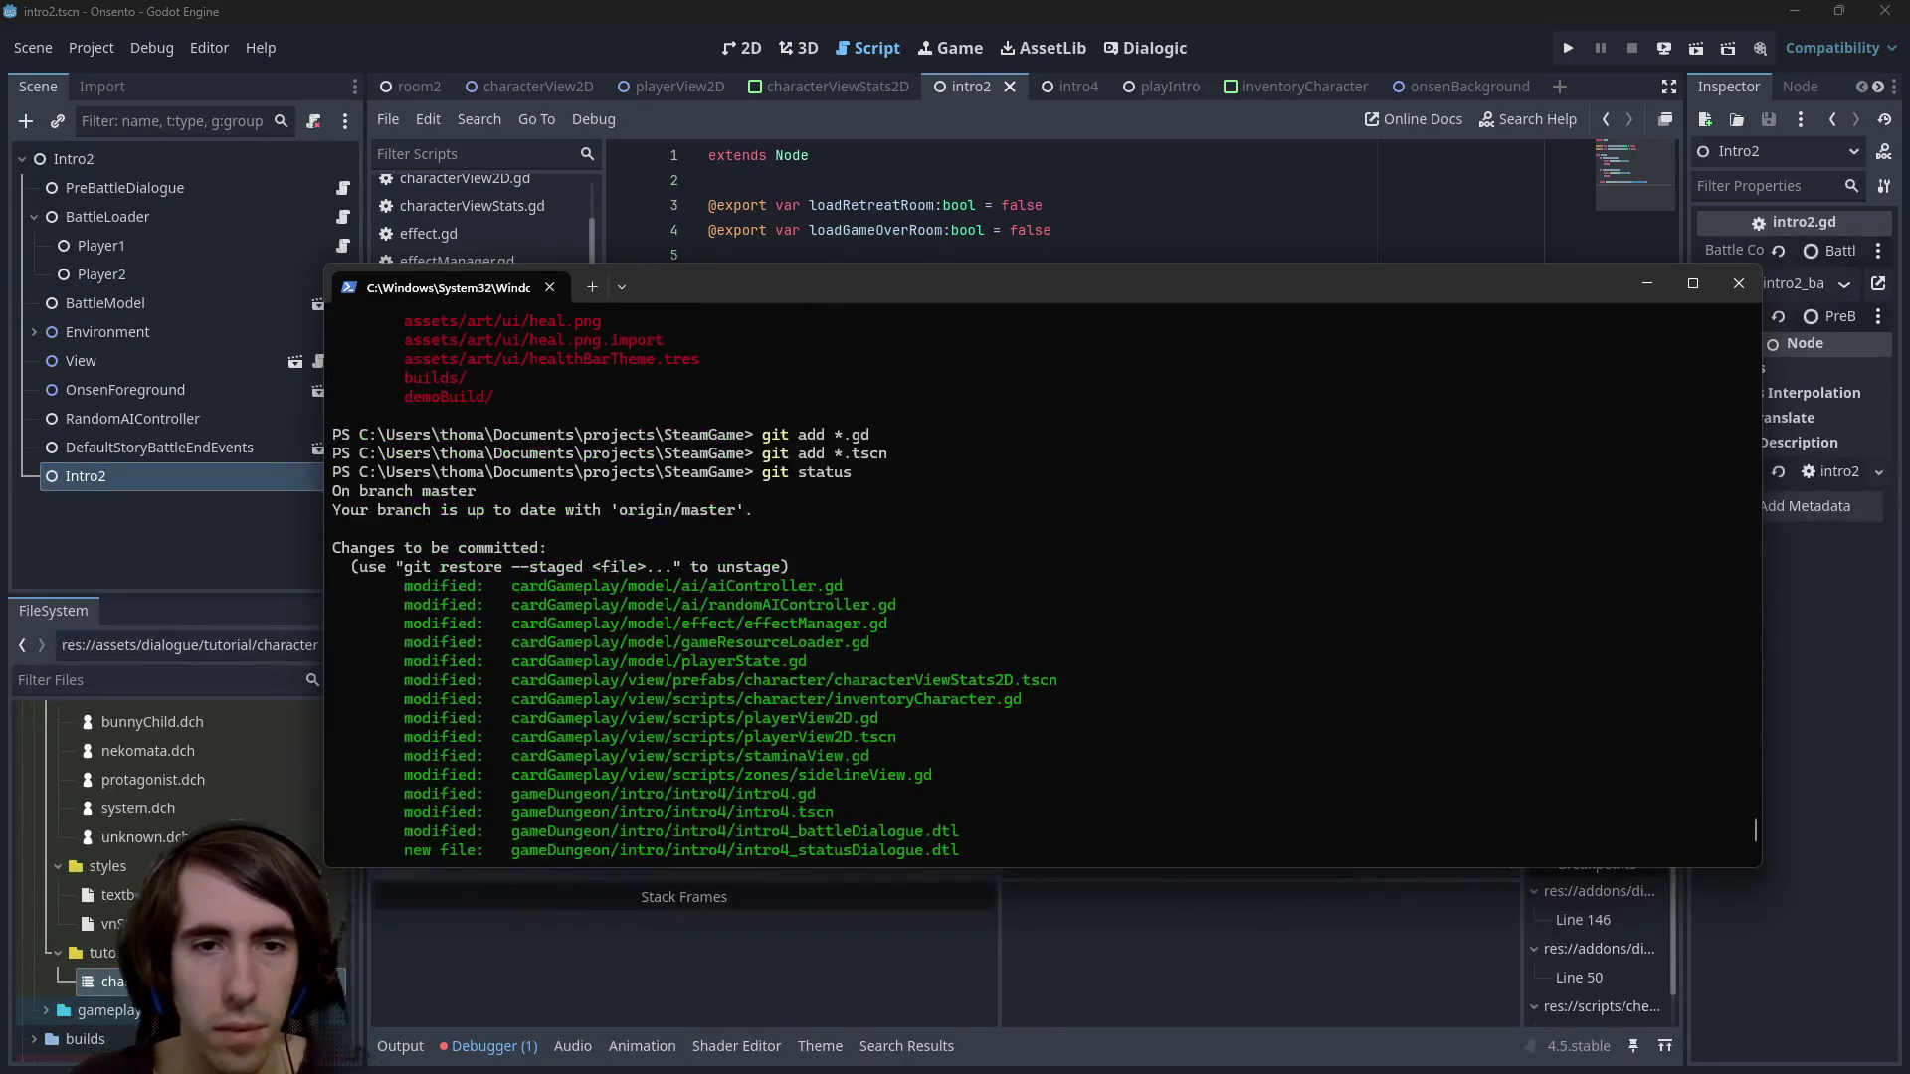
scroll(572, 570, down, 8)
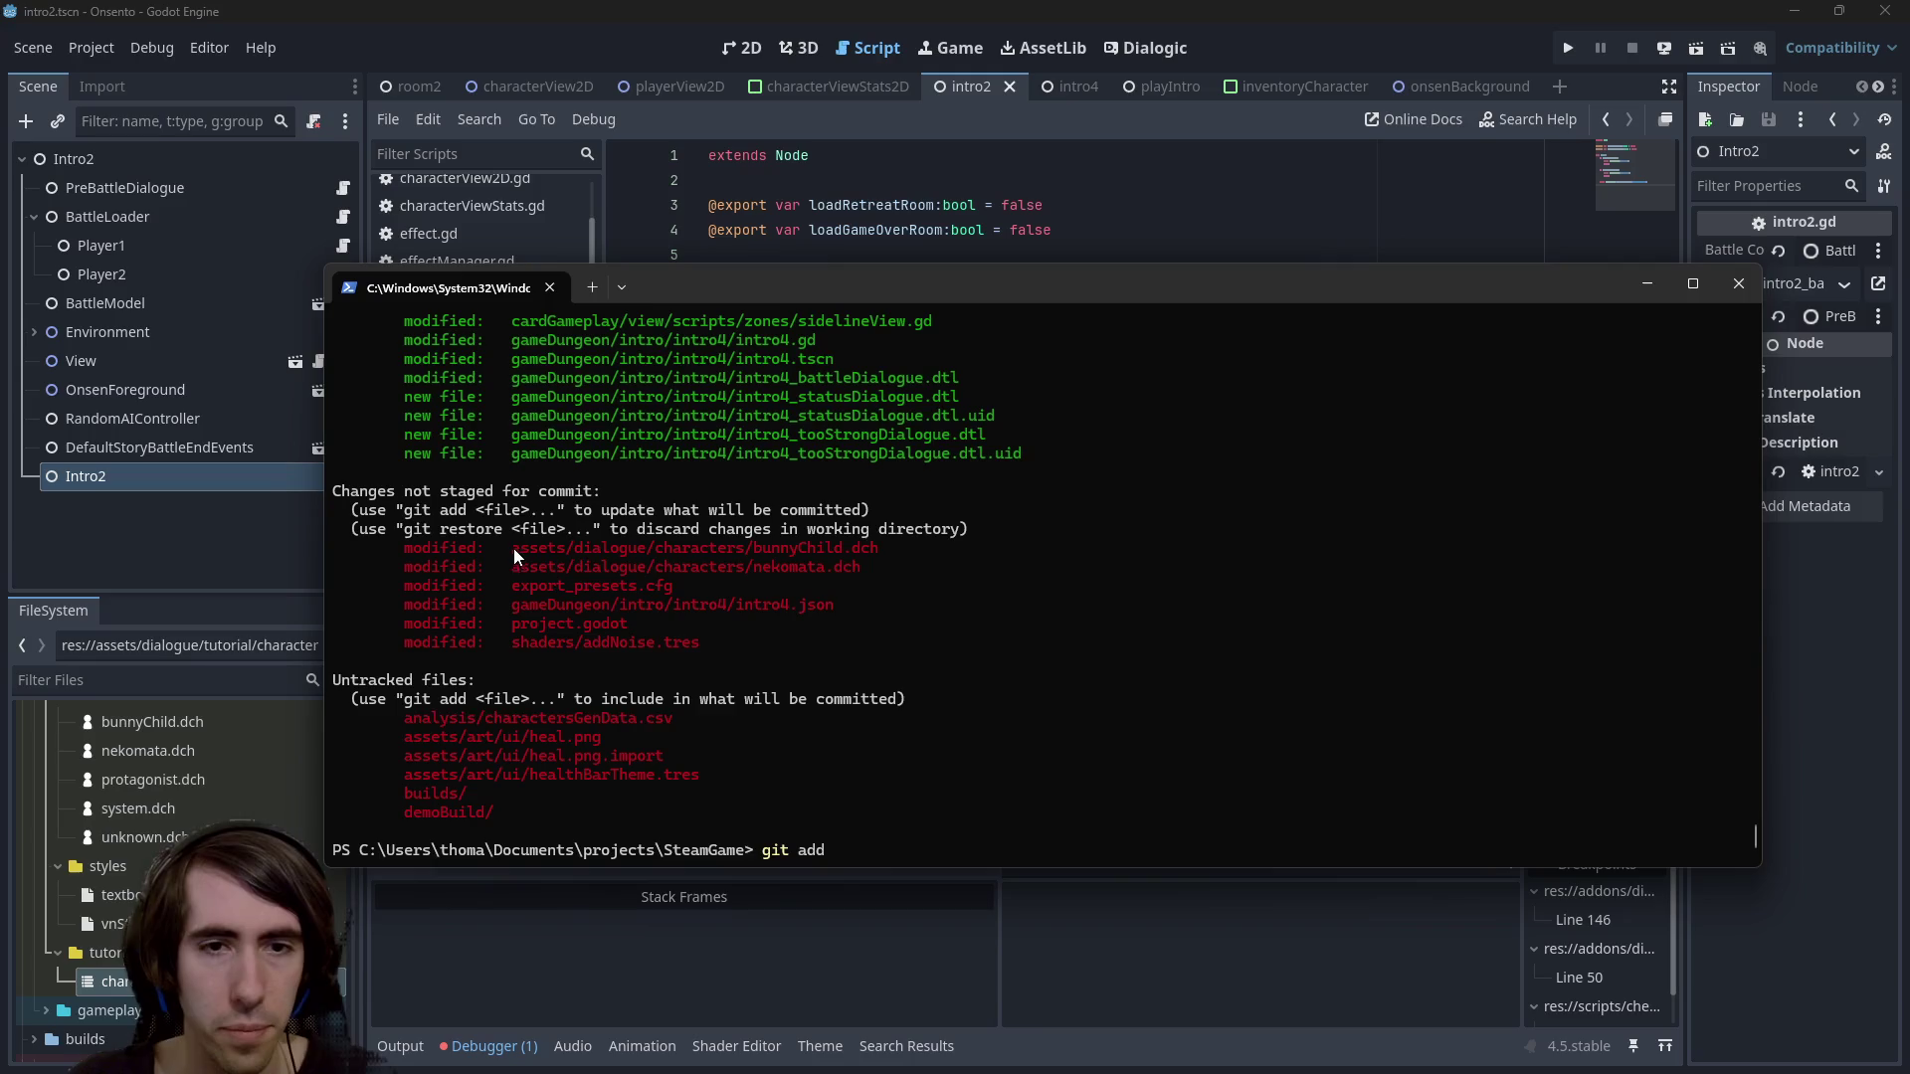
text(*.)
text(dch)
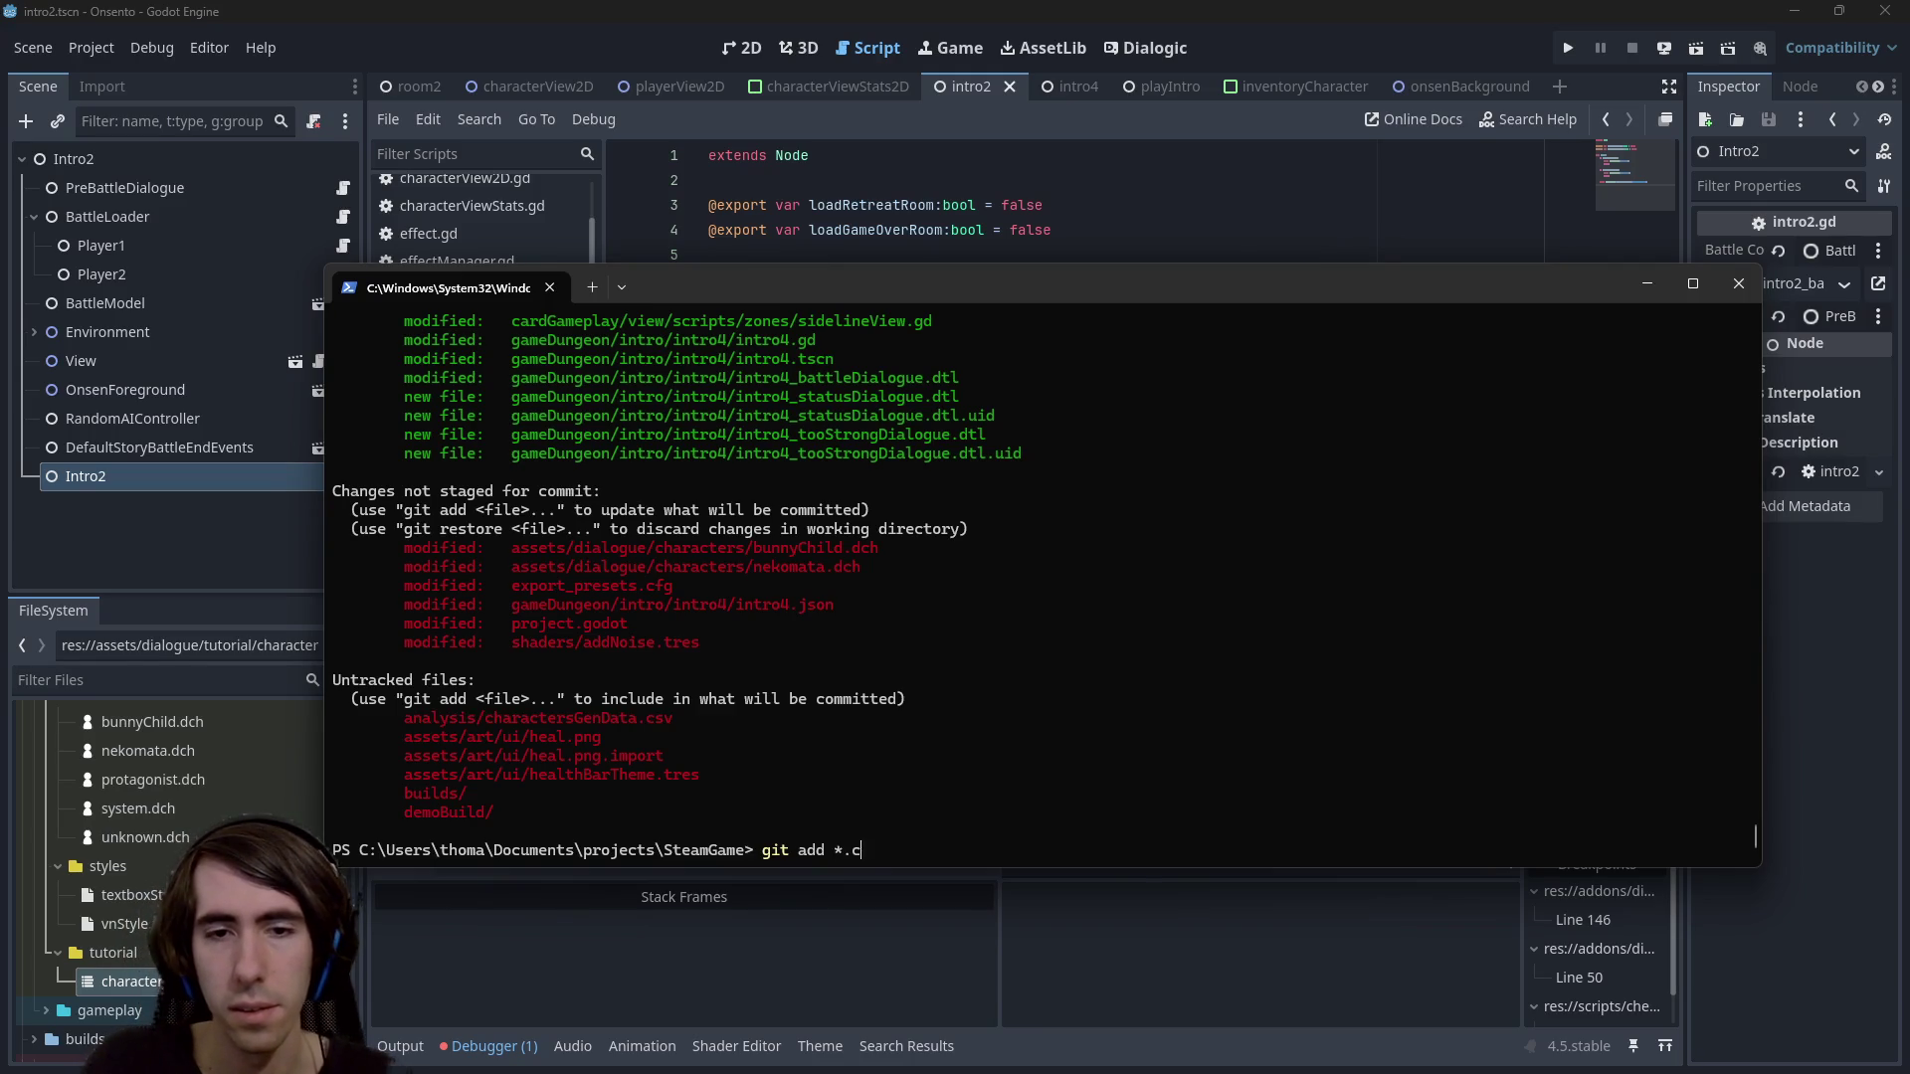
key(Return)
Stage the new heal UI asset files, pasting their path from git status
text(git add)
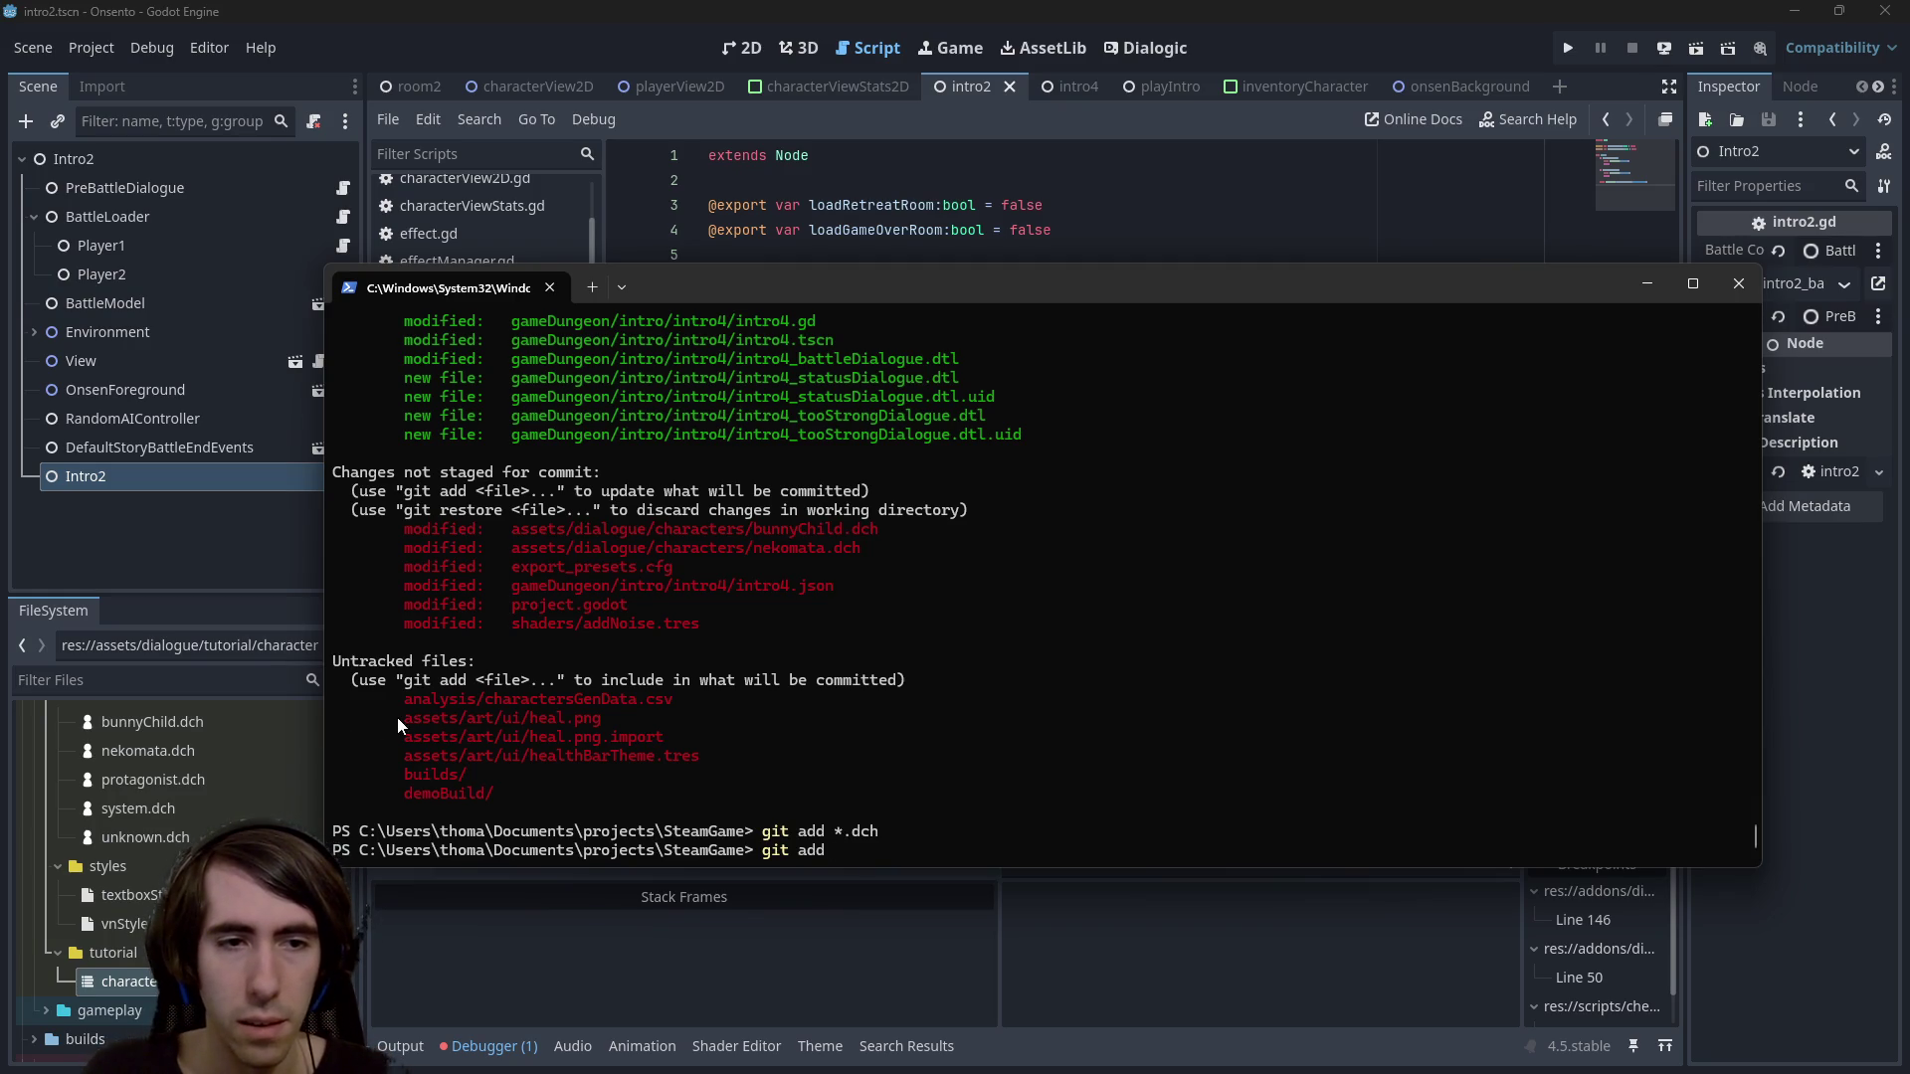
drag(398, 717, 565, 729)
key(ctrl+c)
key(ctrl+v)
text(*)
key(Return)
text(git status)
key(Return)
Stage intro4.json and shaders/addNoise.tres, then confirm the staged list with git status
text(git add)
mouse_move(497, 661)
mouse_down()
mouse_move(749, 679)
mouse_move(838, 660)
mouse_up()
key(ctrl+c)
key(ctrl+v)
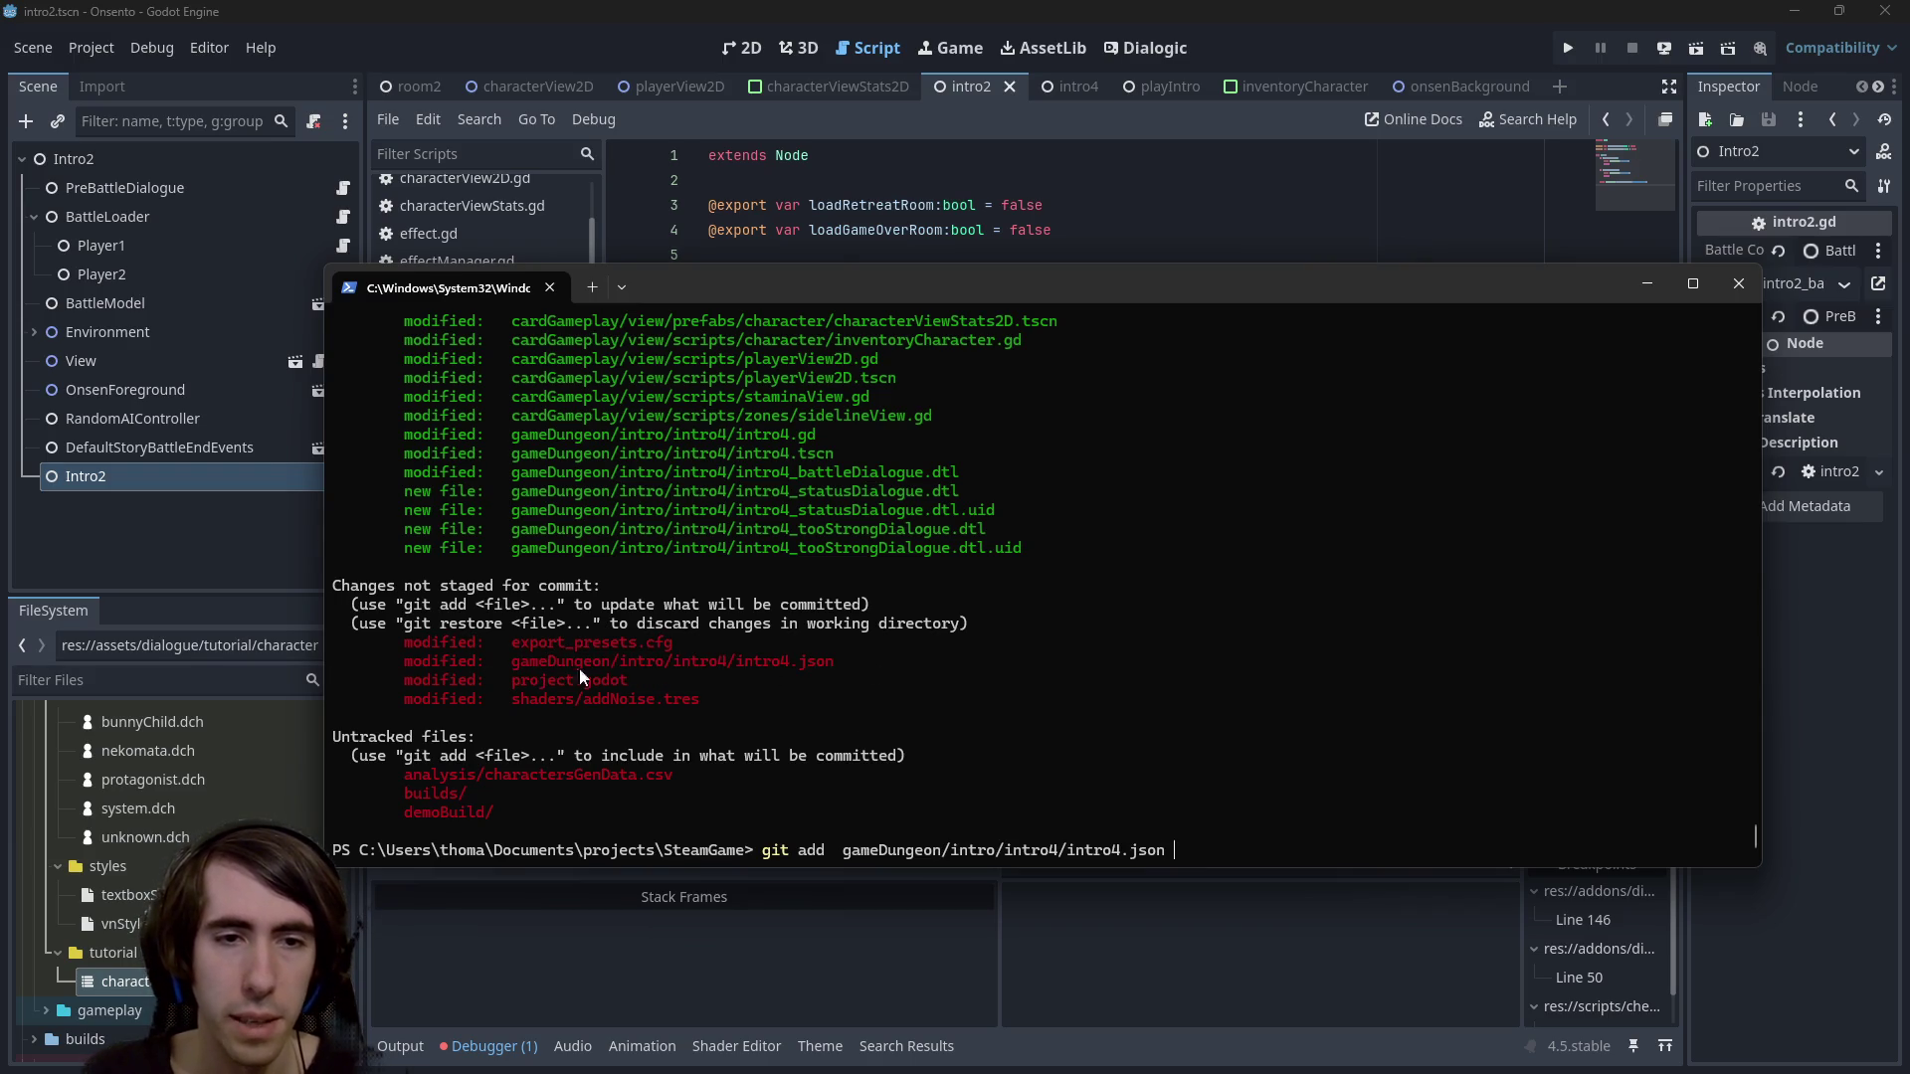
drag(507, 700, 729, 702)
key(ctrl+c)
key(ctrl+v)
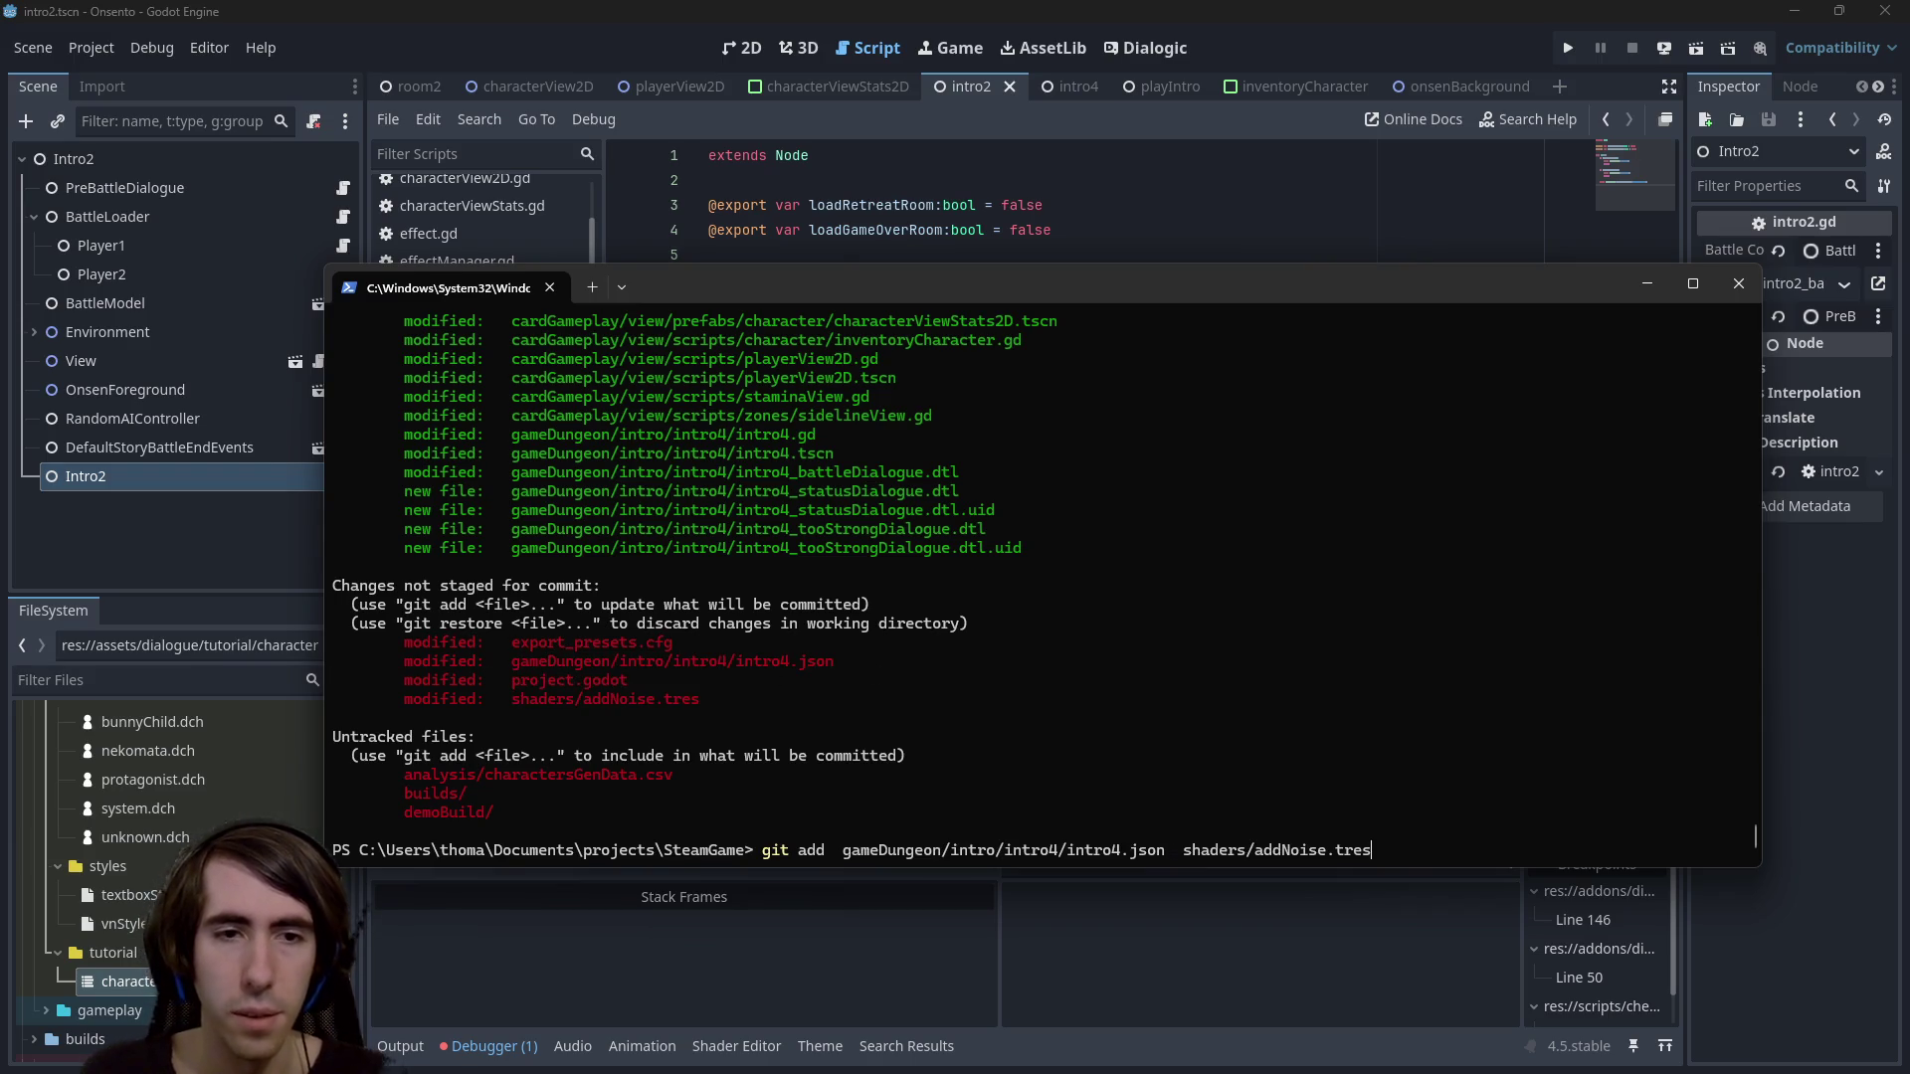
key(Return)
text(git status)
key(Return)
text(git commit -m )
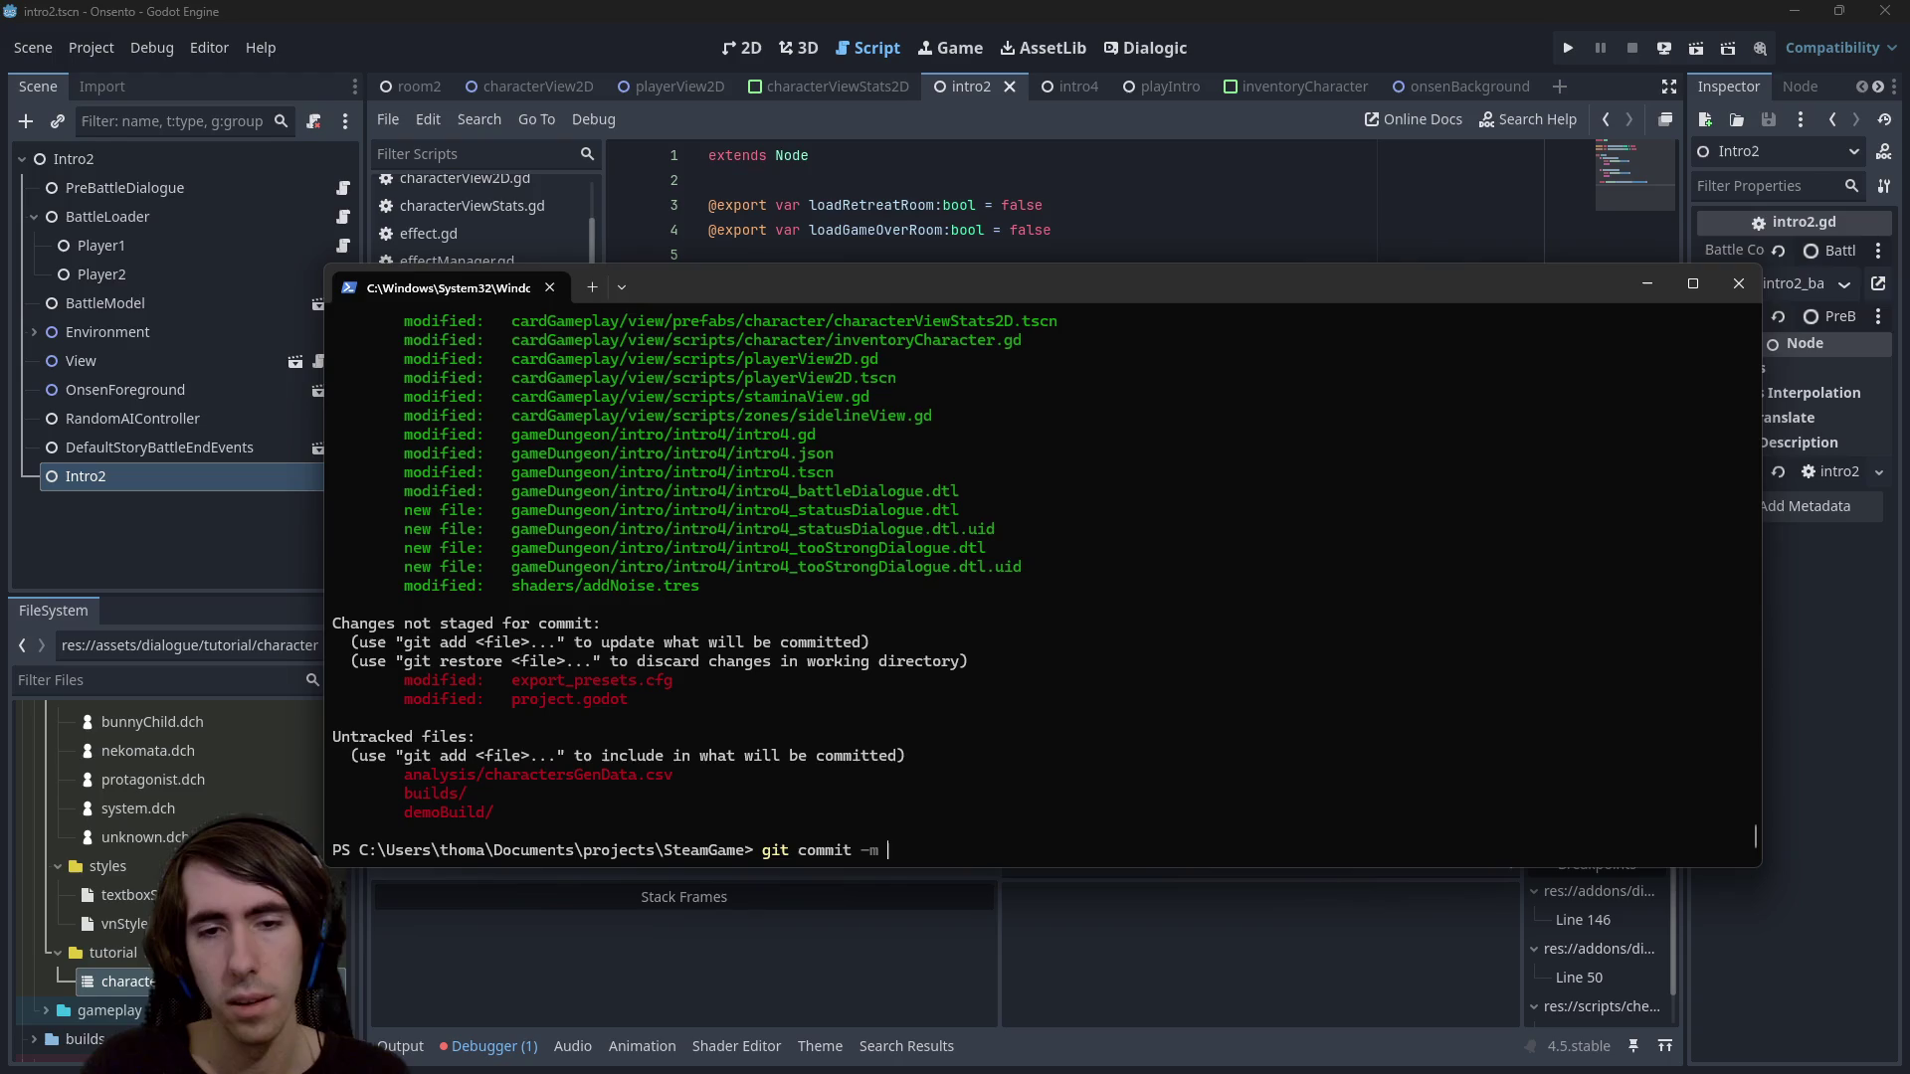
text("")
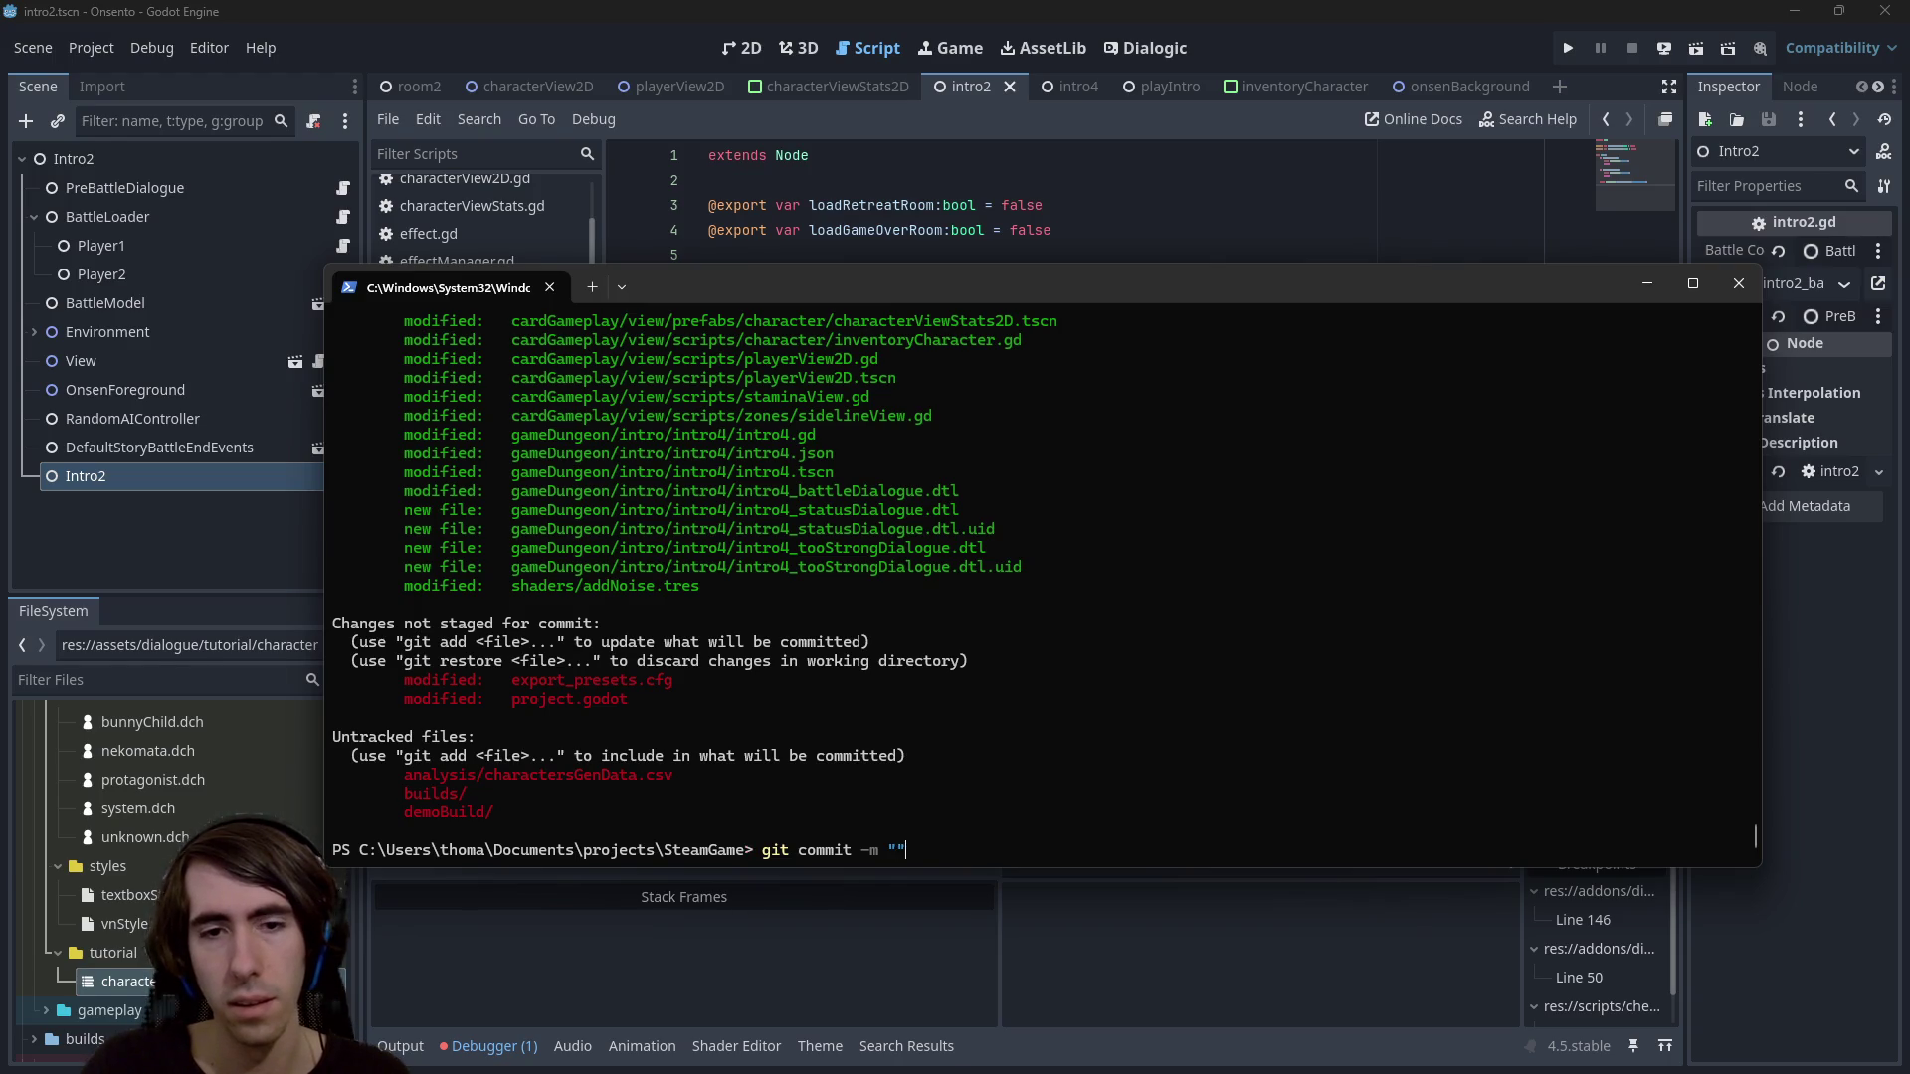
Commit the staged changes with message "[MAD-236] Intro4 FTUE improved"
key(Left)
text([MAD-])
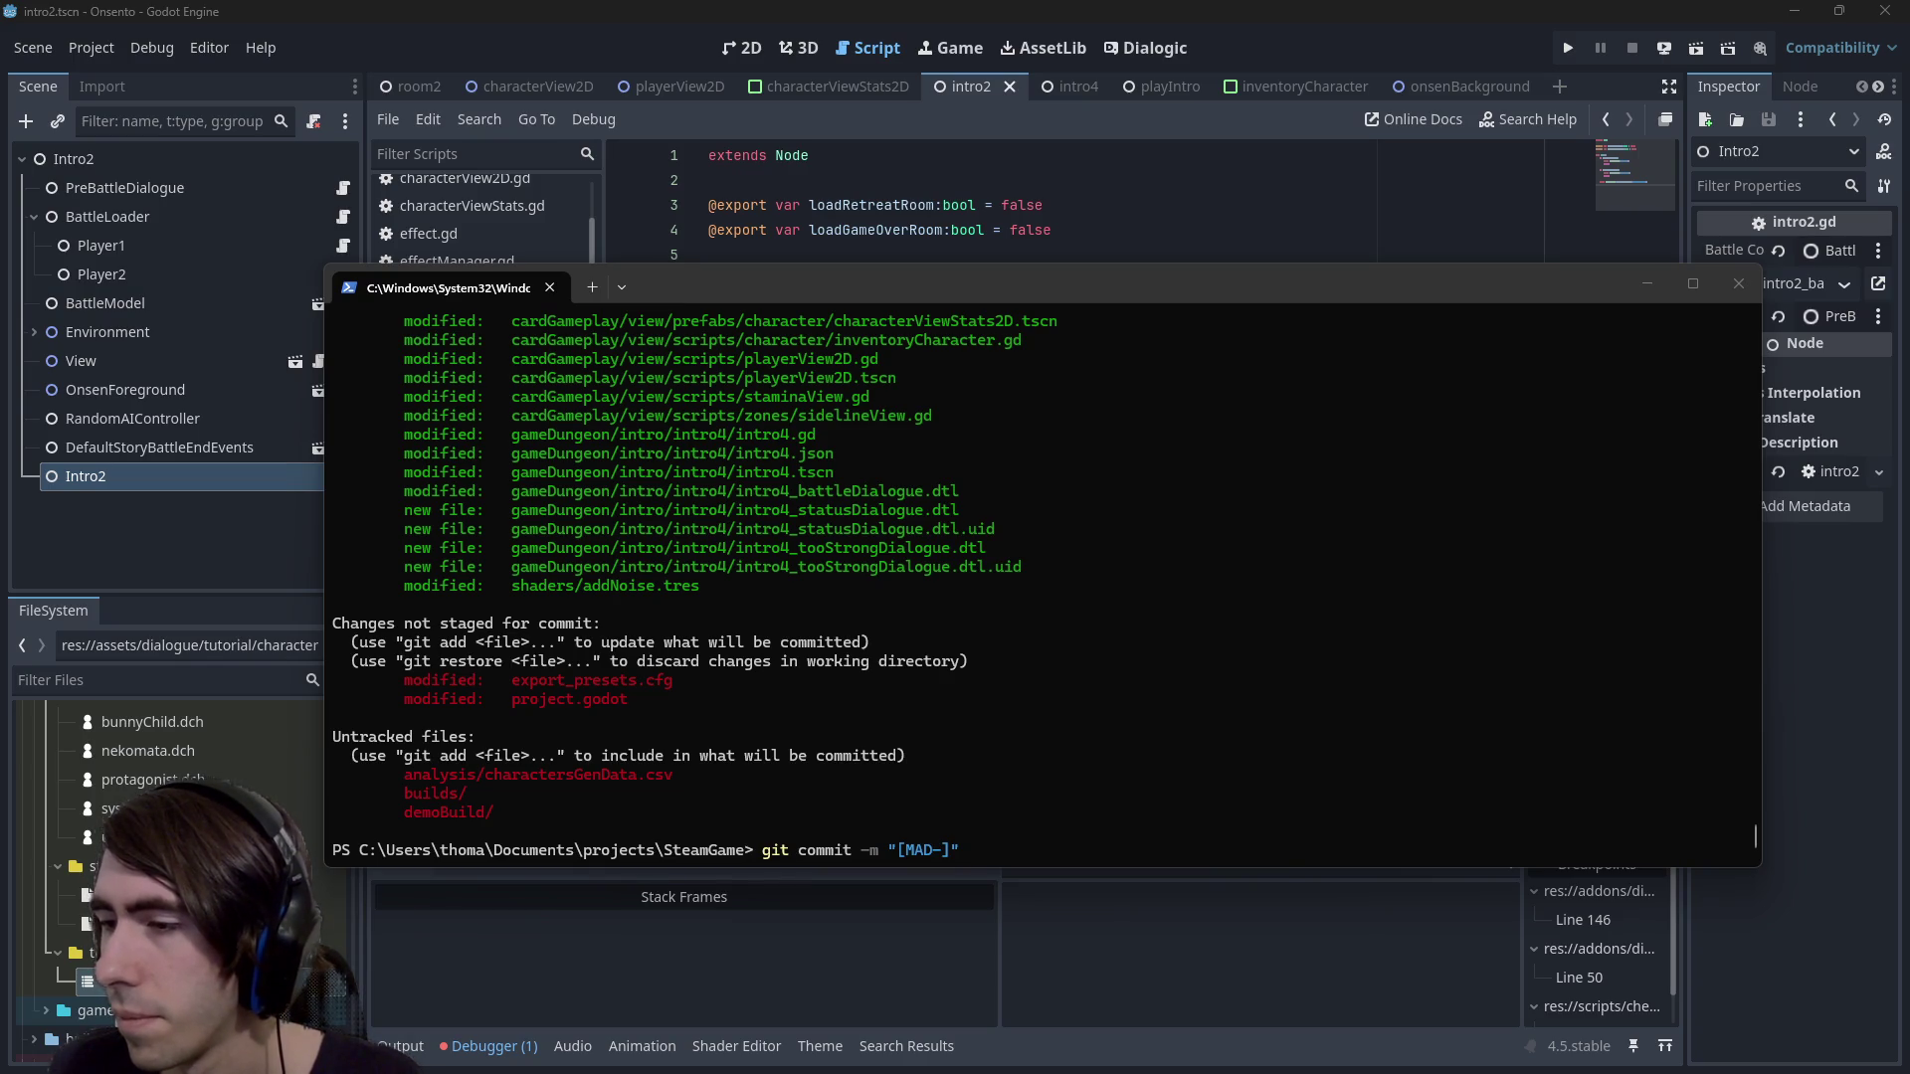
click(1233, 647)
text(235)
key(Right)
text(Intro3)
key(BackSpace)
text(4 )
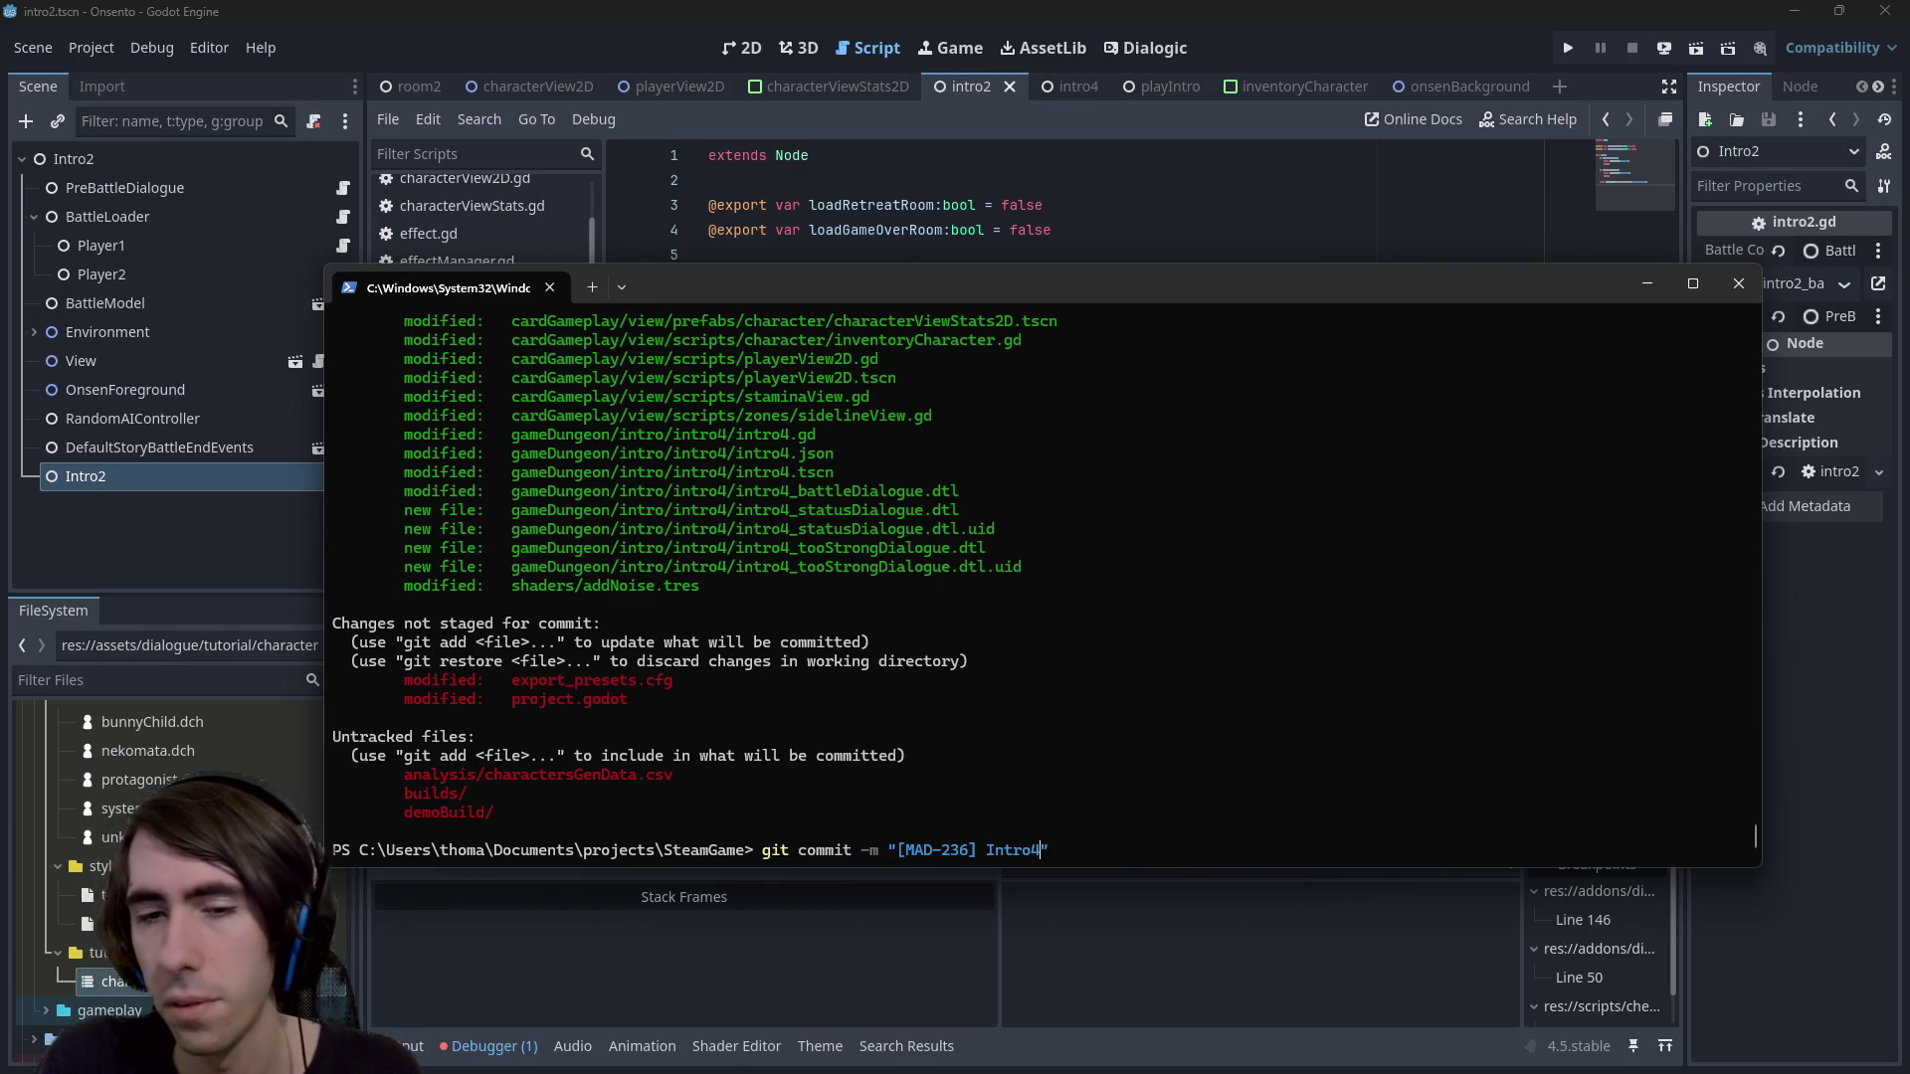
text(FTUE improved)
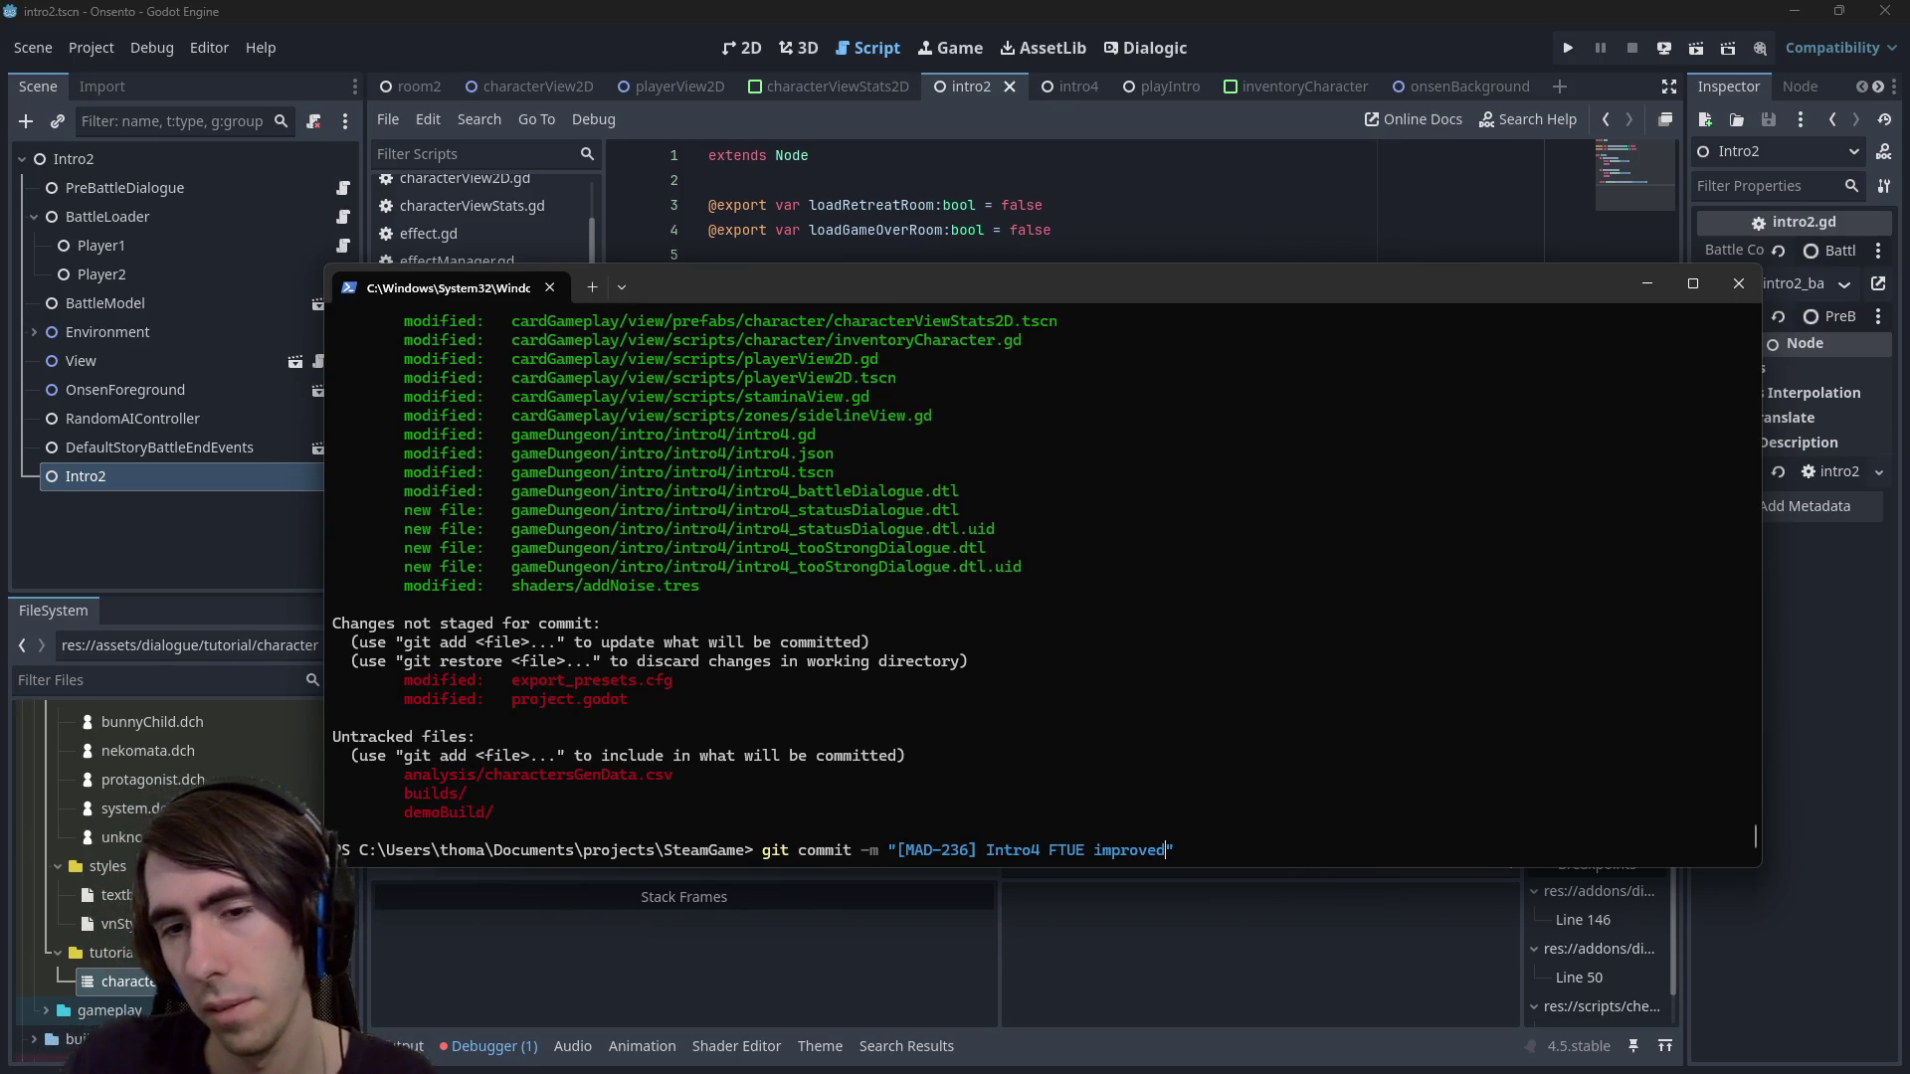
key(Return)
Push the new commit to the remote and minimize the terminal
text(git push)
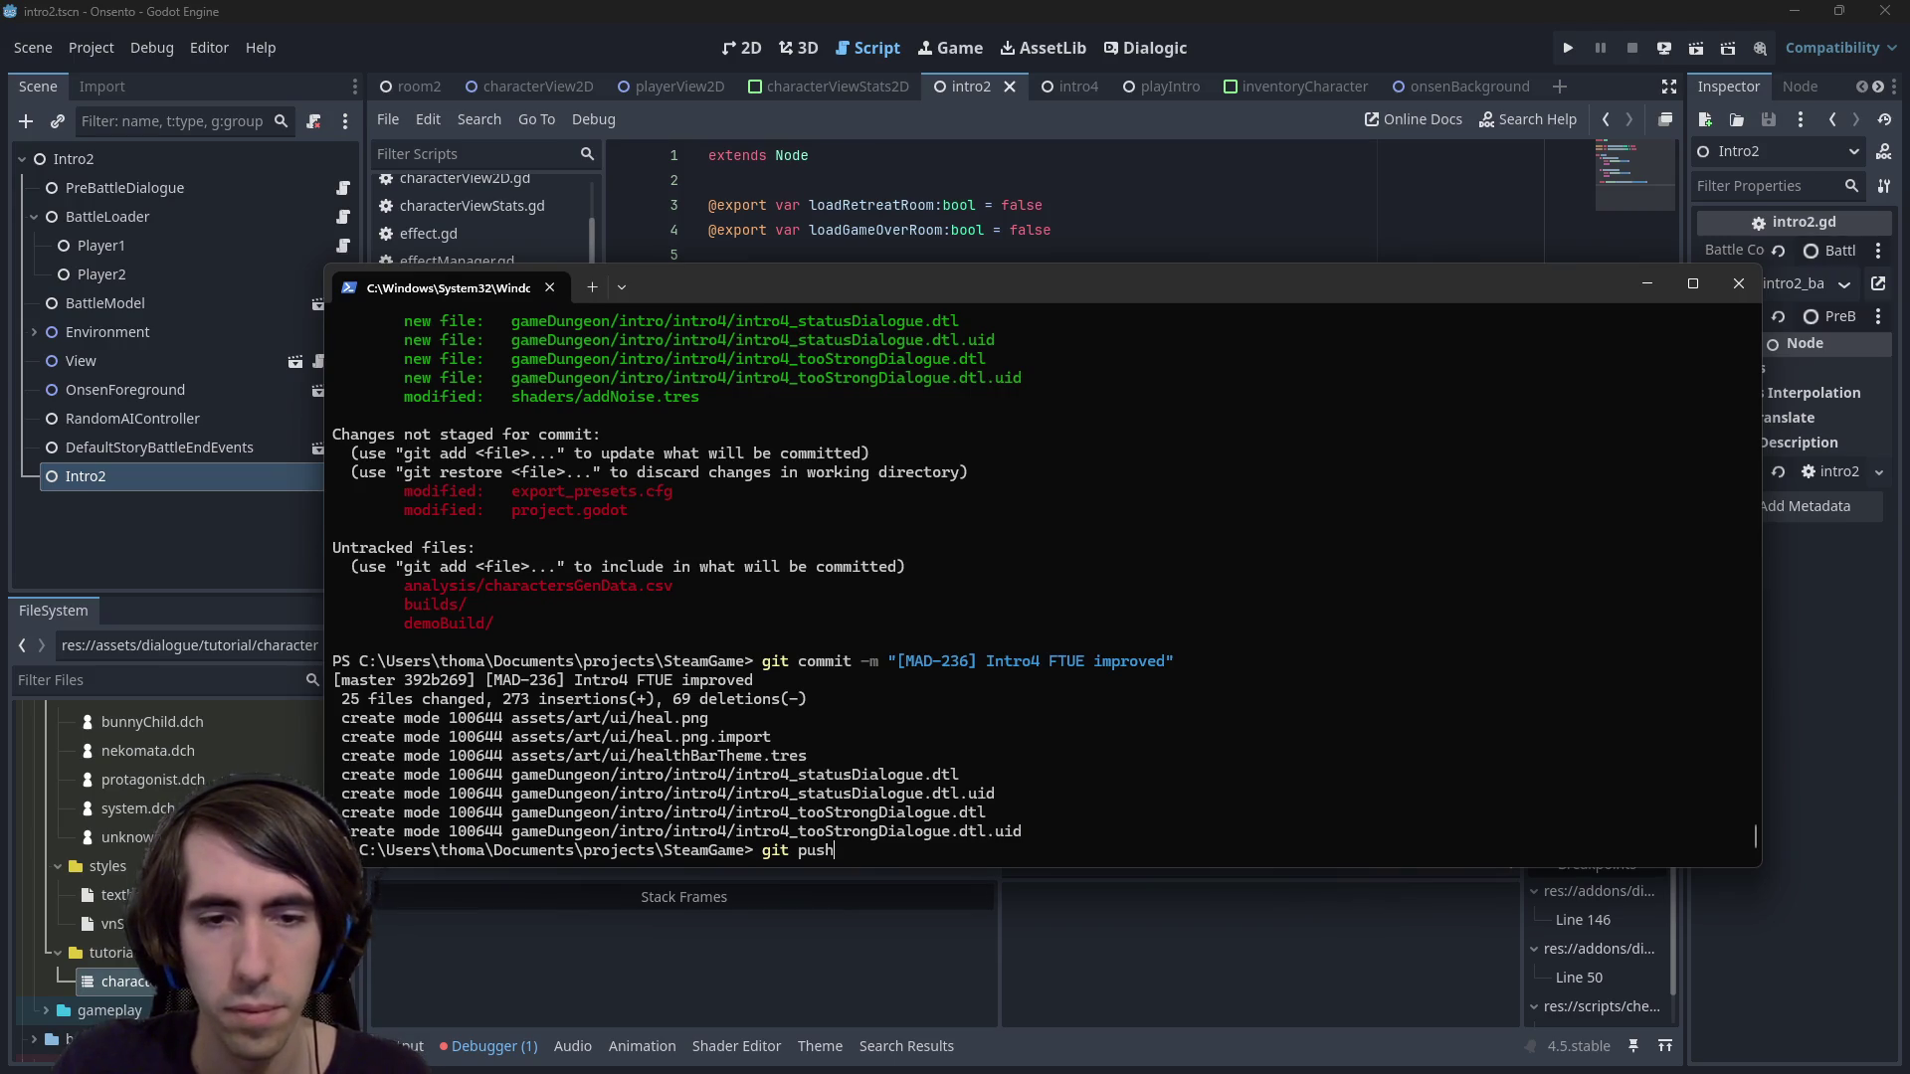
key(Return)
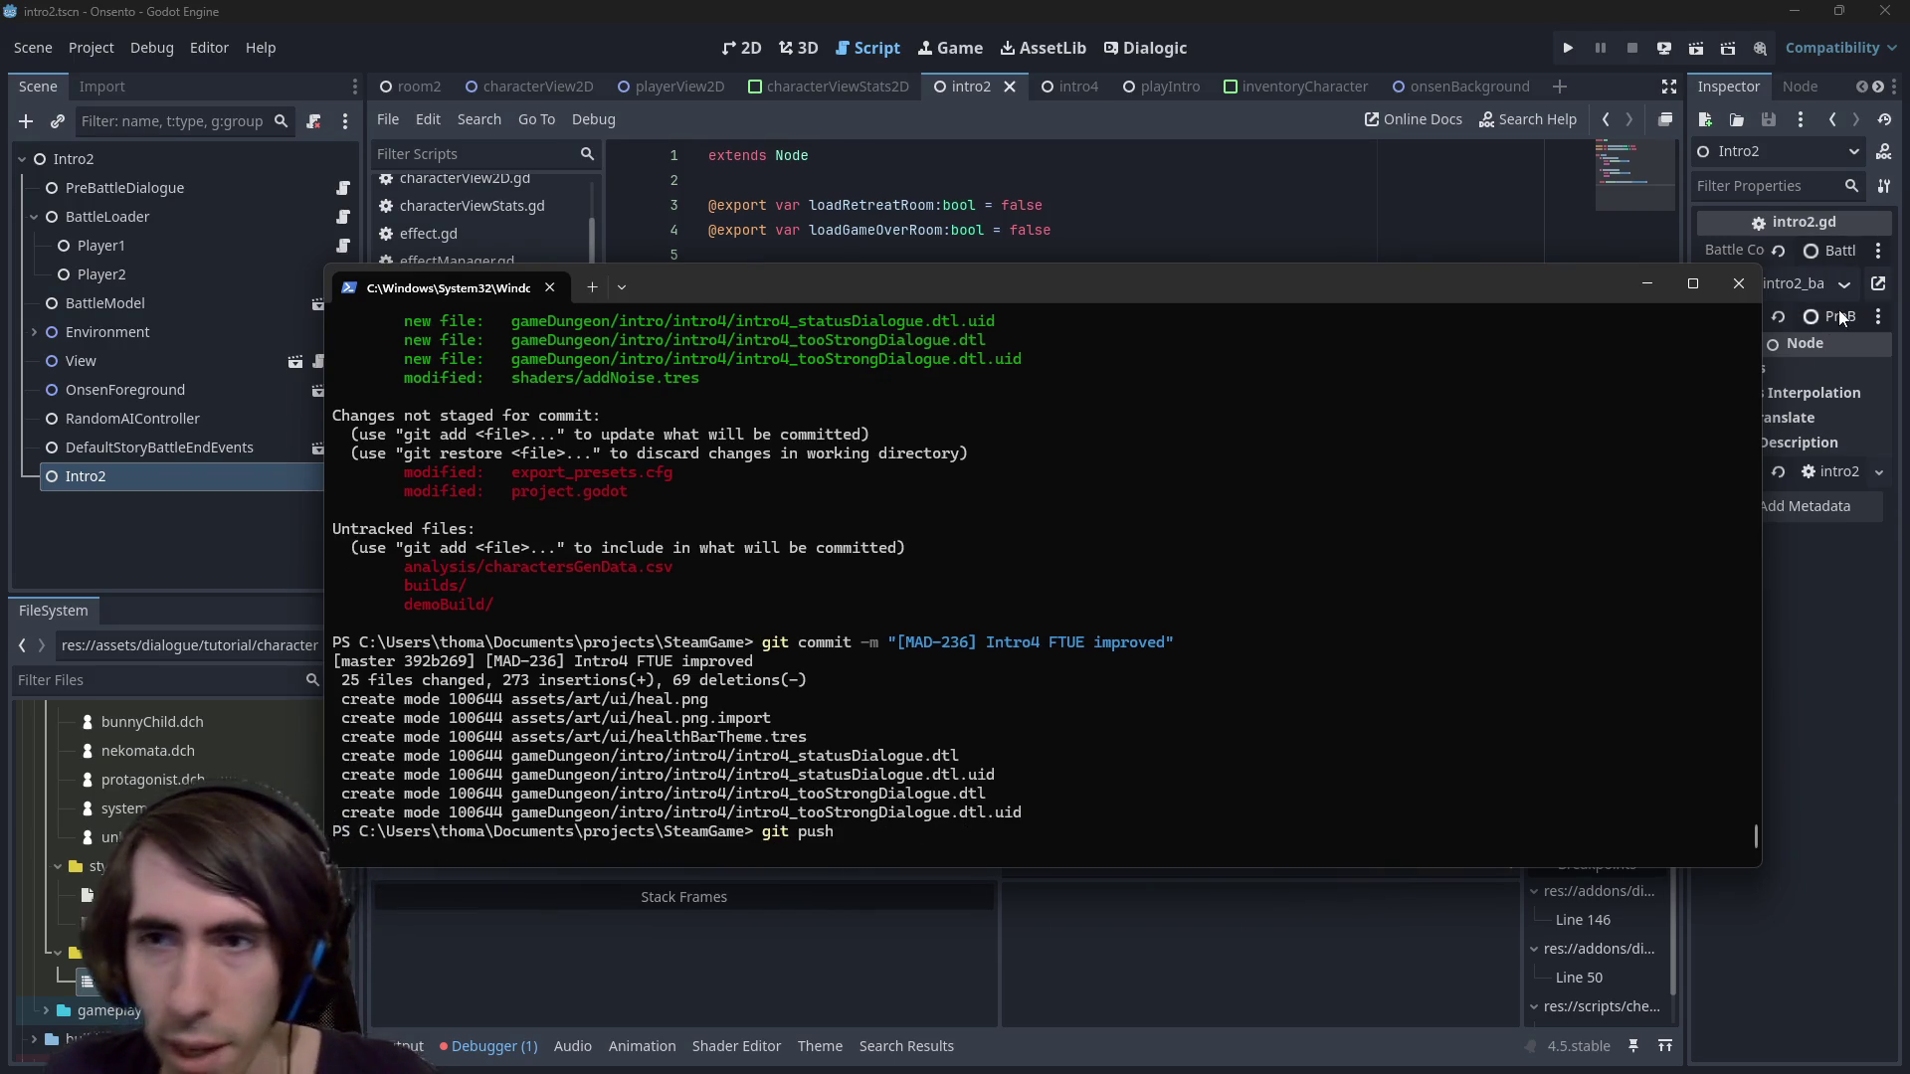
click(1630, 297)
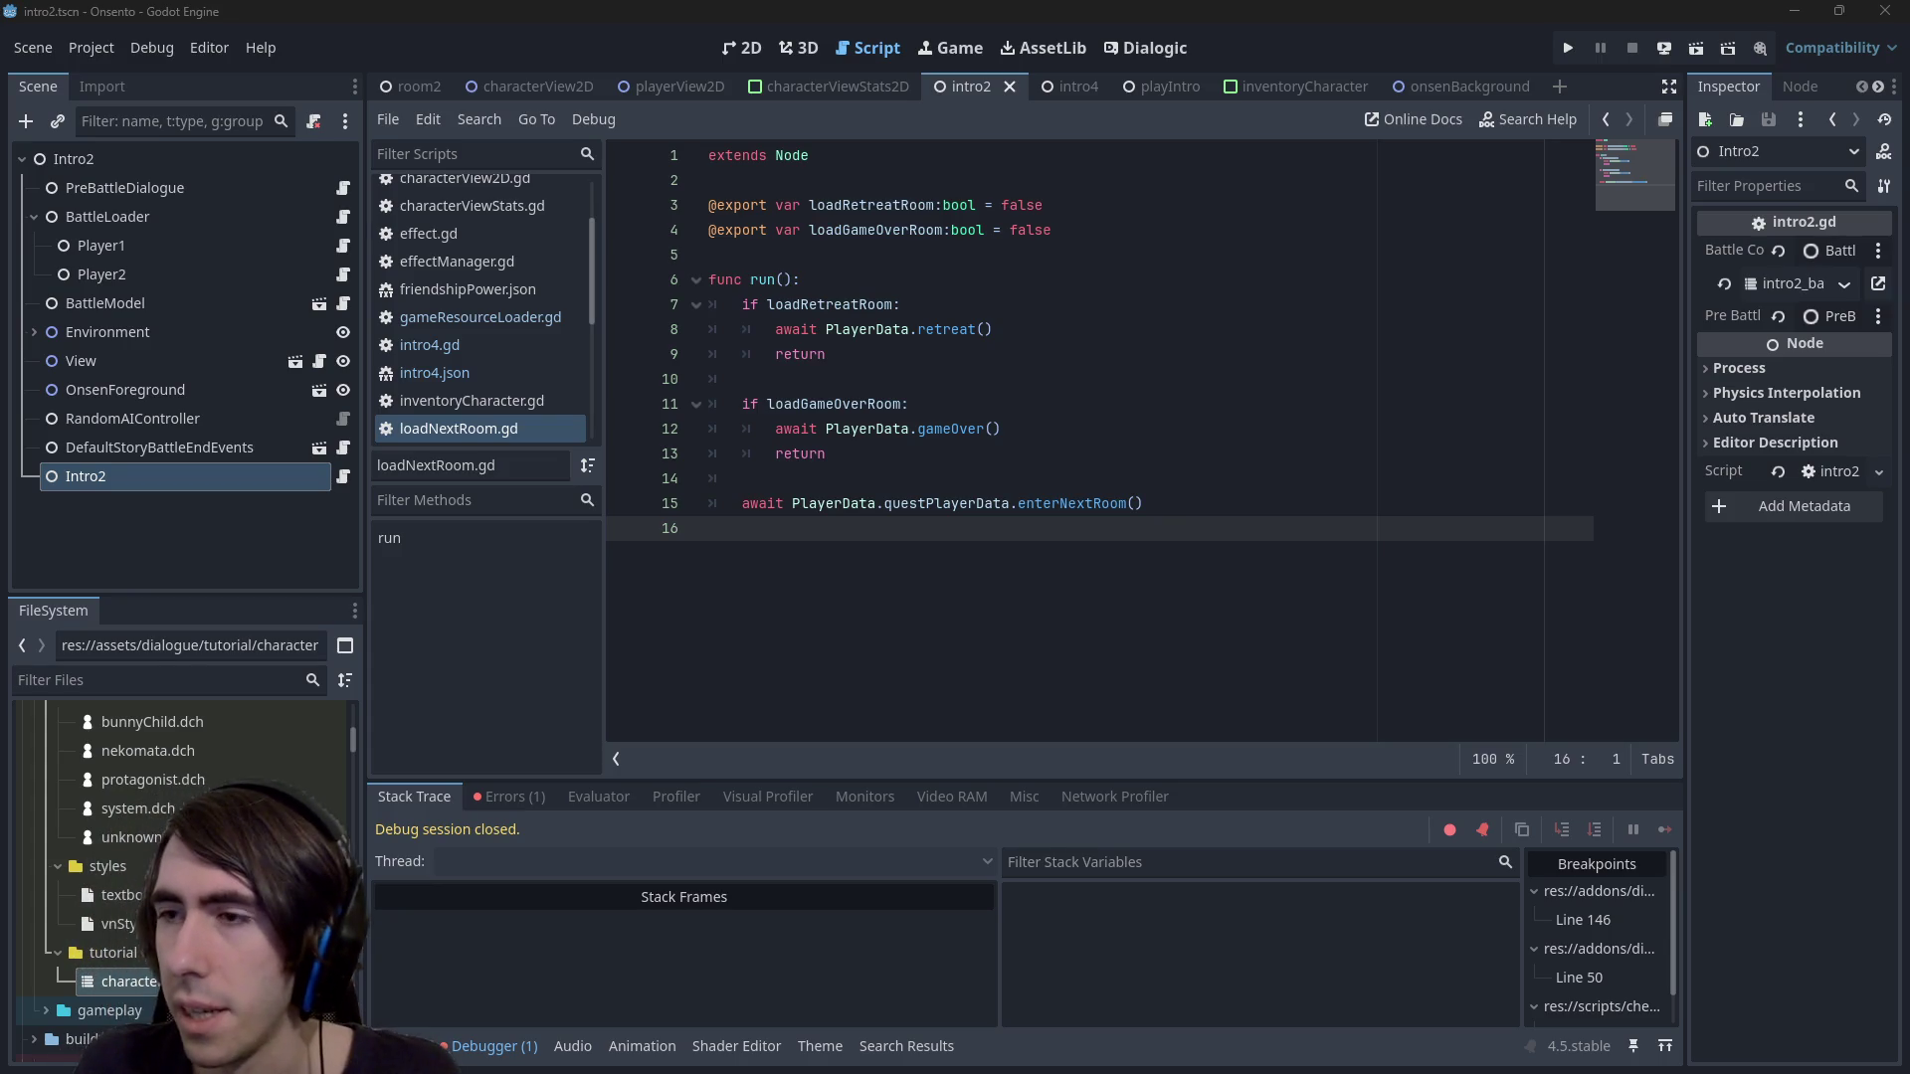
key(alt+Tab)
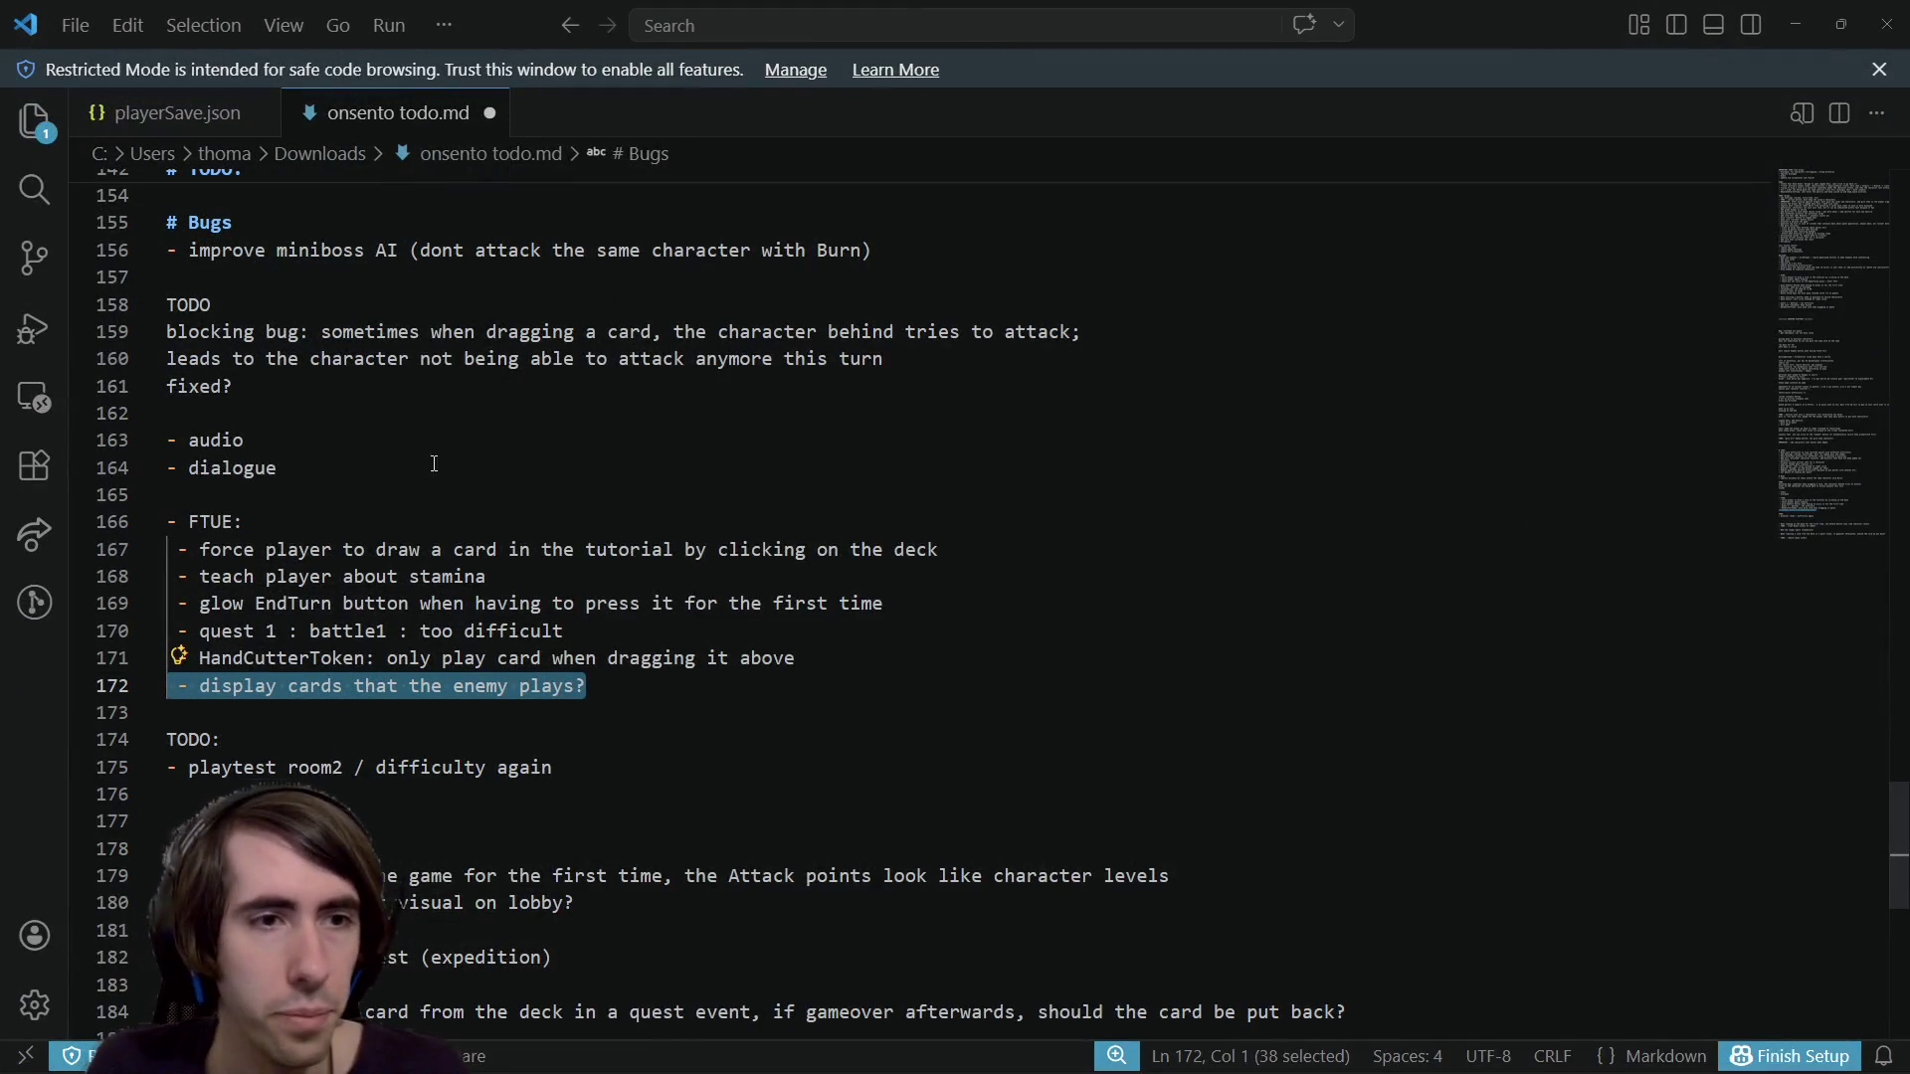
Delete the '- teach player about stamina' line from the FTUE list in onsento todo.md
drag(309, 549, 863, 551)
click(864, 550)
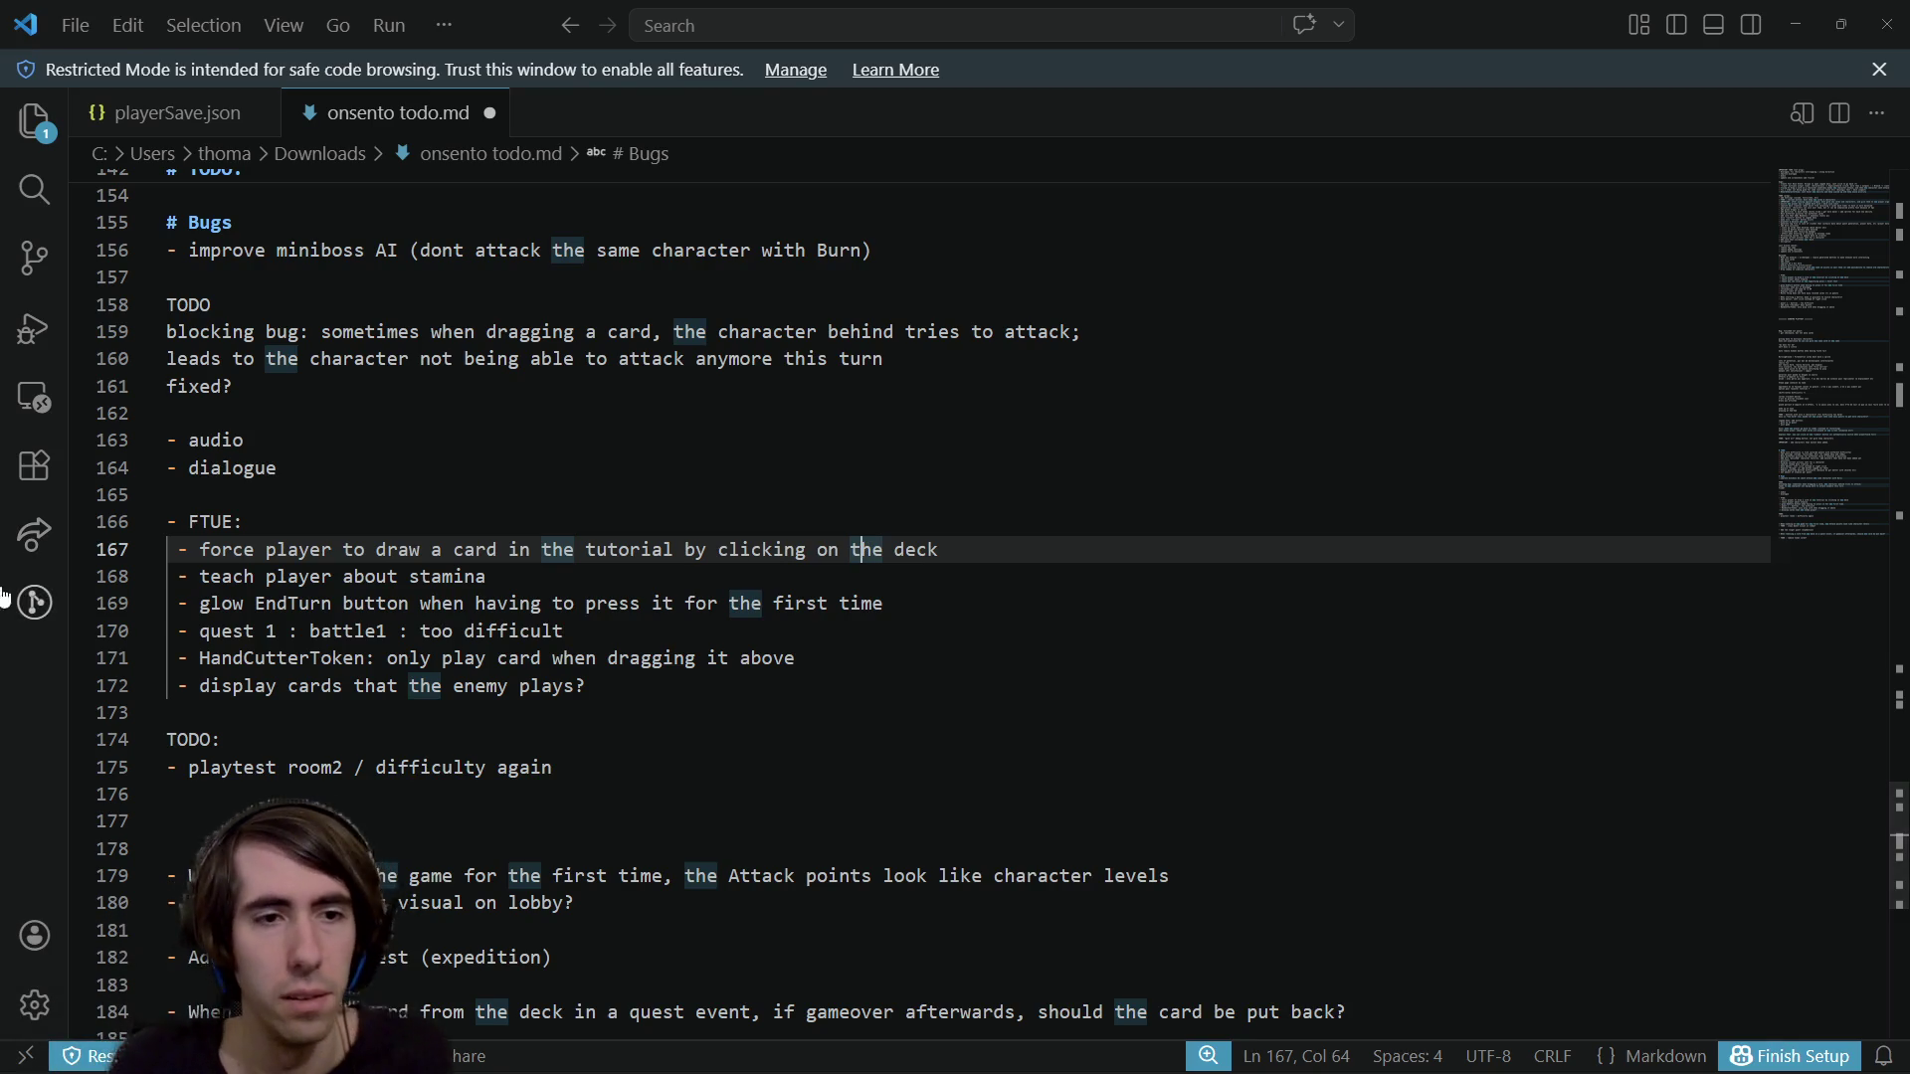
drag(487, 577, 171, 587)
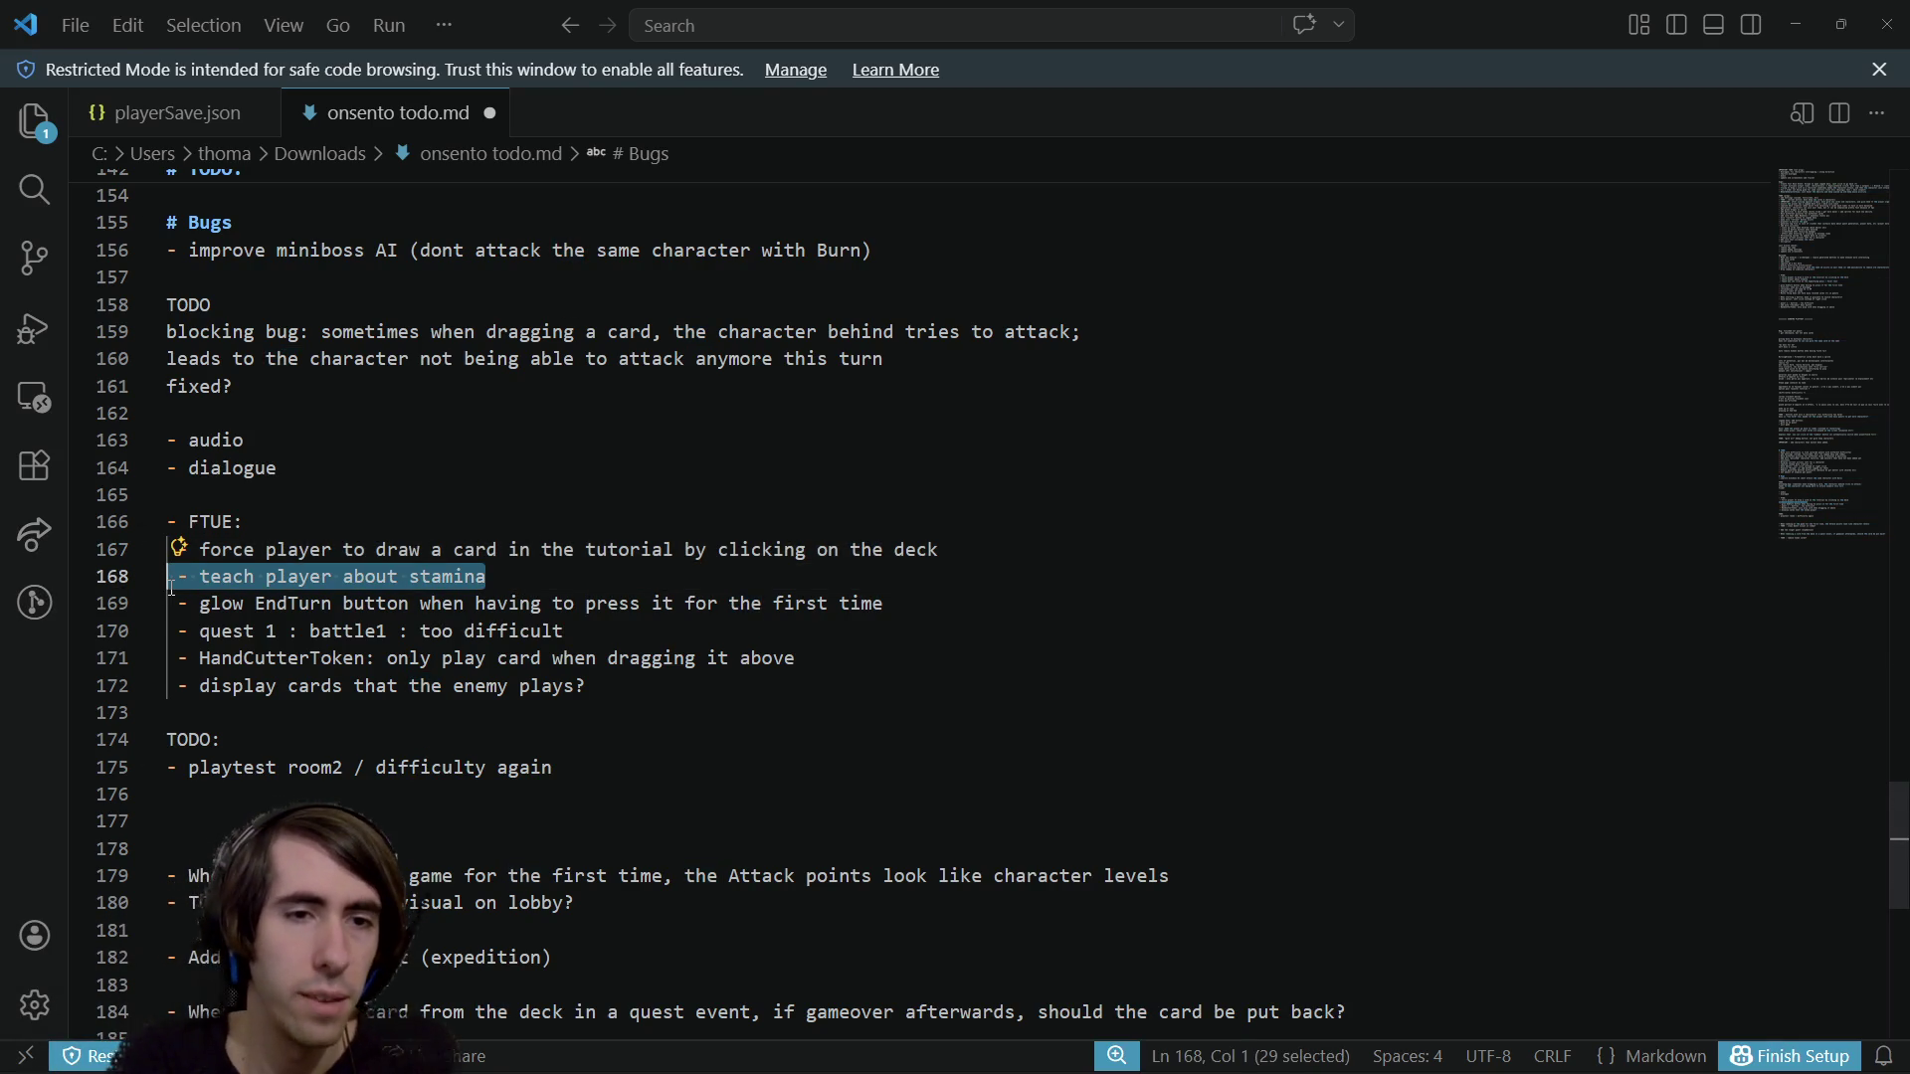
key(BackSpace)
key(BackSpace)
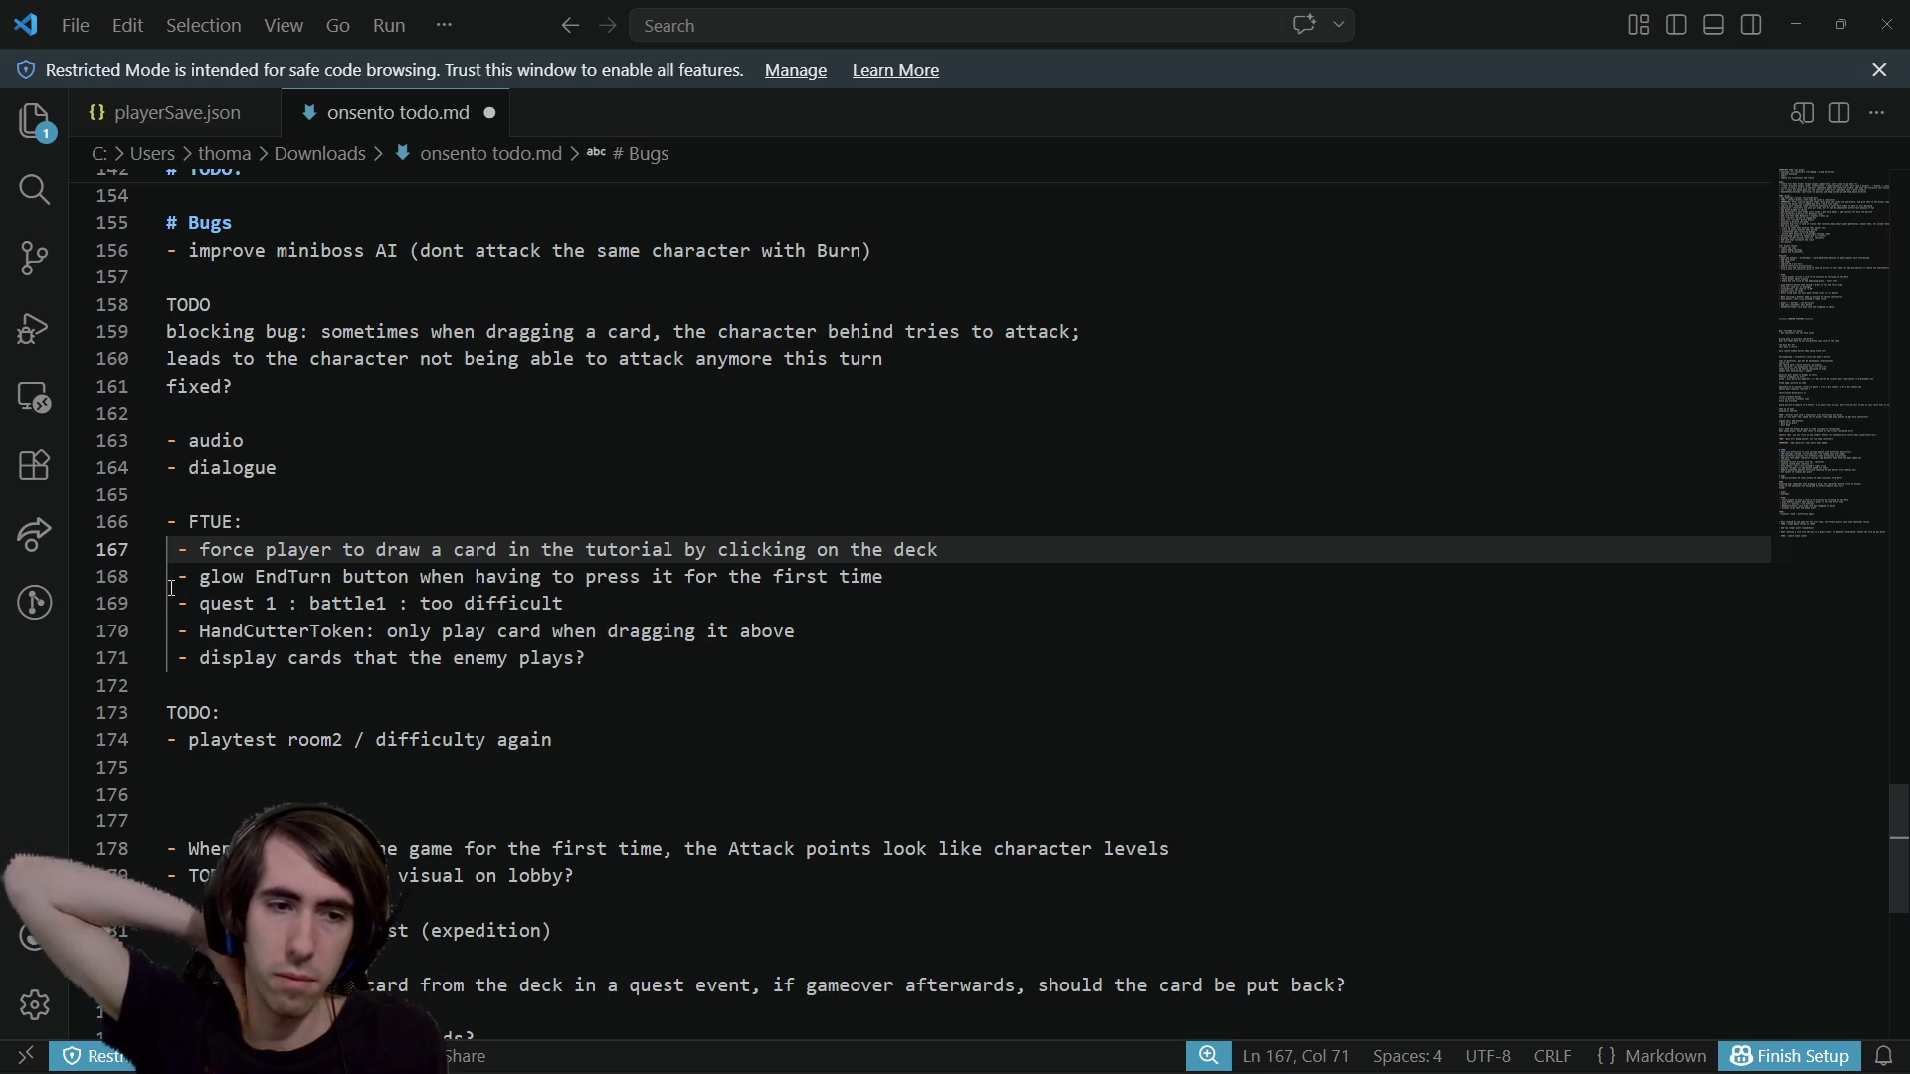
scroll(165, 595, down, 1)
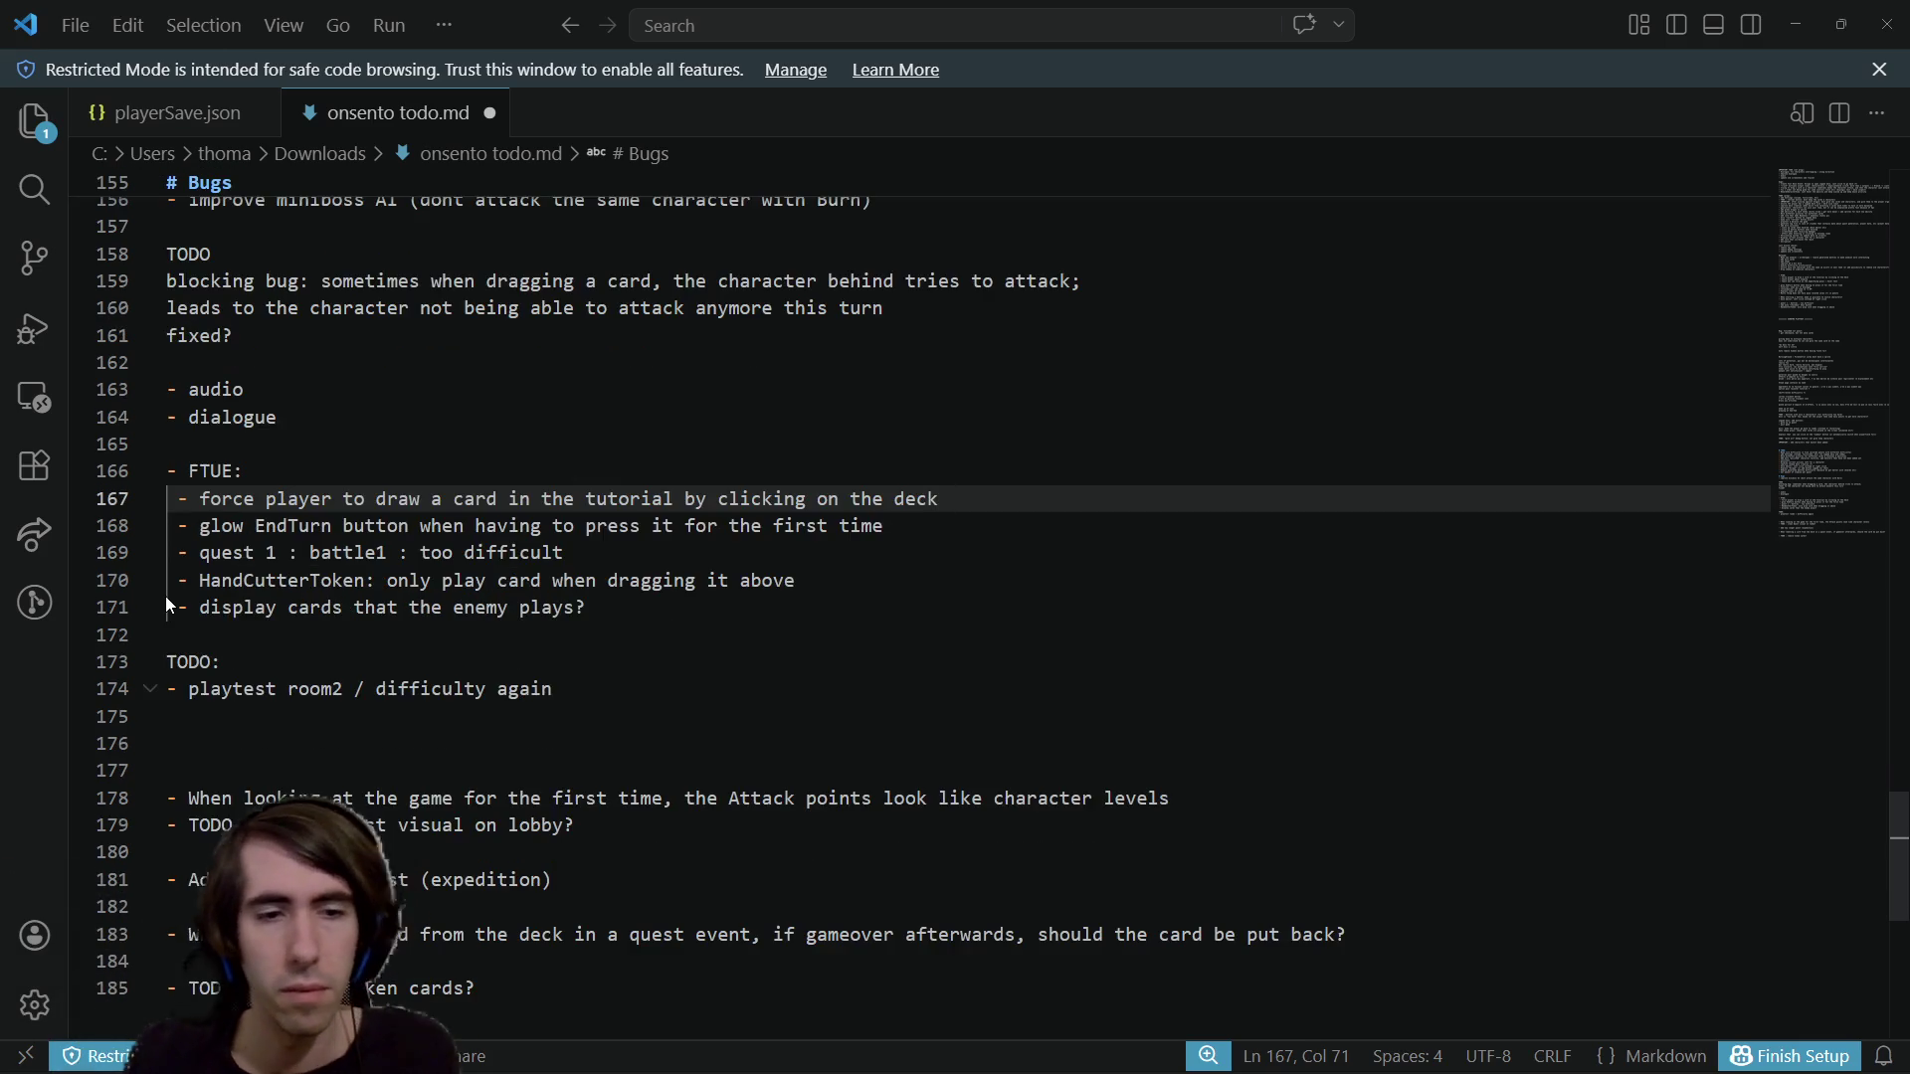
Scroll up through the Delayed and TODO lists, highlighting a phrase on line 50
scroll(165, 595, up, 2)
scroll(167, 603, up, 1)
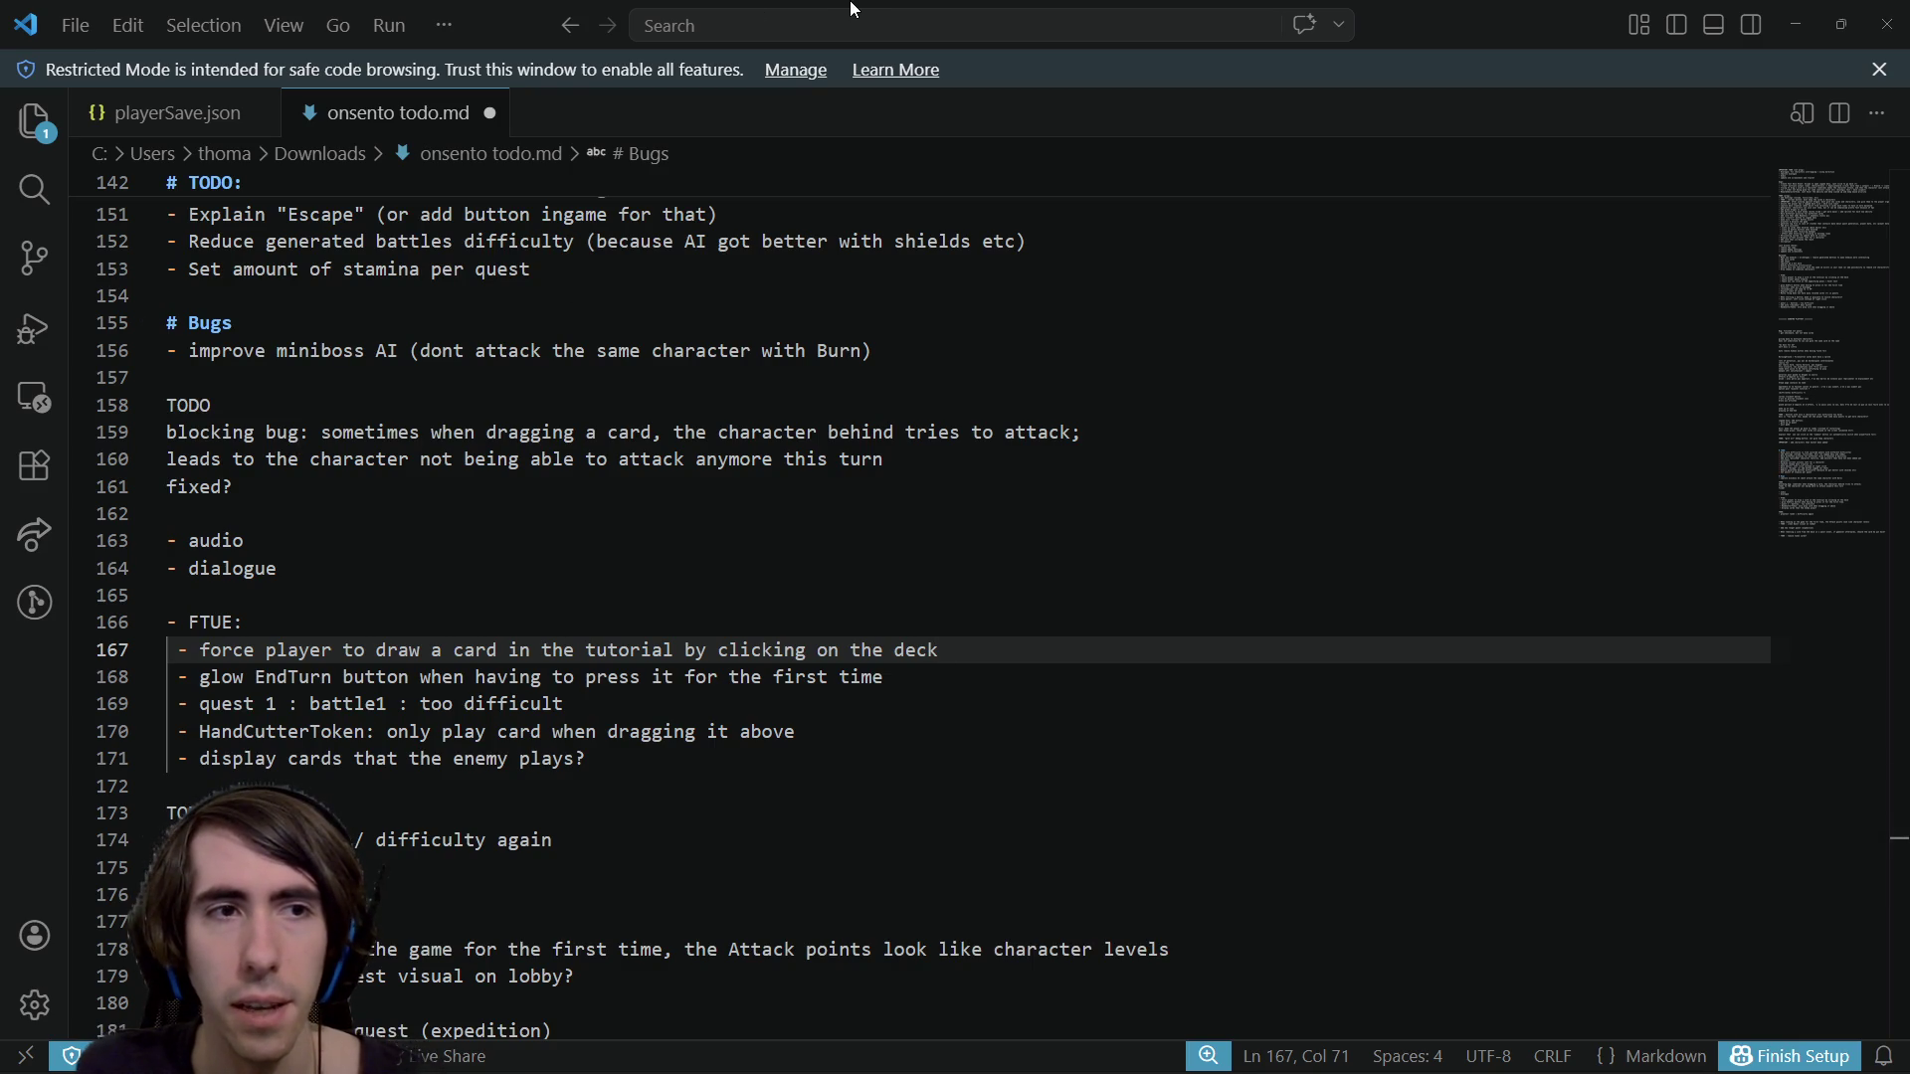
scroll(562, 360, up, 5)
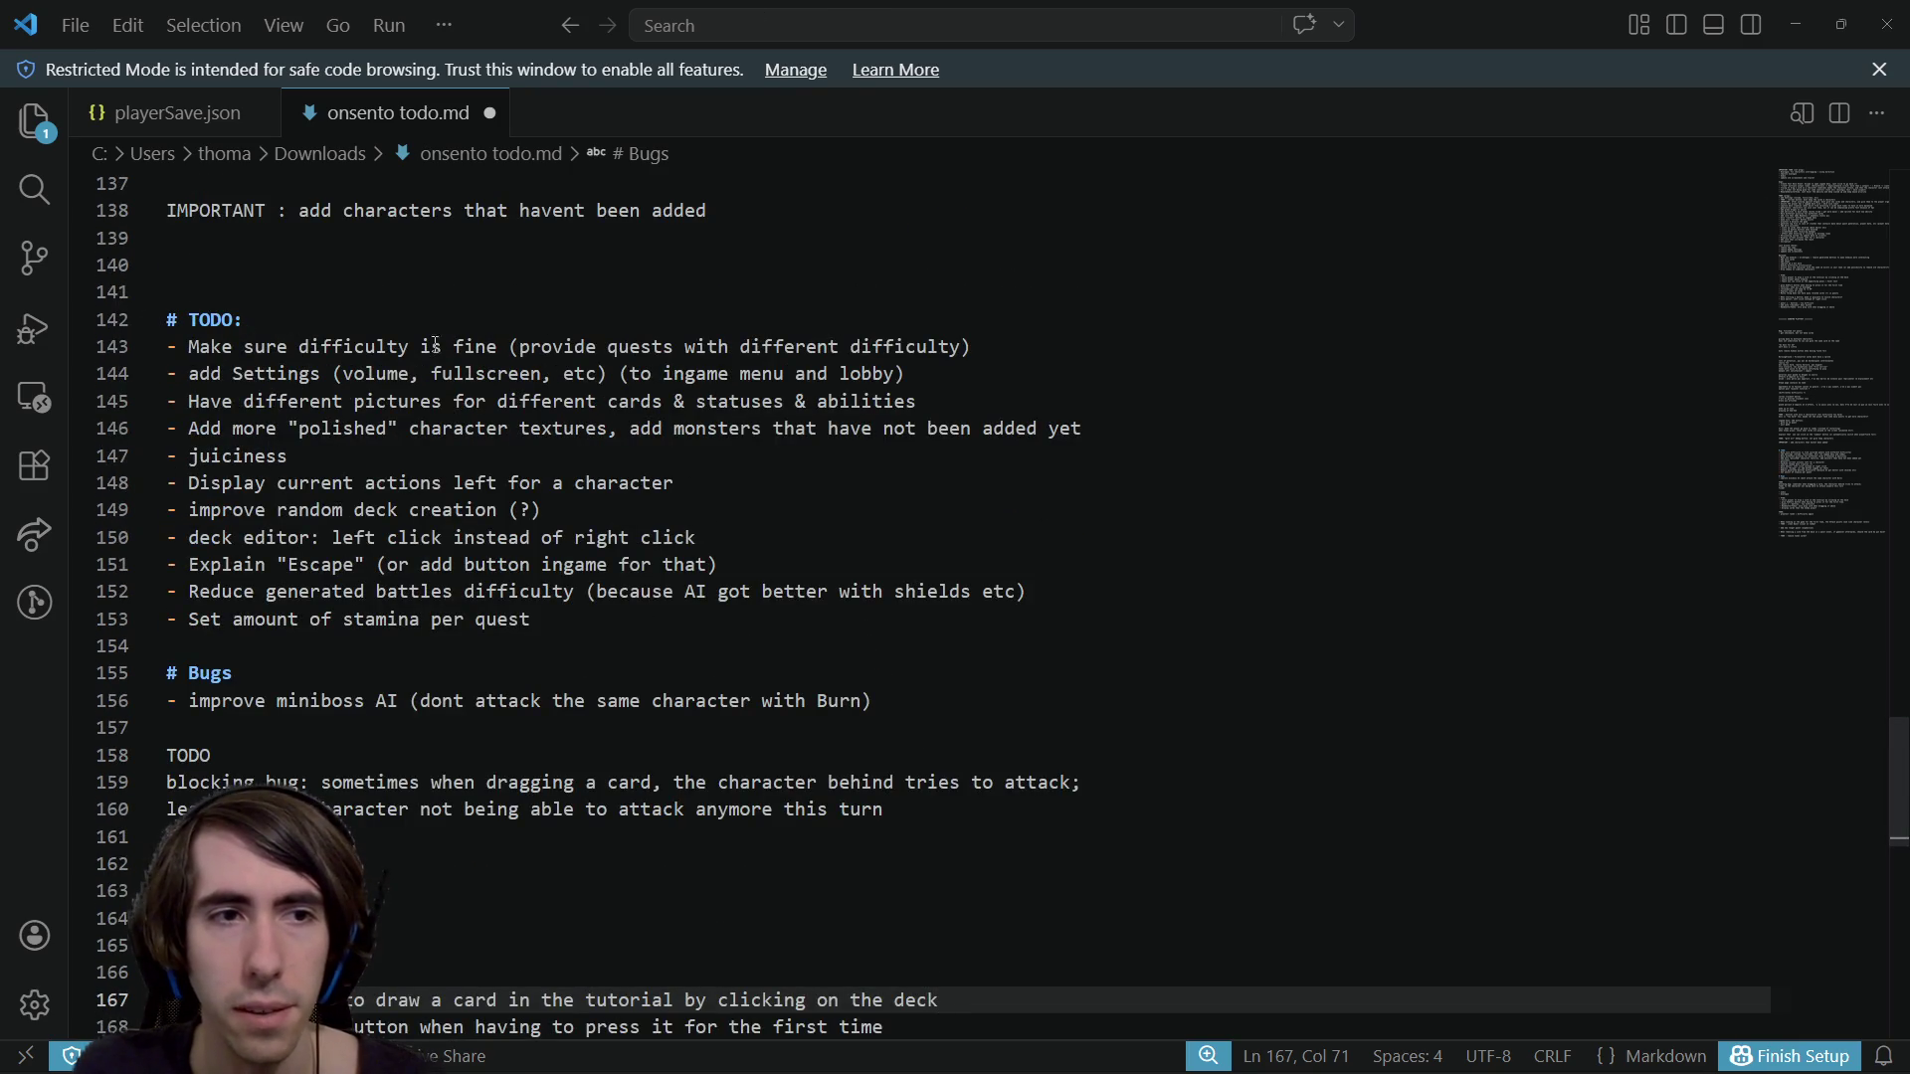
mouse_move(310, 355)
mouse_down()
mouse_move(166, 348)
mouse_move(609, 348)
mouse_up()
scroll(456, 525, up, 5)
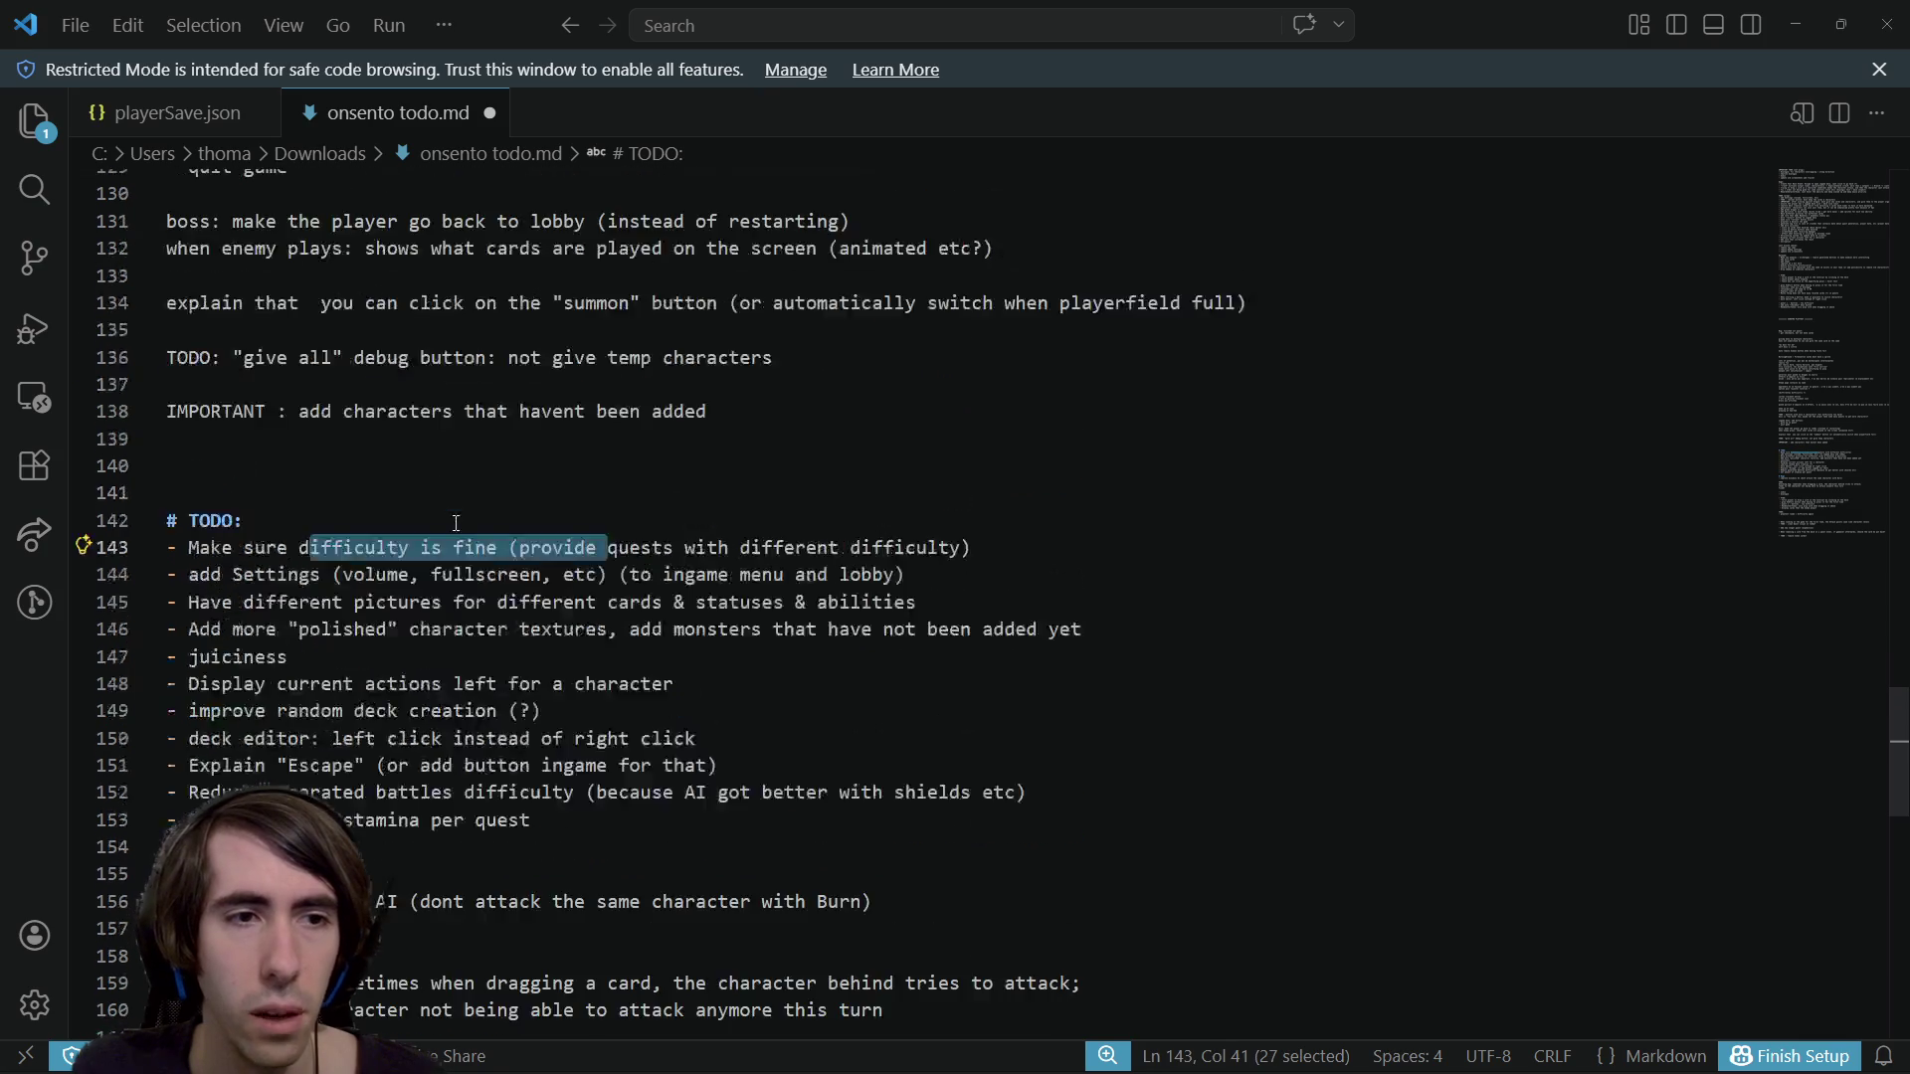
scroll(455, 524, up, 4)
scroll(456, 524, down, 1)
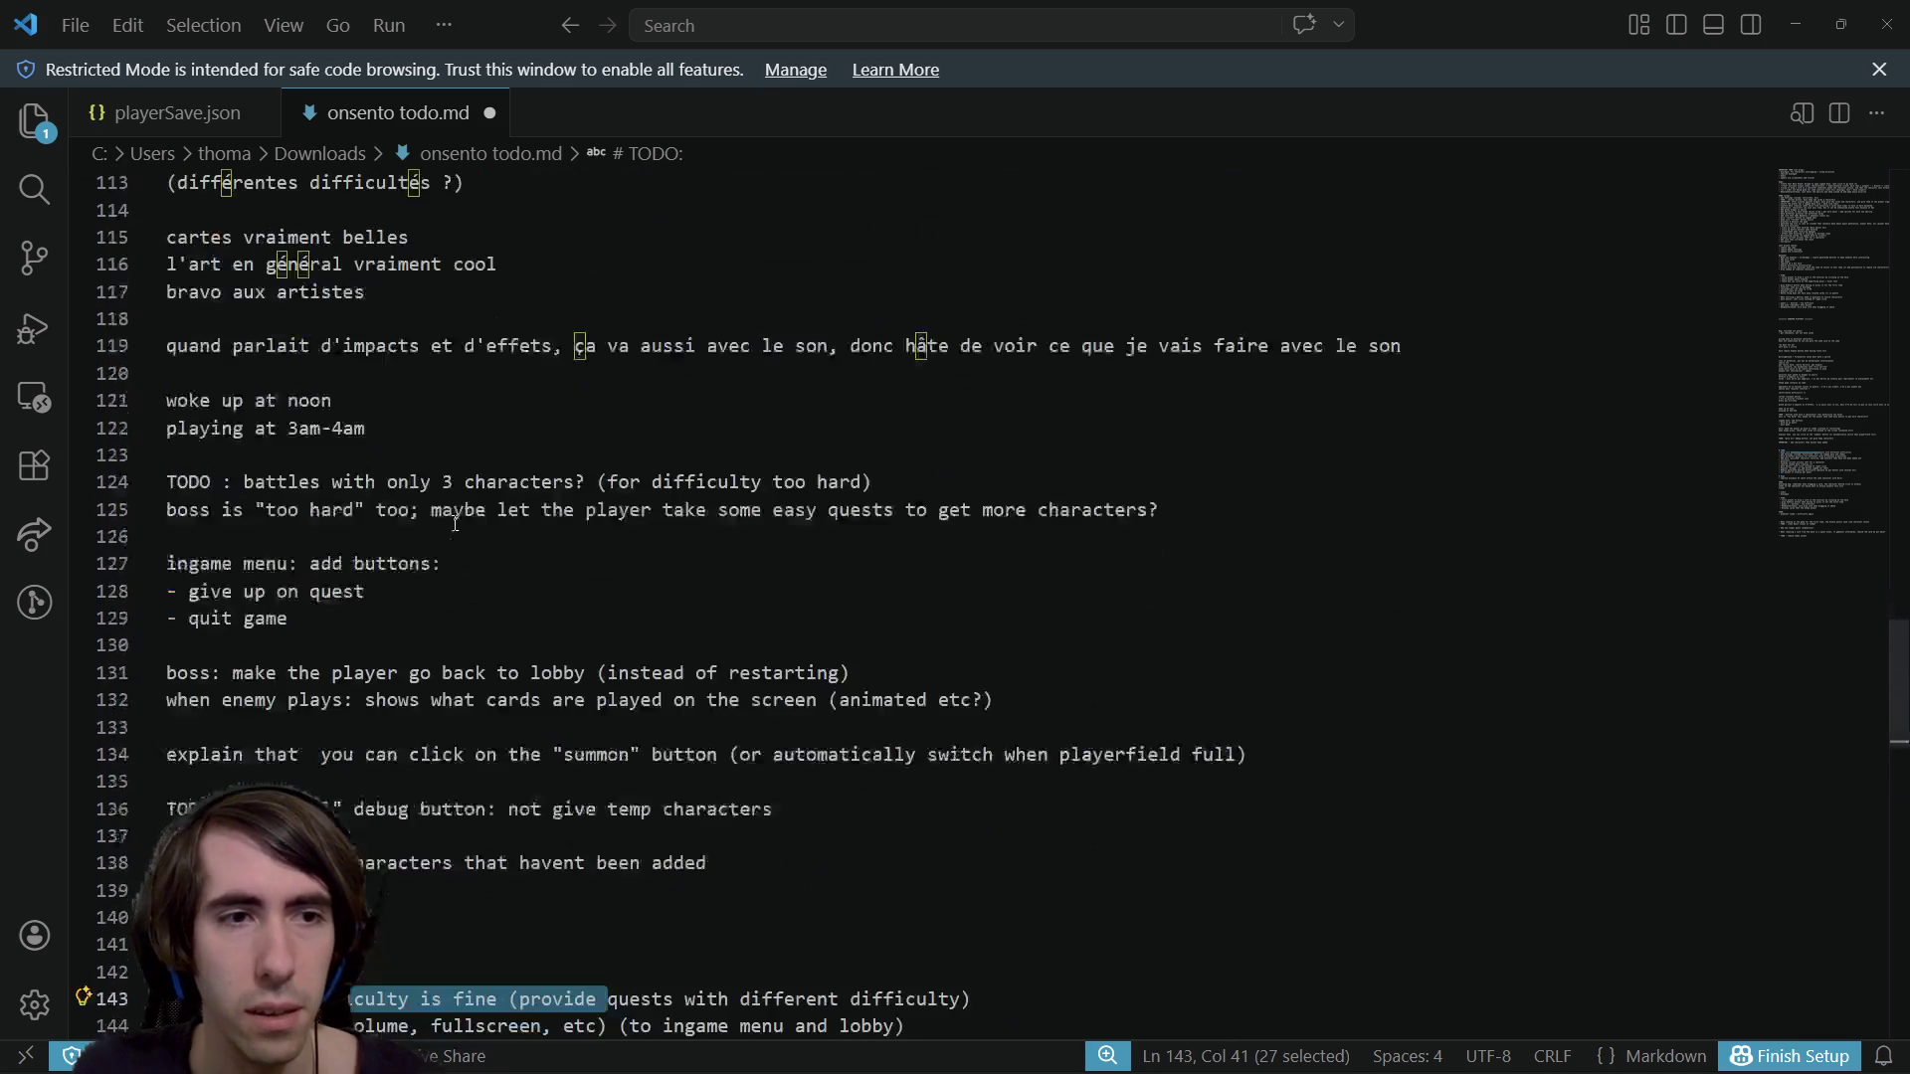
scroll(456, 524, up, 7)
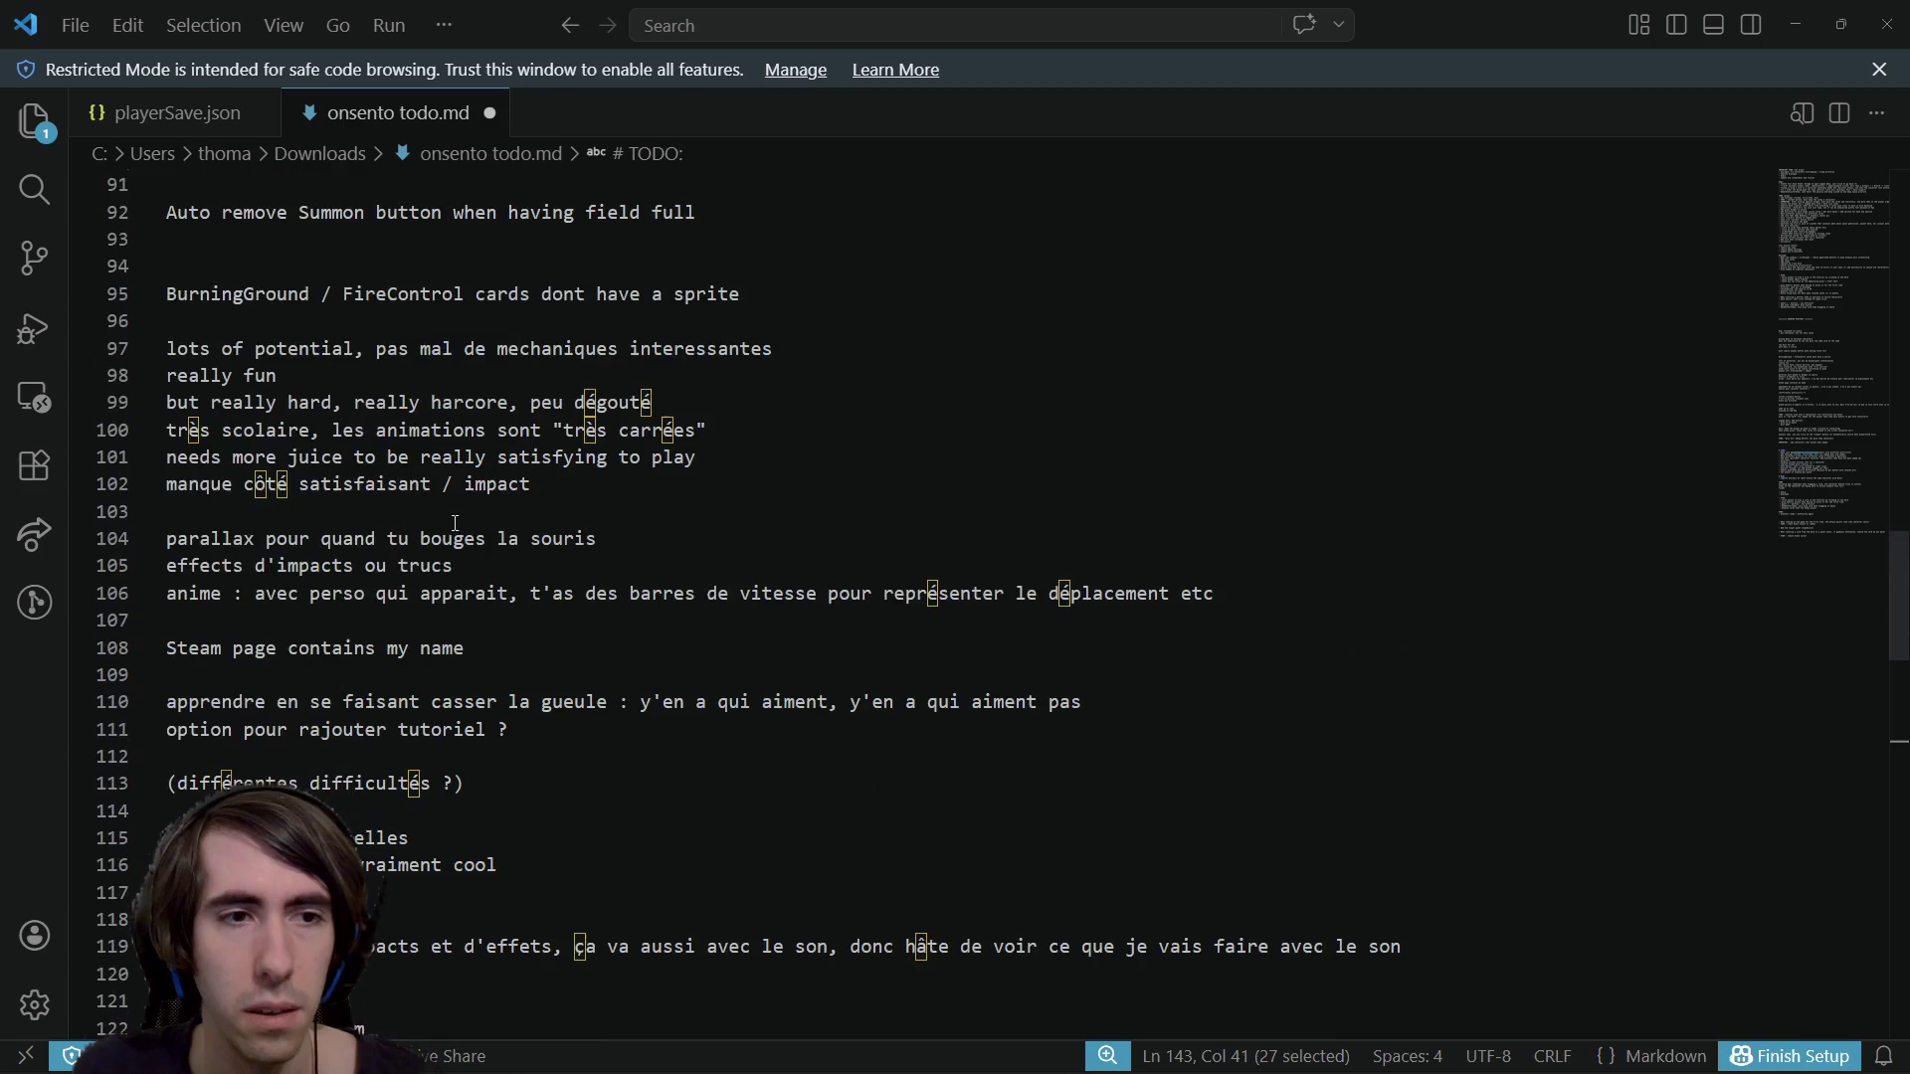
scroll(456, 525, up, 2)
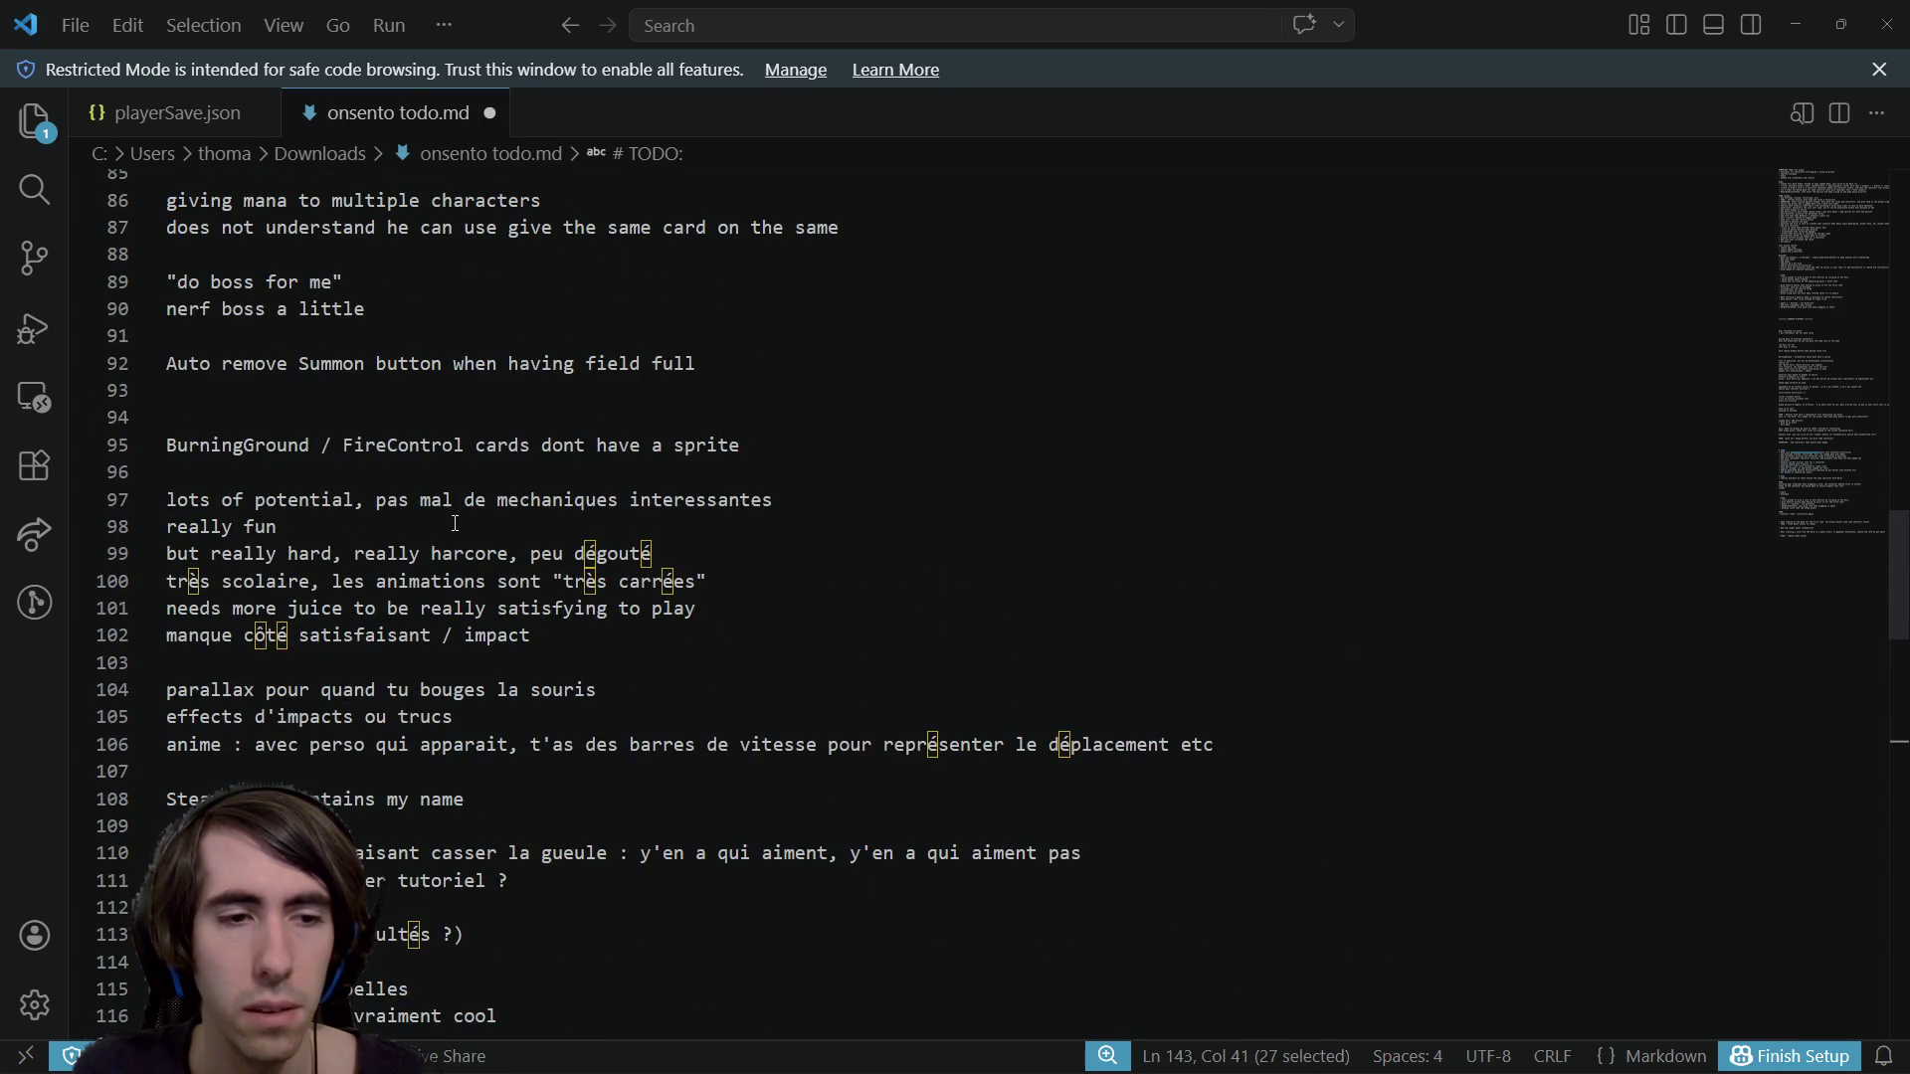
scroll(485, 937, up, 12)
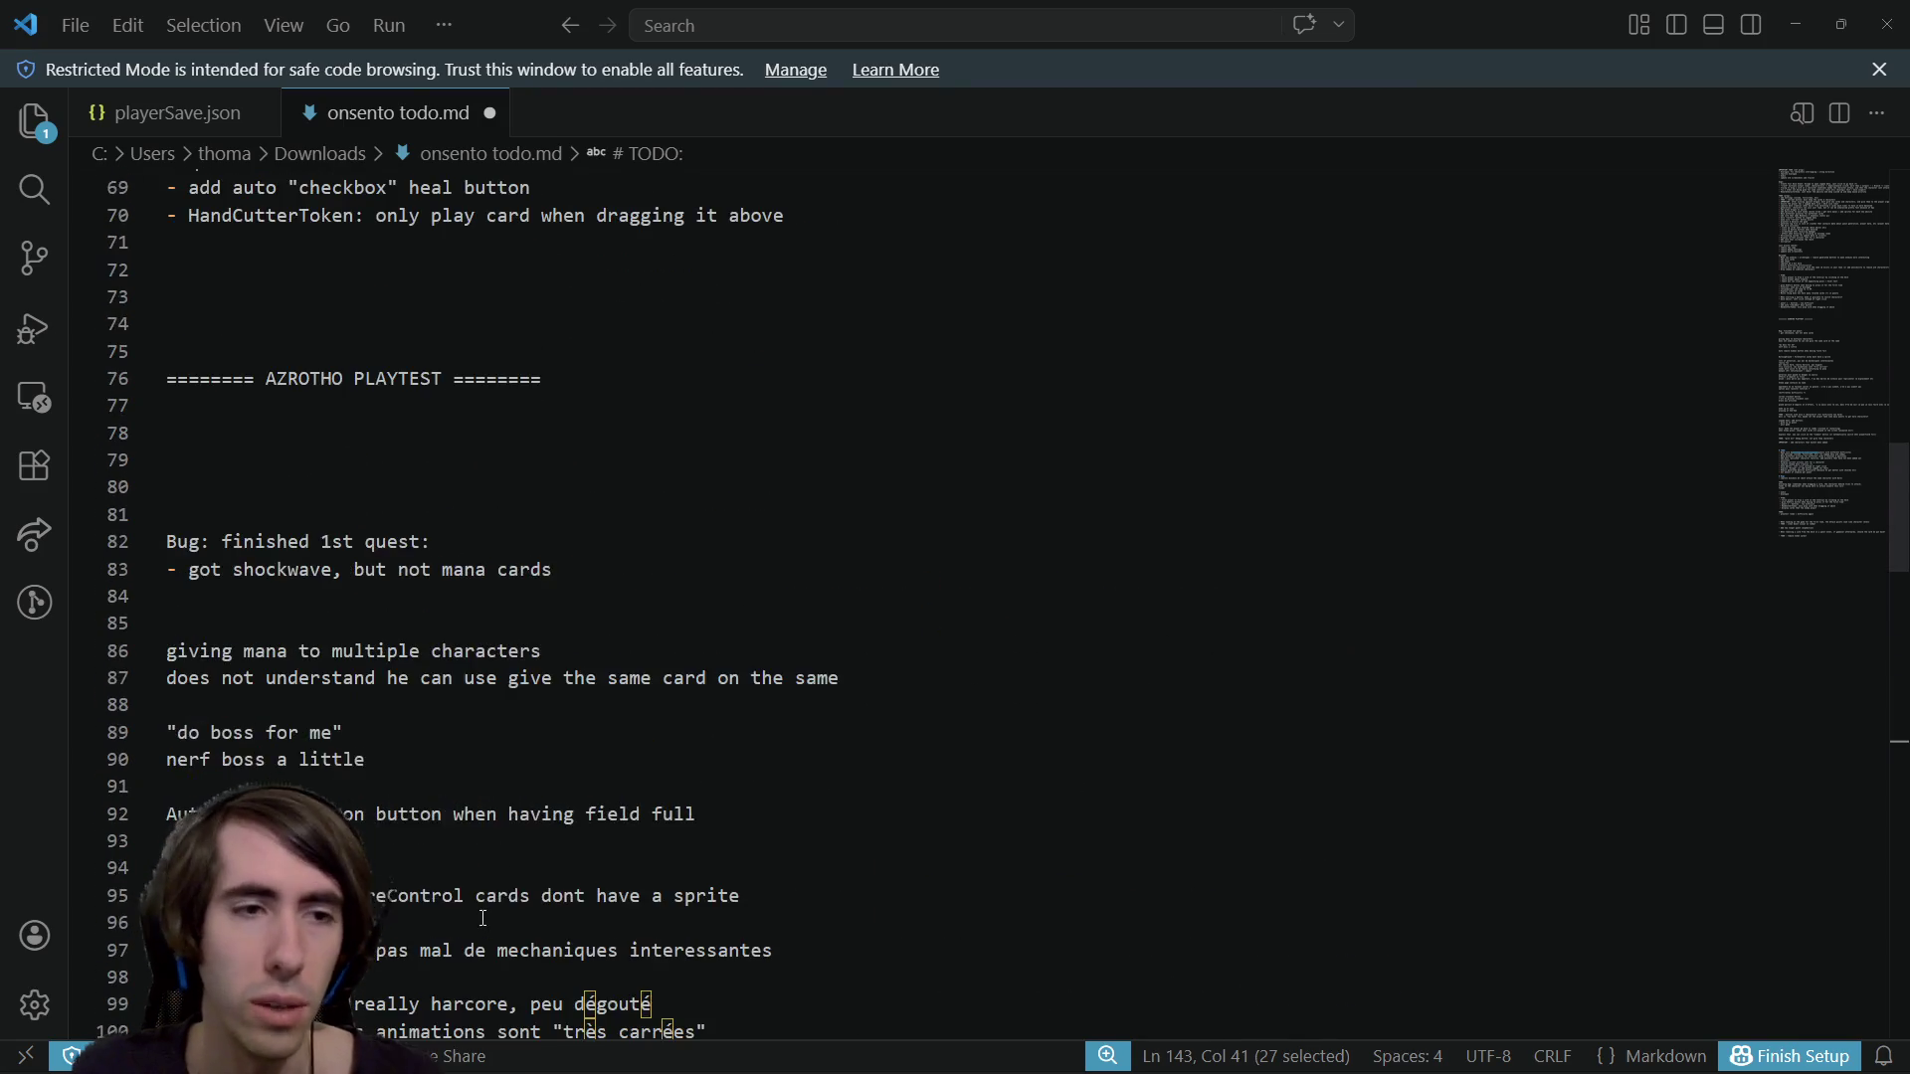
scroll(473, 883, up, 4)
scroll(474, 886, down, 2)
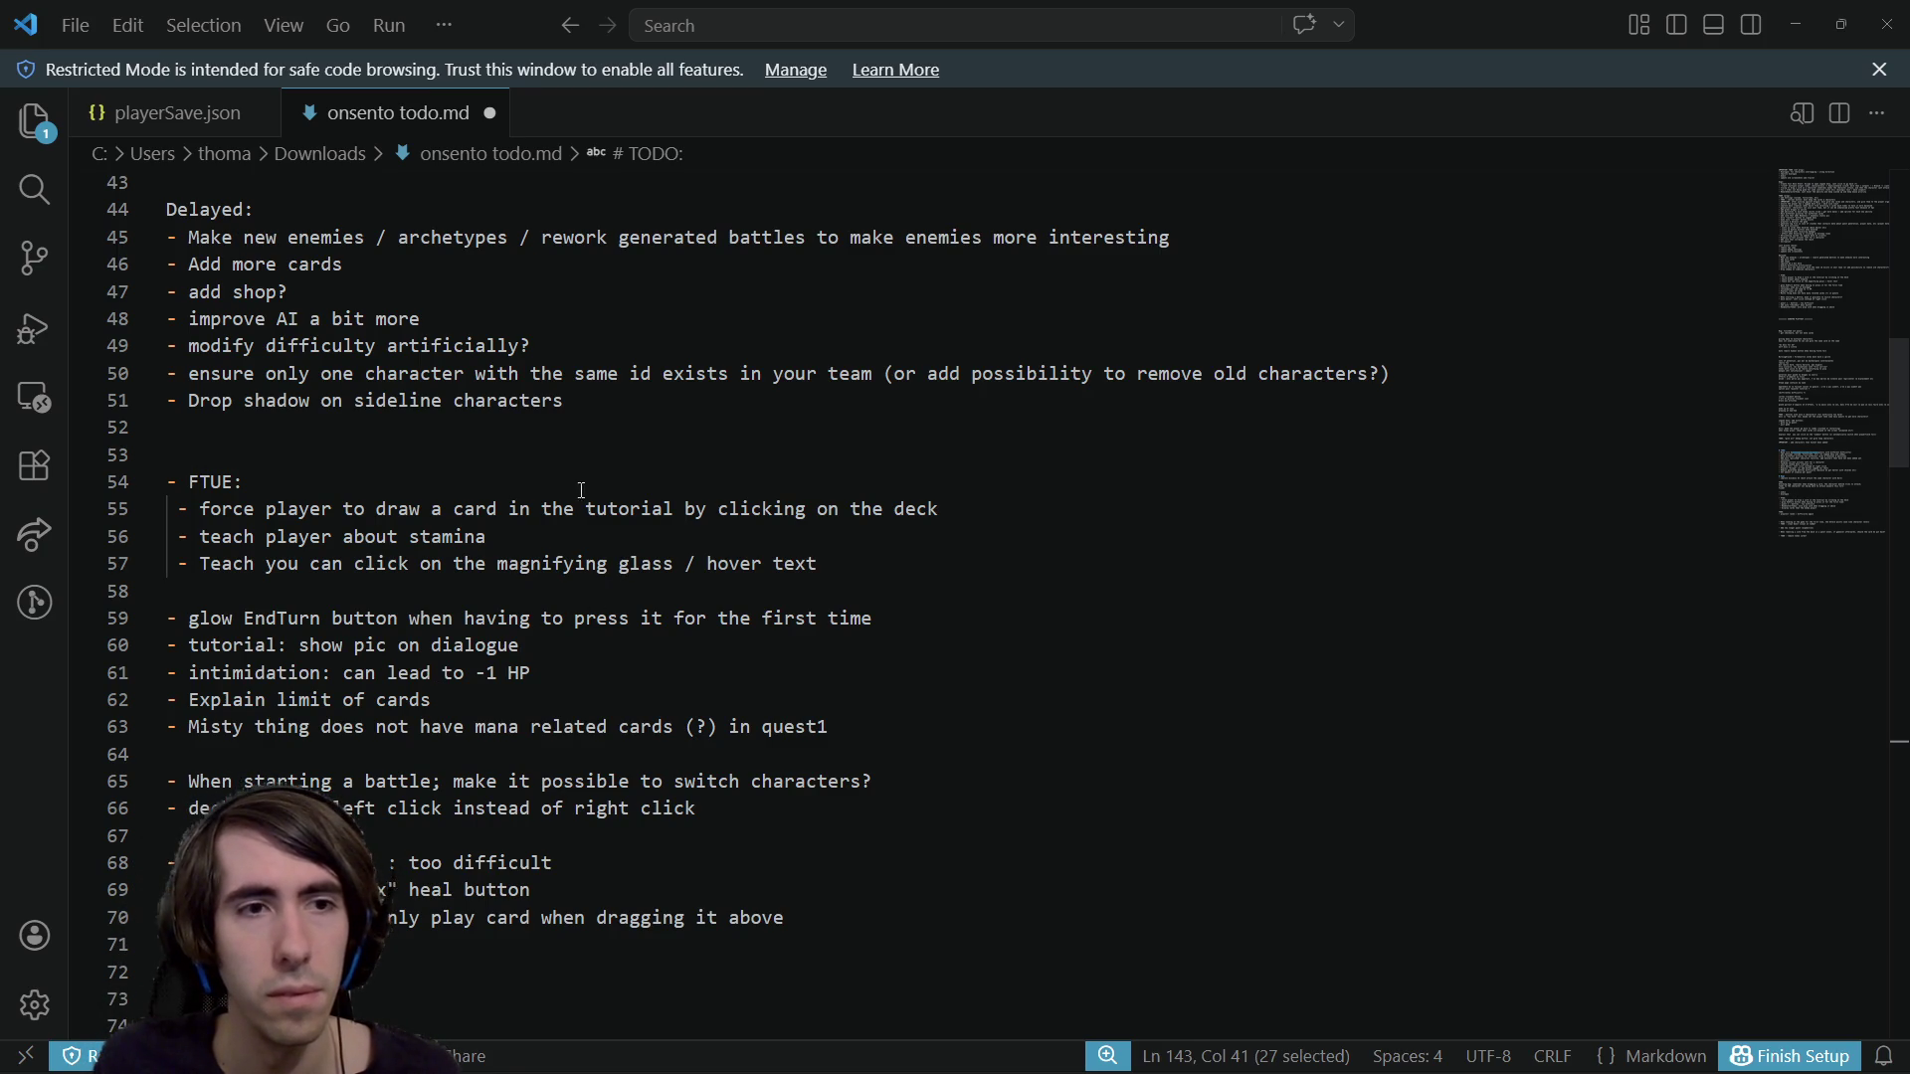
drag(309, 374, 1143, 374)
Review the sideline characters, new enemies and screenshake items in the TODO list
click(956, 402)
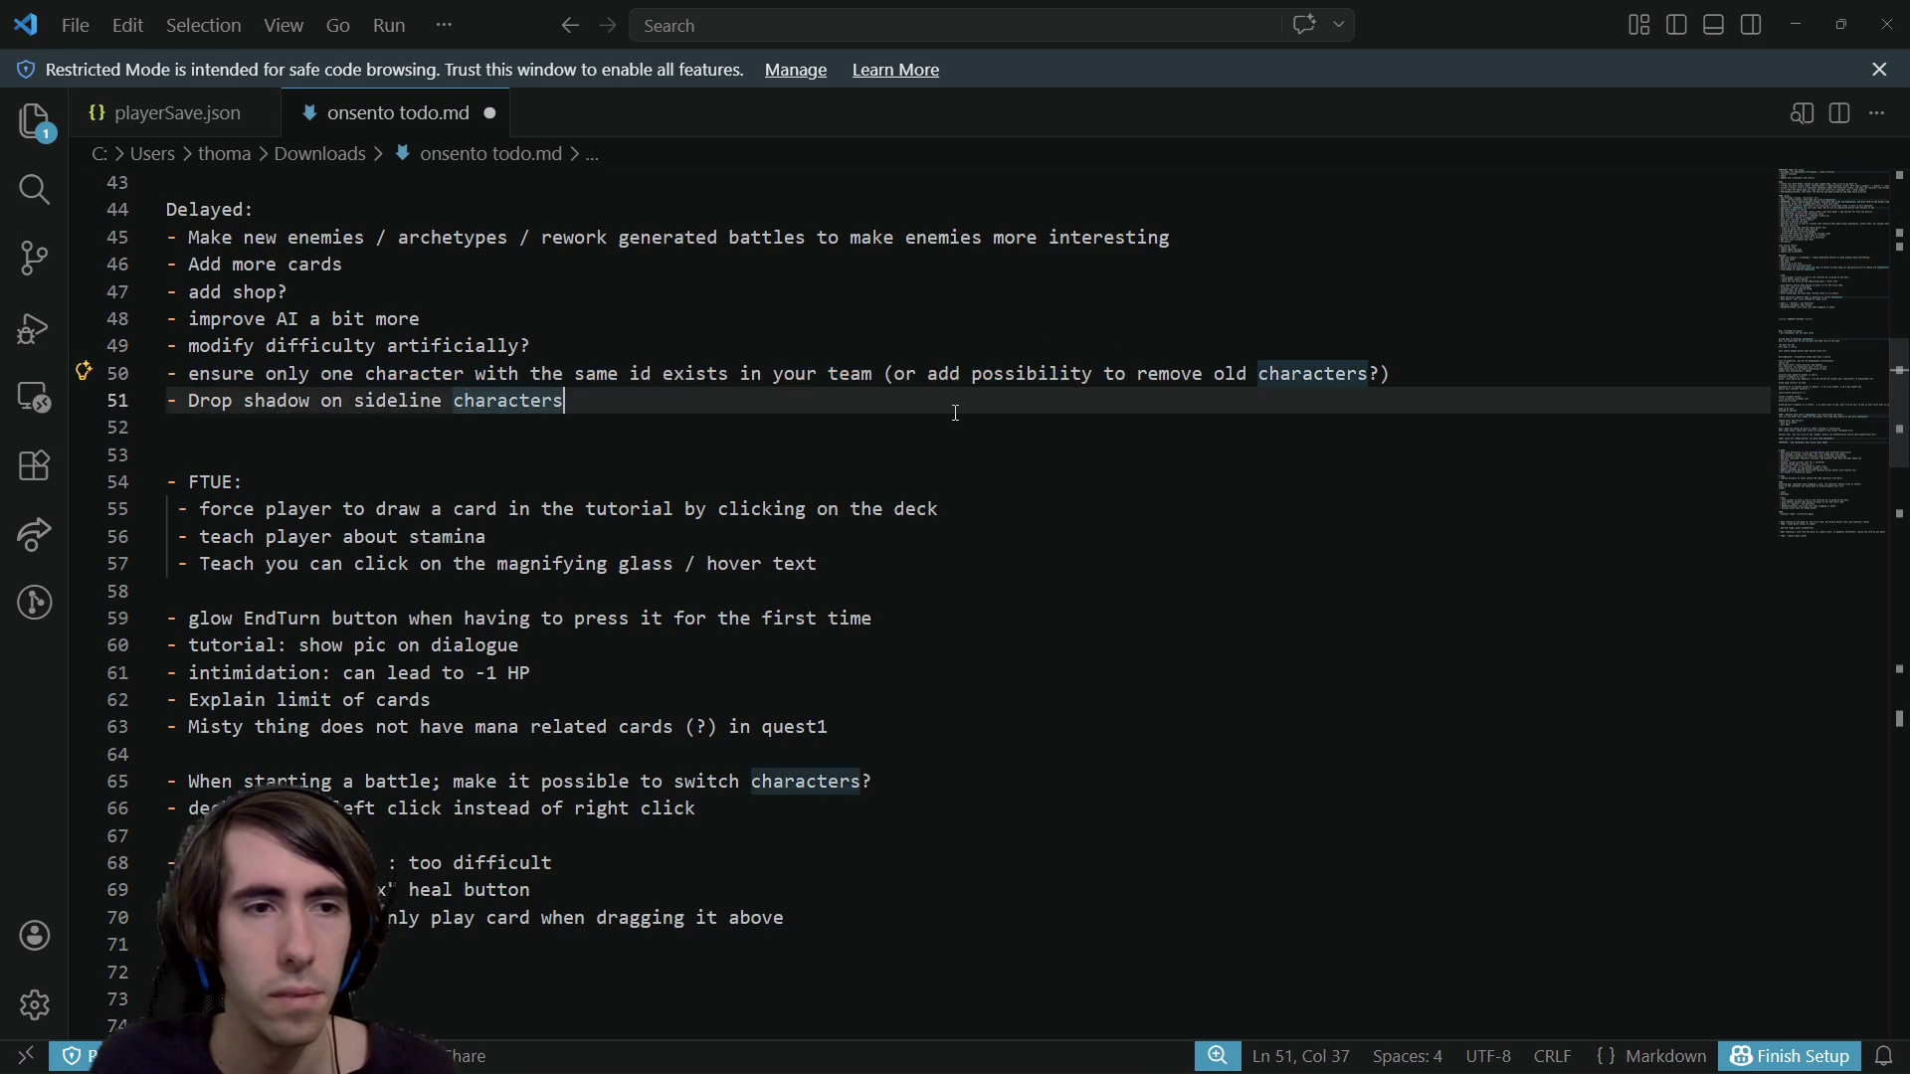
scroll(627, 437, up, 1)
scroll(628, 438, up, 1)
click(578, 444)
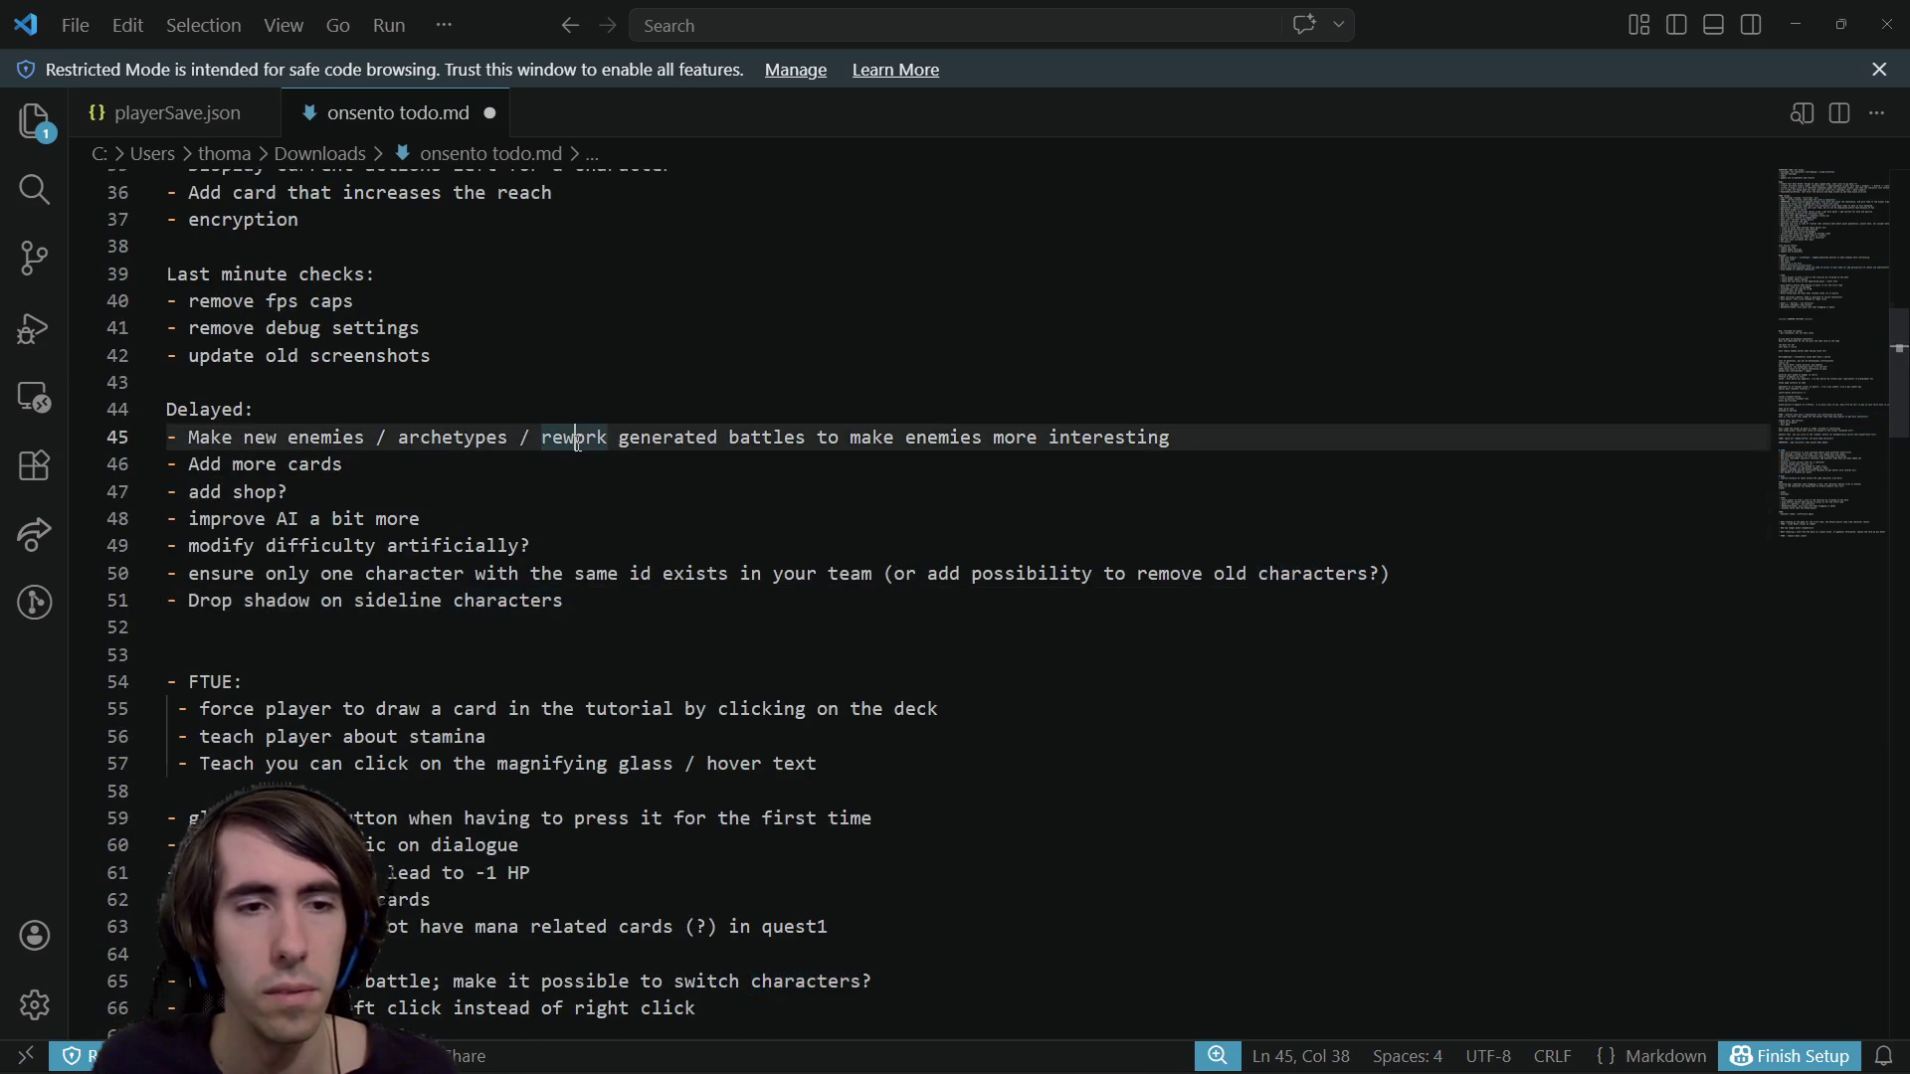
scroll(578, 443, up, 2)
scroll(578, 444, up, 4)
click(331, 509)
click(354, 534)
scroll(354, 526, up, 2)
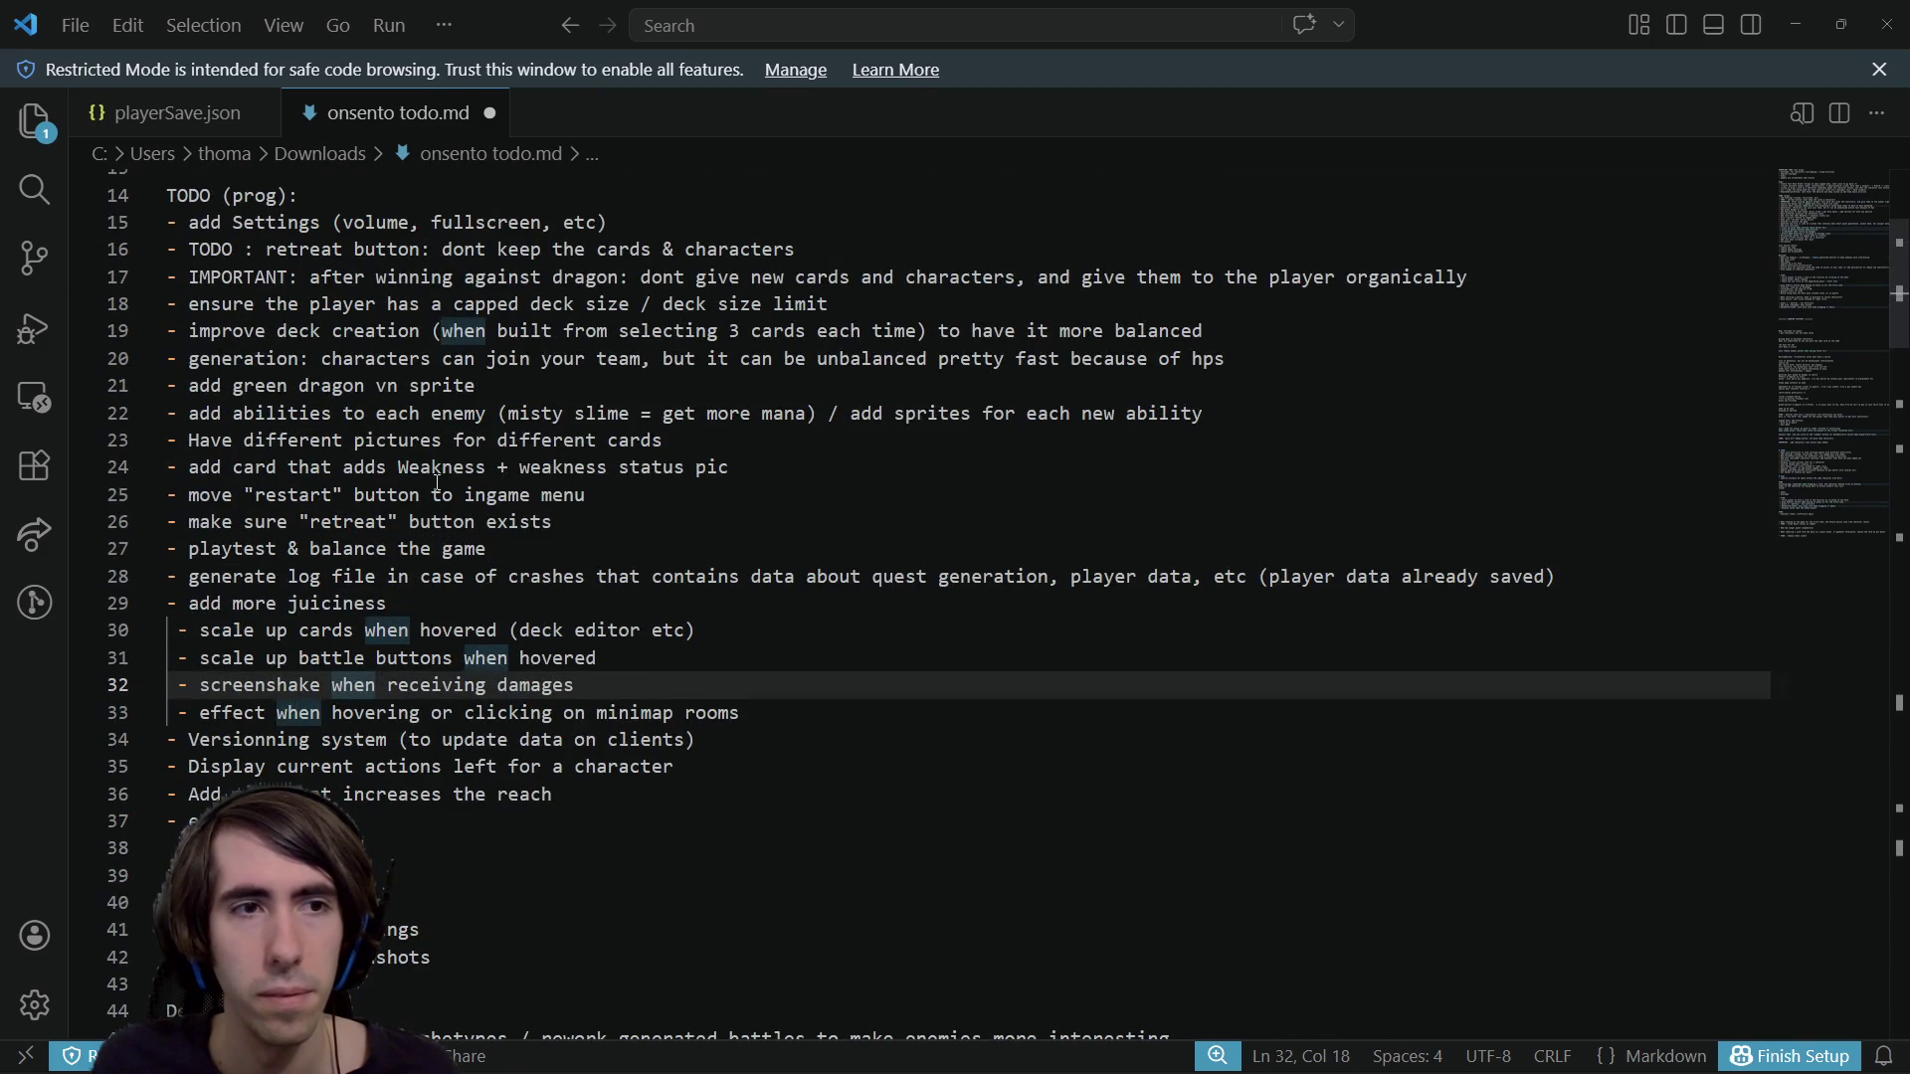
Highlight 'winning against dragon' on line 17, then jump via the minimap to the Bugs section
drag(464, 276, 1048, 274)
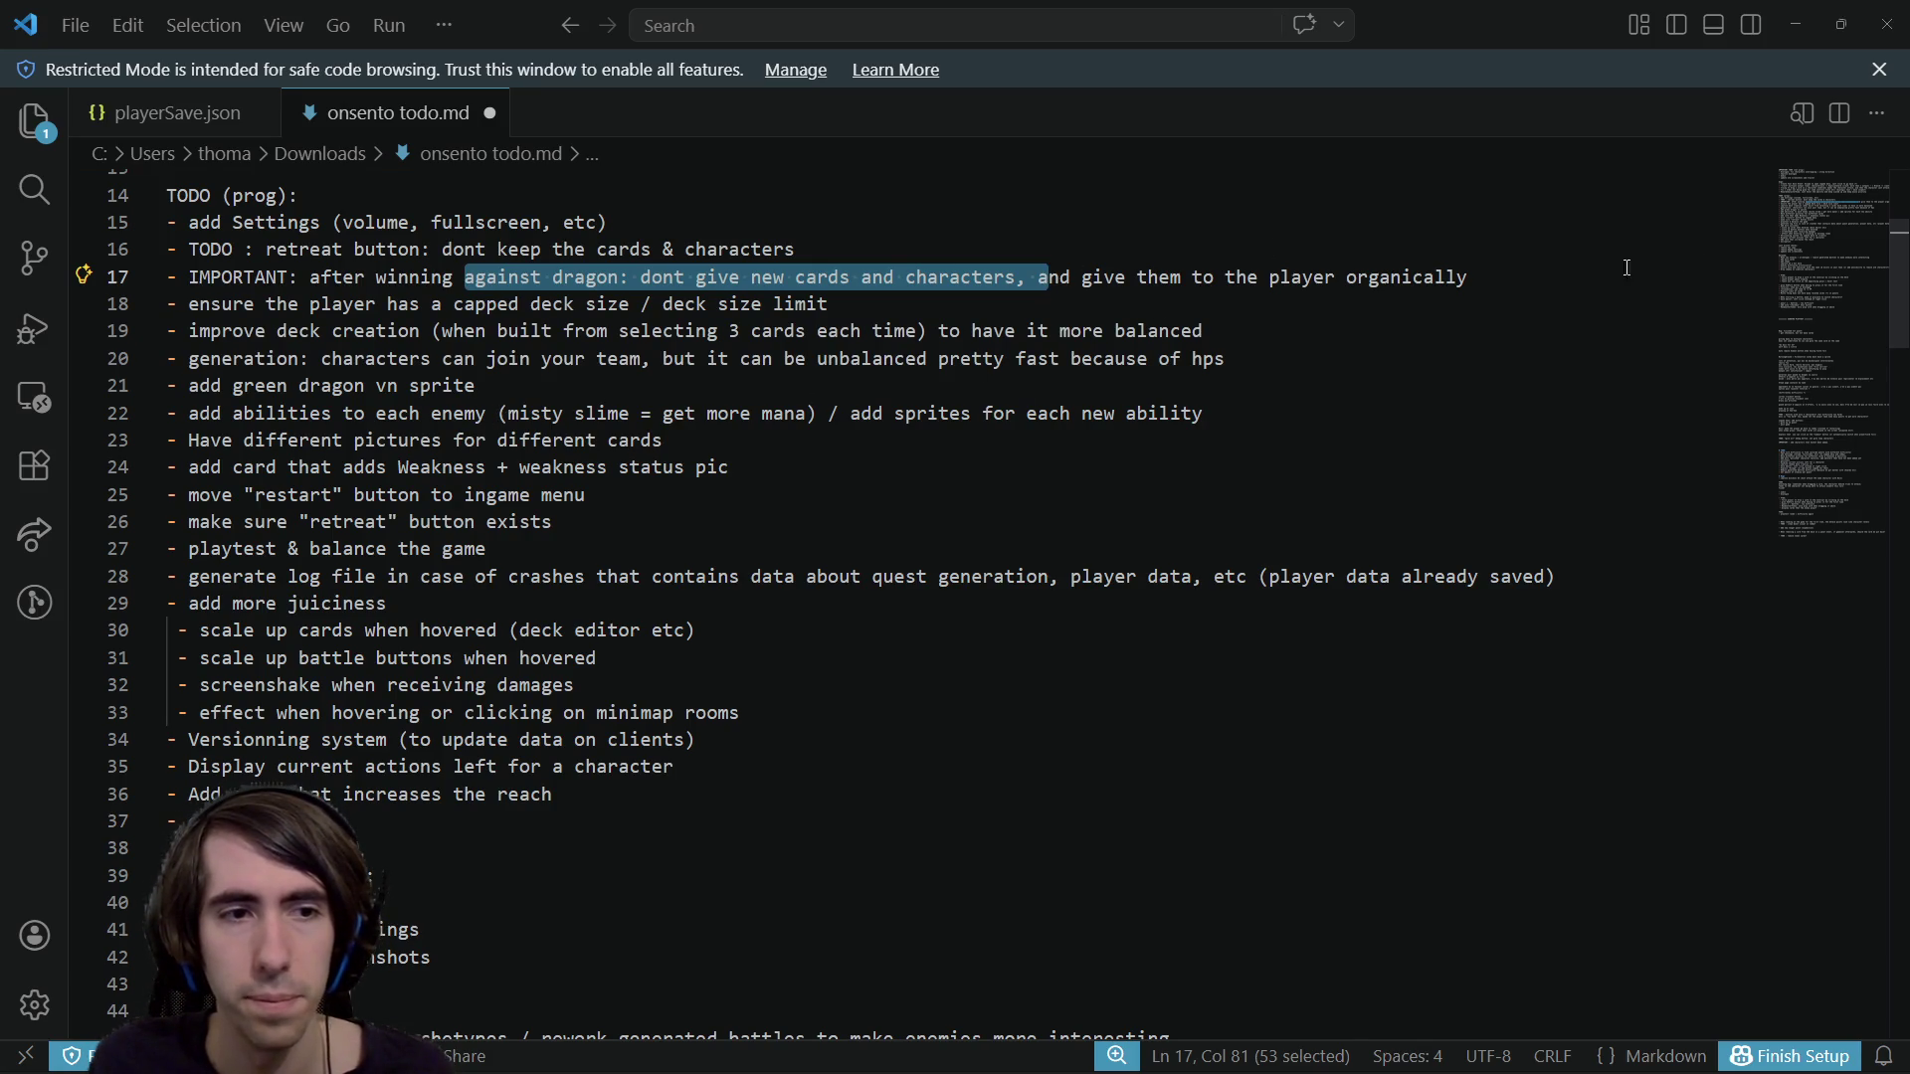
click(1798, 537)
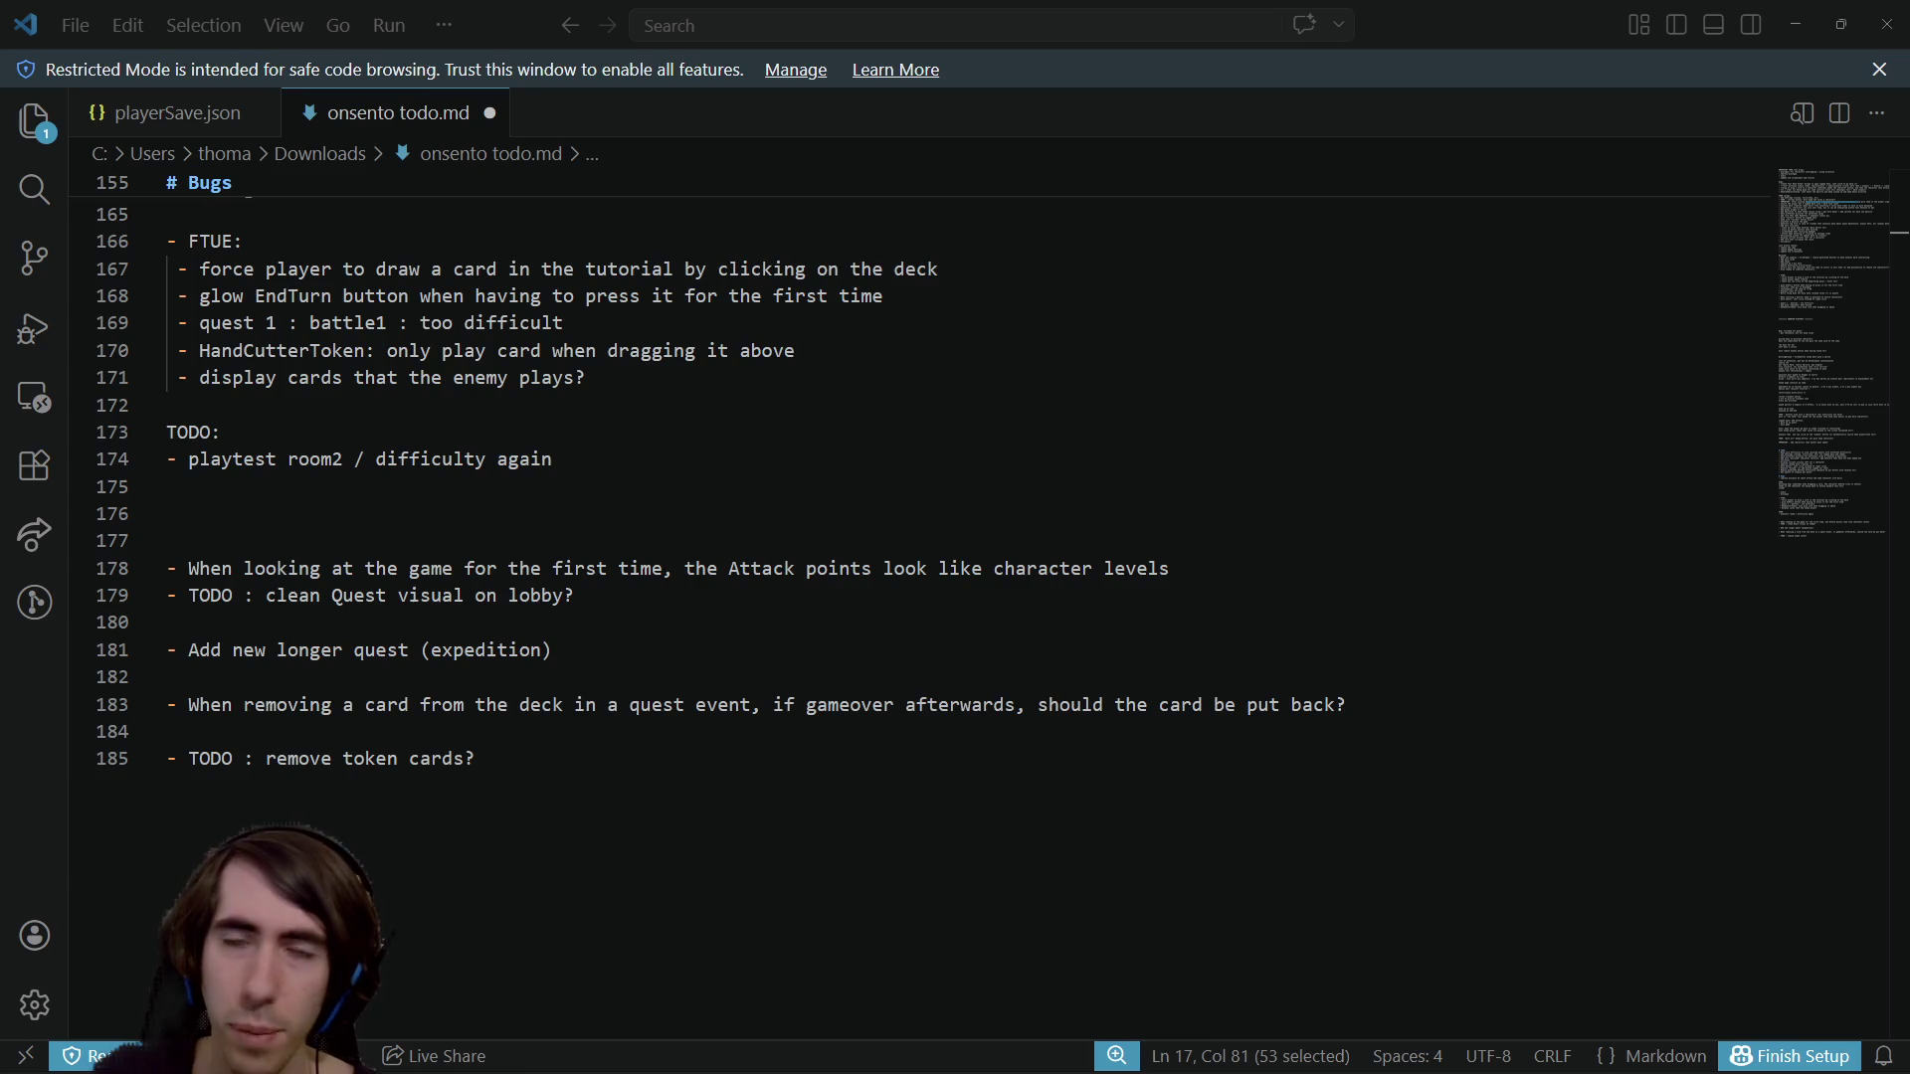
click(1104, 615)
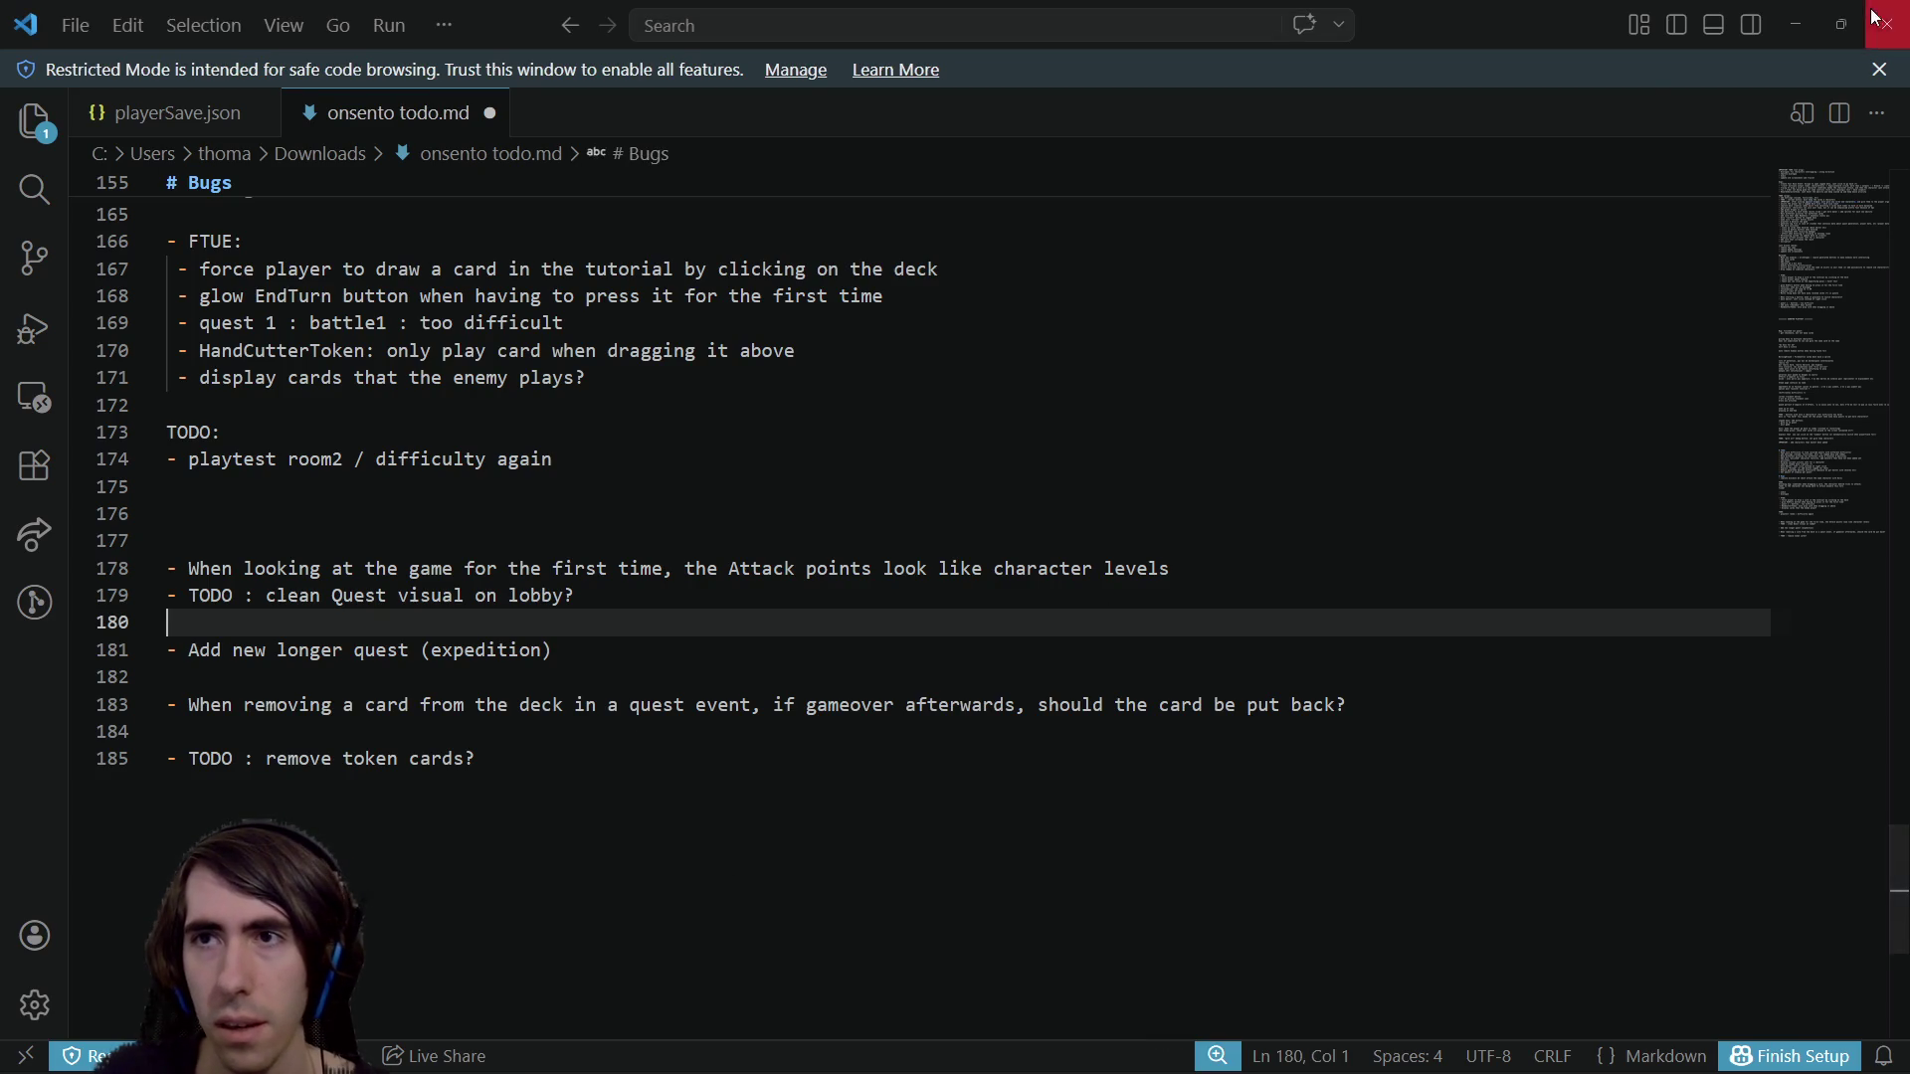
Add '- textures (ability, card, dragon character)' below the dialogue item
click(836, 764)
scroll(818, 841, up, 3)
scroll(818, 841, up, 1)
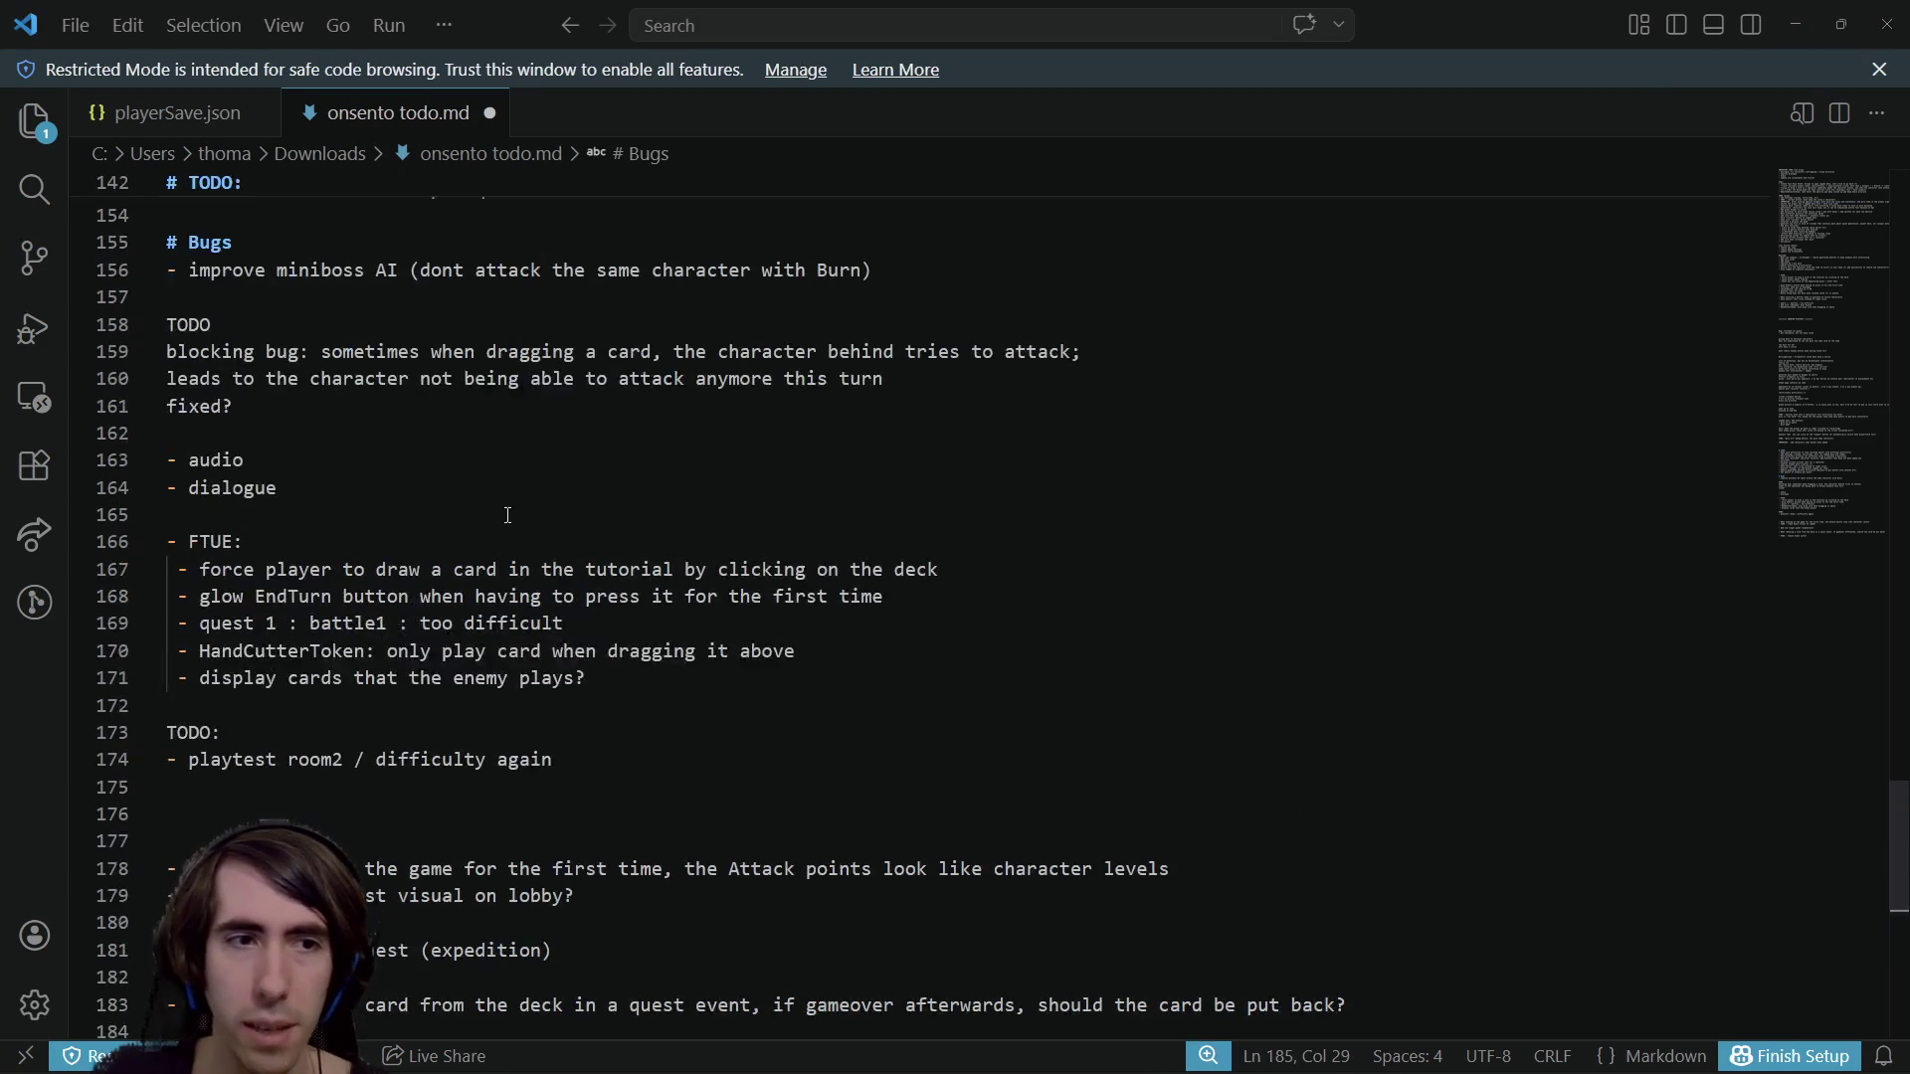
click(487, 514)
click(477, 435)
click(491, 512)
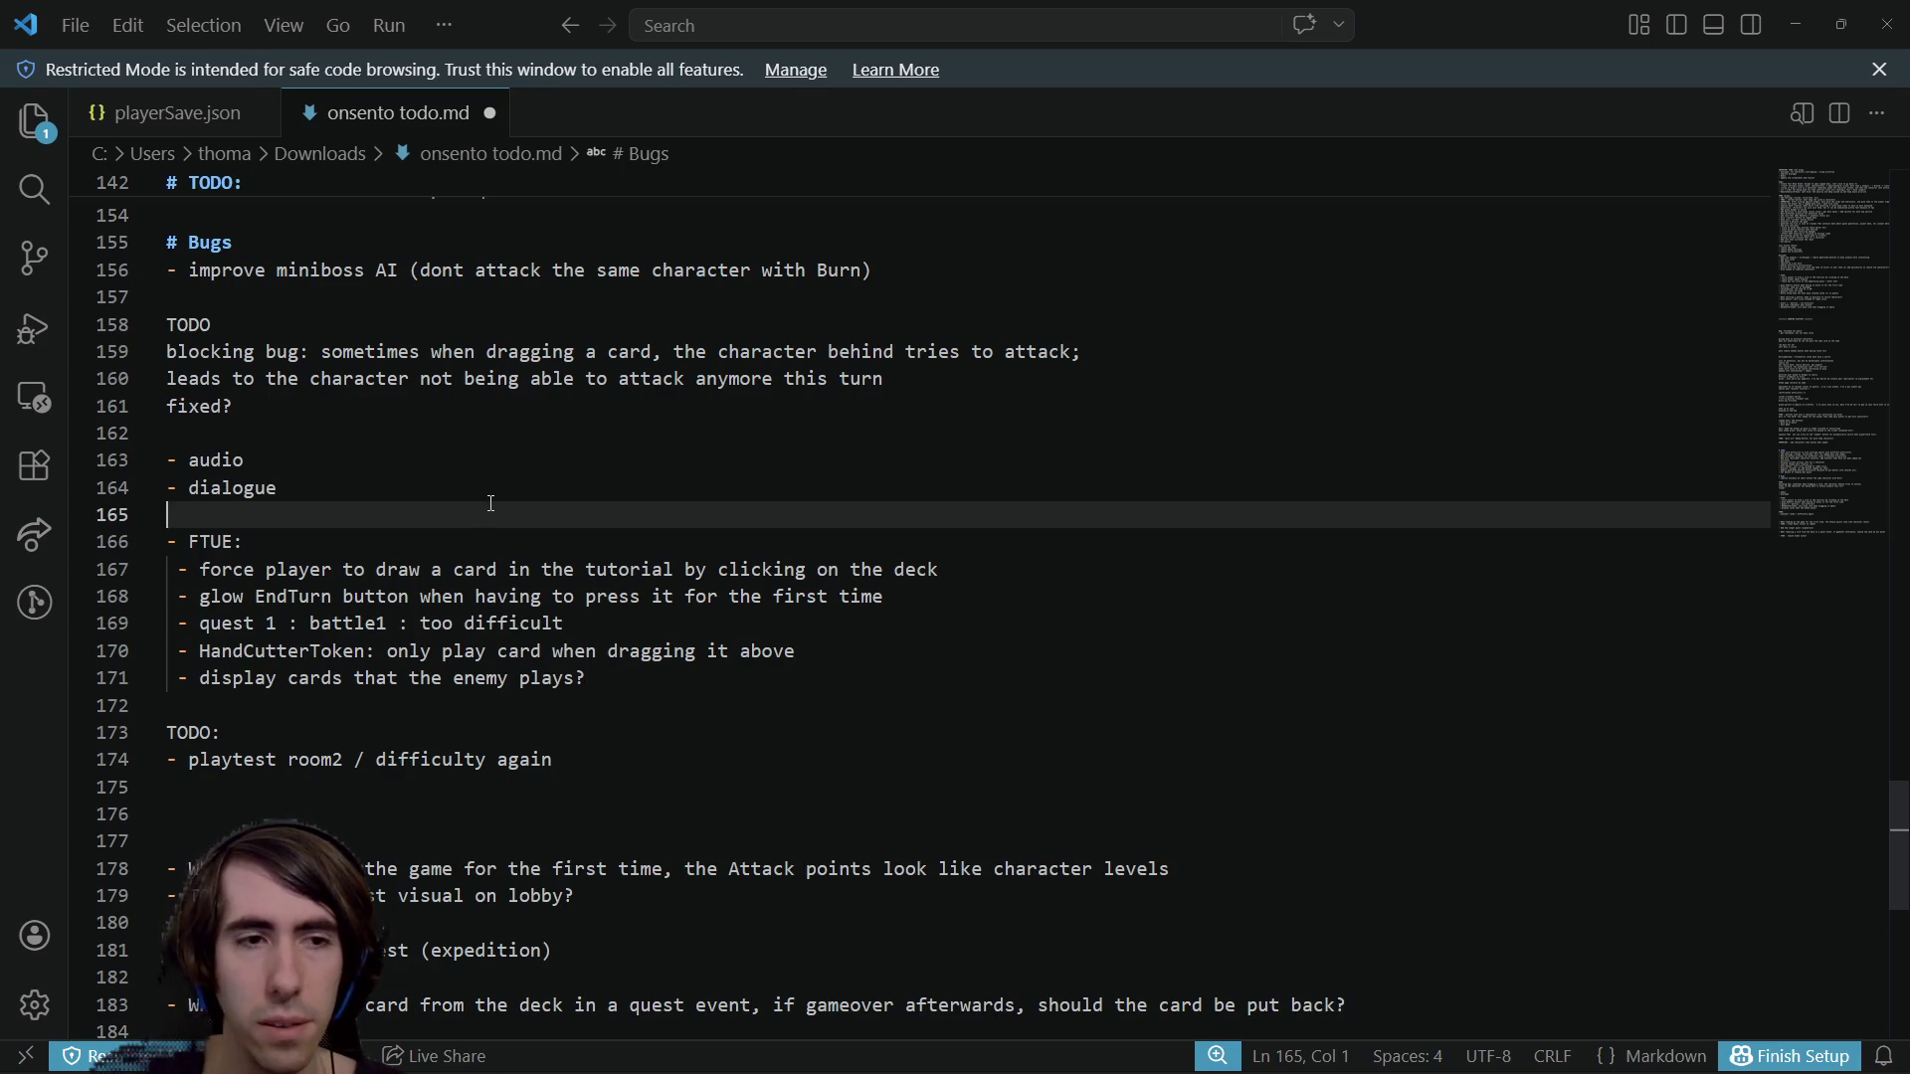
key(Return)
key(Up)
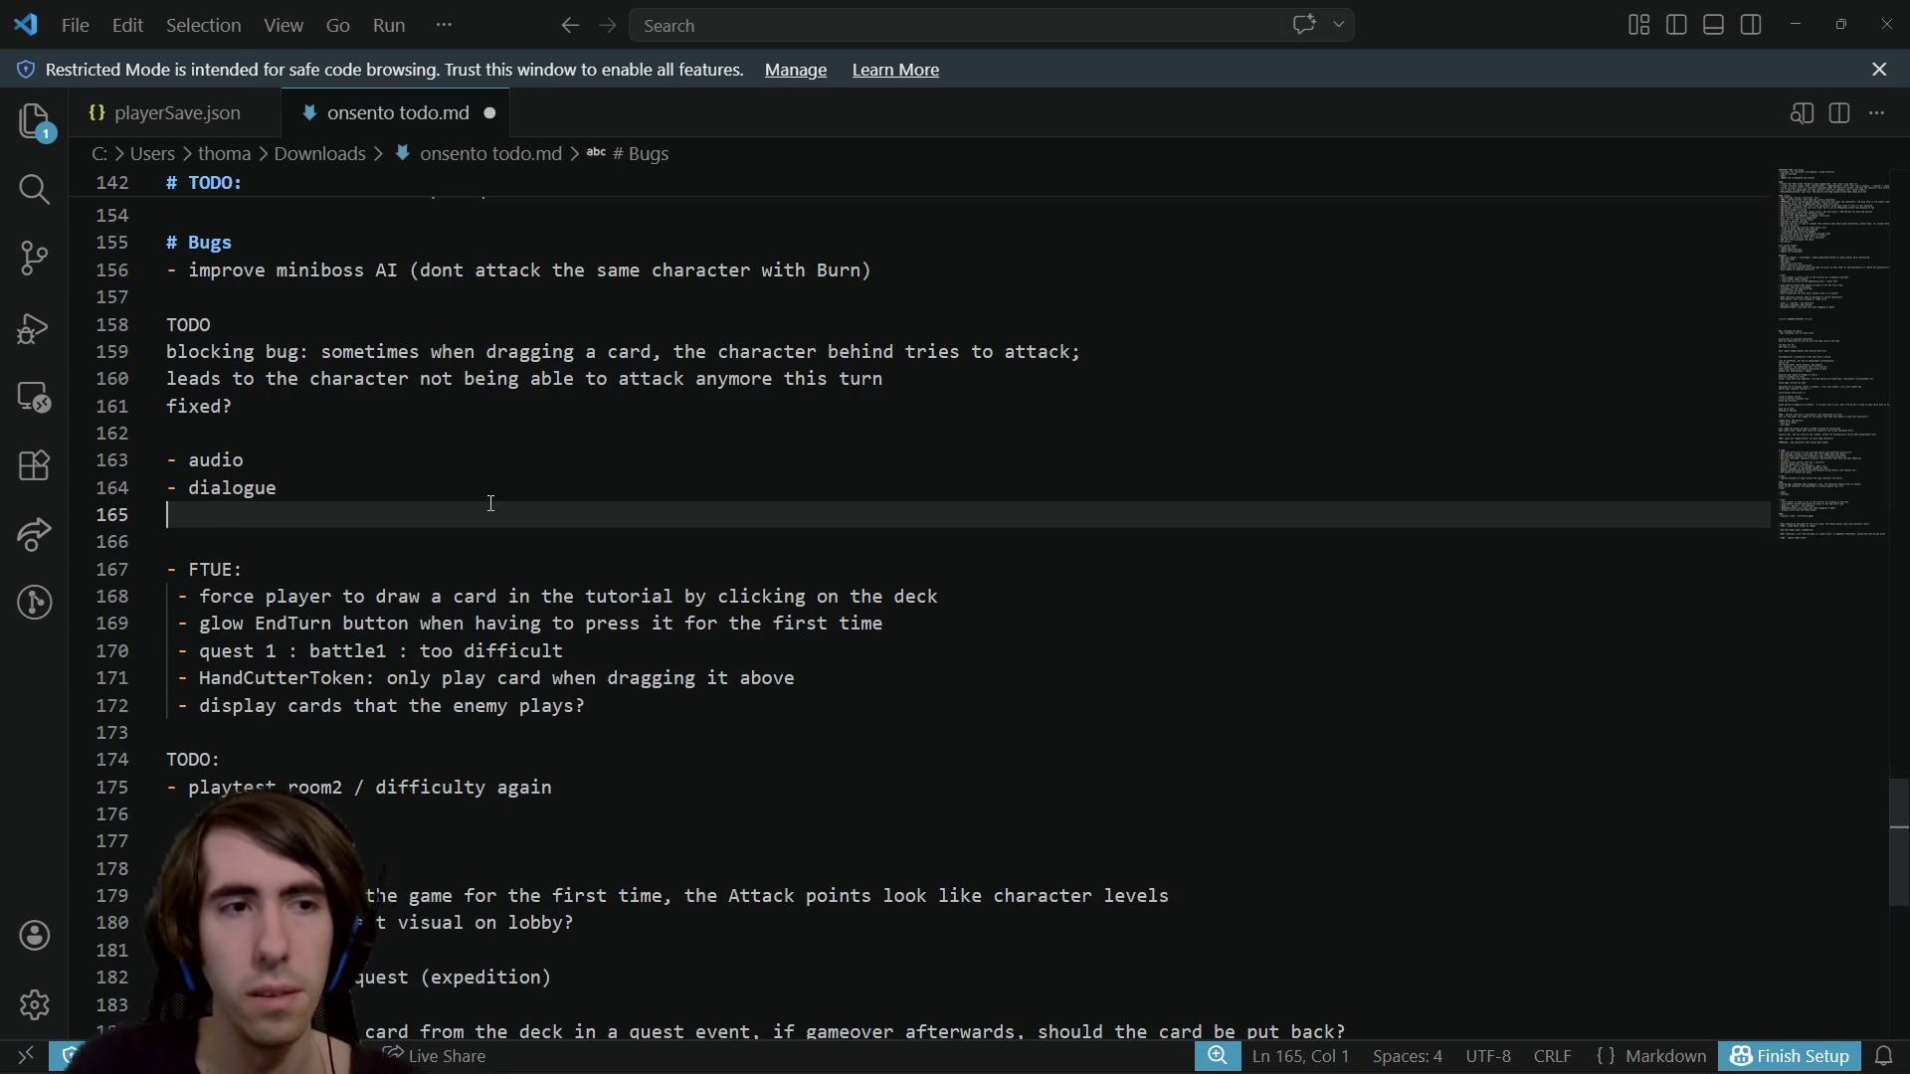
key(BackSpace)
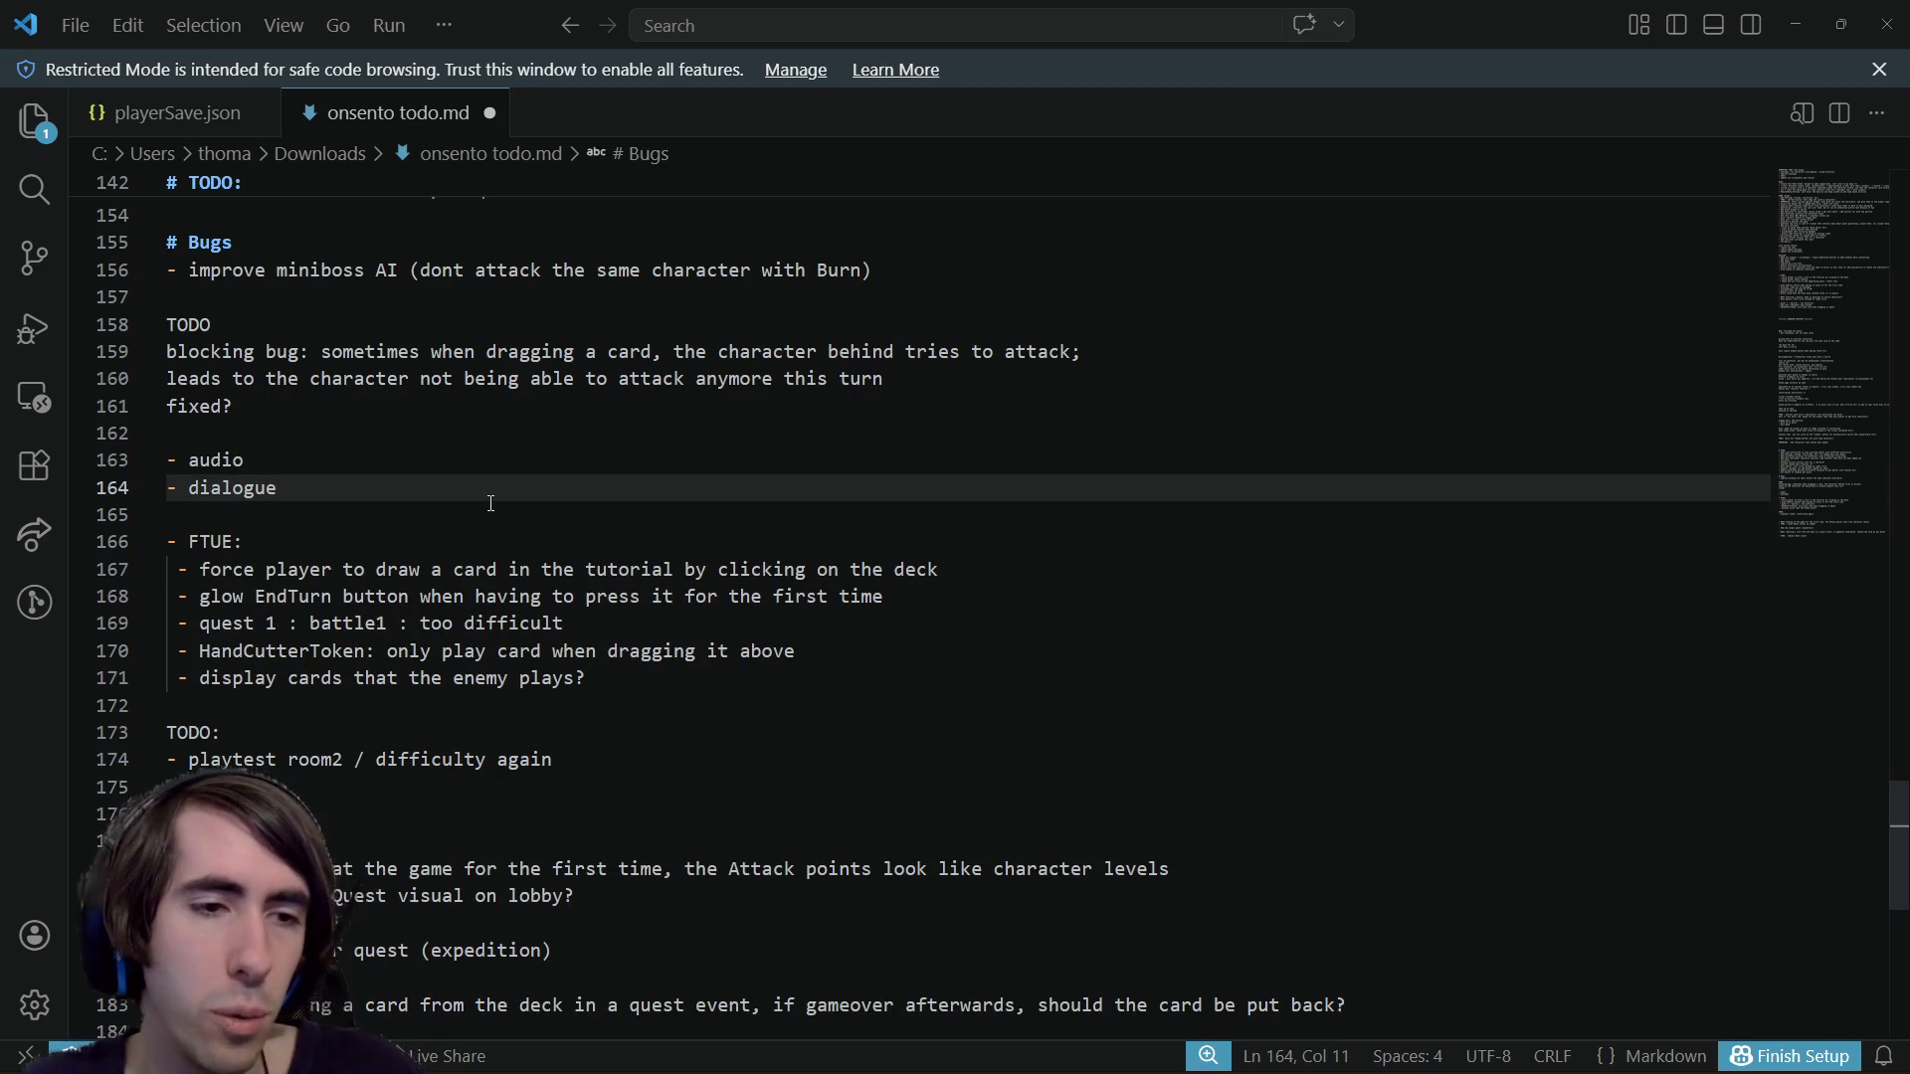
key(Return)
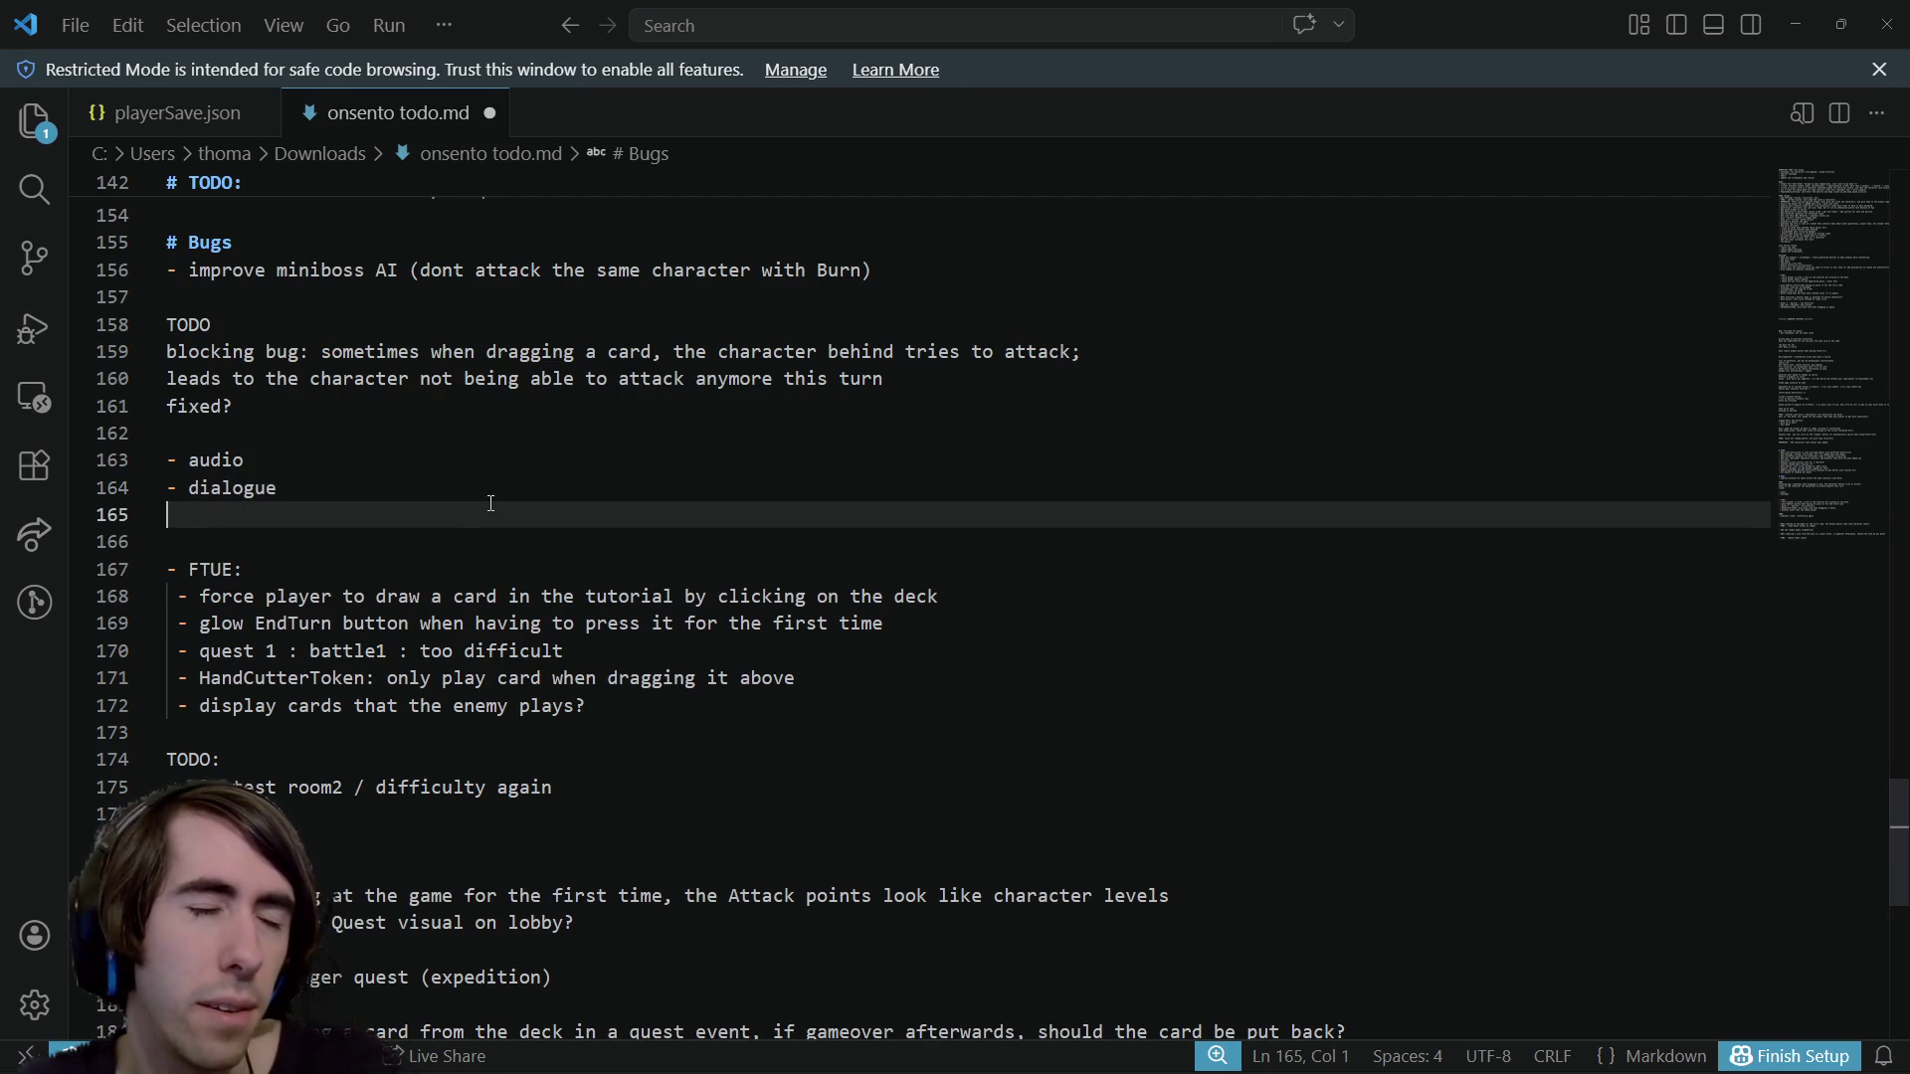
text(- texture)
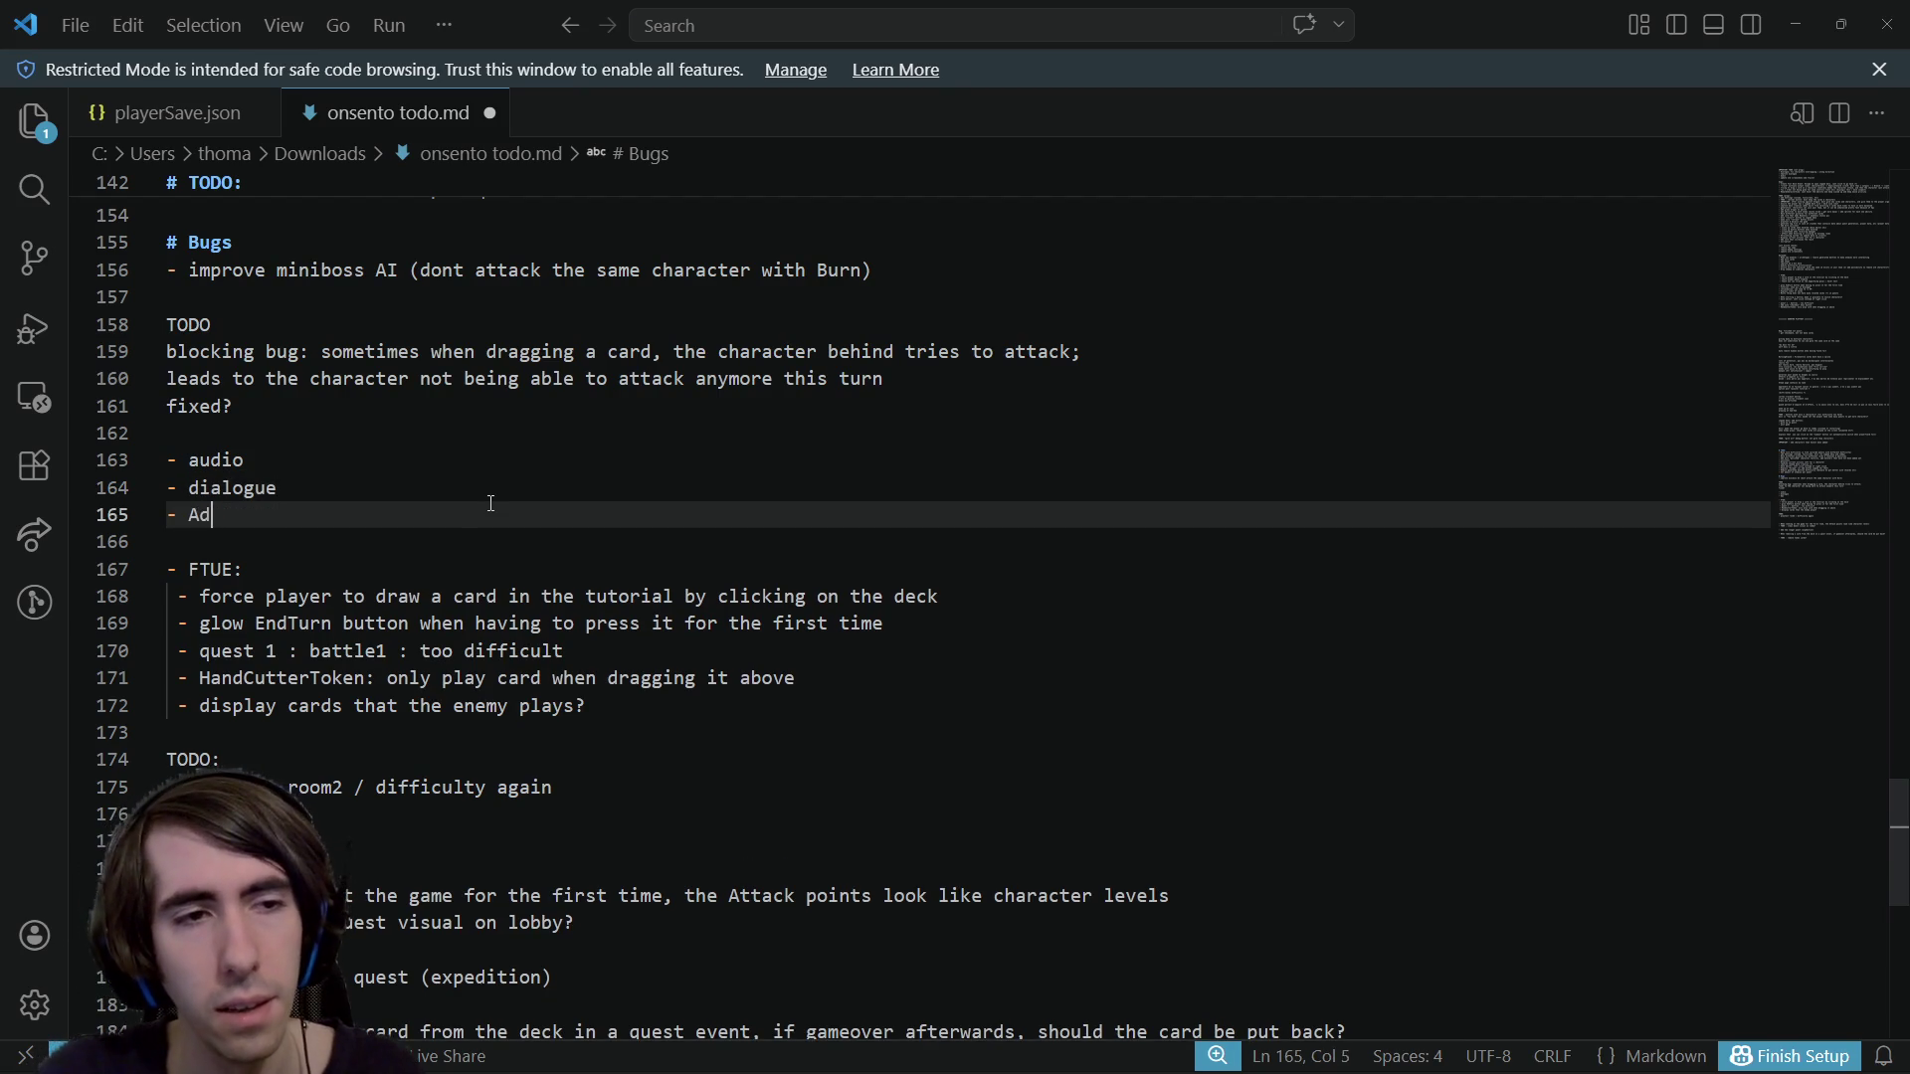
text(s (ability, c)
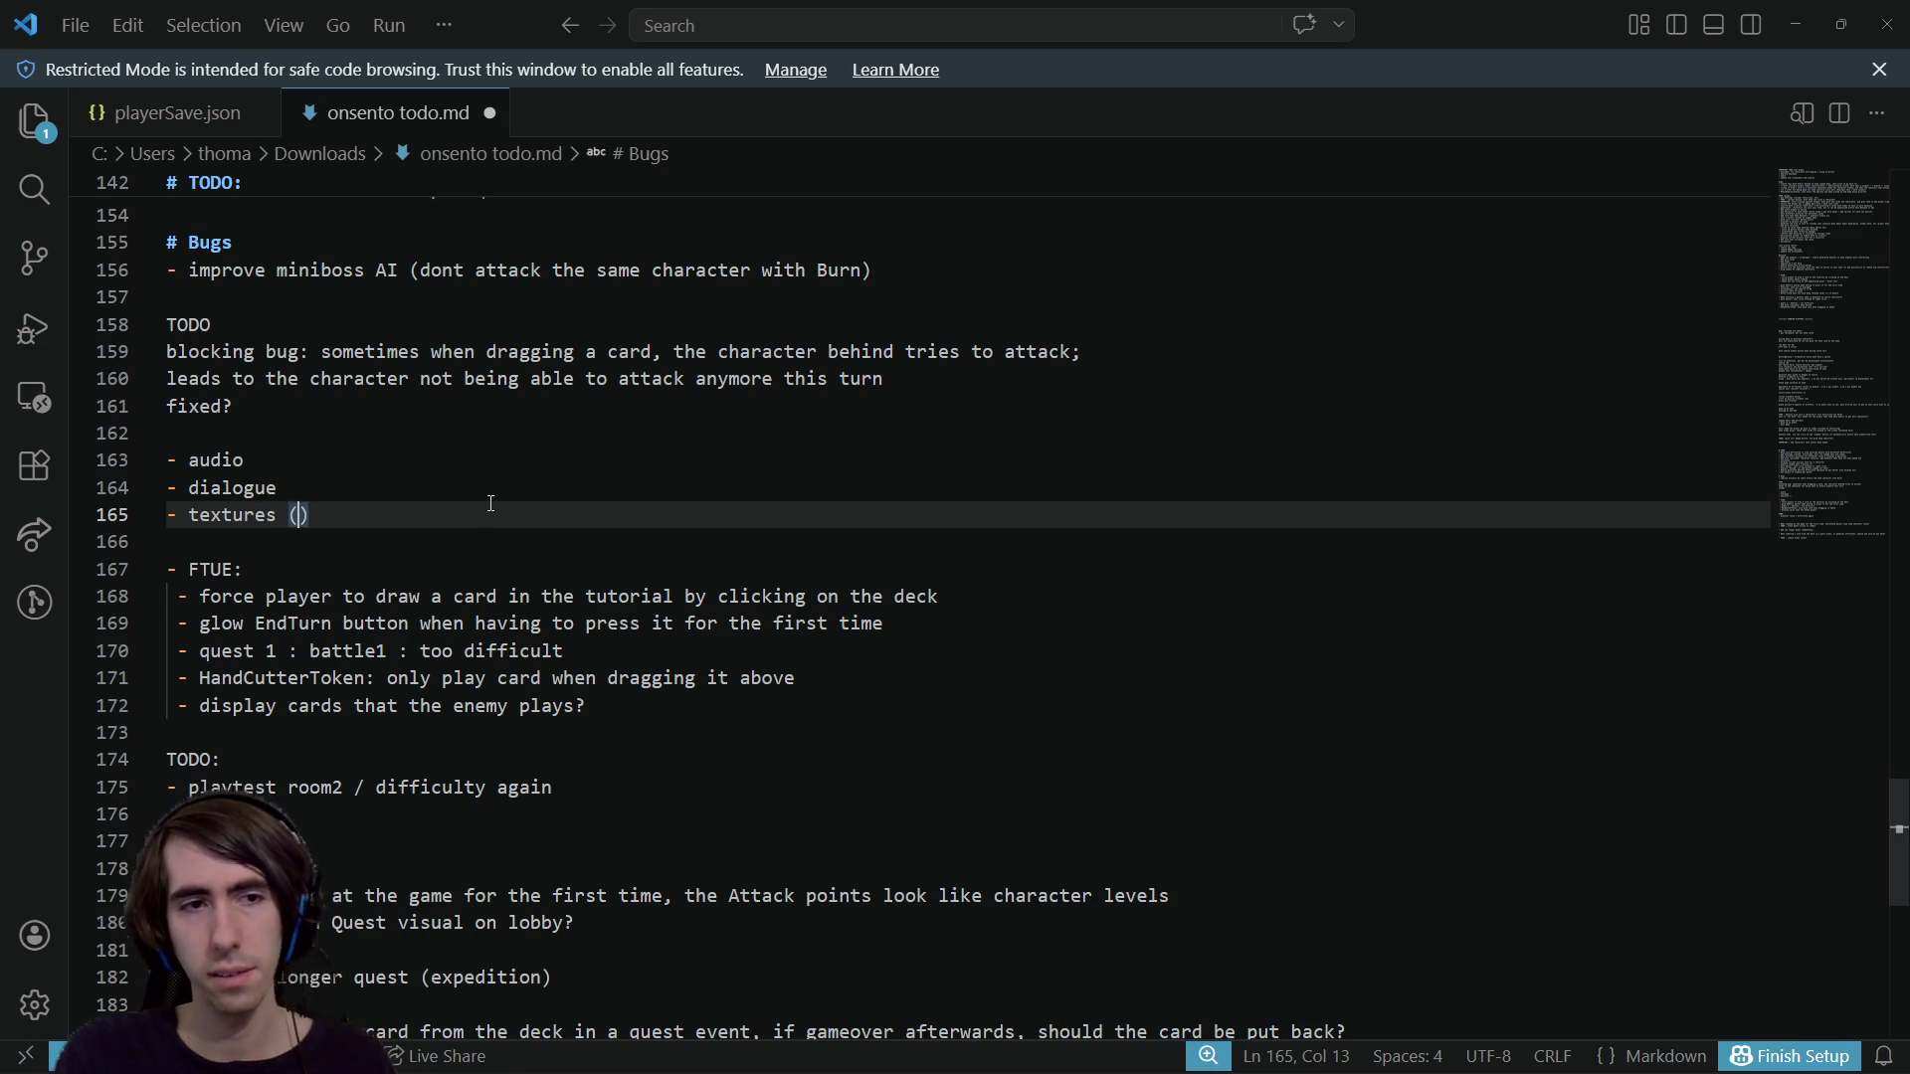
text(ard, characte)
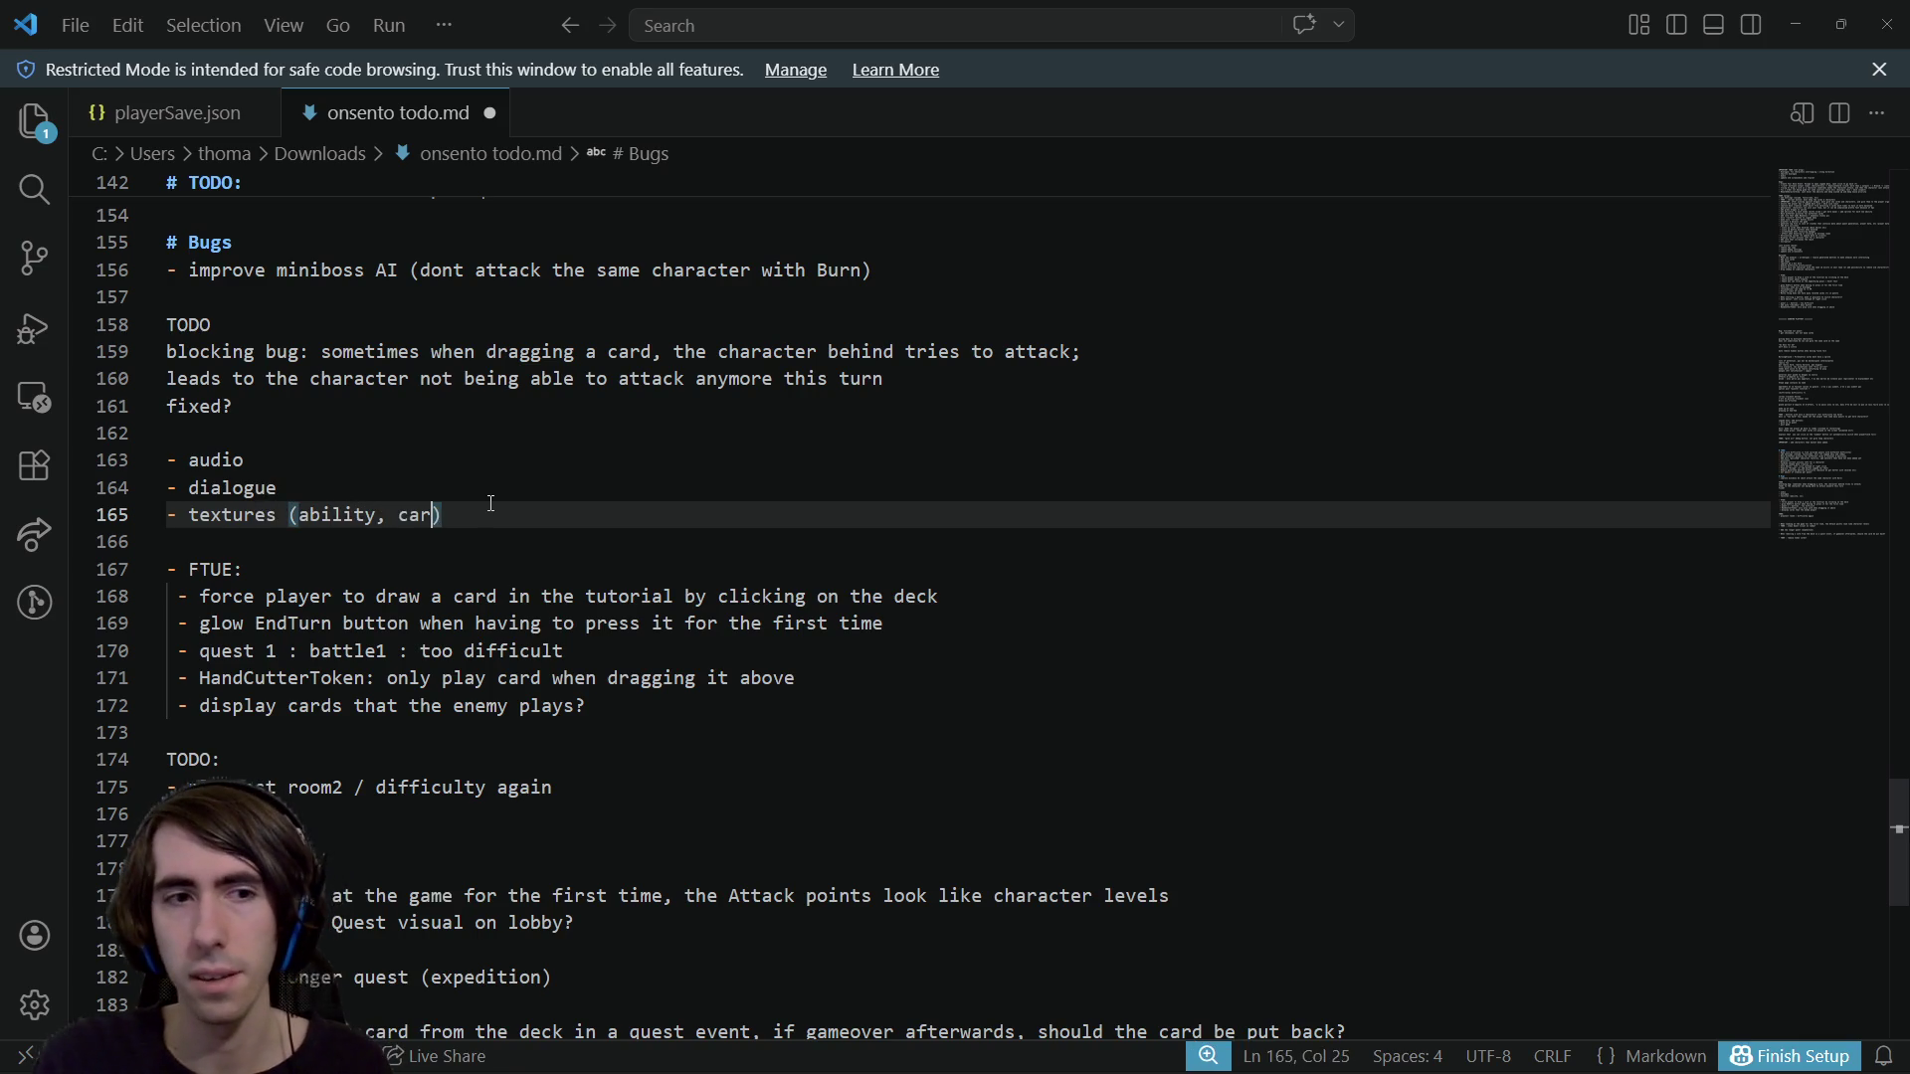
key(ctrl+Left)
text(dragon)
key(ctrl+shift+Right)
text(r)
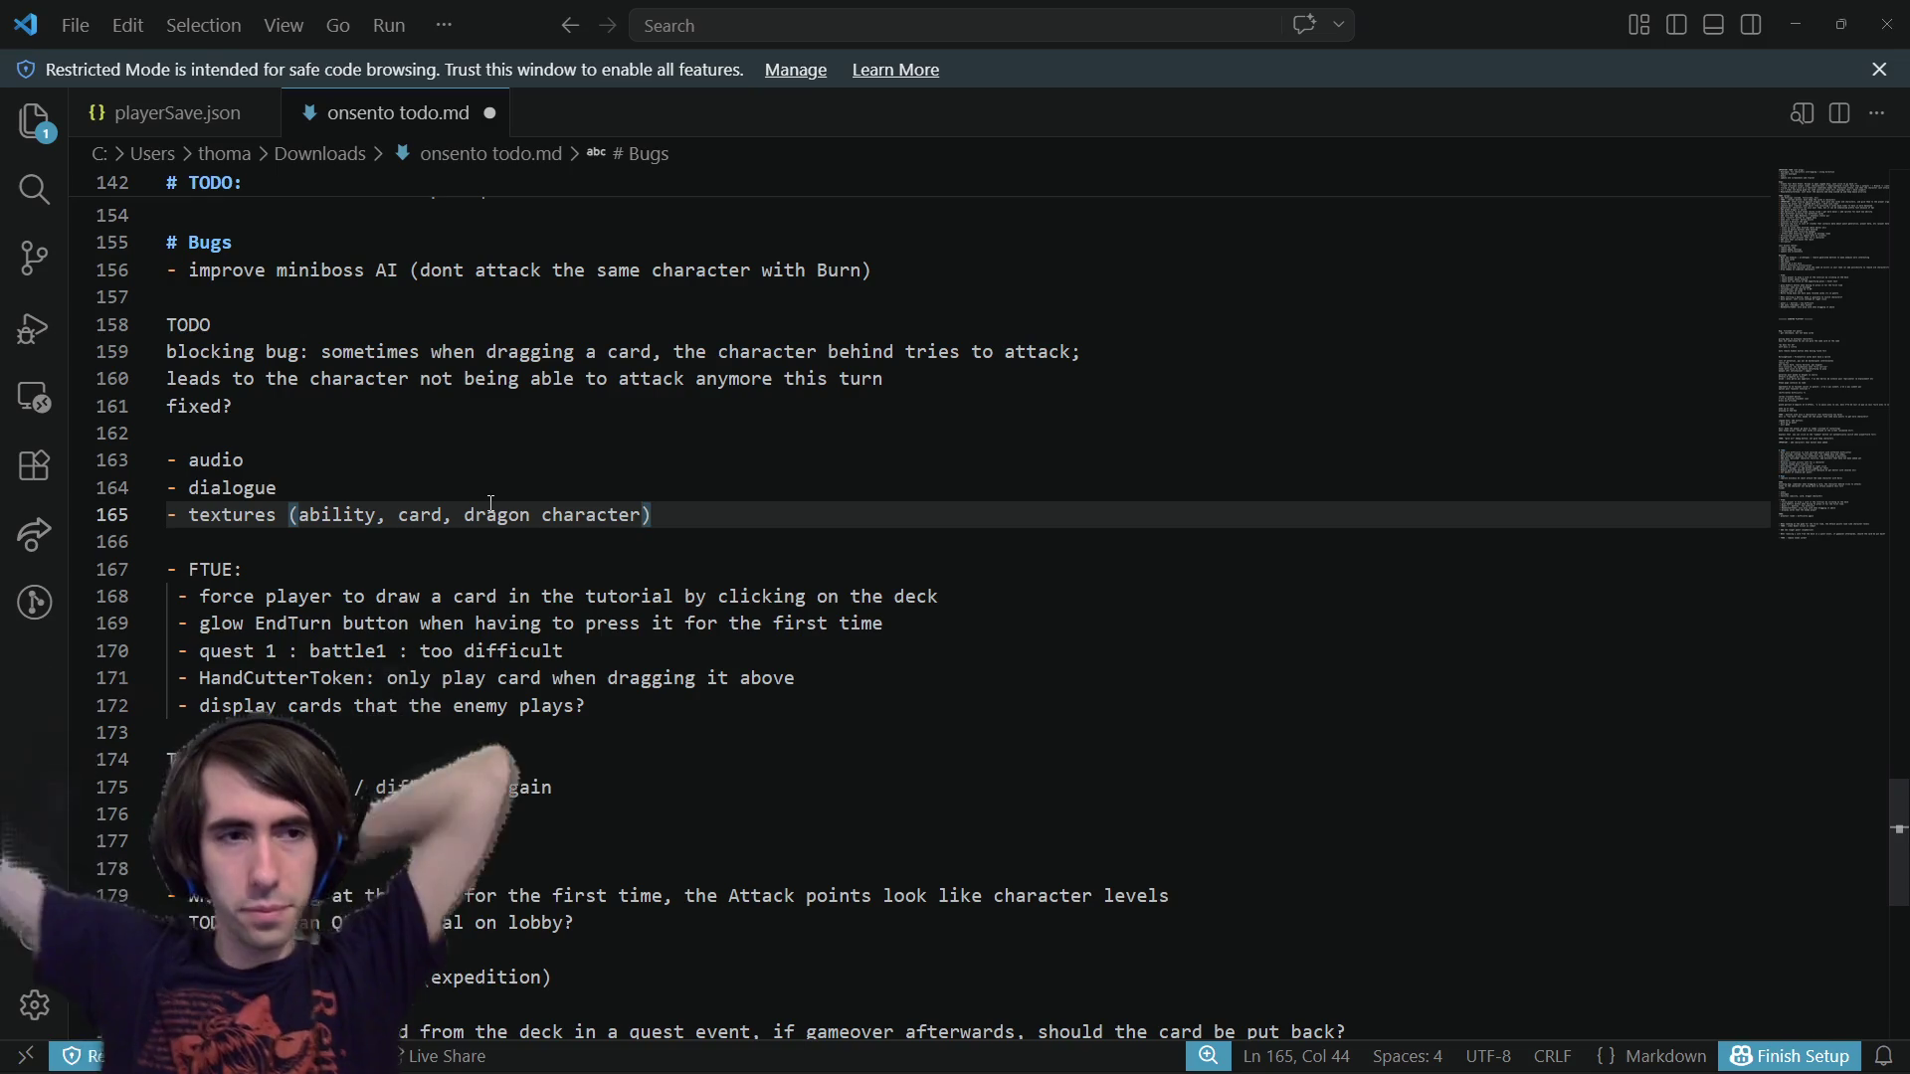
Copy the dialogue and textures items to the end of the file and save
mouse_move(645, 514)
mouse_down()
mouse_move(152, 485)
mouse_move(162, 466)
mouse_up()
scroll(473, 663, down, 8)
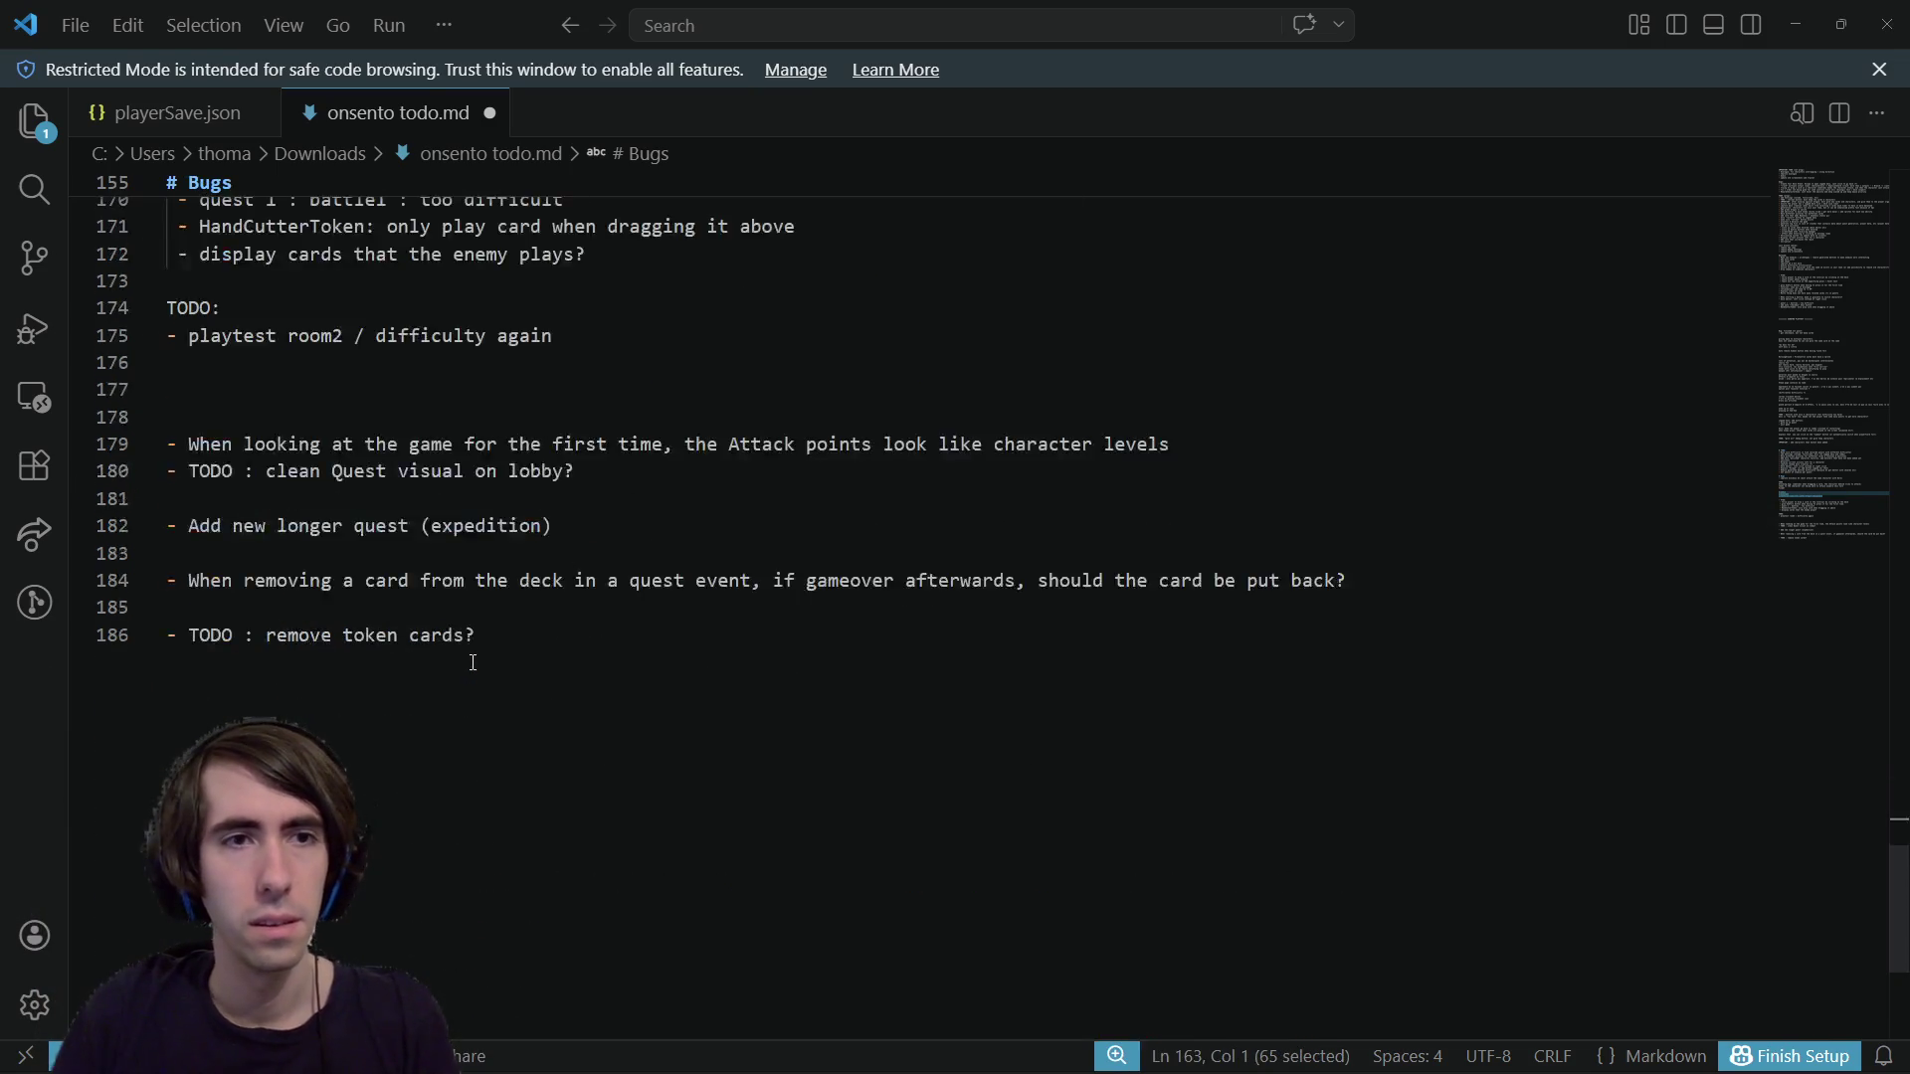
click(473, 663)
key(Return)
key(Return)
key(Return)
key(Return)
text(- audio - dialogue - textures (ability, card, dragon character))
key(ctrl+s)
key(super+Down)
key(alt+Tab)
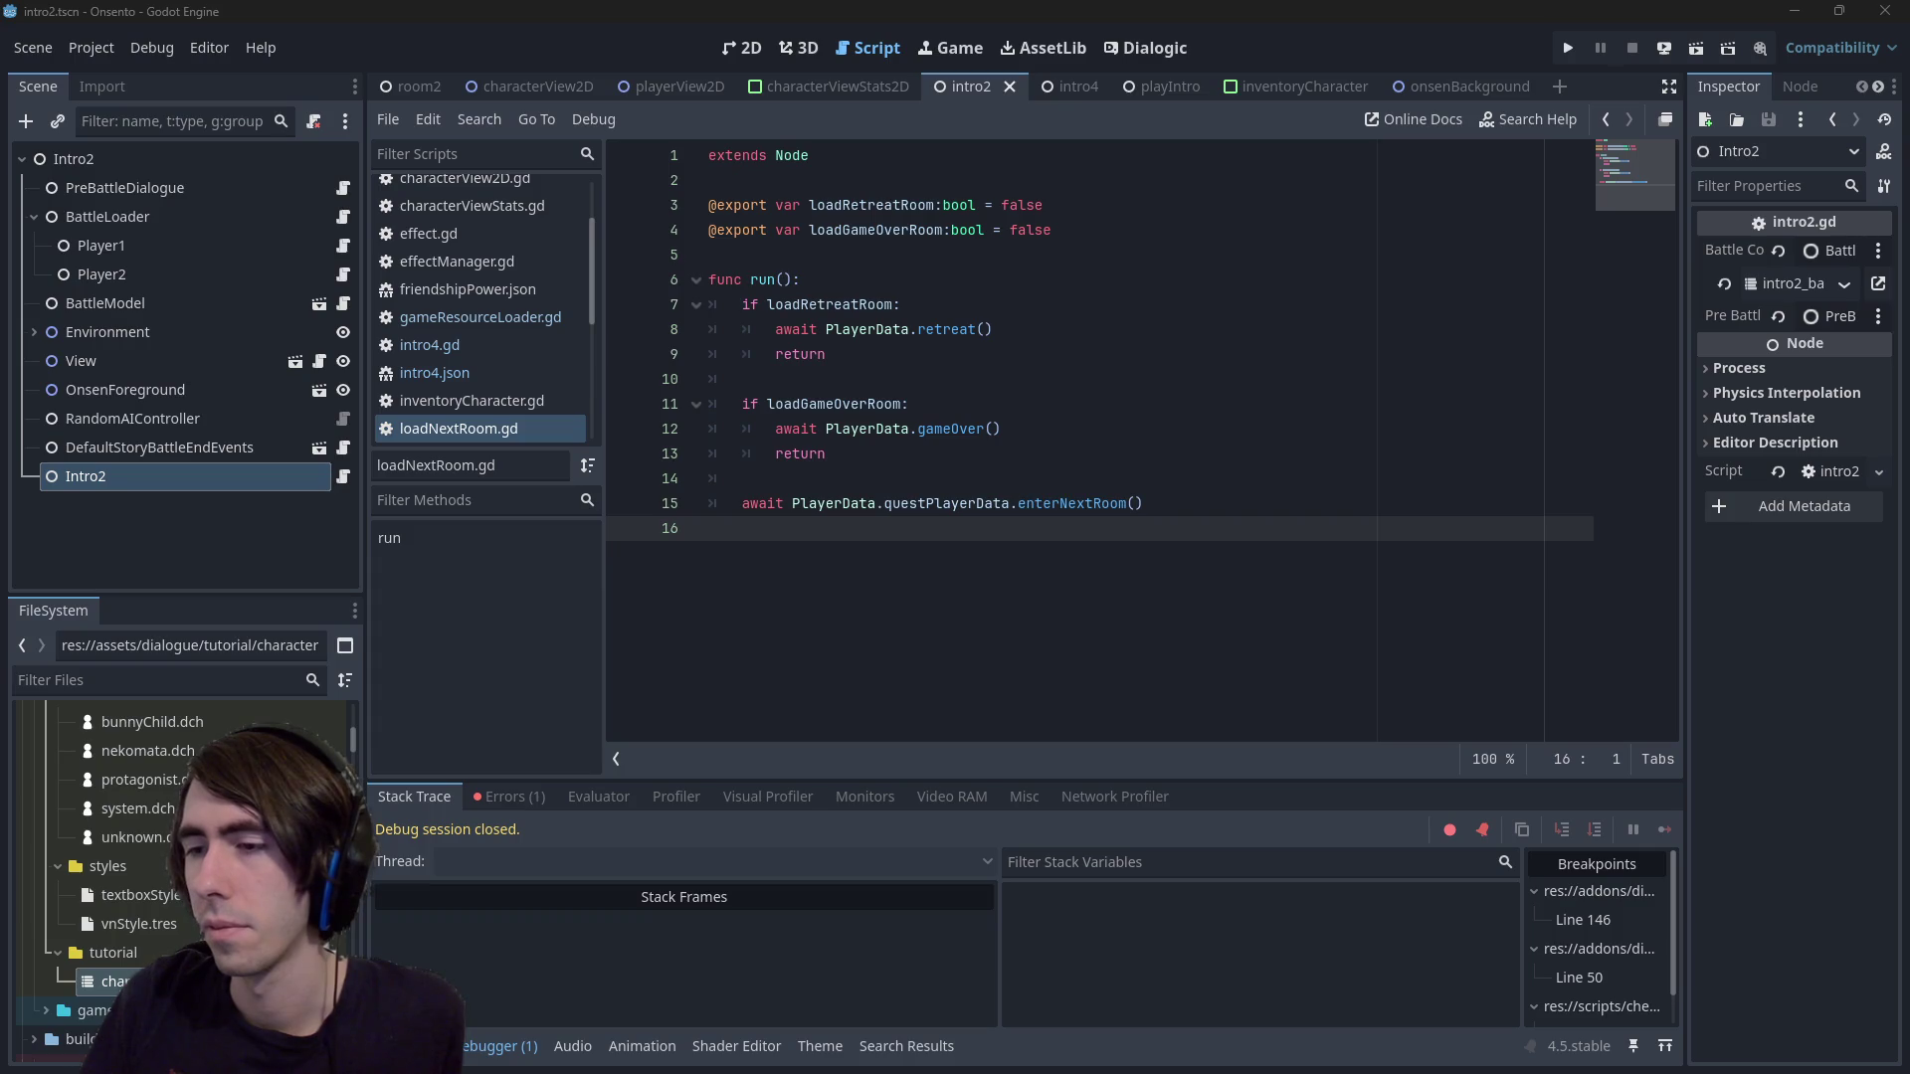
Expand the assets/art/characters folder in FileSystem and open its context menu
click(1171, 622)
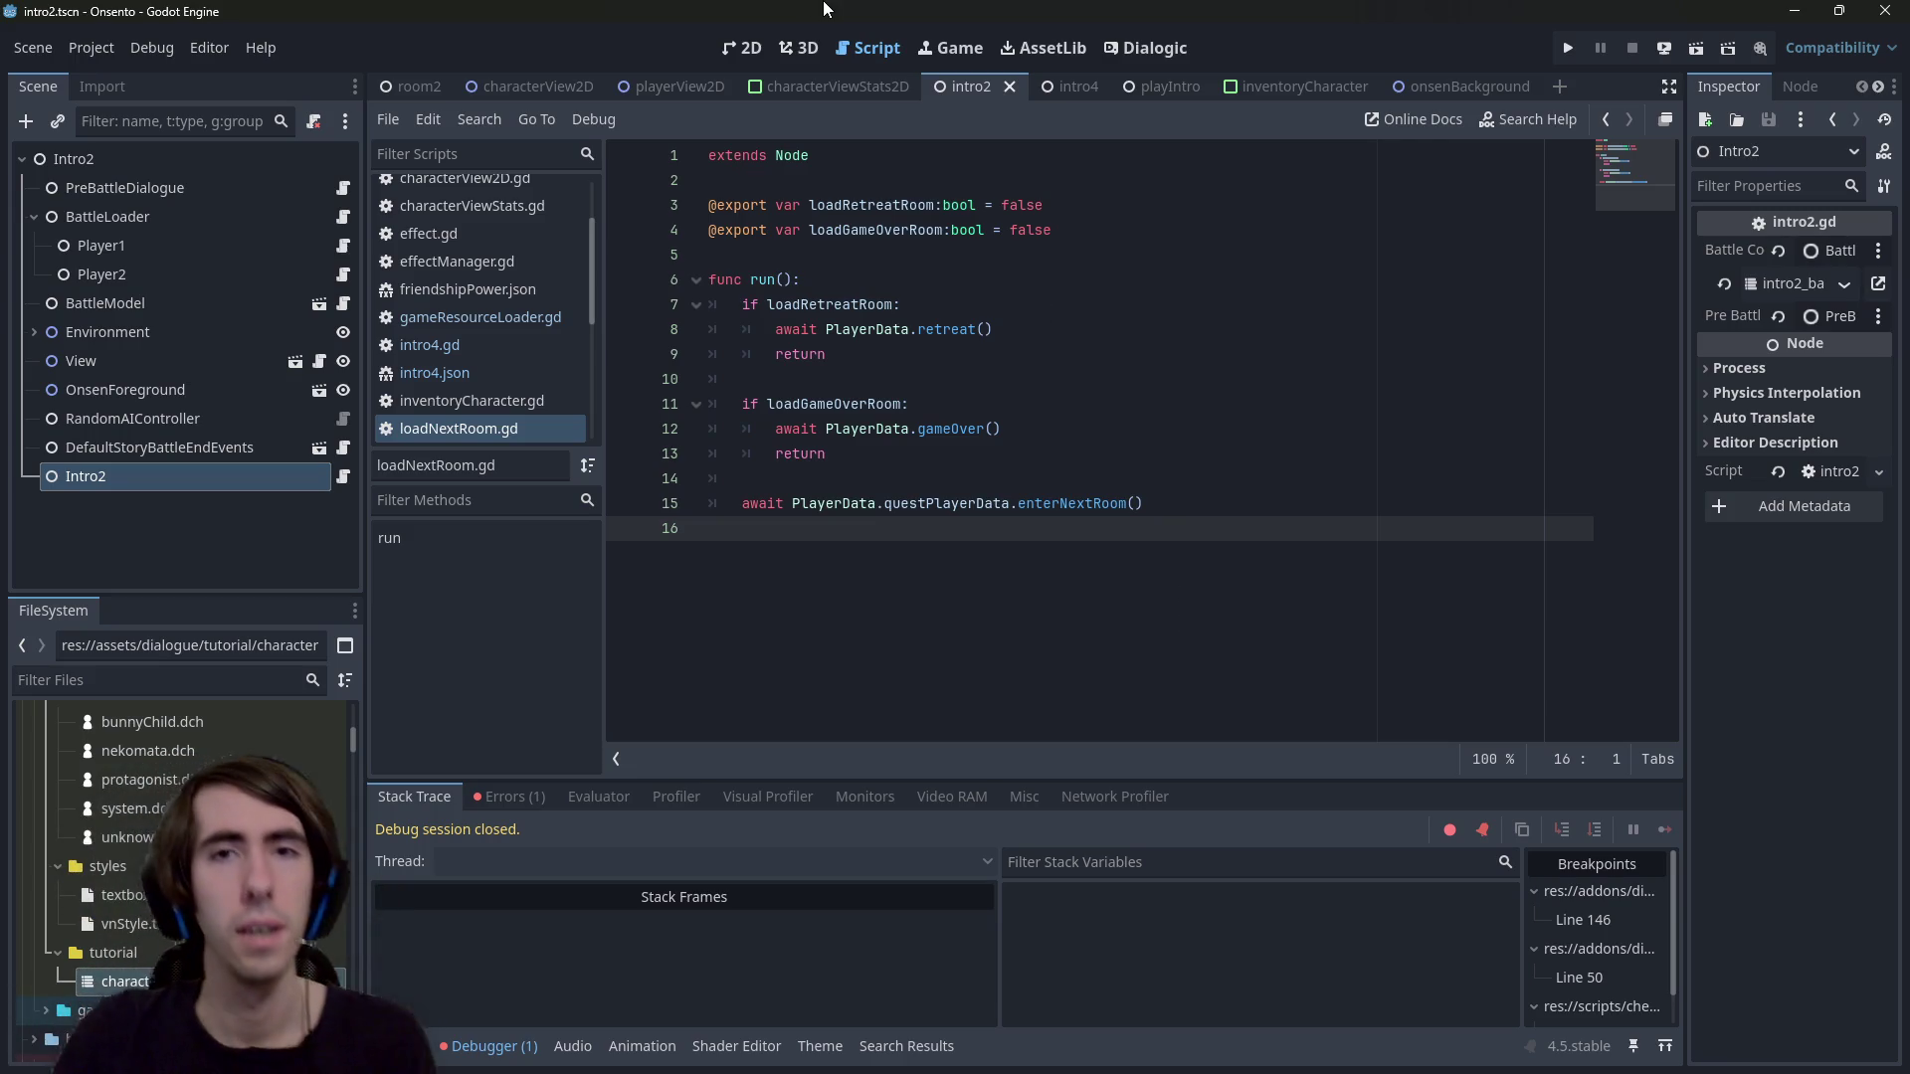
key(shift+alt+o)
key(Escape)
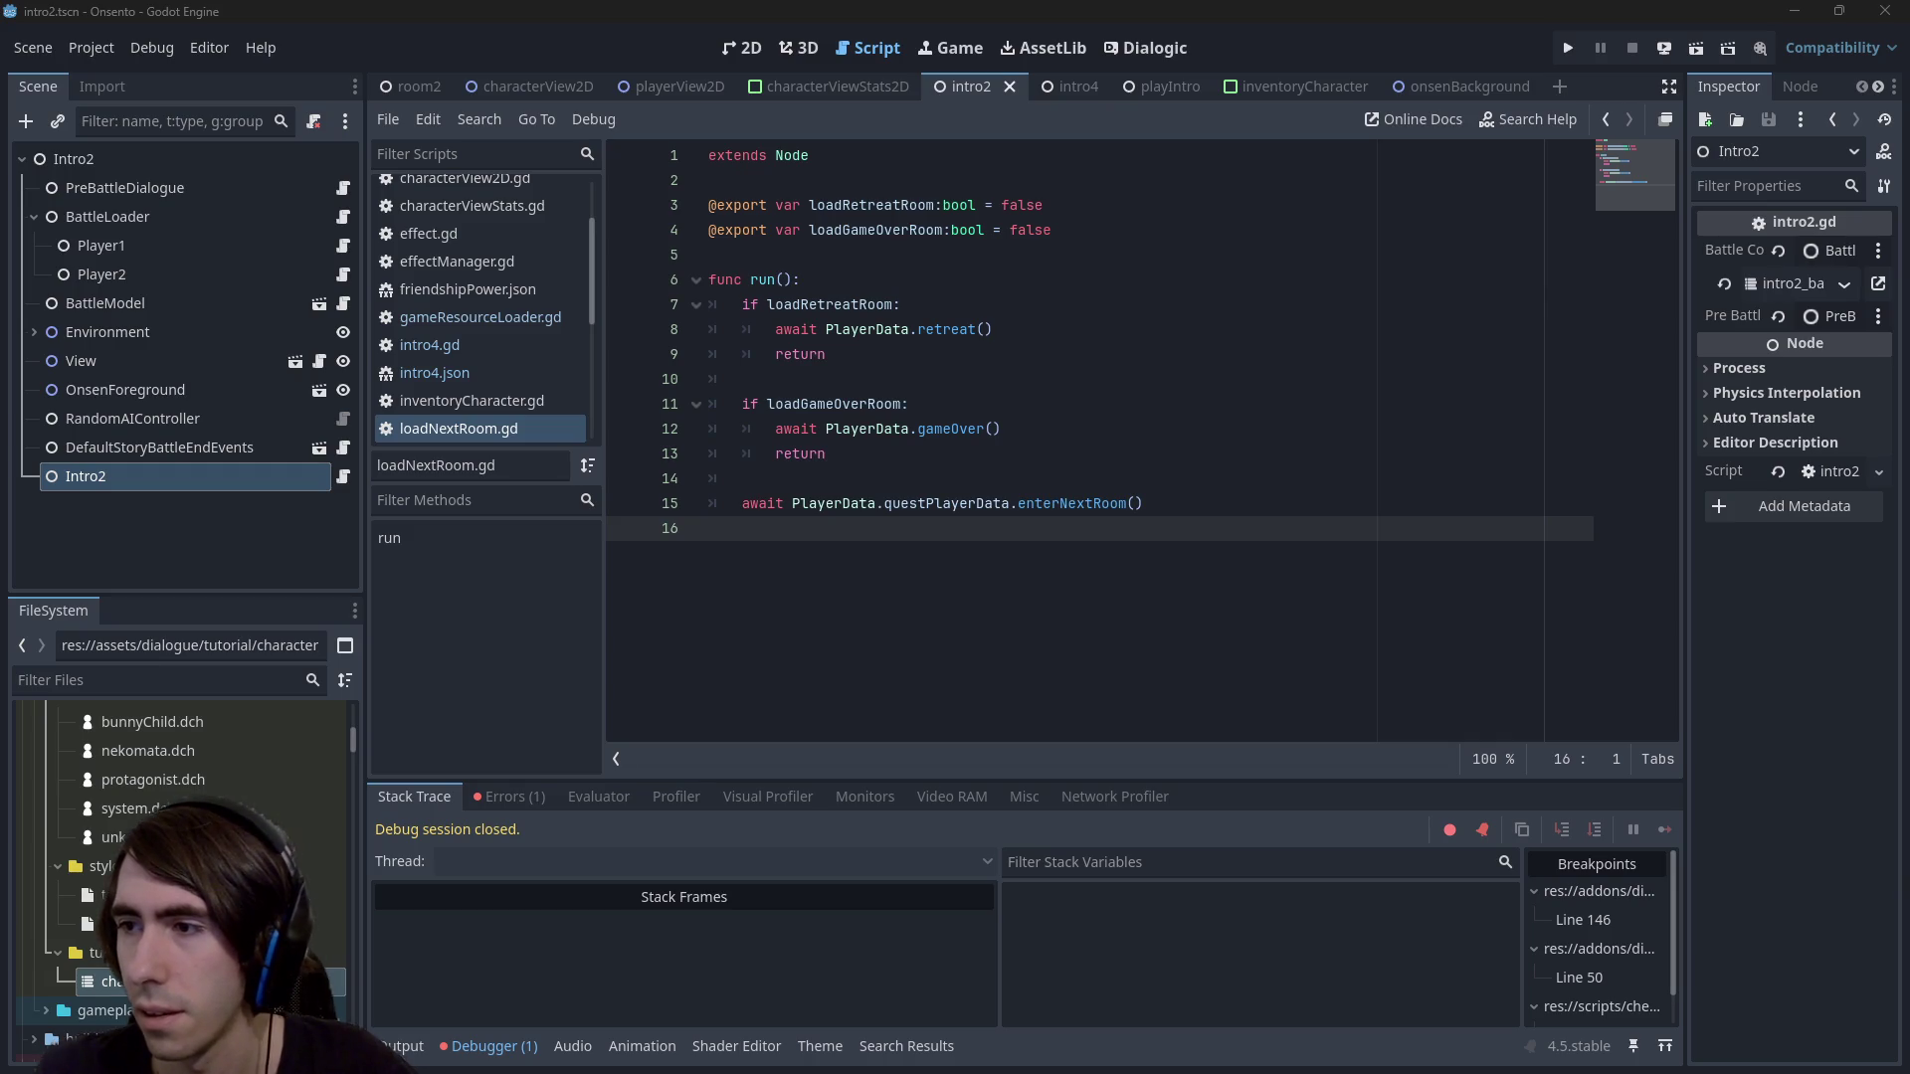
scroll(50, 833, up, 10)
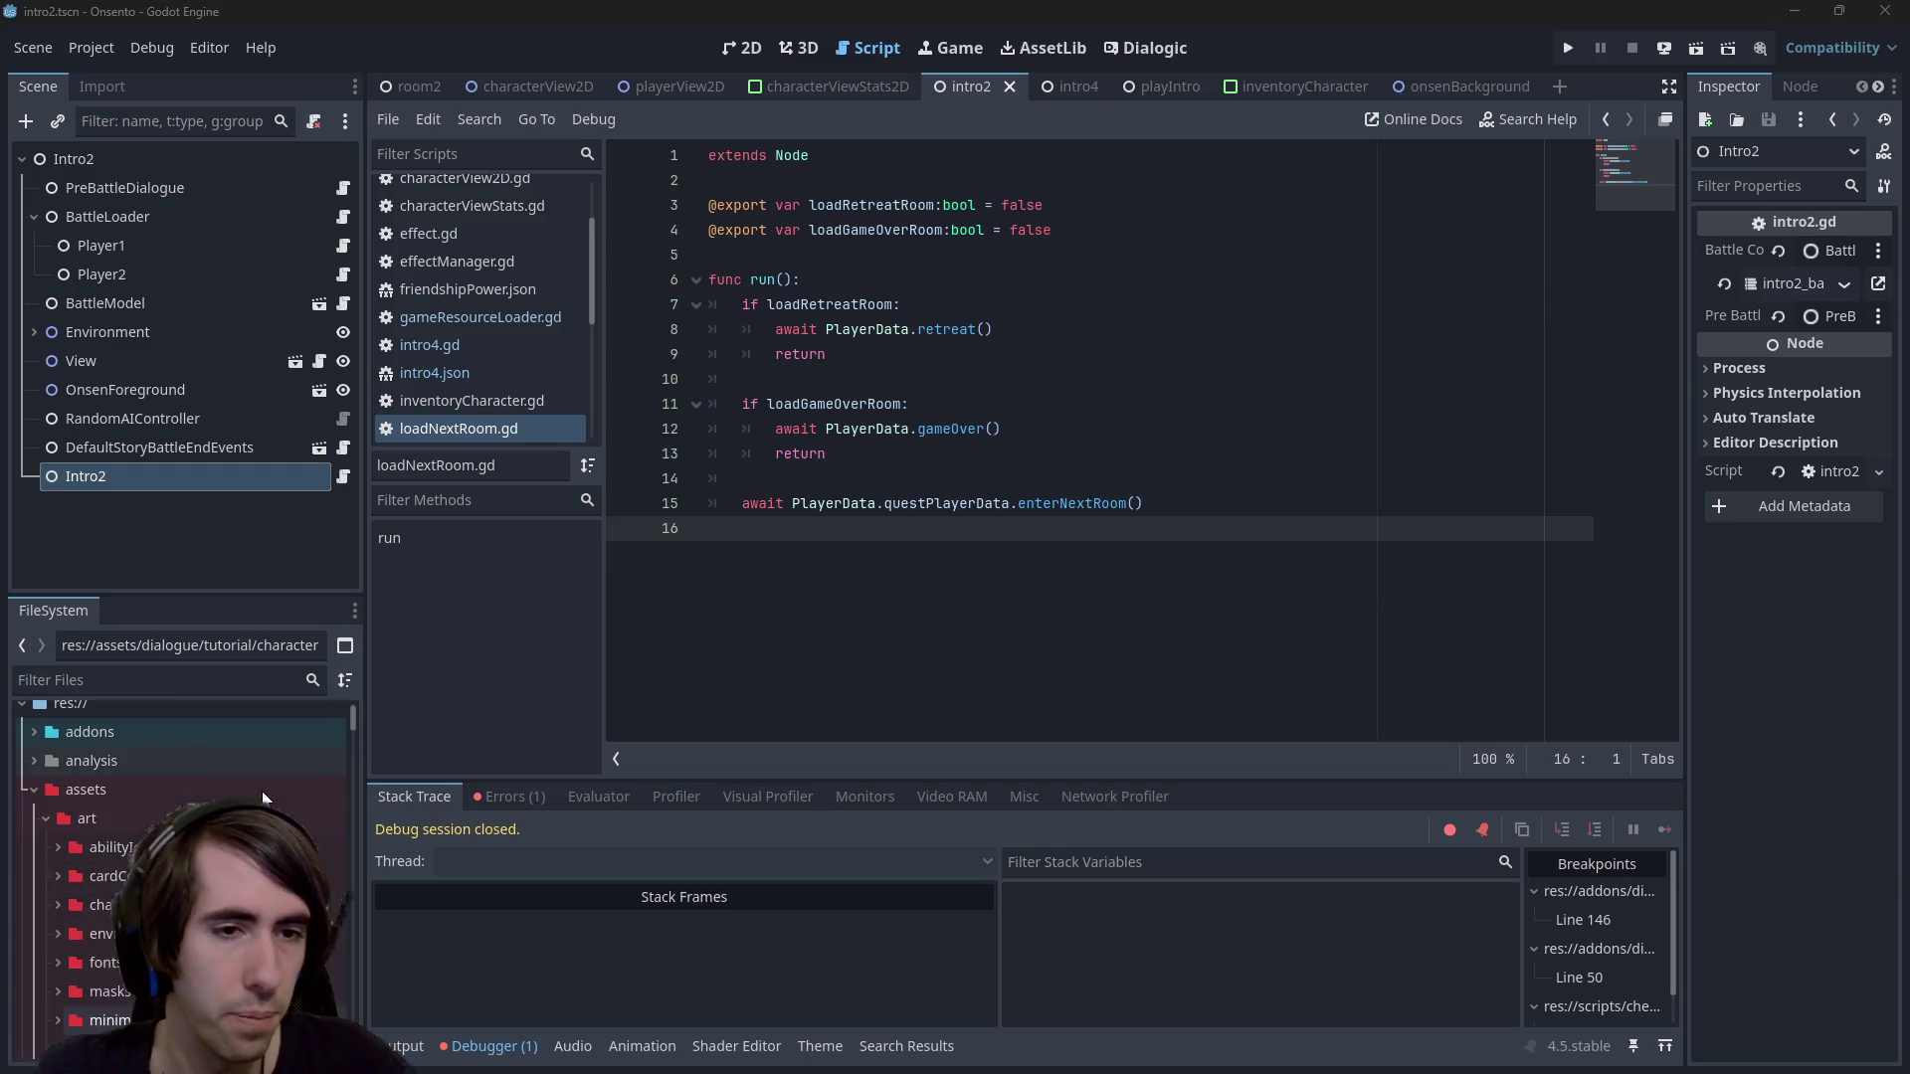
double_click(123, 816)
right_click(159, 816)
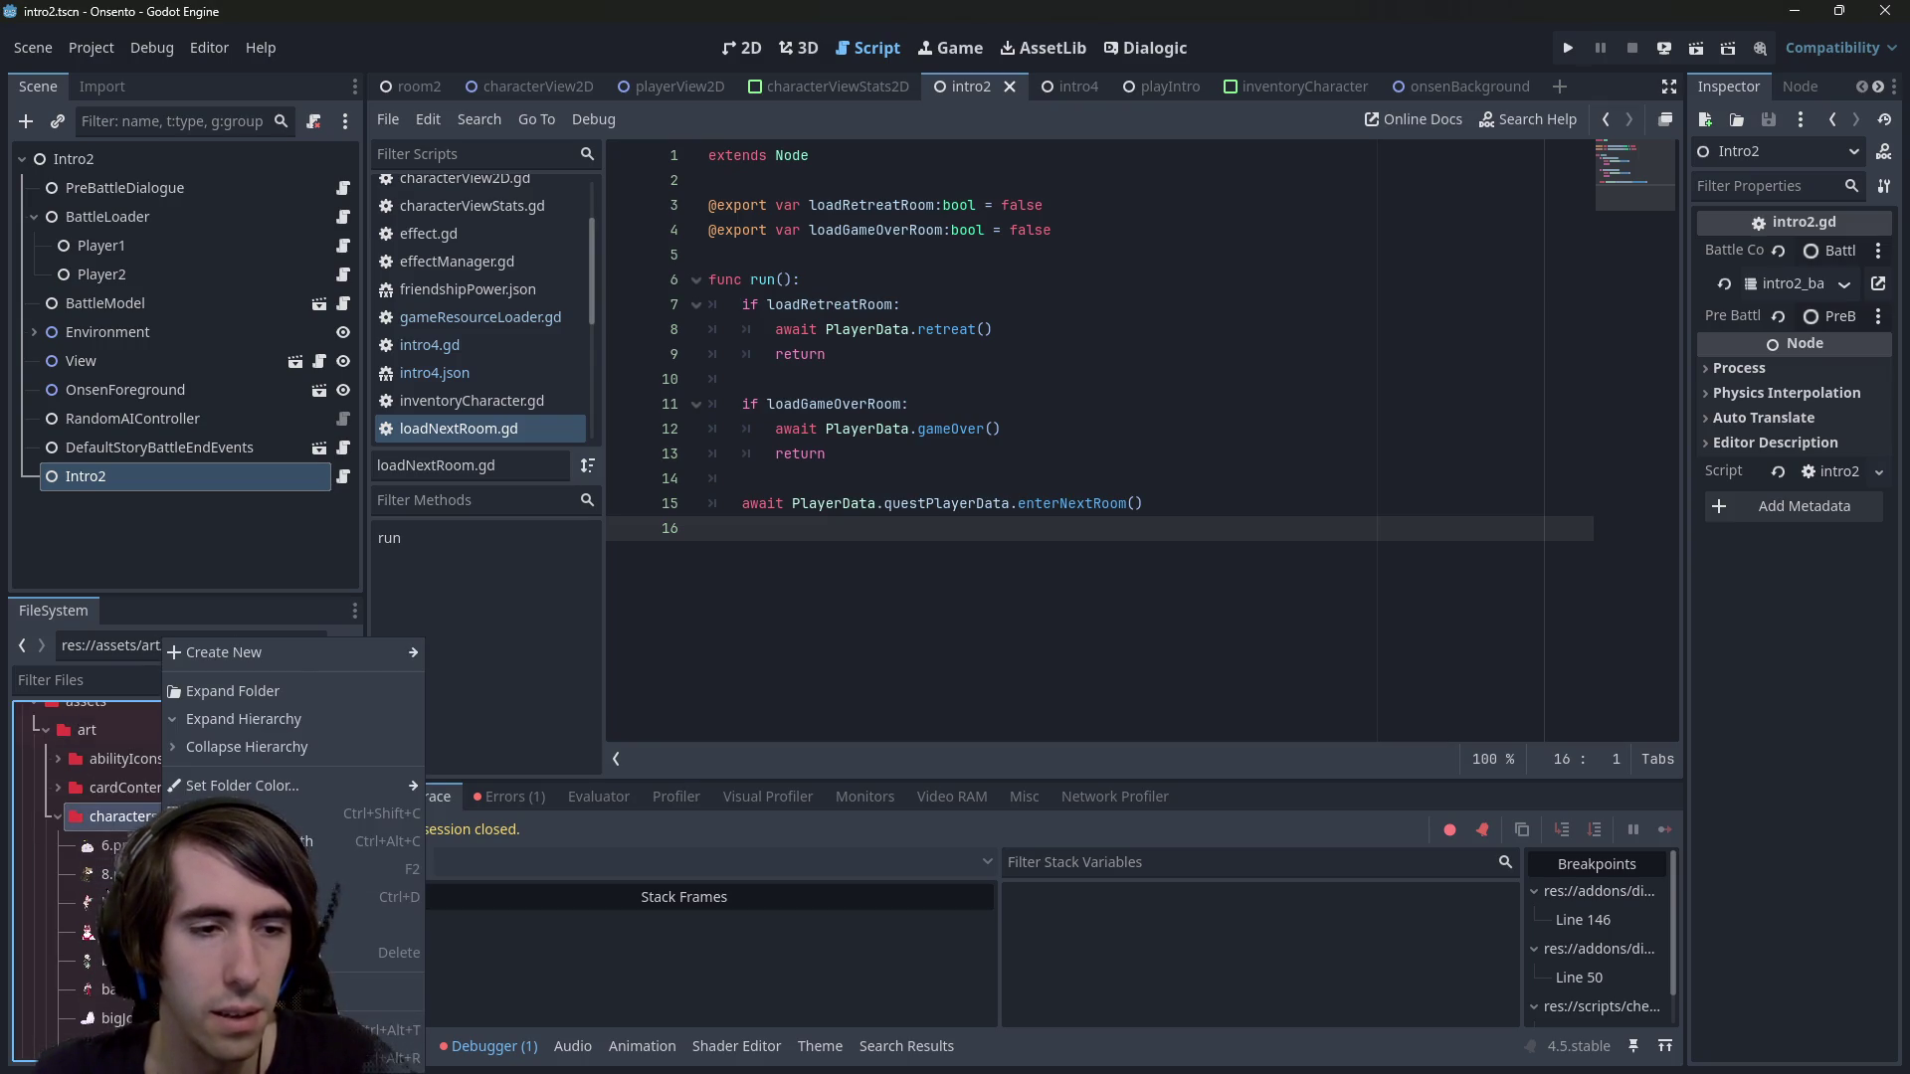
key(Escape)
Preview the bunny, green dragon and nekomata battle and sprite textures, then reopen the folder's options
scroll(108, 893, down, 8)
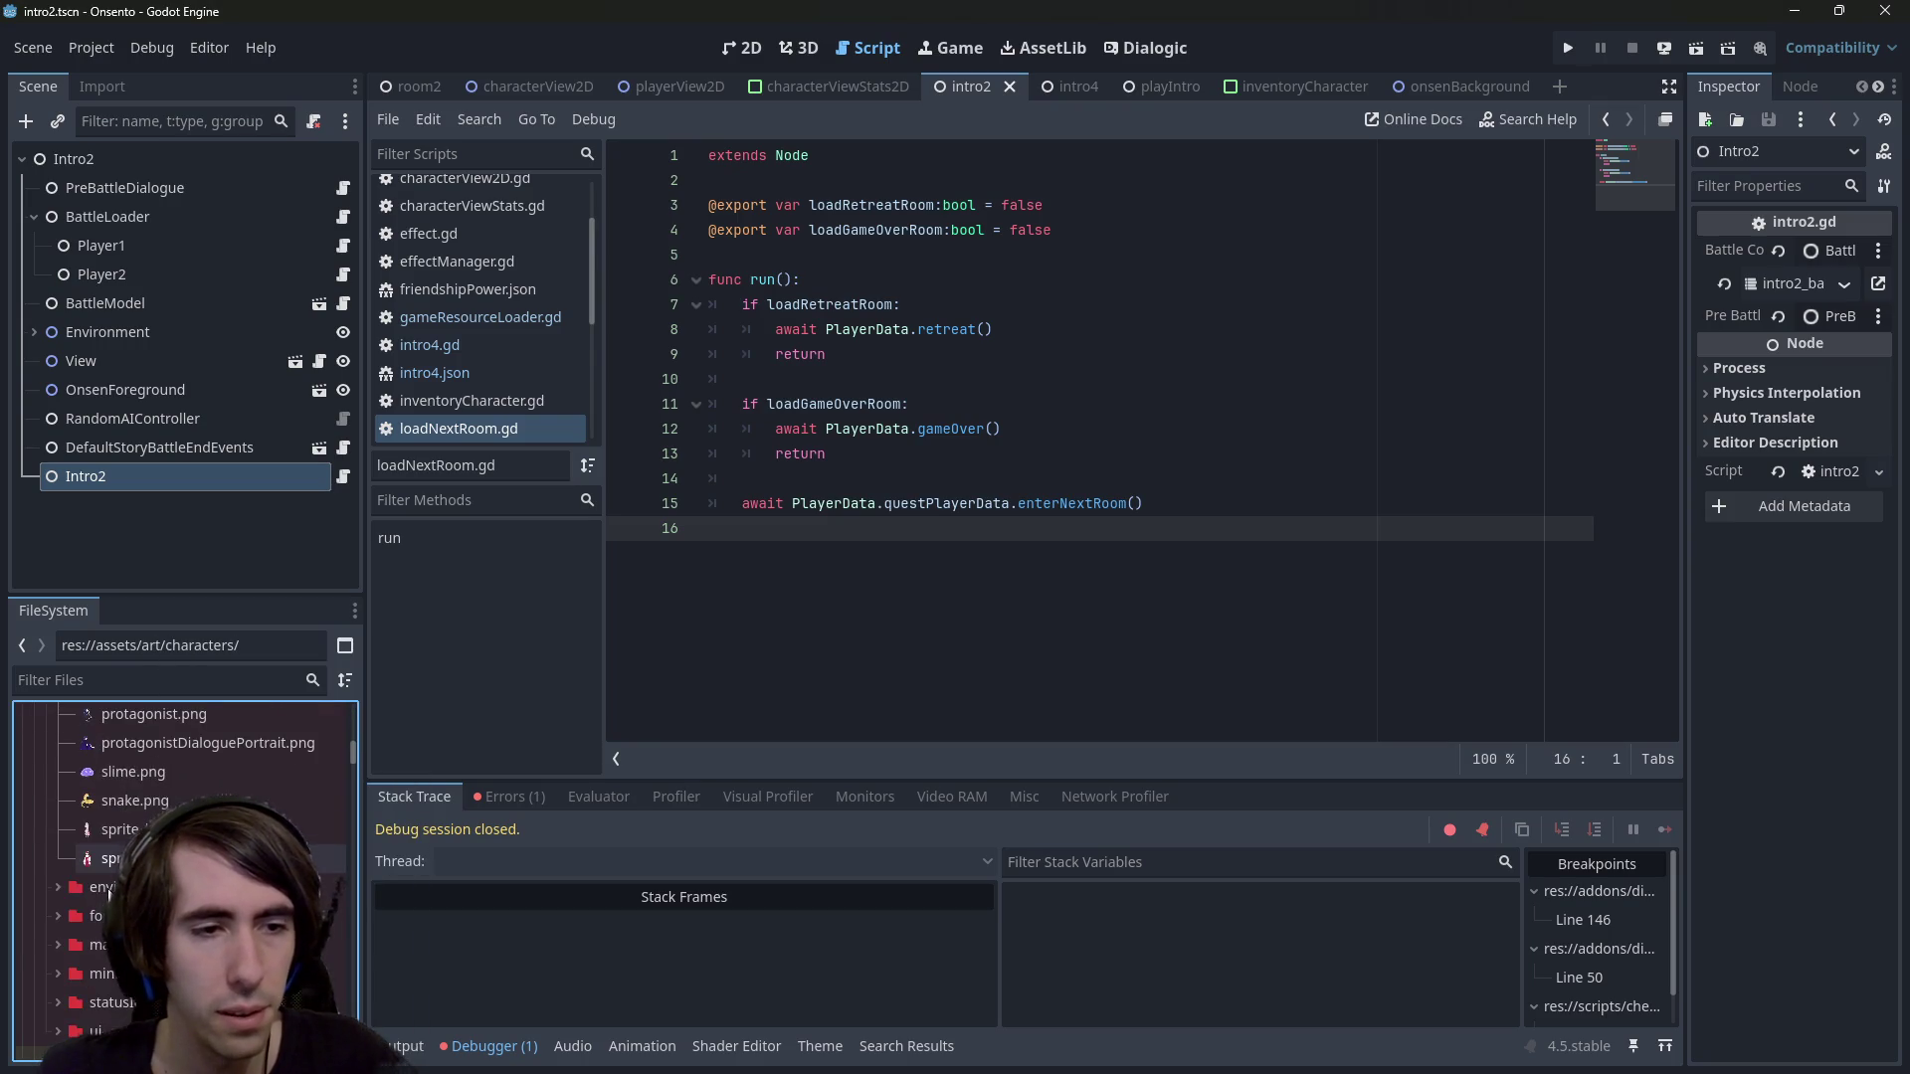
scroll(109, 894, up, 3)
scroll(108, 893, up, 8)
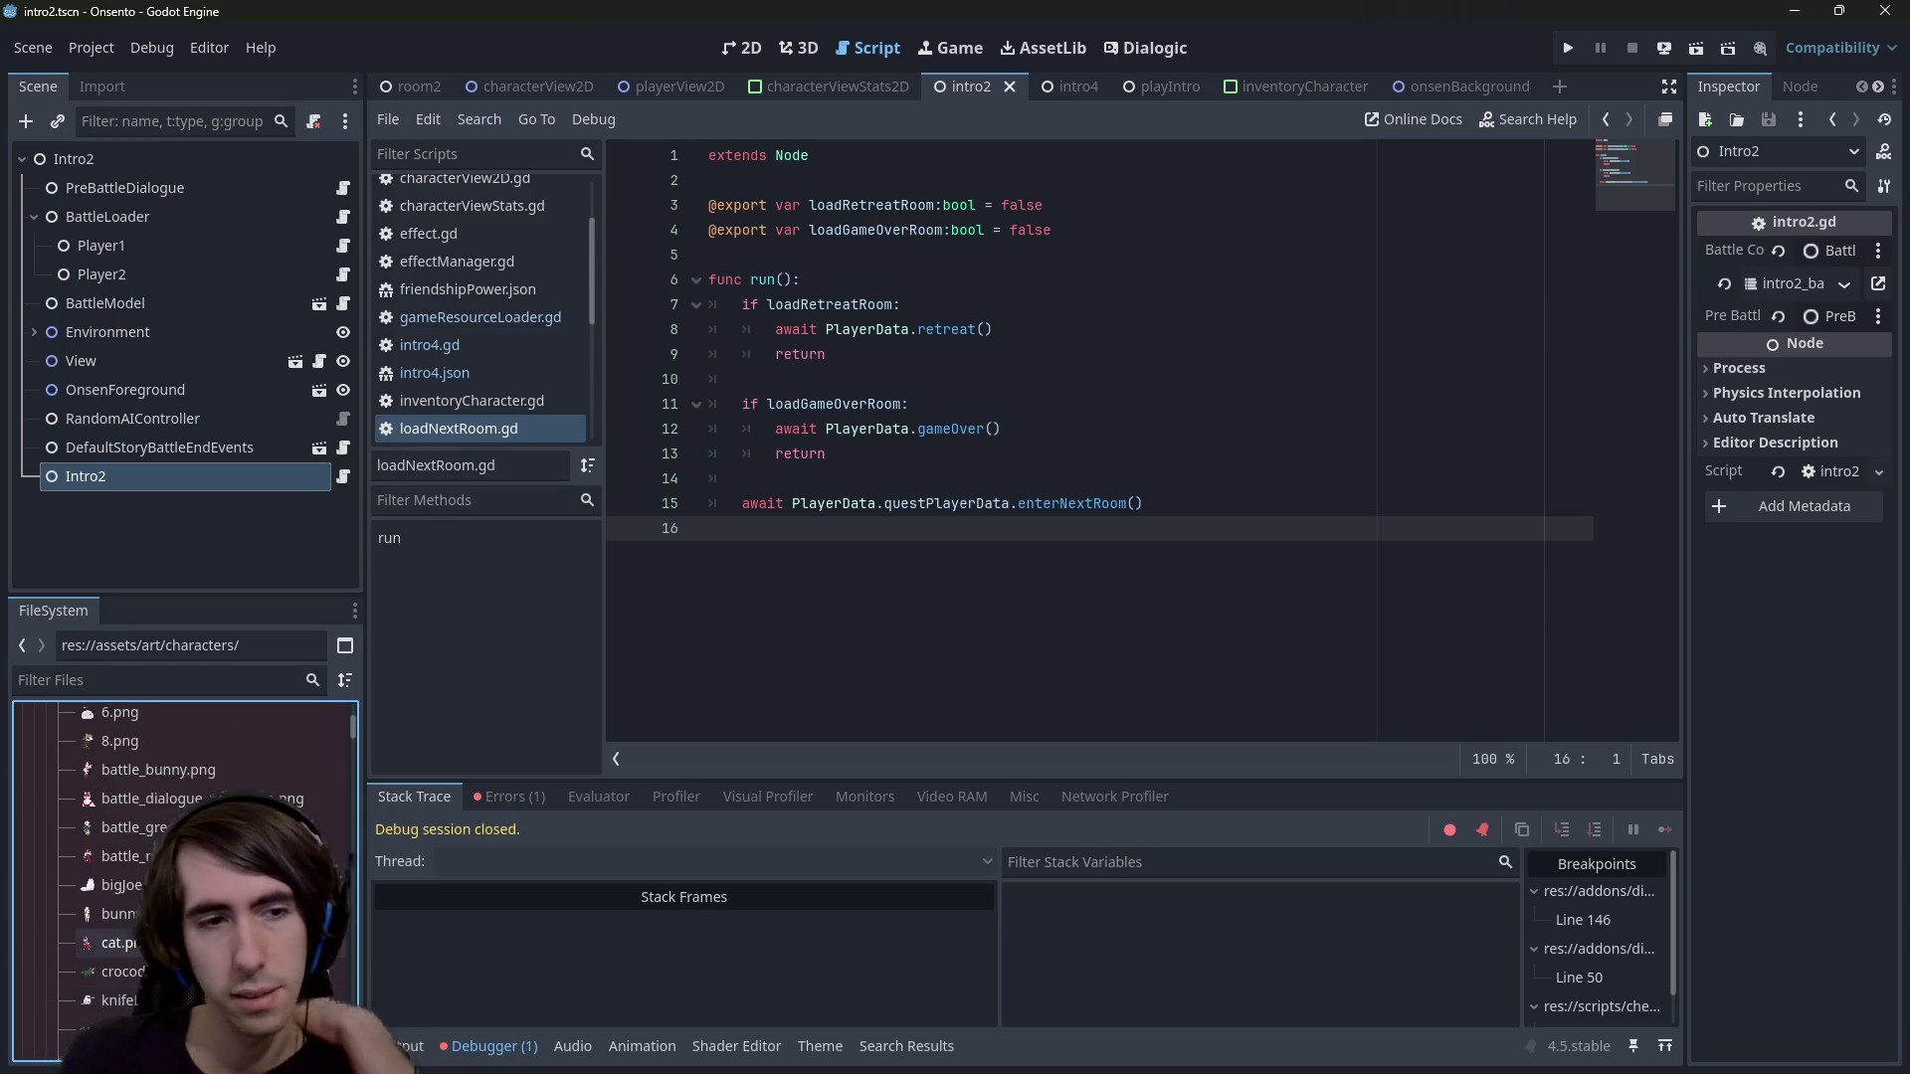
click(139, 858)
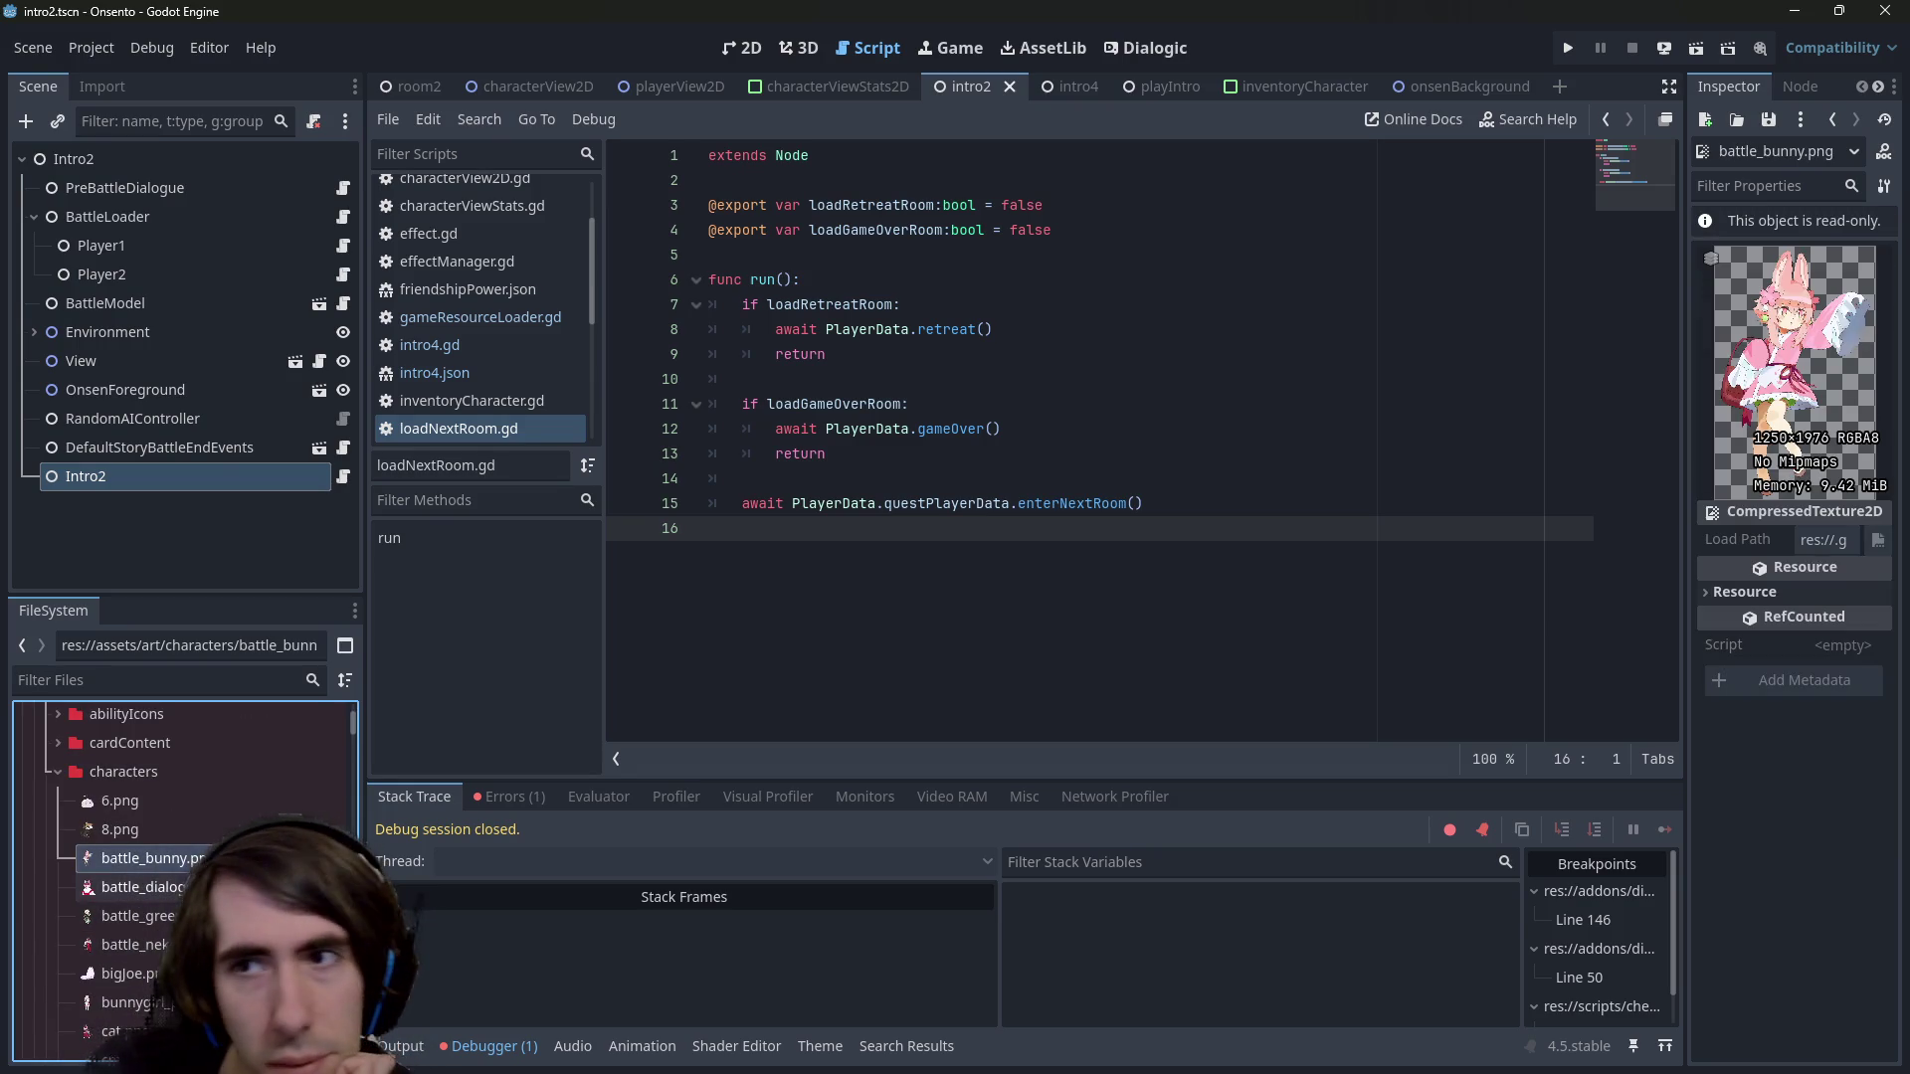
click(139, 886)
click(140, 916)
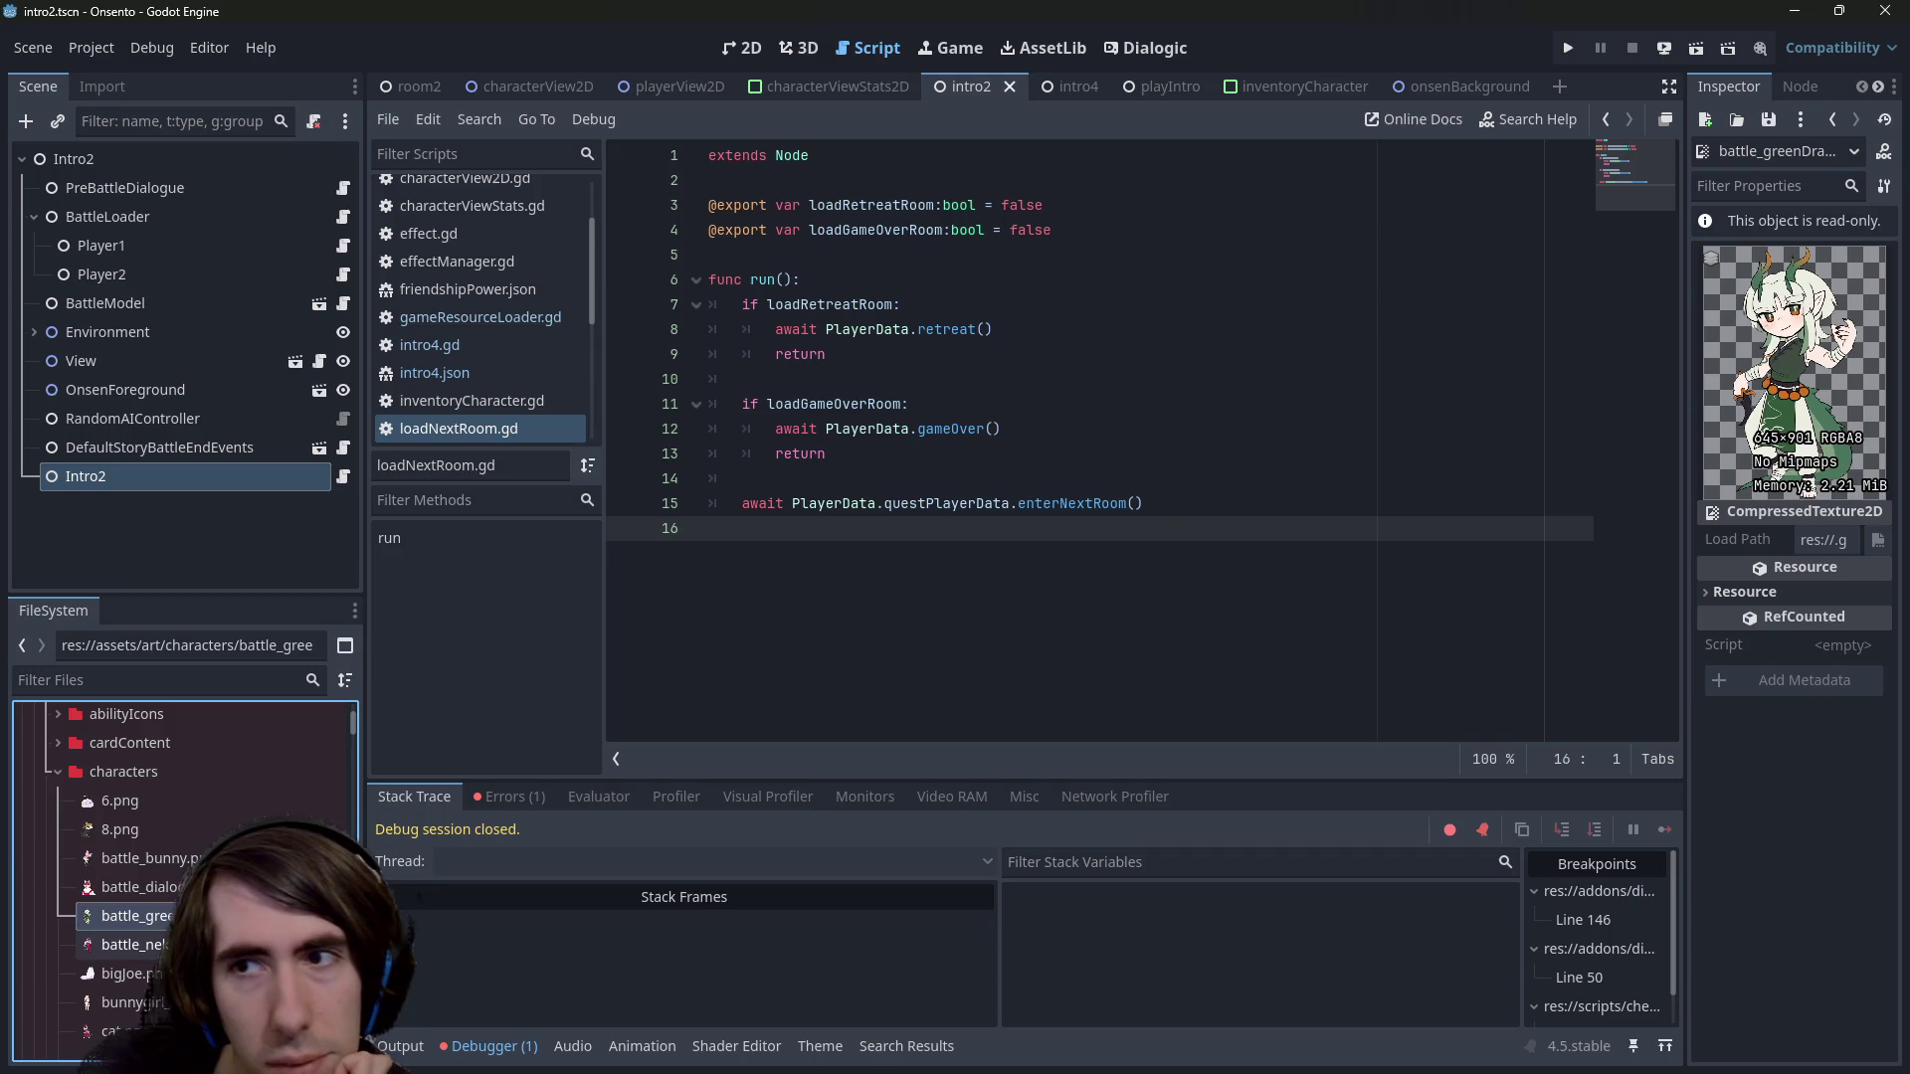
click(139, 944)
click(139, 858)
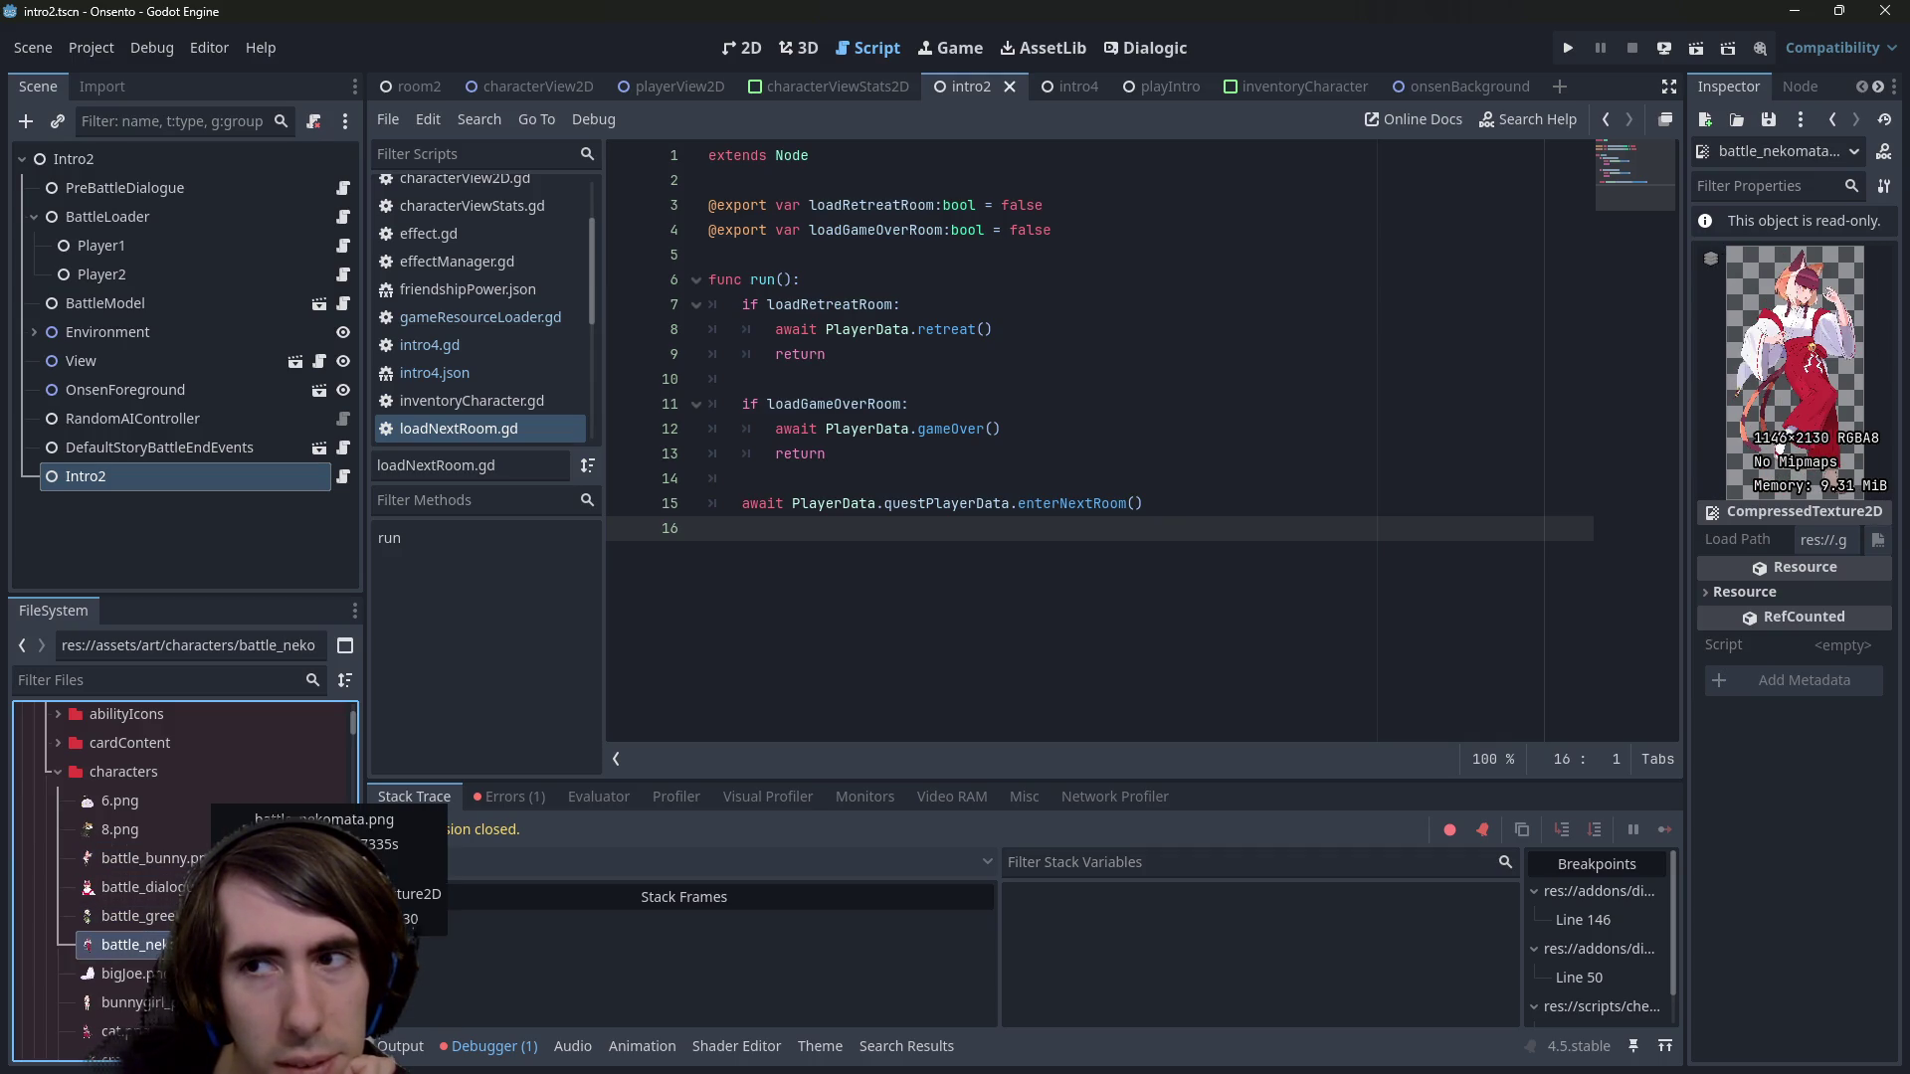
click(139, 915)
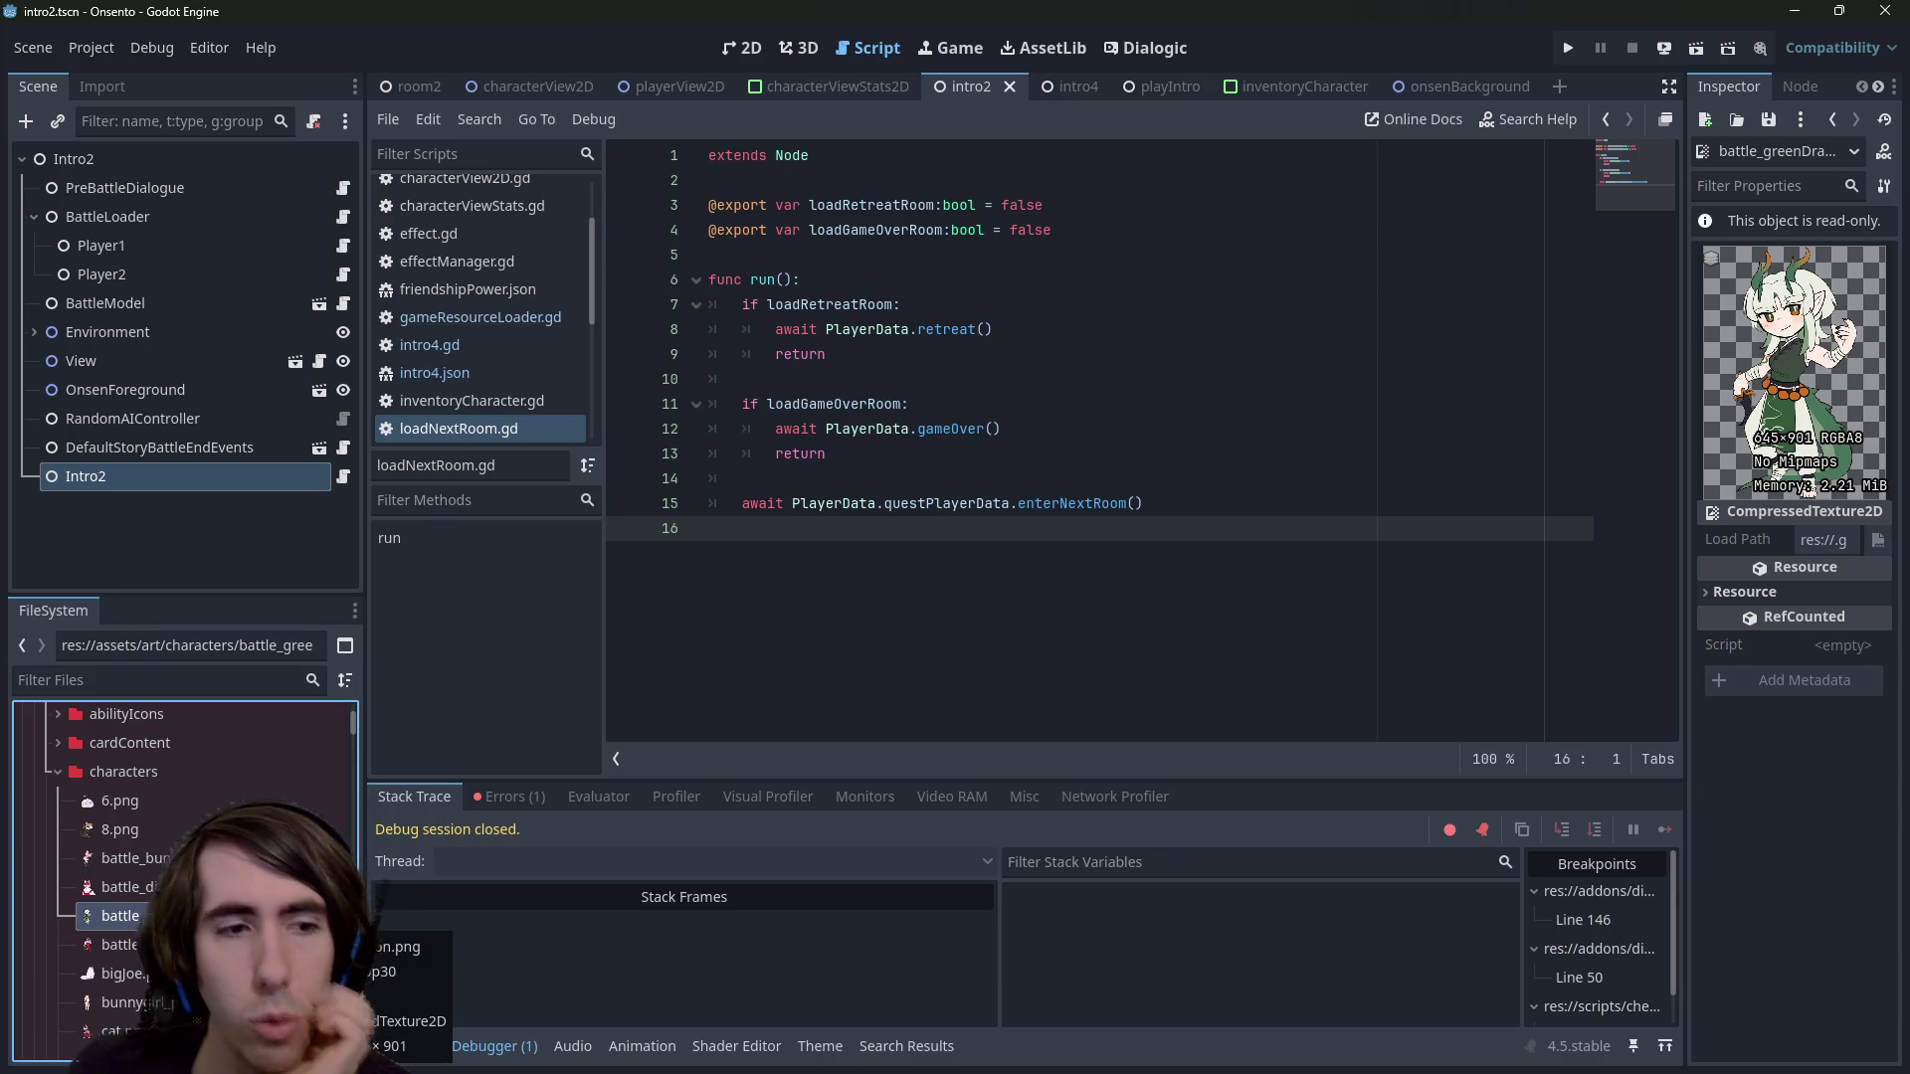
scroll(139, 875, down, 10)
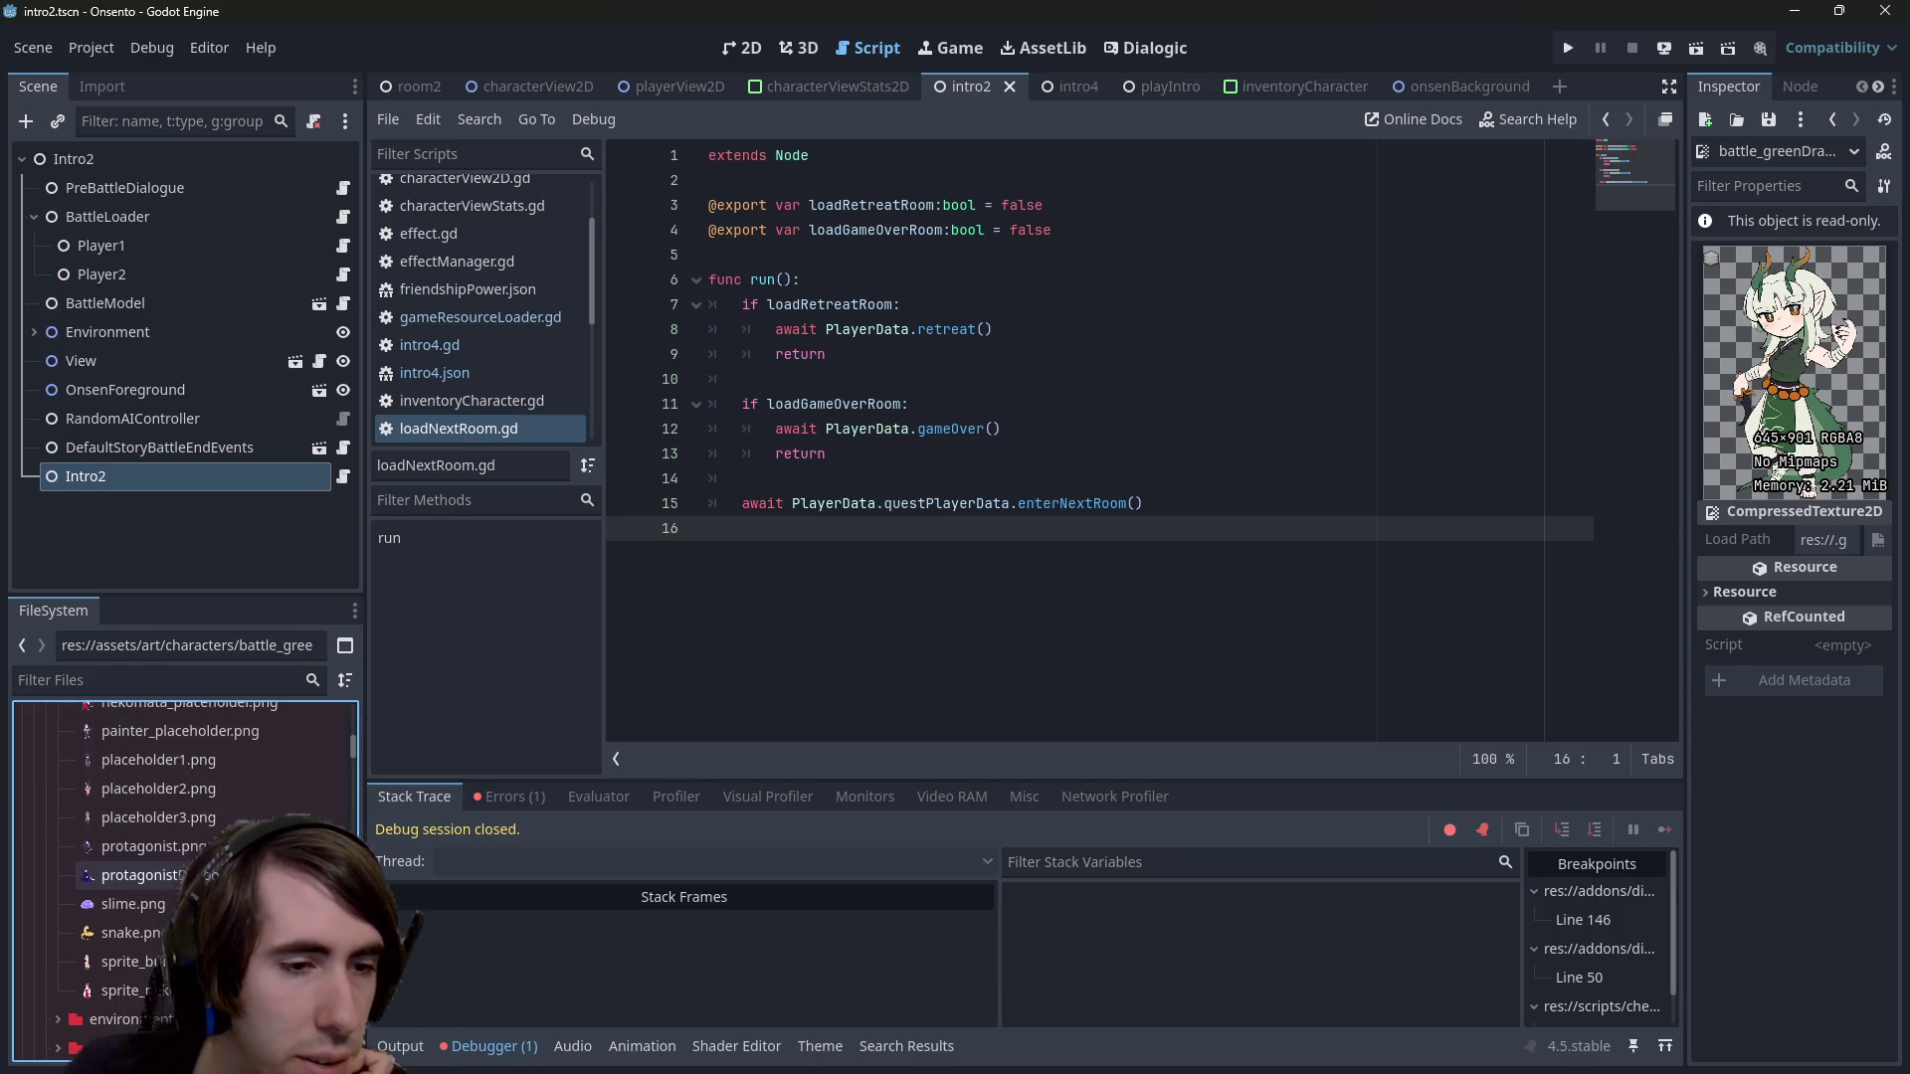
click(140, 990)
click(139, 961)
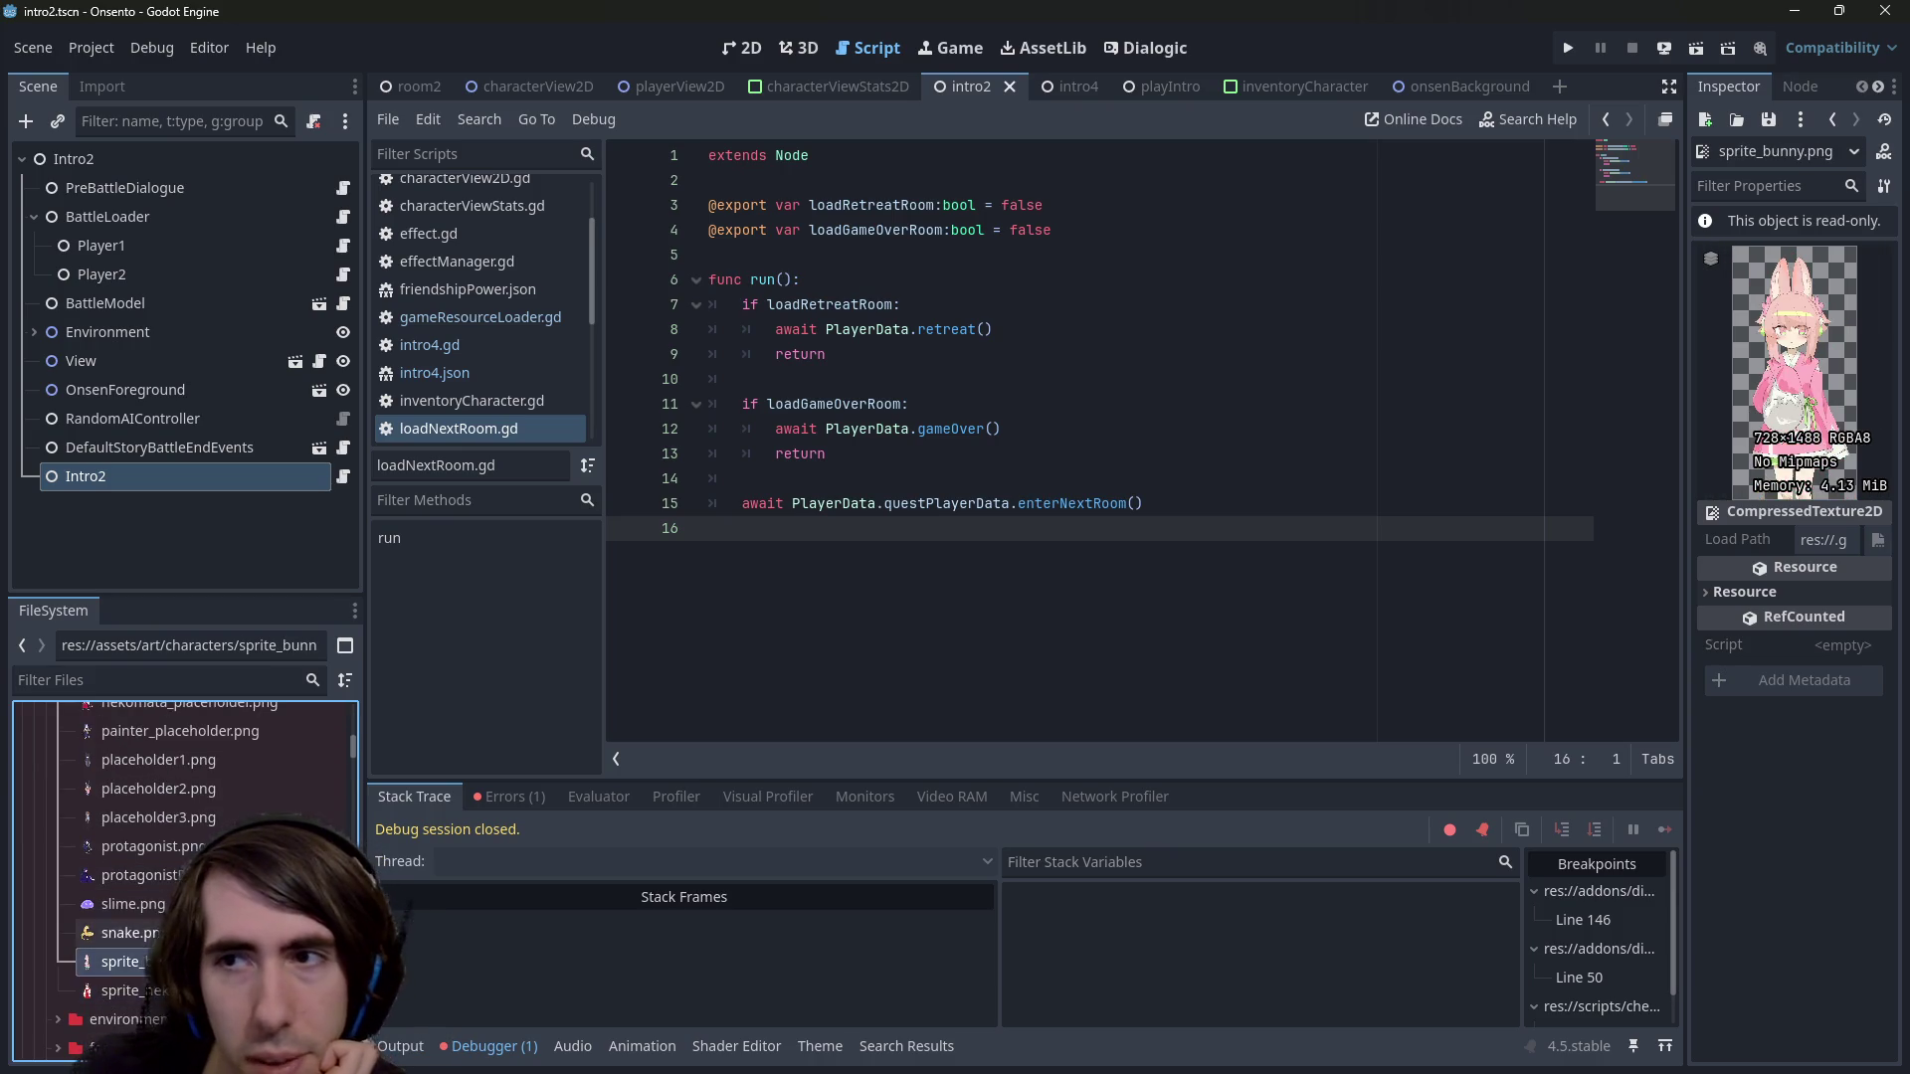
scroll(149, 876, up, 15)
right_click(164, 865)
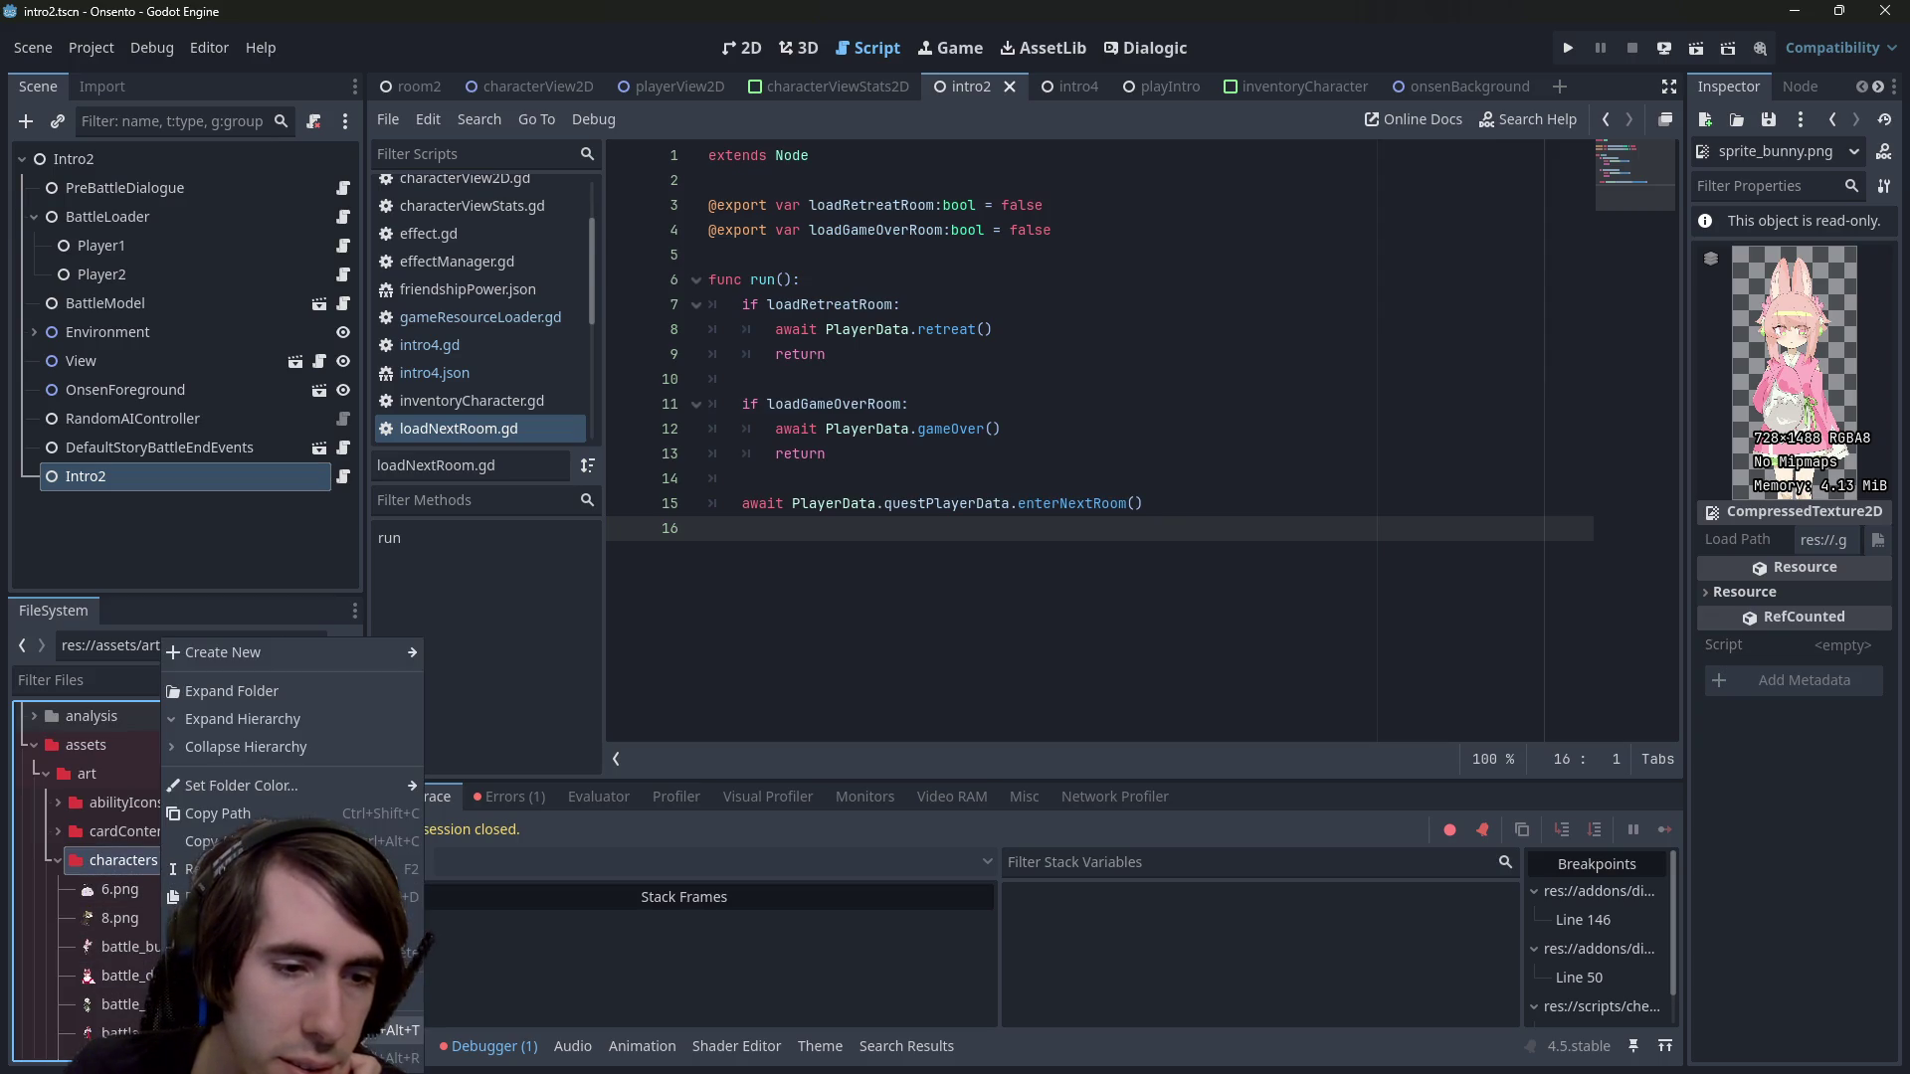
key(Escape)
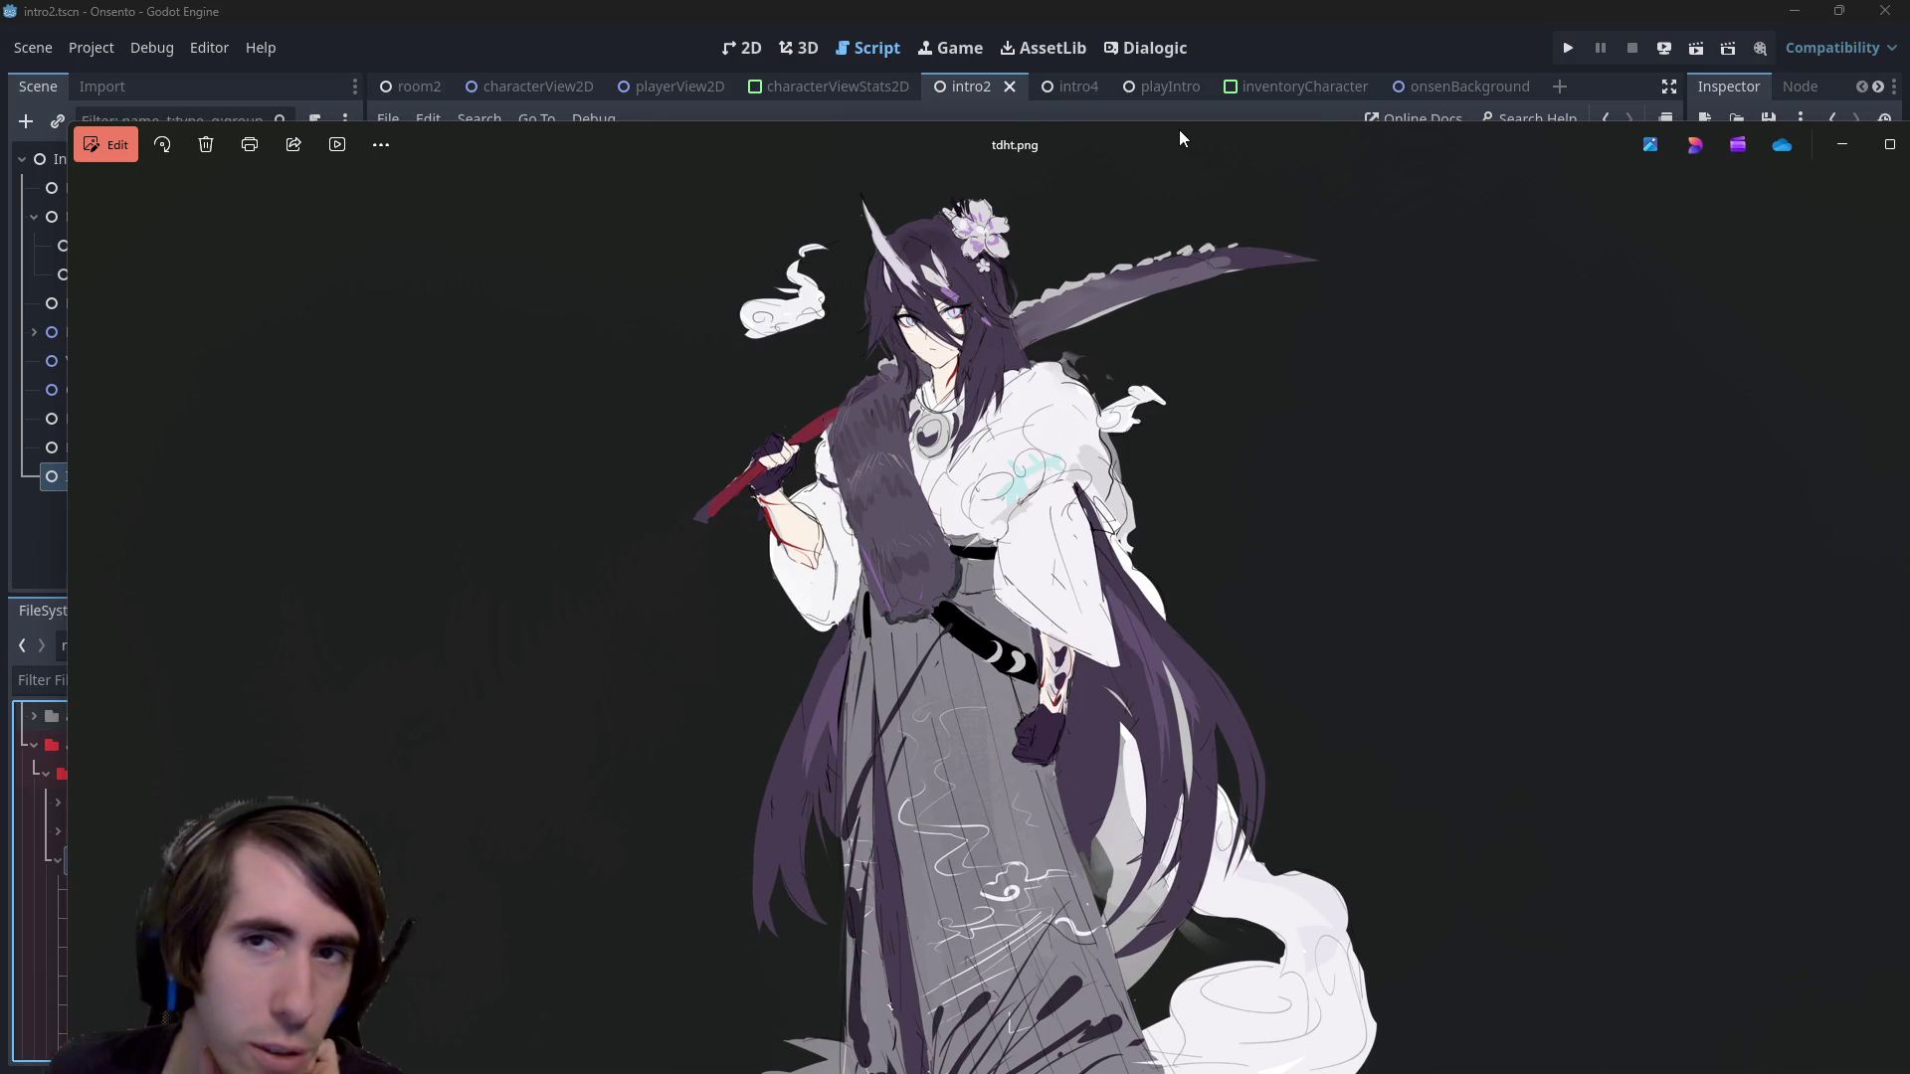
Move the Photos window lower and zoom in and out on the tdht.png illustration
mouse_move(1174, 123)
mouse_down()
mouse_move(1164, 388)
mouse_move(1065, 217)
mouse_move(1066, 149)
mouse_move(1072, 171)
mouse_up()
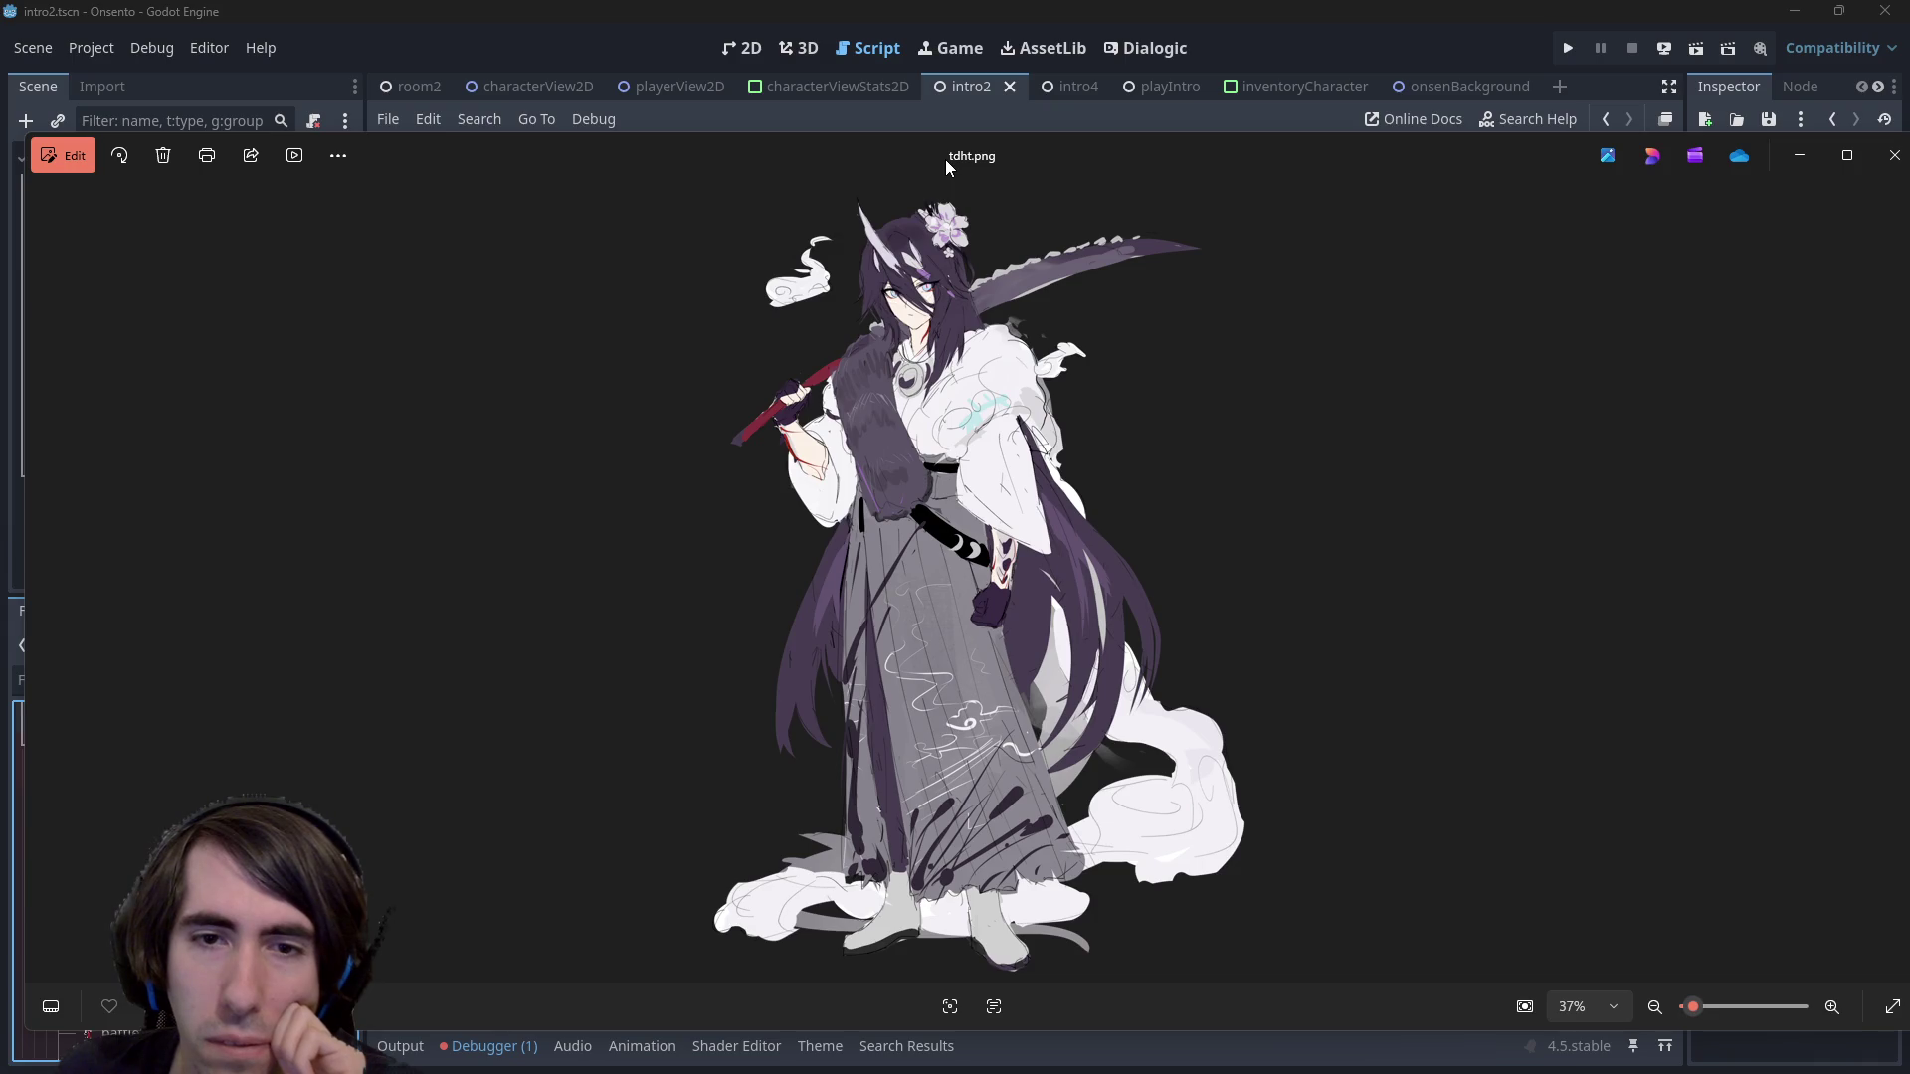
scroll(985, 572, up, 10)
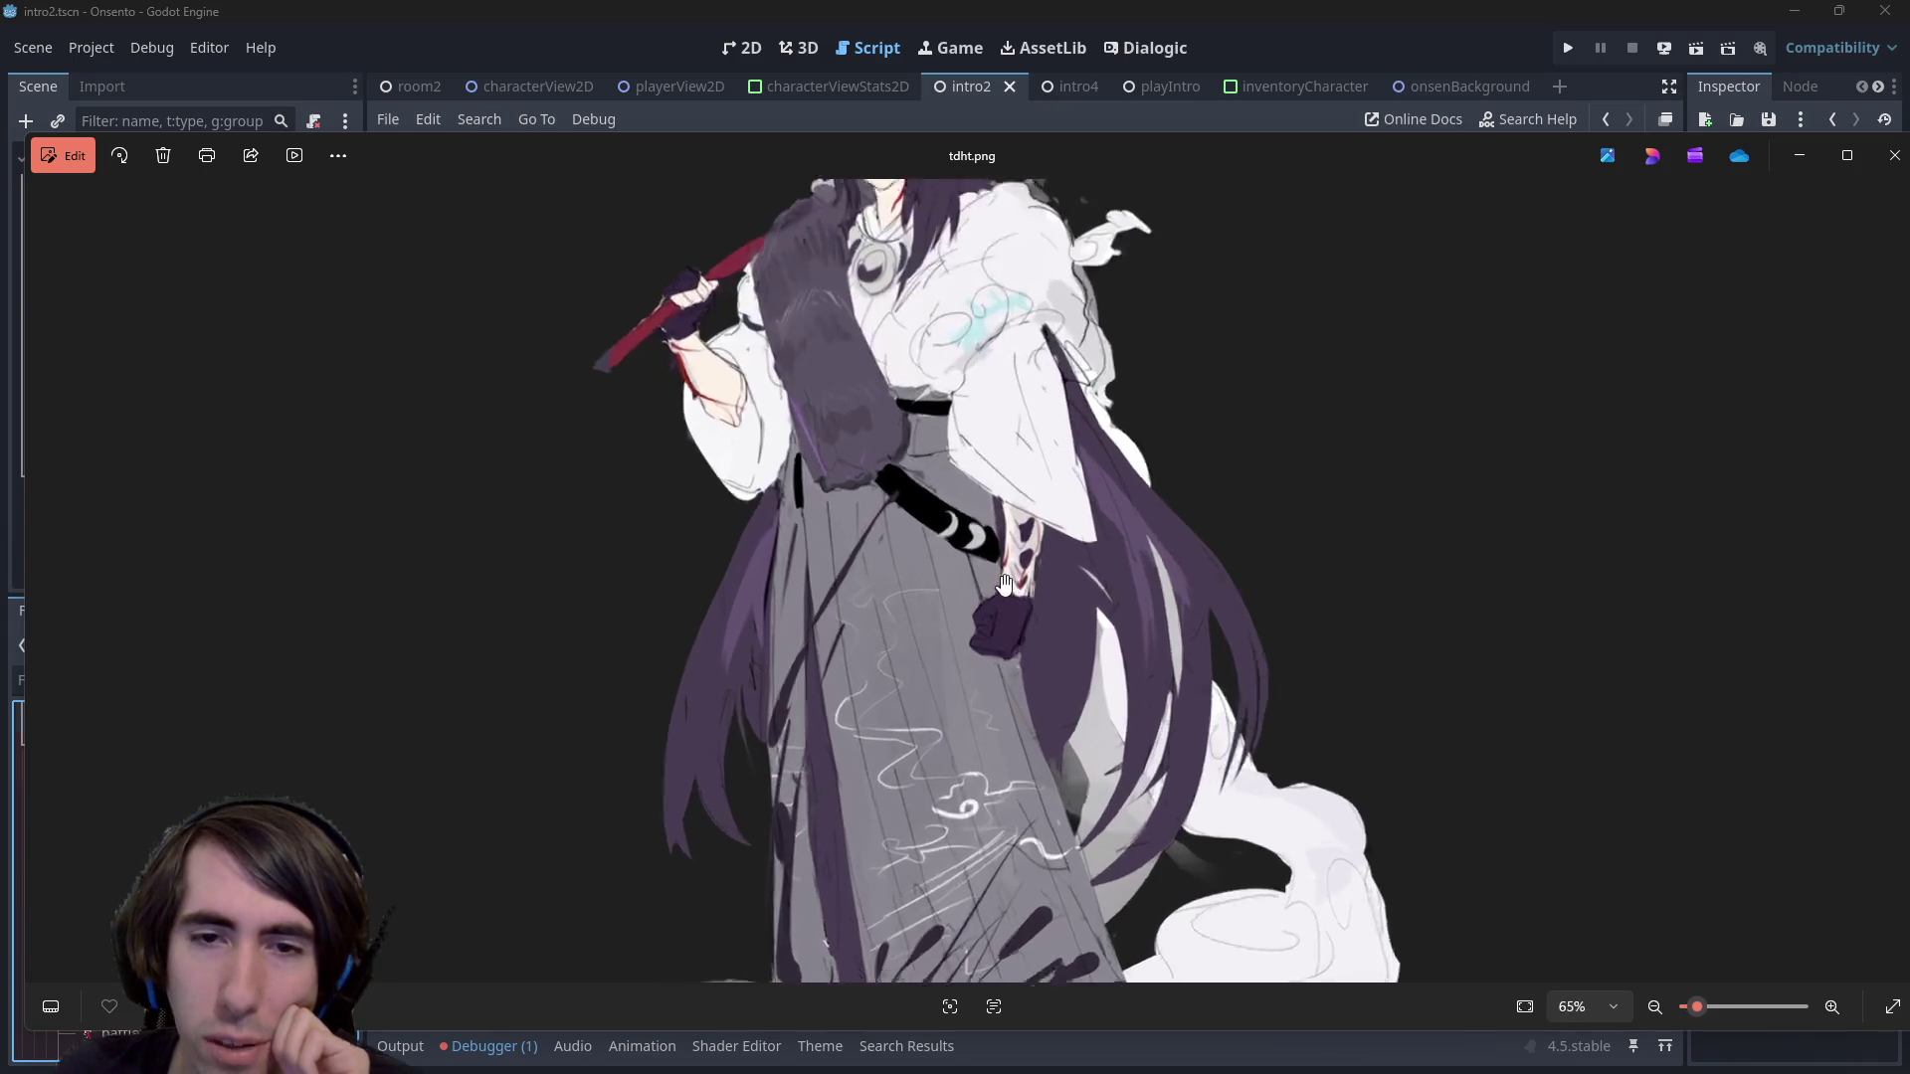
scroll(1154, 499, down, 8)
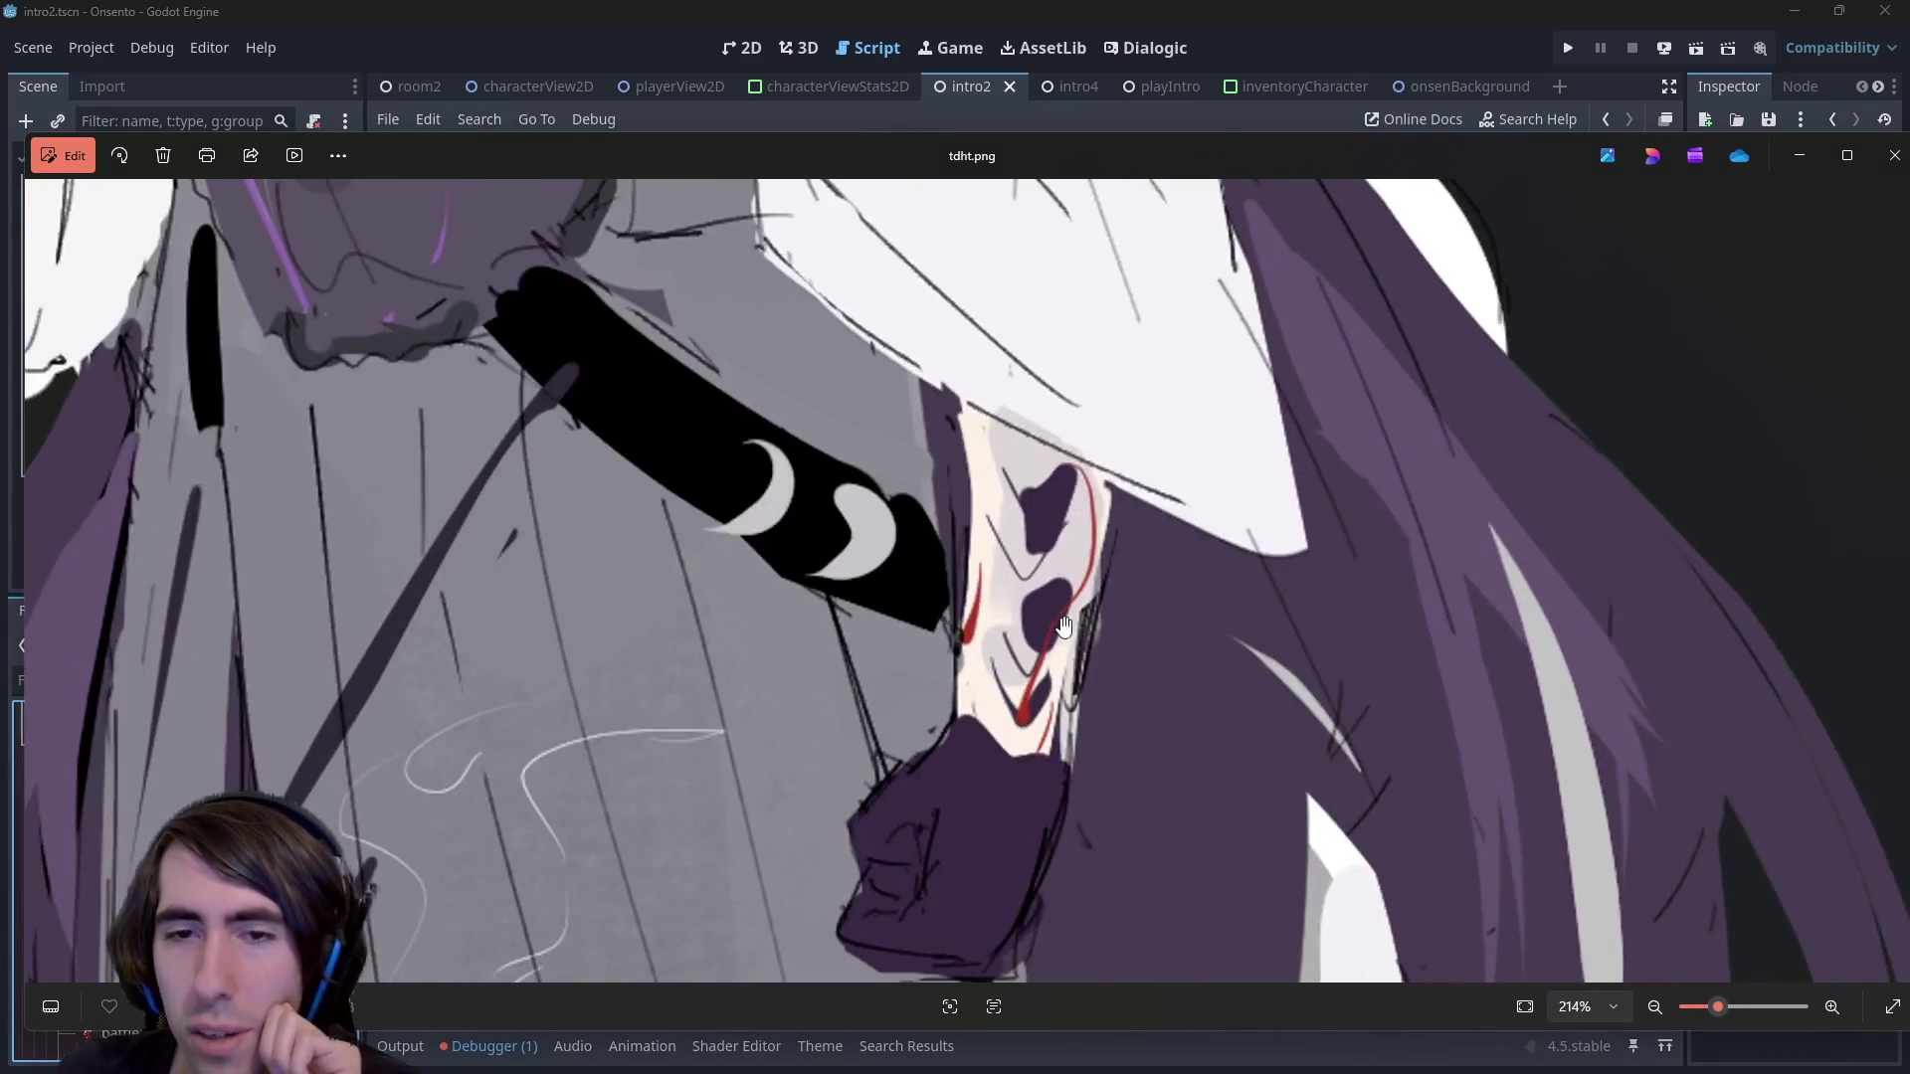
scroll(1050, 688, down, 3)
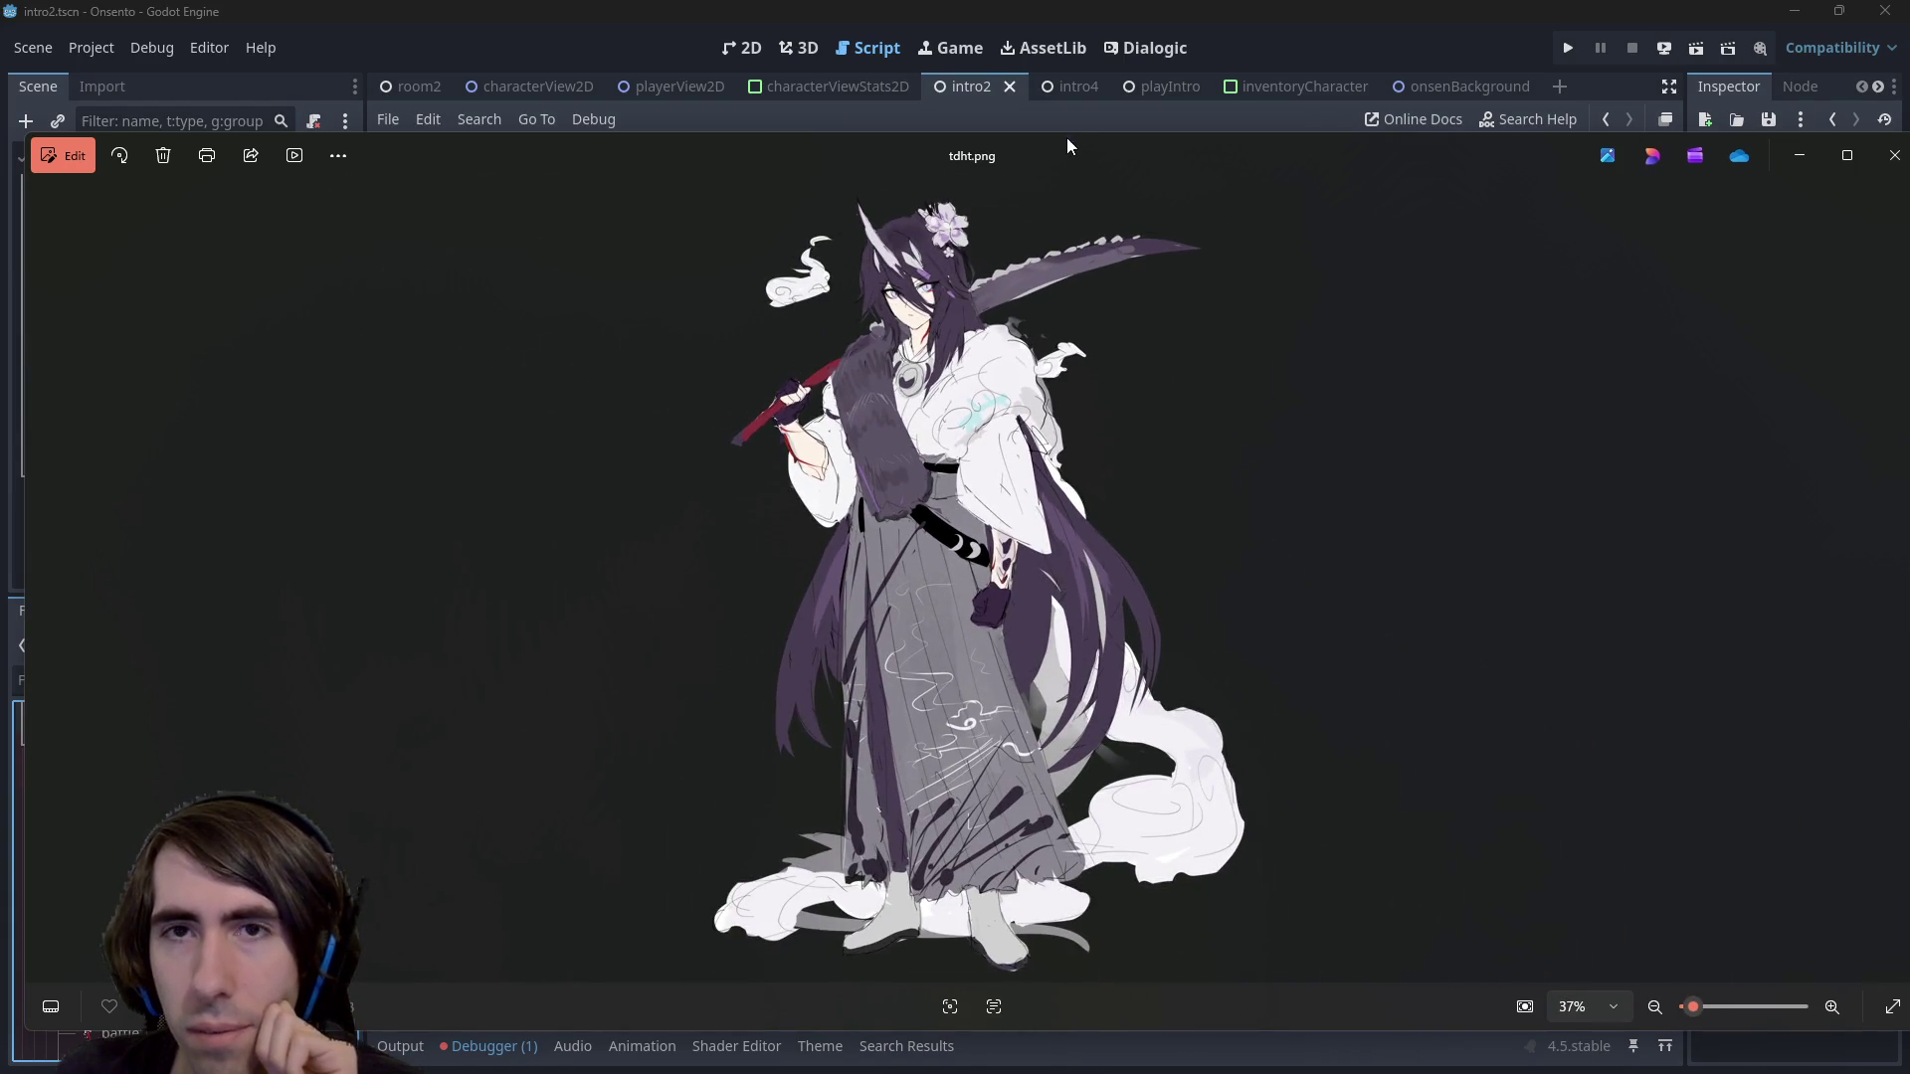
Close tdht.png and then sprite_seriousDragon.png in Photos
click(1894, 156)
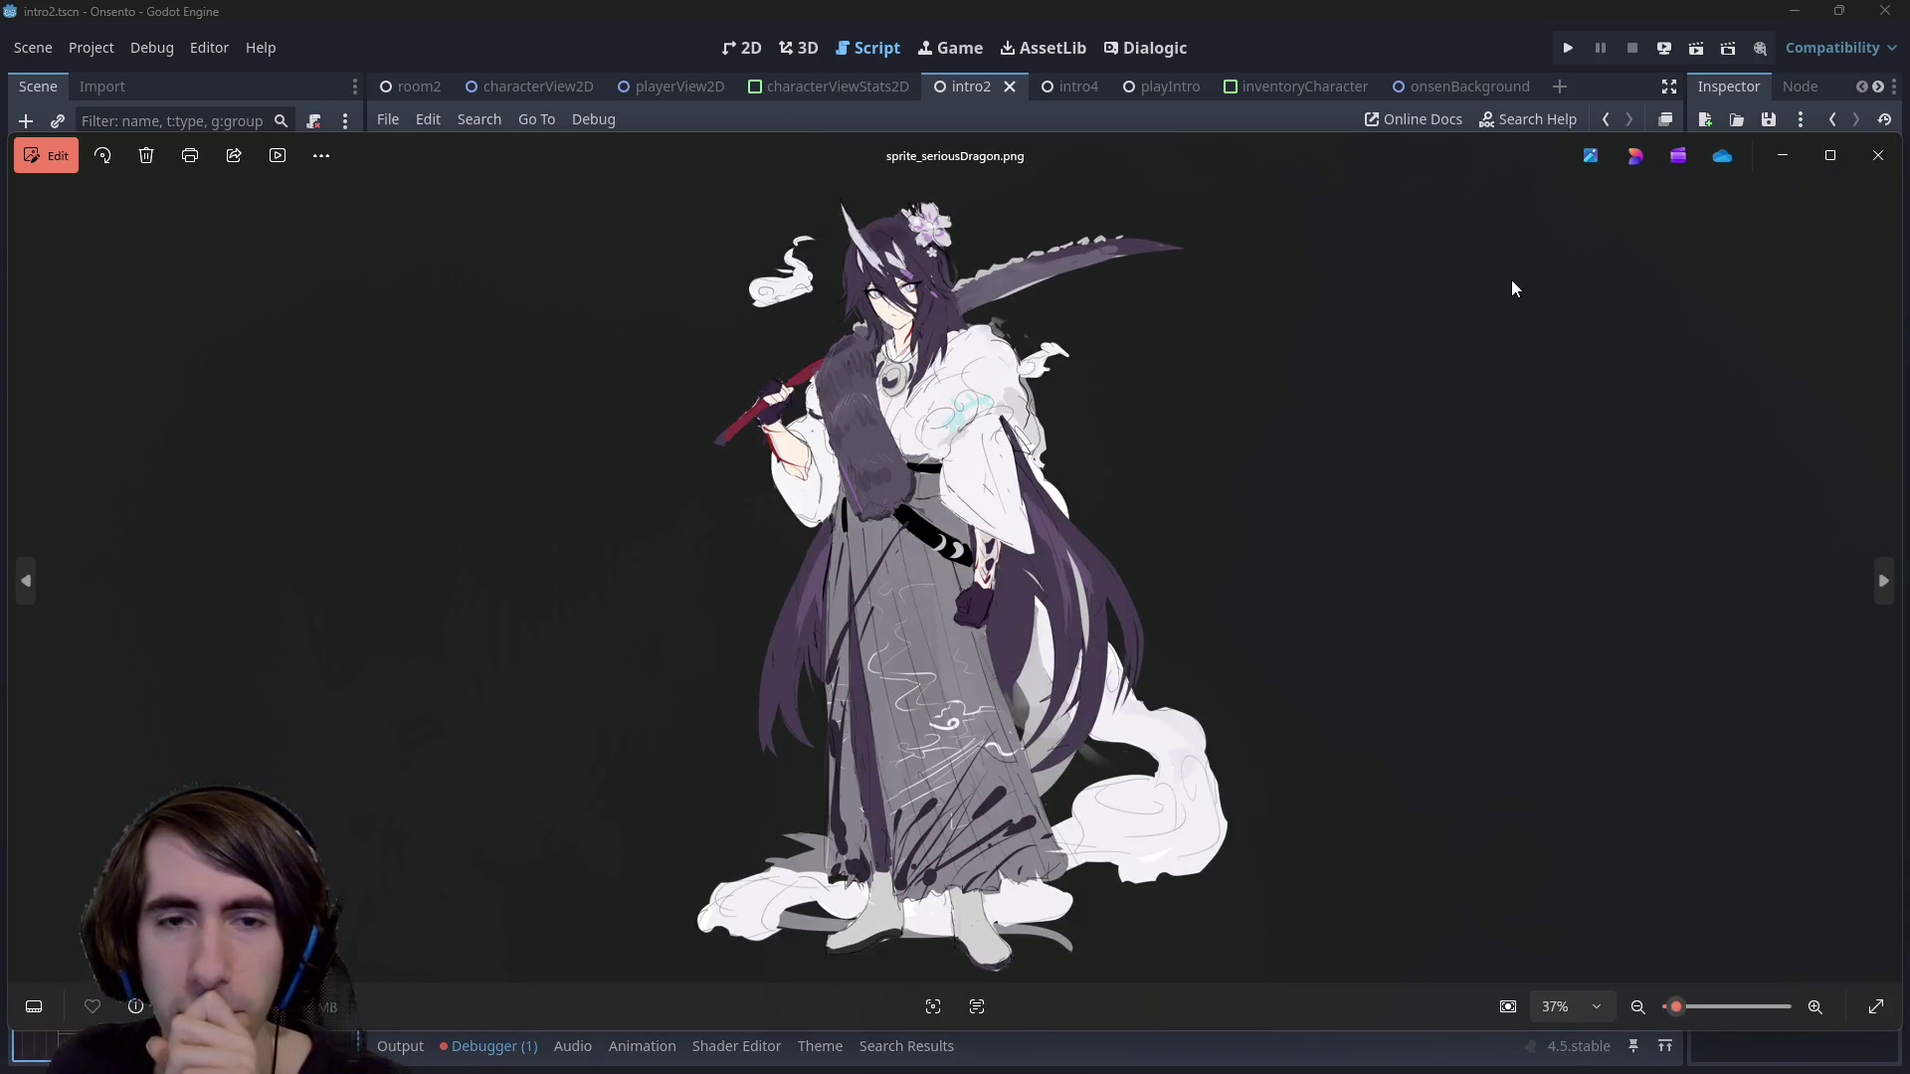
click(1879, 156)
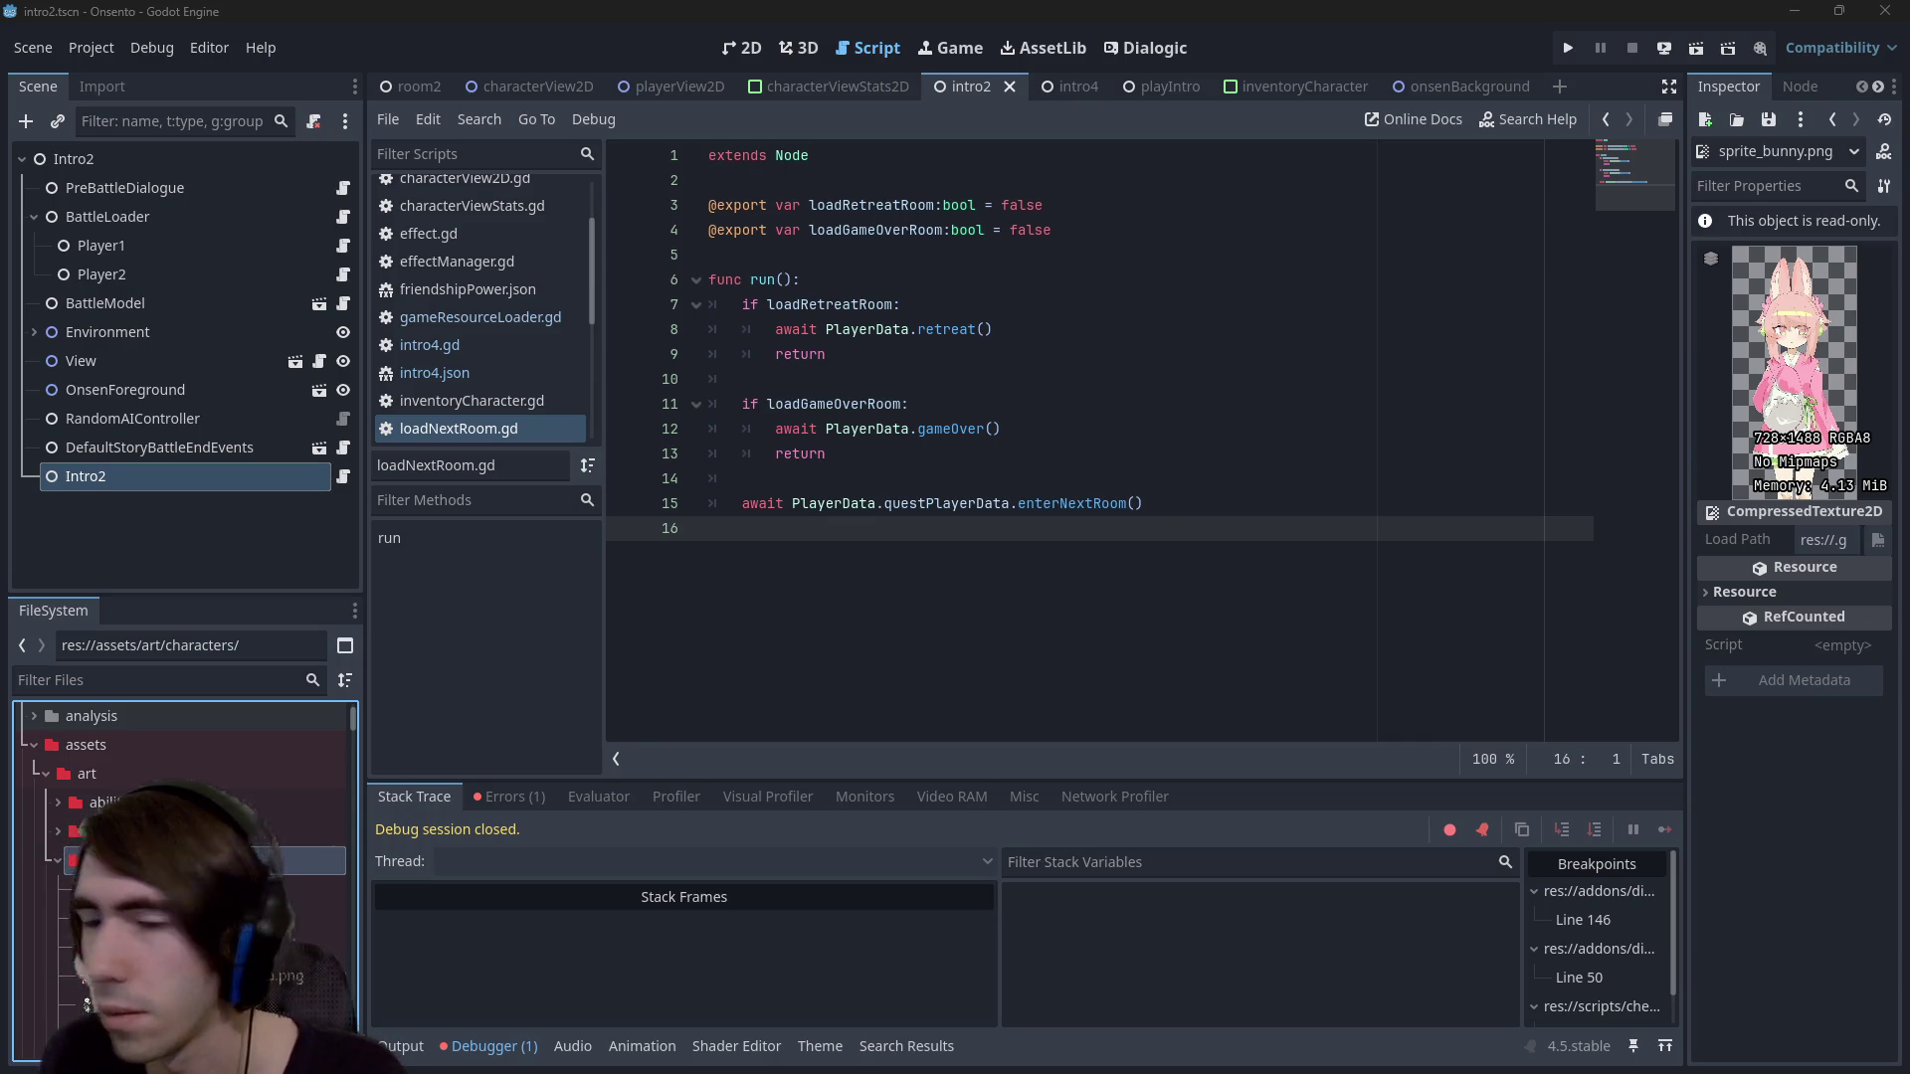
Switch from the script to the Dialogic editor's Character tab
scroll(184, 812, down, 5)
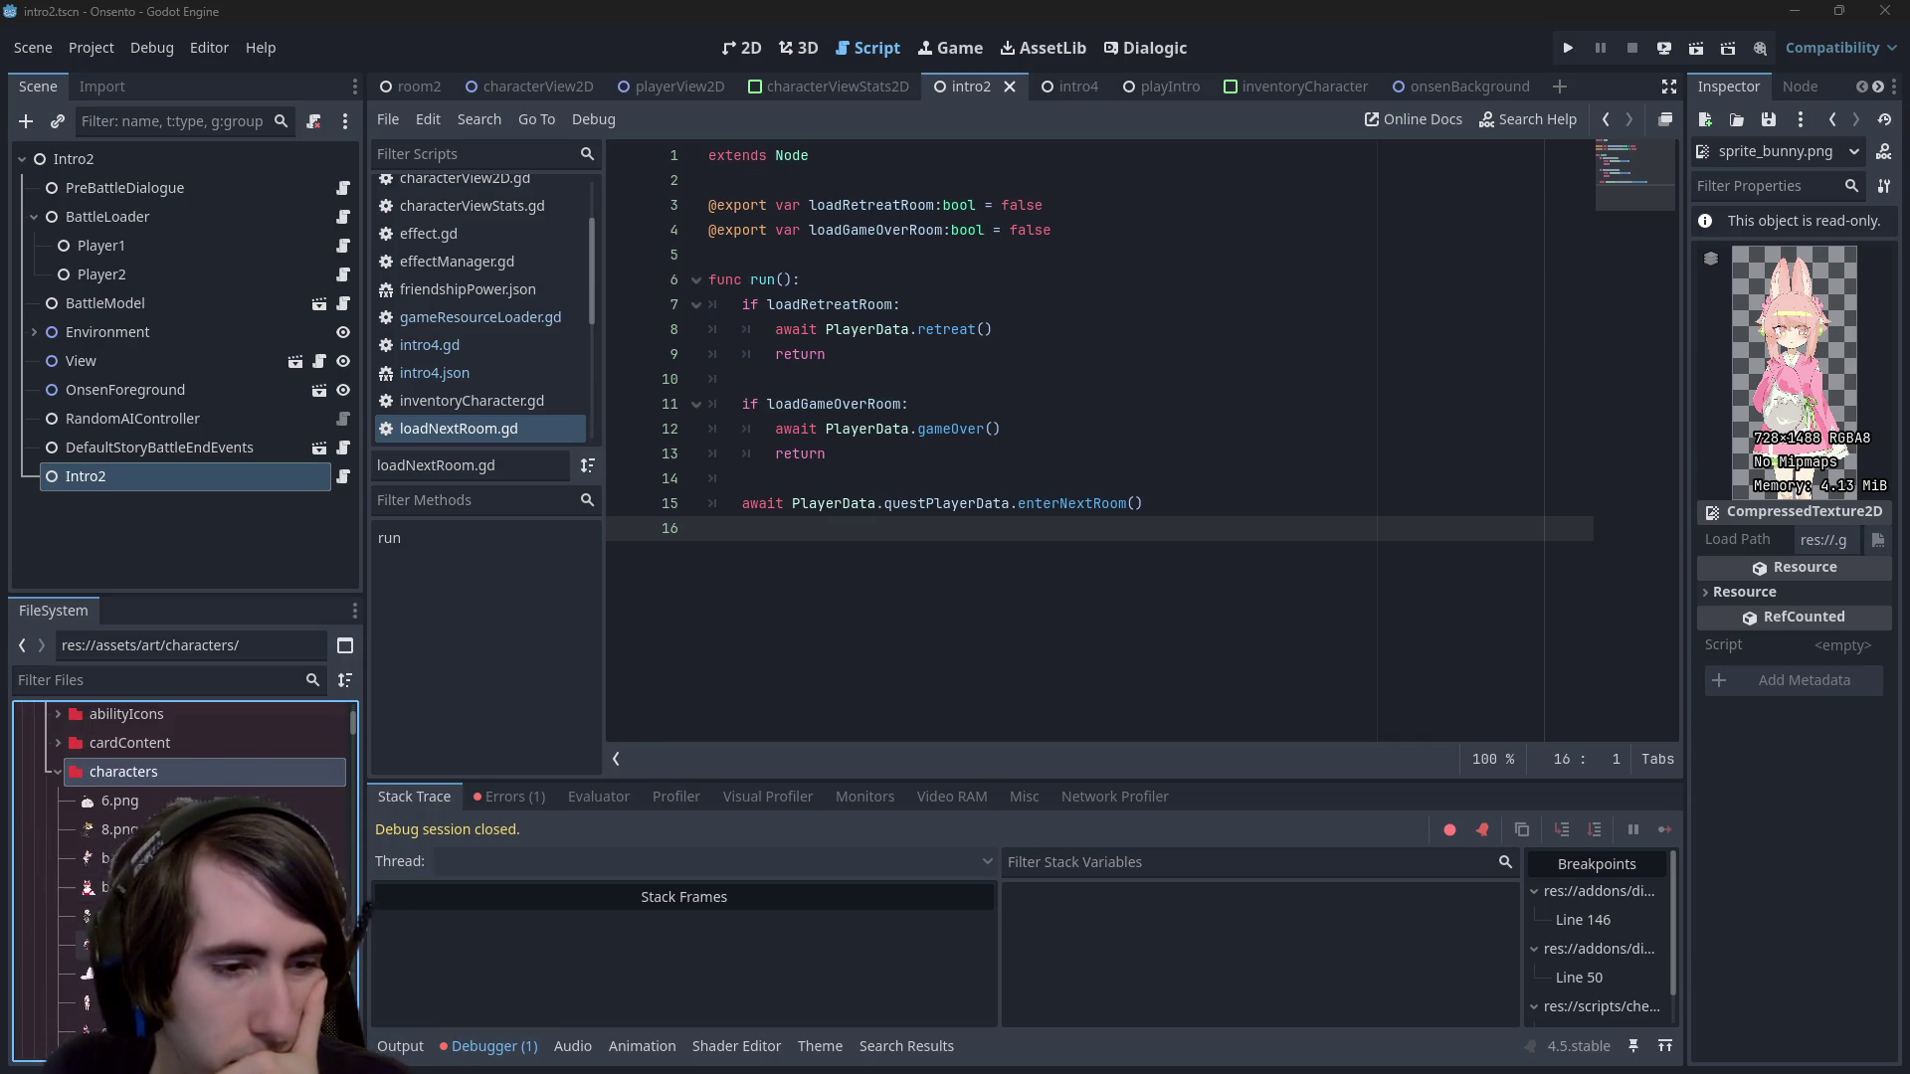
scroll(184, 812, down, 2)
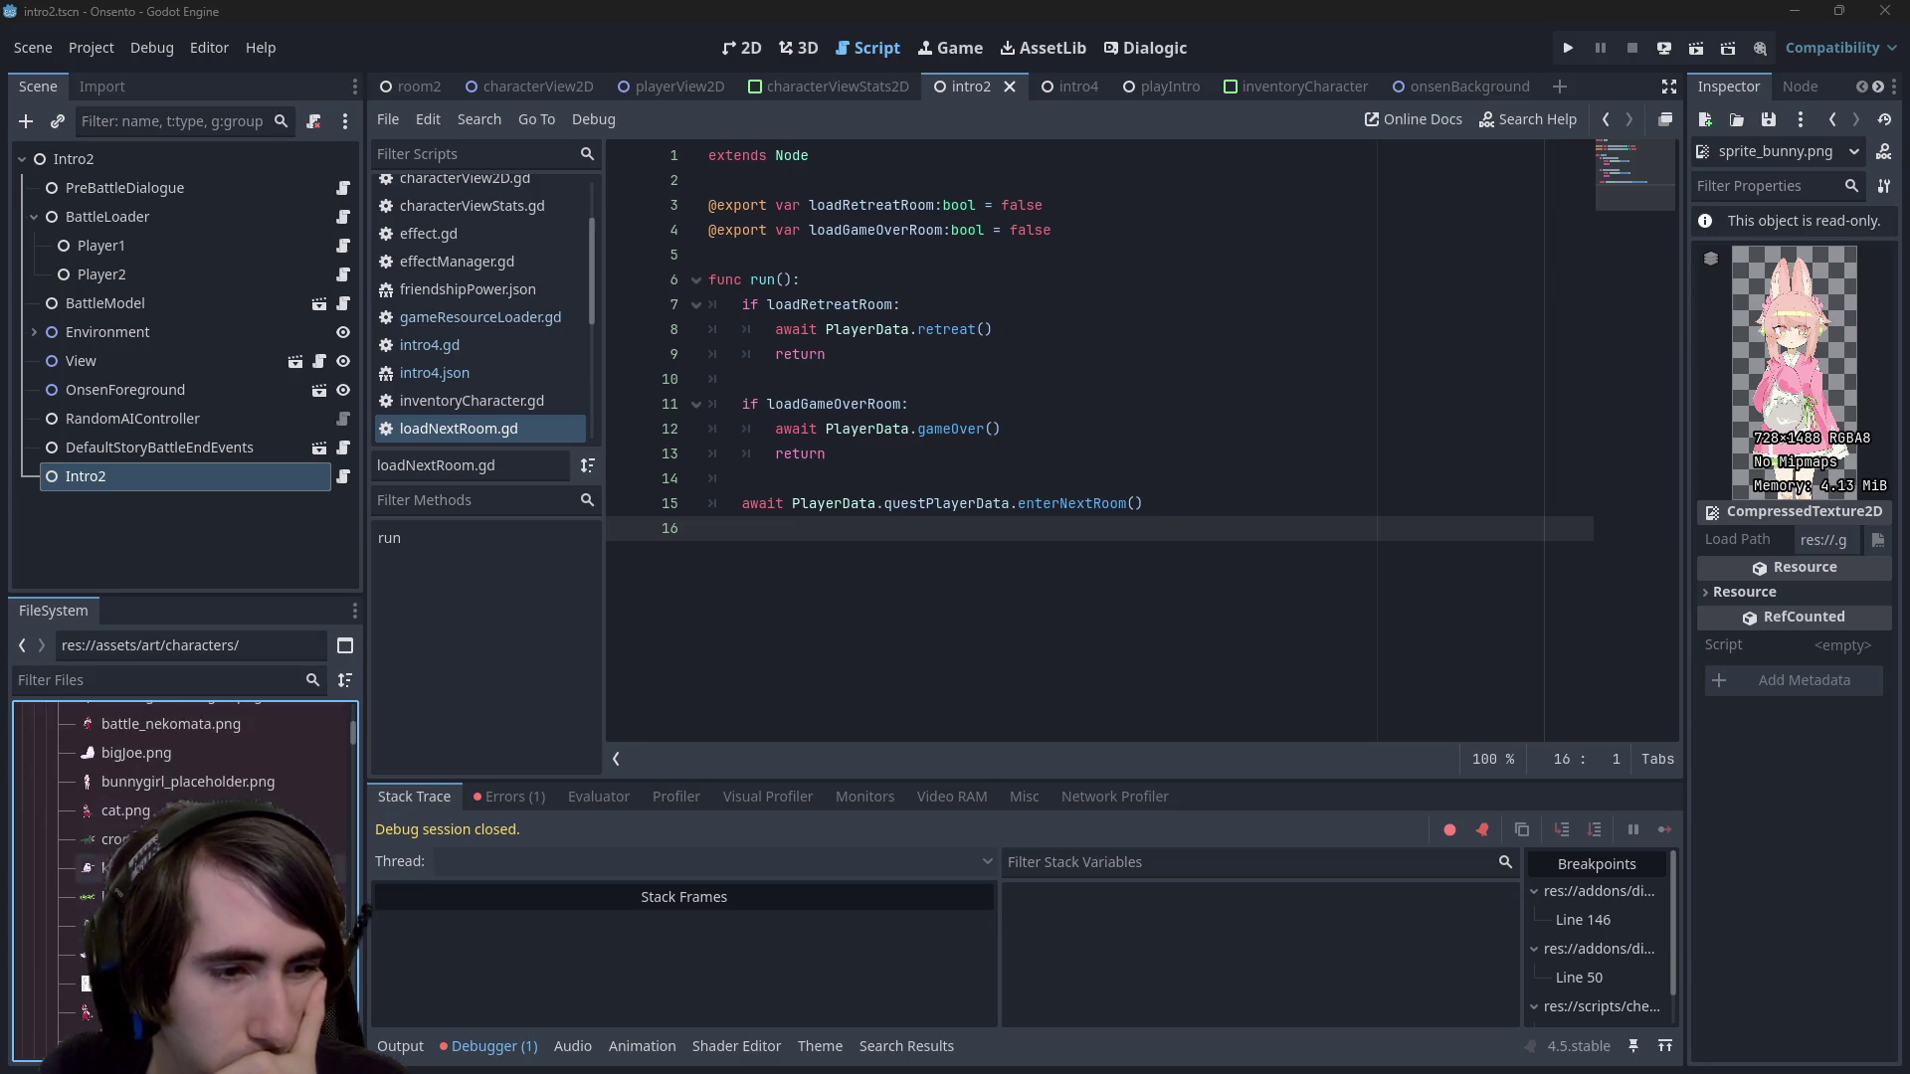
scroll(184, 786, down, 5)
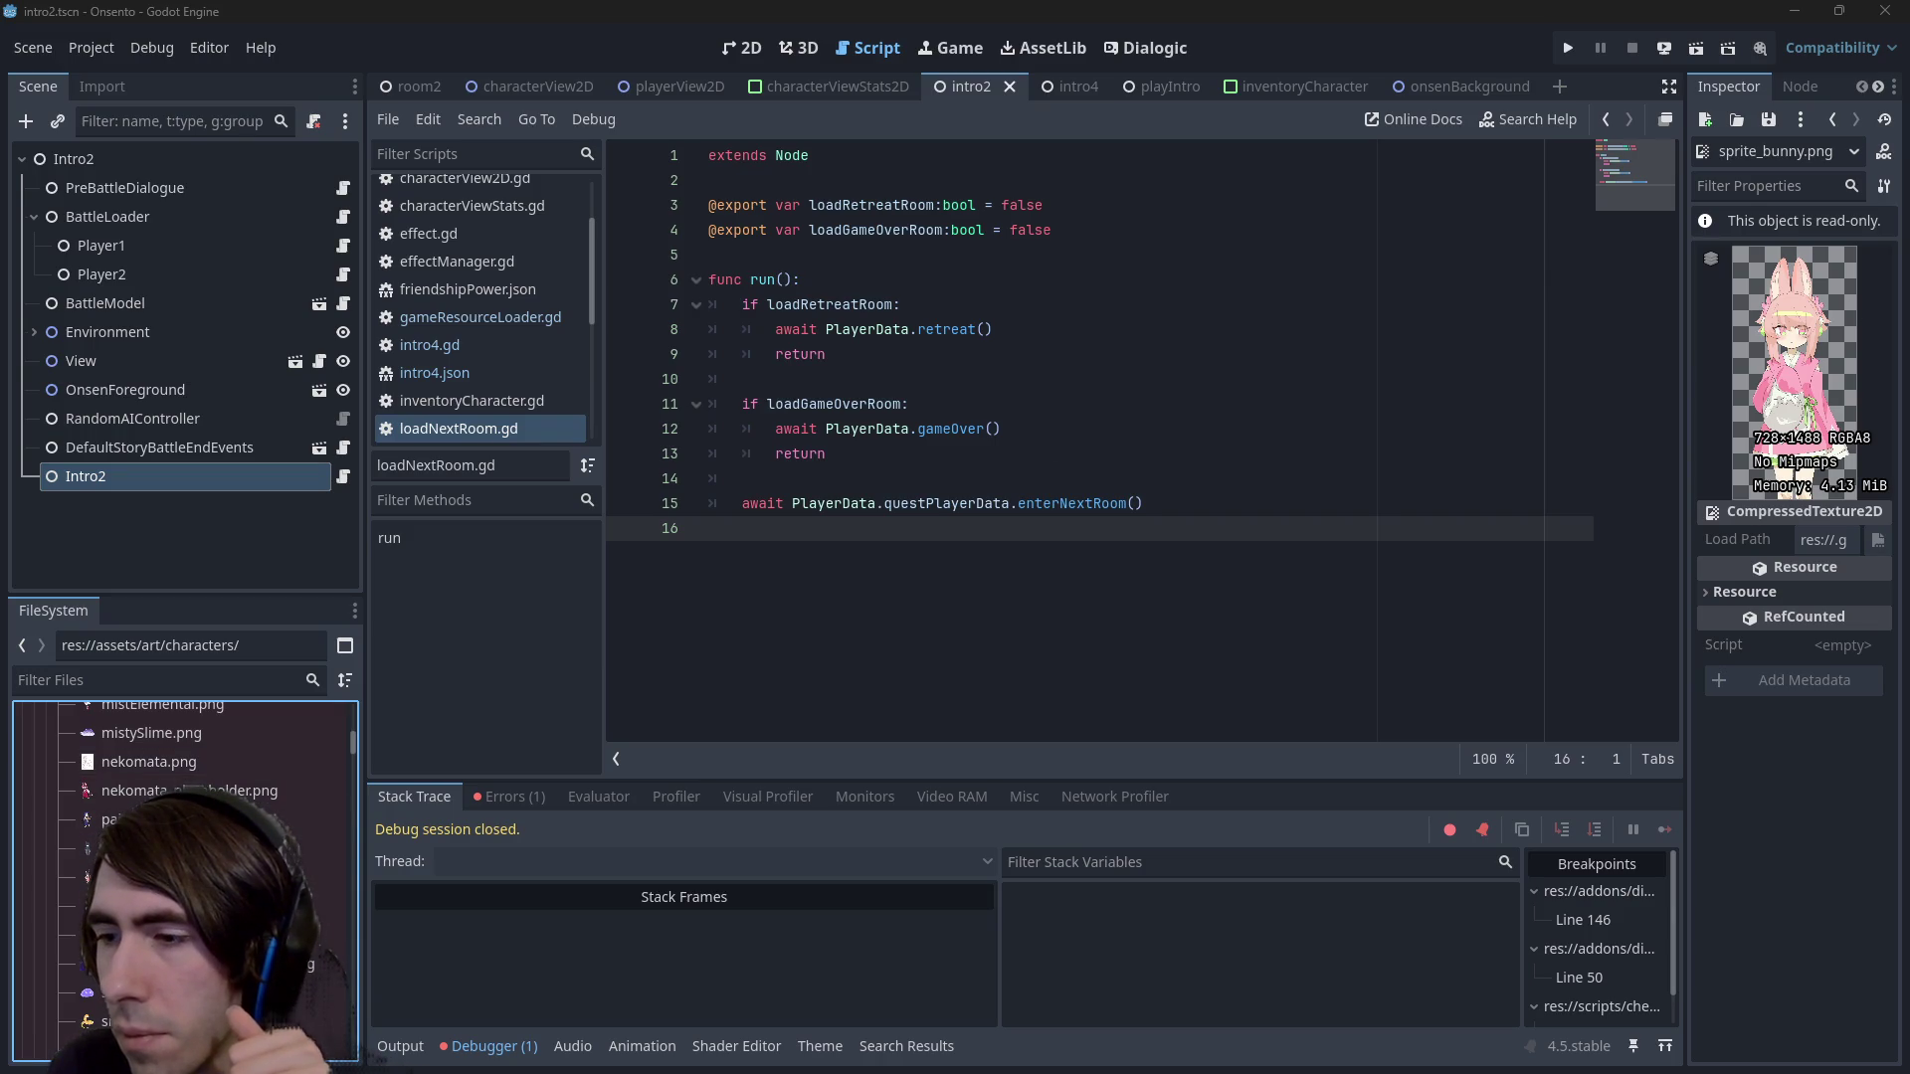
click(1127, 476)
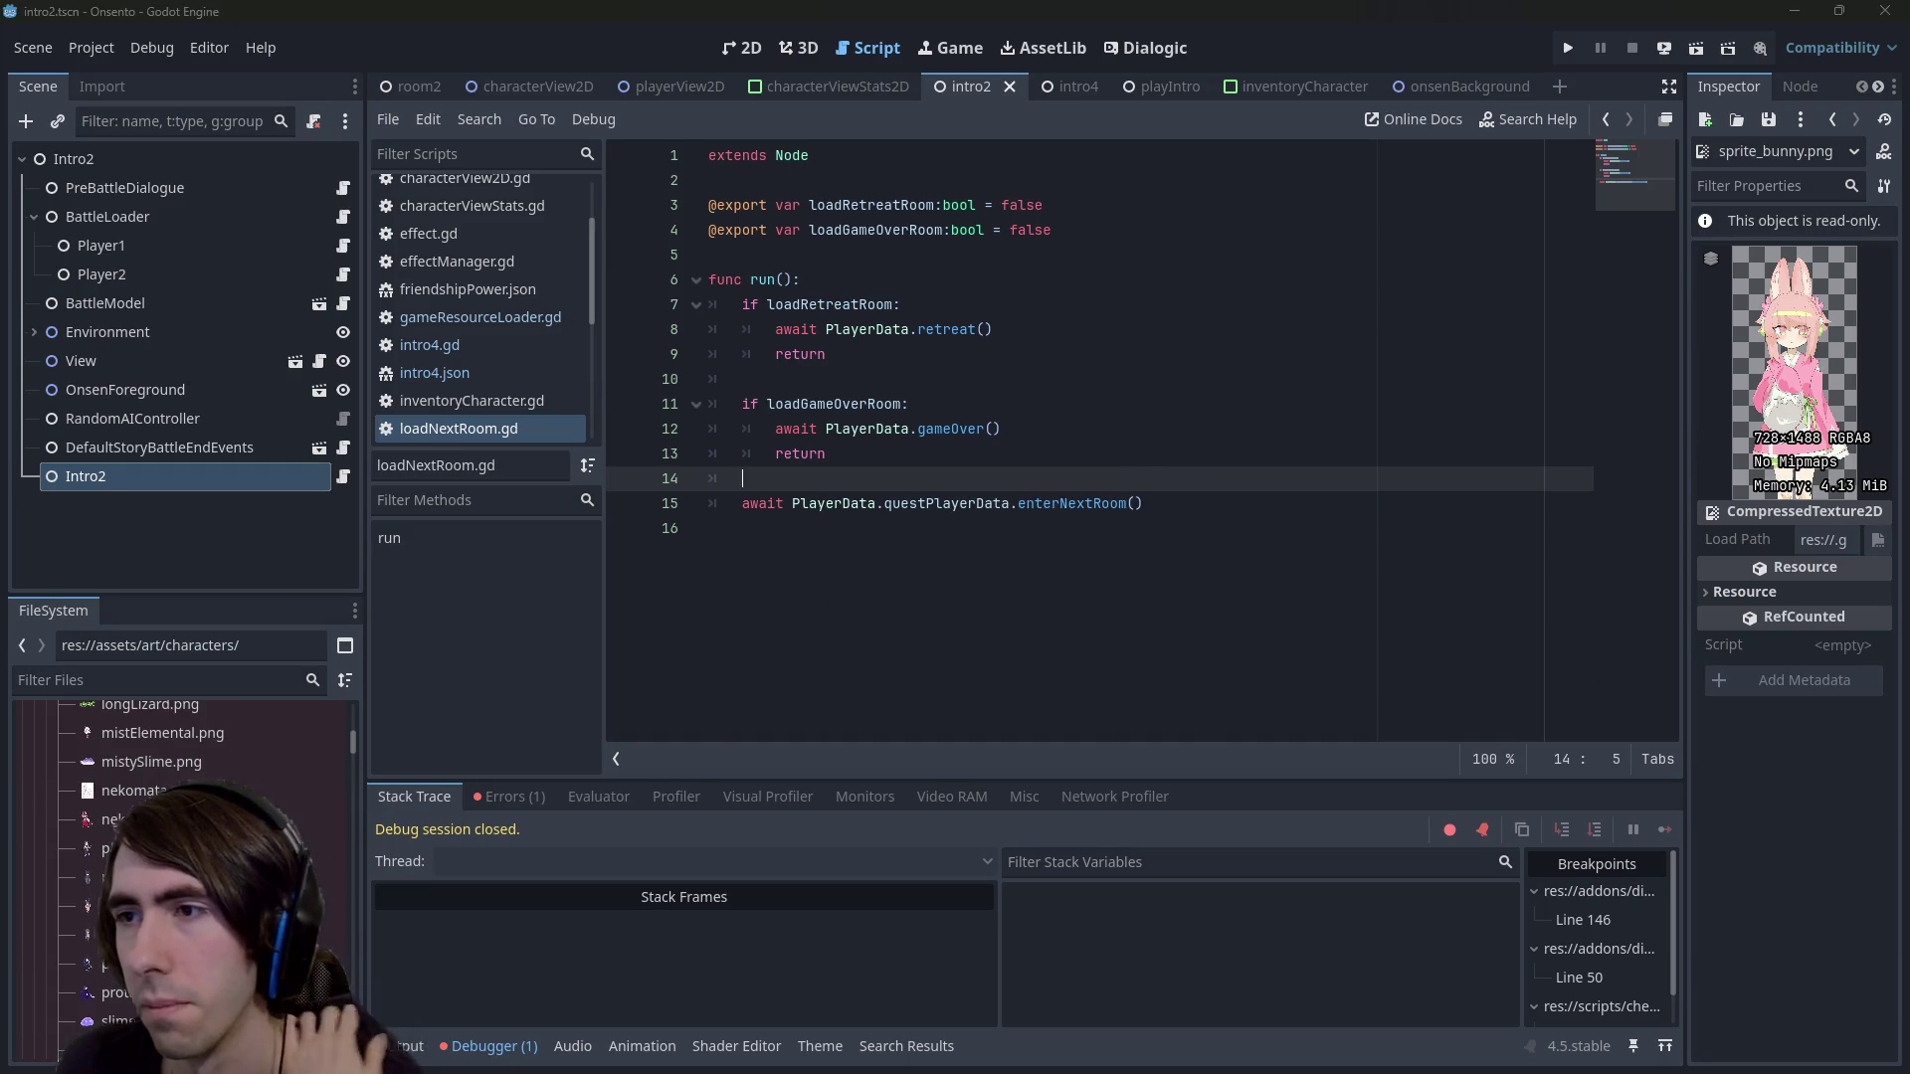
click(1154, 46)
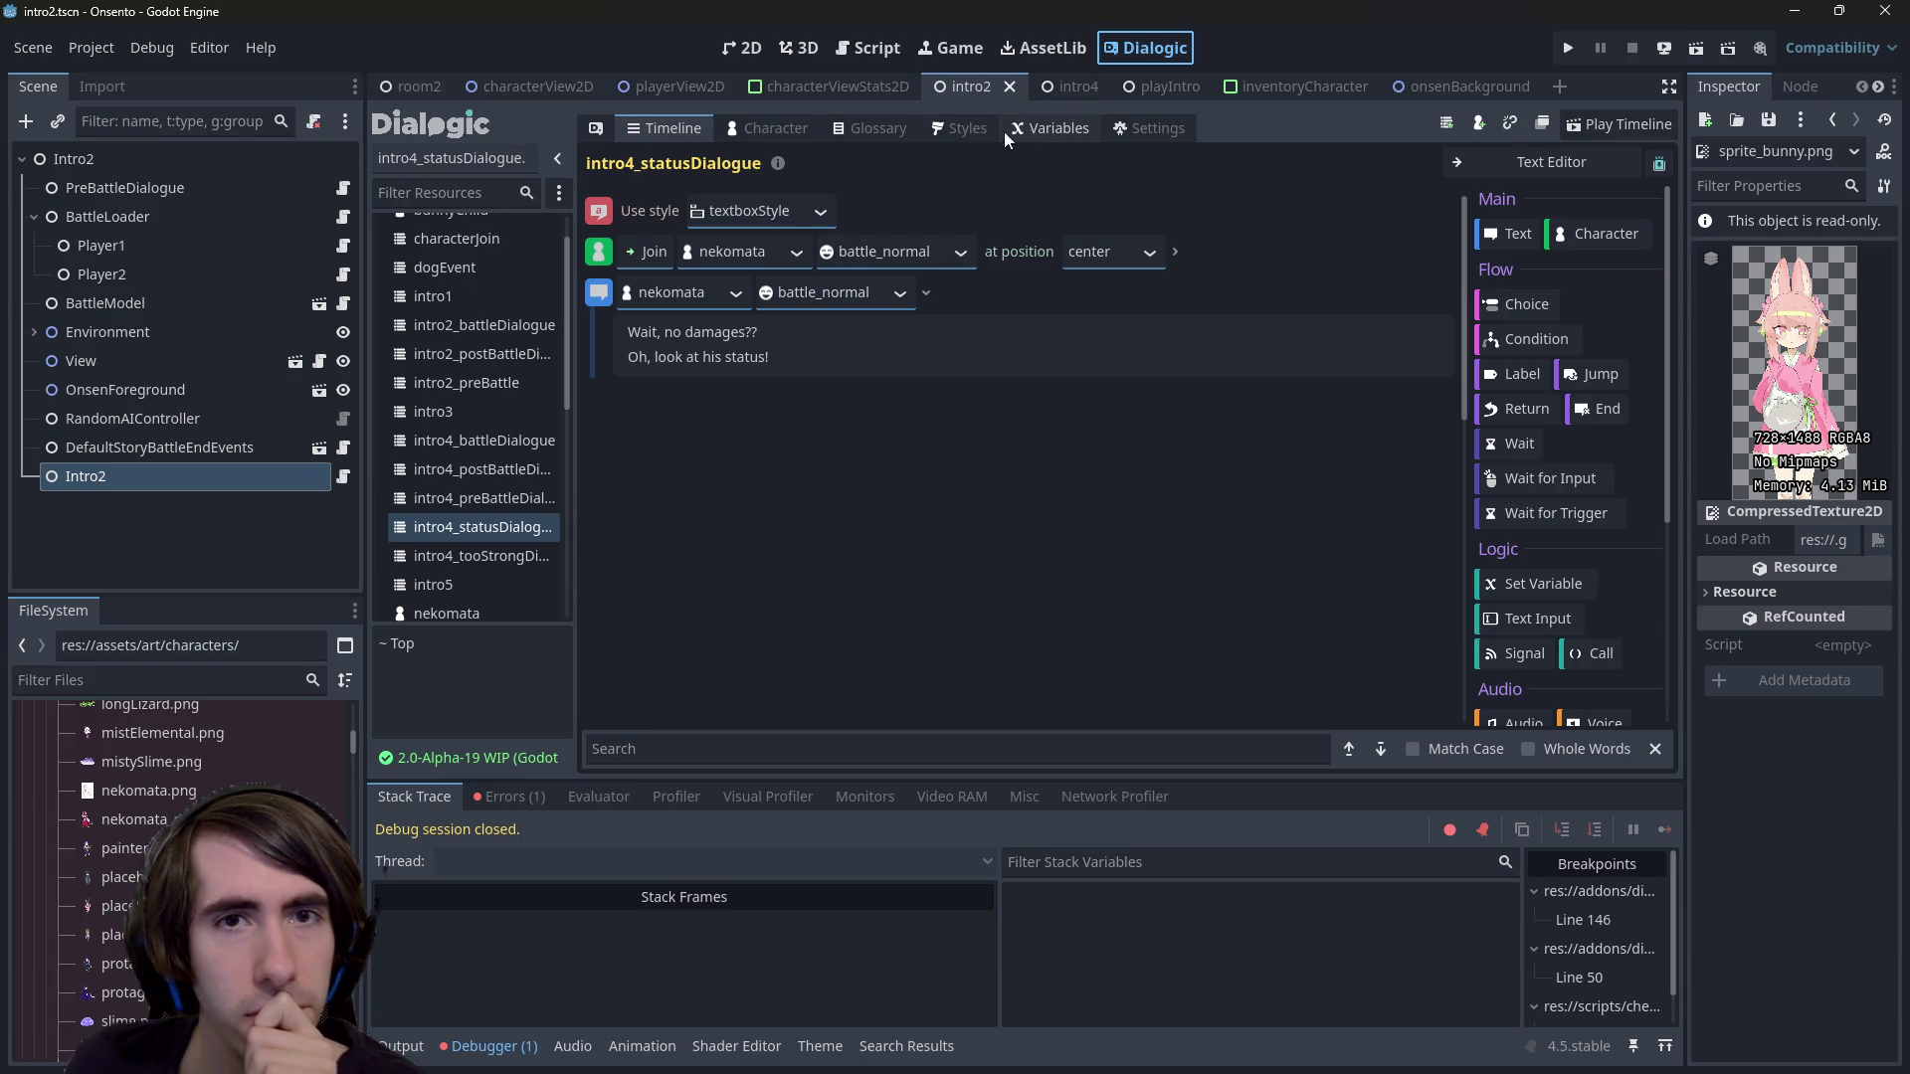
click(791, 129)
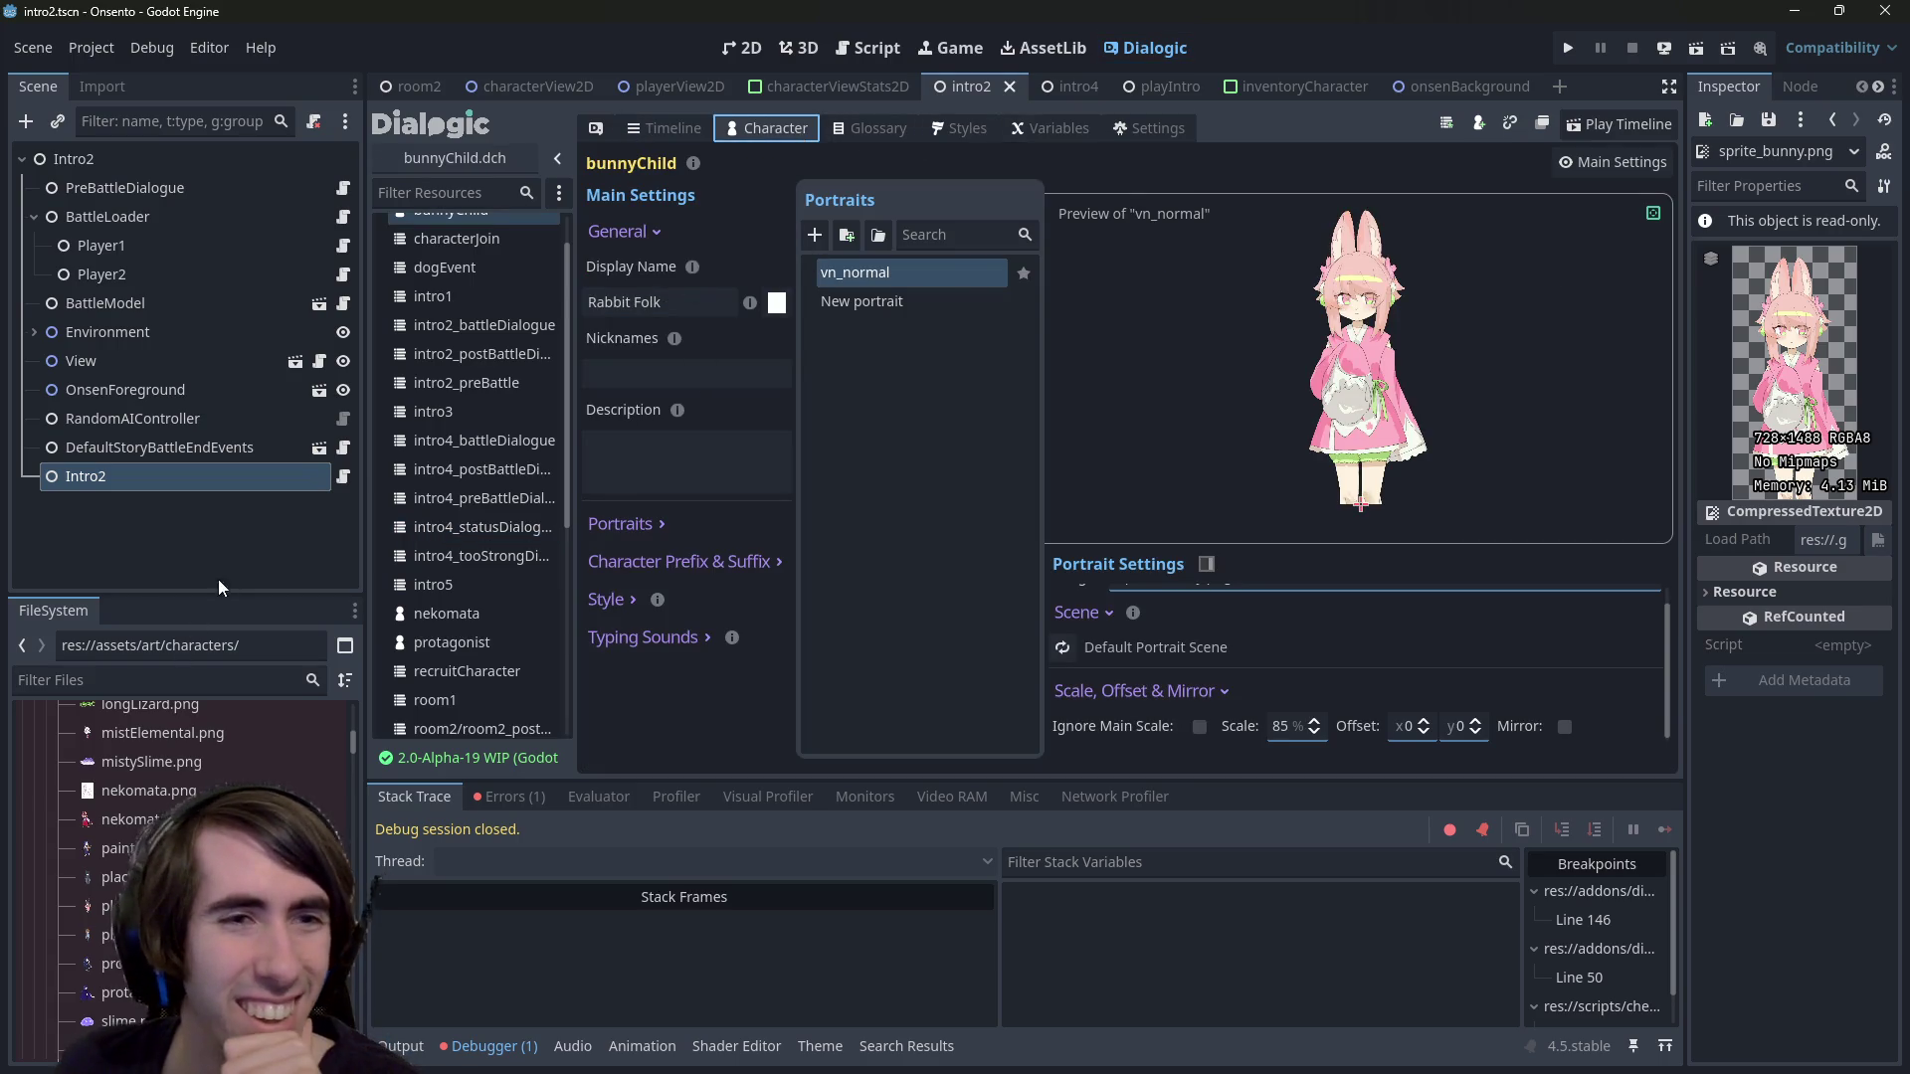
Filter FileSystem for 'characters' to reach assets/dialogue/characters, then clear the filter
click(155, 682)
text(characters)
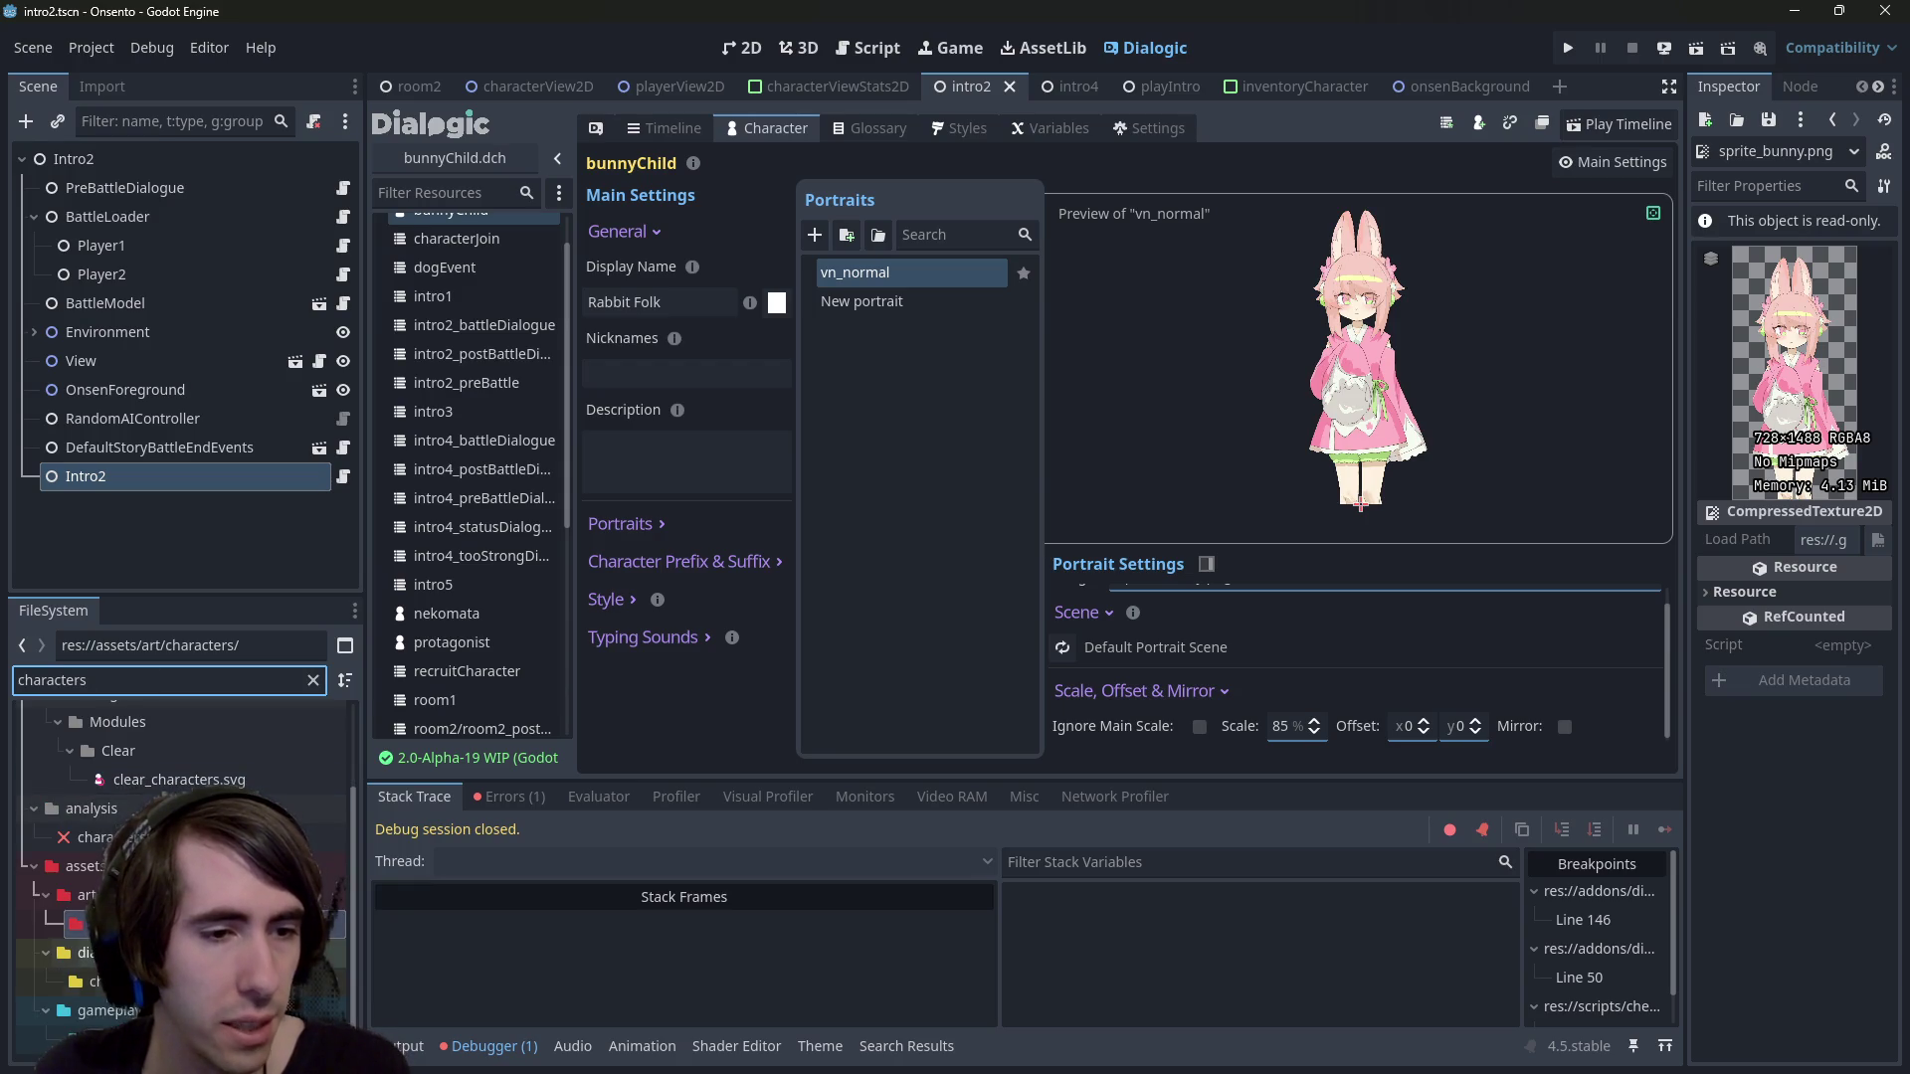
key(Down)
click(314, 681)
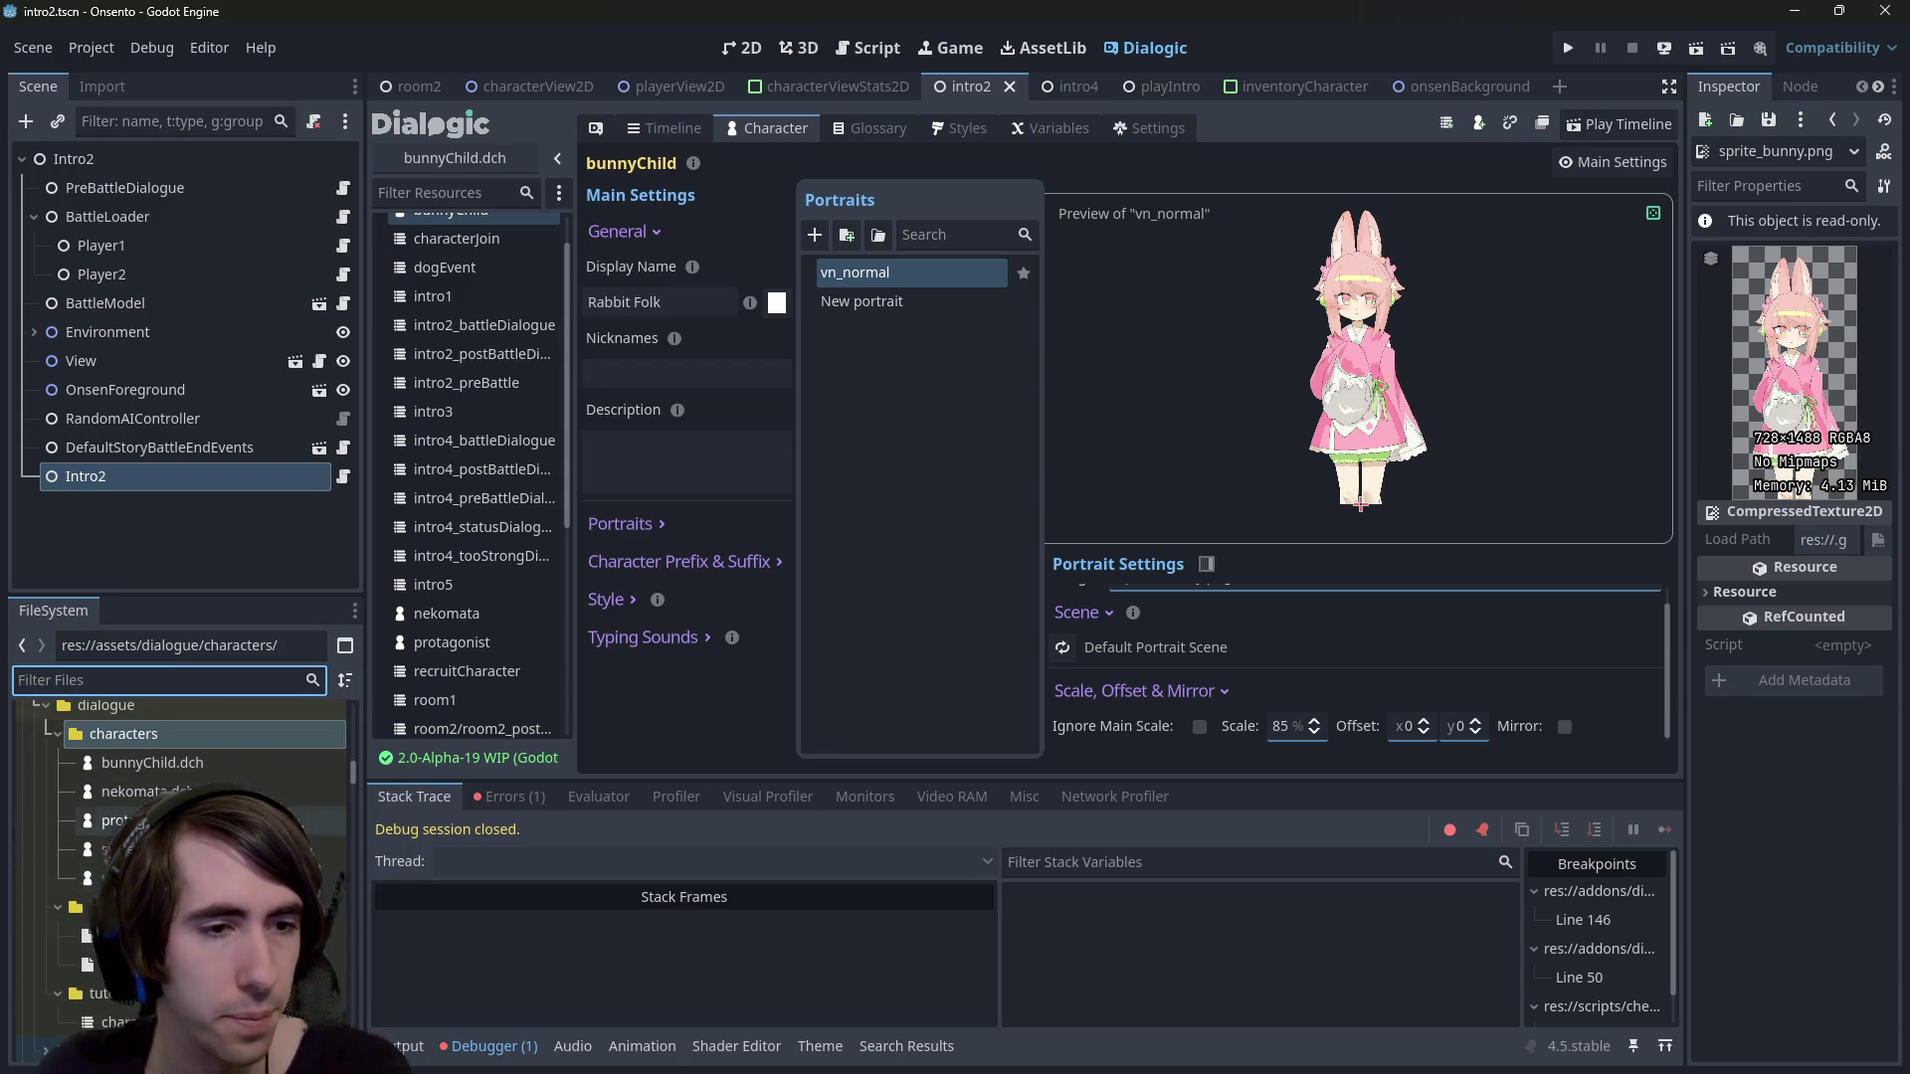
scroll(236, 776, up, 1)
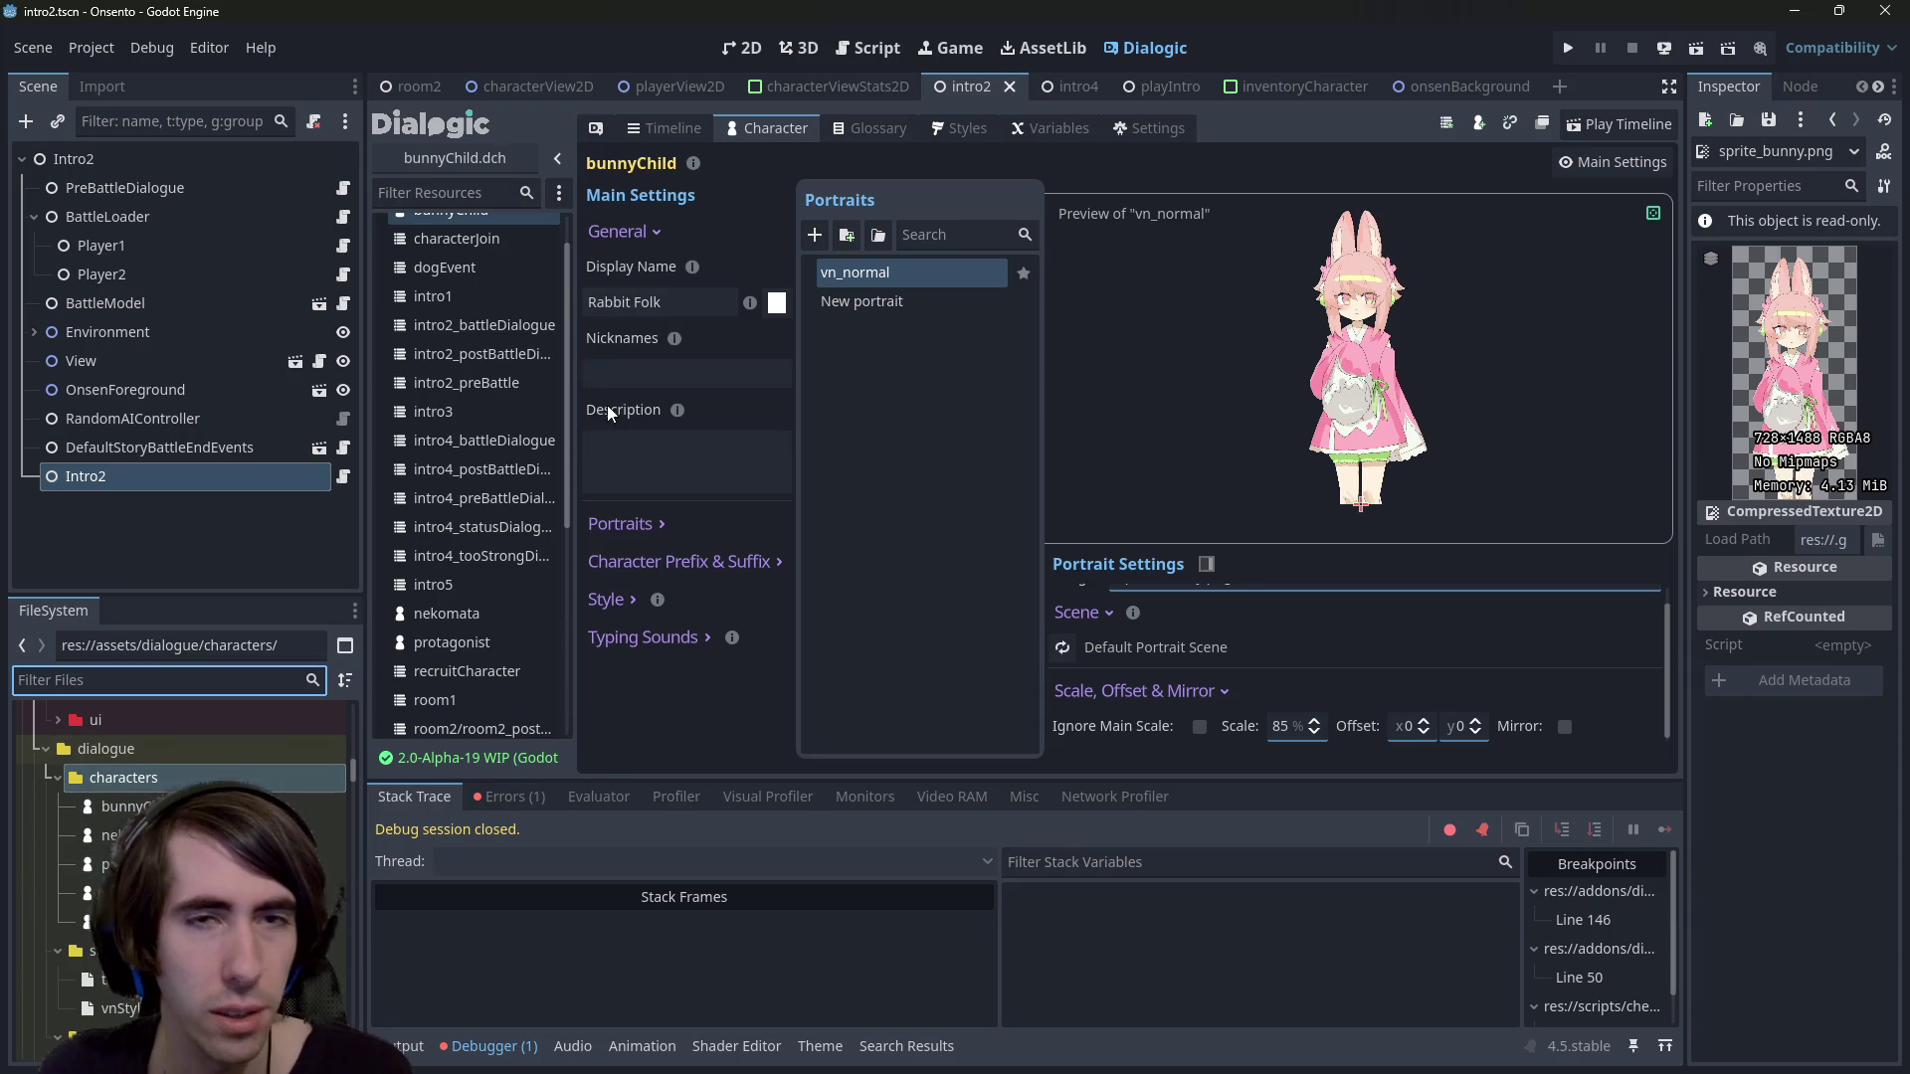
right_click(236, 777)
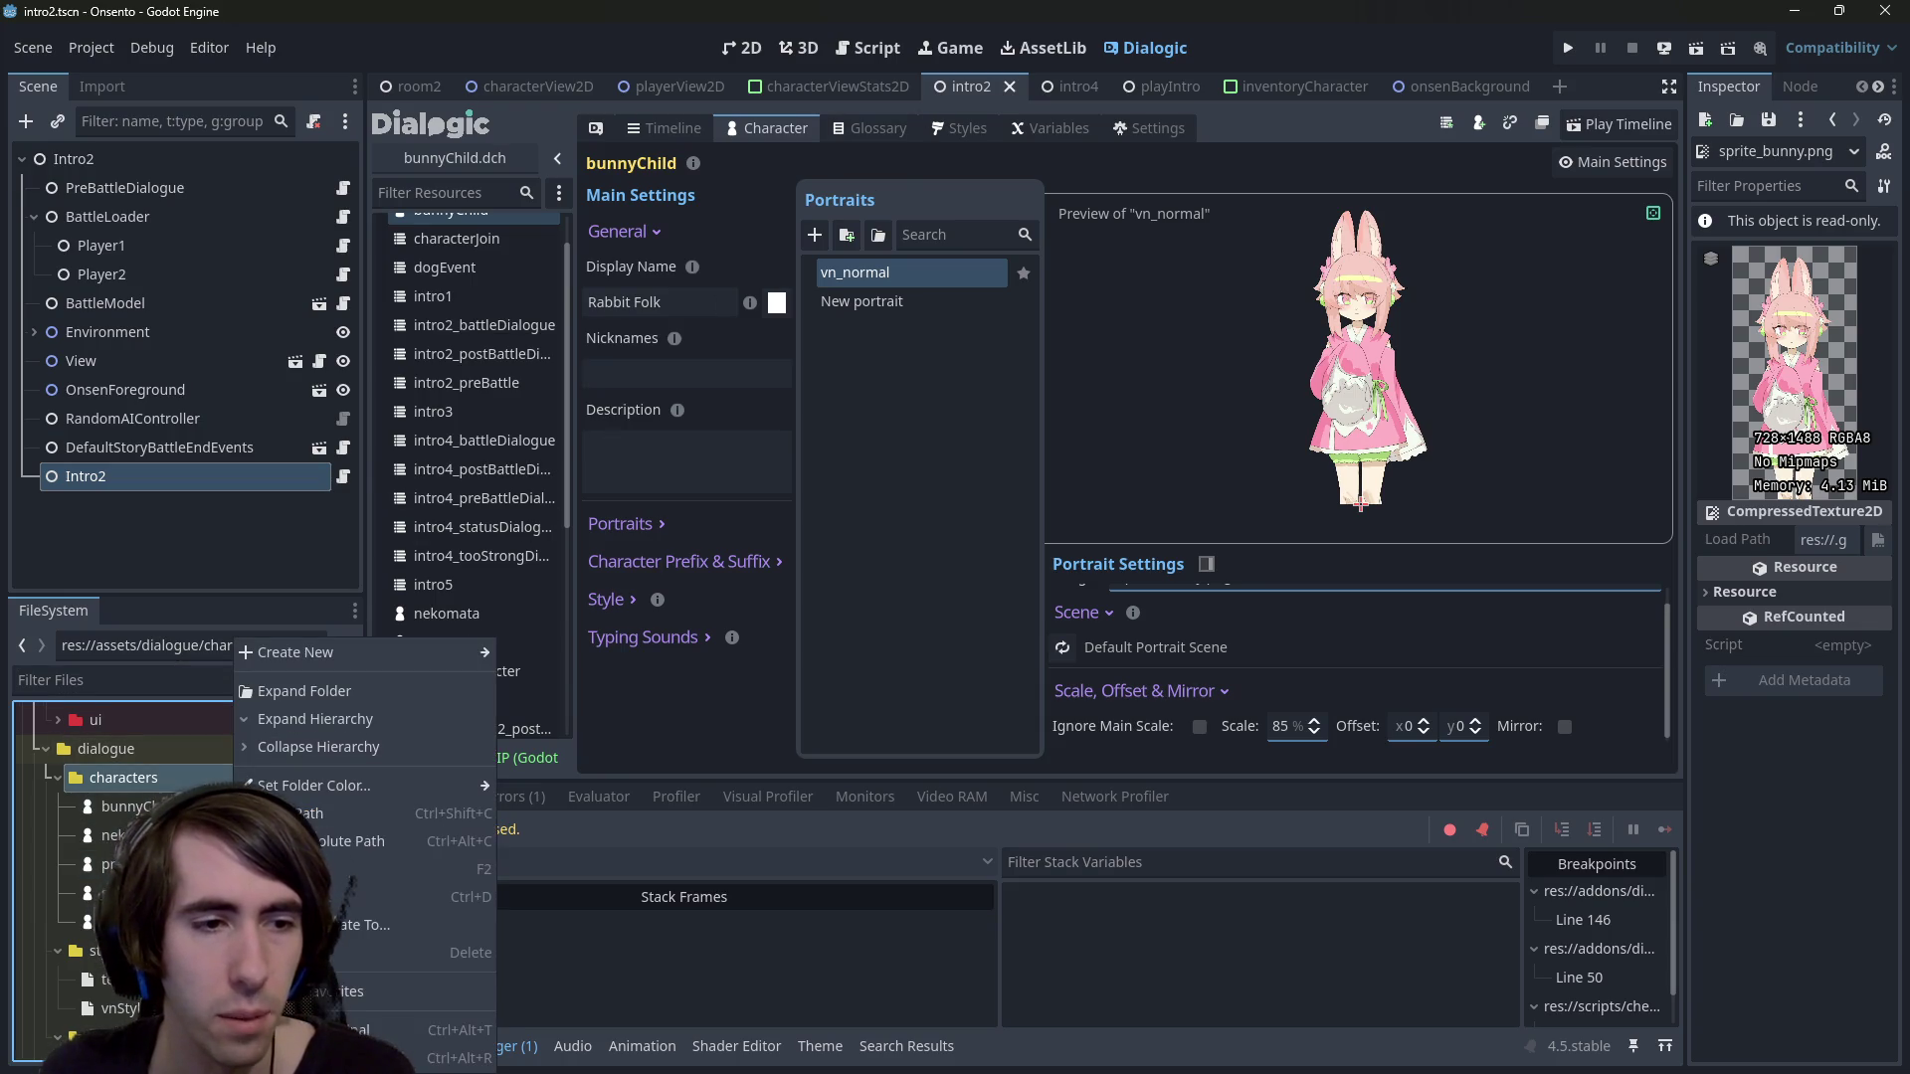
key(Escape)
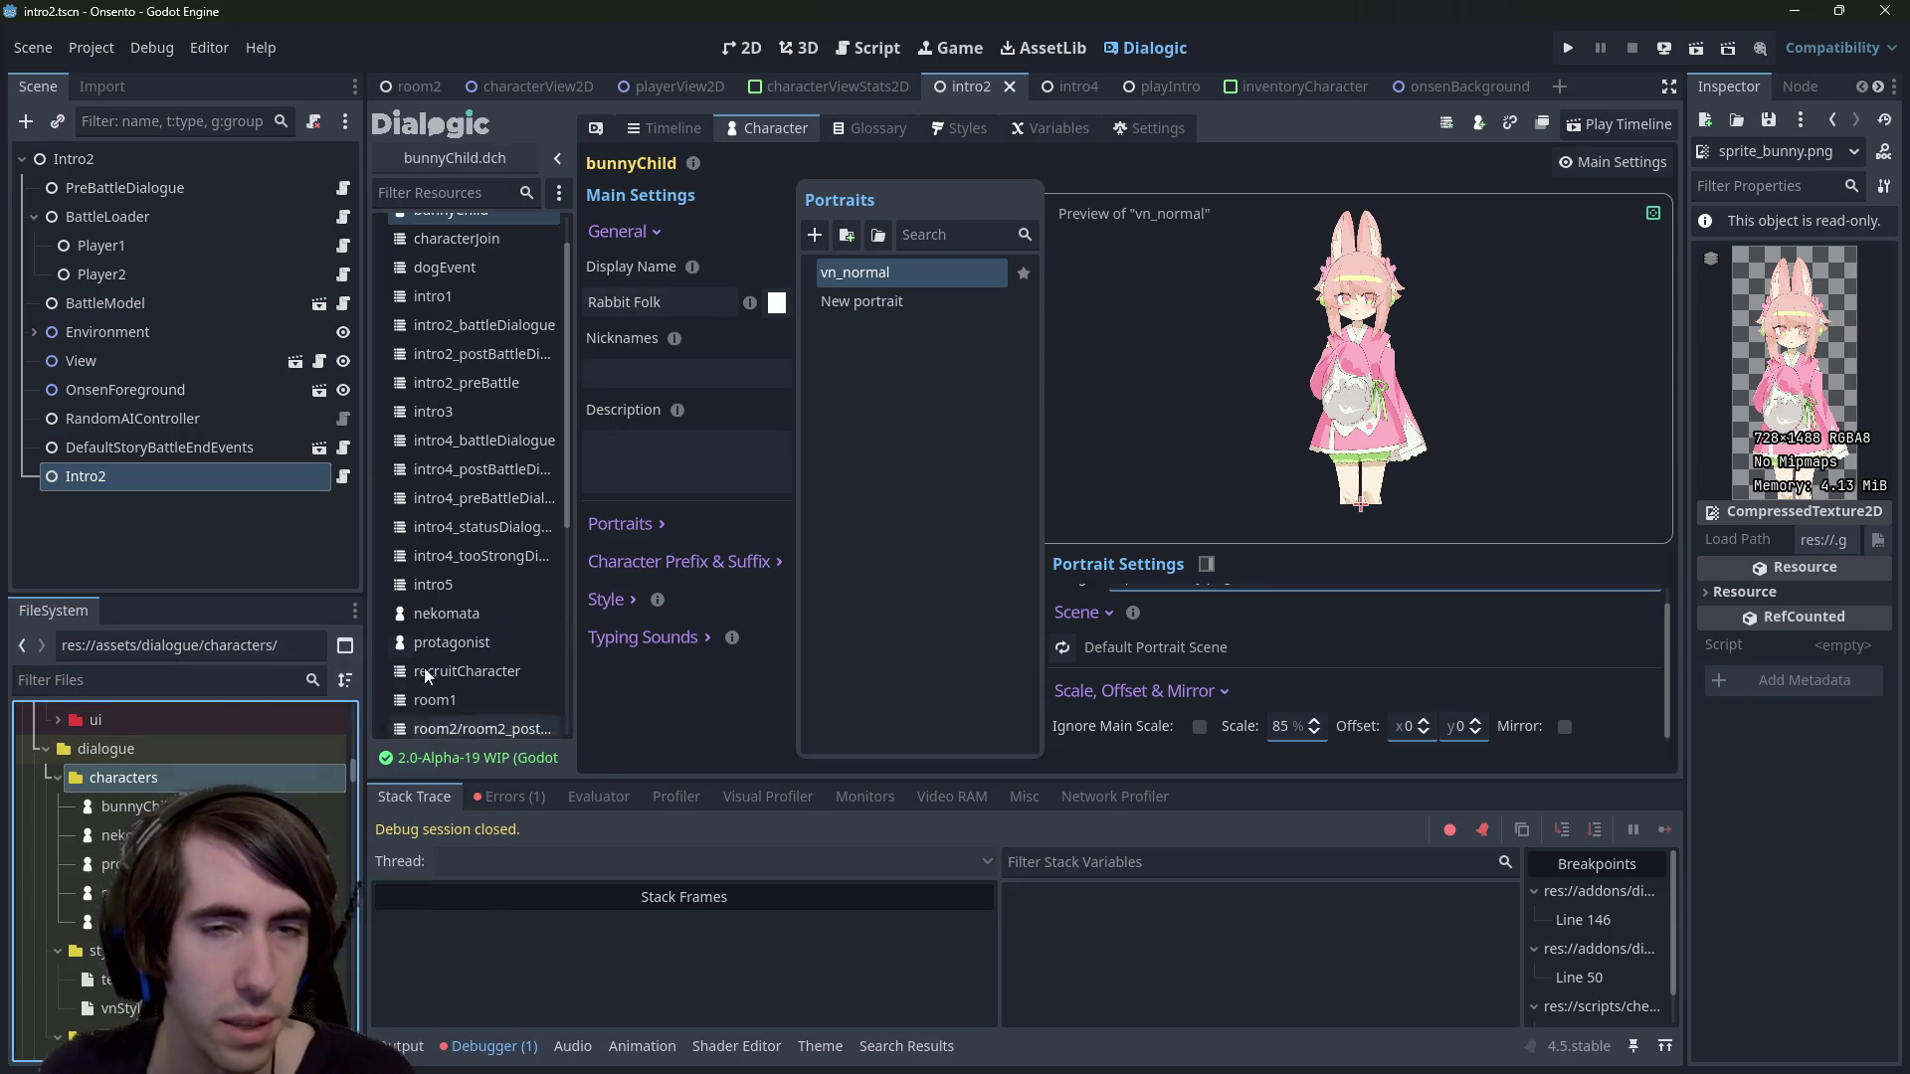
Create a Dialogic timeline named greenDragon in the dialogue/characters folder
click(1446, 123)
click(637, 238)
key(ctrl+a)
text(res://assets/dialogue/characters/)
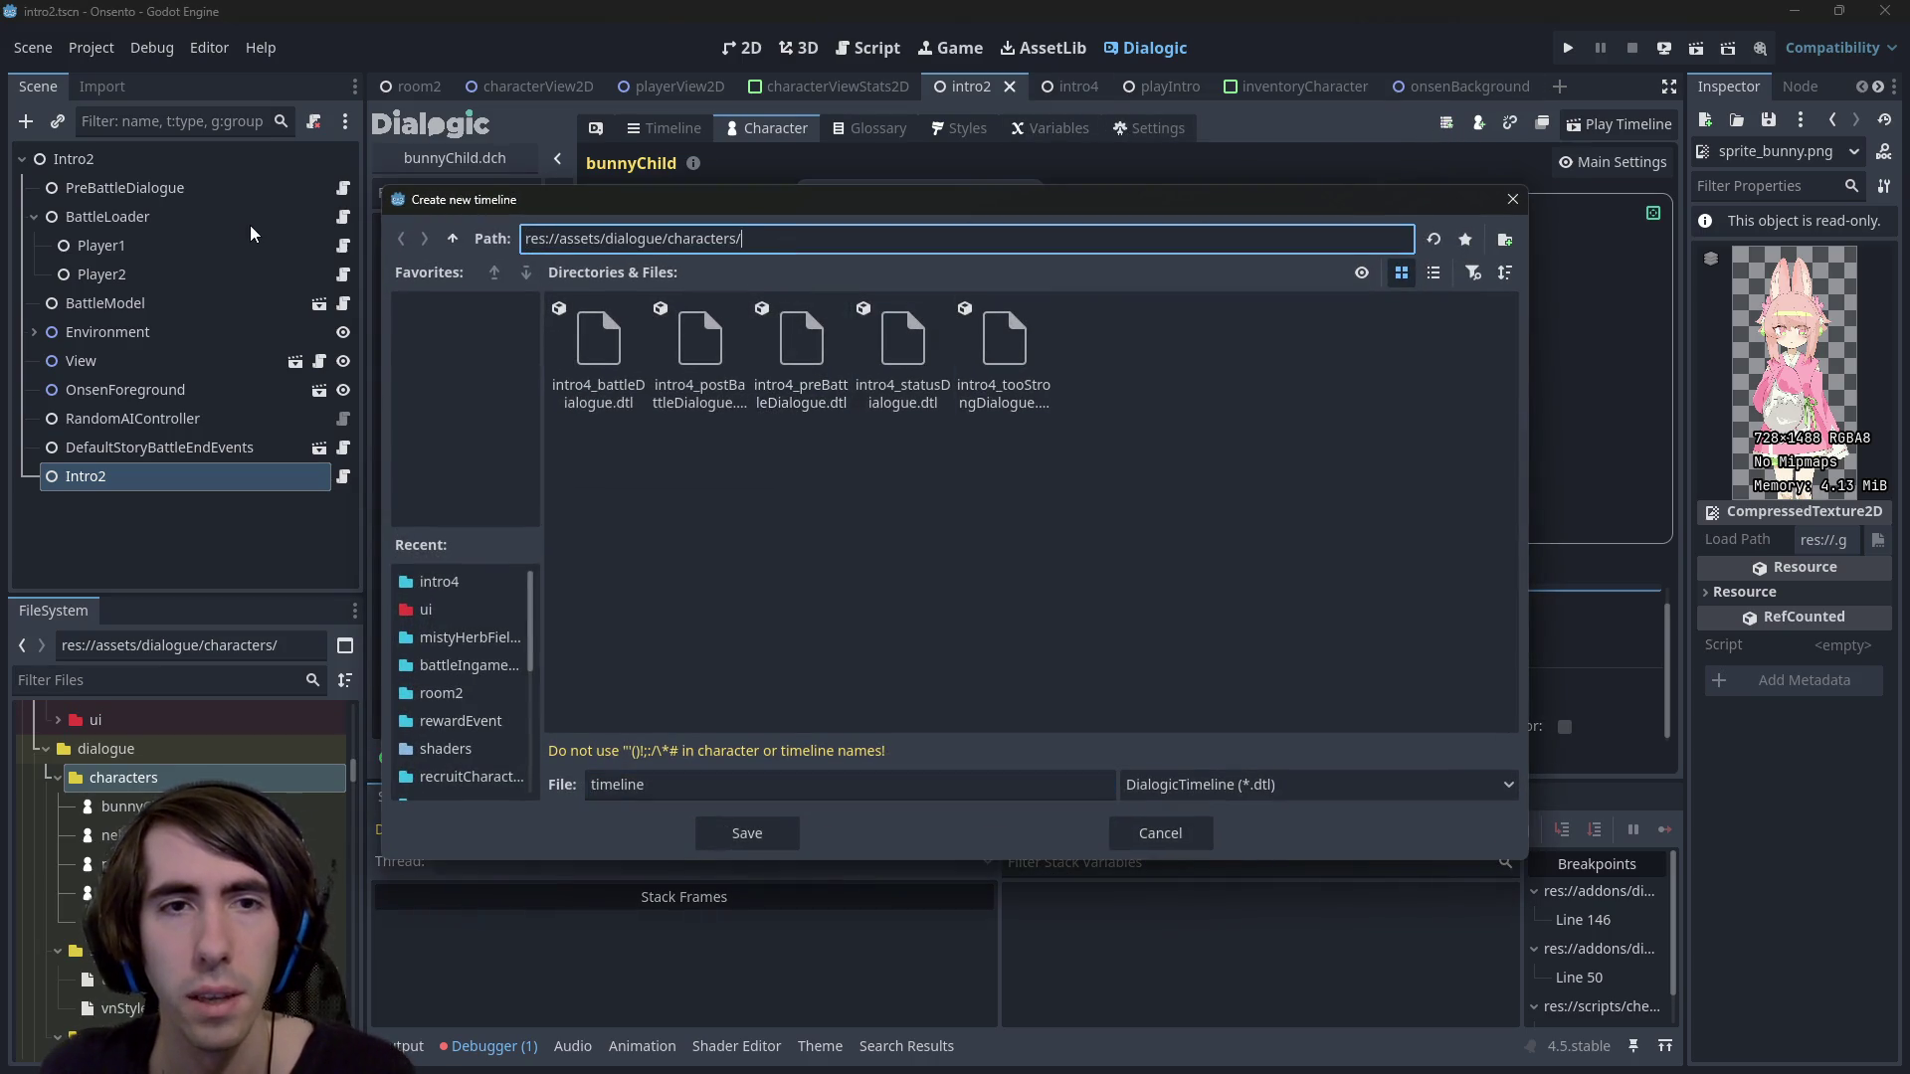
key(Return)
double_click(642, 775)
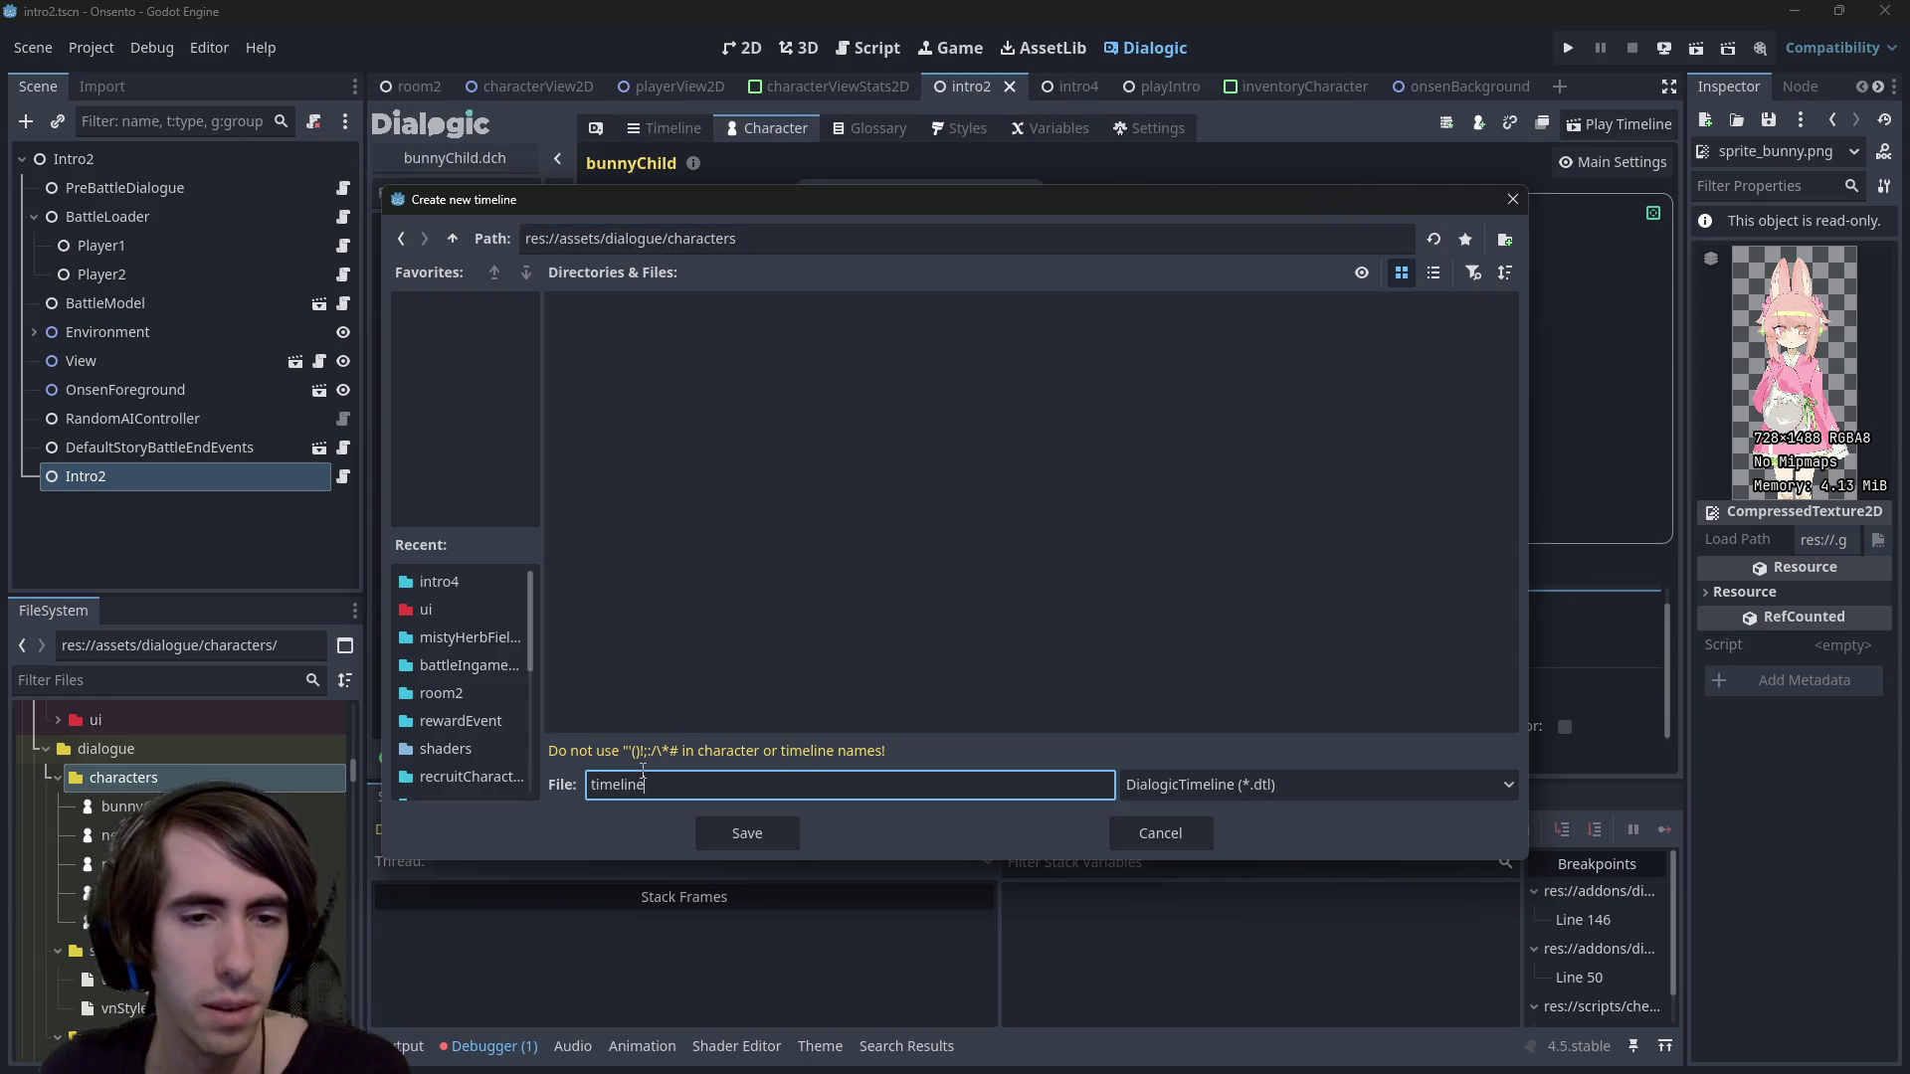
text(greenDragon)
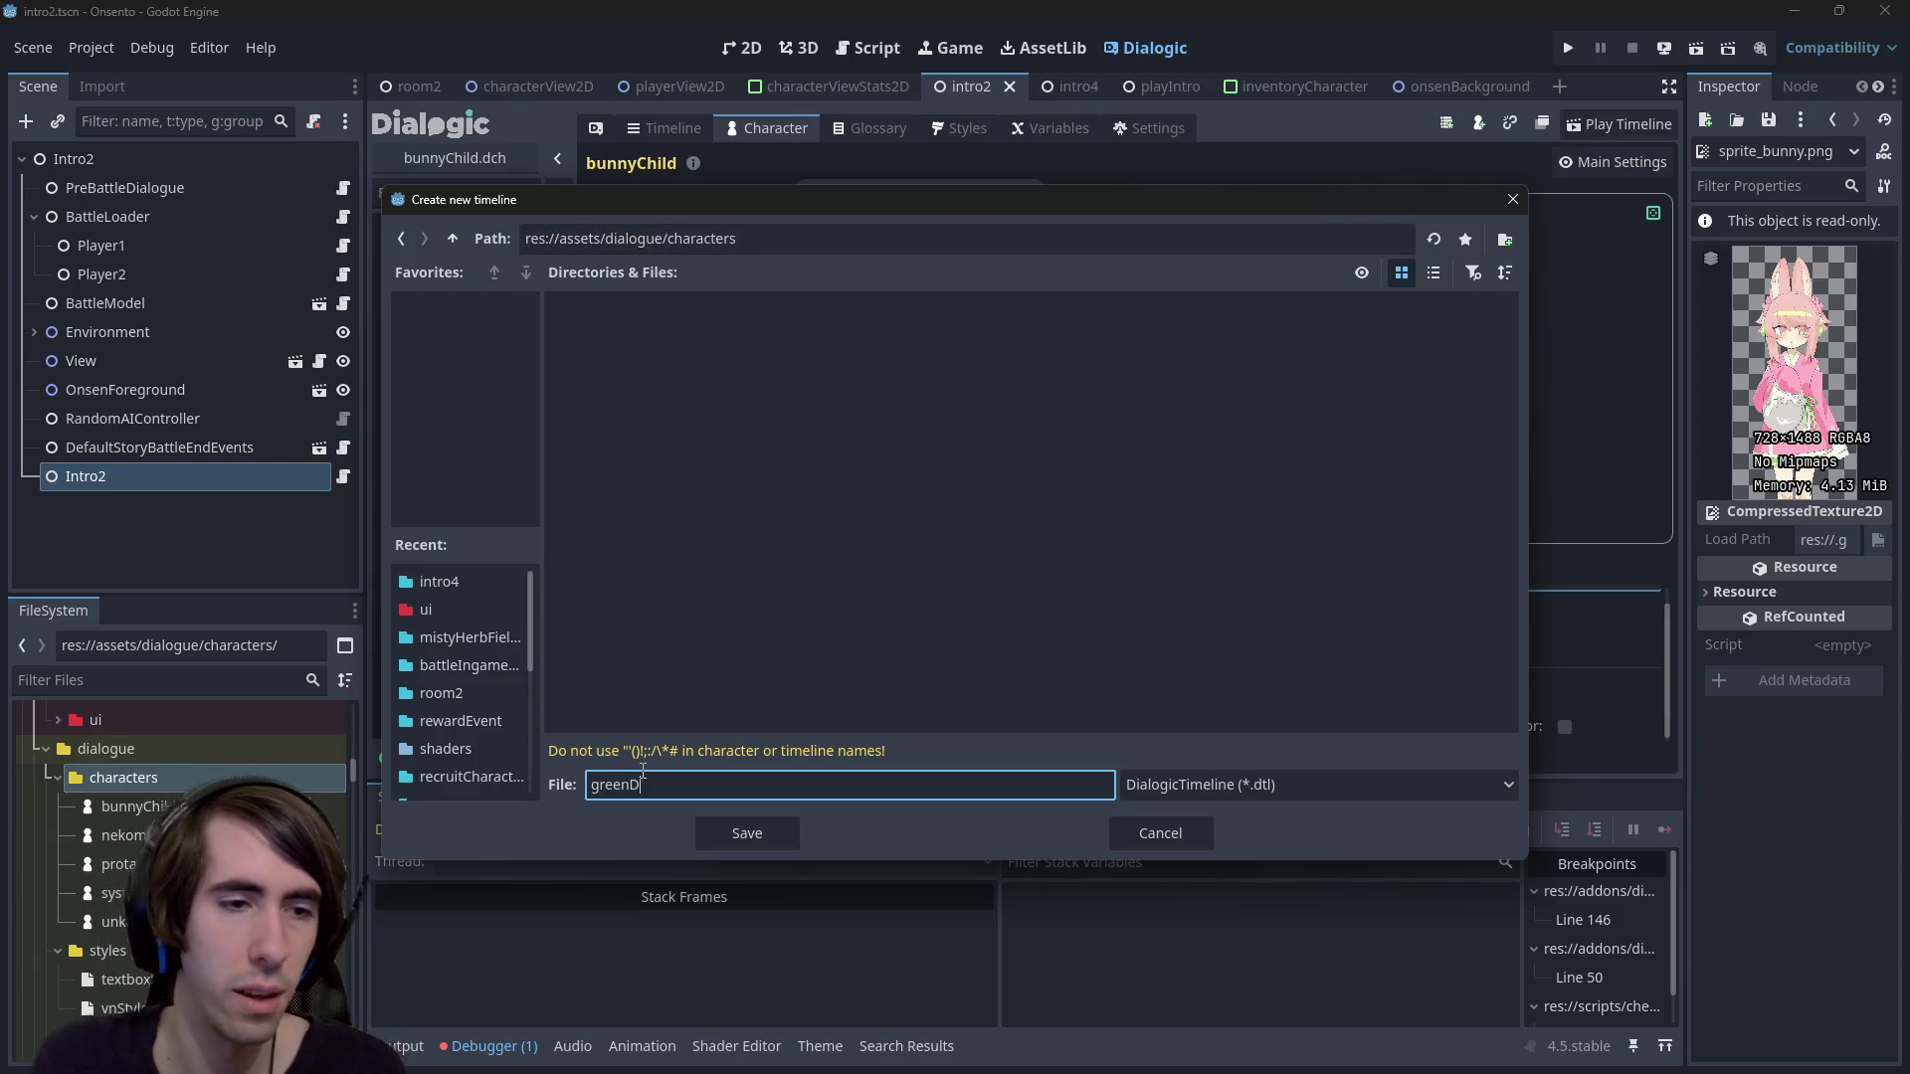
key(Return)
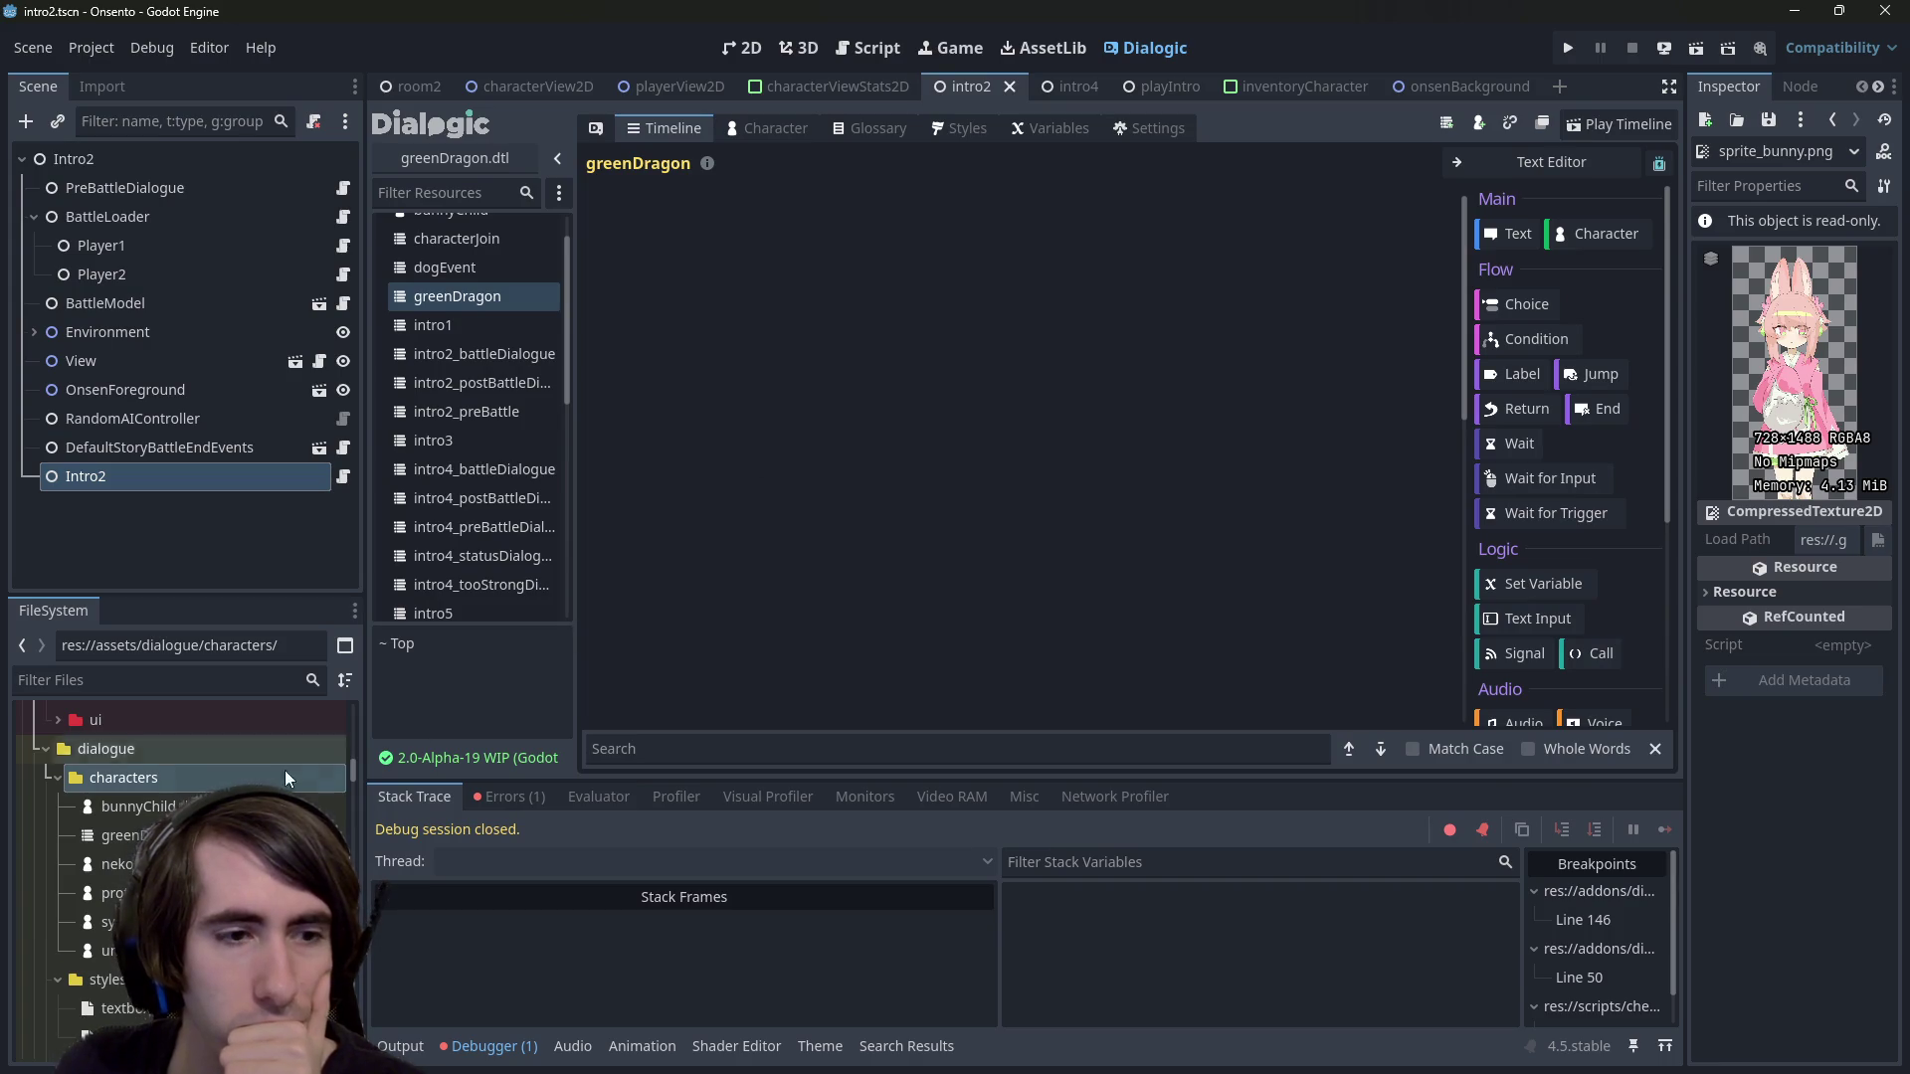
Delete the mistaken greenDragon timeline from the FileSystem
click(130, 836)
key(Delete)
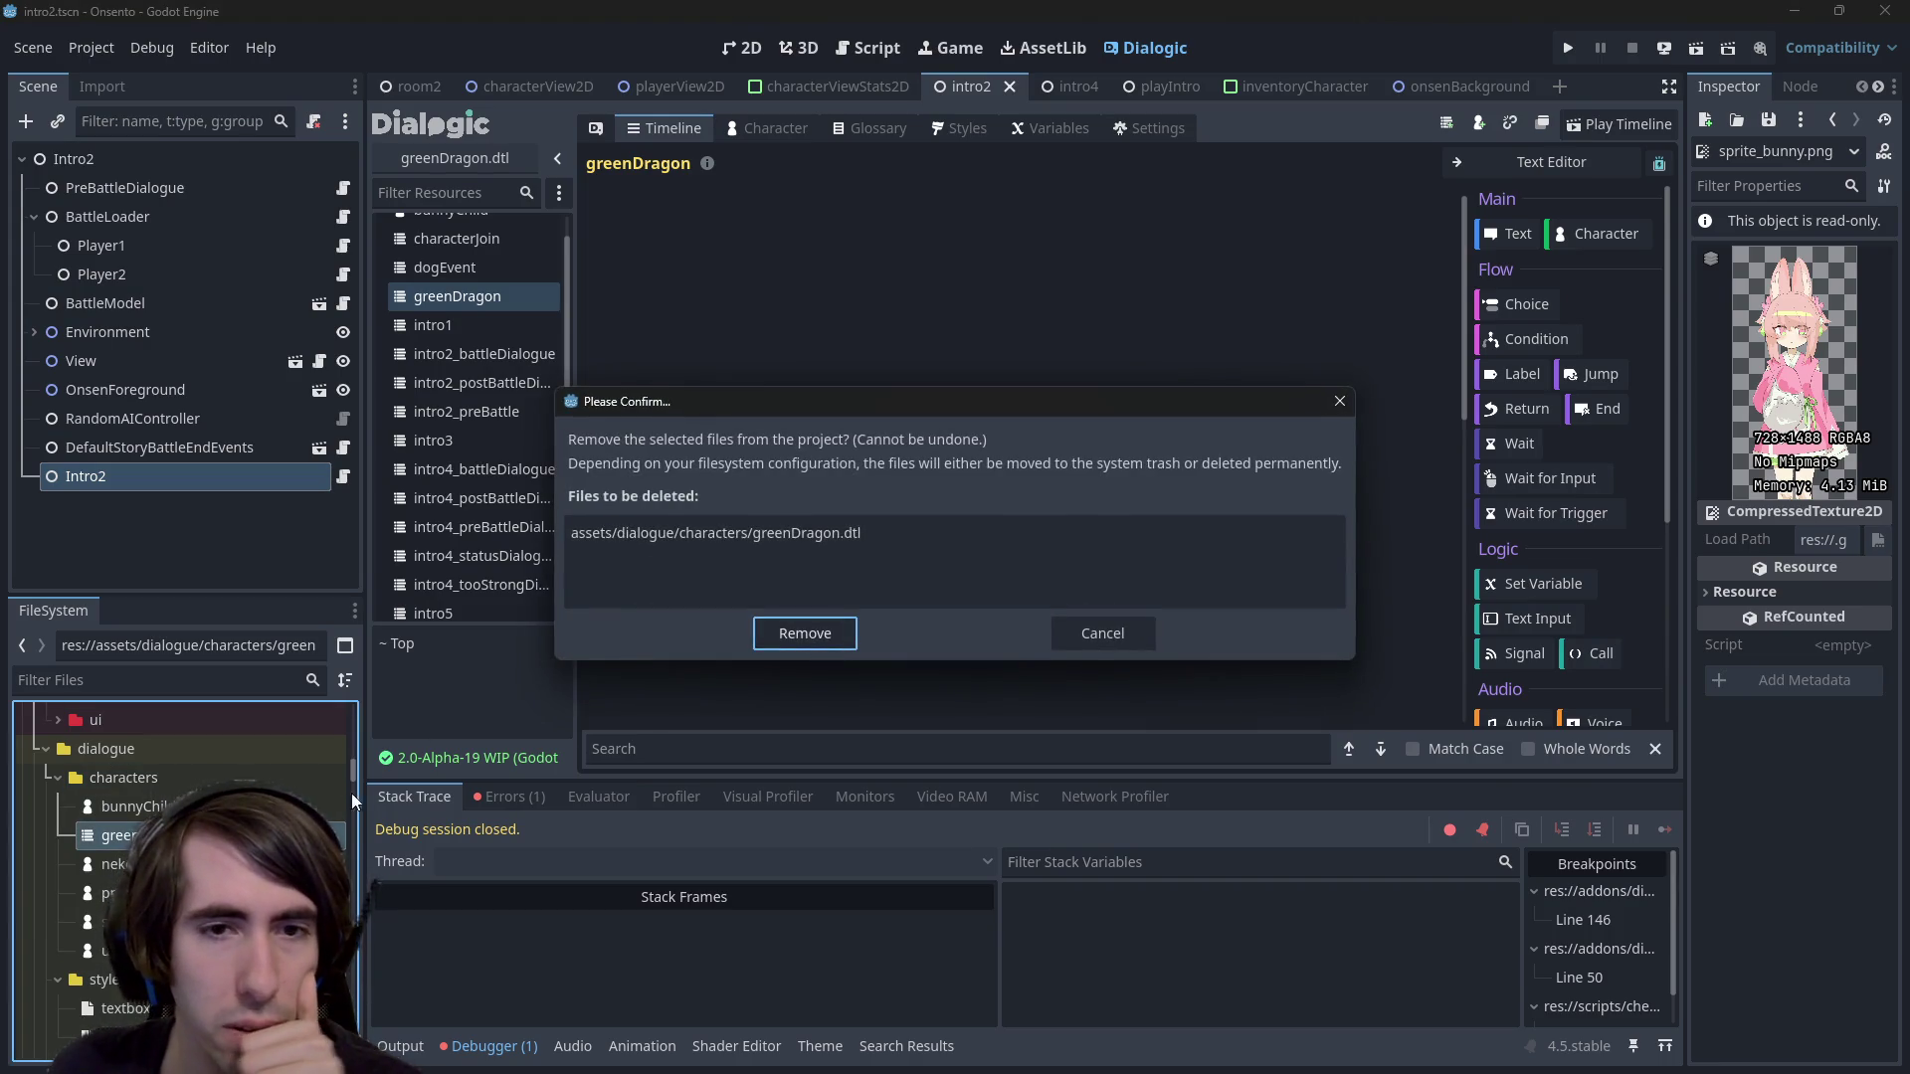
click(791, 638)
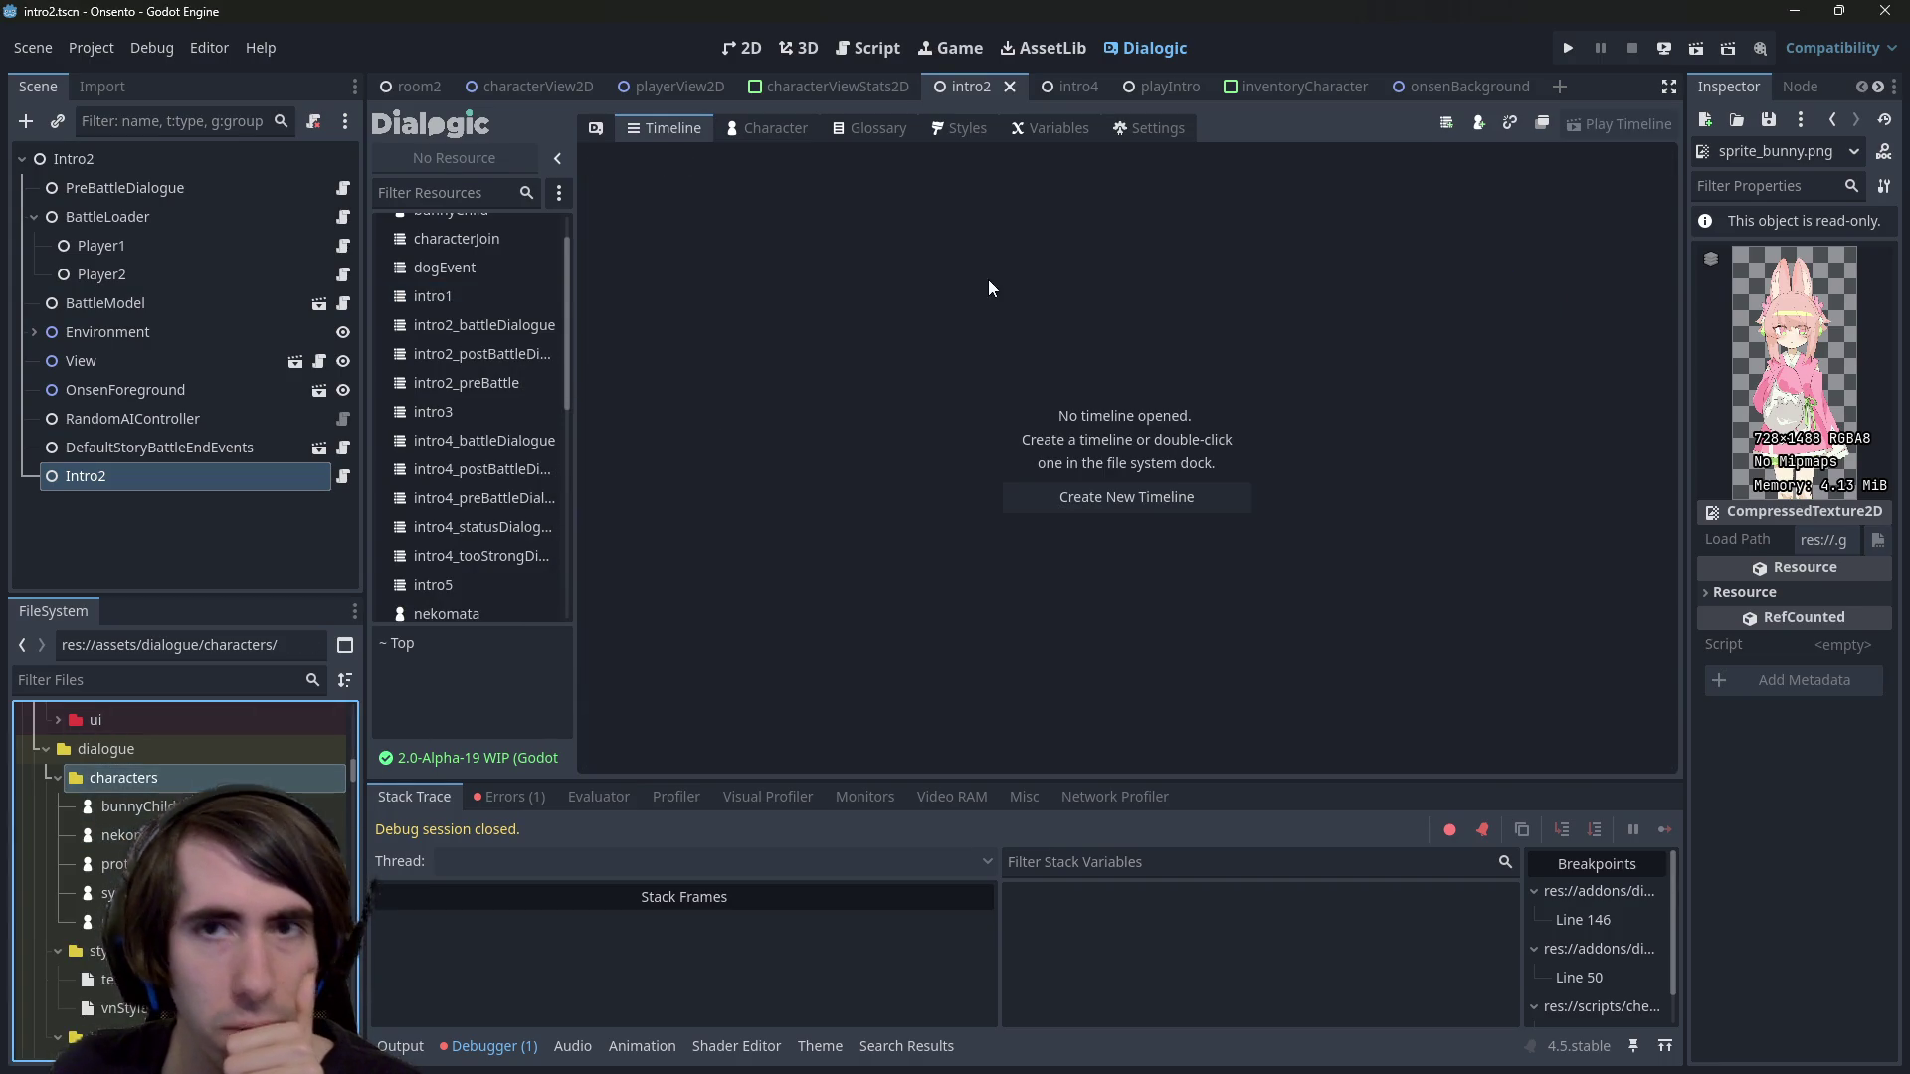
Save a new Dialogic character file named greenDragon
click(1476, 120)
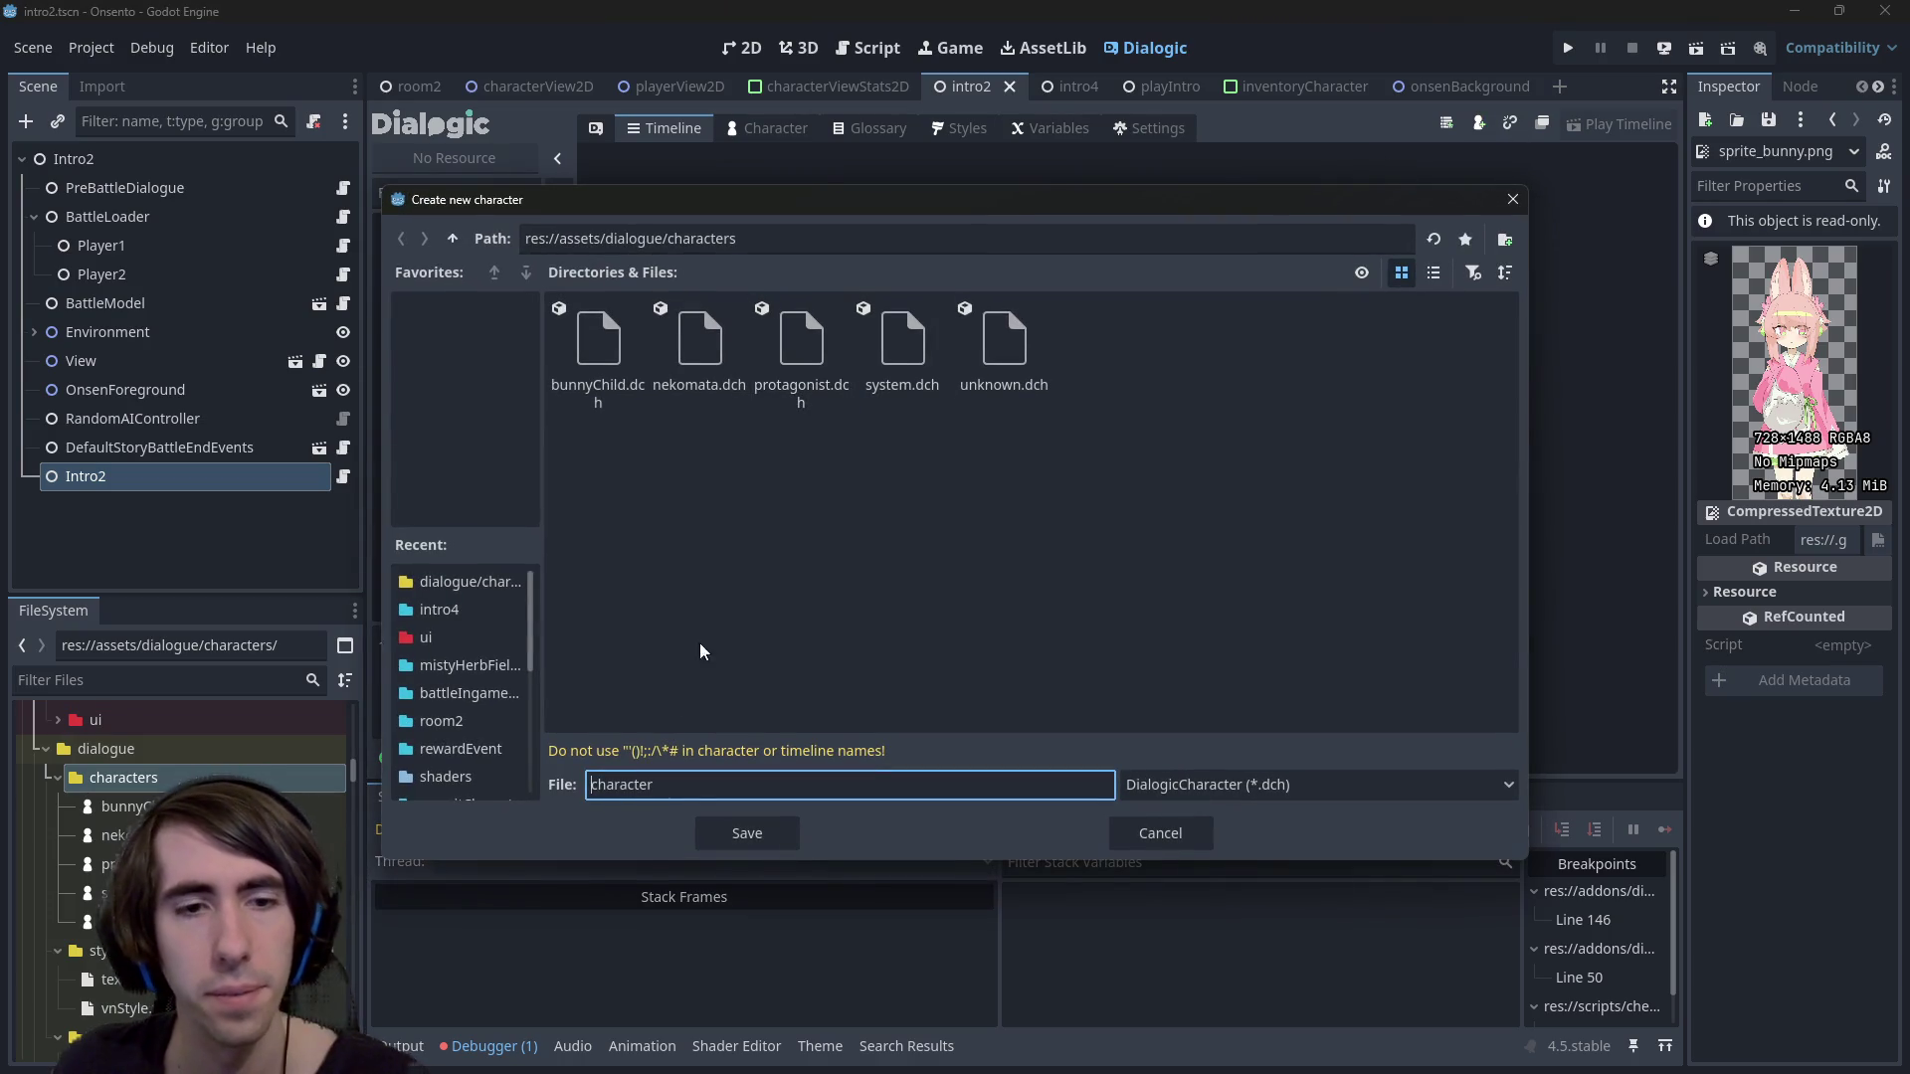
key(ctrl+a)
text(g)
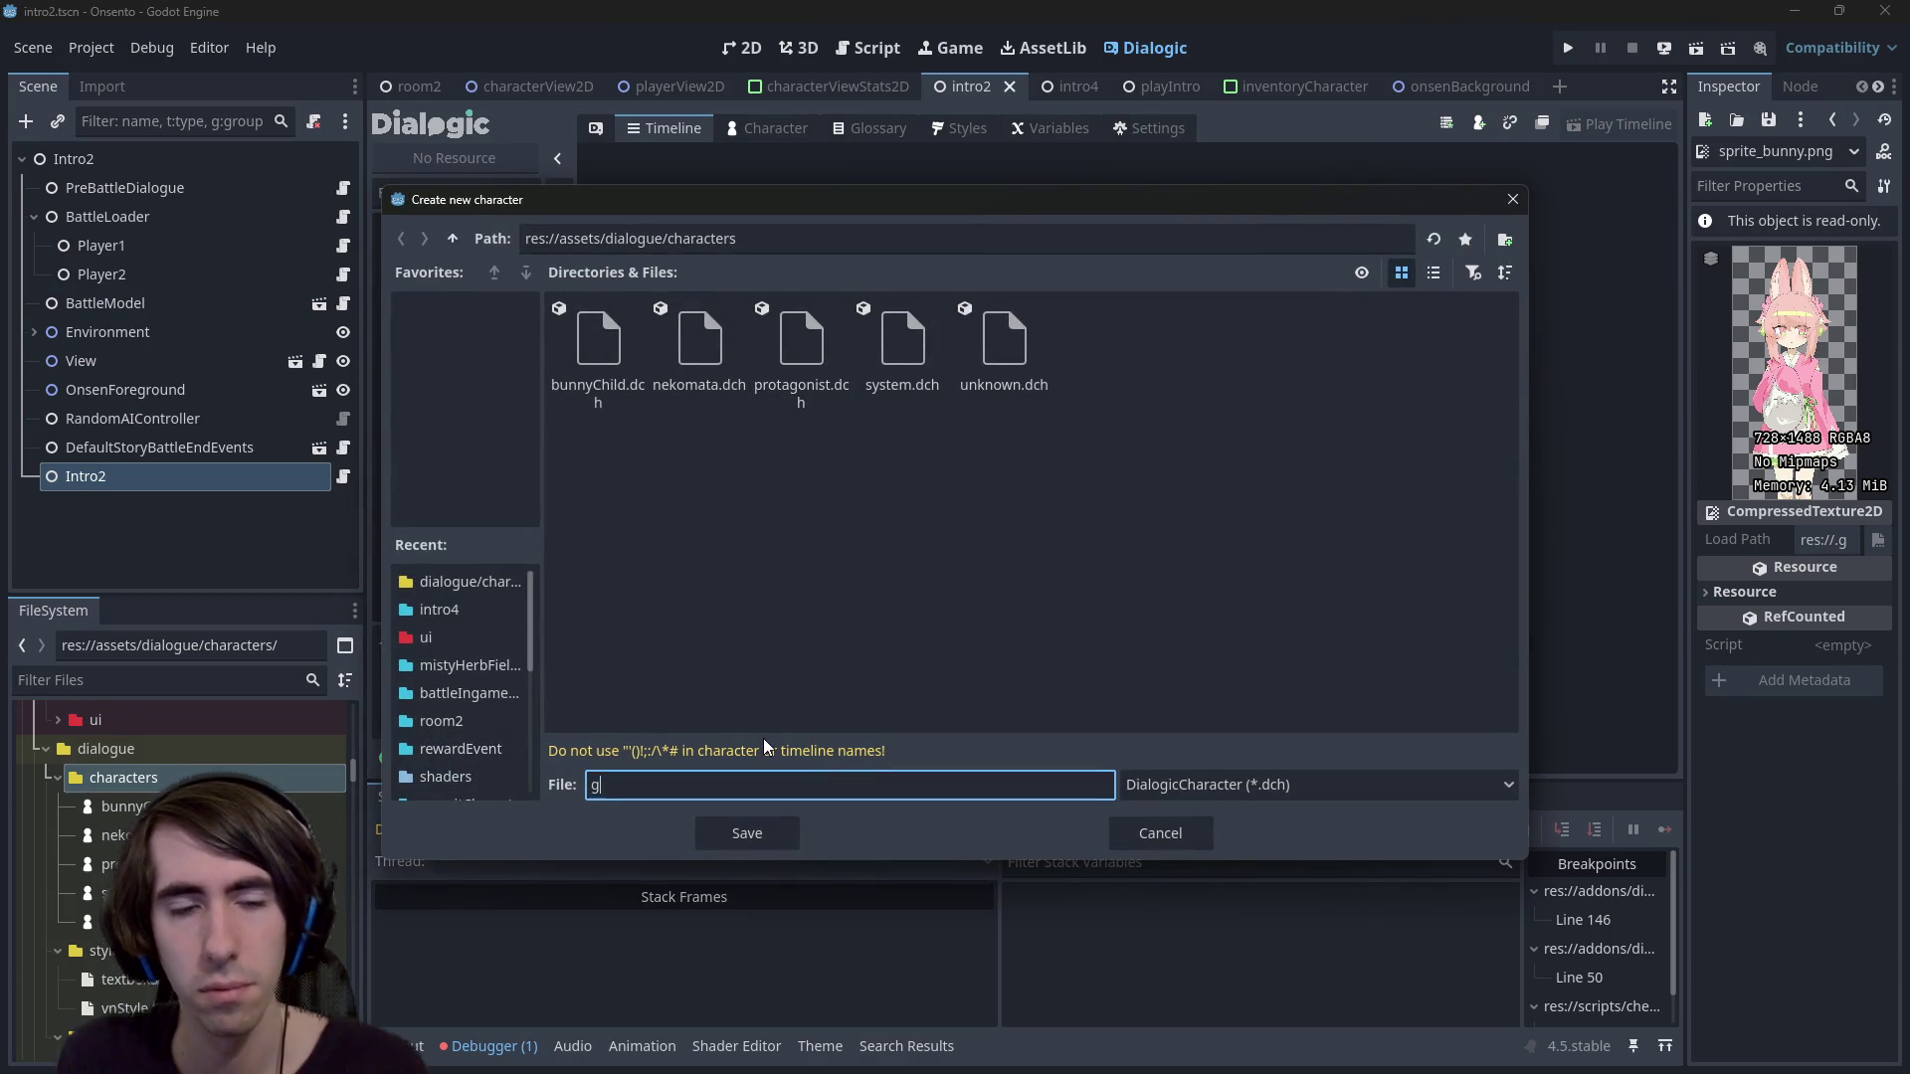
text(reenDragon)
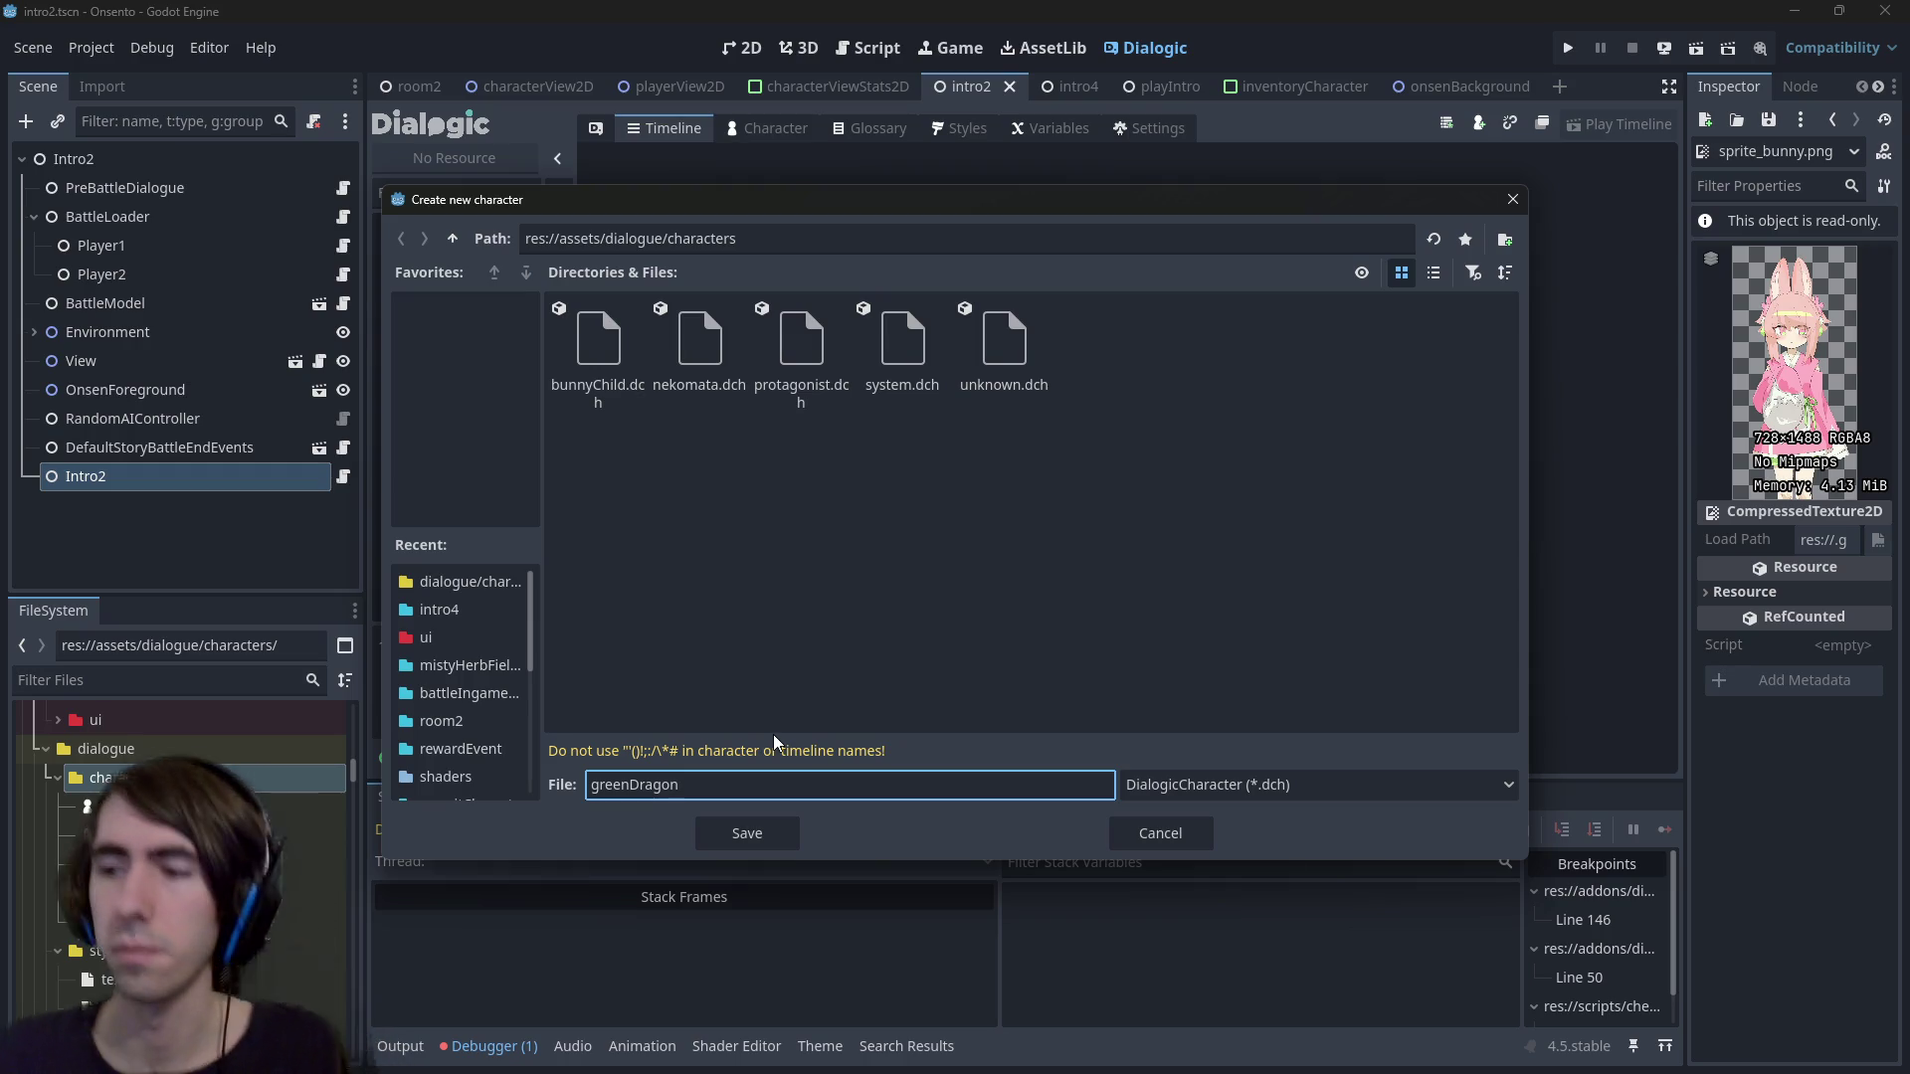
click(753, 831)
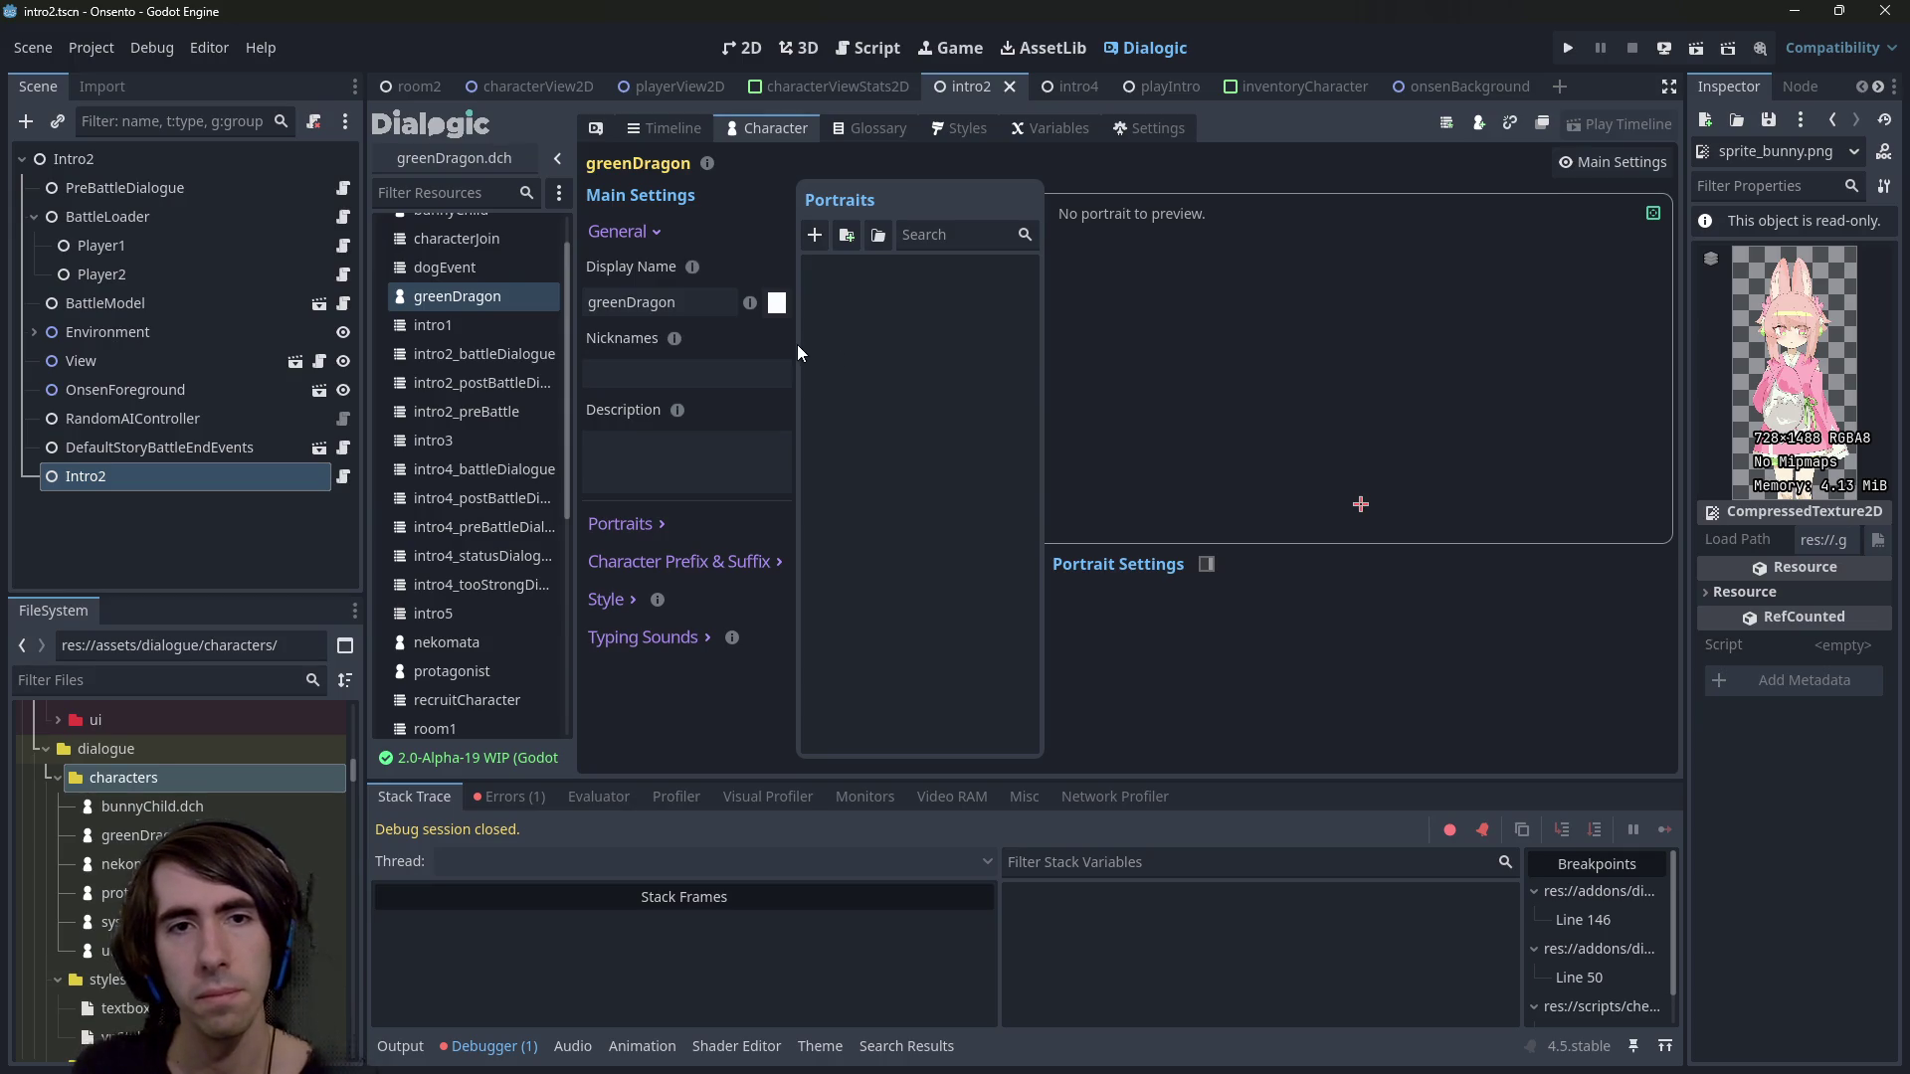
Add battle_normal and vn_normal portraits to greenDragon and save the character
click(752, 373)
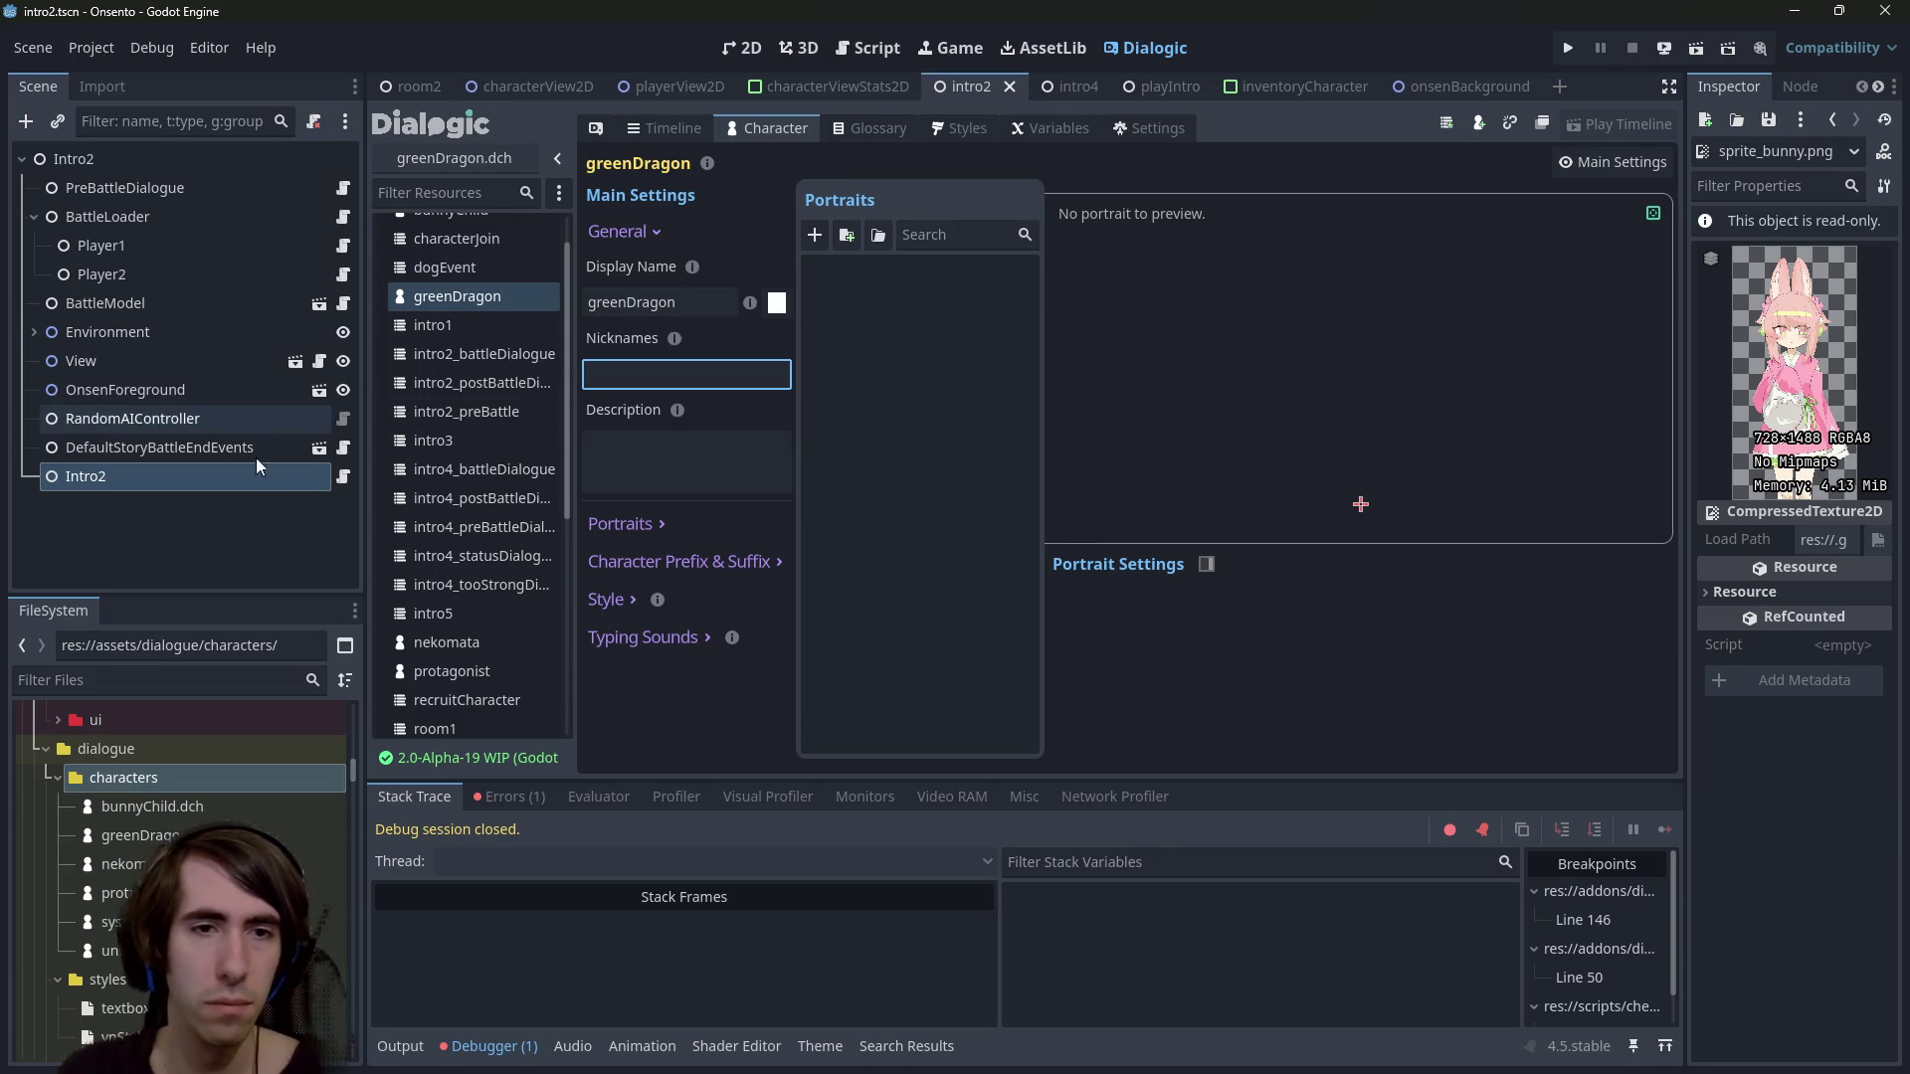
click(615, 524)
click(657, 529)
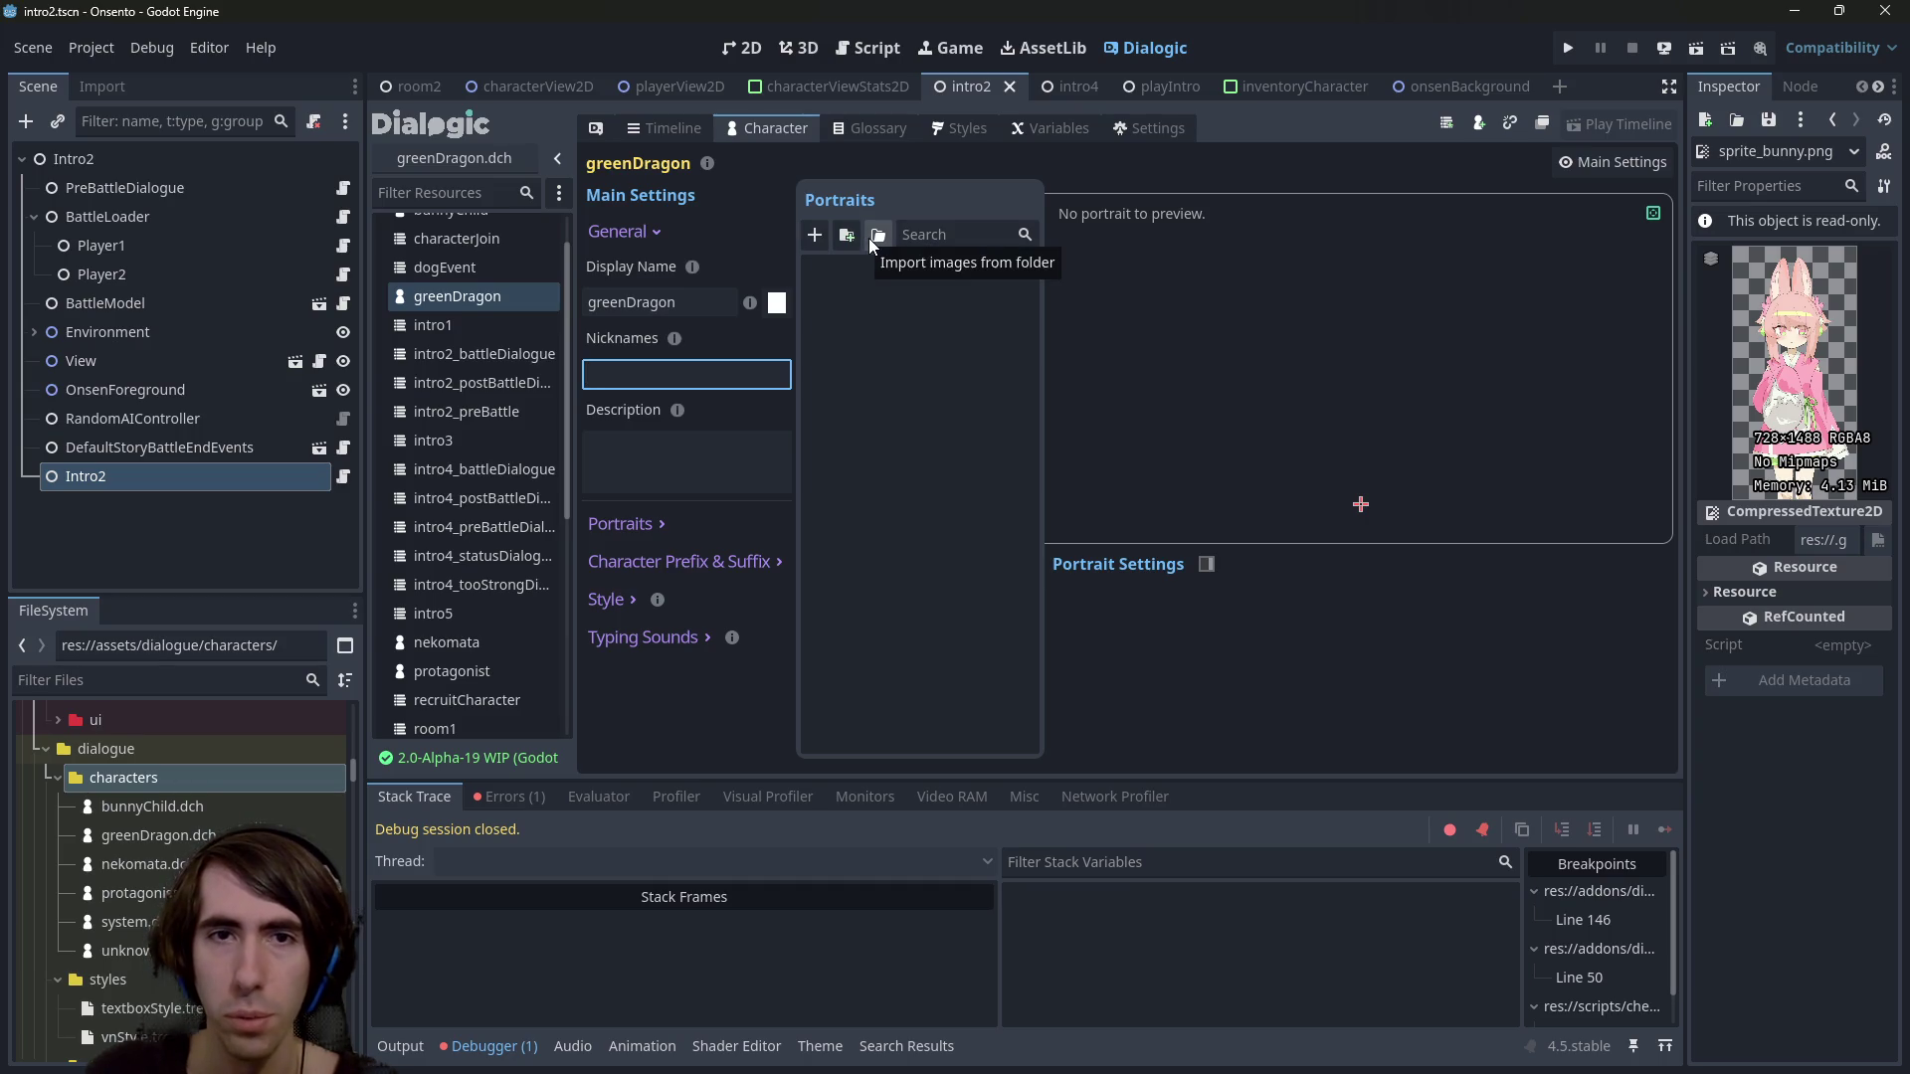
click(815, 240)
text(battle_normal)
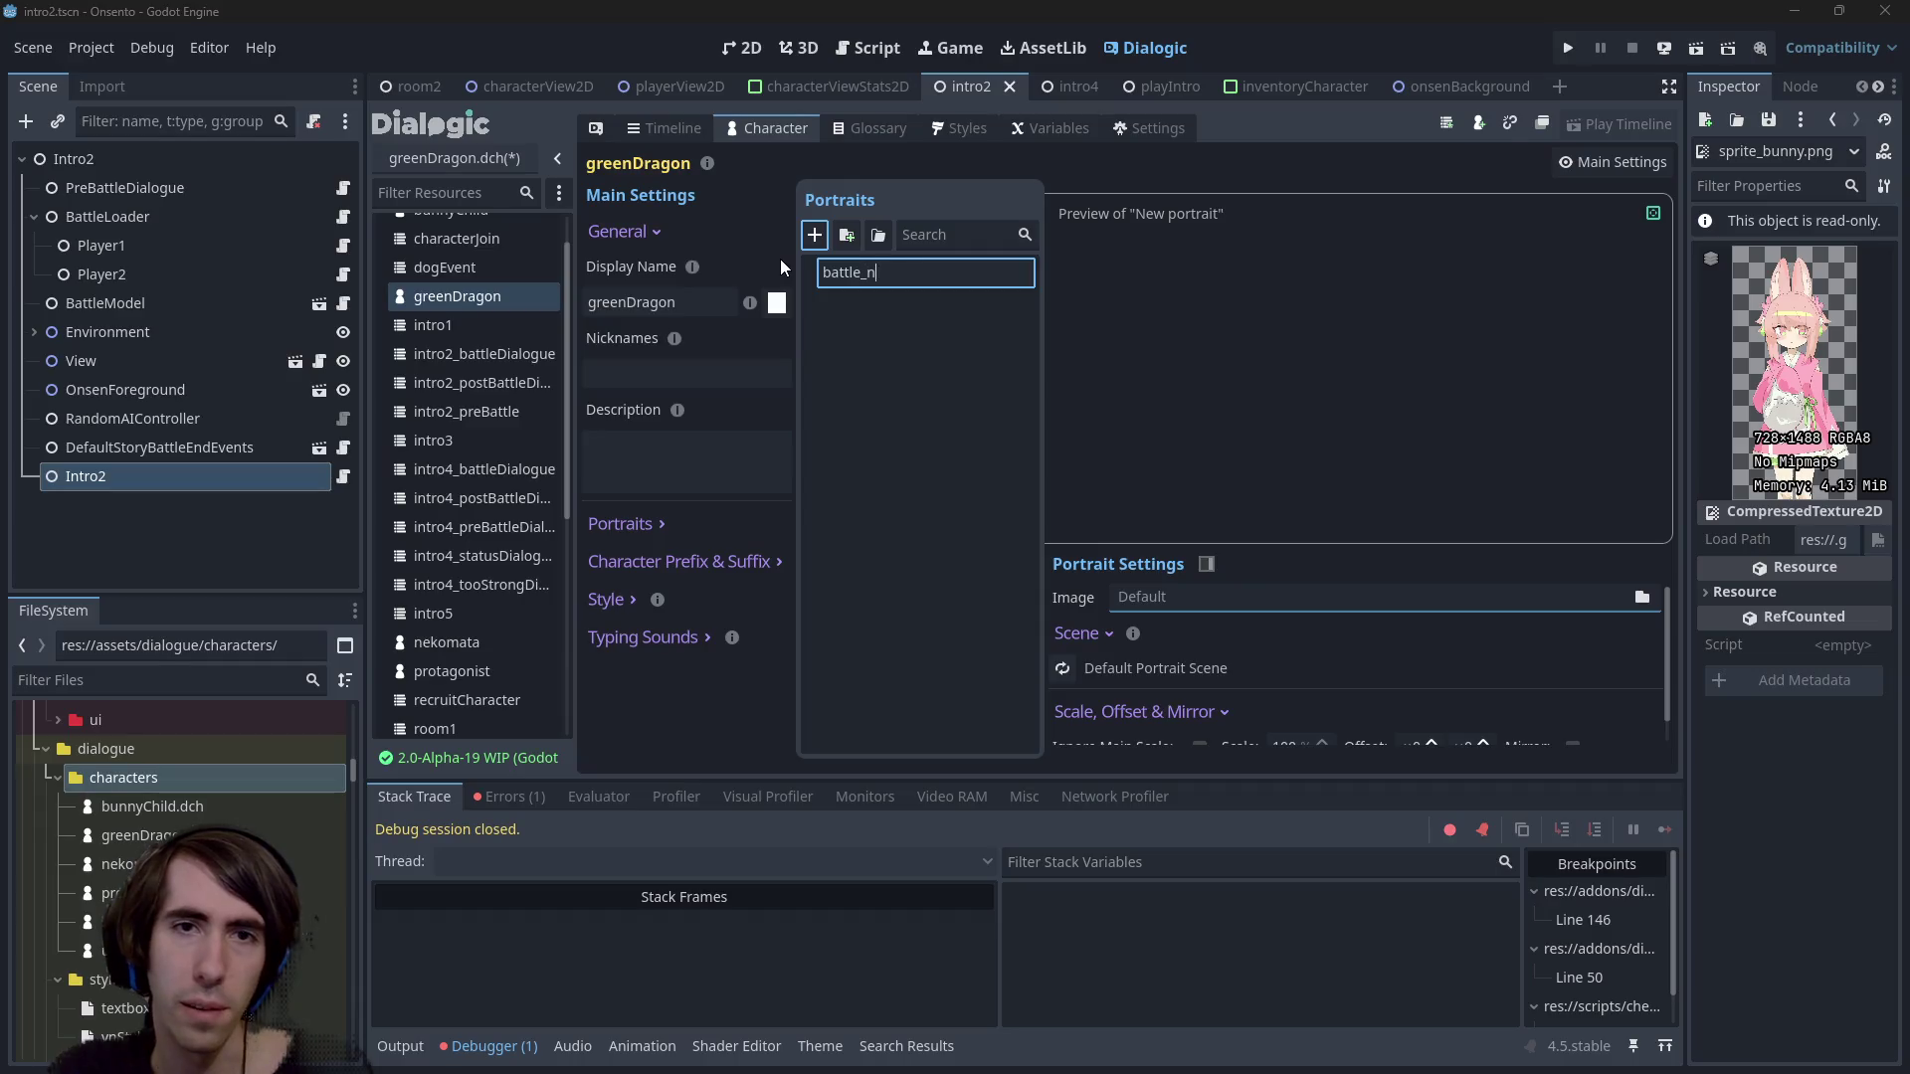
key(Return)
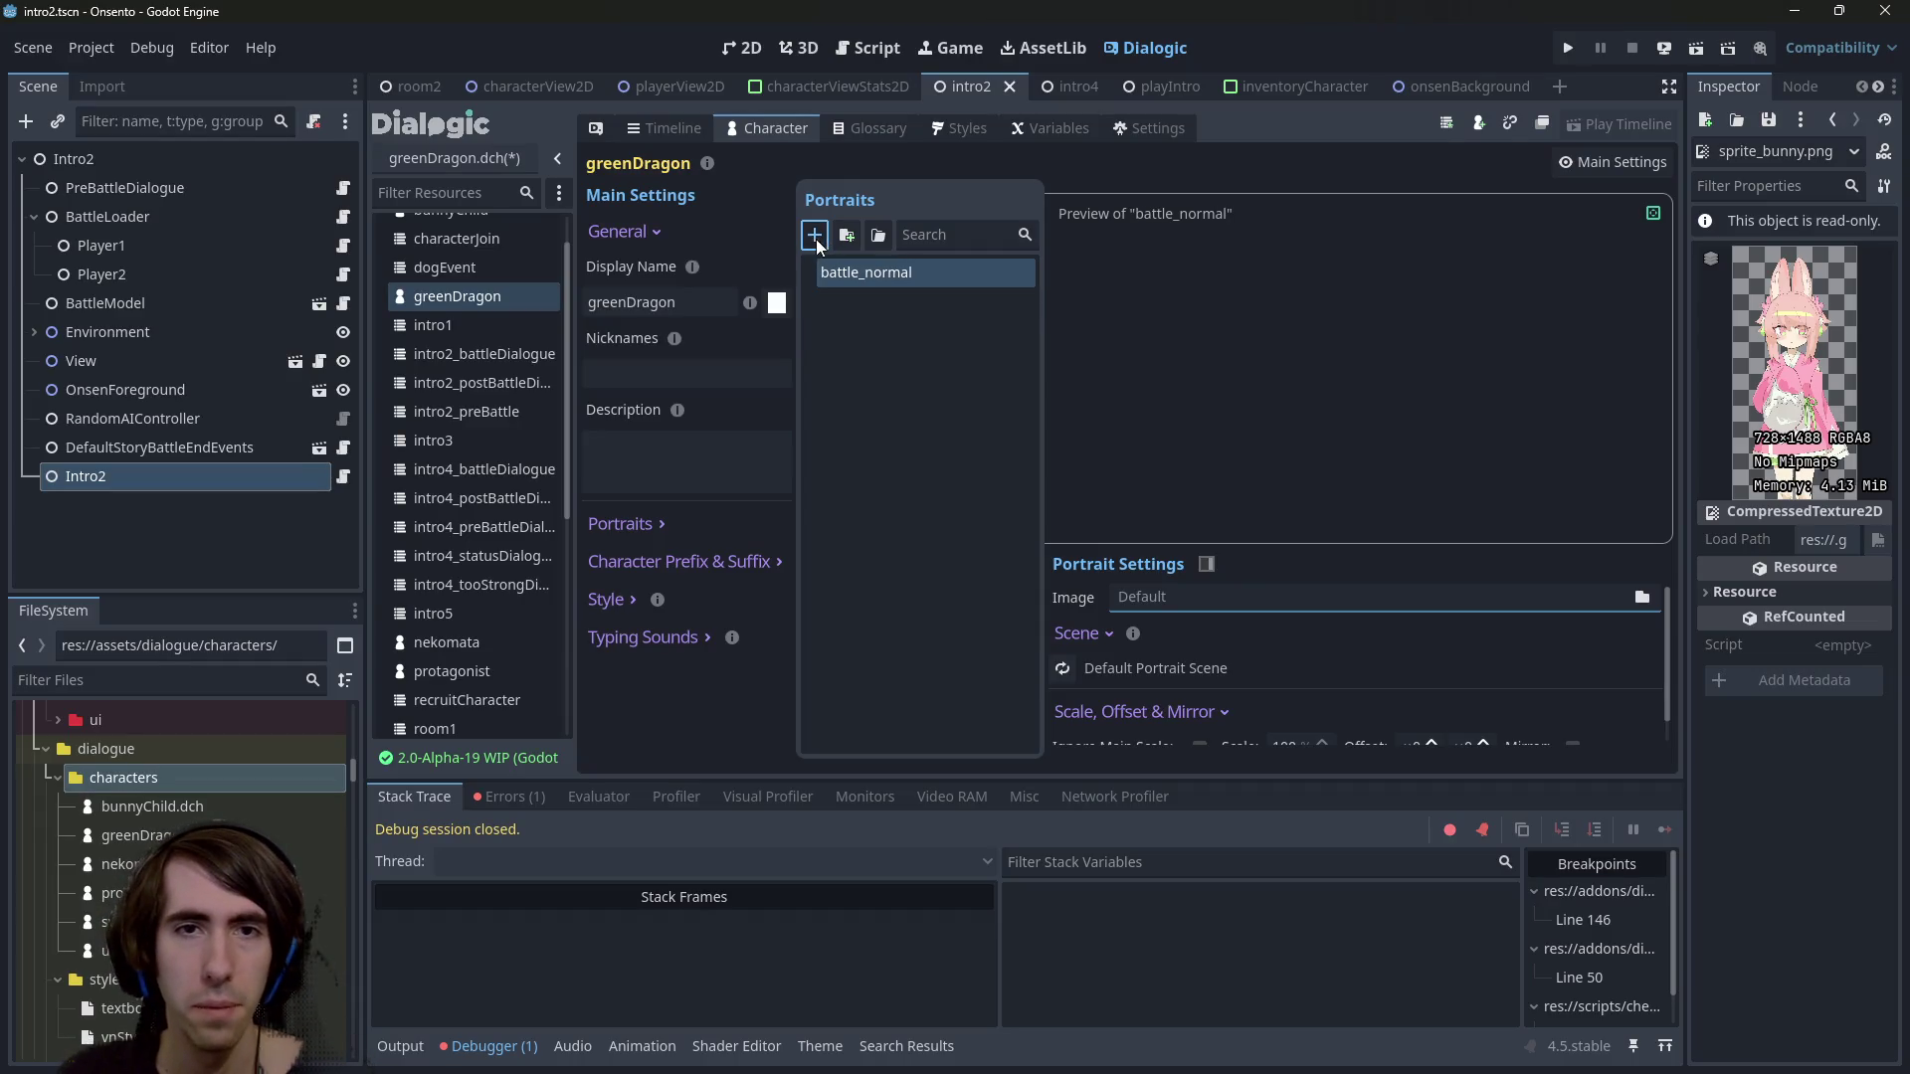
click(815, 235)
text(vn_)
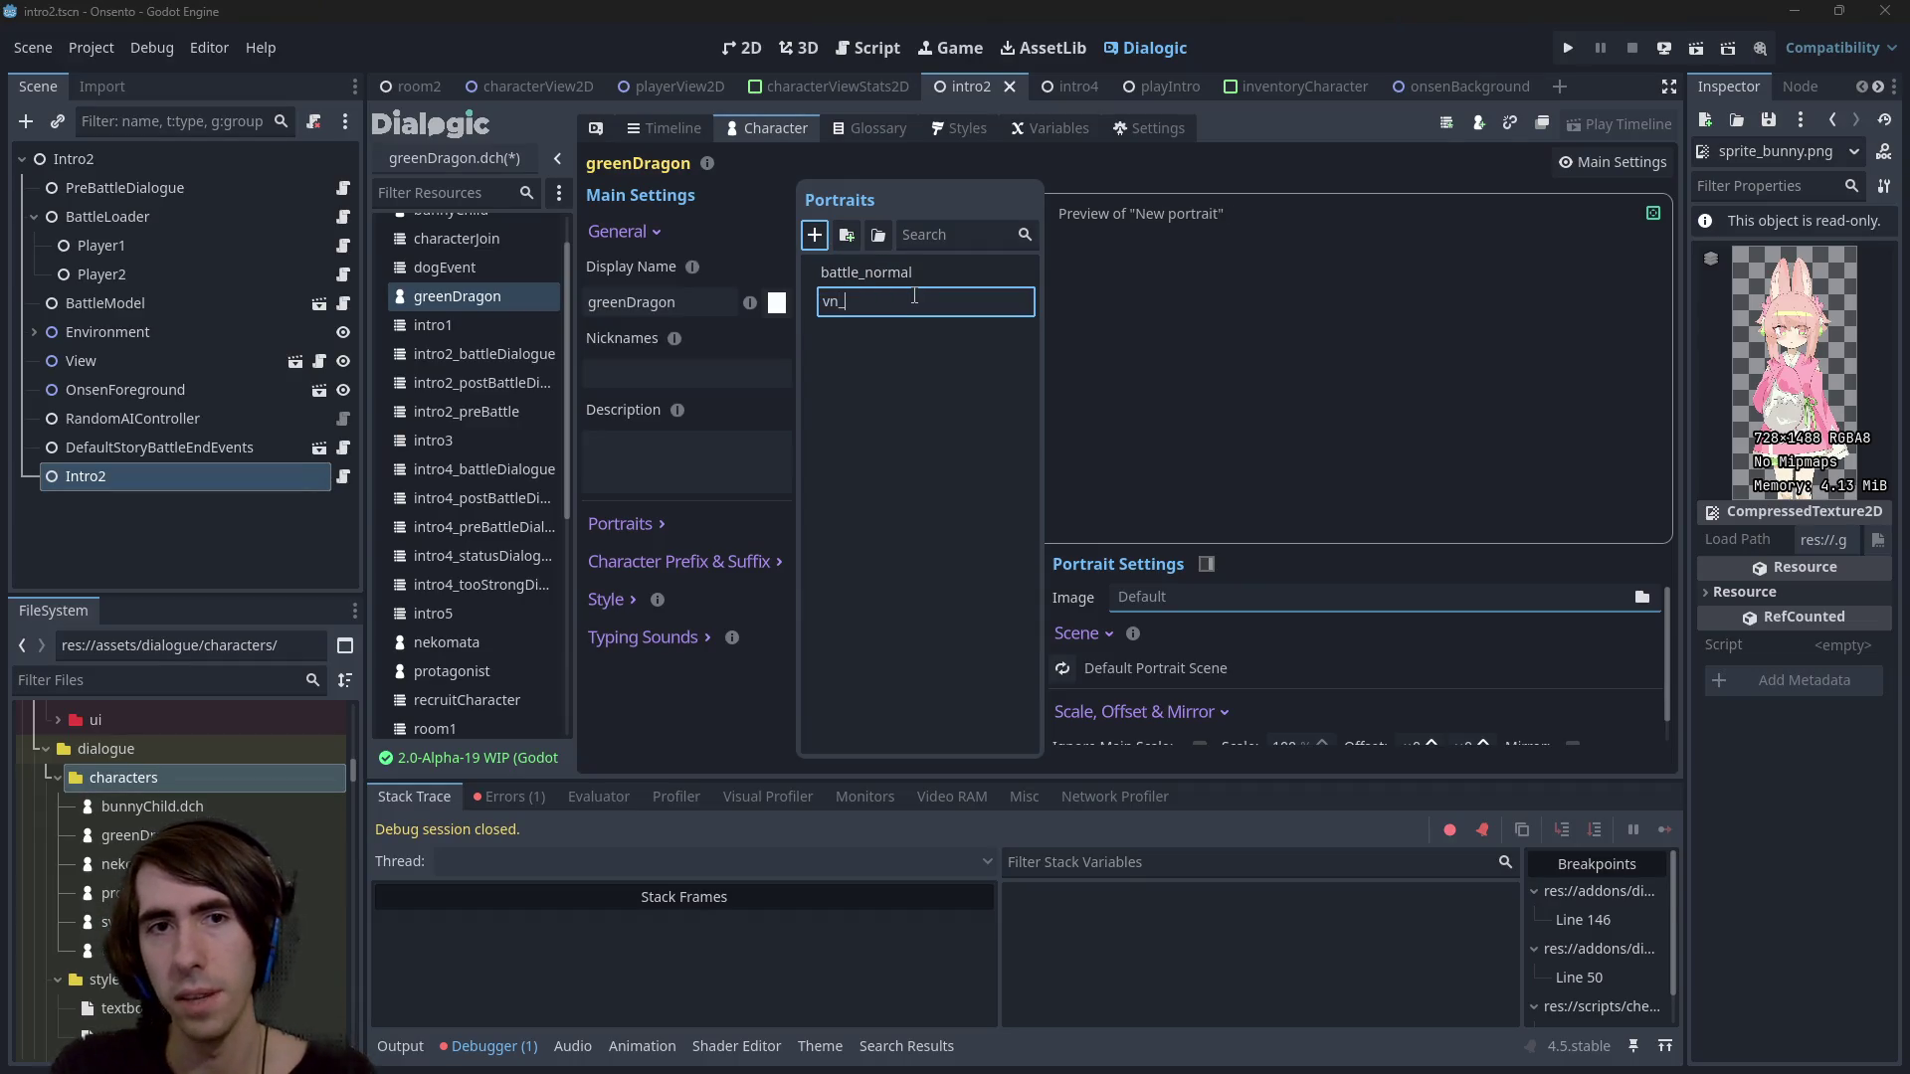
text(normal)
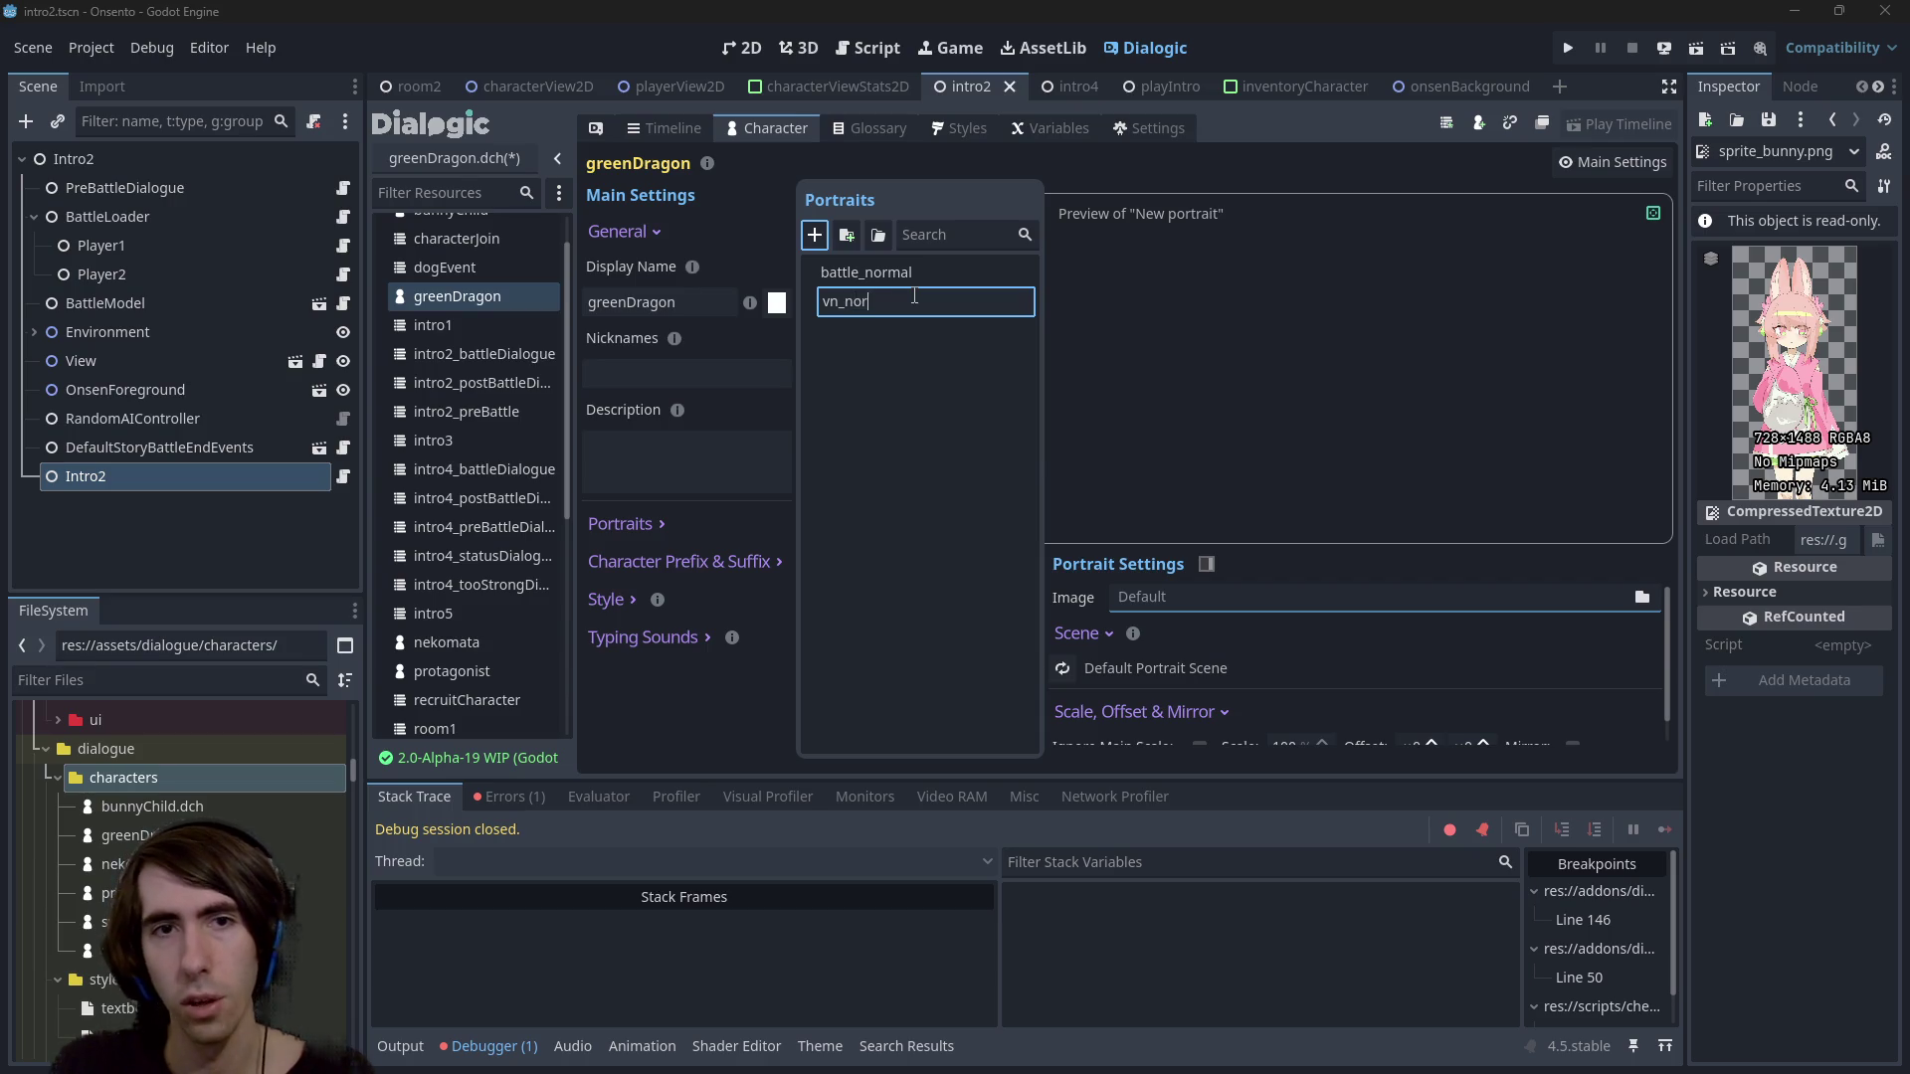
key(Return)
key(ctrl+s)
Compare with bunnyChild's portraits, then move vn_normal above battle_normal
scroll(393, 351, up, 2)
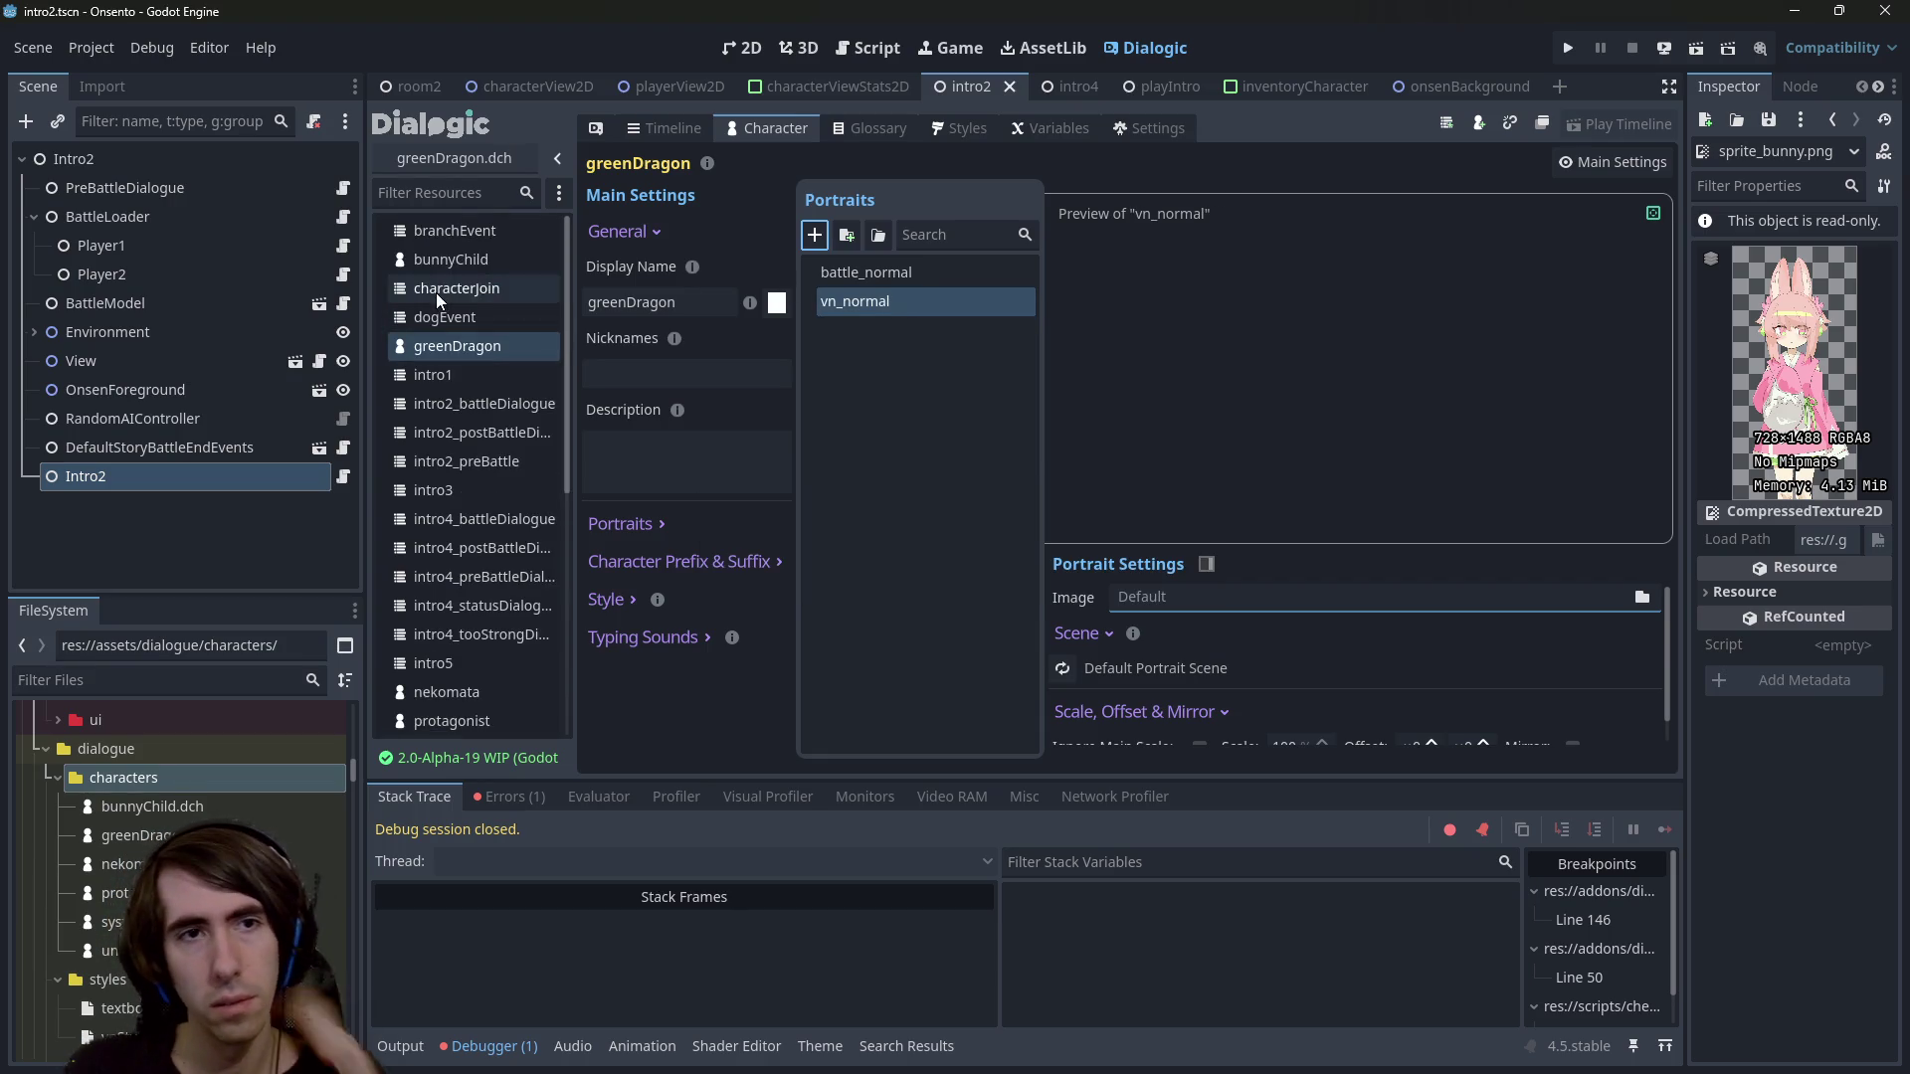
click(475, 260)
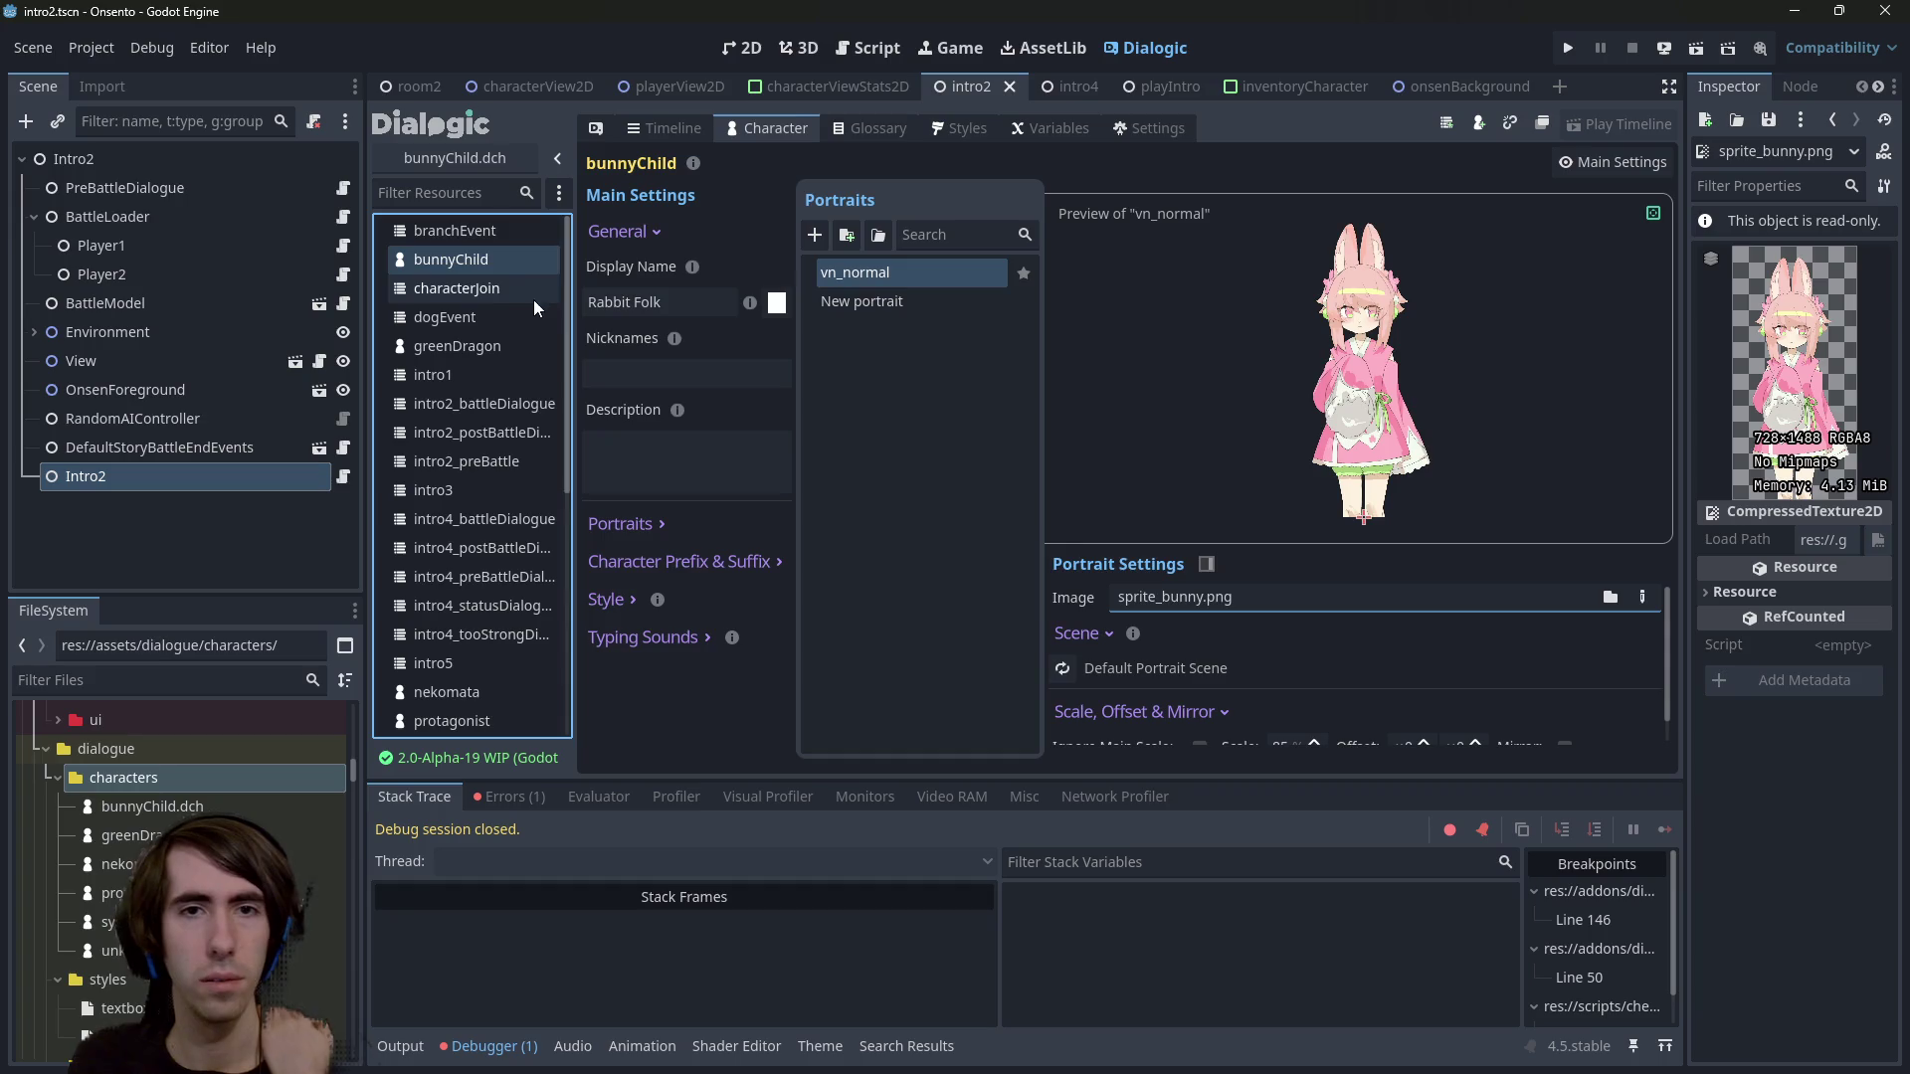
click(455, 349)
drag(878, 302, 864, 268)
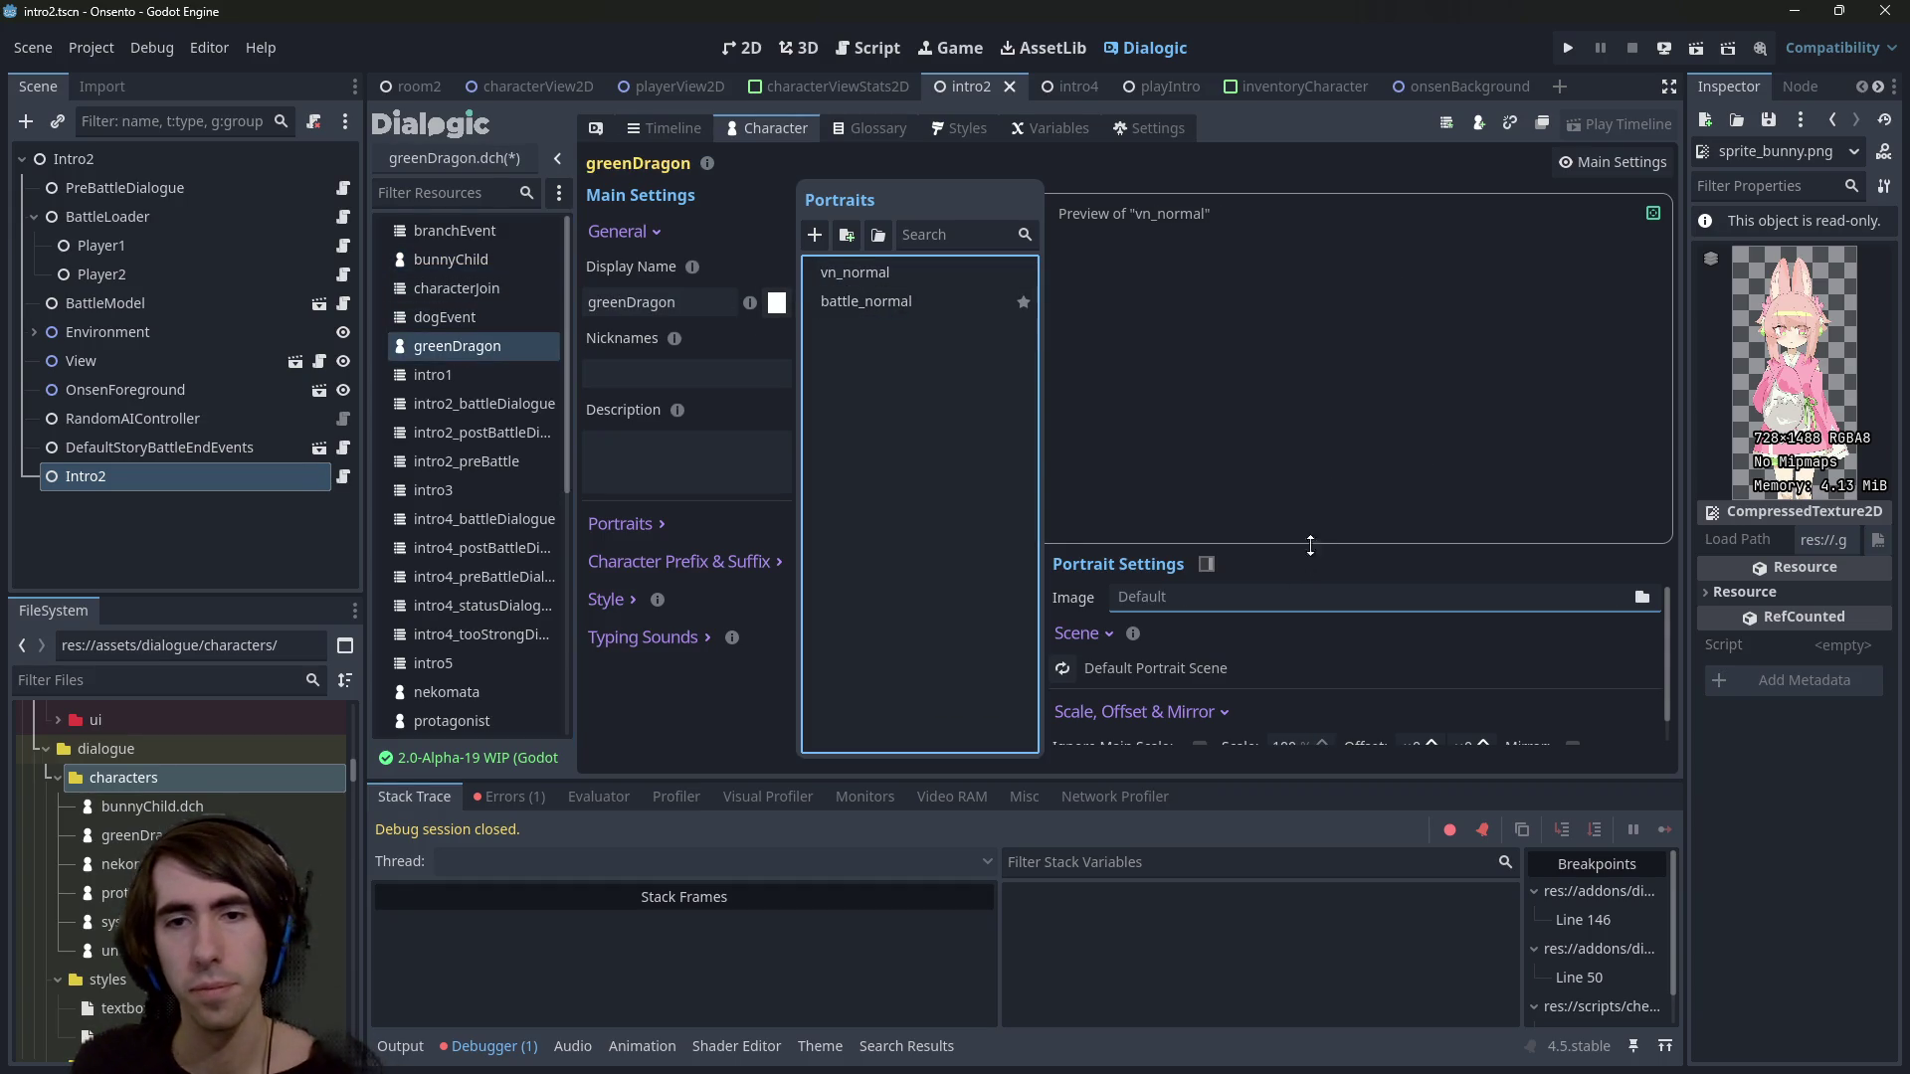
Set the portrait image to sprite_greenDragon.png from art/characters and save
click(1642, 597)
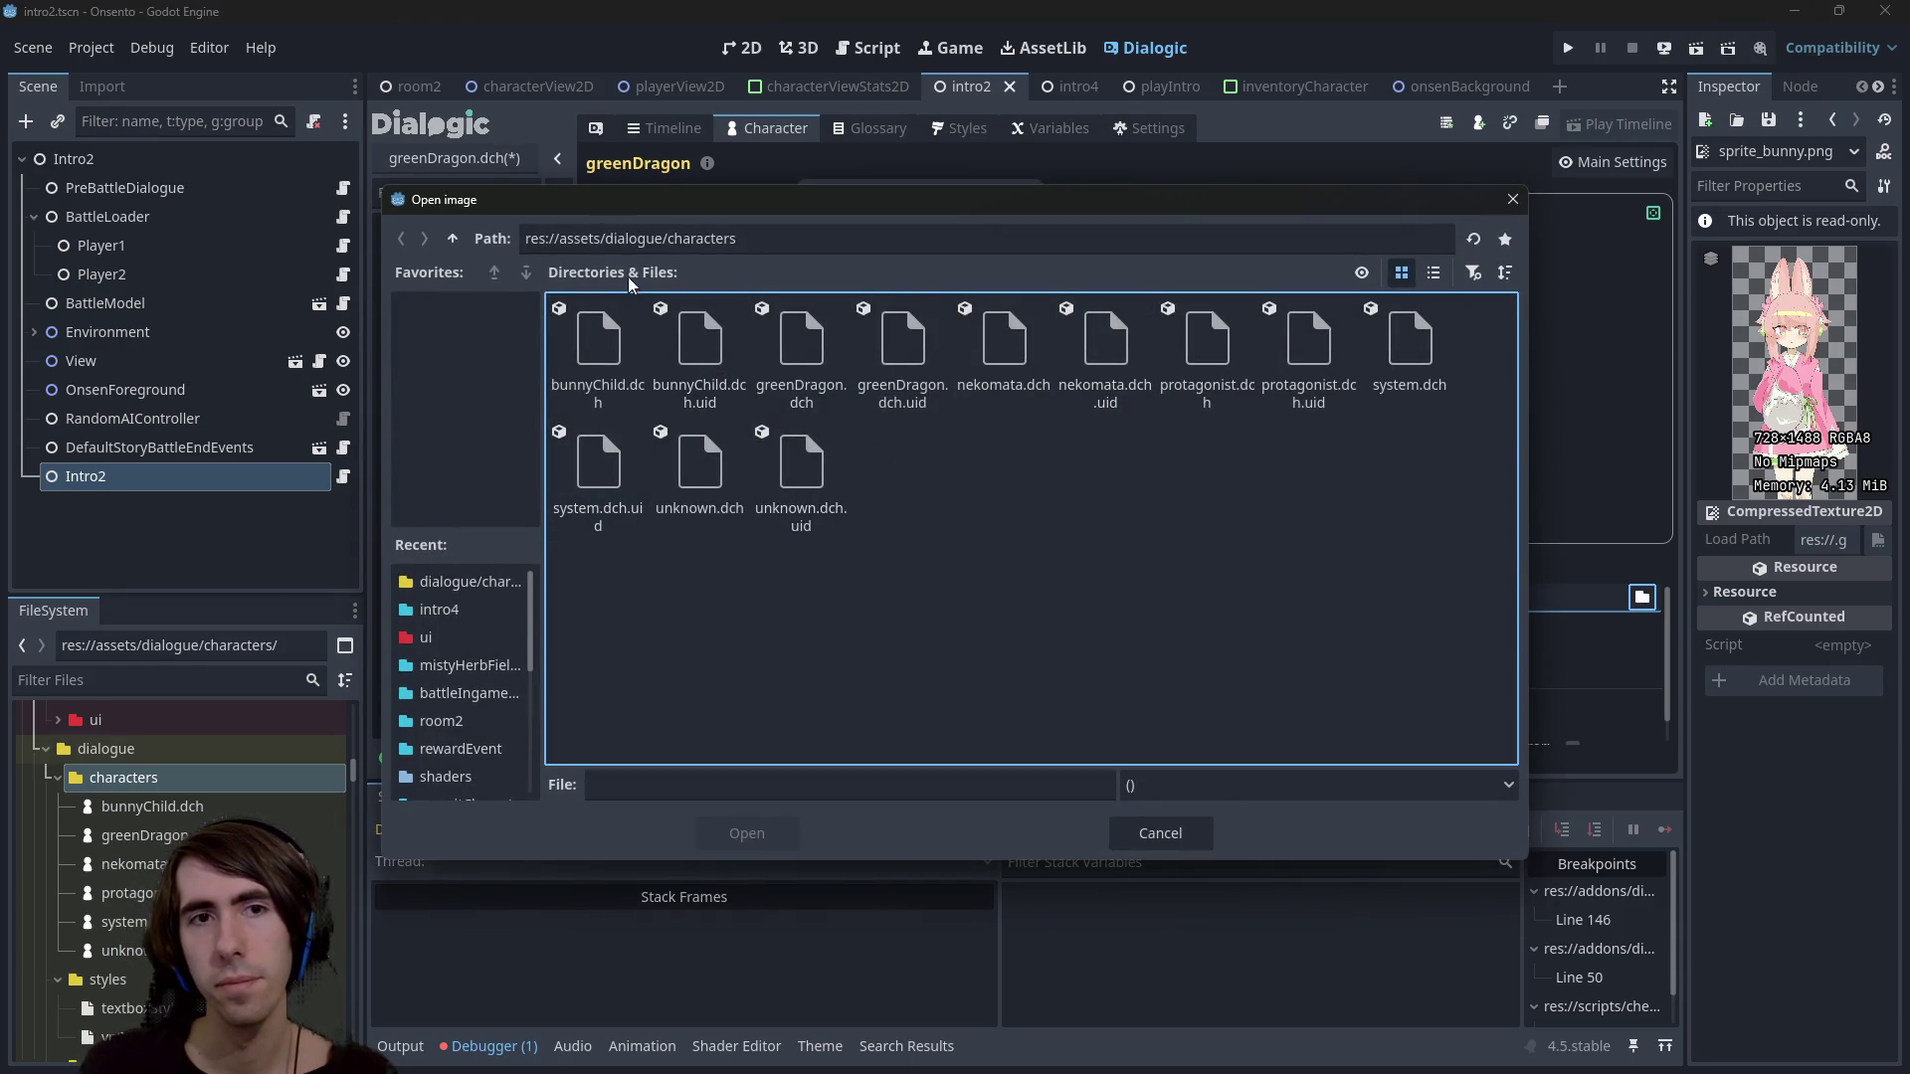
click(453, 239)
click(453, 238)
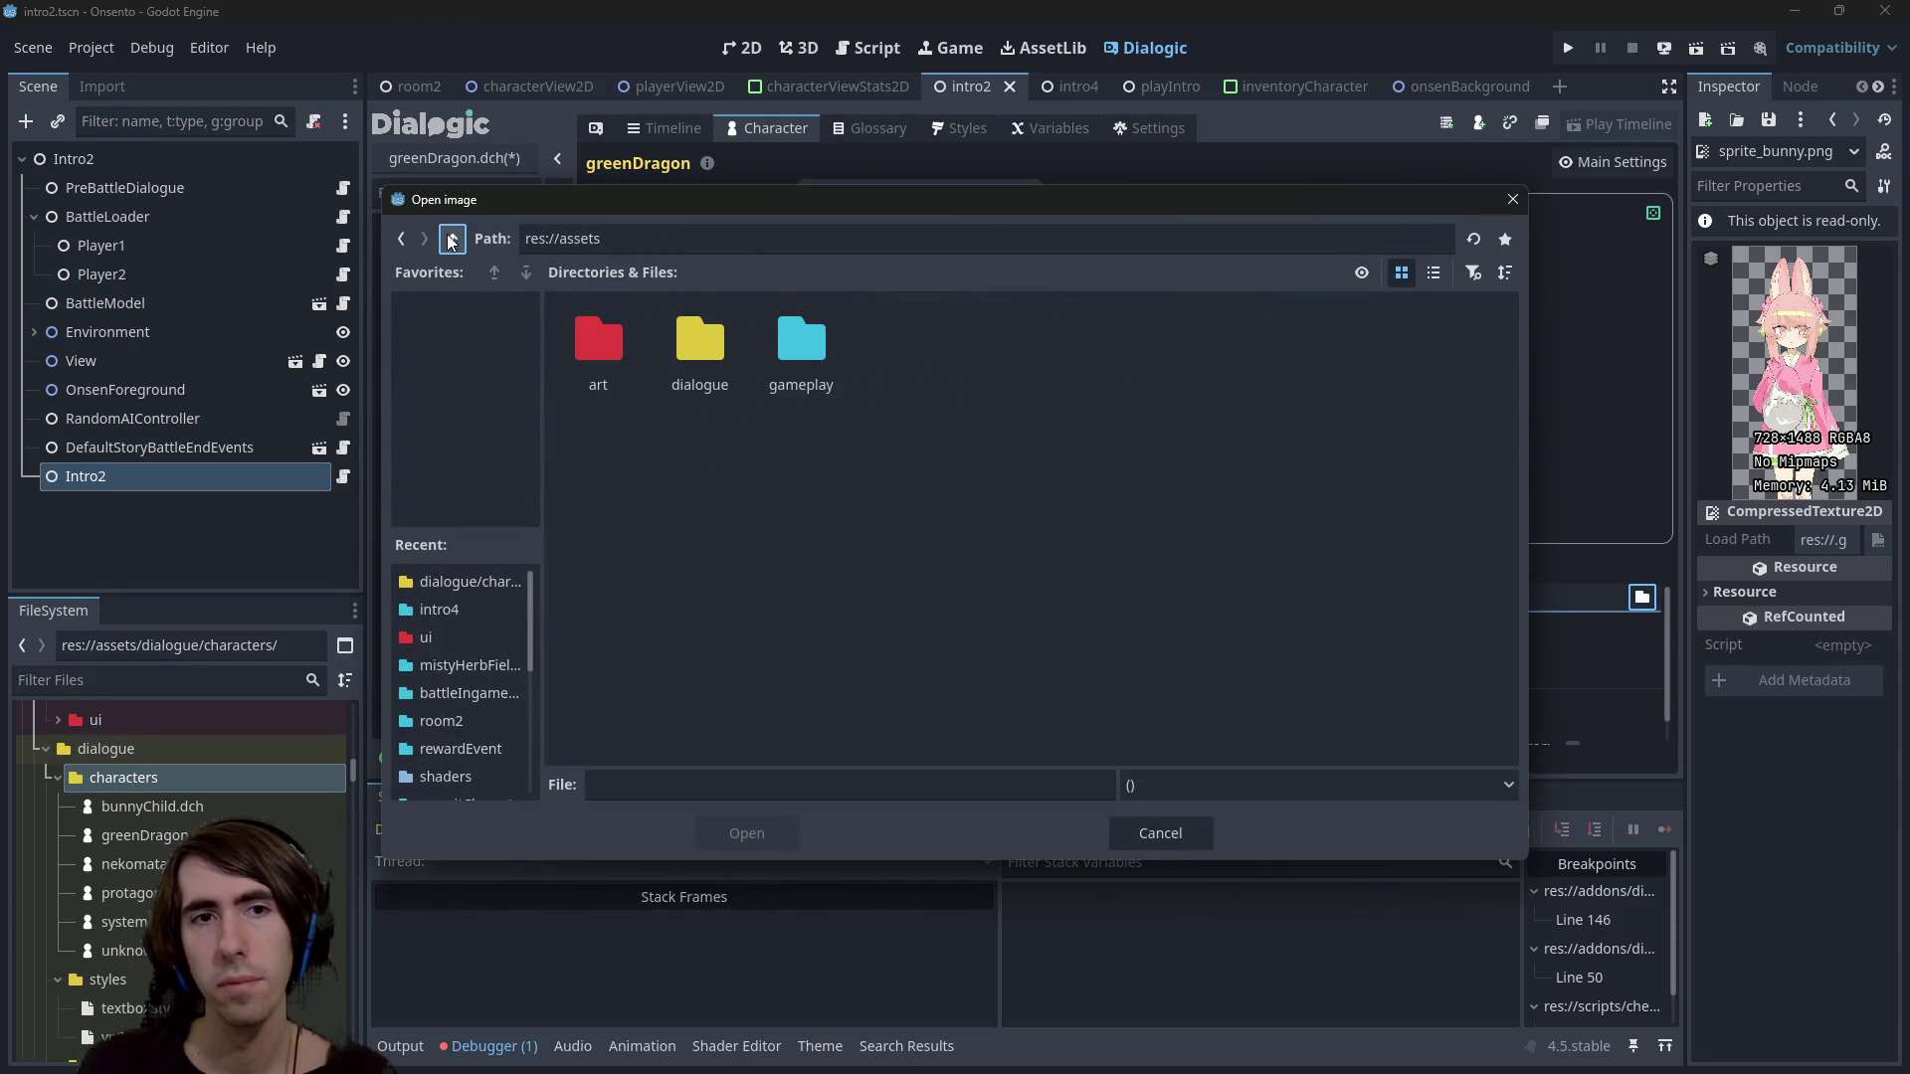
double_click(593, 336)
double_click(830, 355)
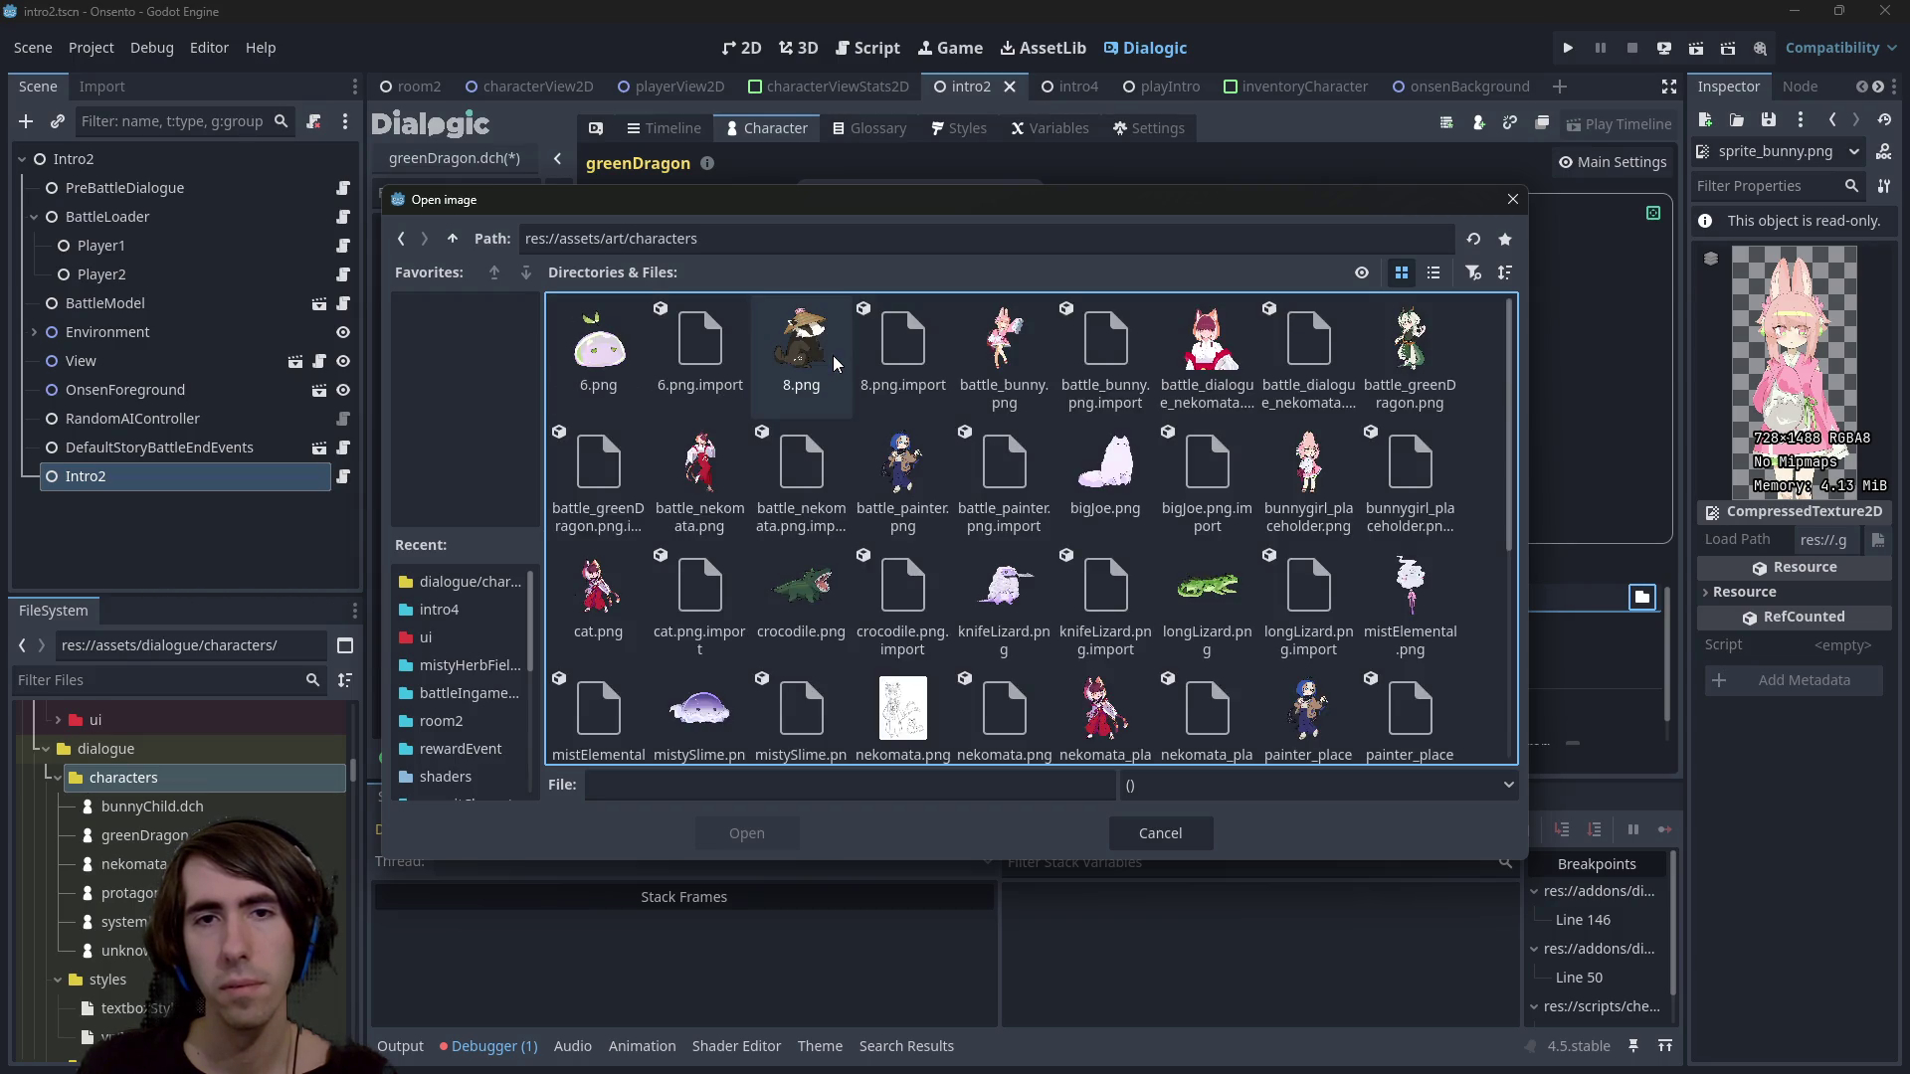
scroll(963, 457, down, 3)
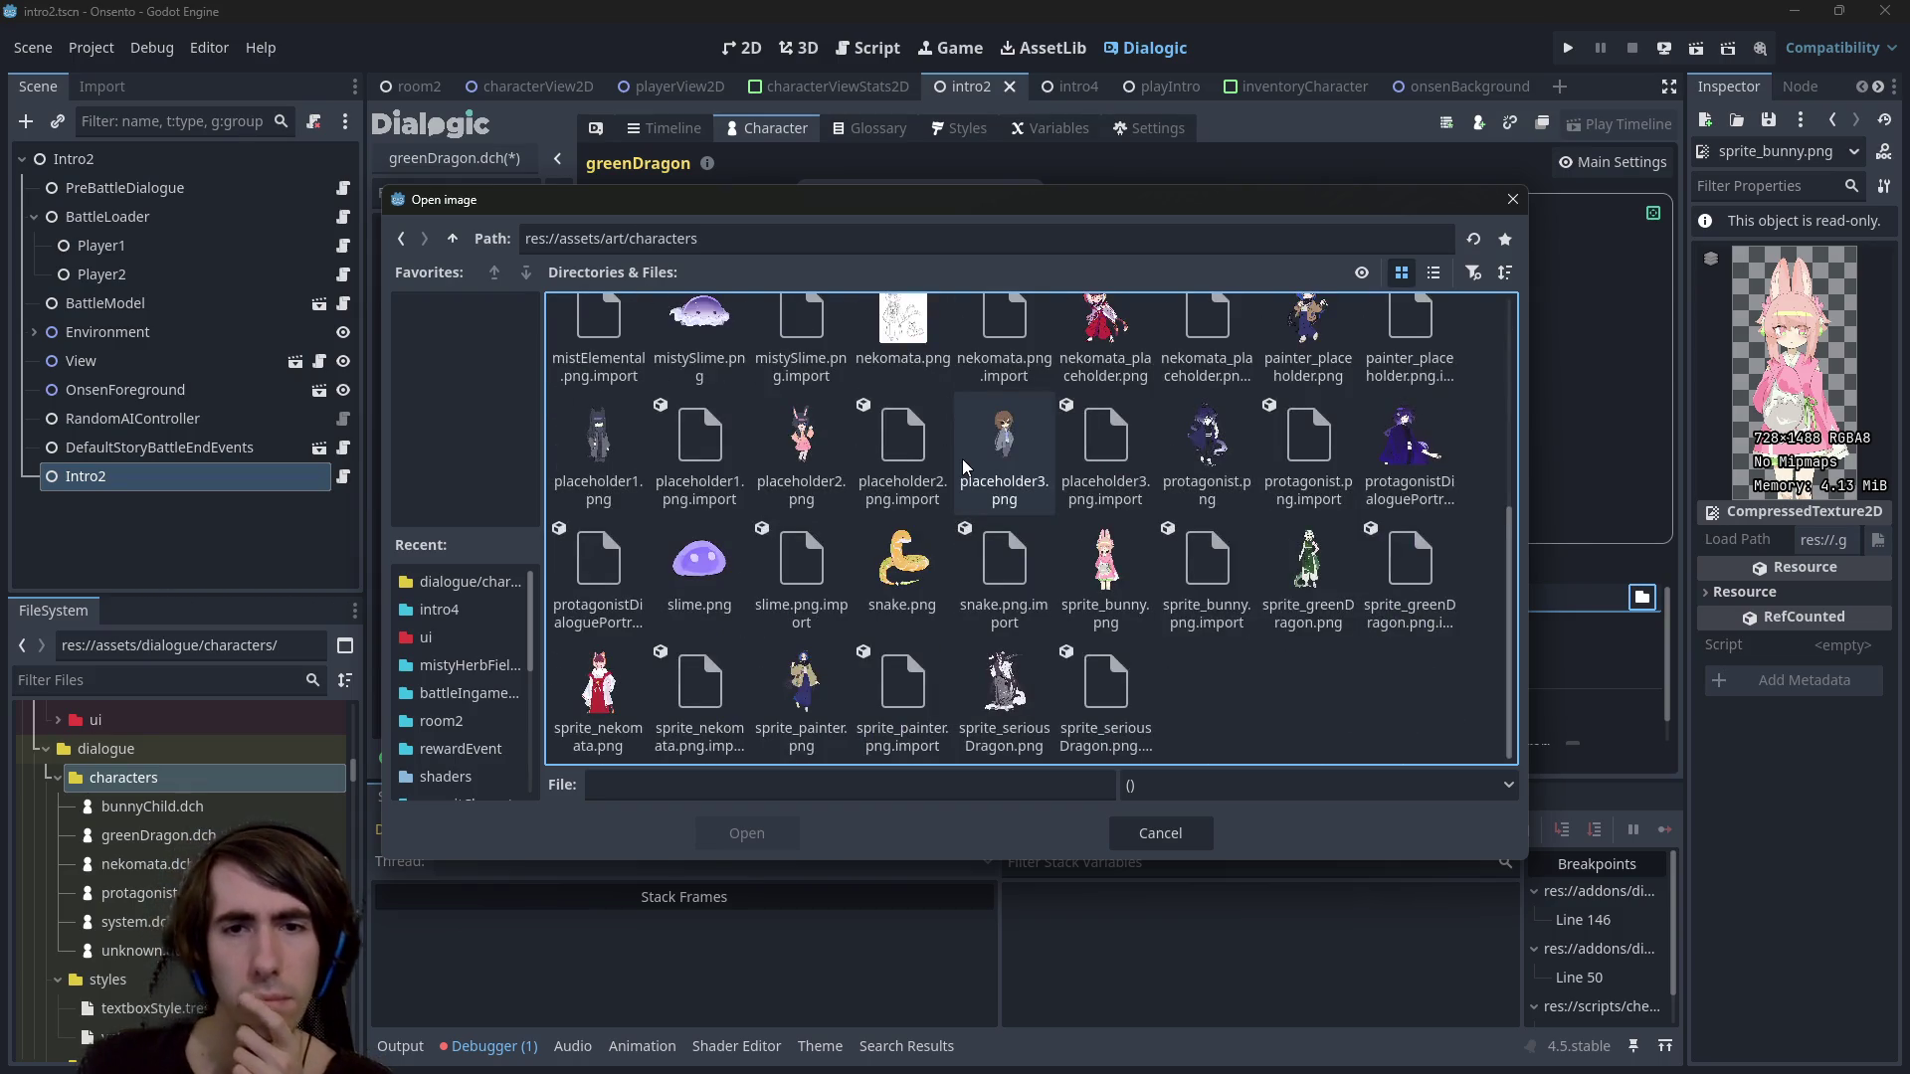
double_click(1277, 541)
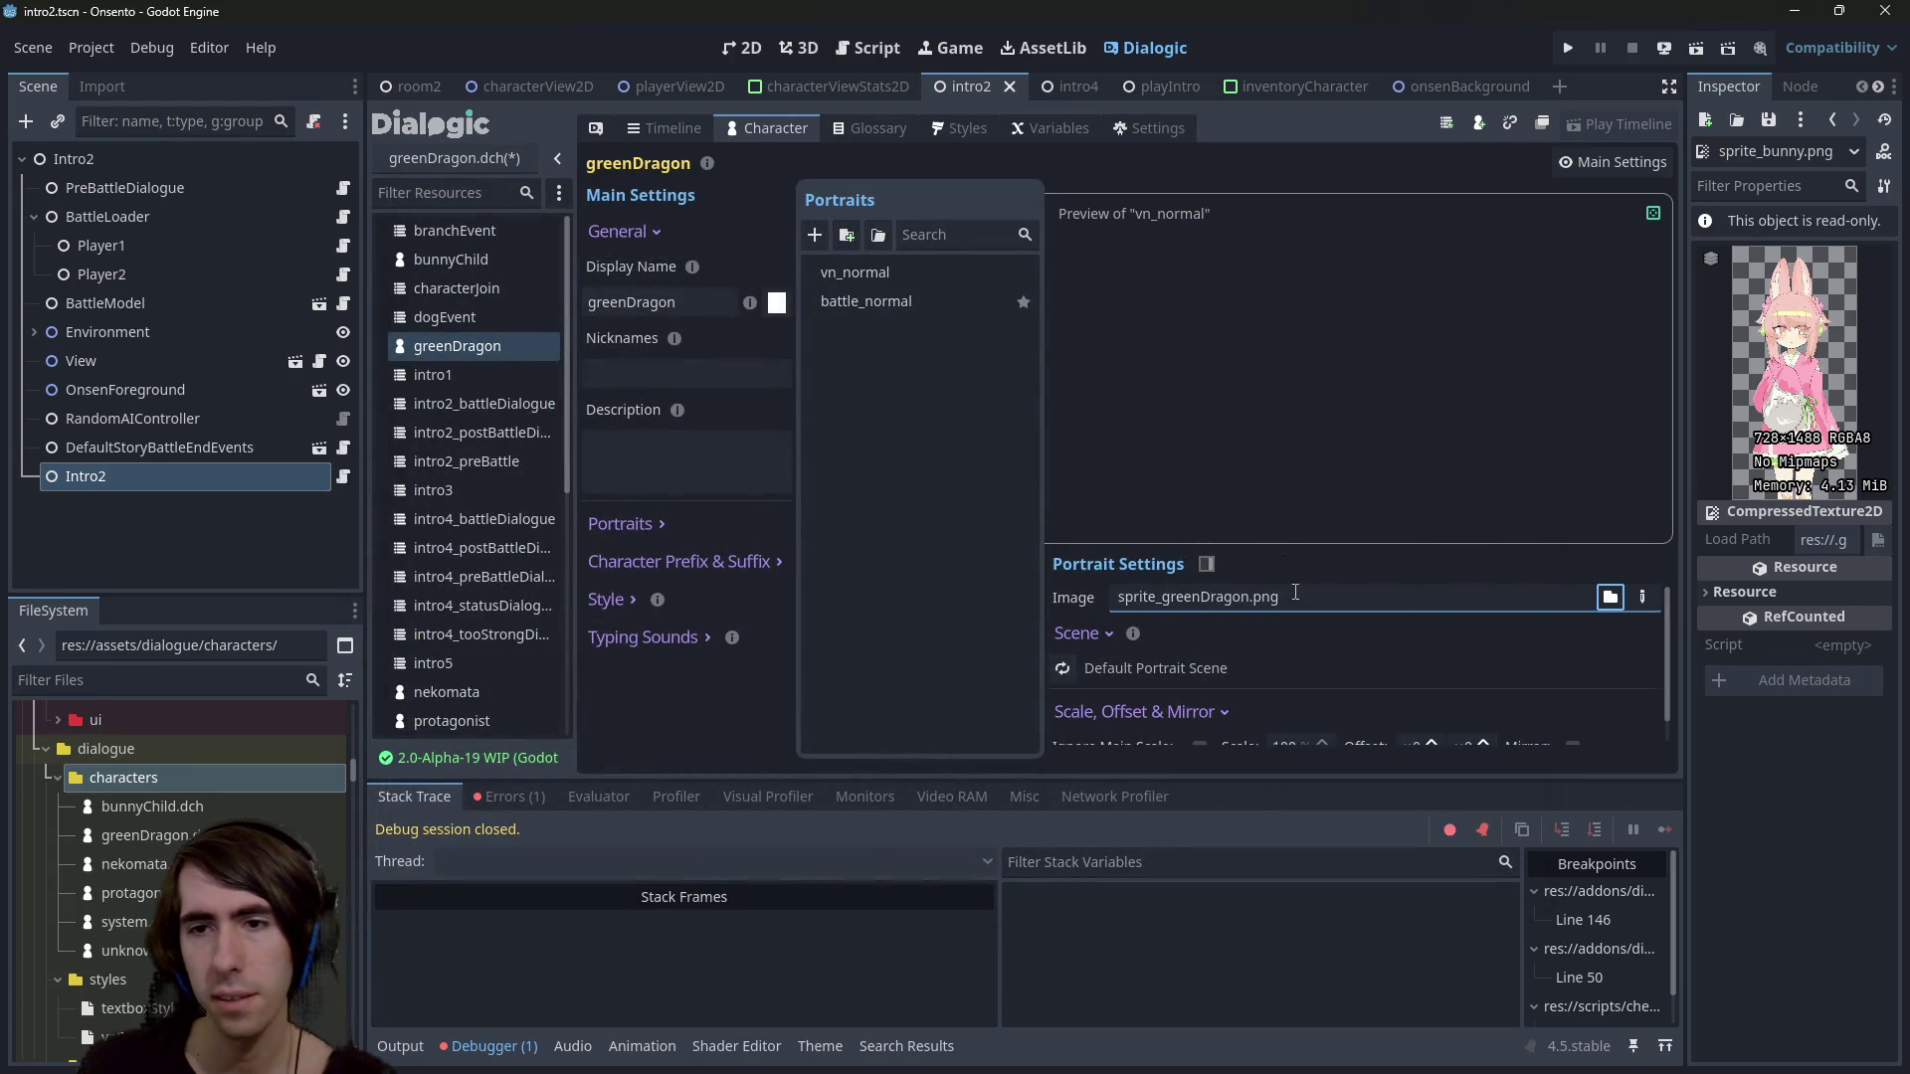
key(ctrl+s)
Move nekomata's vn_normal portrait above battle_normal and save nekomata
click(463, 687)
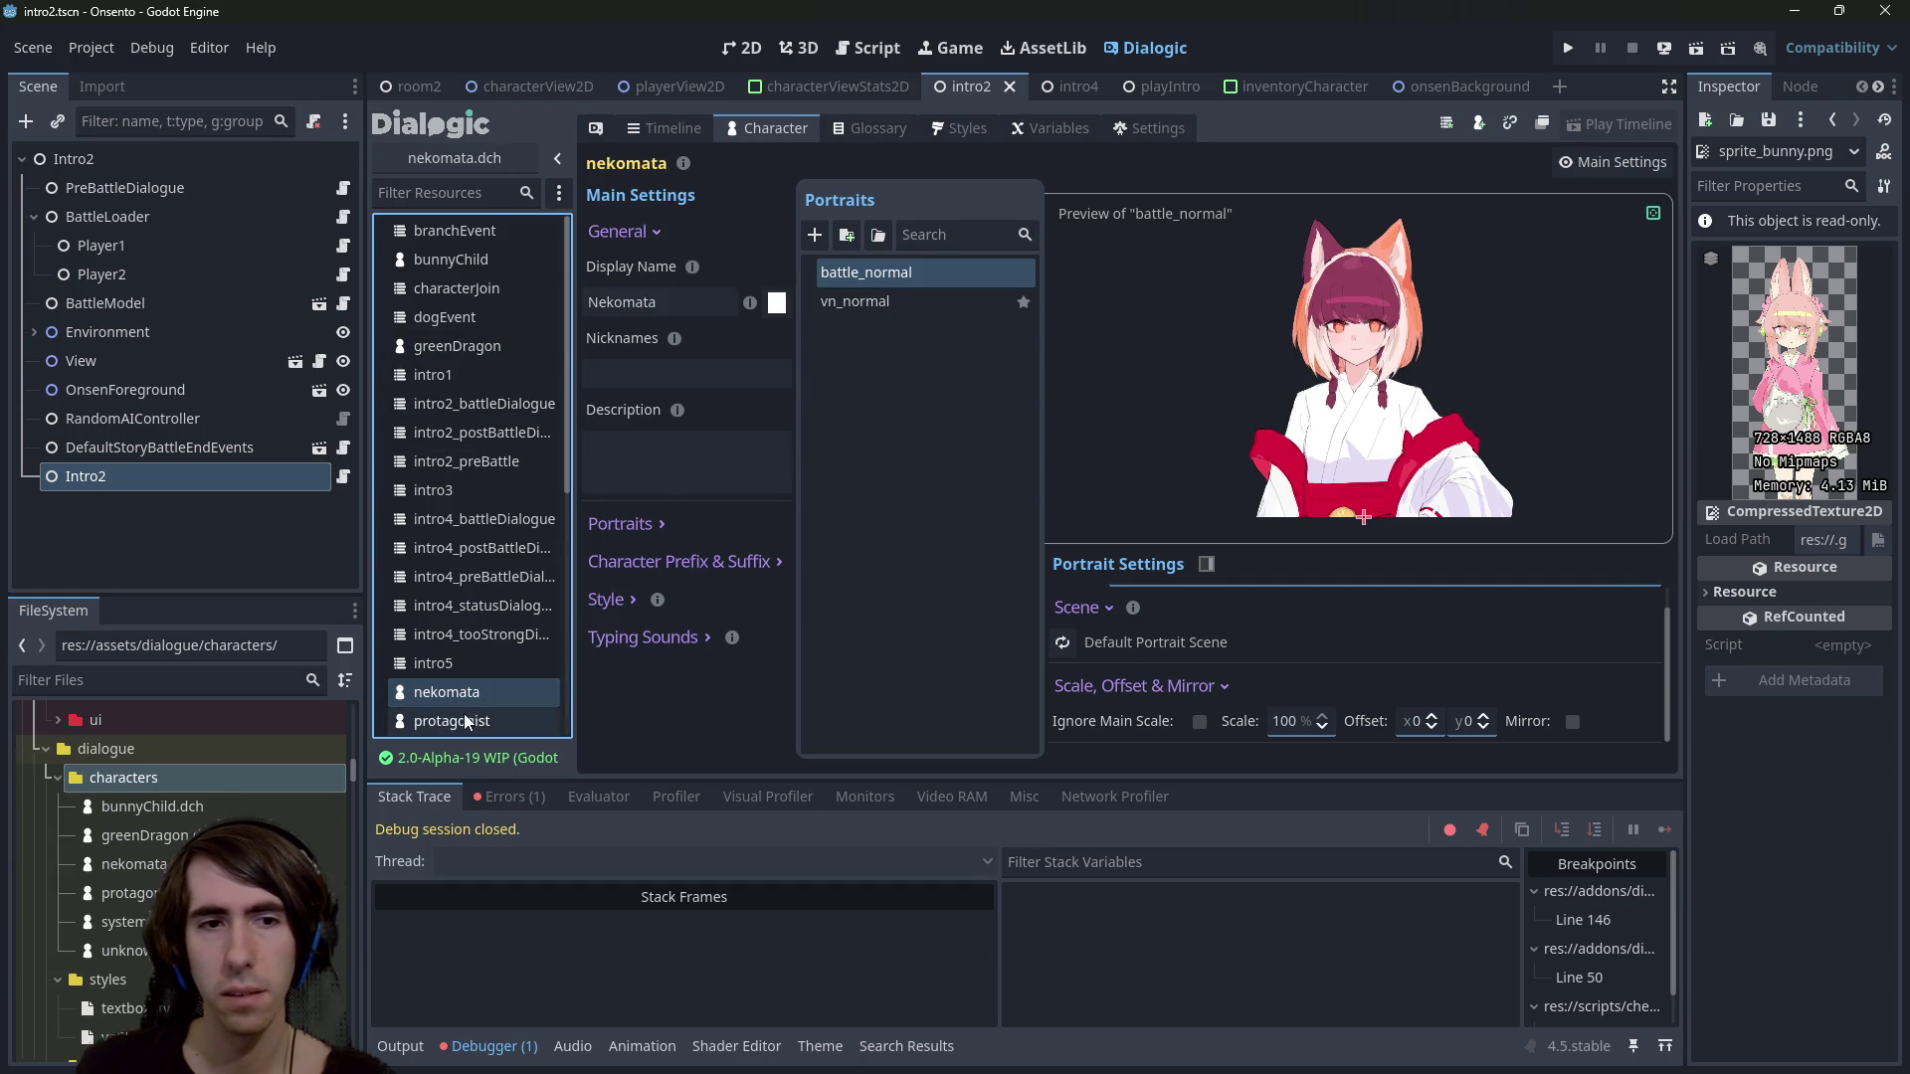
click(864, 305)
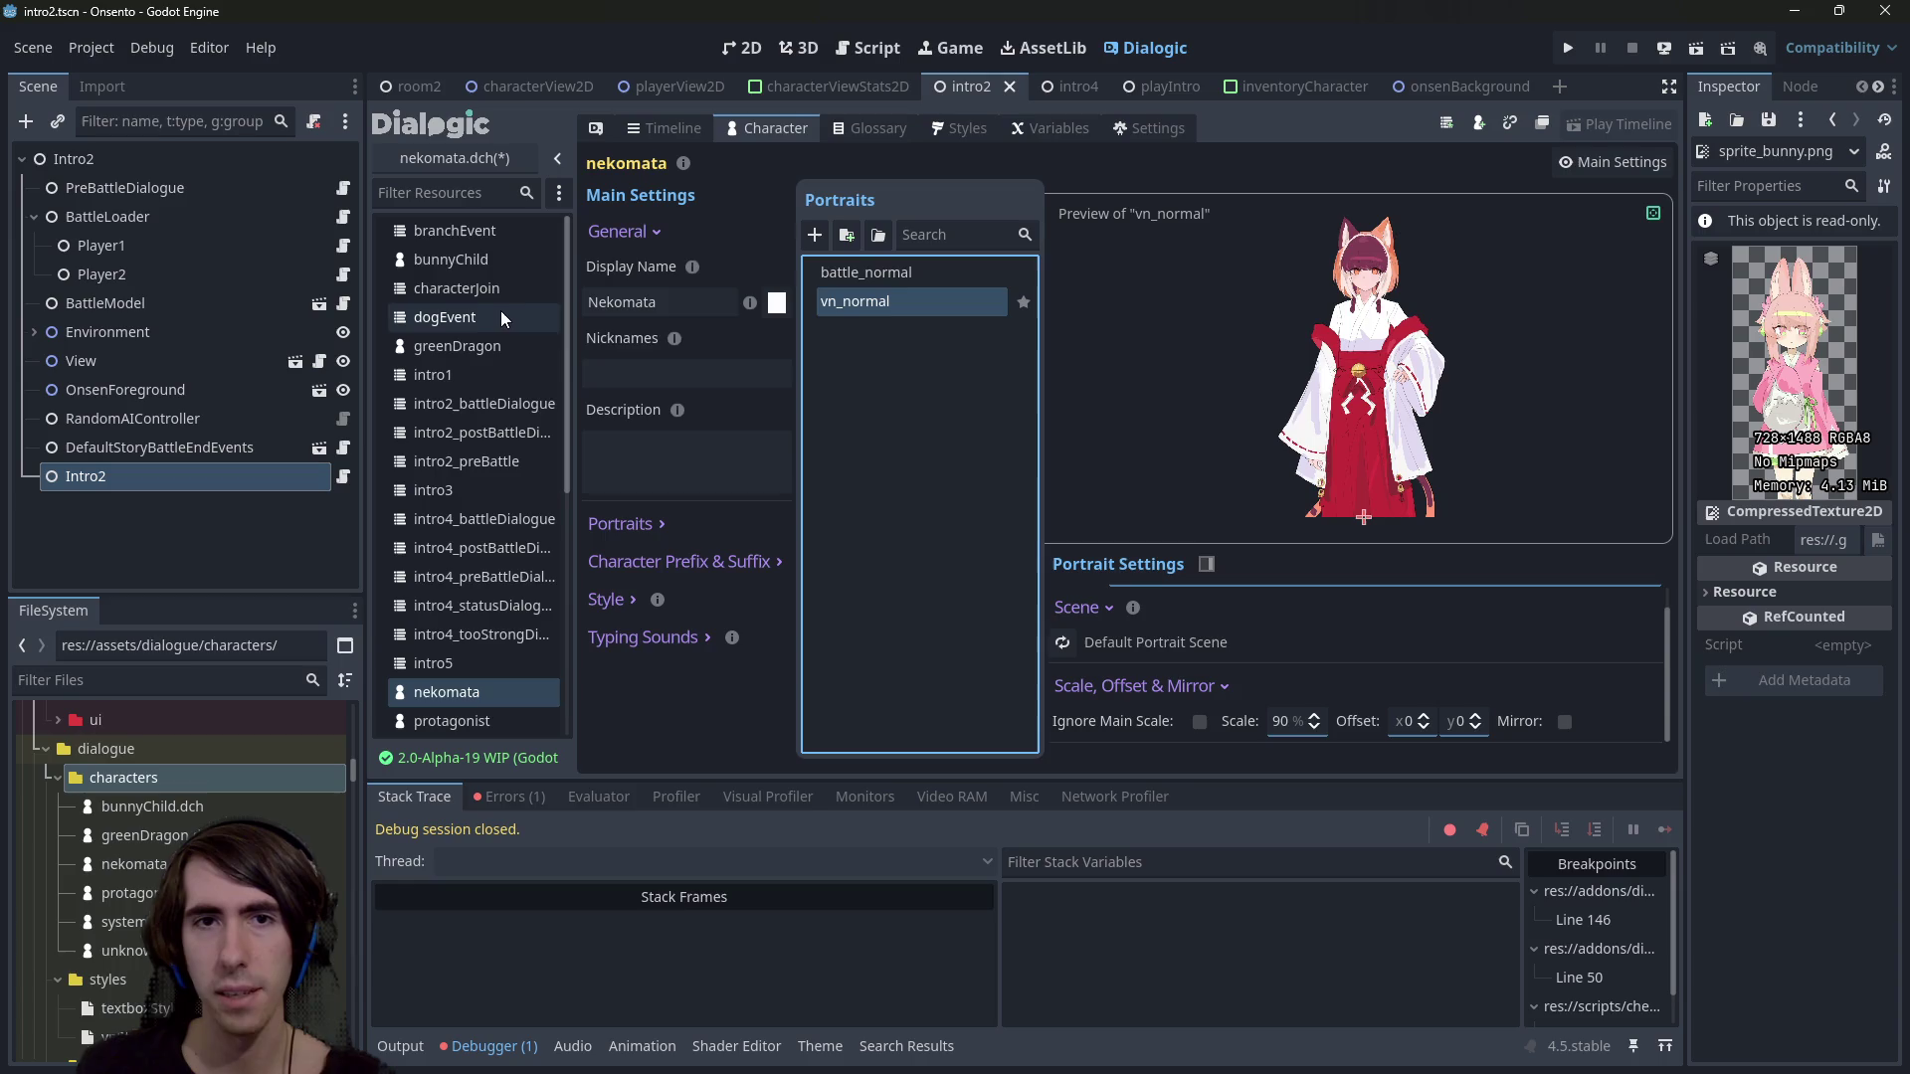
drag(864, 301, 863, 261)
key(ctrl+s)
Scale greenDragon's battle_normal portrait to 90%
click(468, 351)
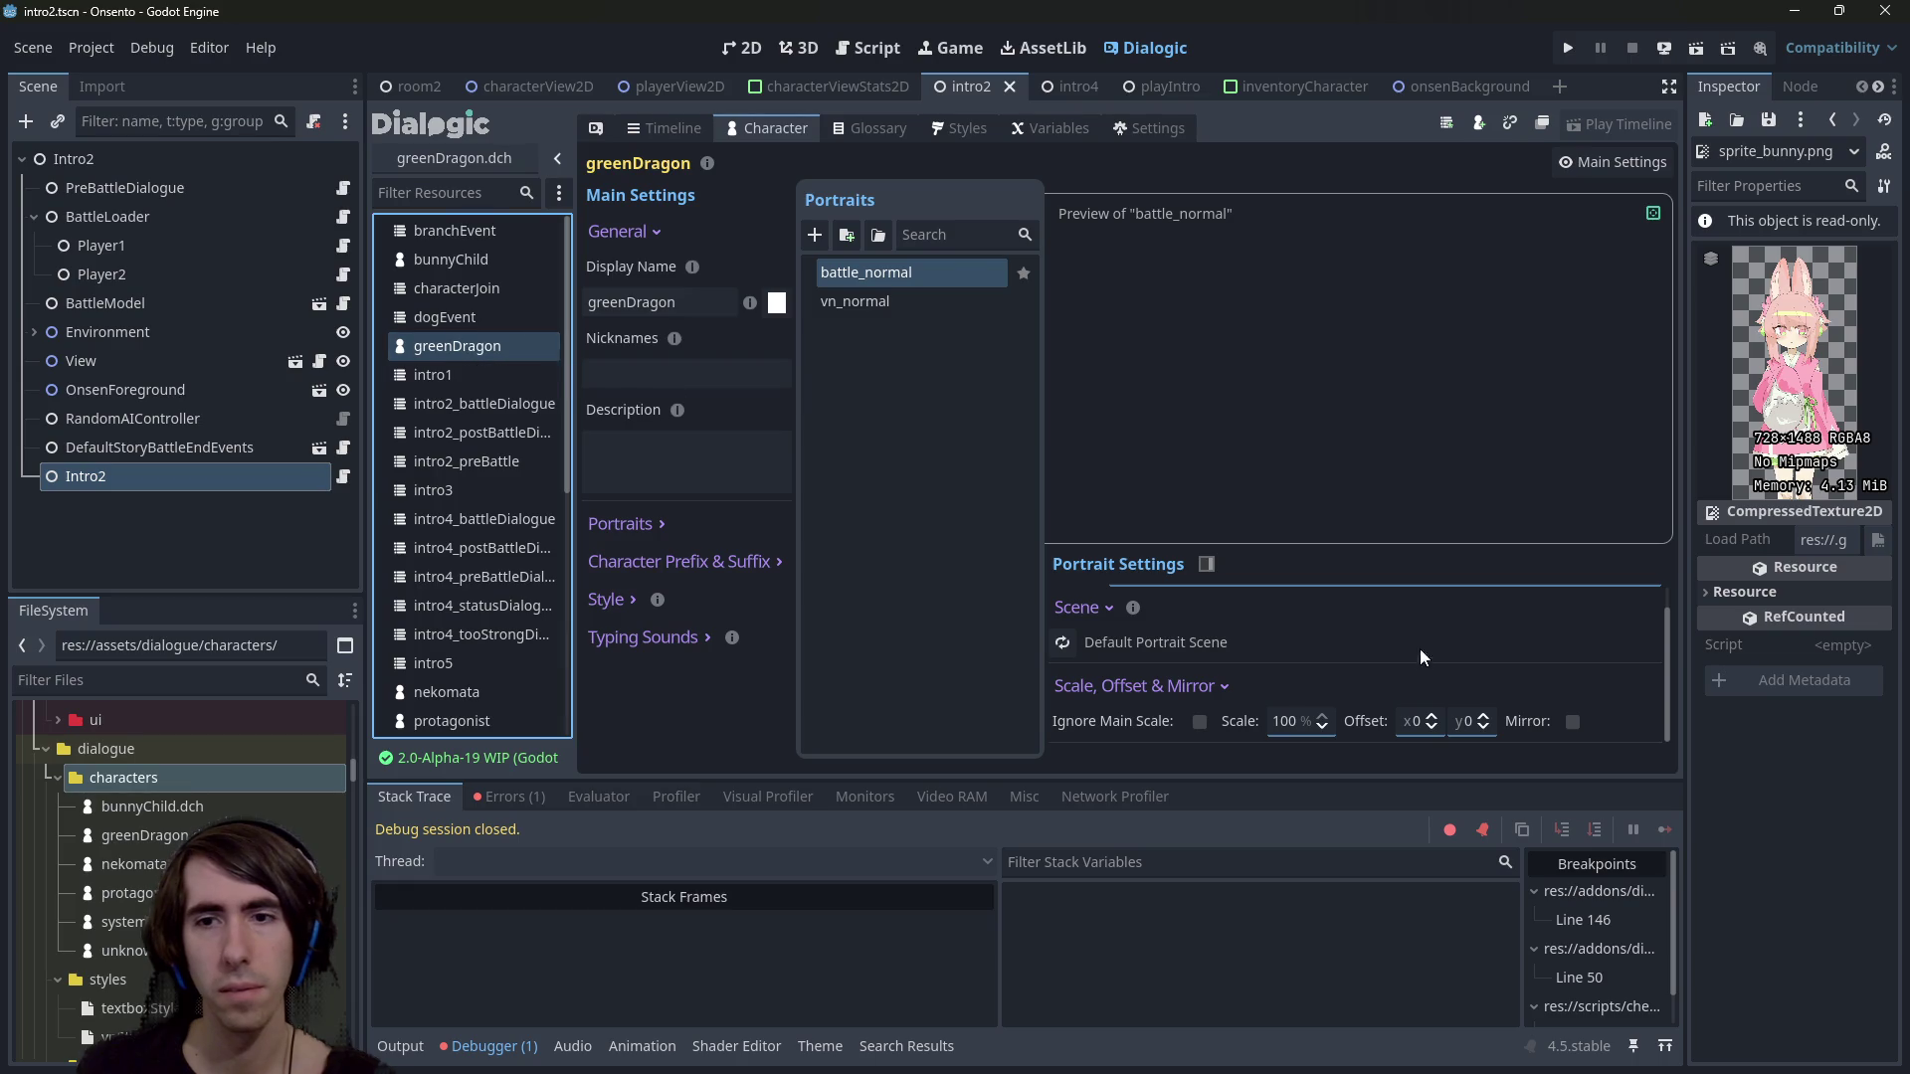
click(1299, 720)
text(90)
key(Return)
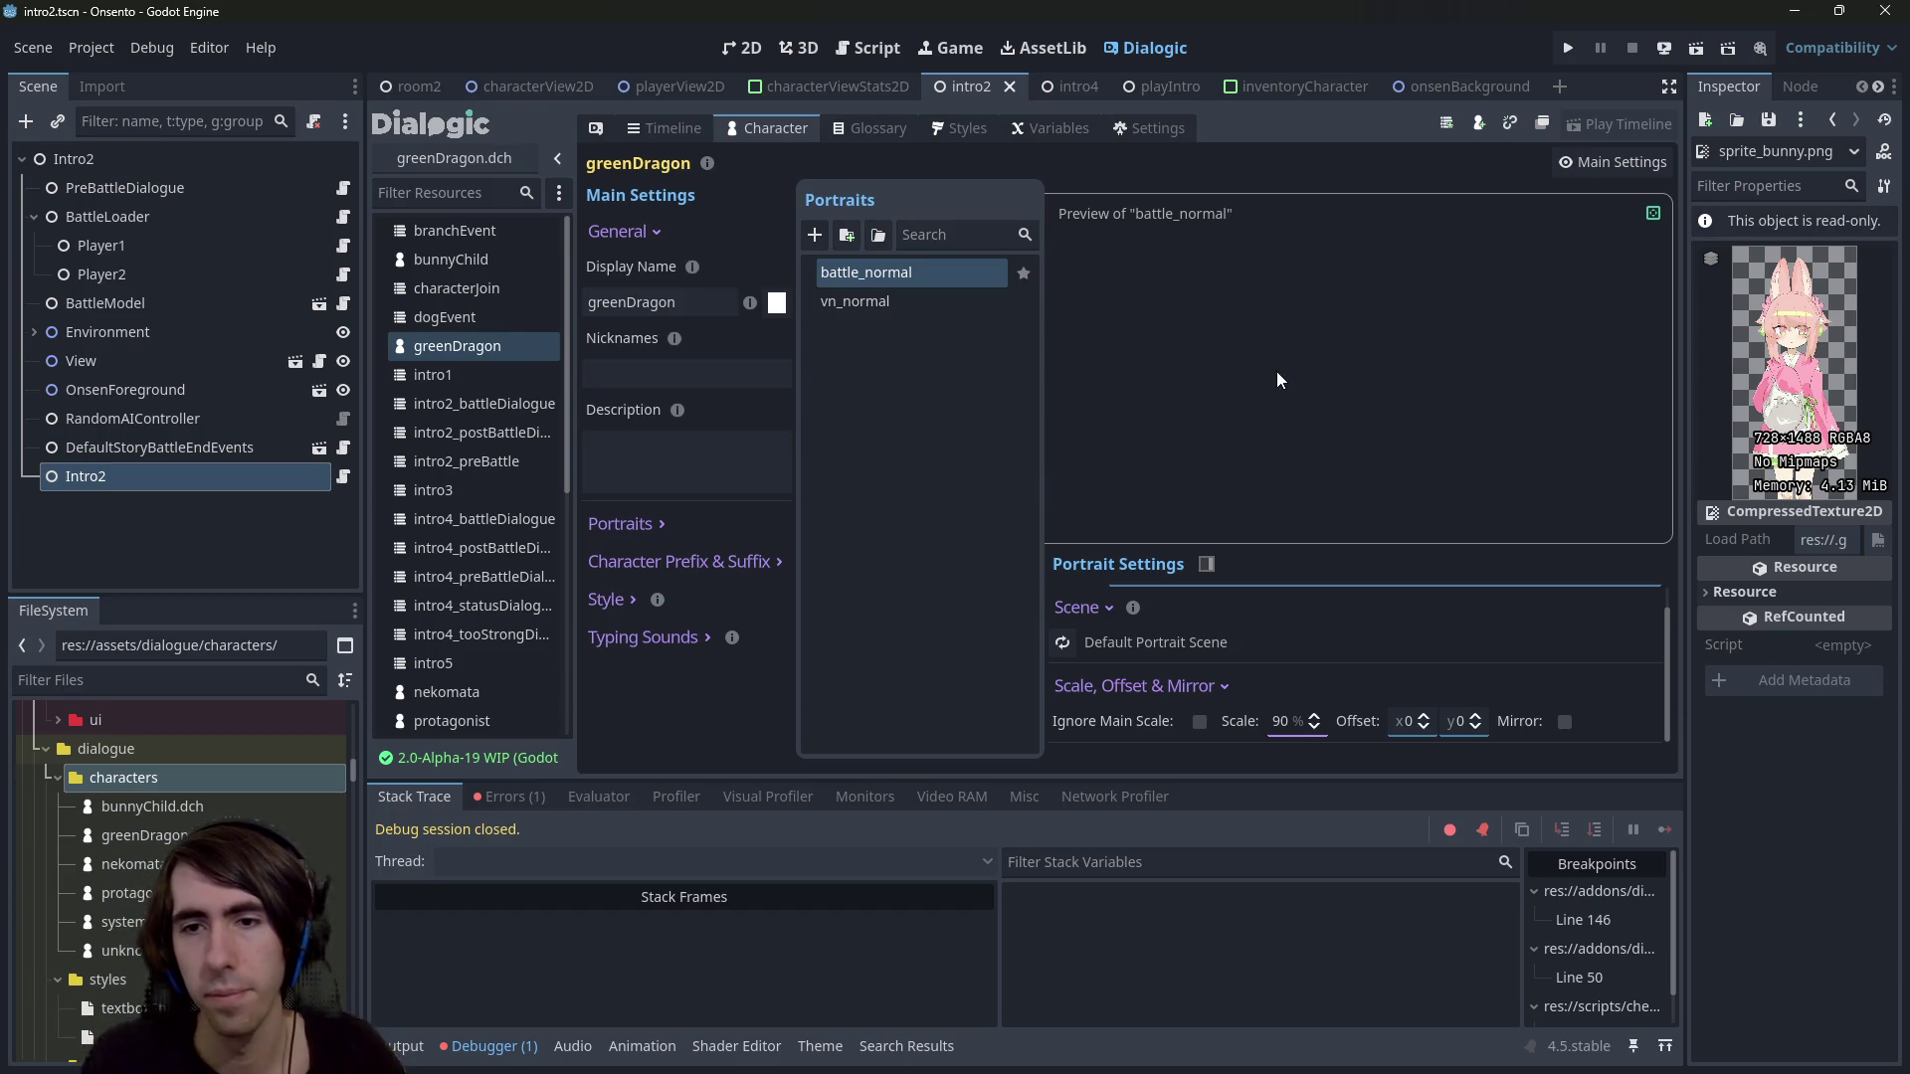
Compare nekomata's scale settings, then return to greenDragon's vn_normal portrait
click(481, 694)
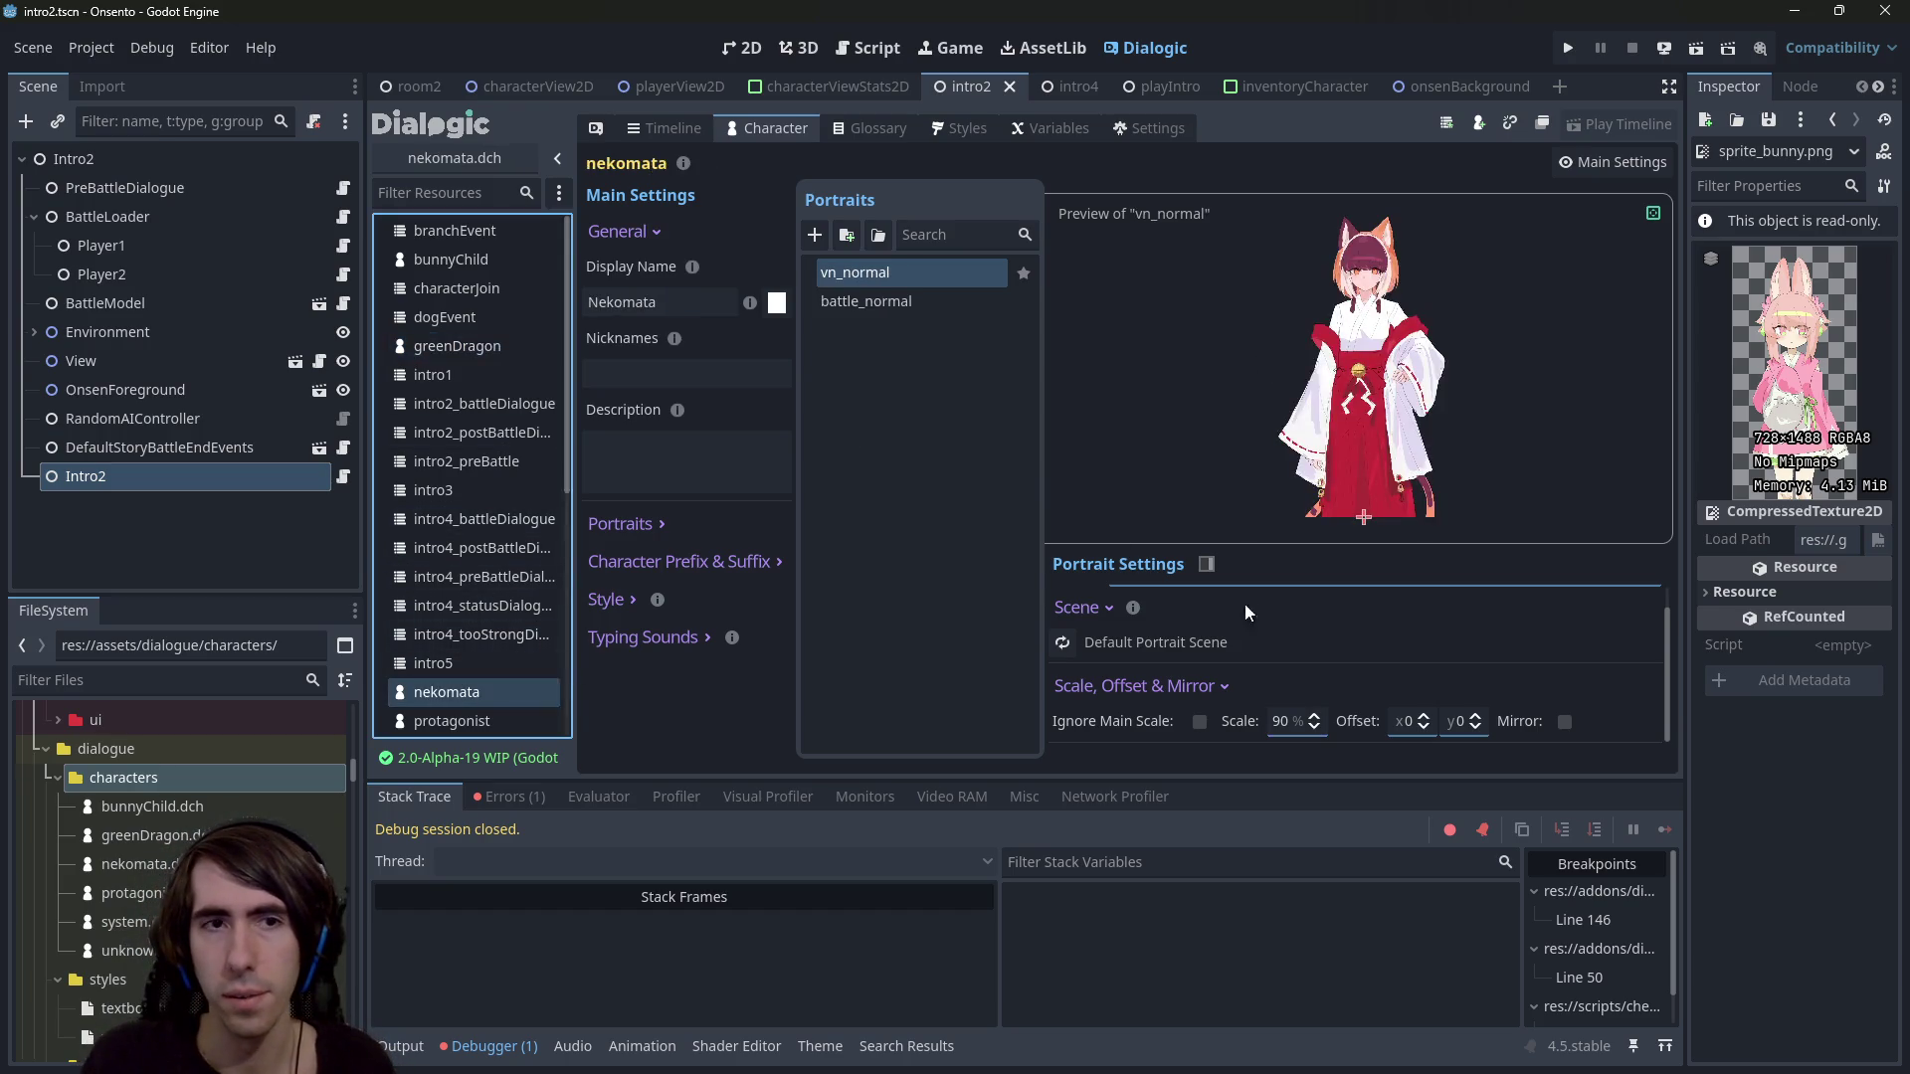
click(543, 357)
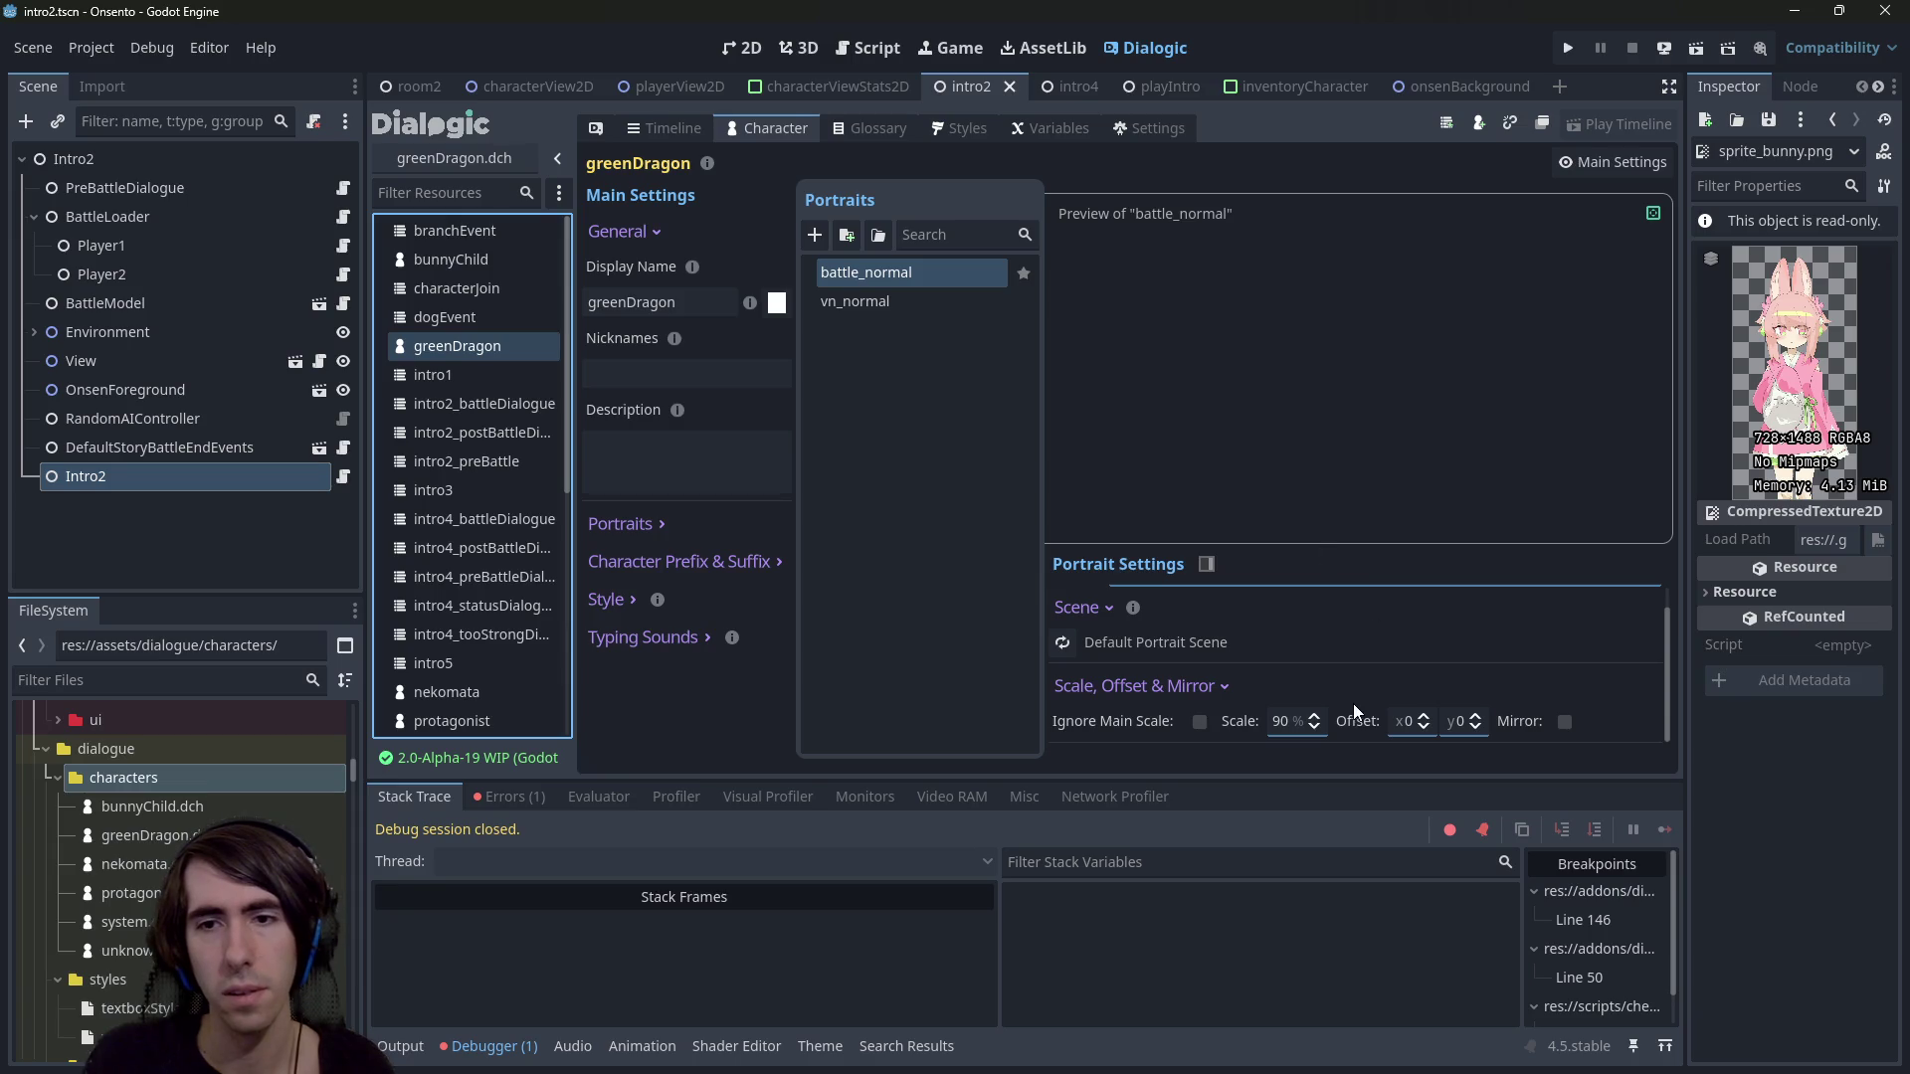
click(456, 317)
click(461, 345)
click(837, 307)
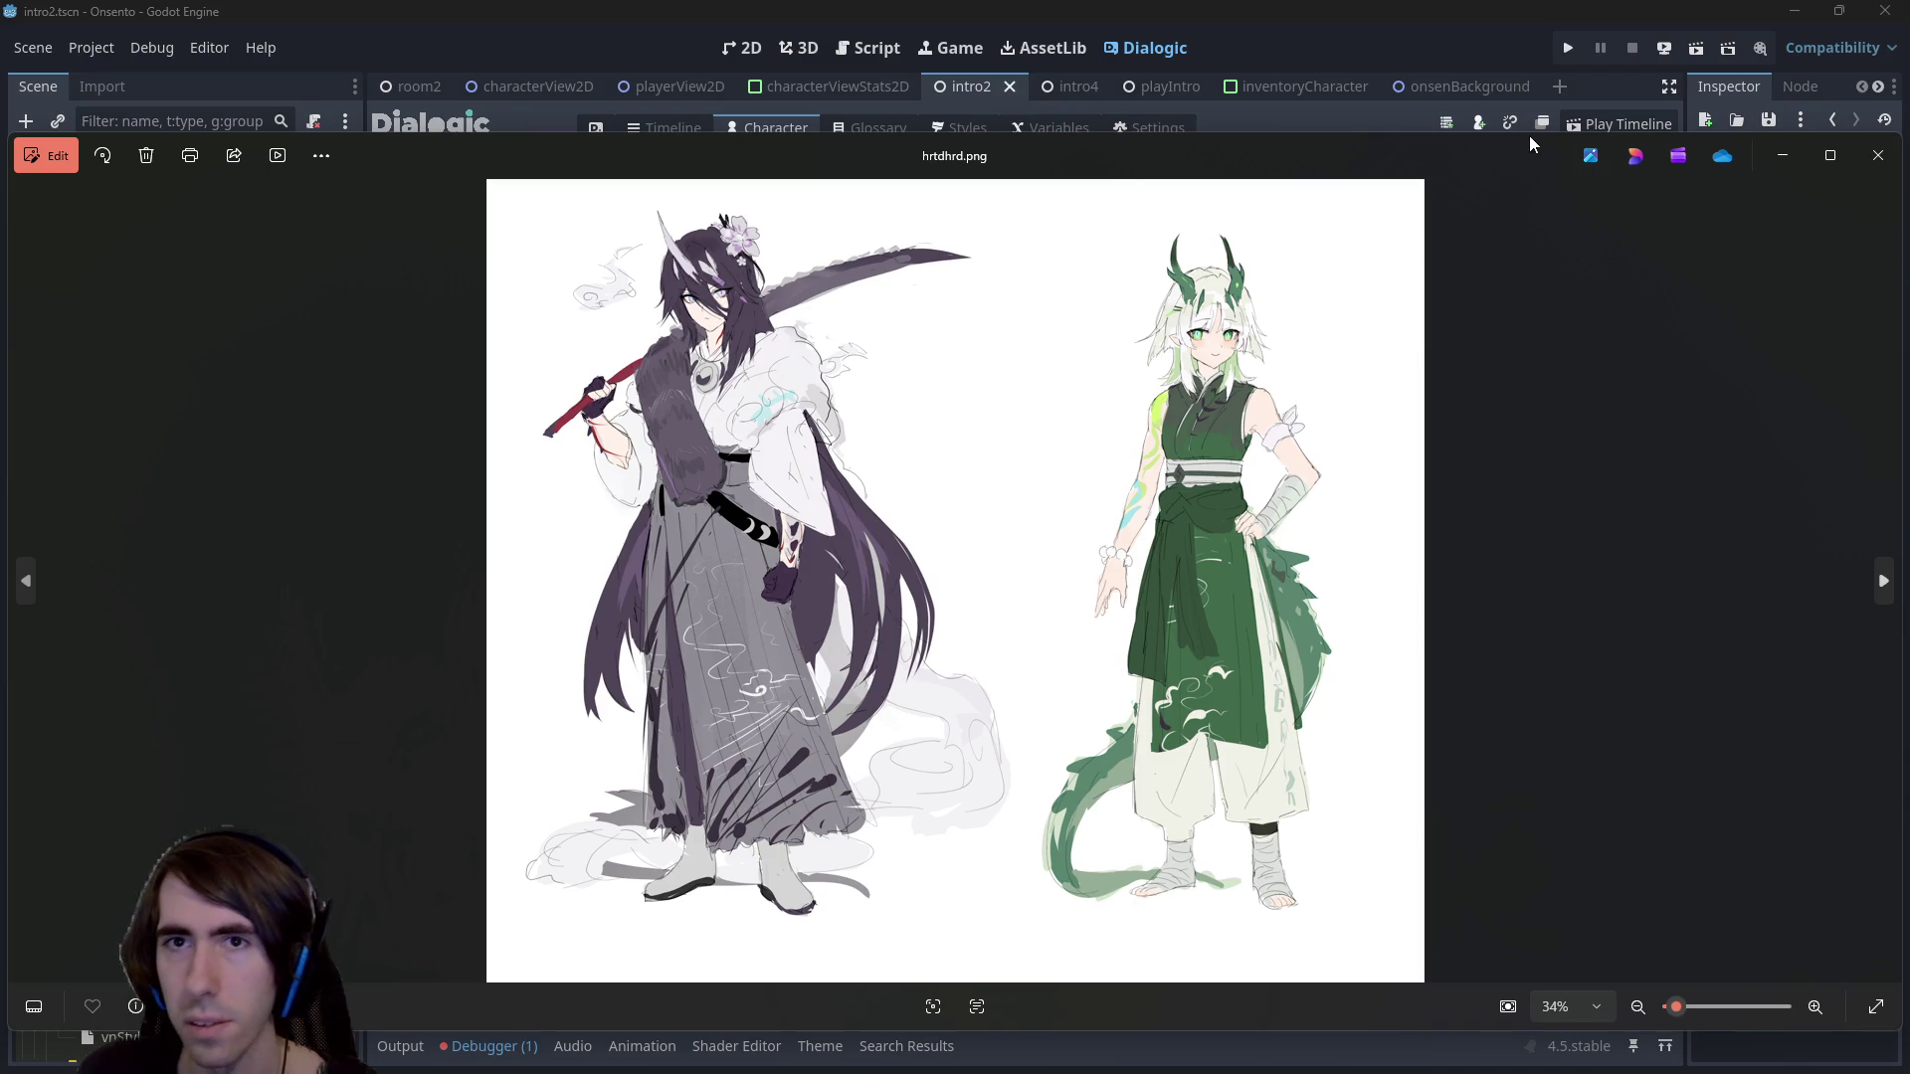
key(alt+F4)
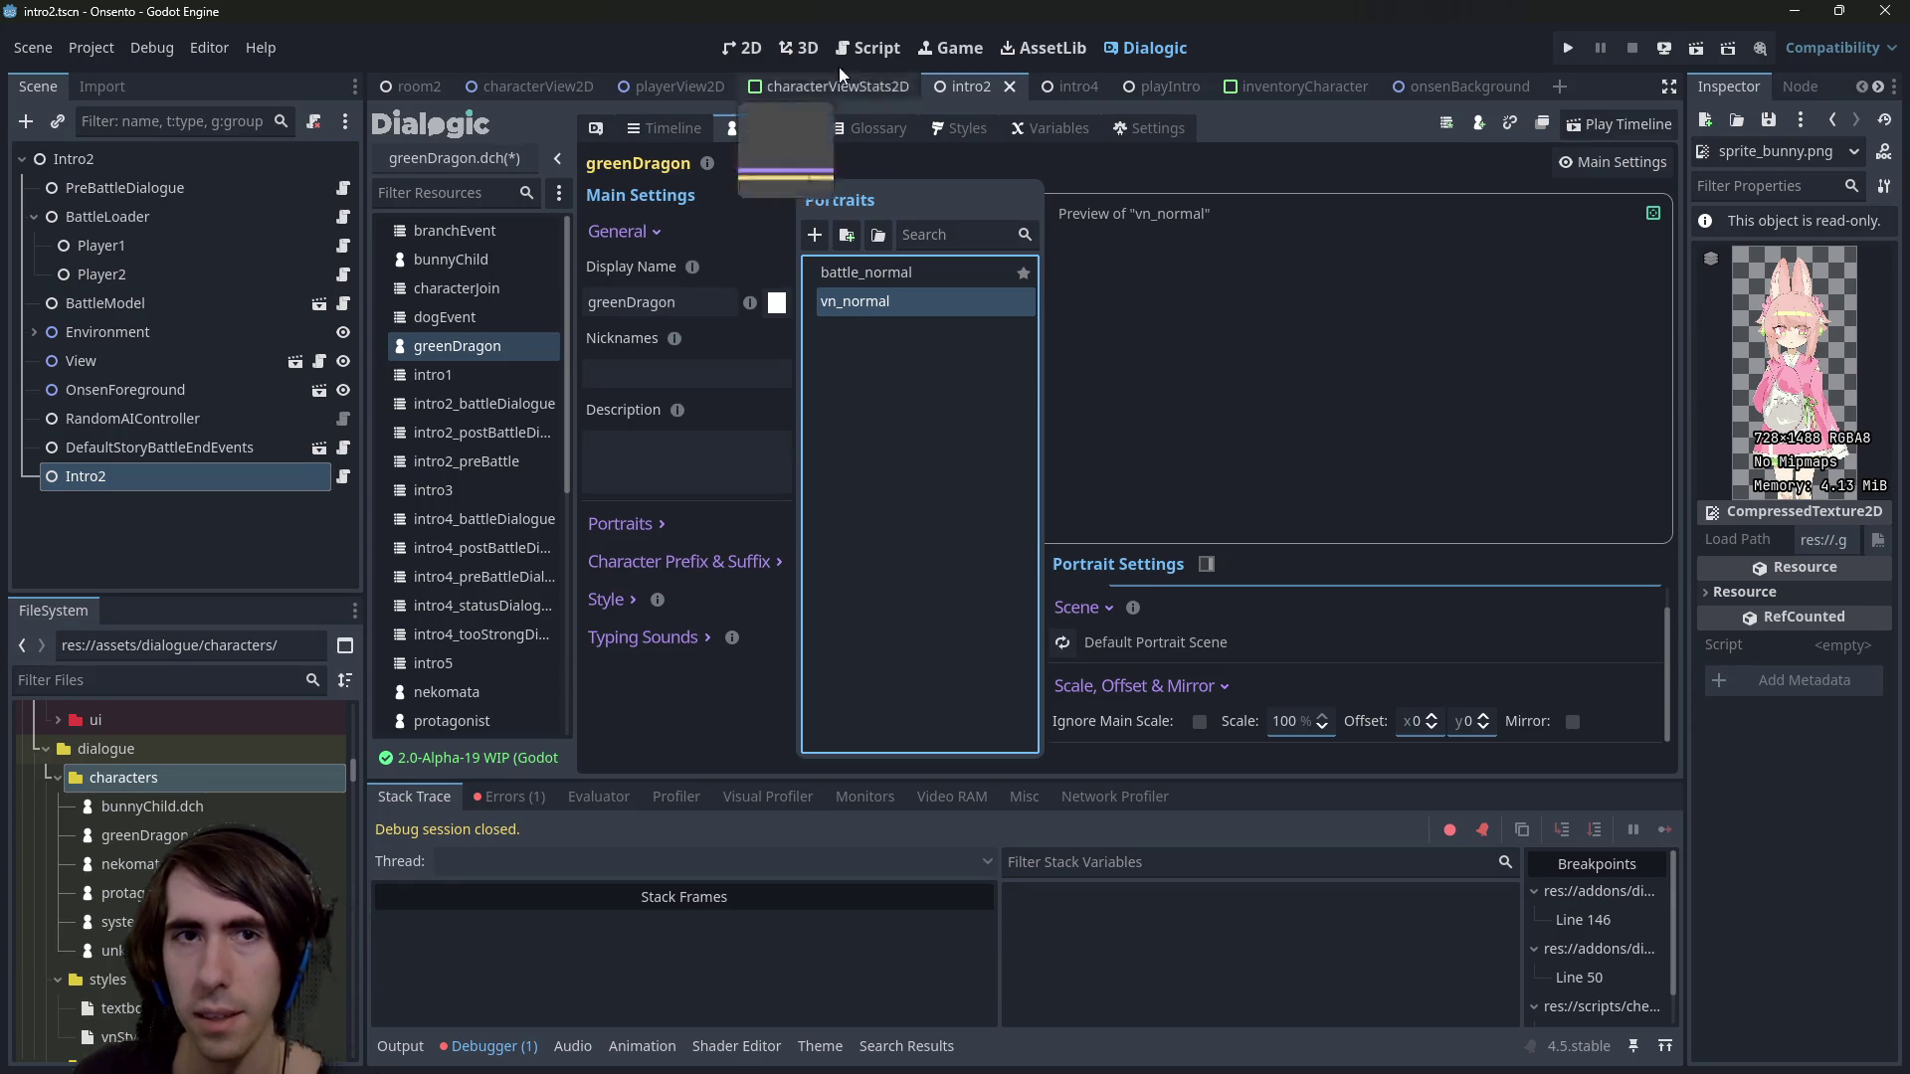
Filter the FileSystem for 'dragon' and open greenDragon.json
scroll(179, 875, down, 5)
scroll(243, 737, up, 10)
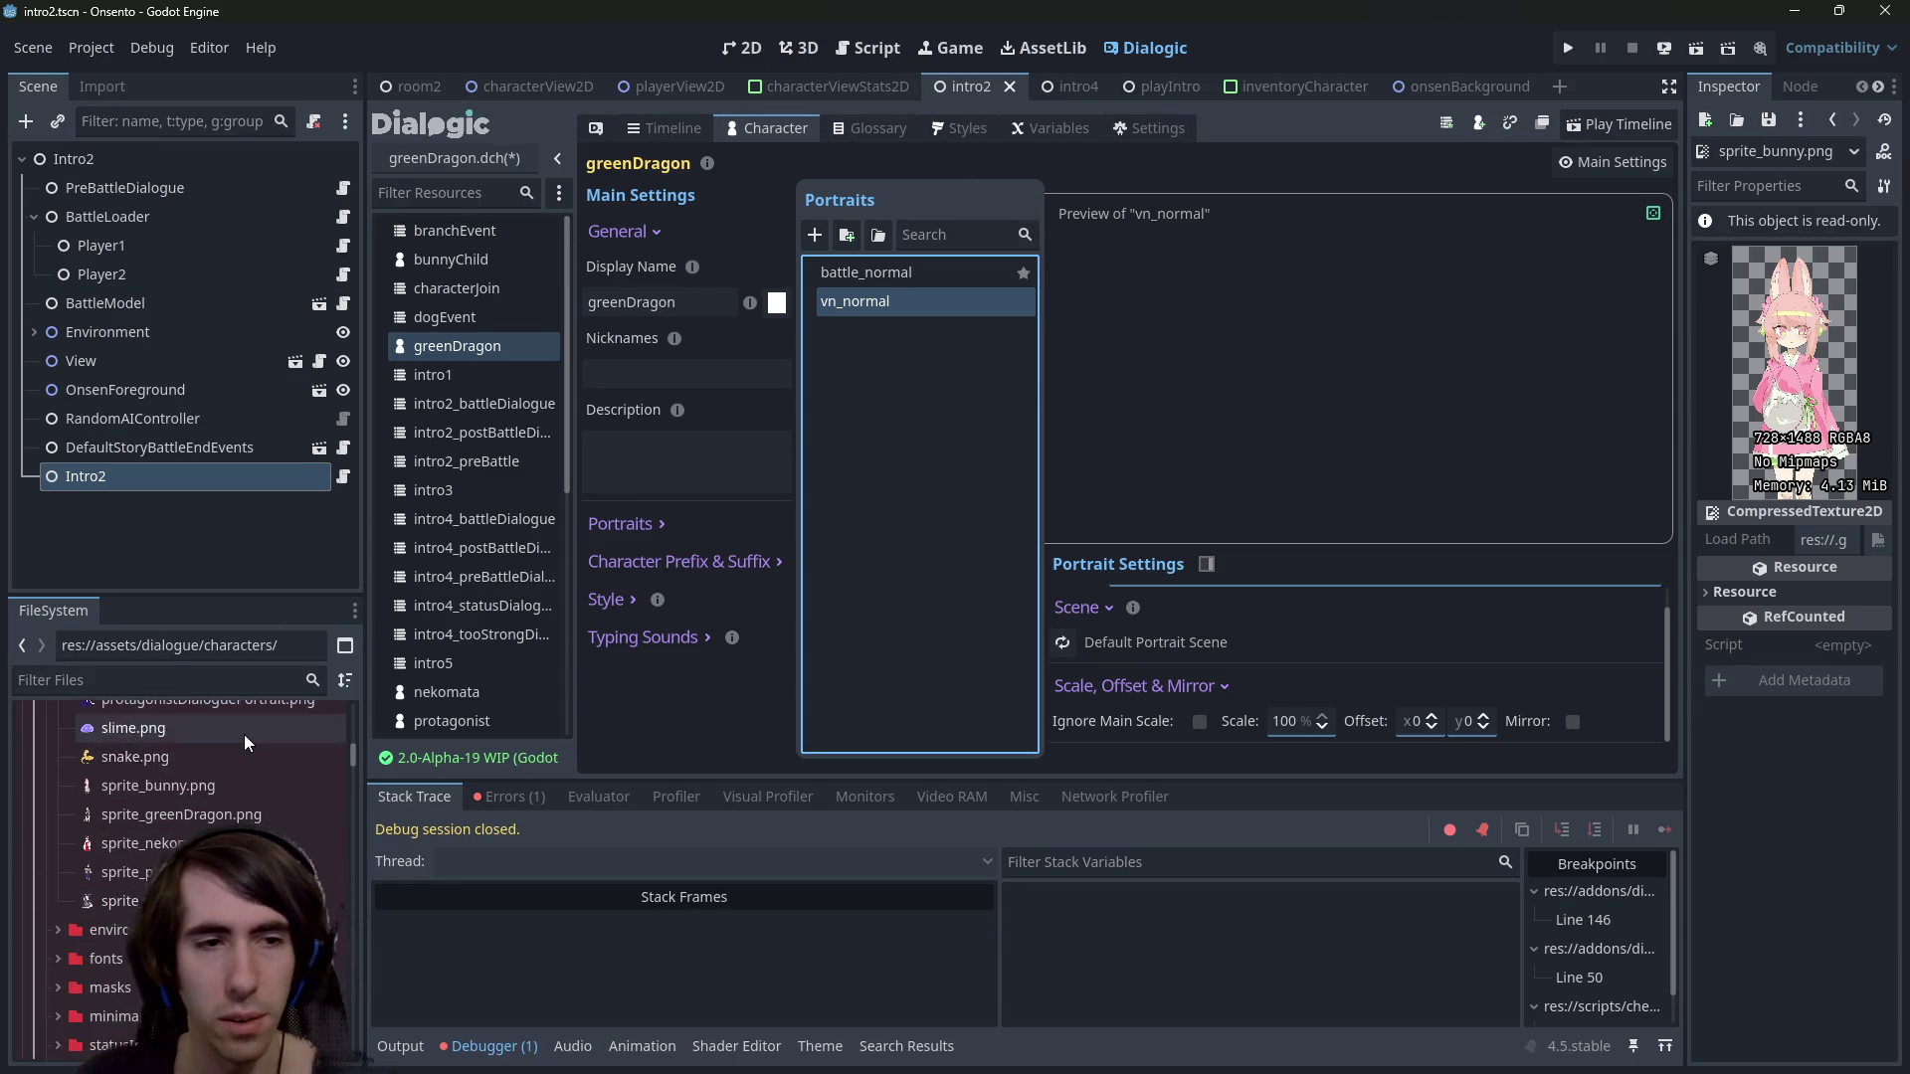
click(232, 680)
text(s)
key(BackSpace)
text(dragon)
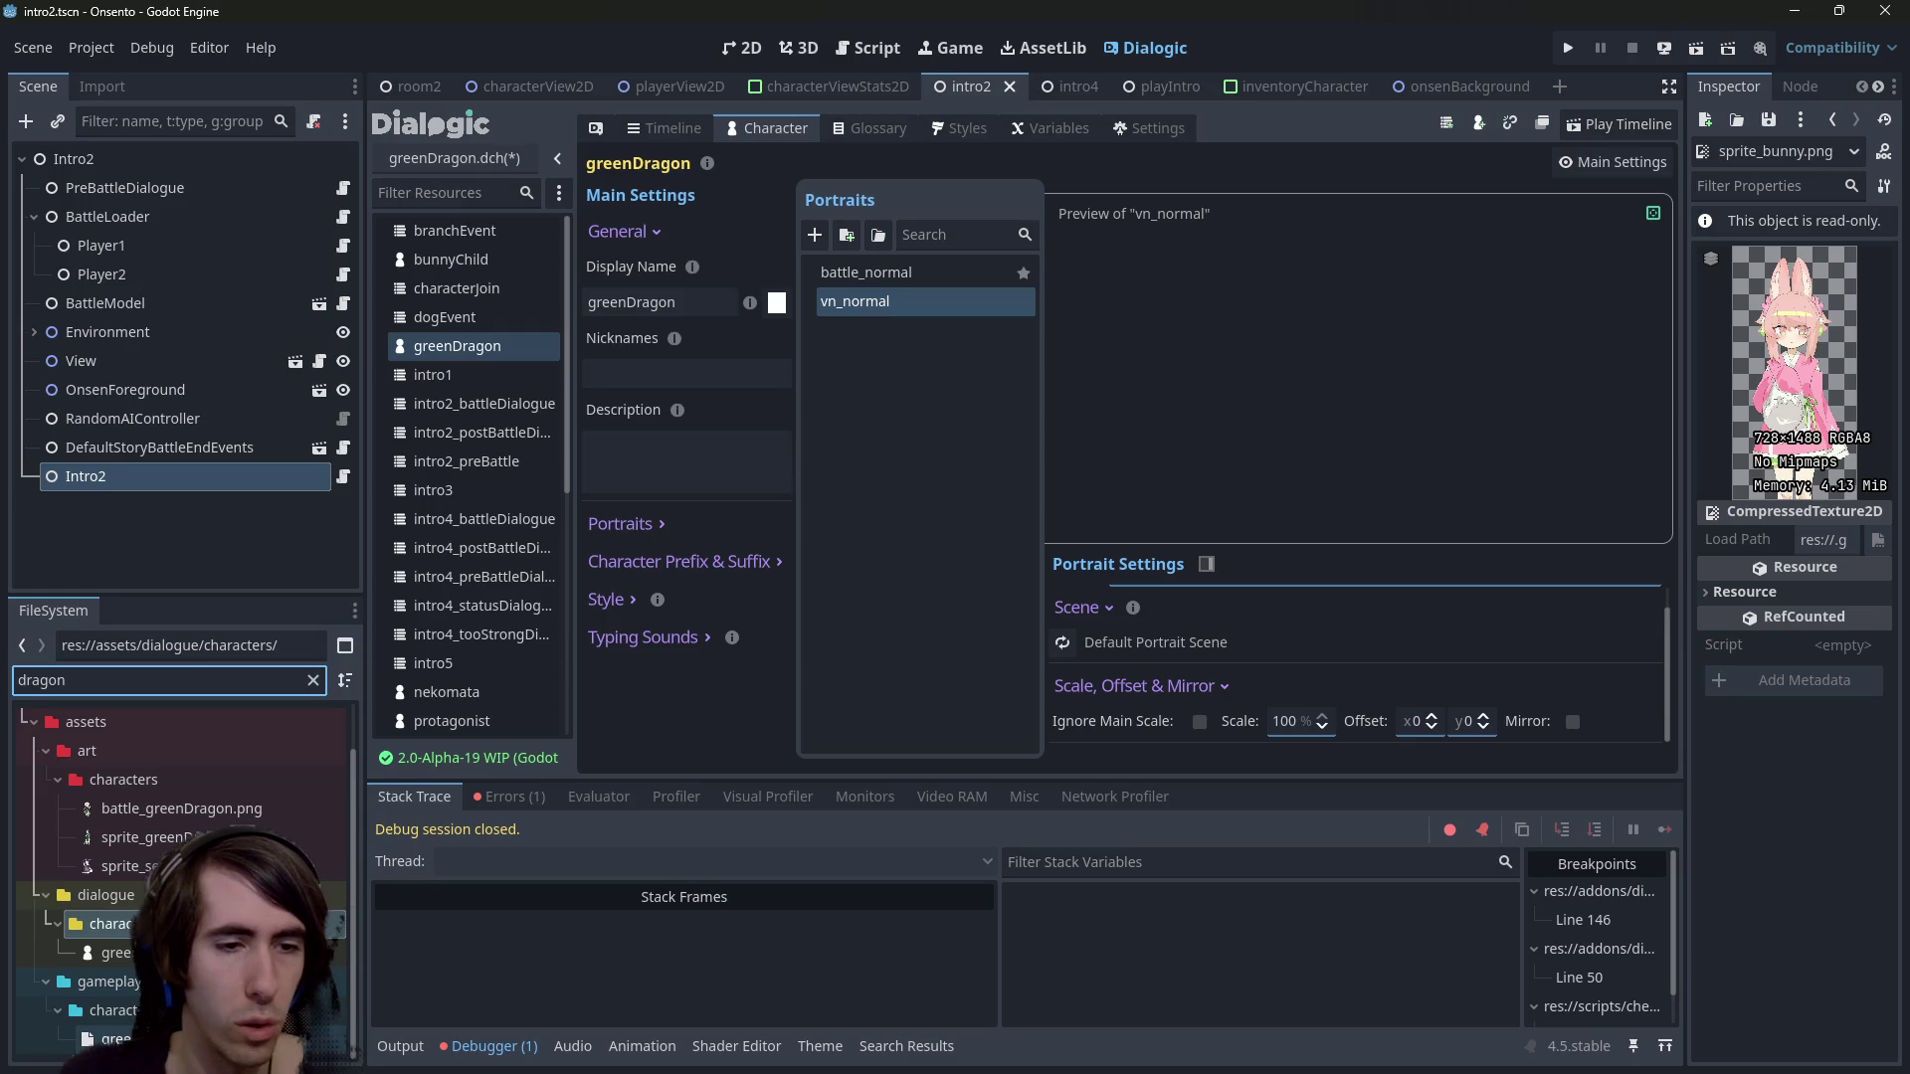
double_click(116, 1039)
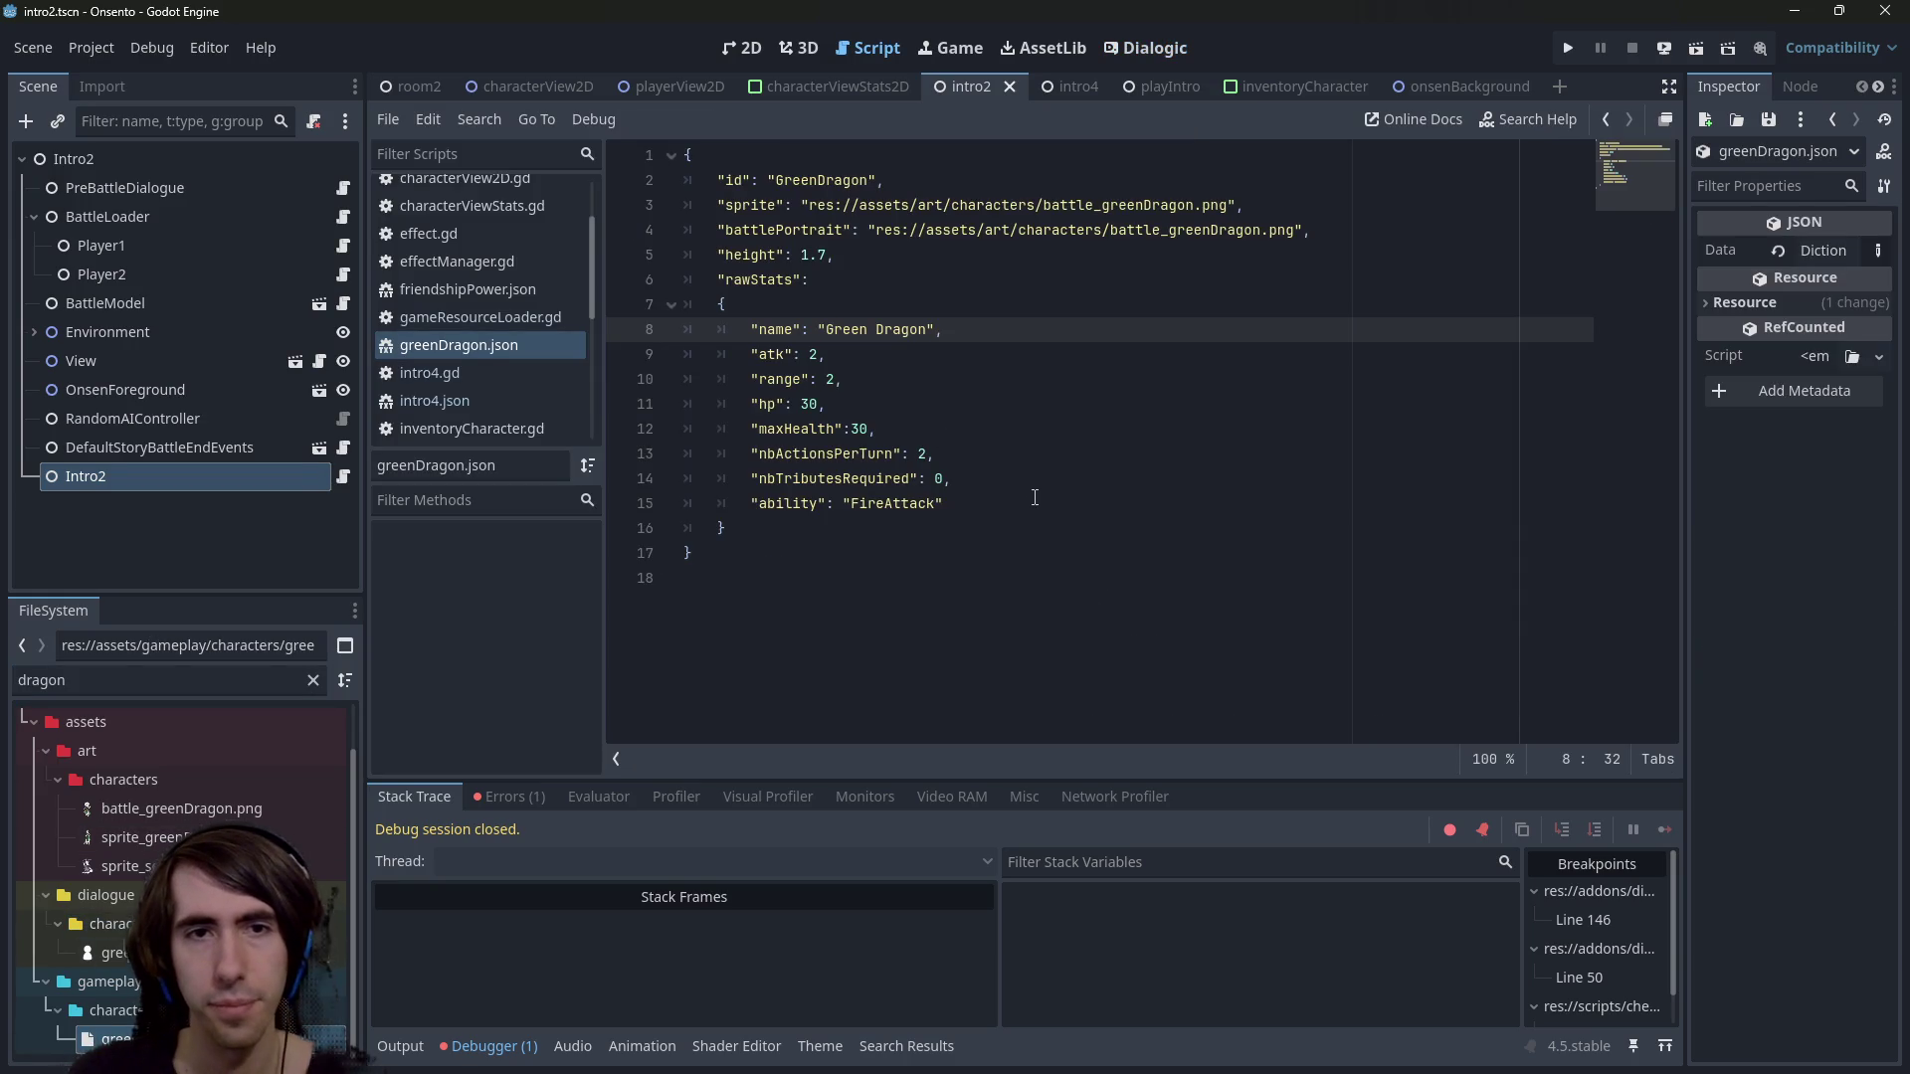
Inspect the battlePortrait path, clear the filter, and compare against crocodile.json
click(955, 504)
drag(877, 230, 1295, 230)
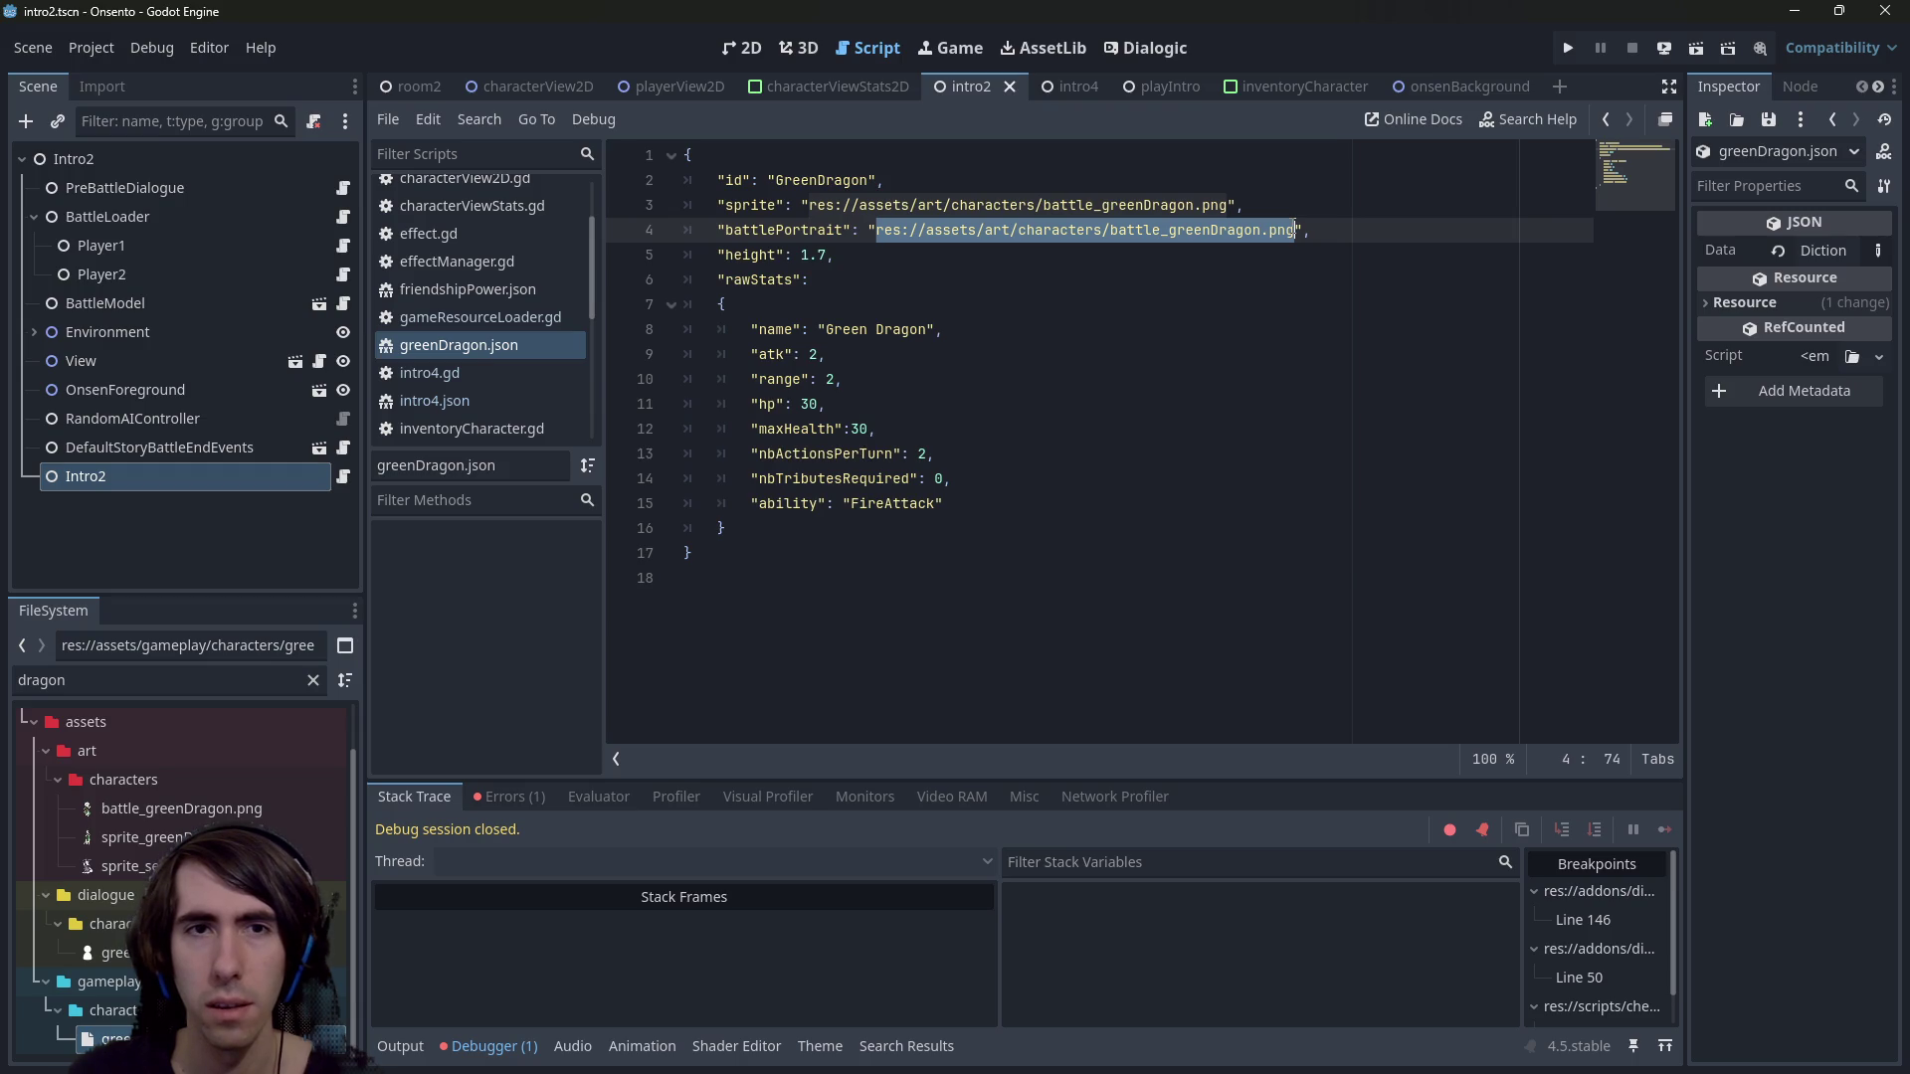
click(1295, 229)
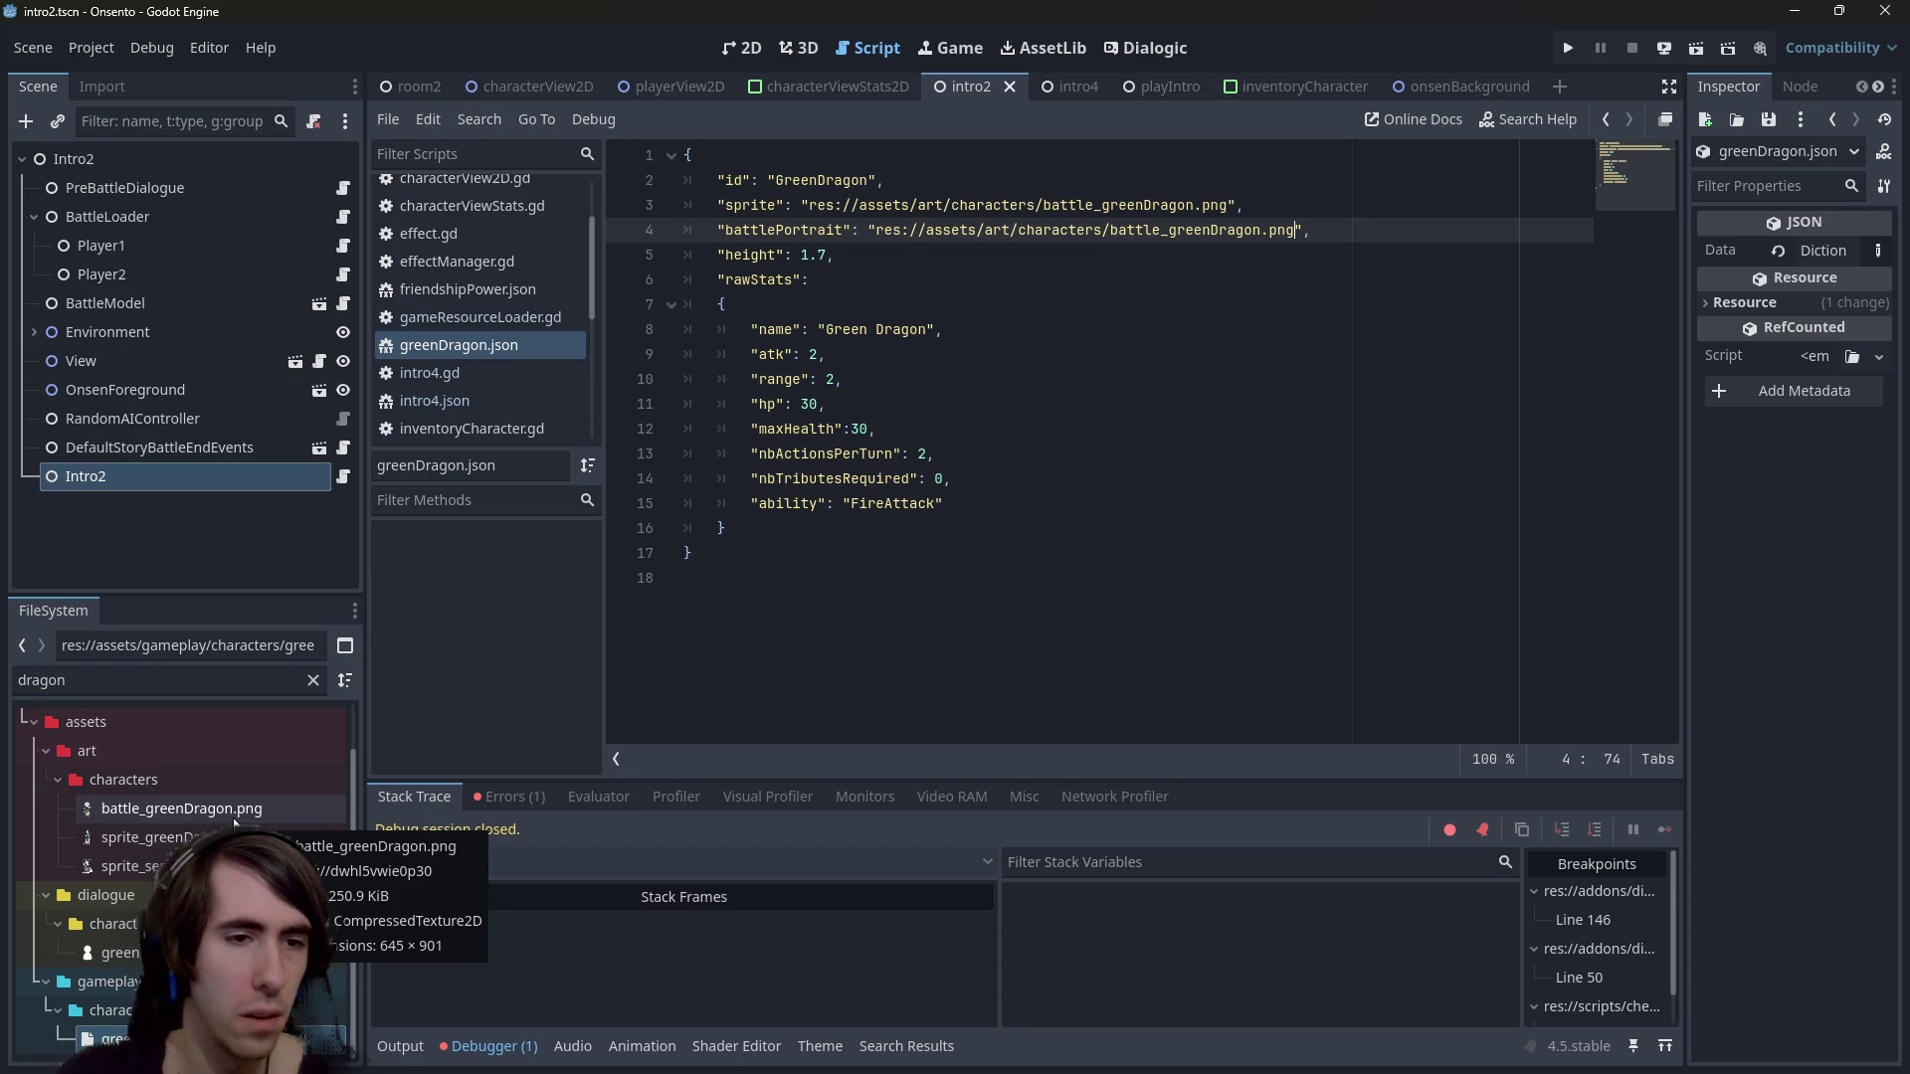
click(312, 680)
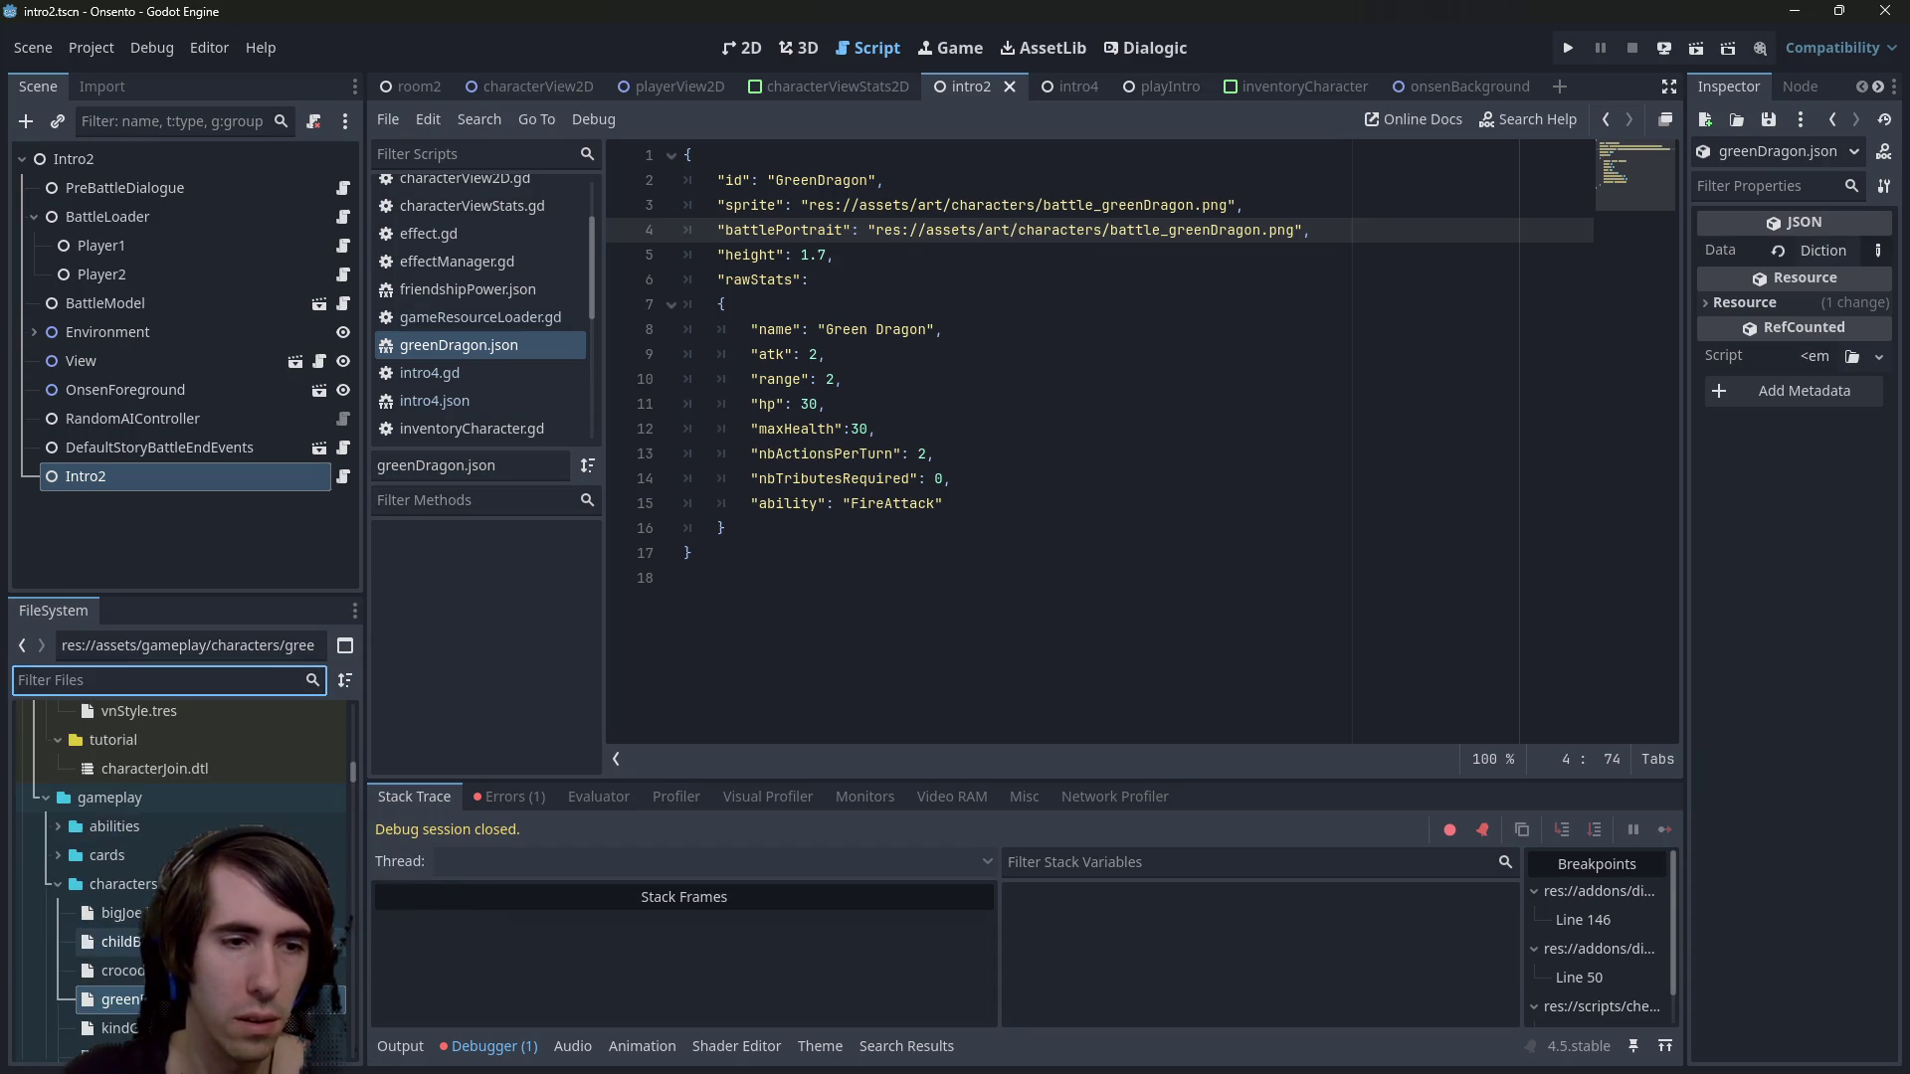
click(119, 970)
click(120, 999)
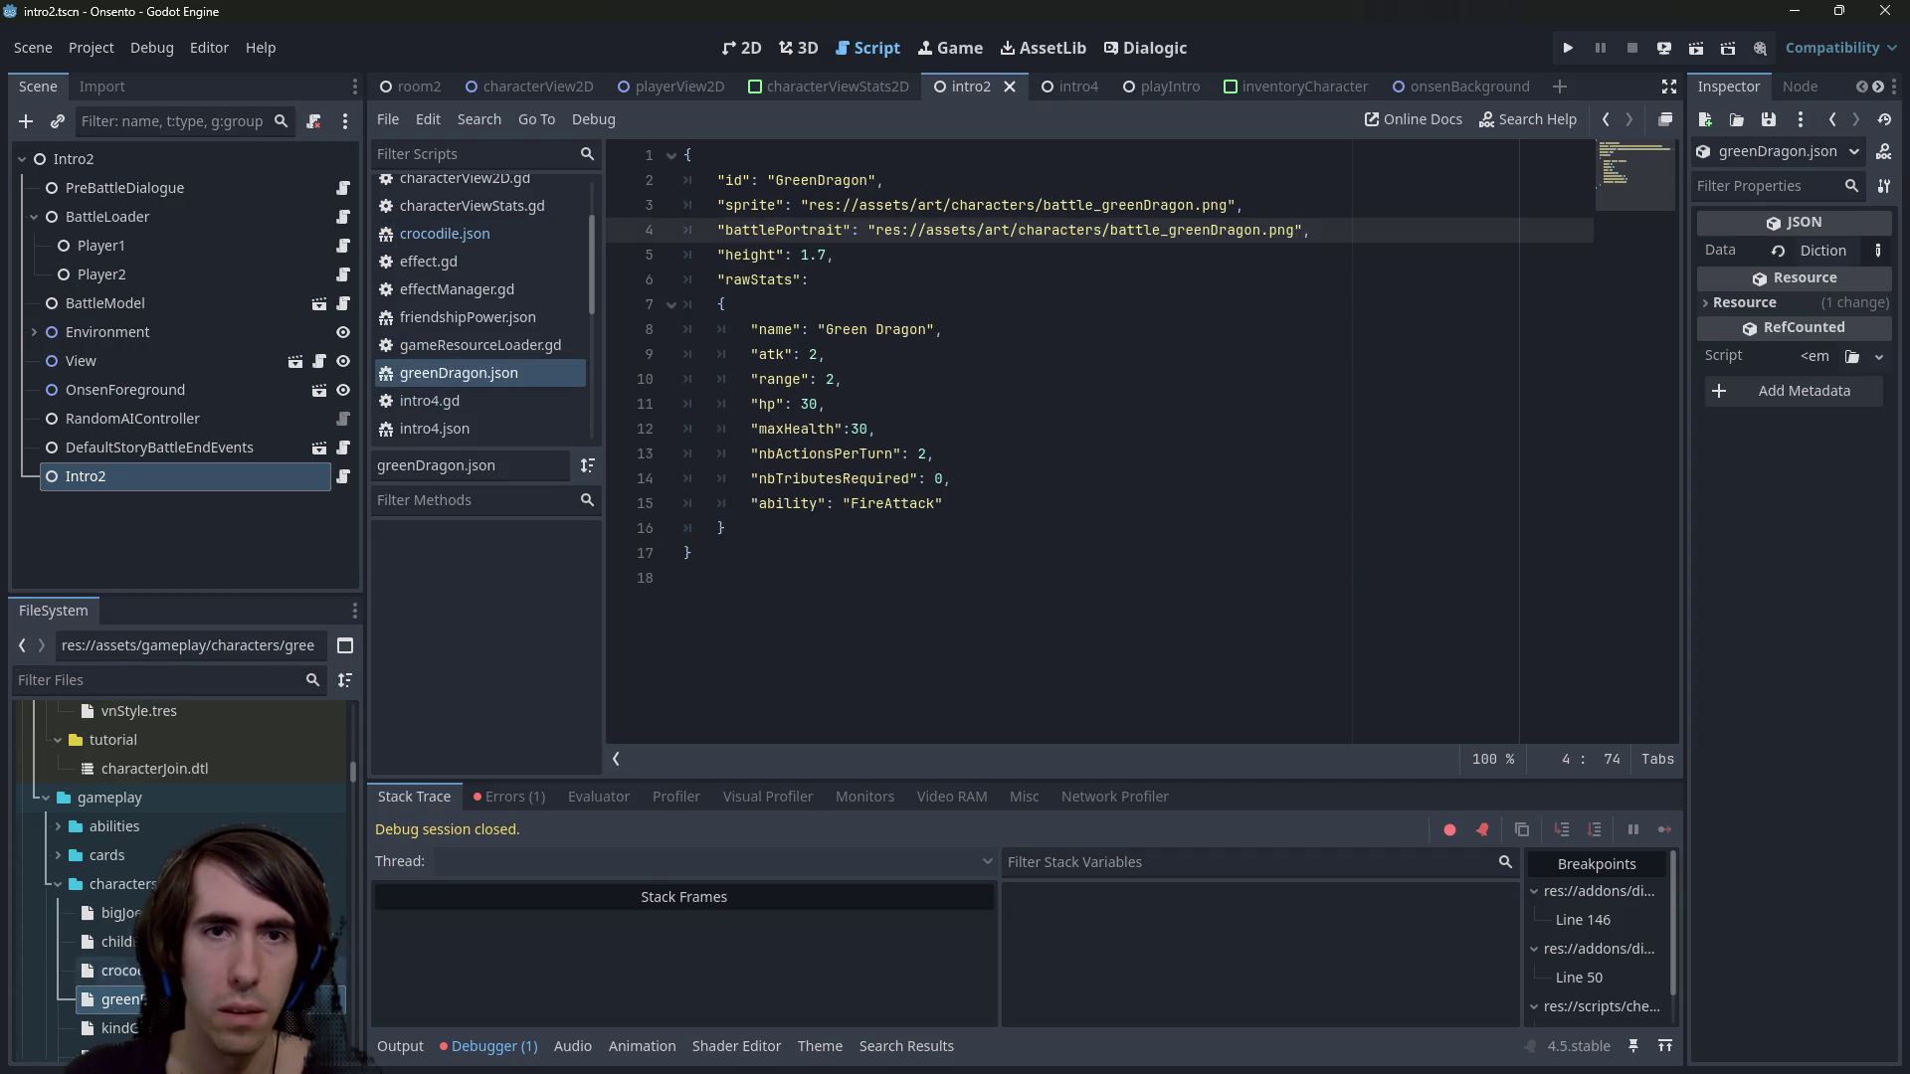
Bring up the quick-open resource search
scroll(47, 917, up, 5)
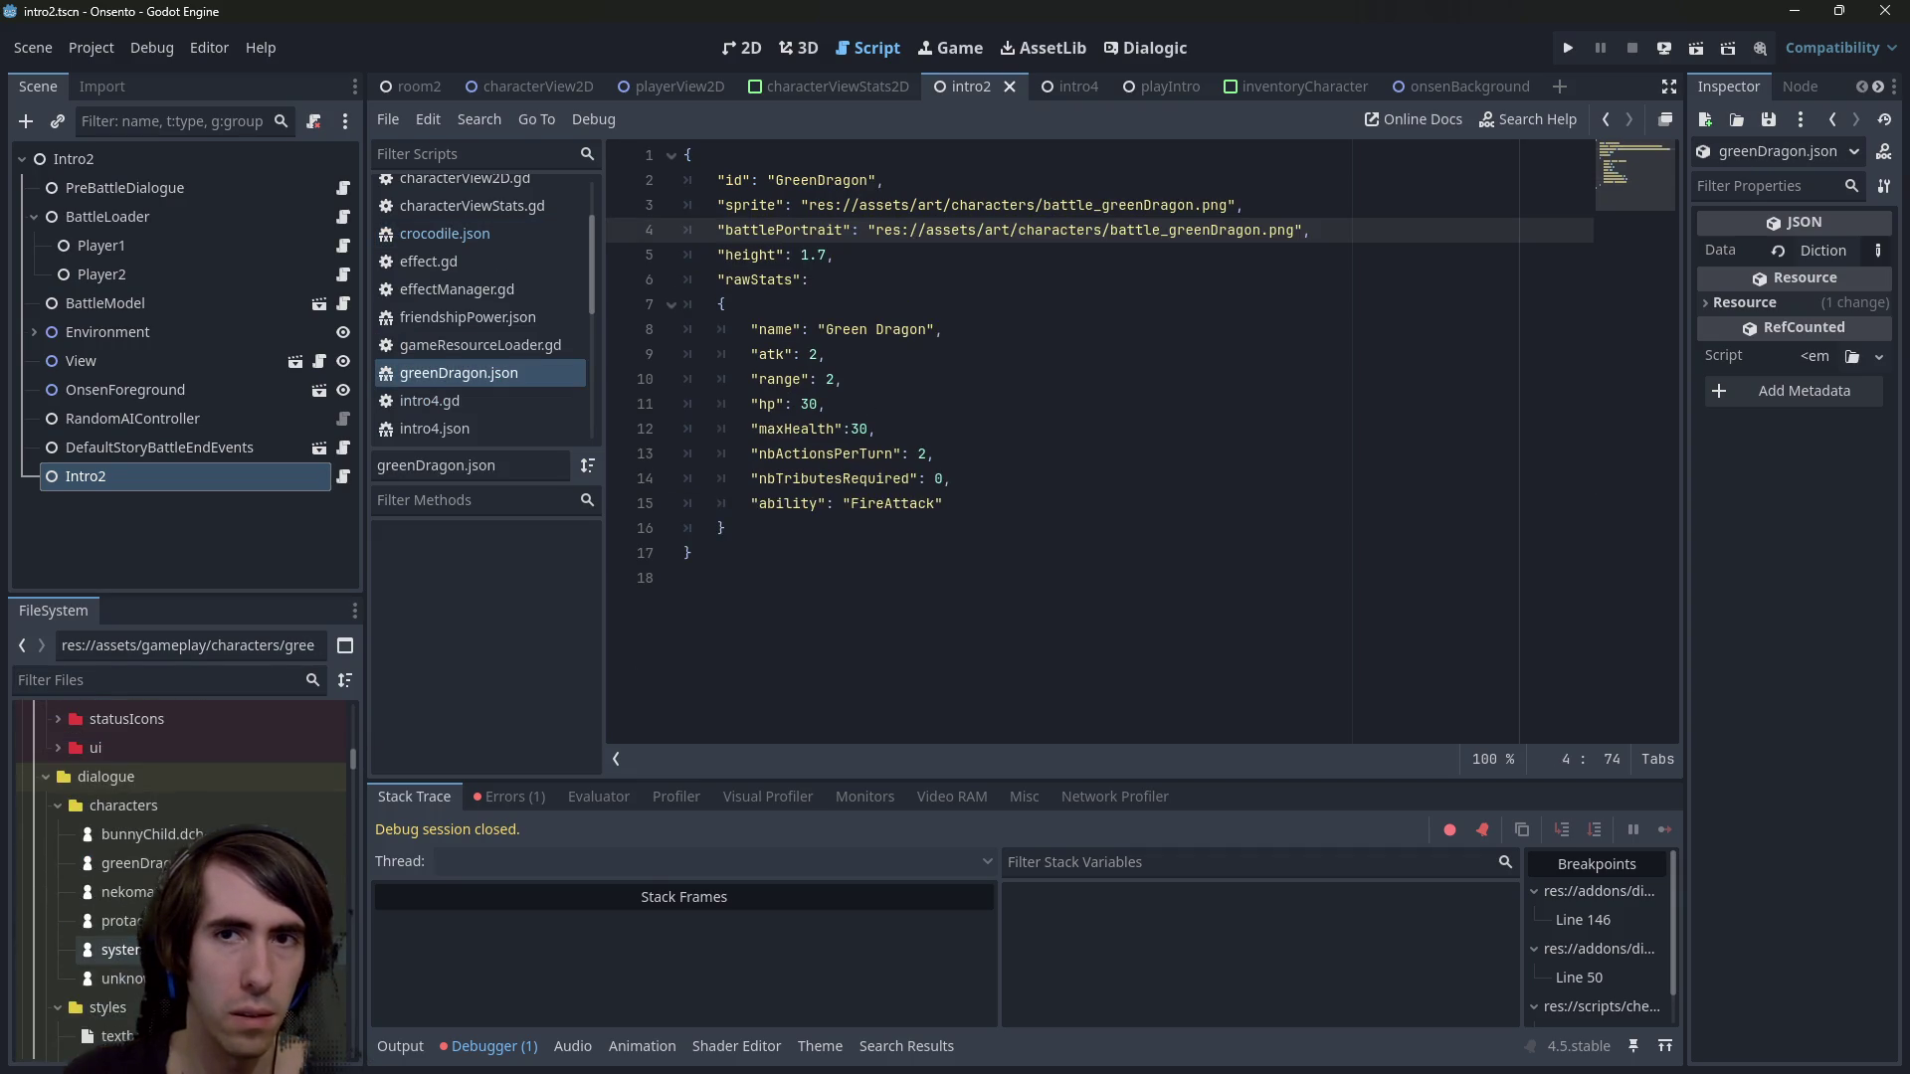
scroll(47, 917, up, 3)
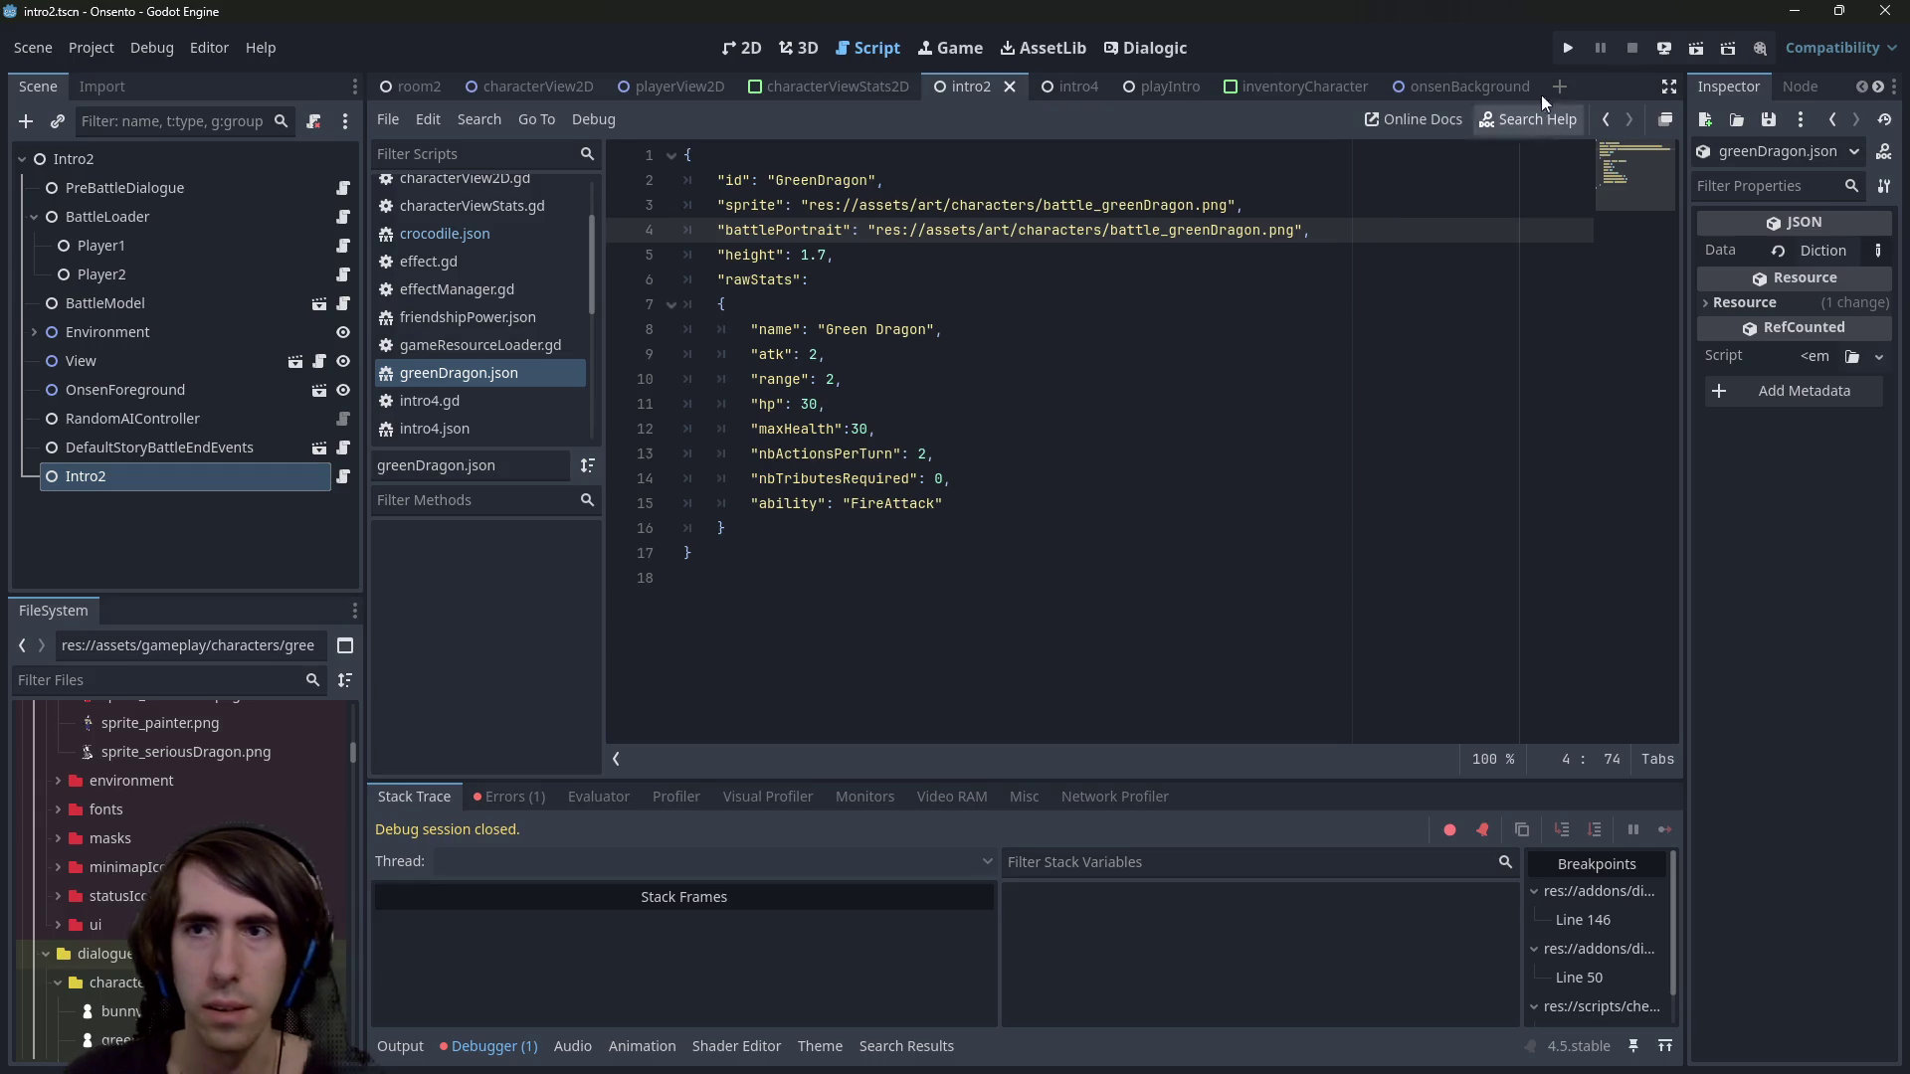
click(1230, 229)
key(shift+alt+o)
Quick-open miniboss1.tscn and play-test the Green Dragon battle twice
text(miniboss)
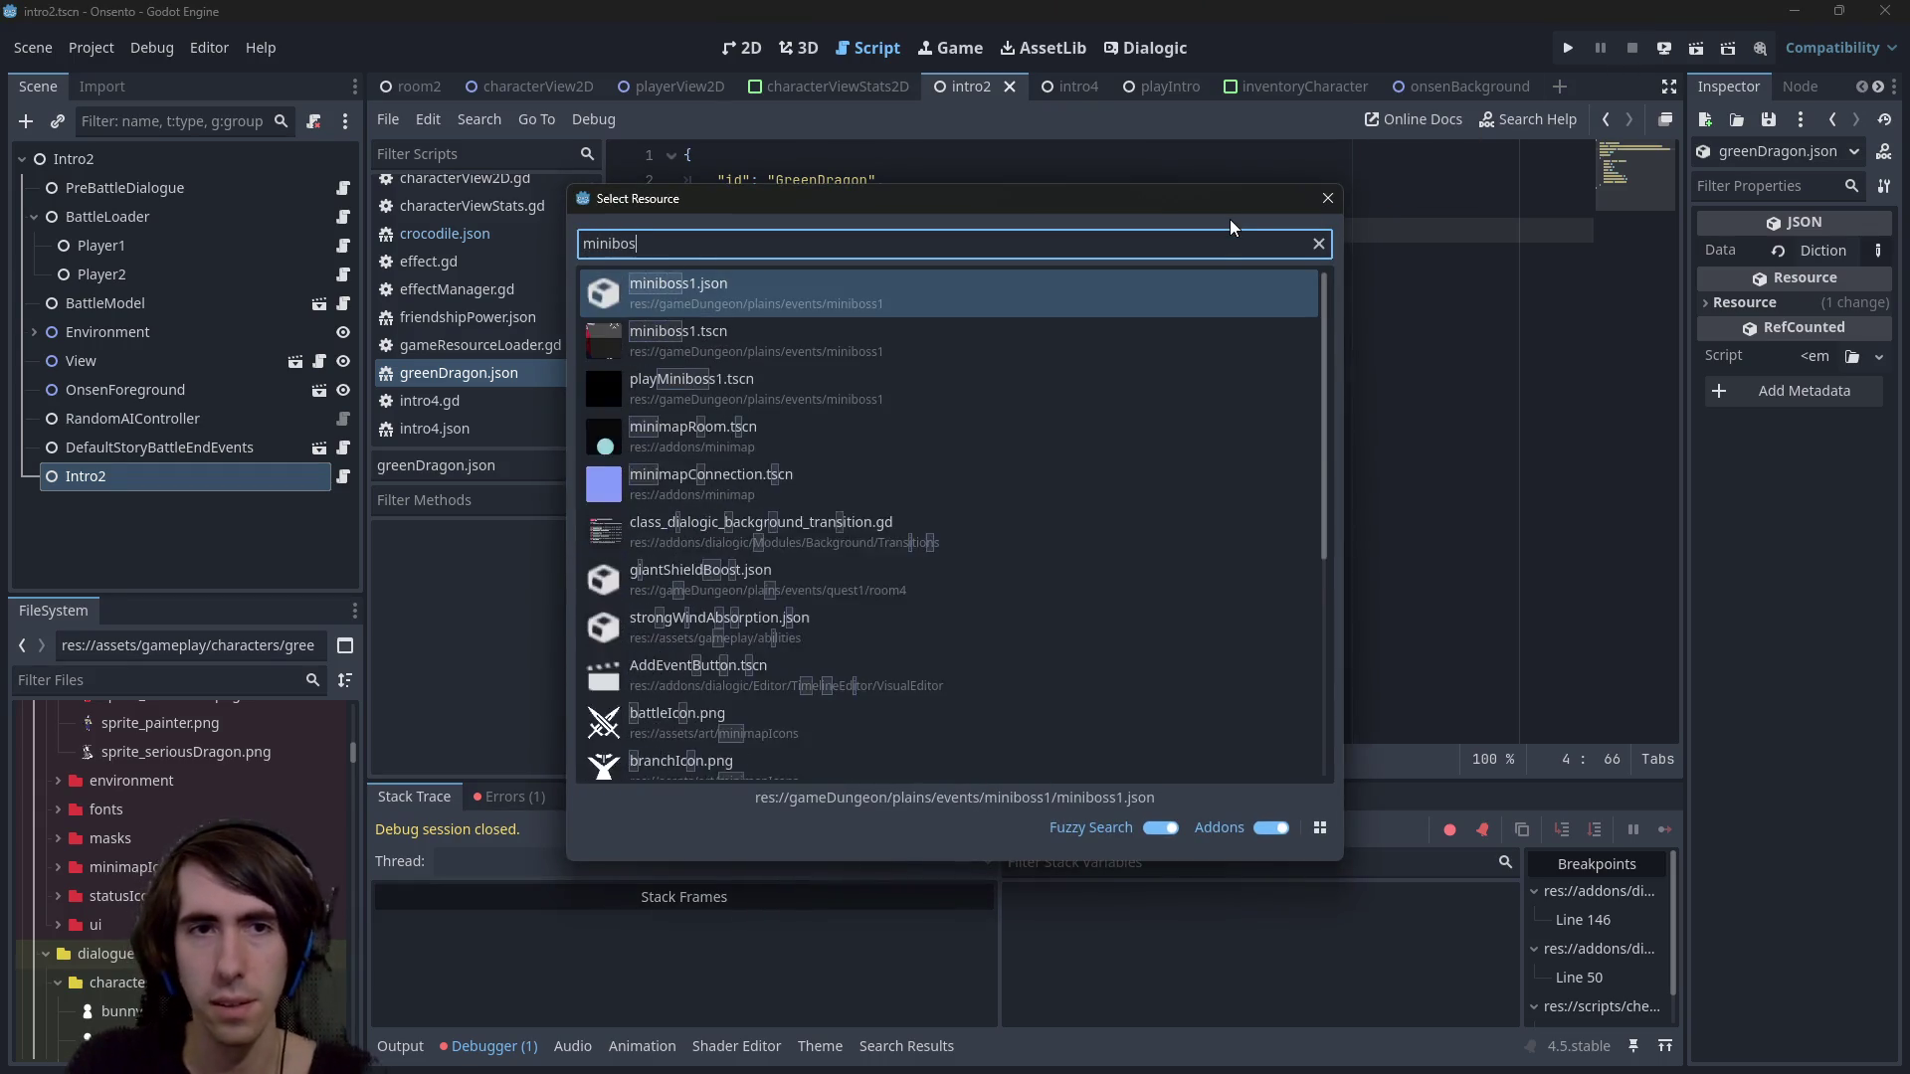
key(Return)
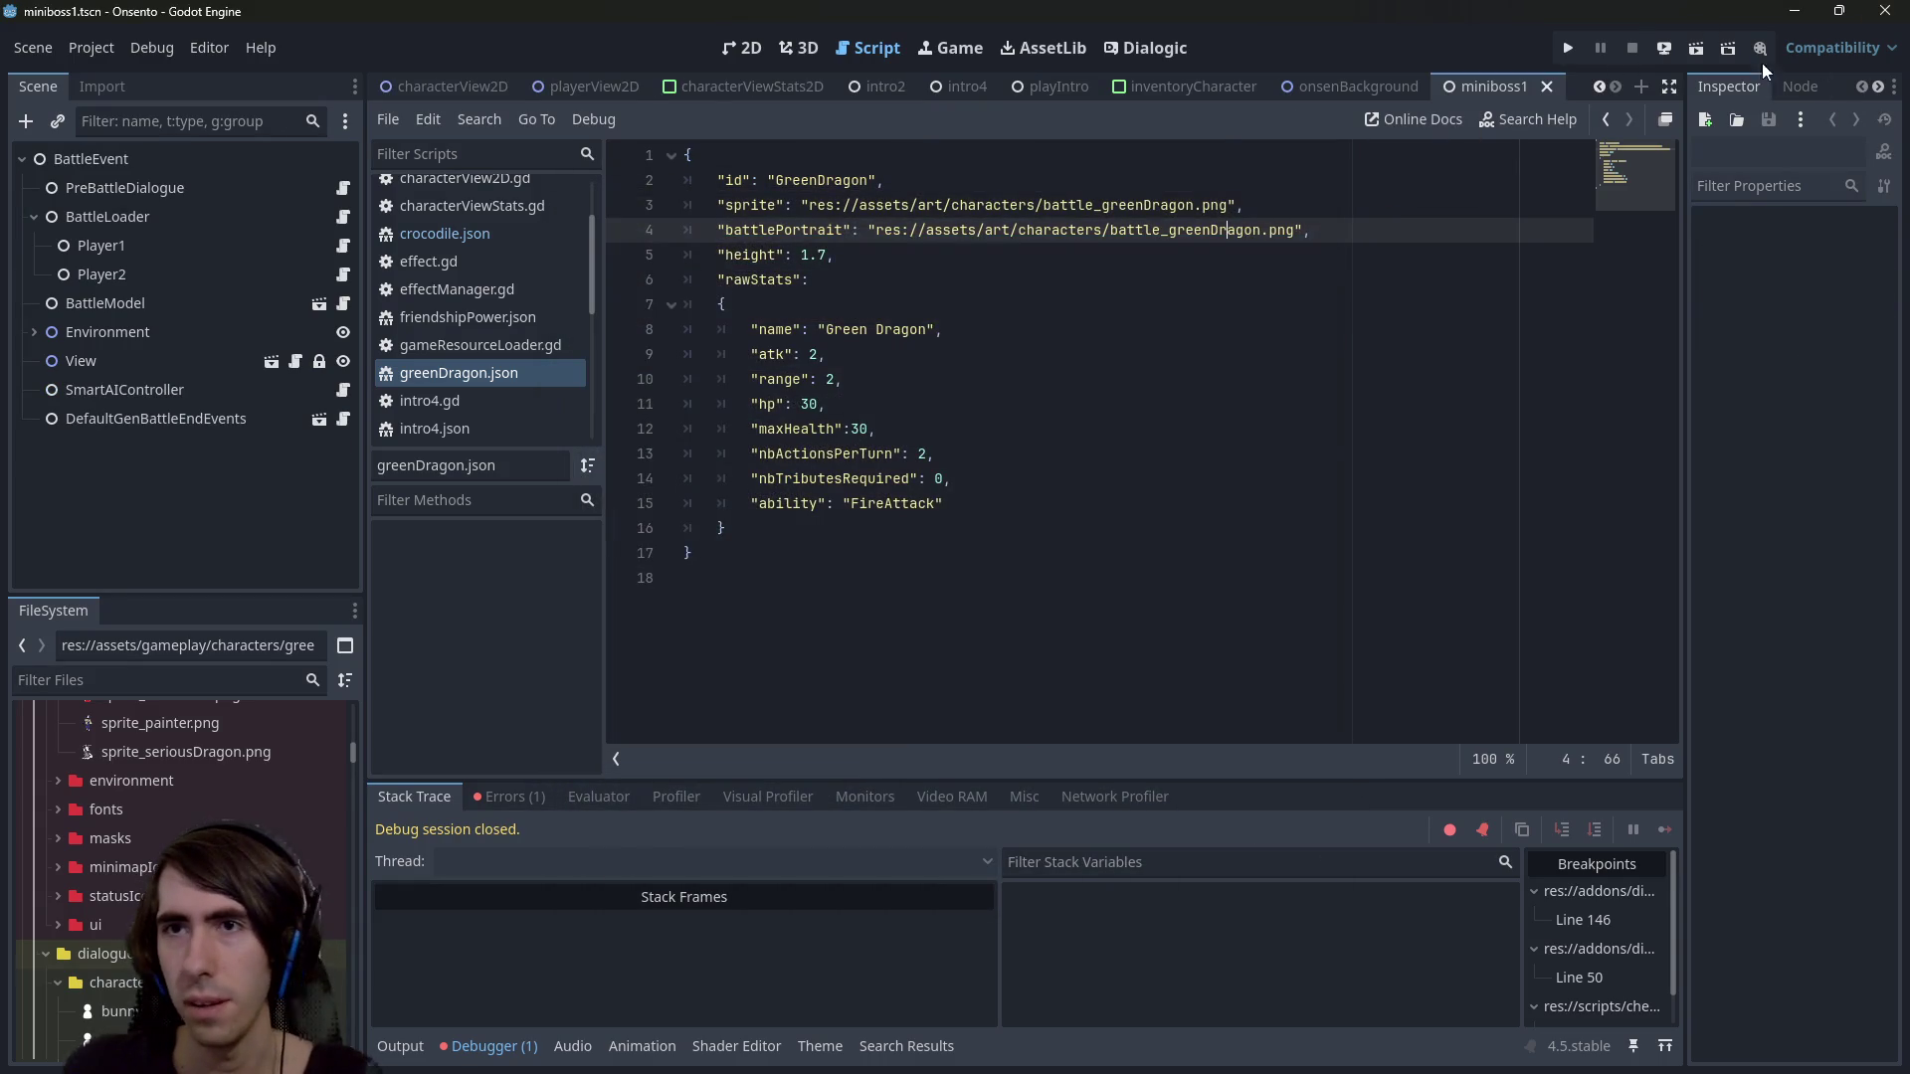
click(1697, 49)
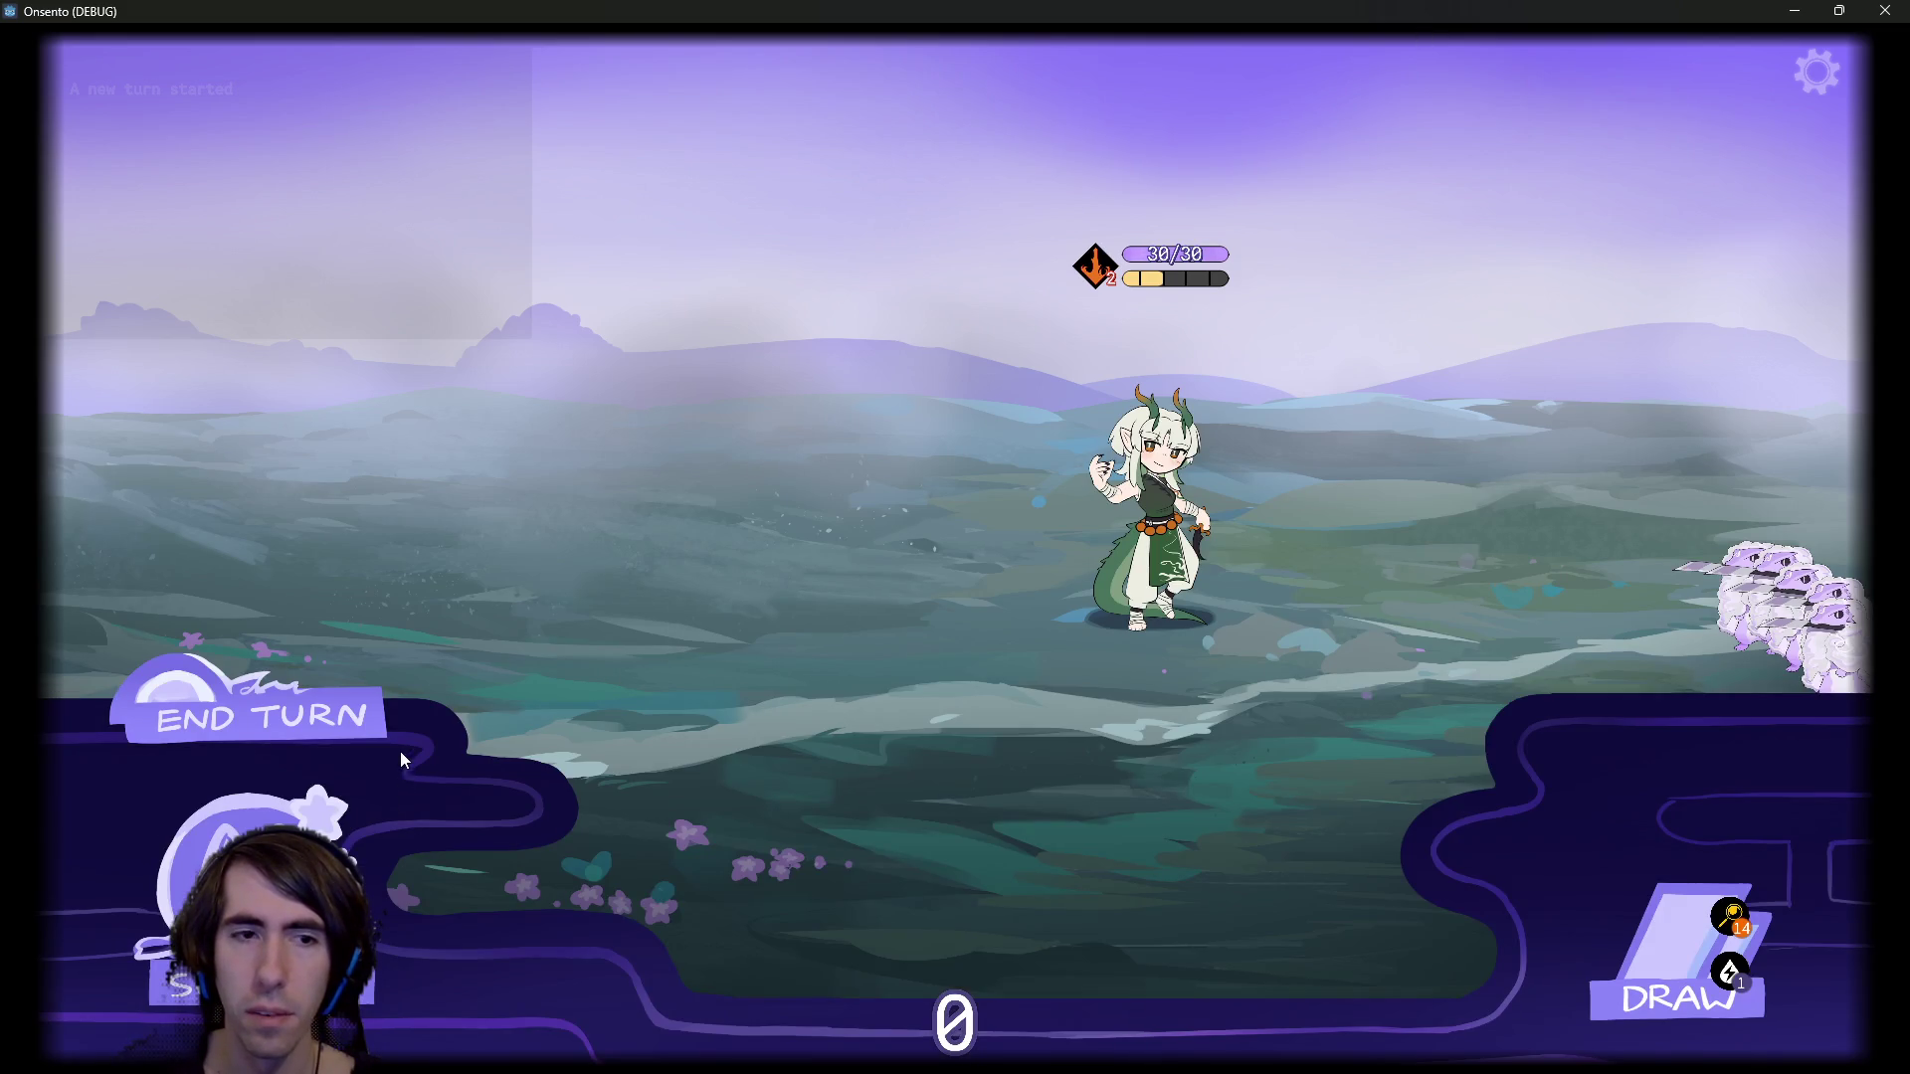
click(1884, 10)
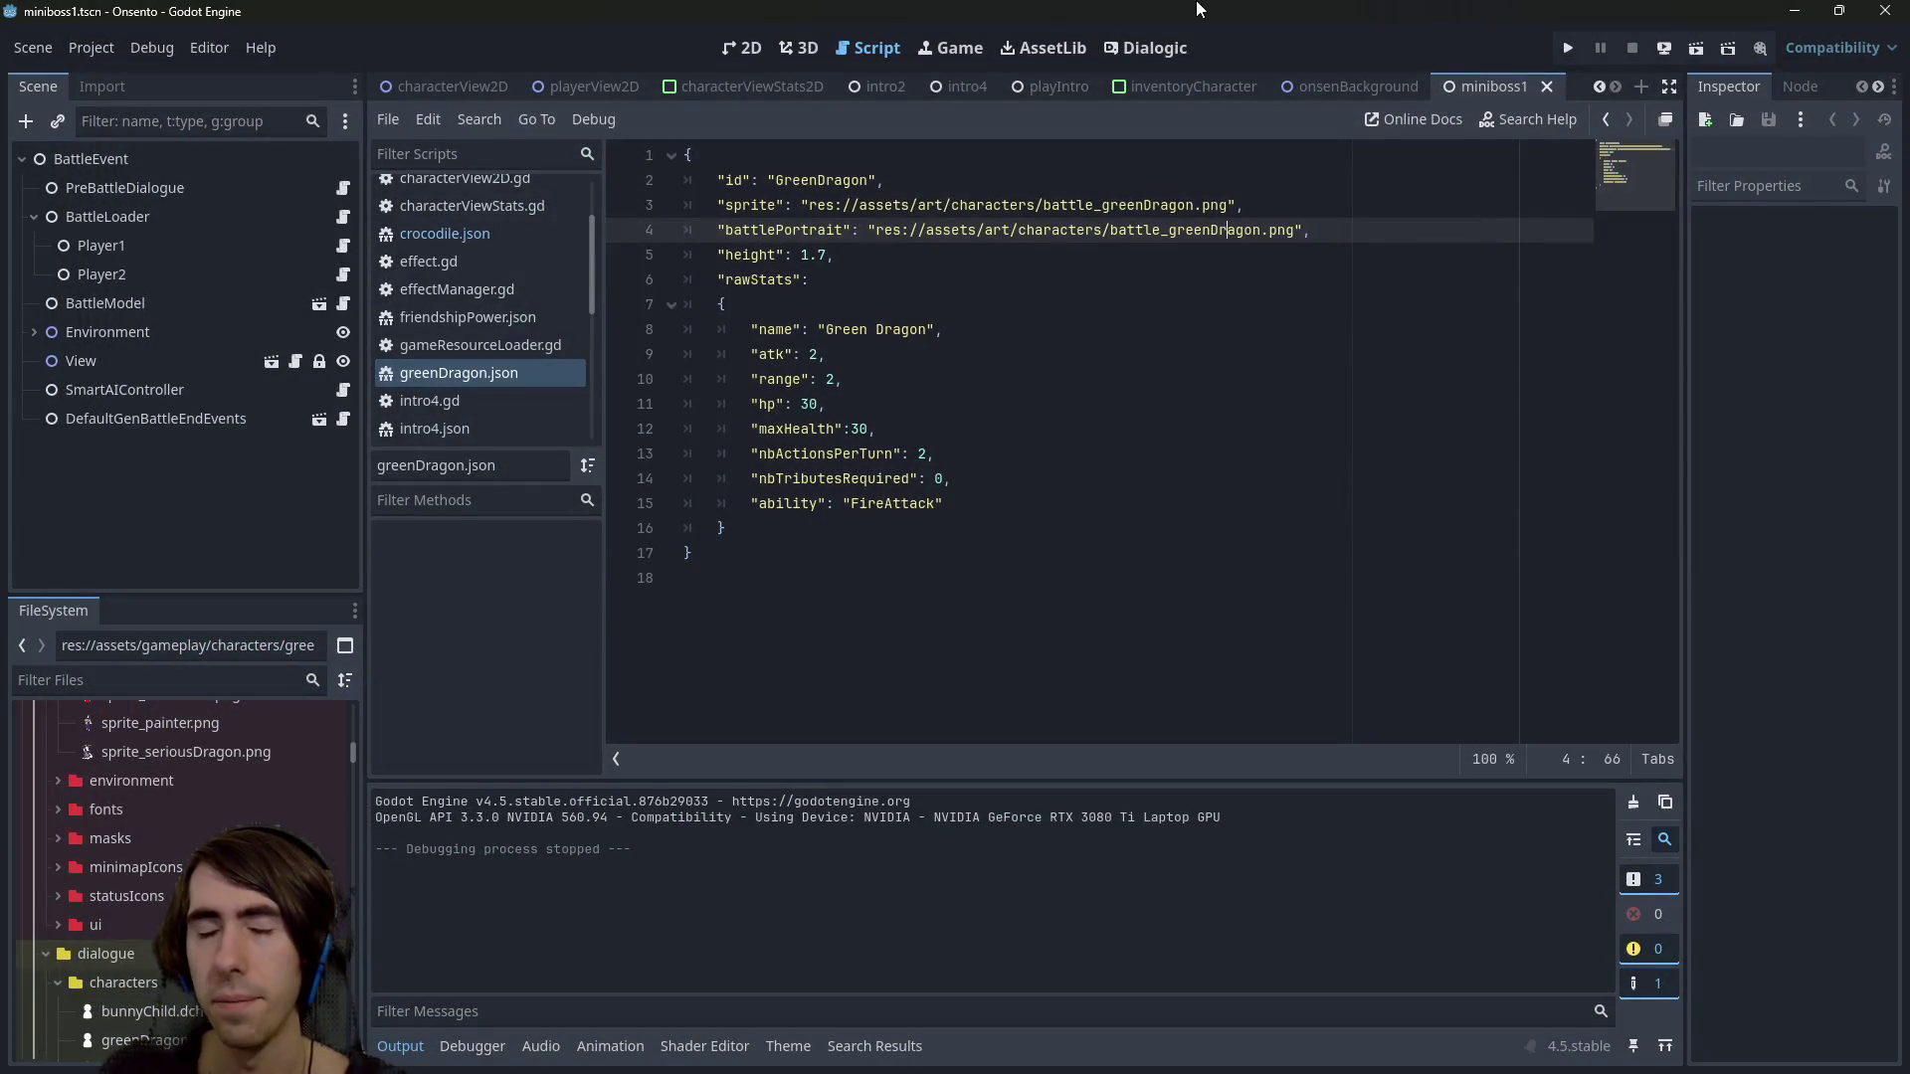
click(1696, 48)
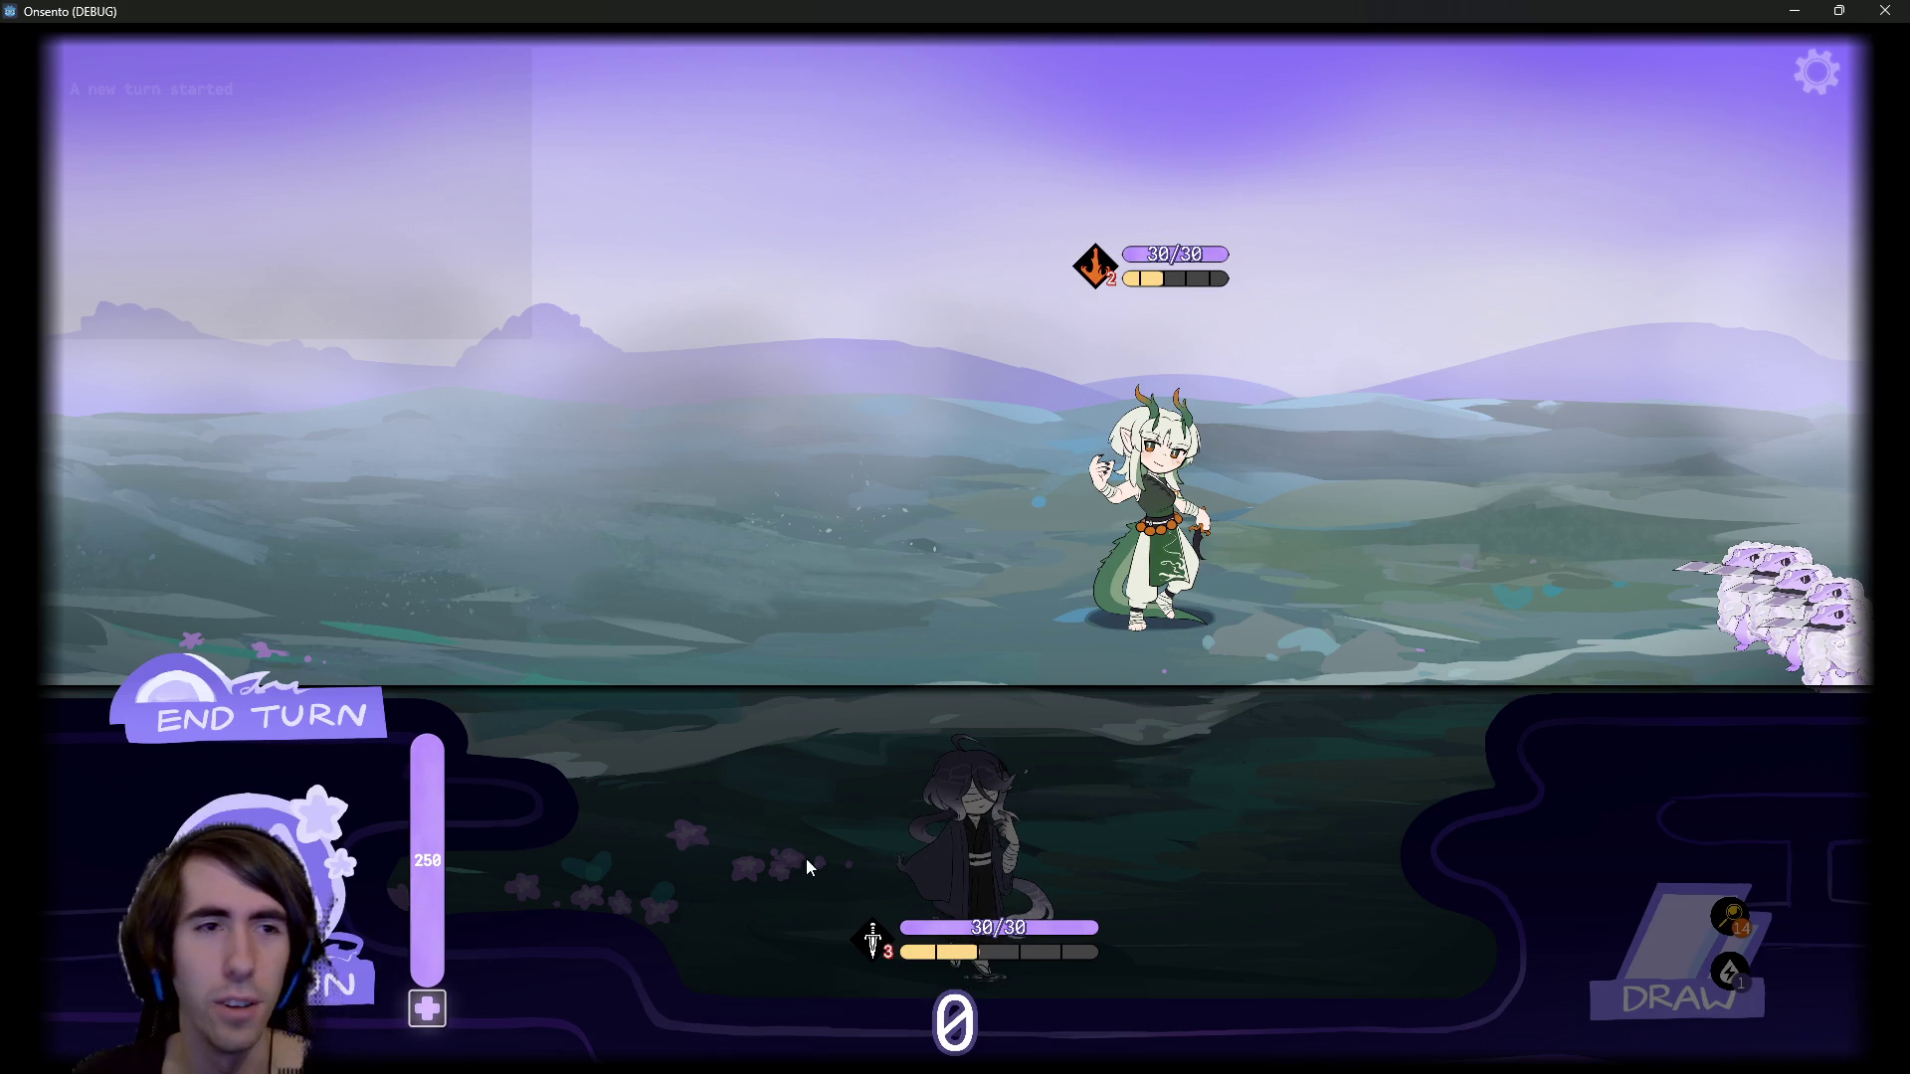
click(1887, 10)
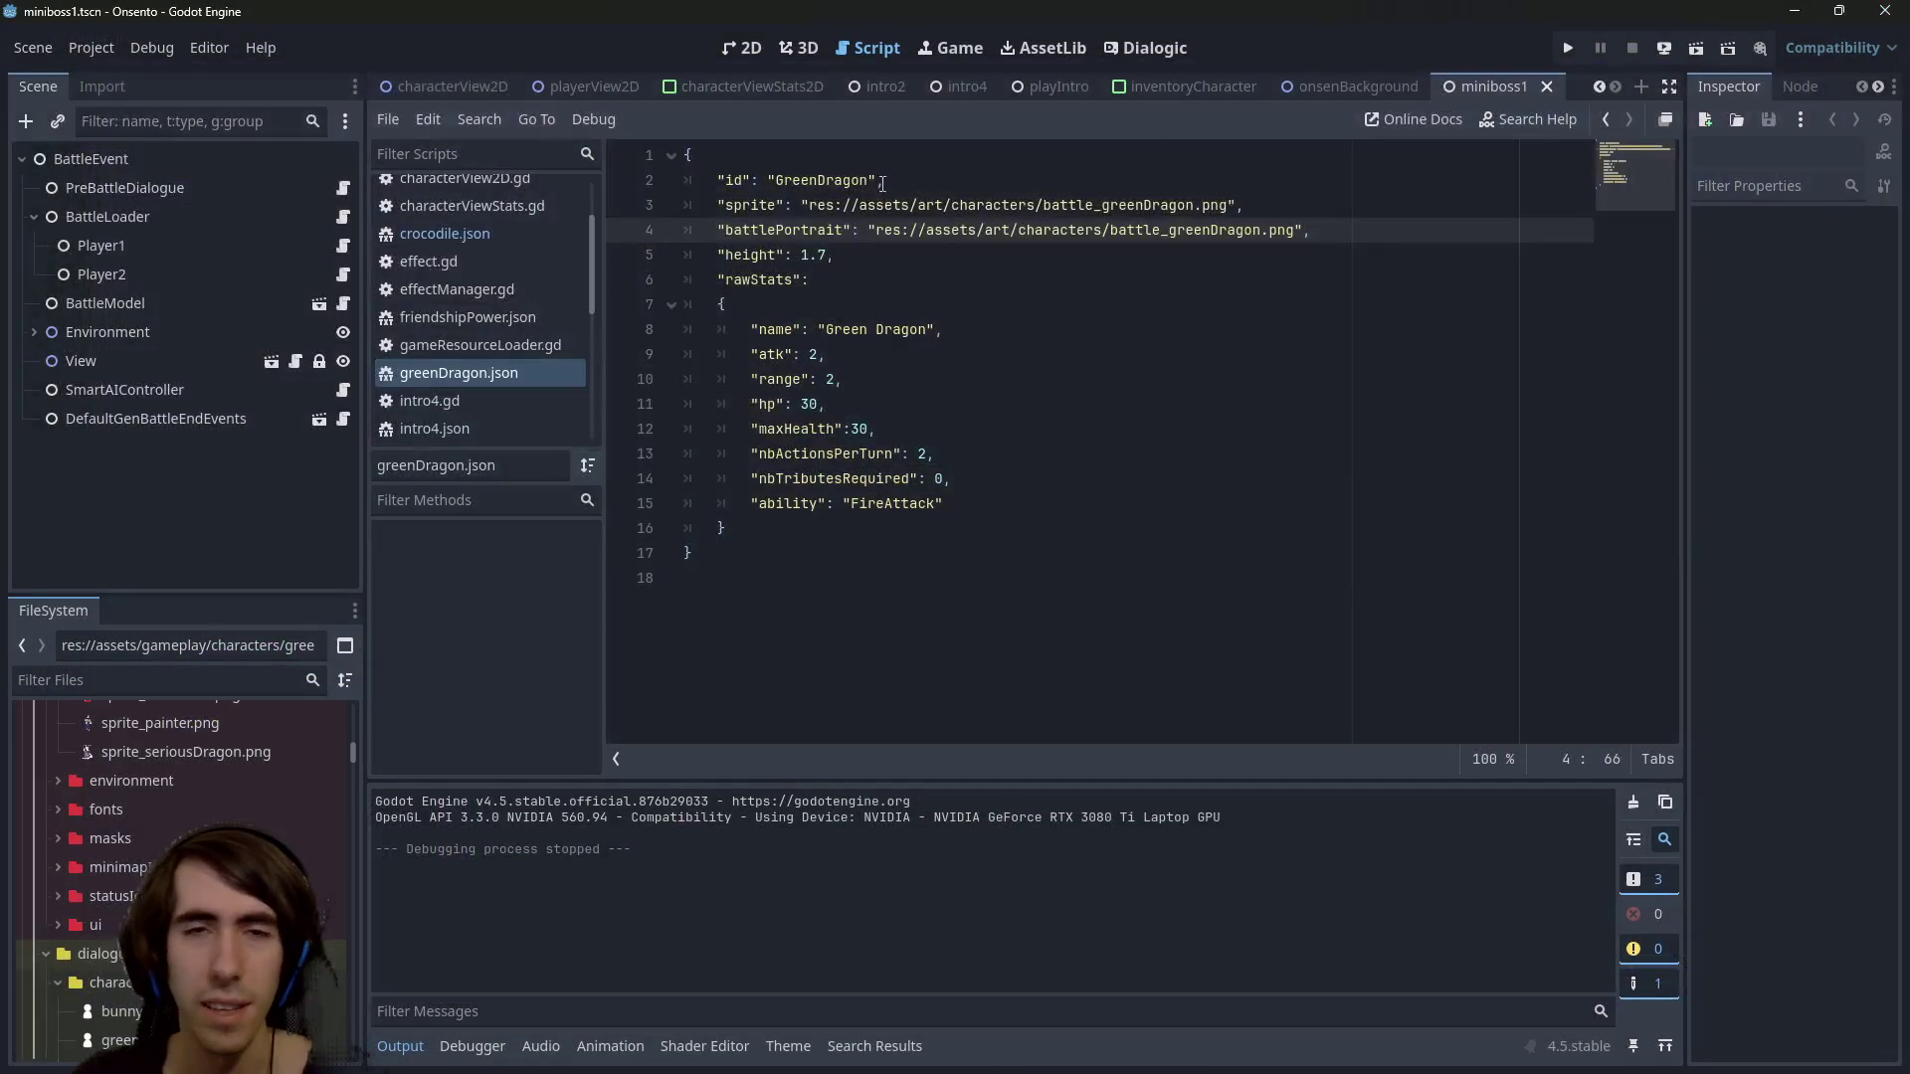
Open the intro4.gd script from the intro4 scene
click(965, 87)
click(344, 535)
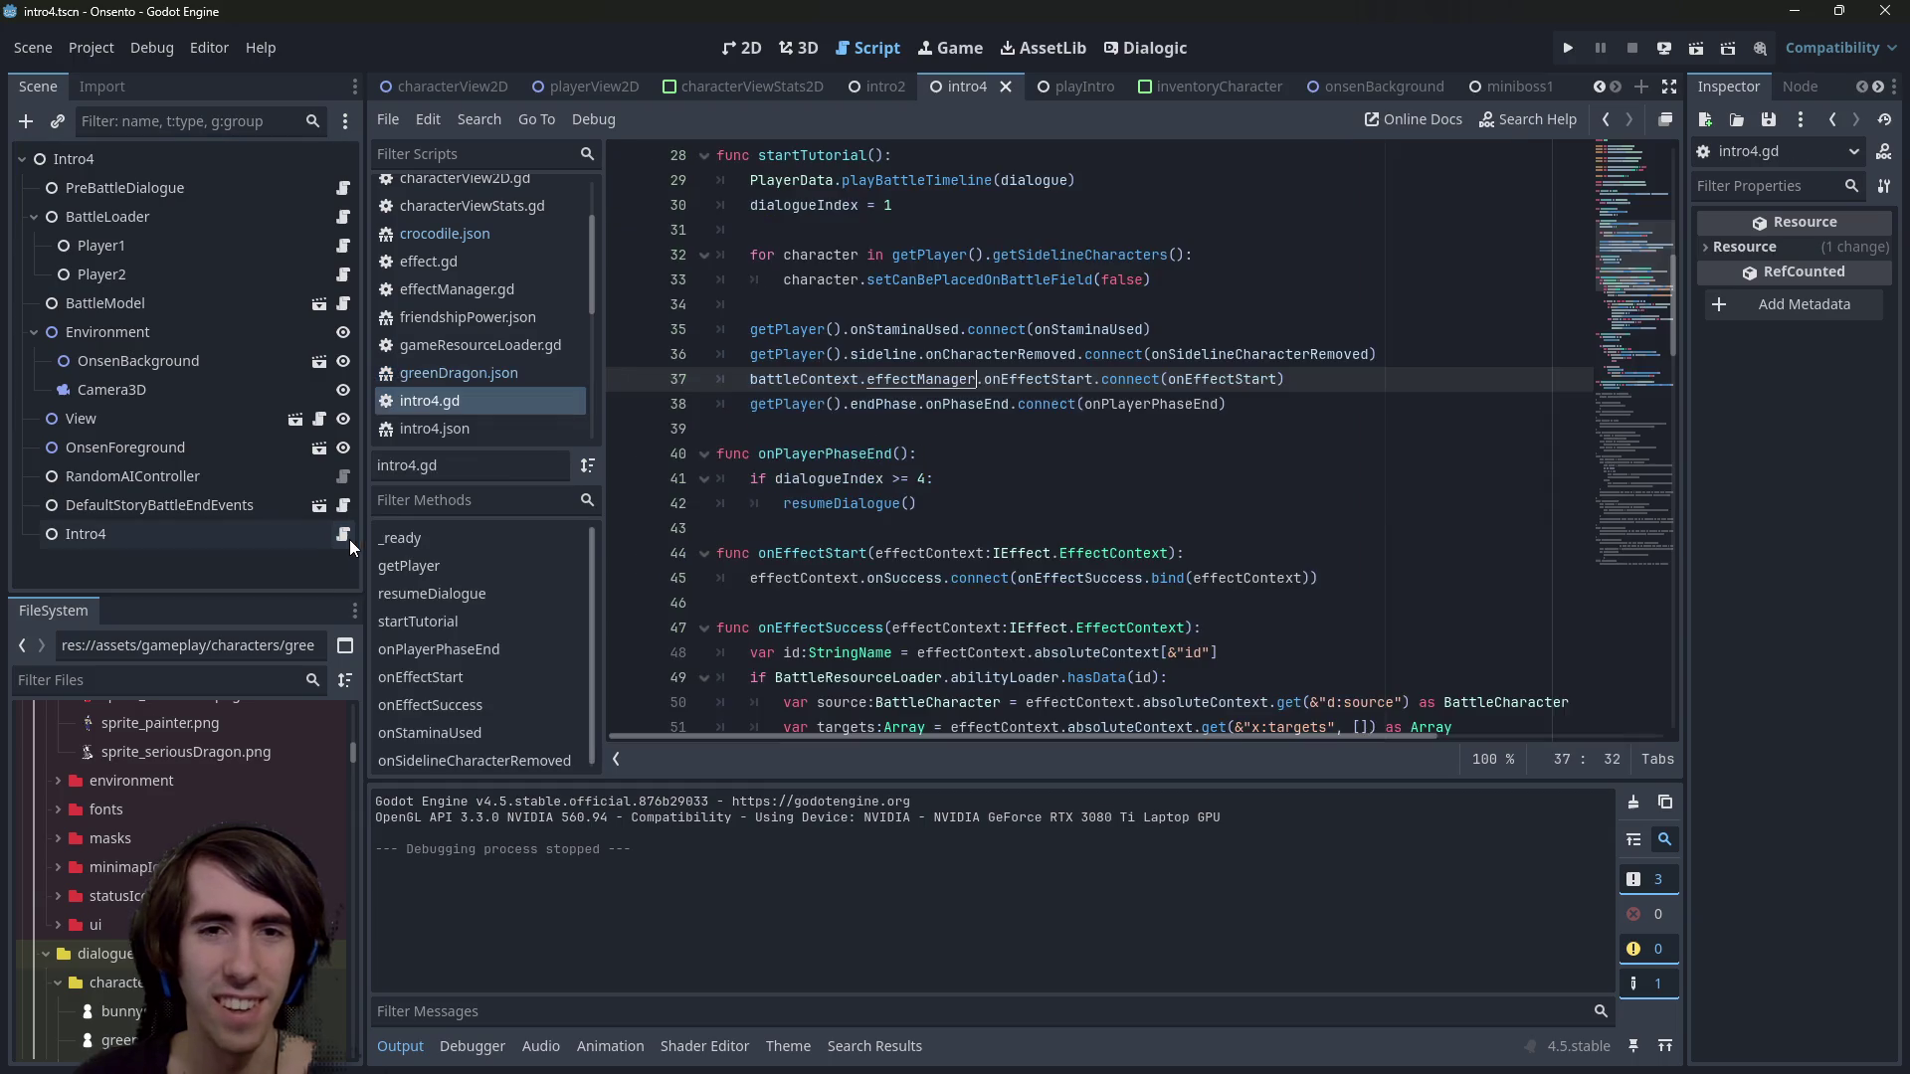
click(1015, 479)
scroll(1015, 472, down, 4)
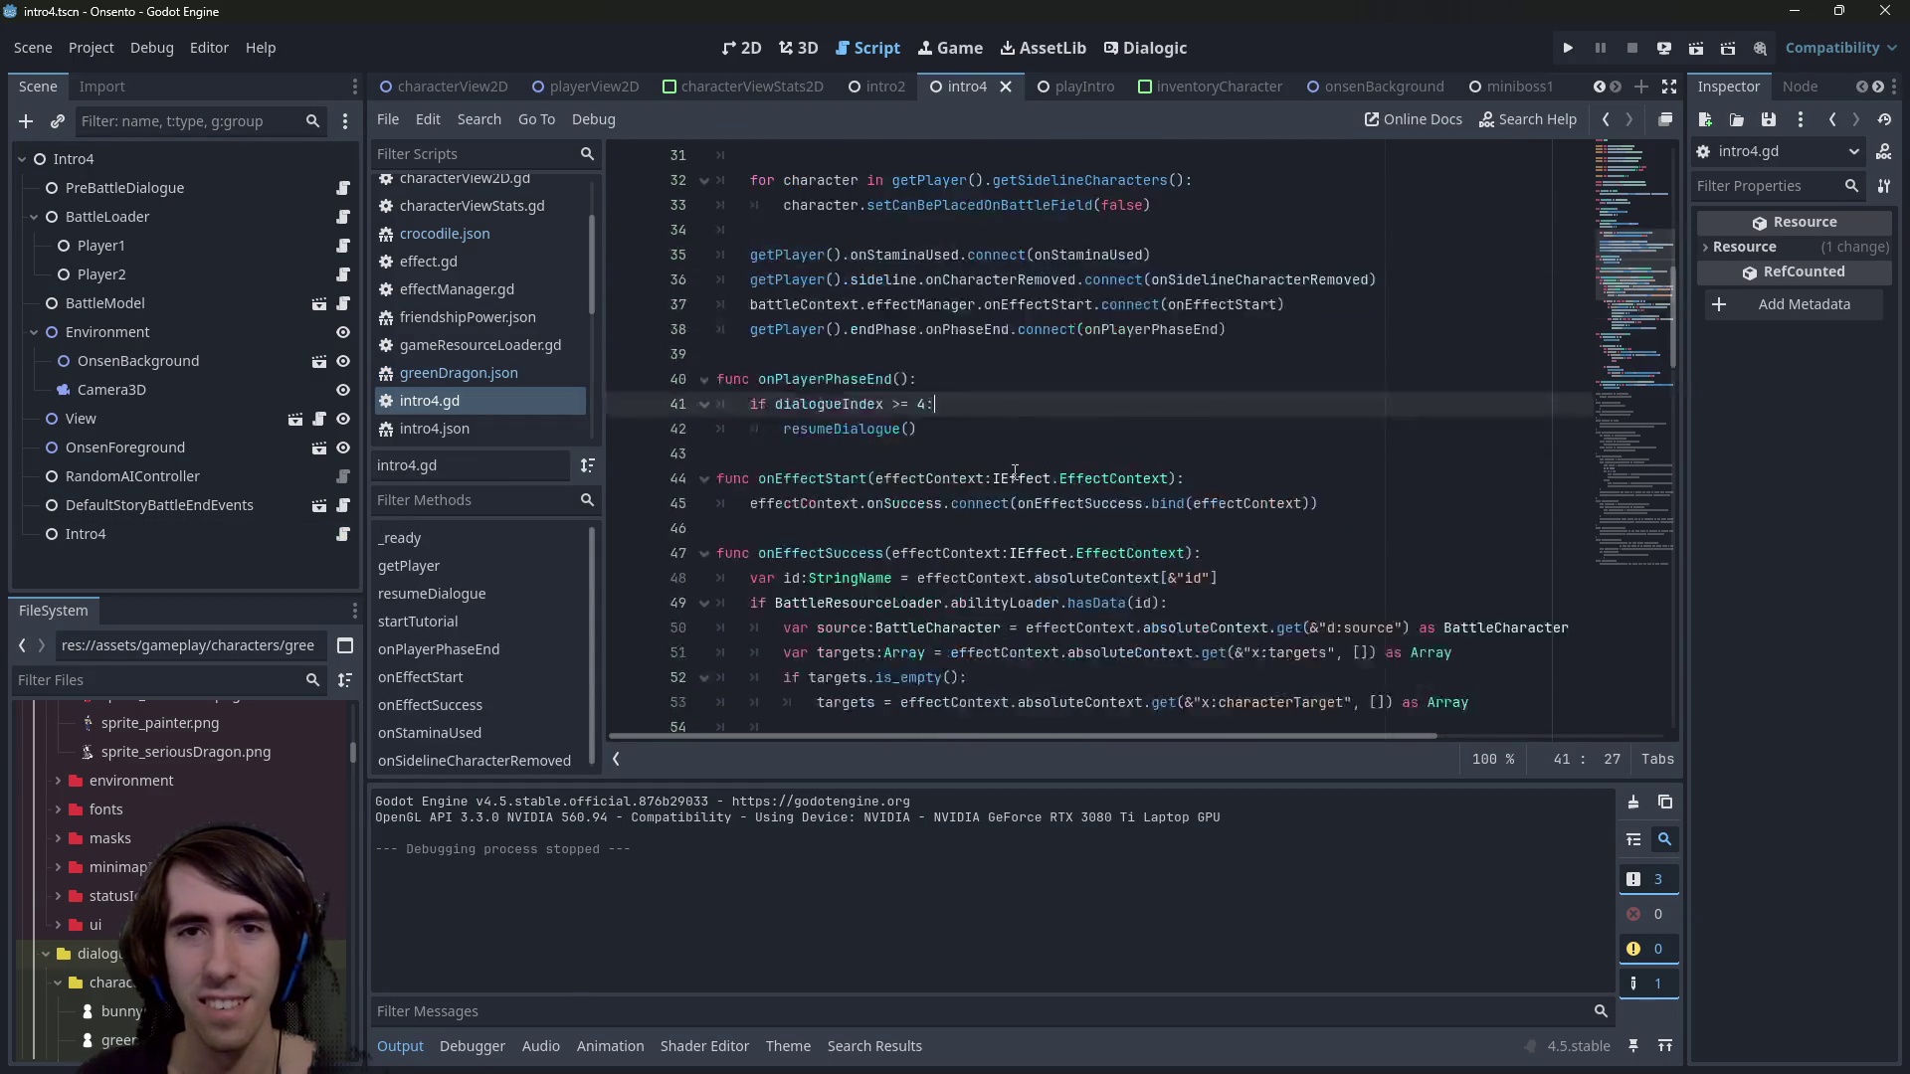
scroll(1015, 472, down, 4)
Search intro4.gd for 'disable', 'drag' and 'is'
key(ctrl+f)
text(disable)
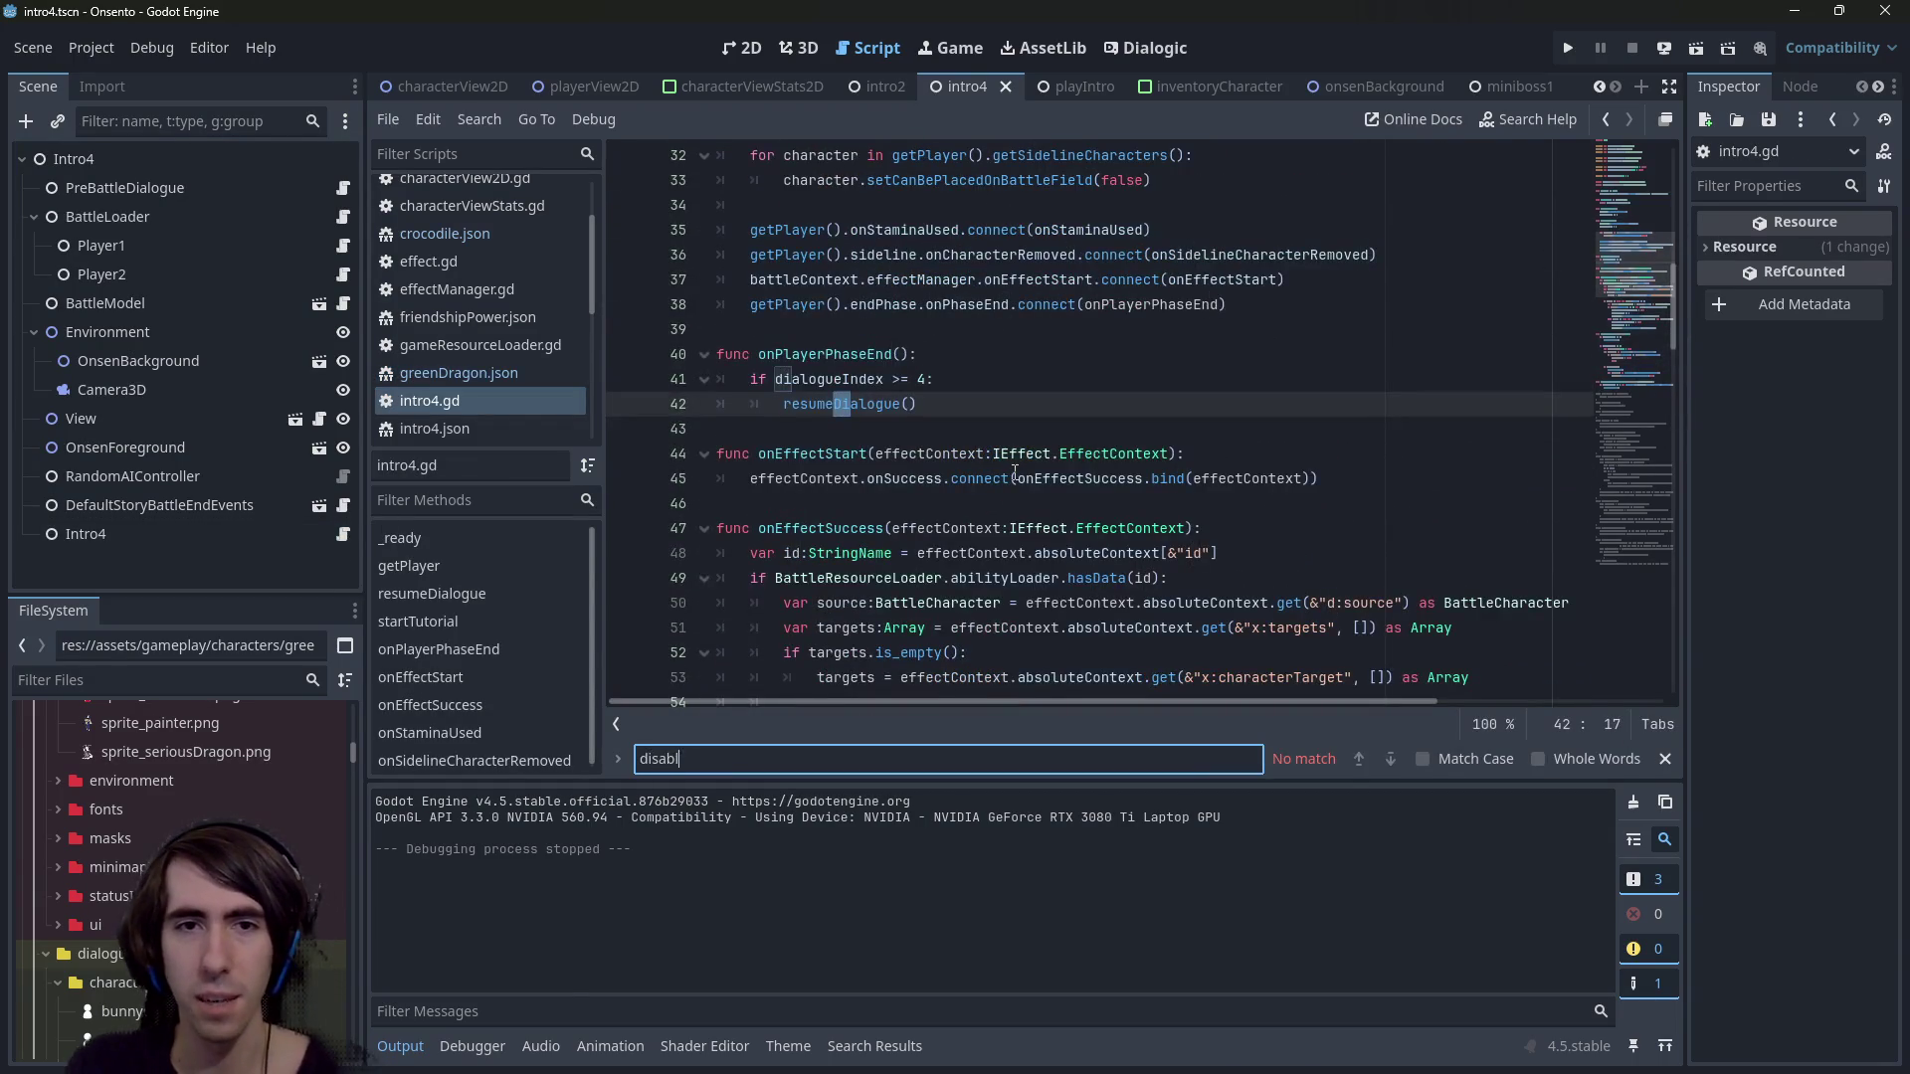
key(ctrl+BackSpace)
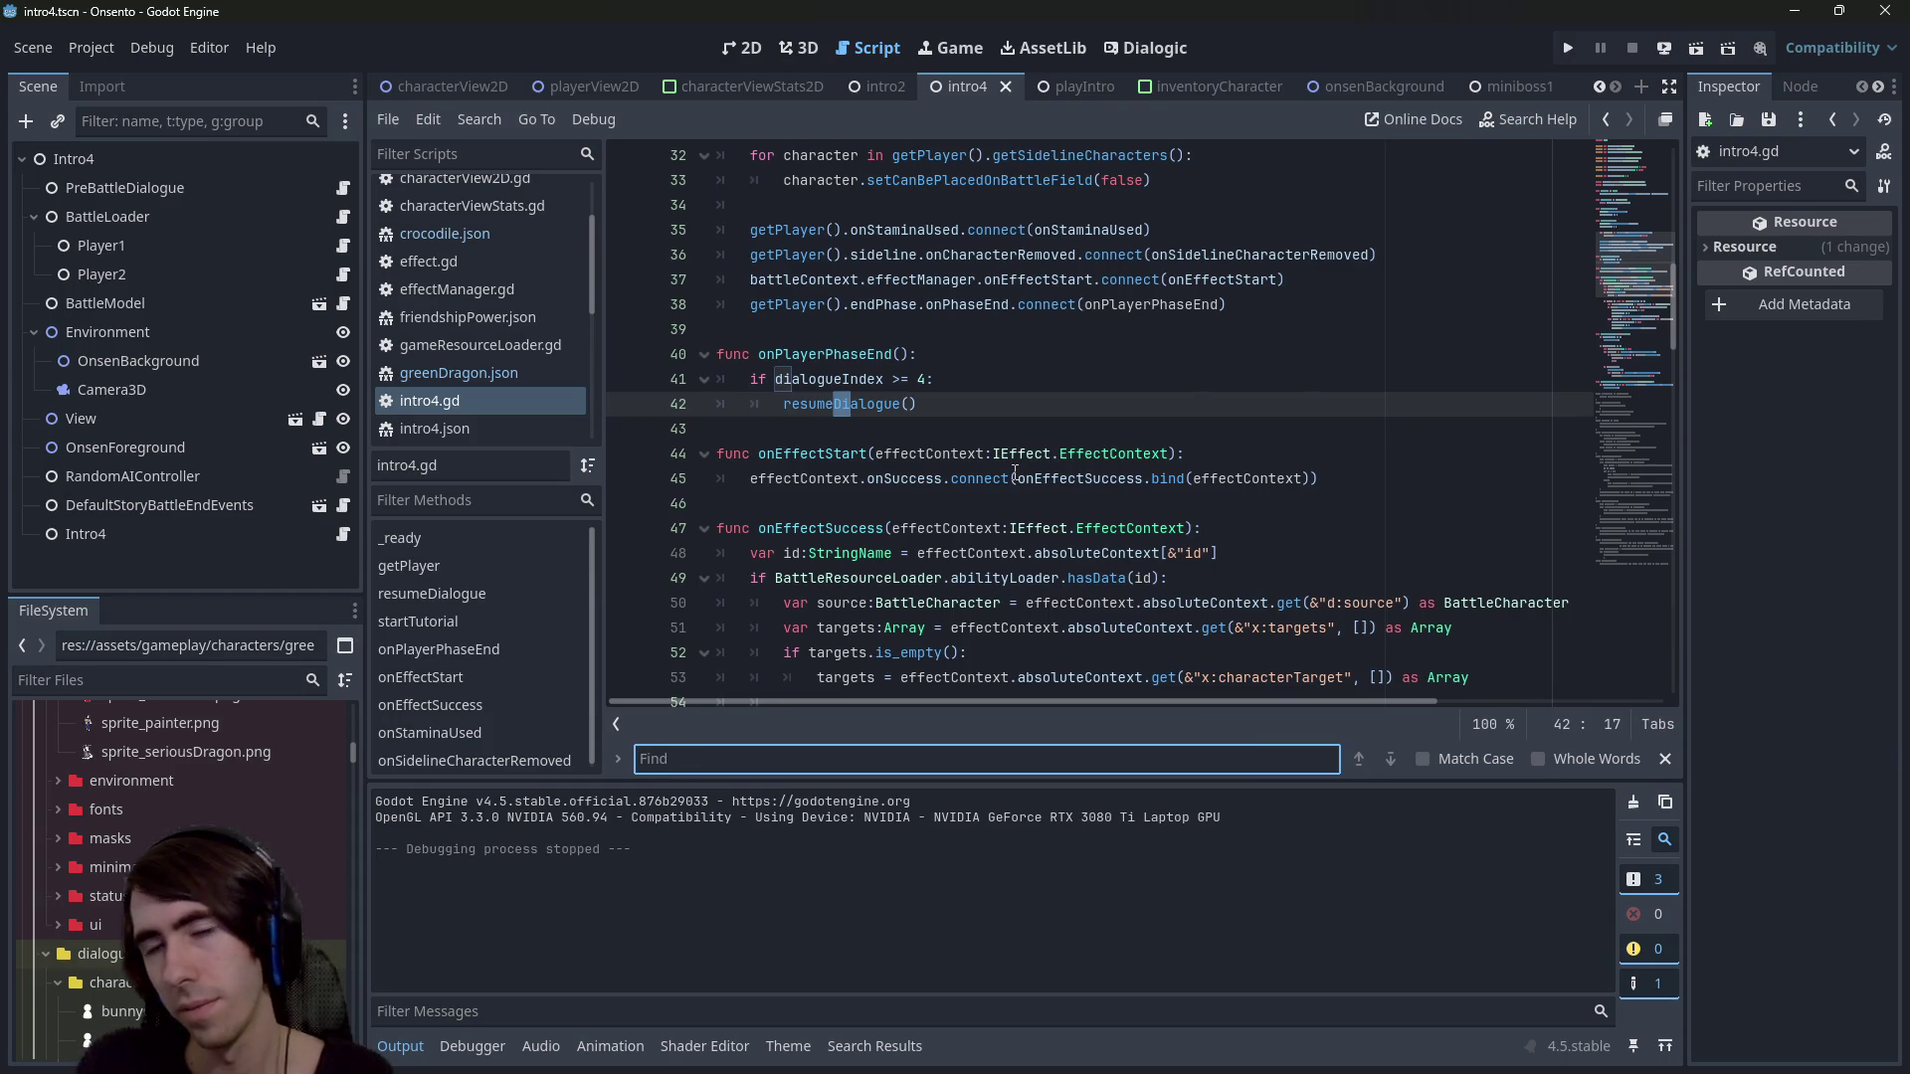
text(drag)
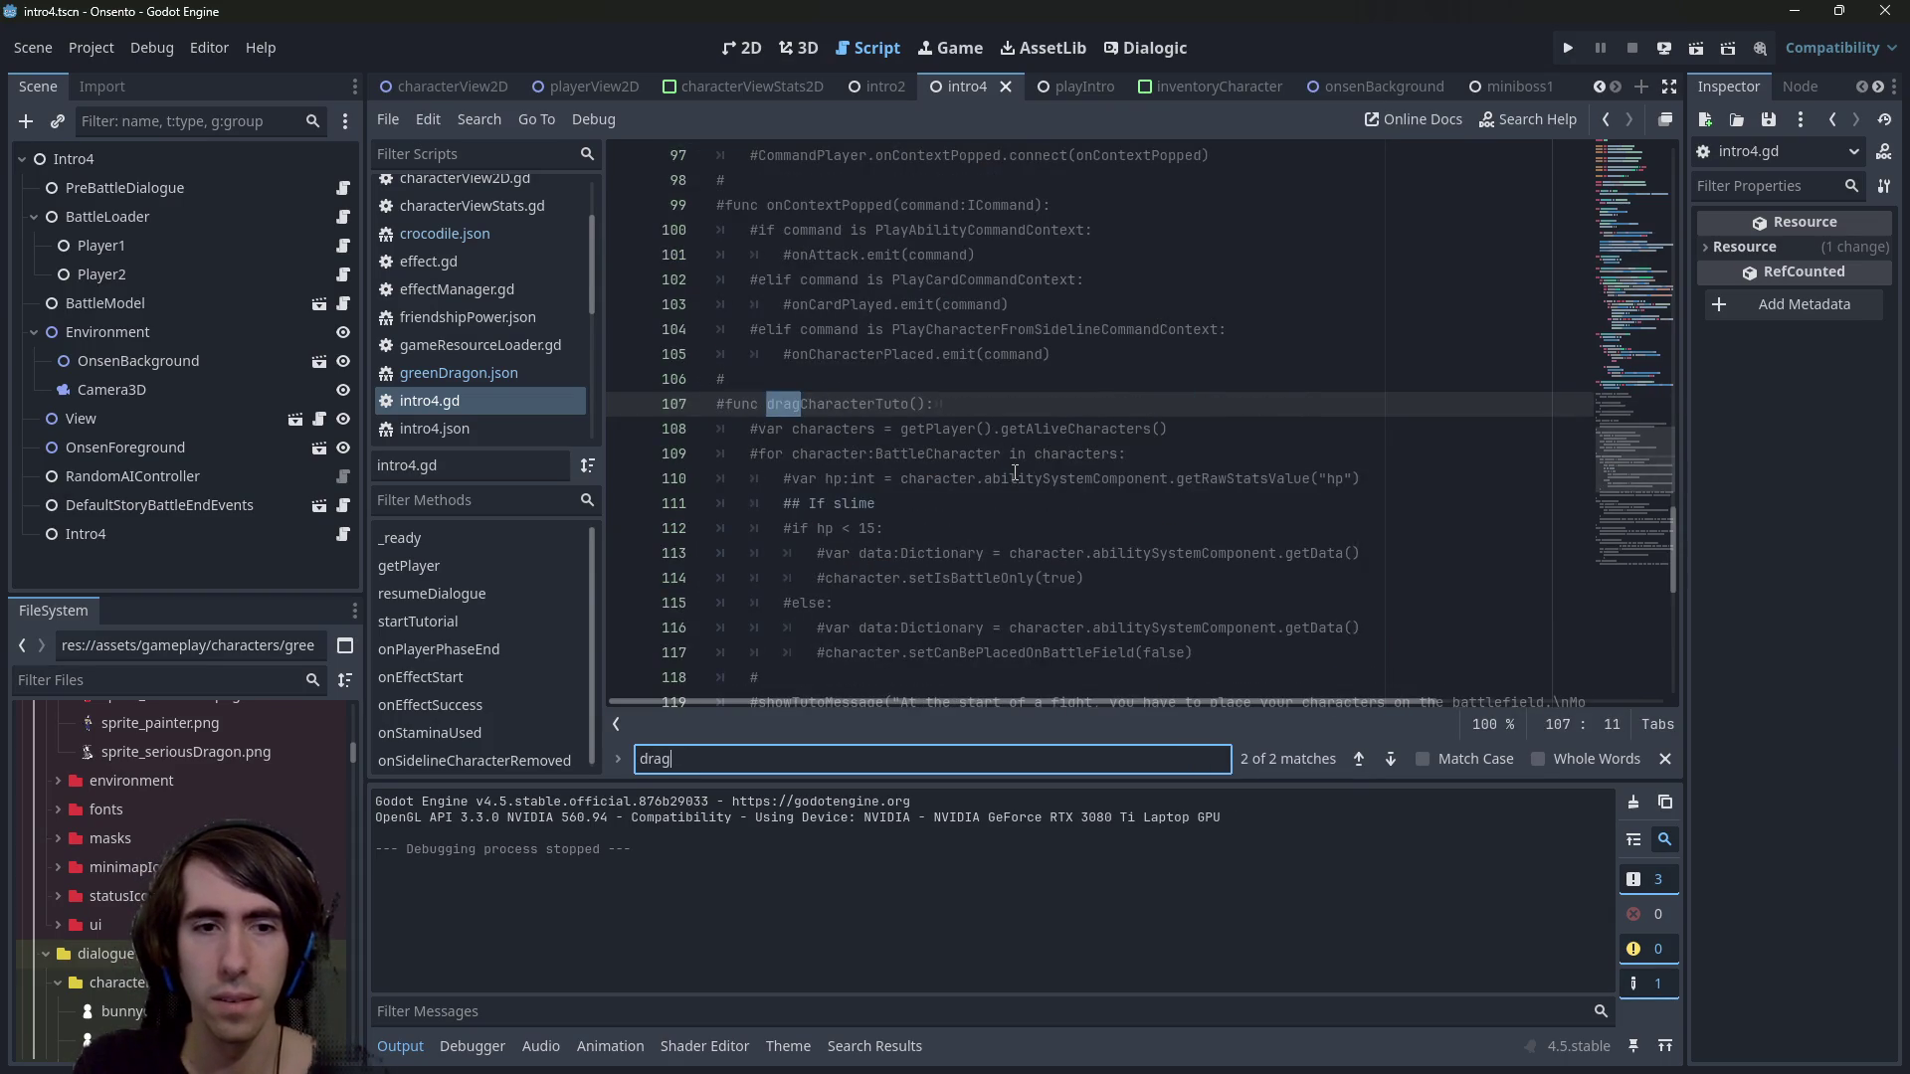
key(ctrl+BackSpace)
text(is)
key(ctrl+BackSpace)
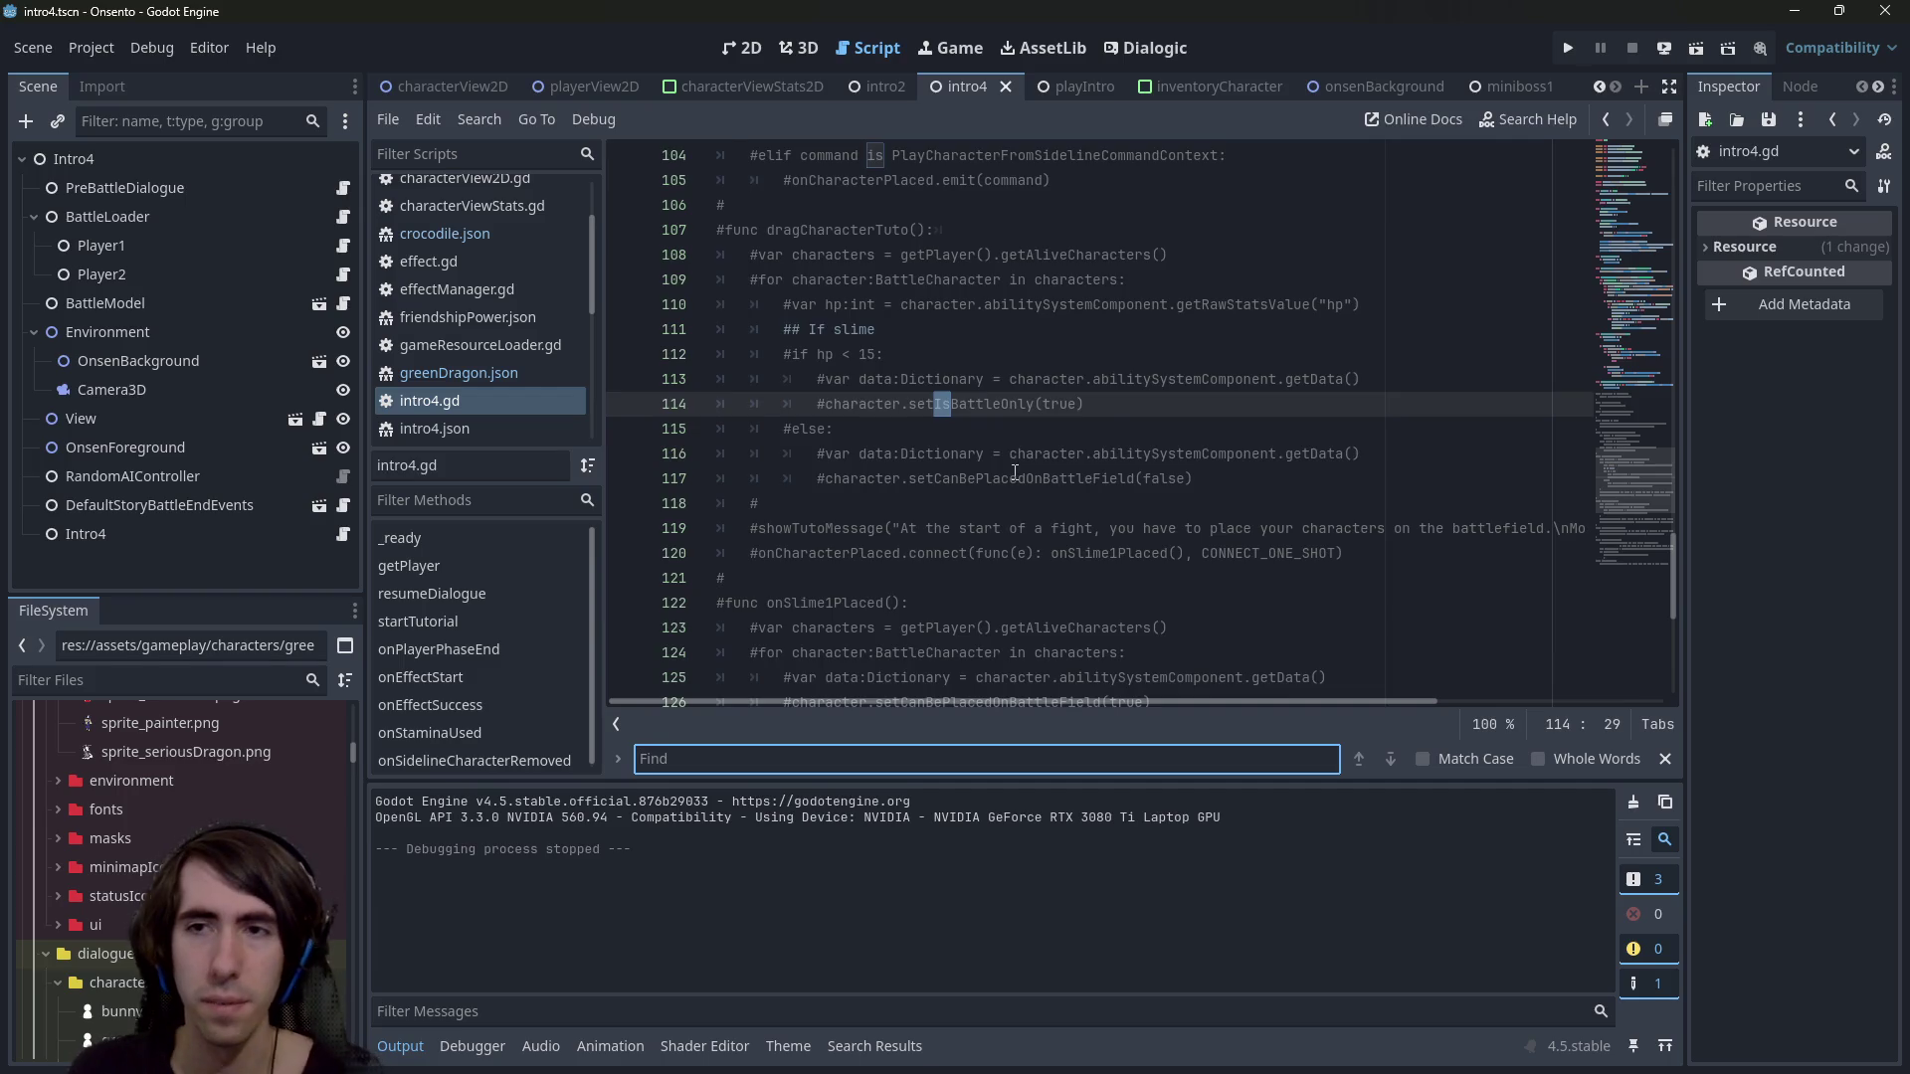
scroll(1015, 471, up, 15)
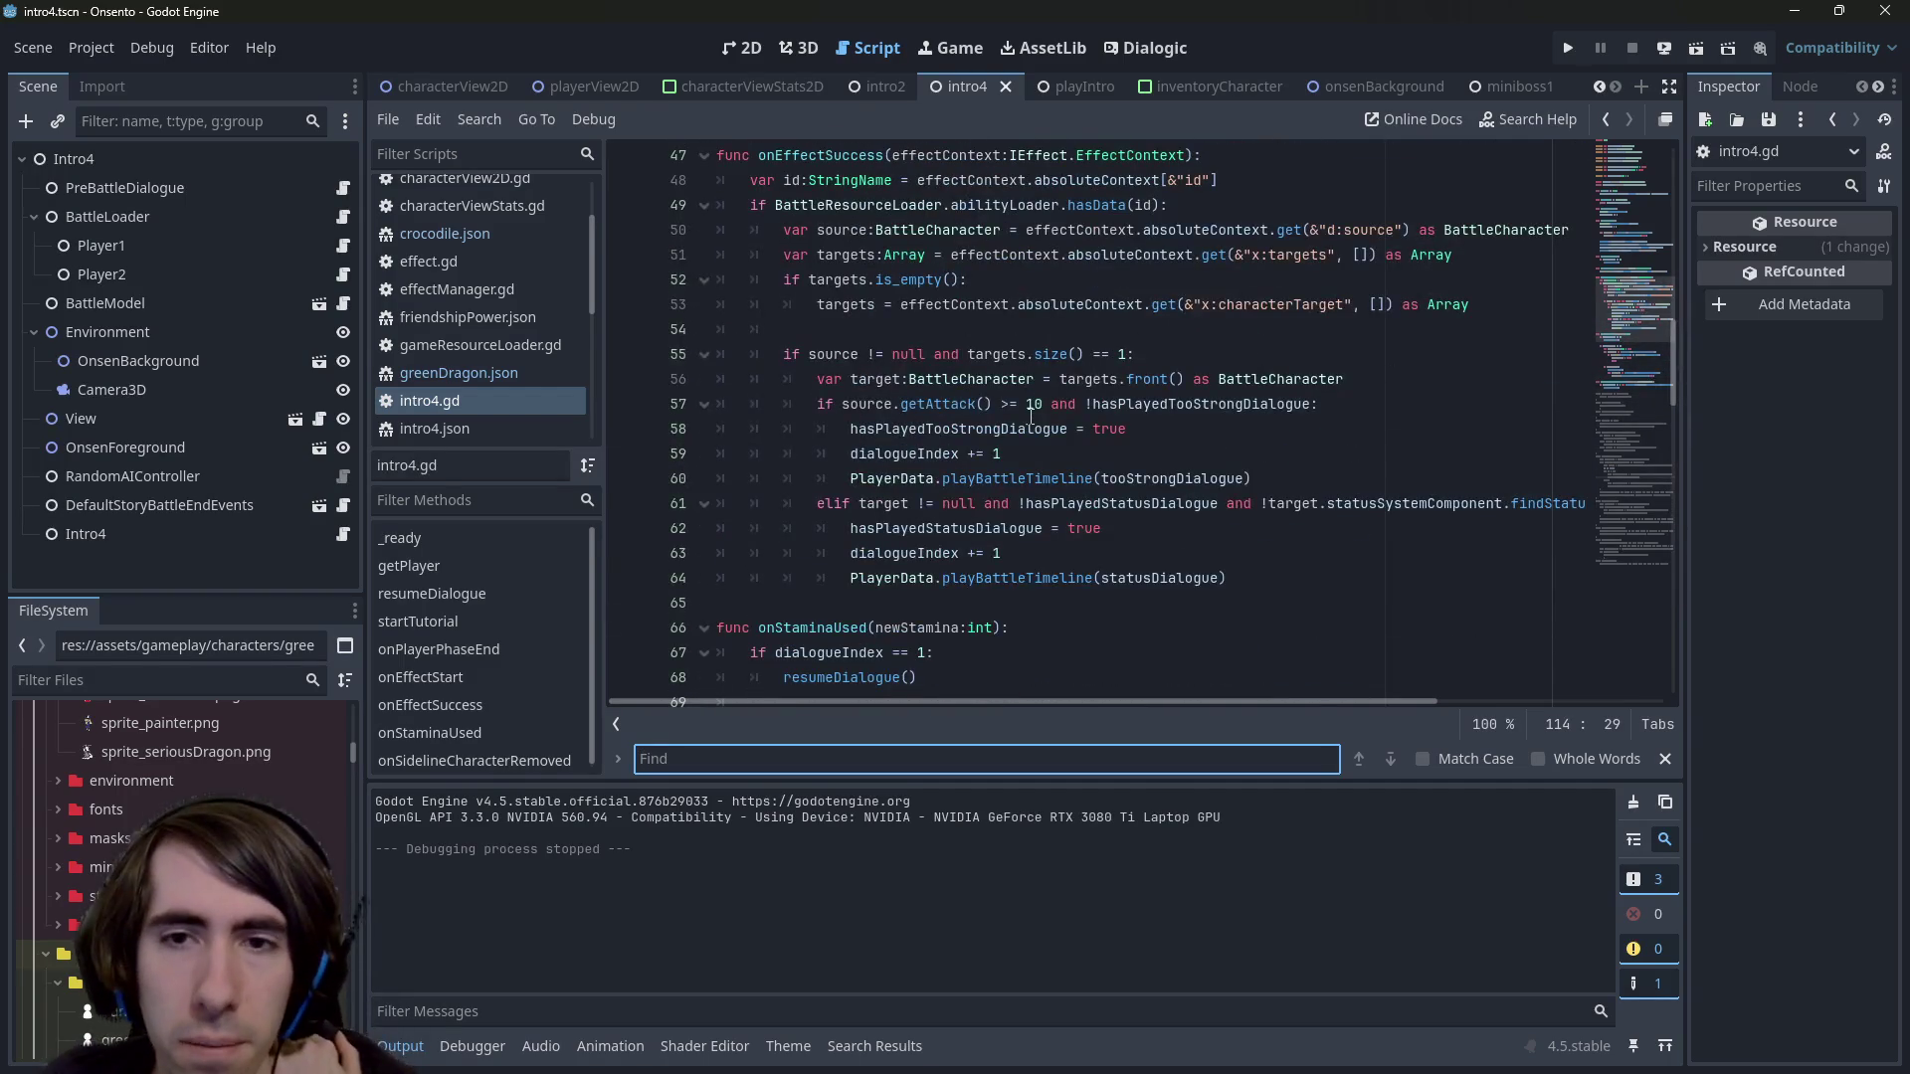
scroll(1031, 416, up, 9)
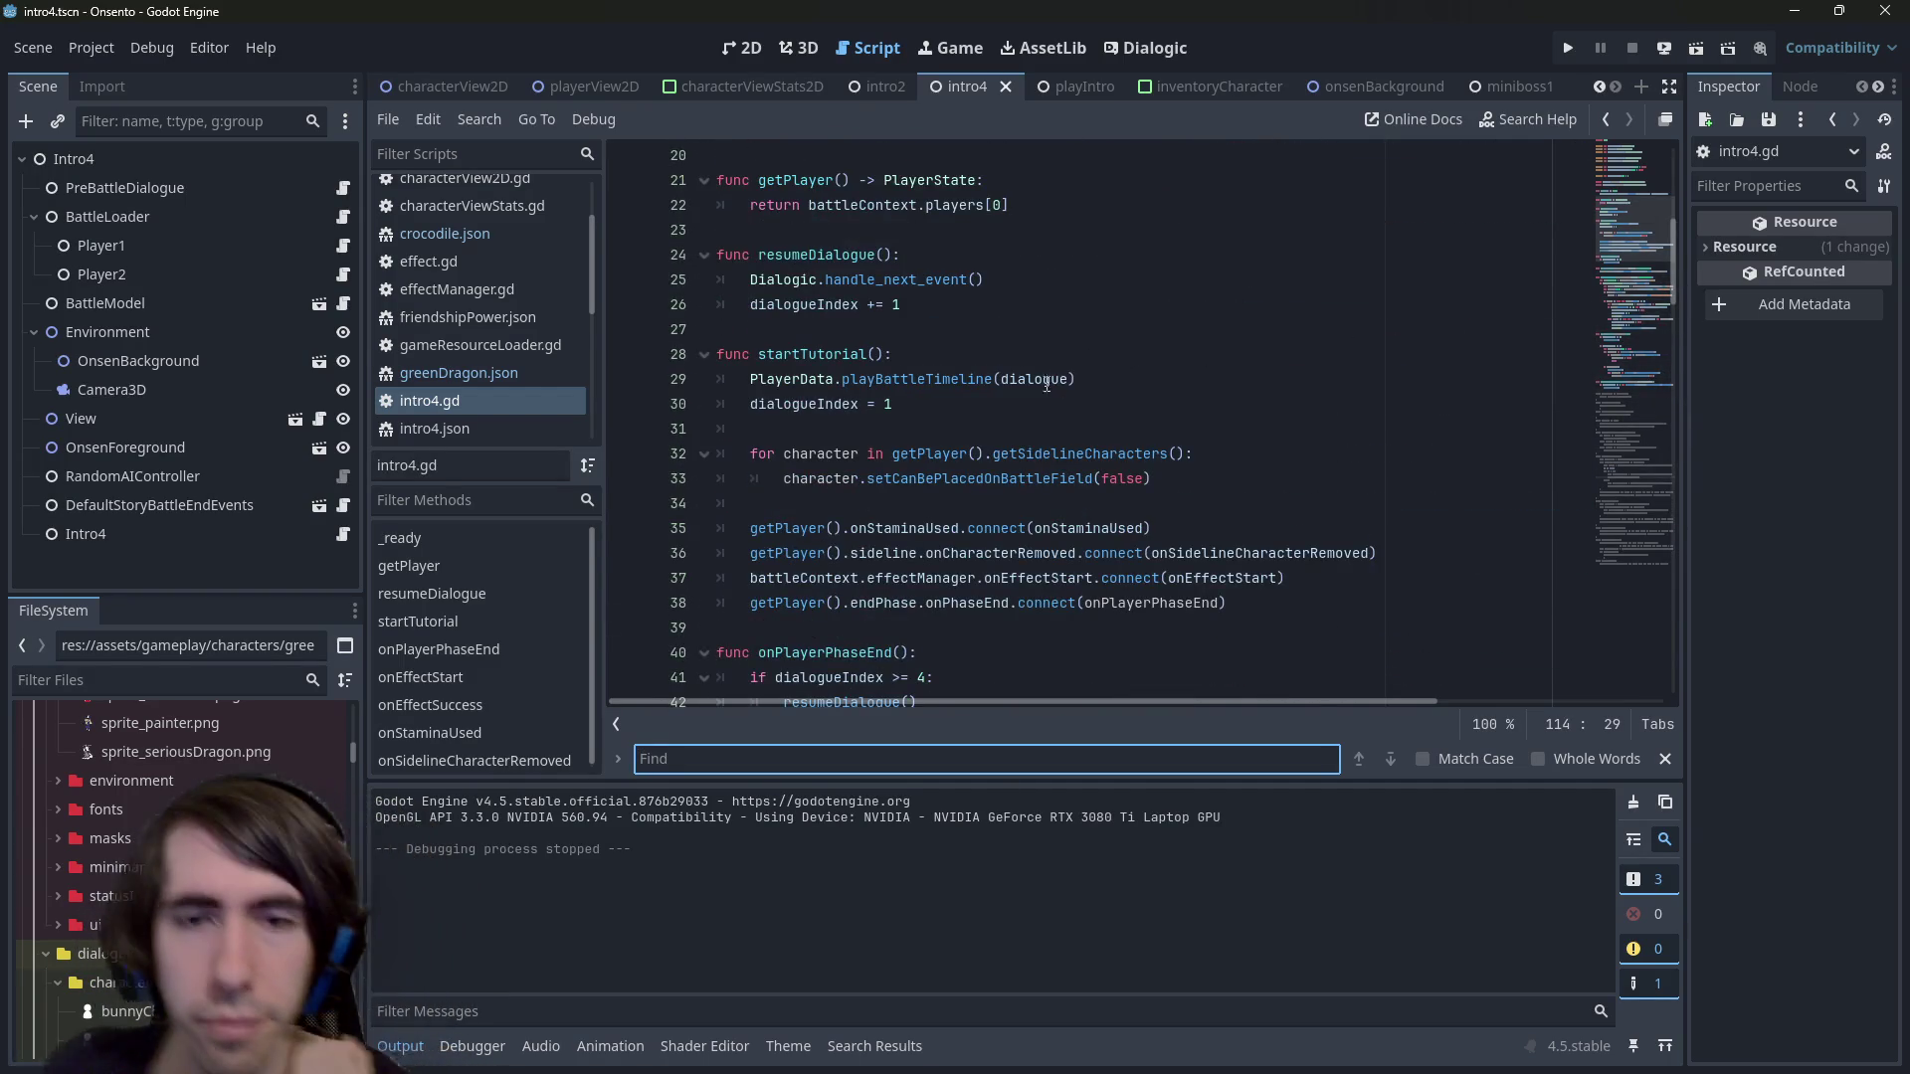
Jump to the setCanBePlacedOnBattleField definition in battleCharacter.gd
click(1005, 480)
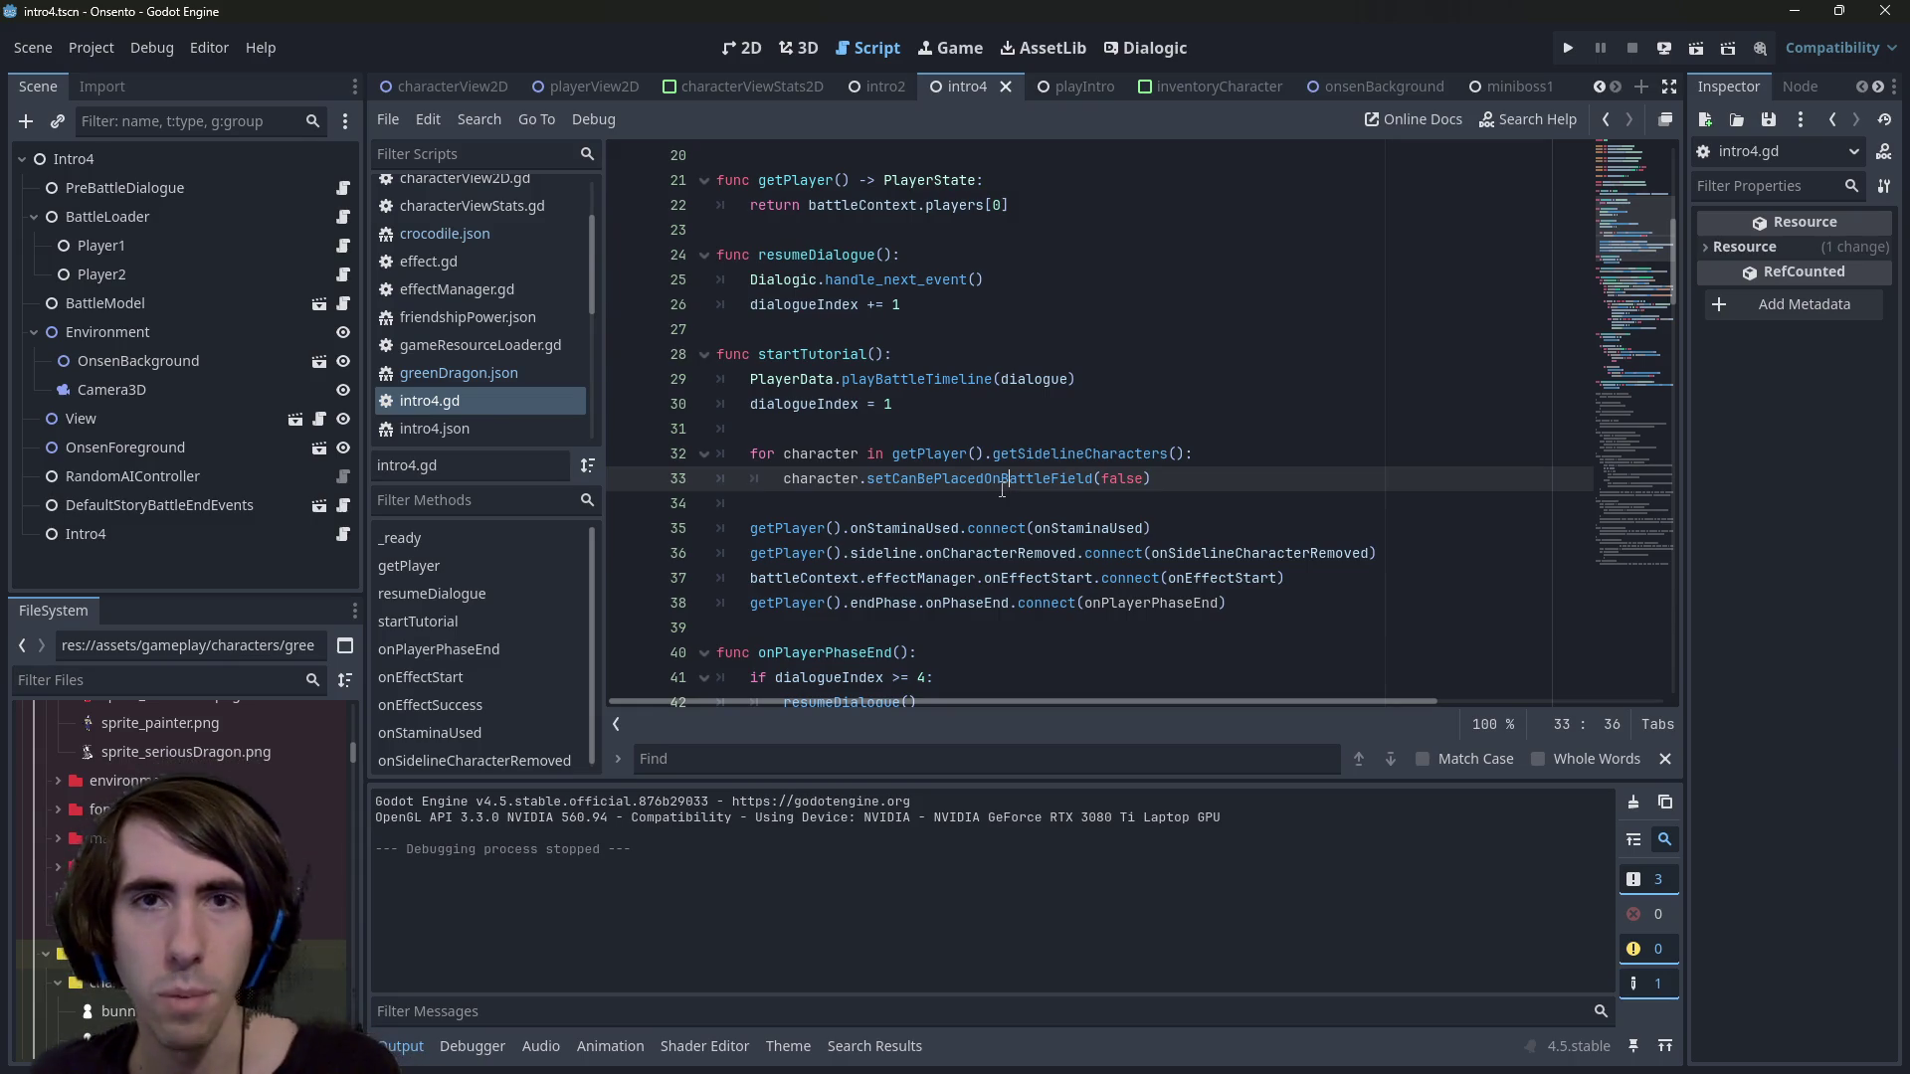
ctrl+click(1002, 481)
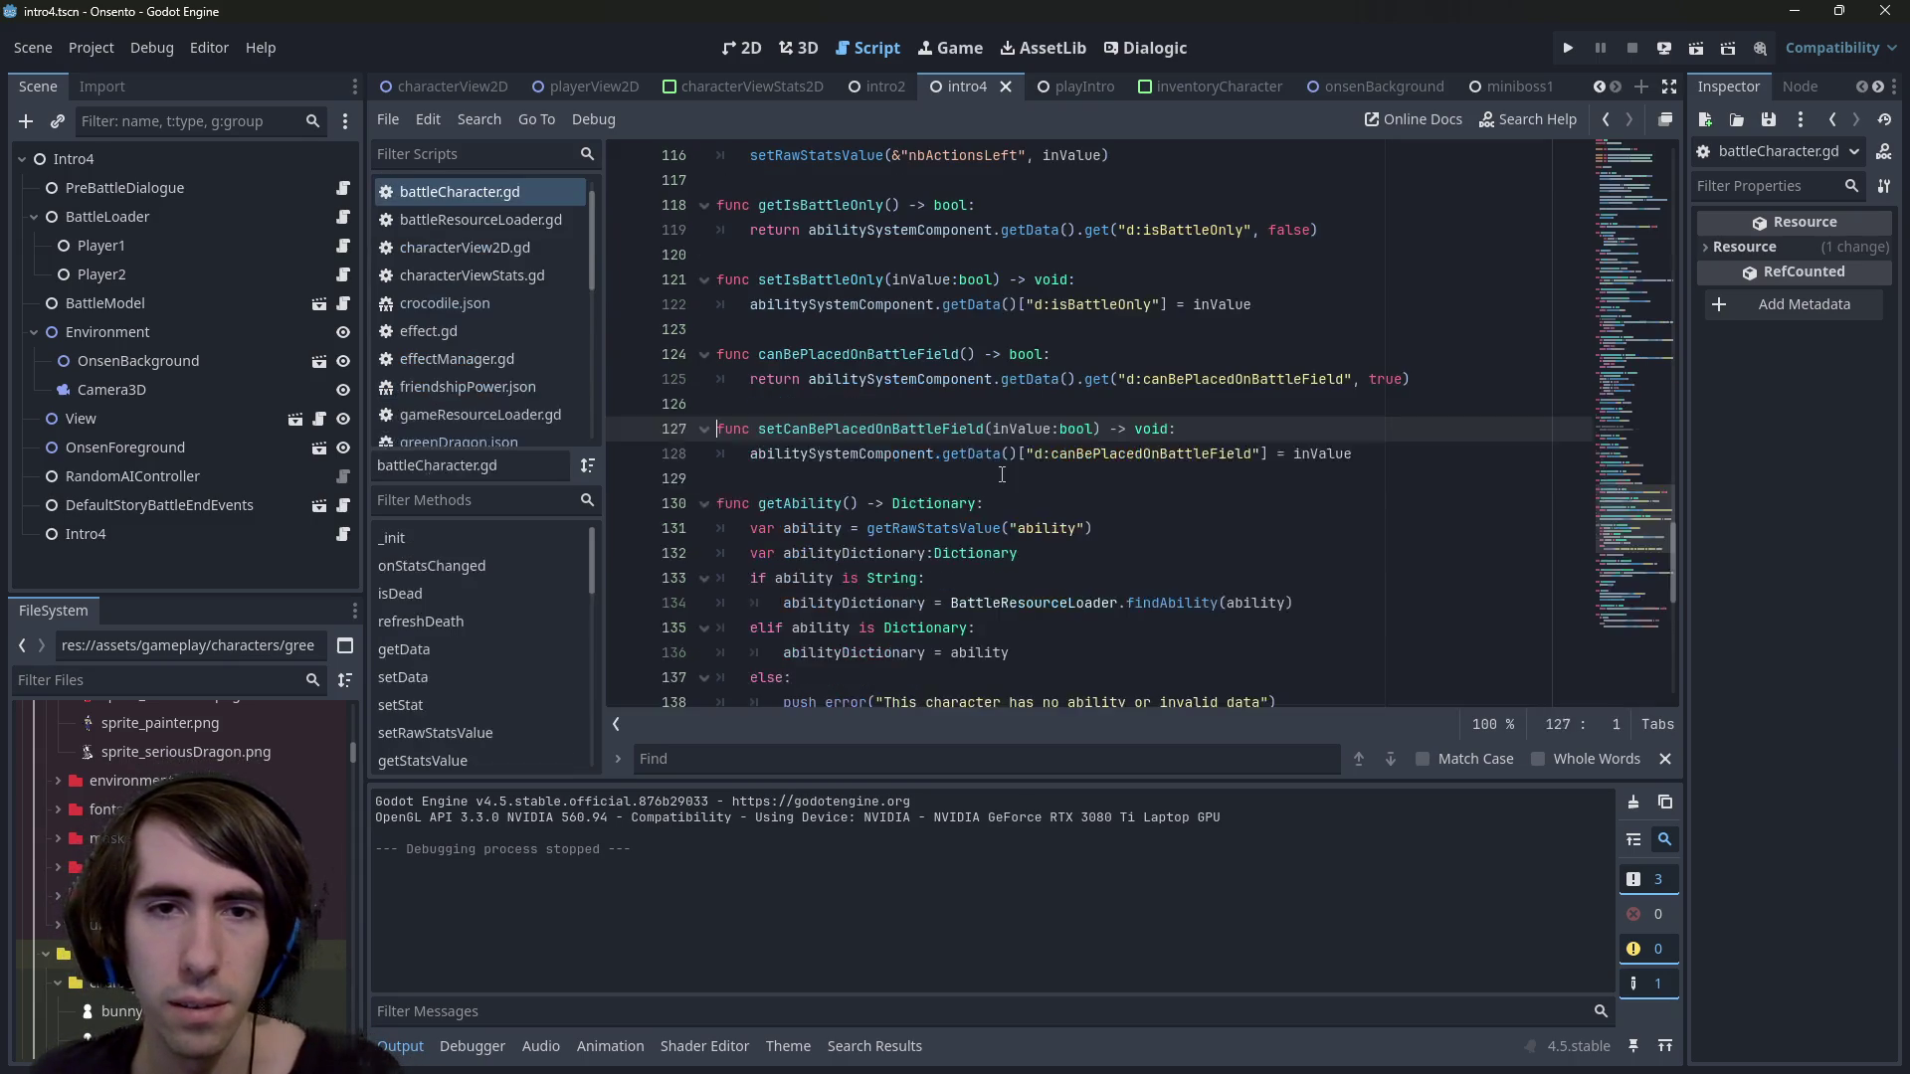
scroll(946, 474, up, 1)
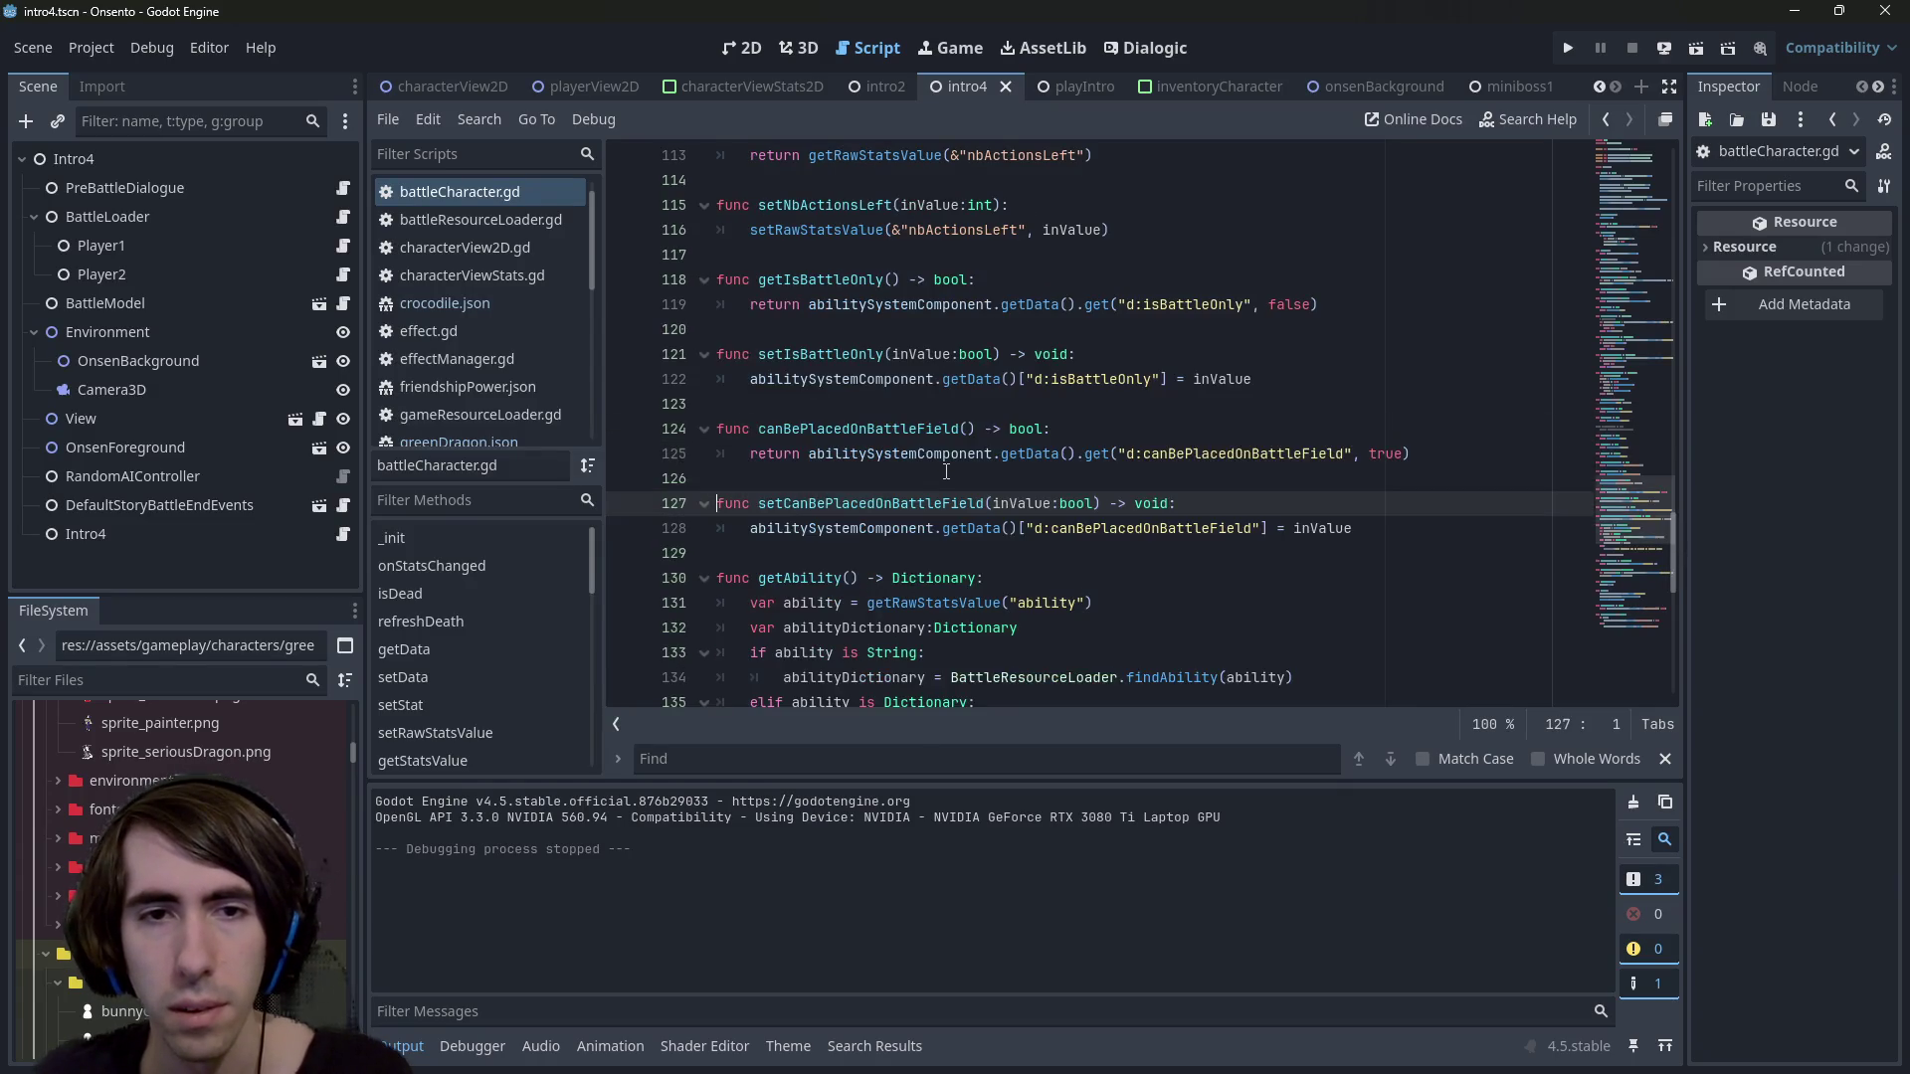
Switch to the playerView2D scene
key(shift+alt+o)
text(player)
key(Escape)
click(595, 86)
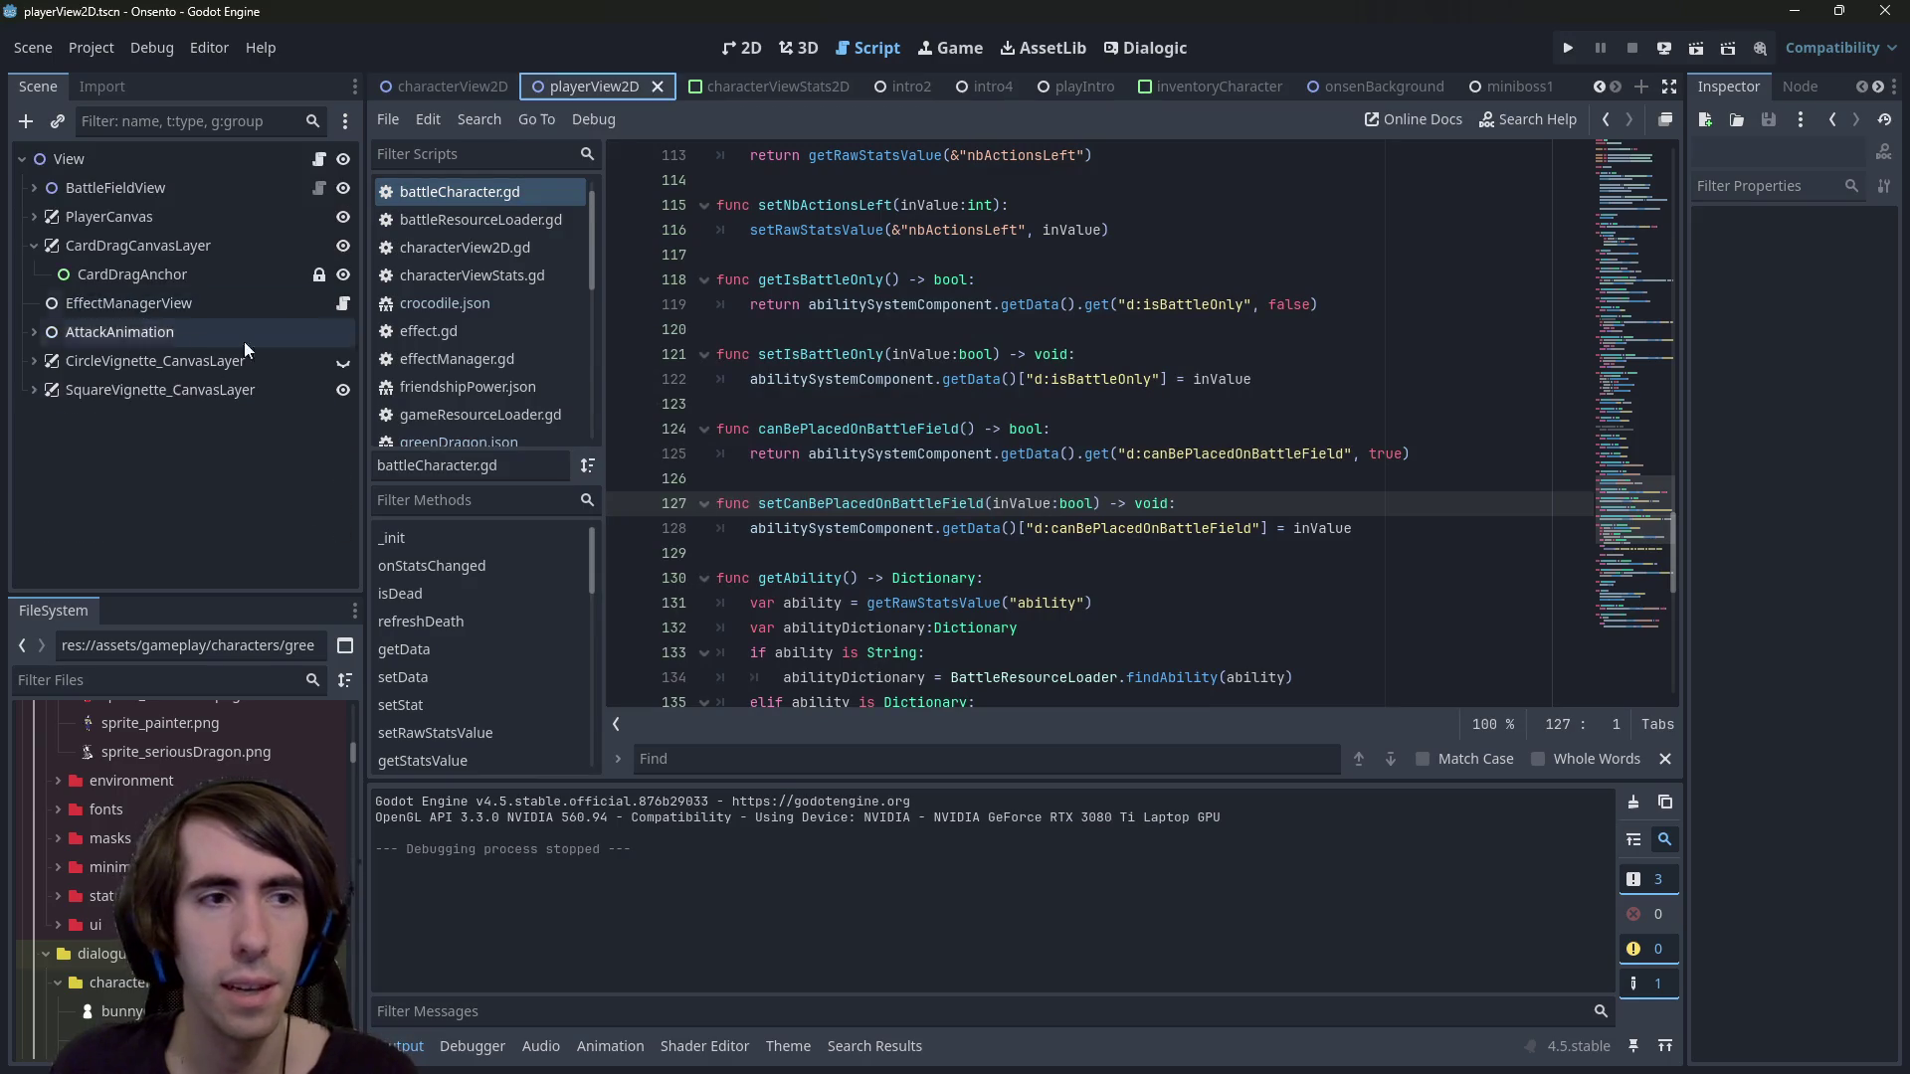
Open SummonsPanel's sidelineView.gd script under PlayerCanvas
click(29, 215)
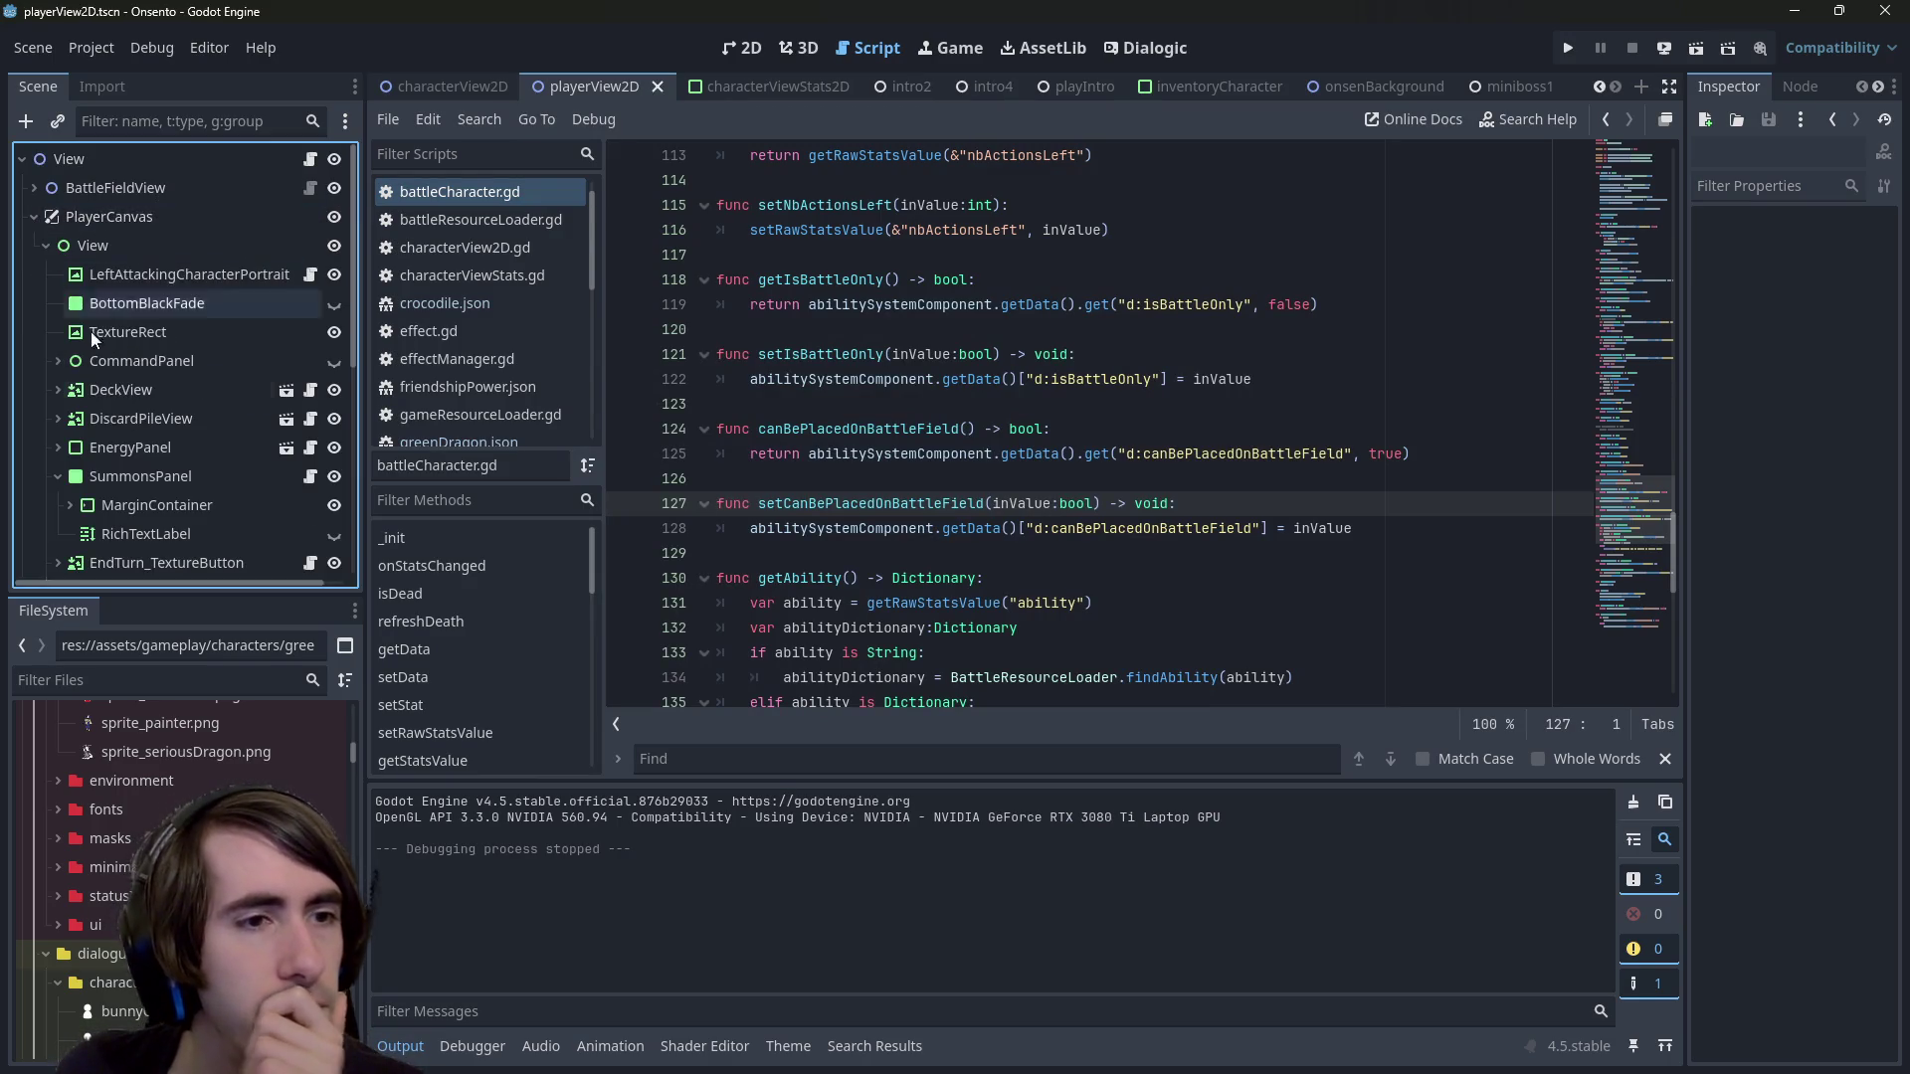
click(225, 475)
scroll(309, 475, down, 2)
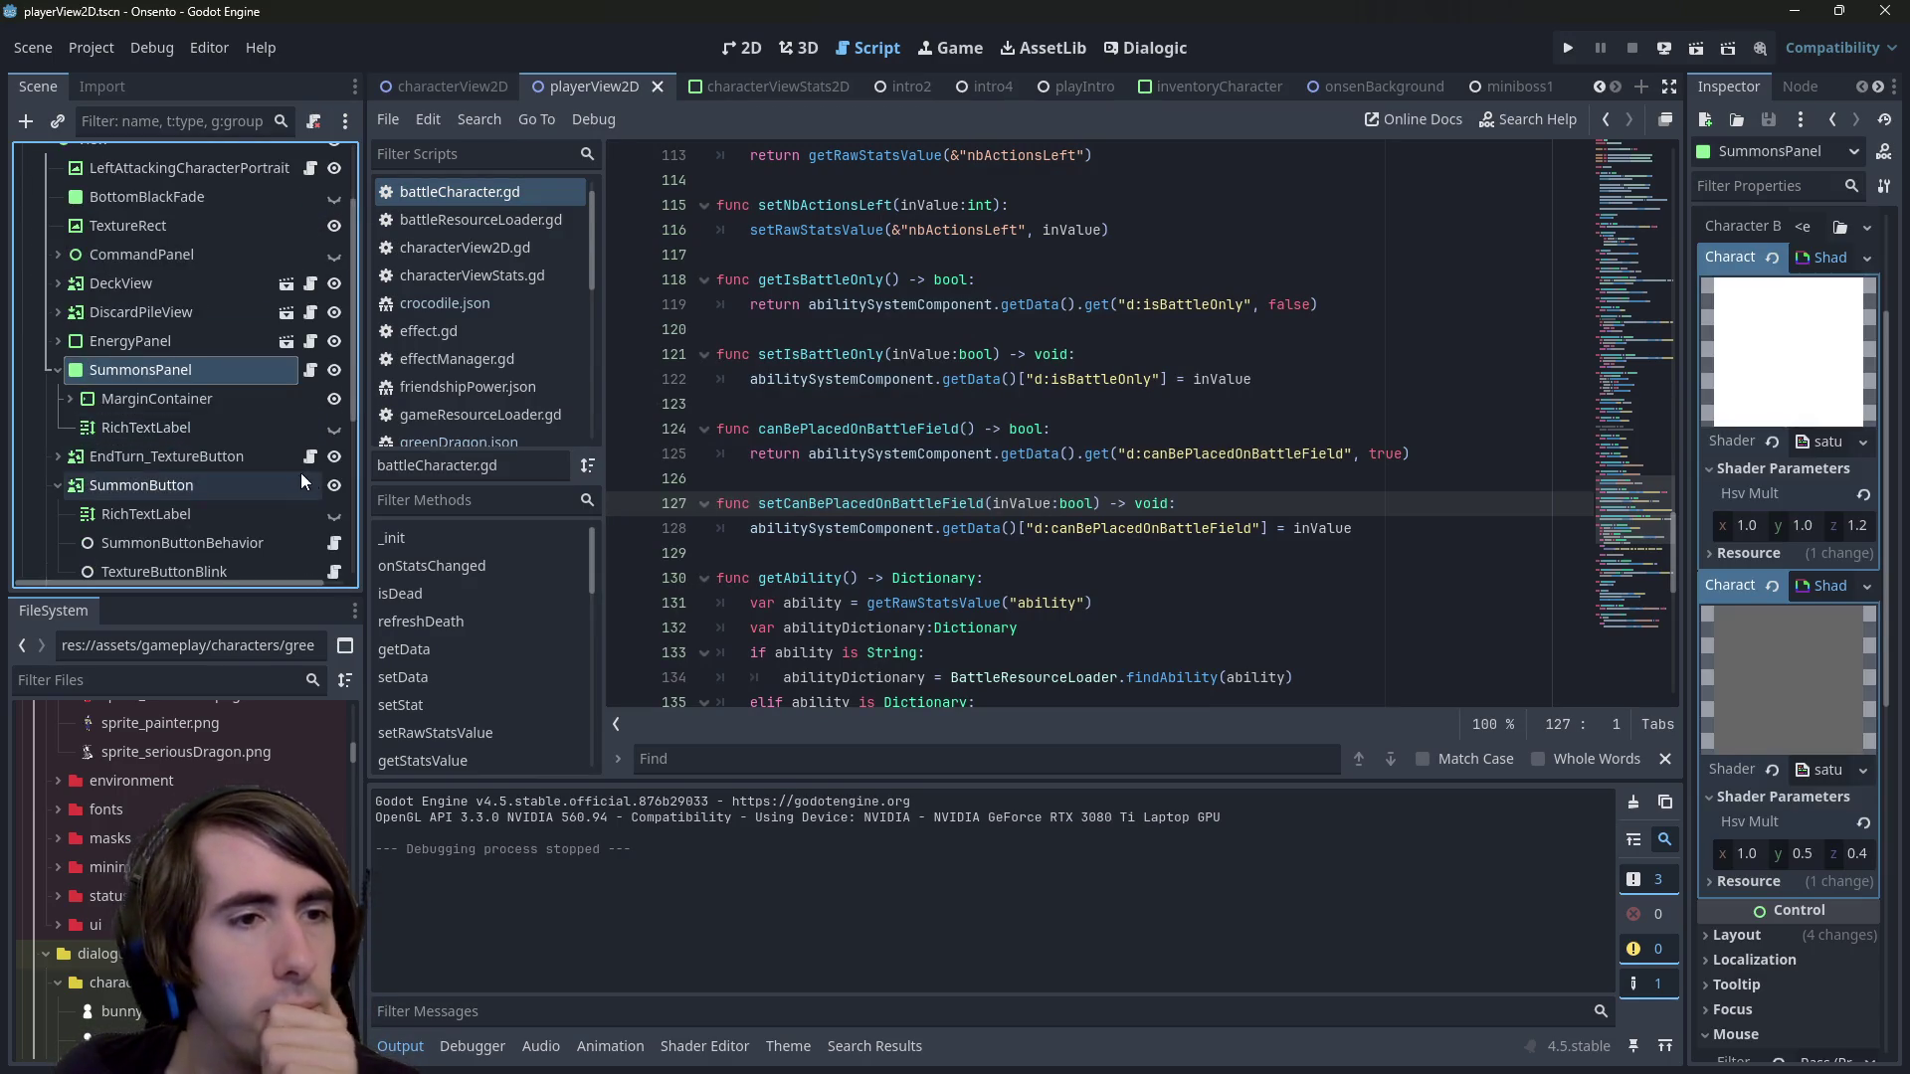
click(311, 370)
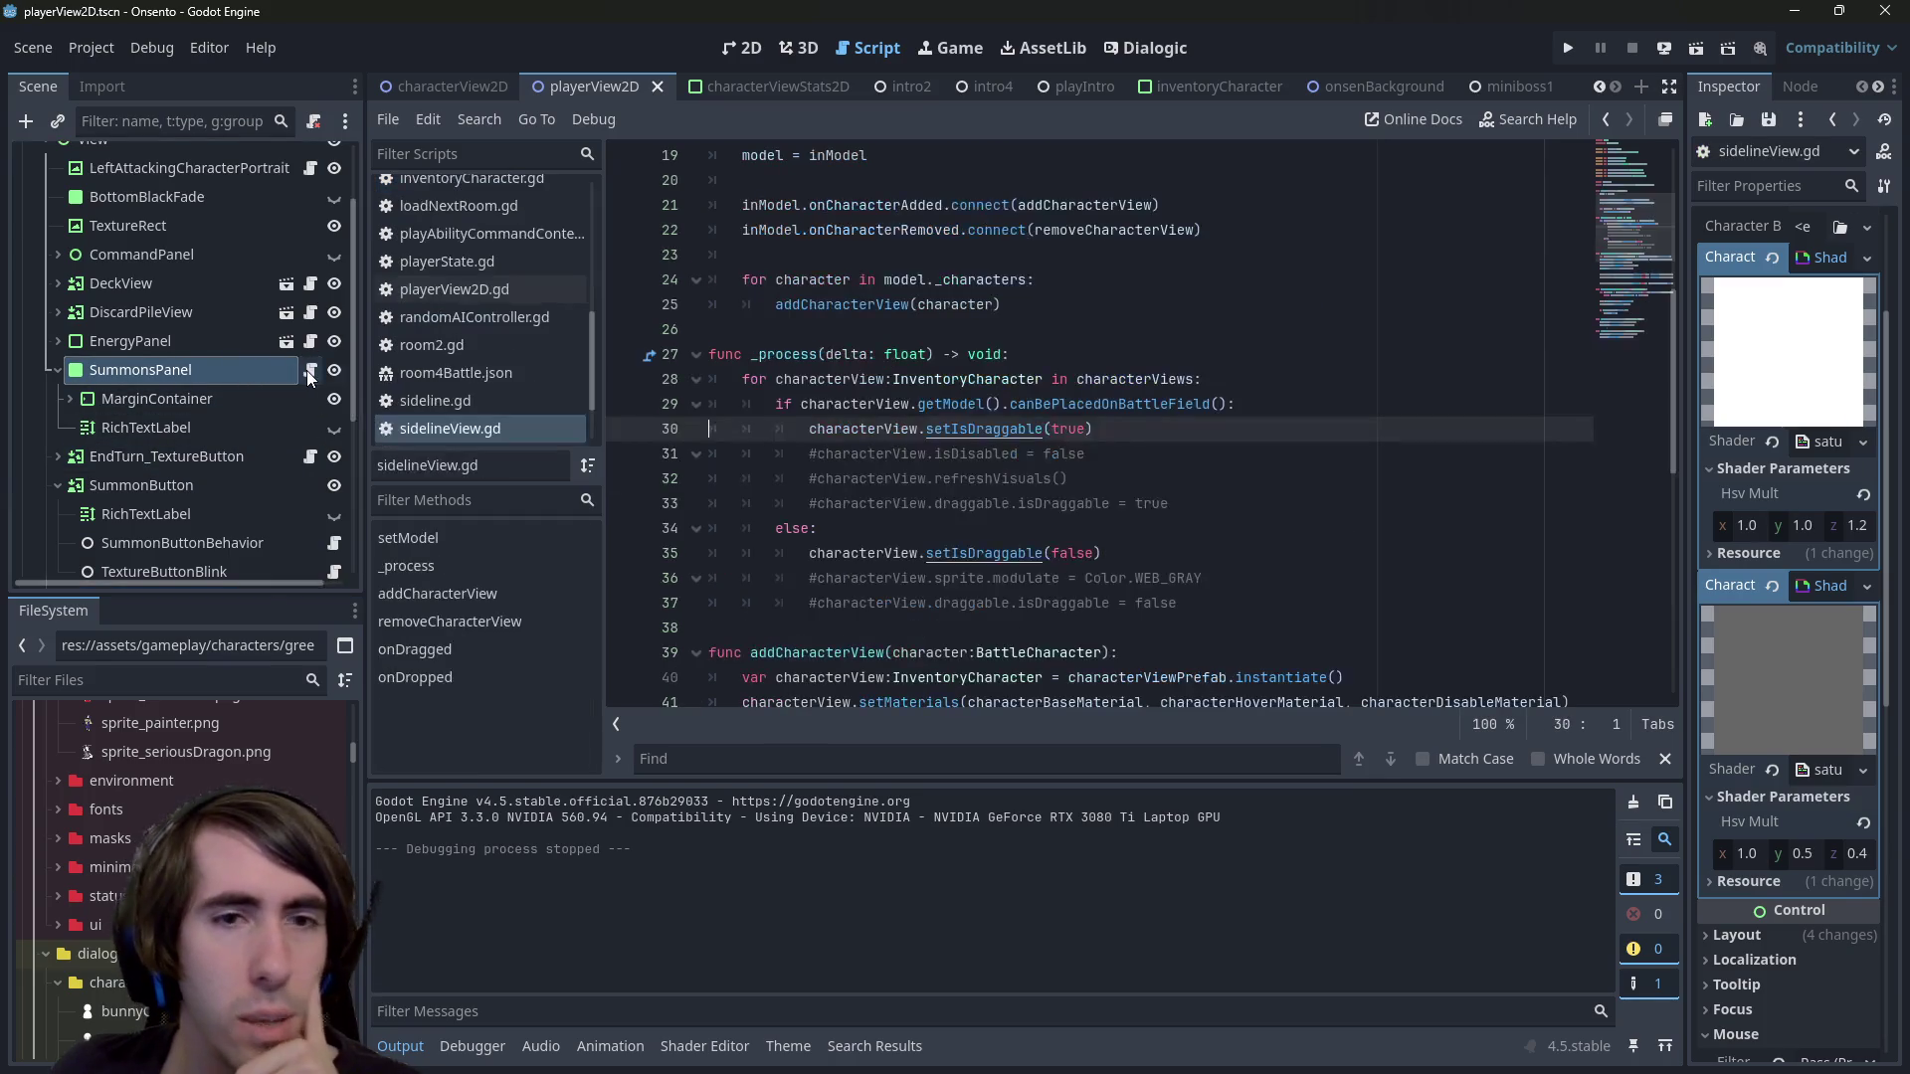
double_click(1067, 430)
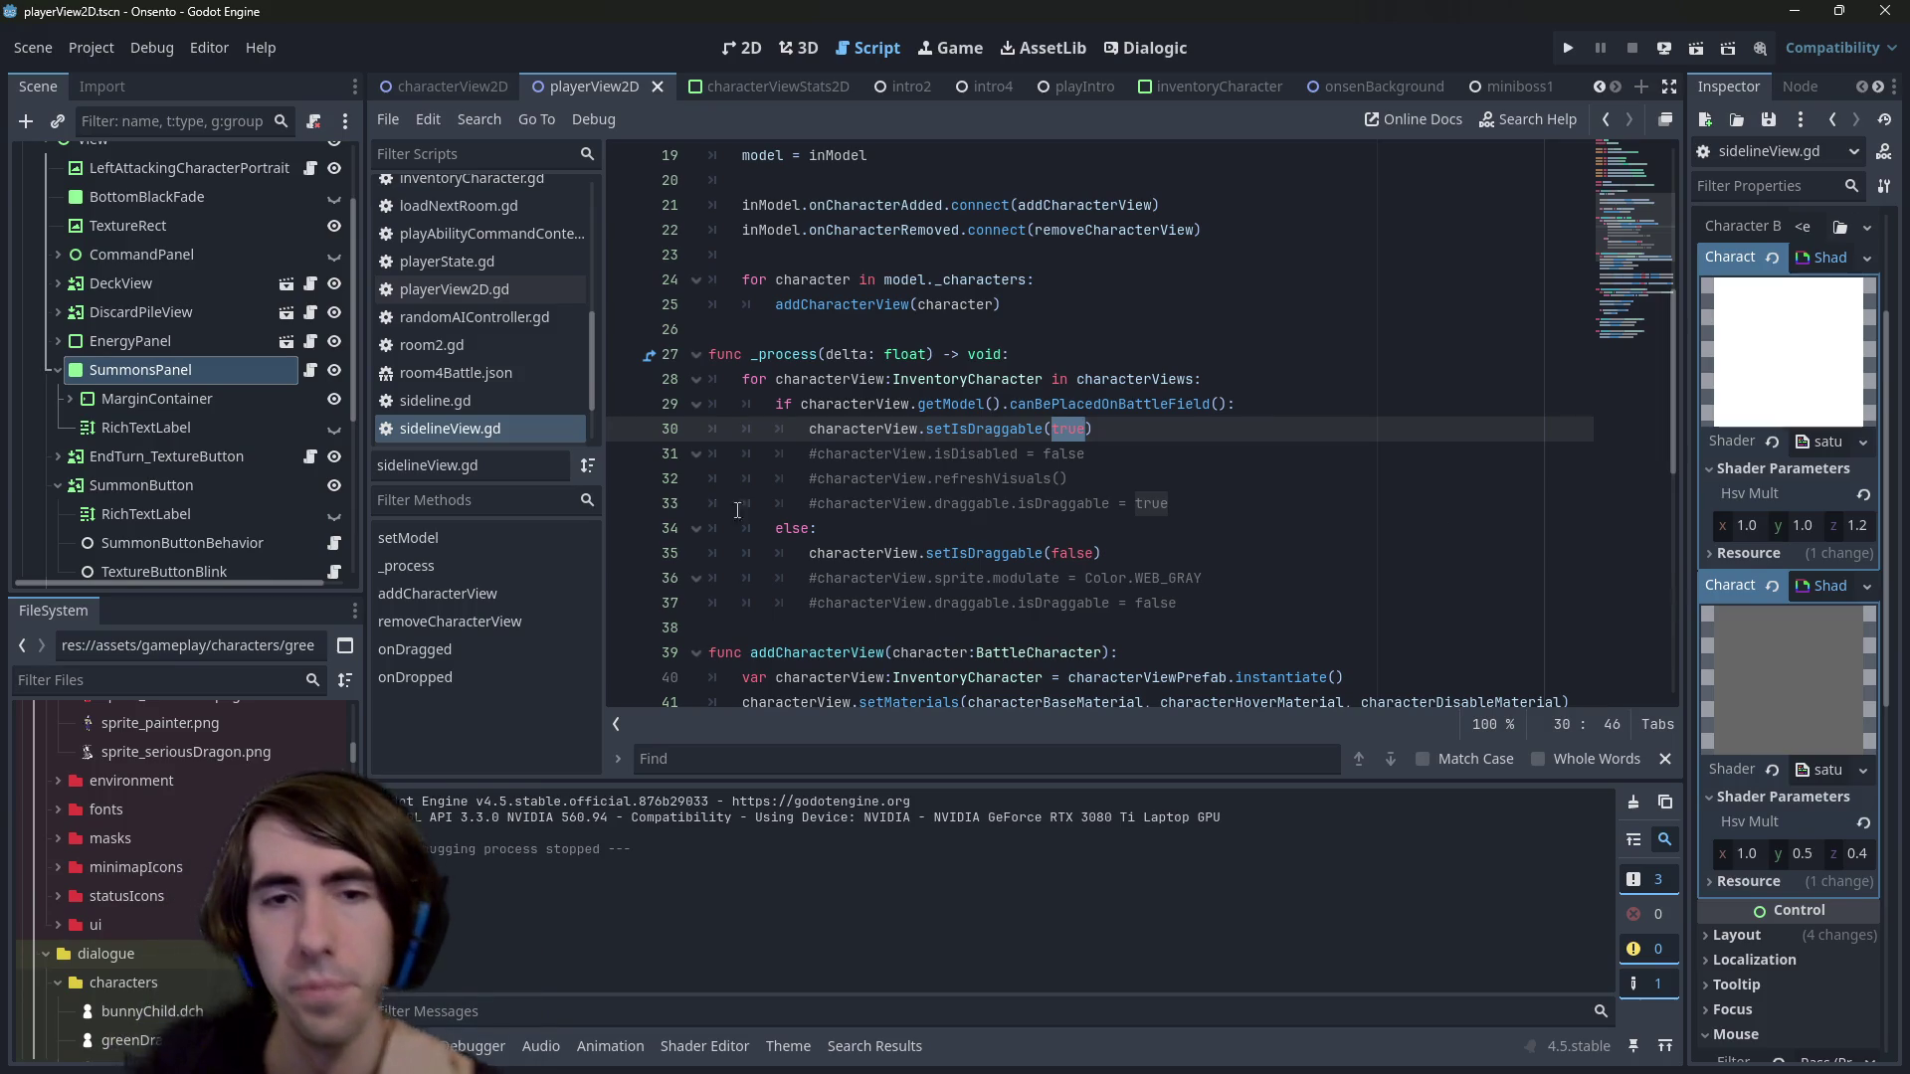
Set breakpoints on lines 30 and 35, then run miniboss1 with F6
click(637, 429)
click(637, 554)
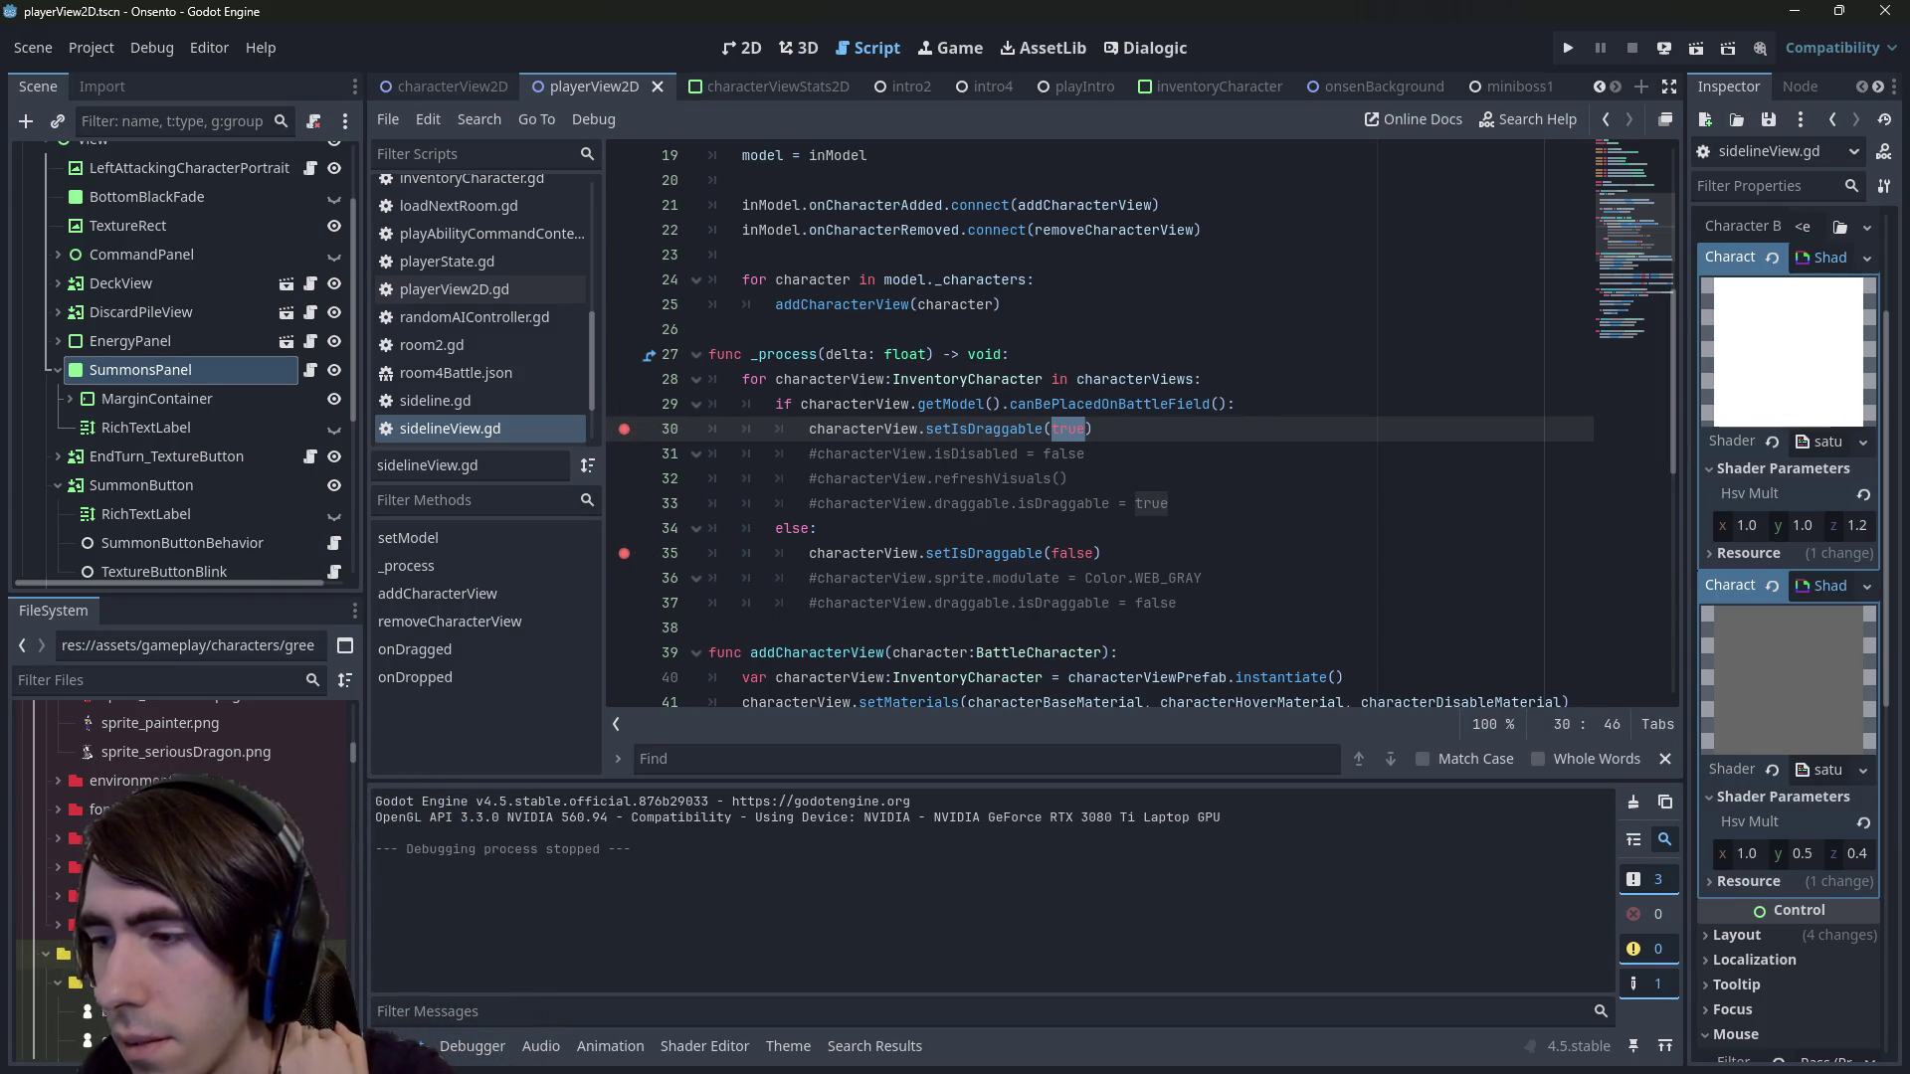
click(1503, 91)
key(F6)
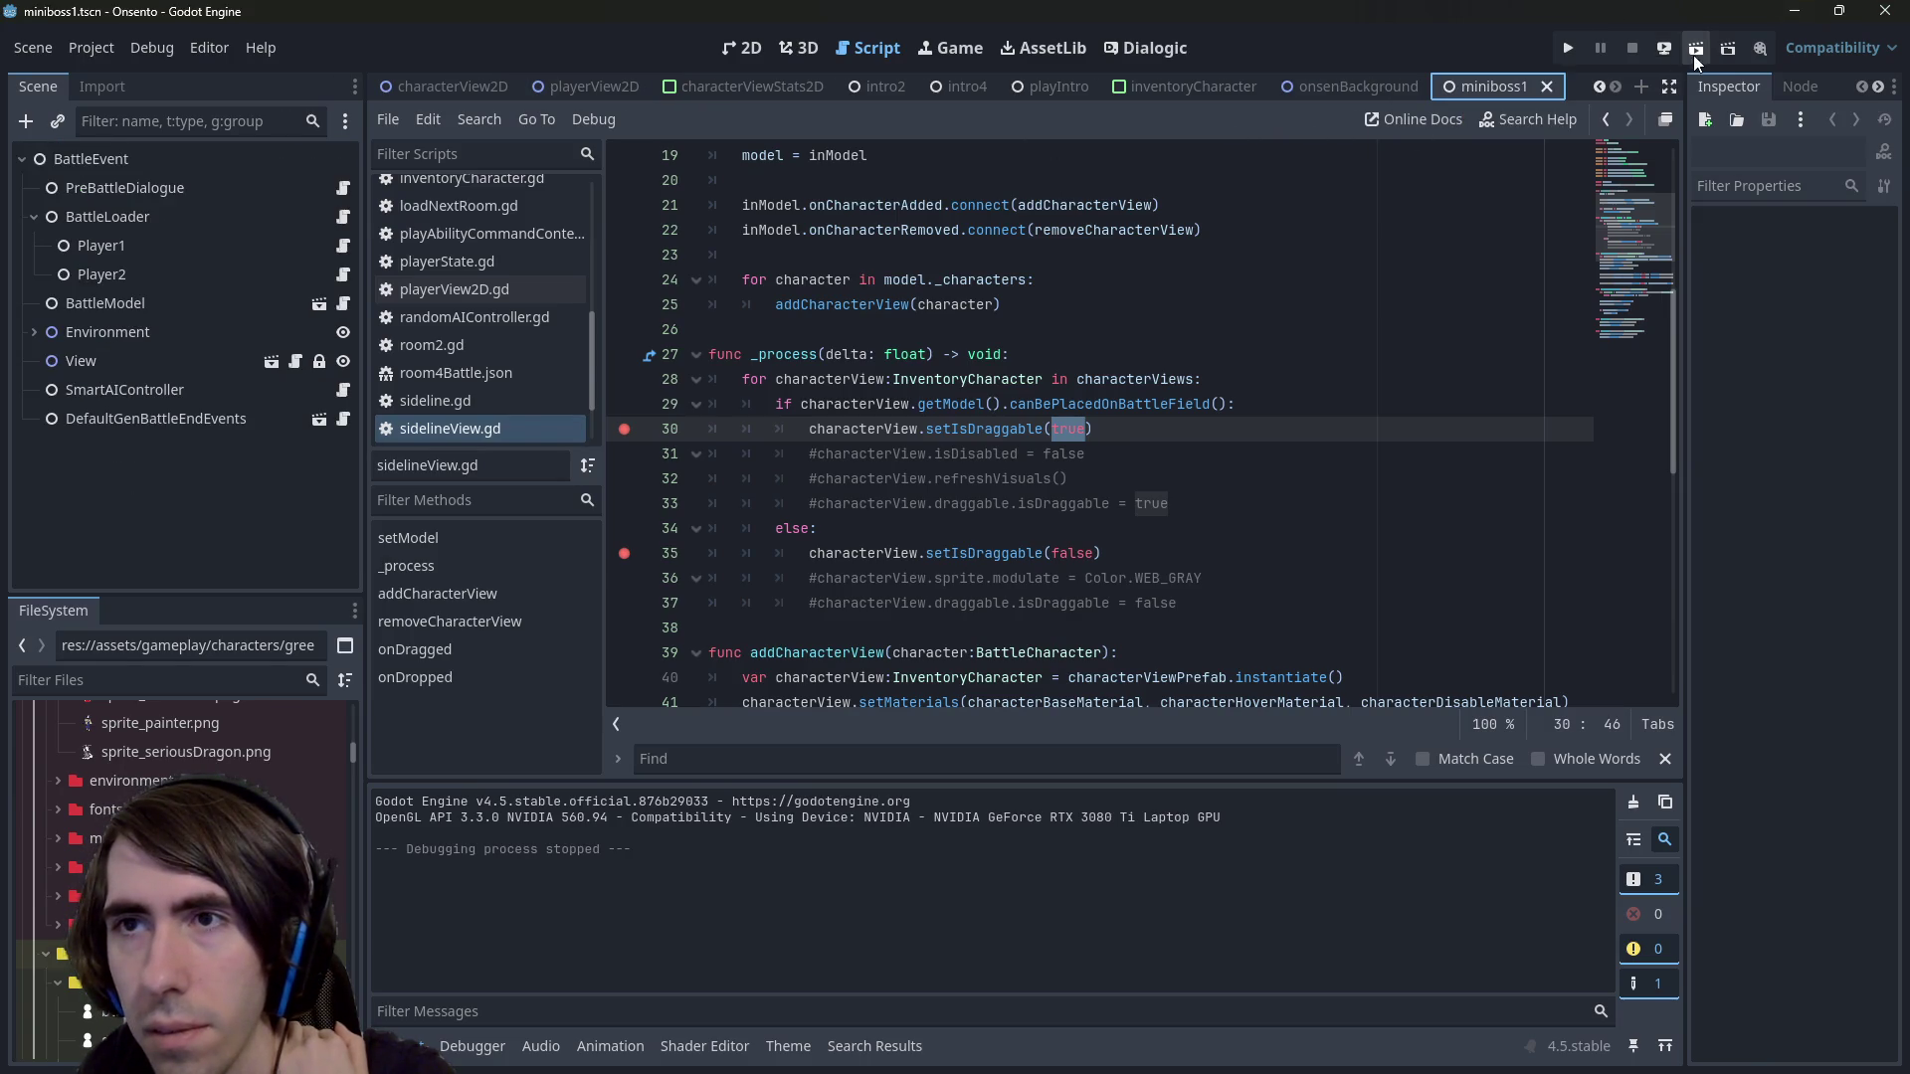
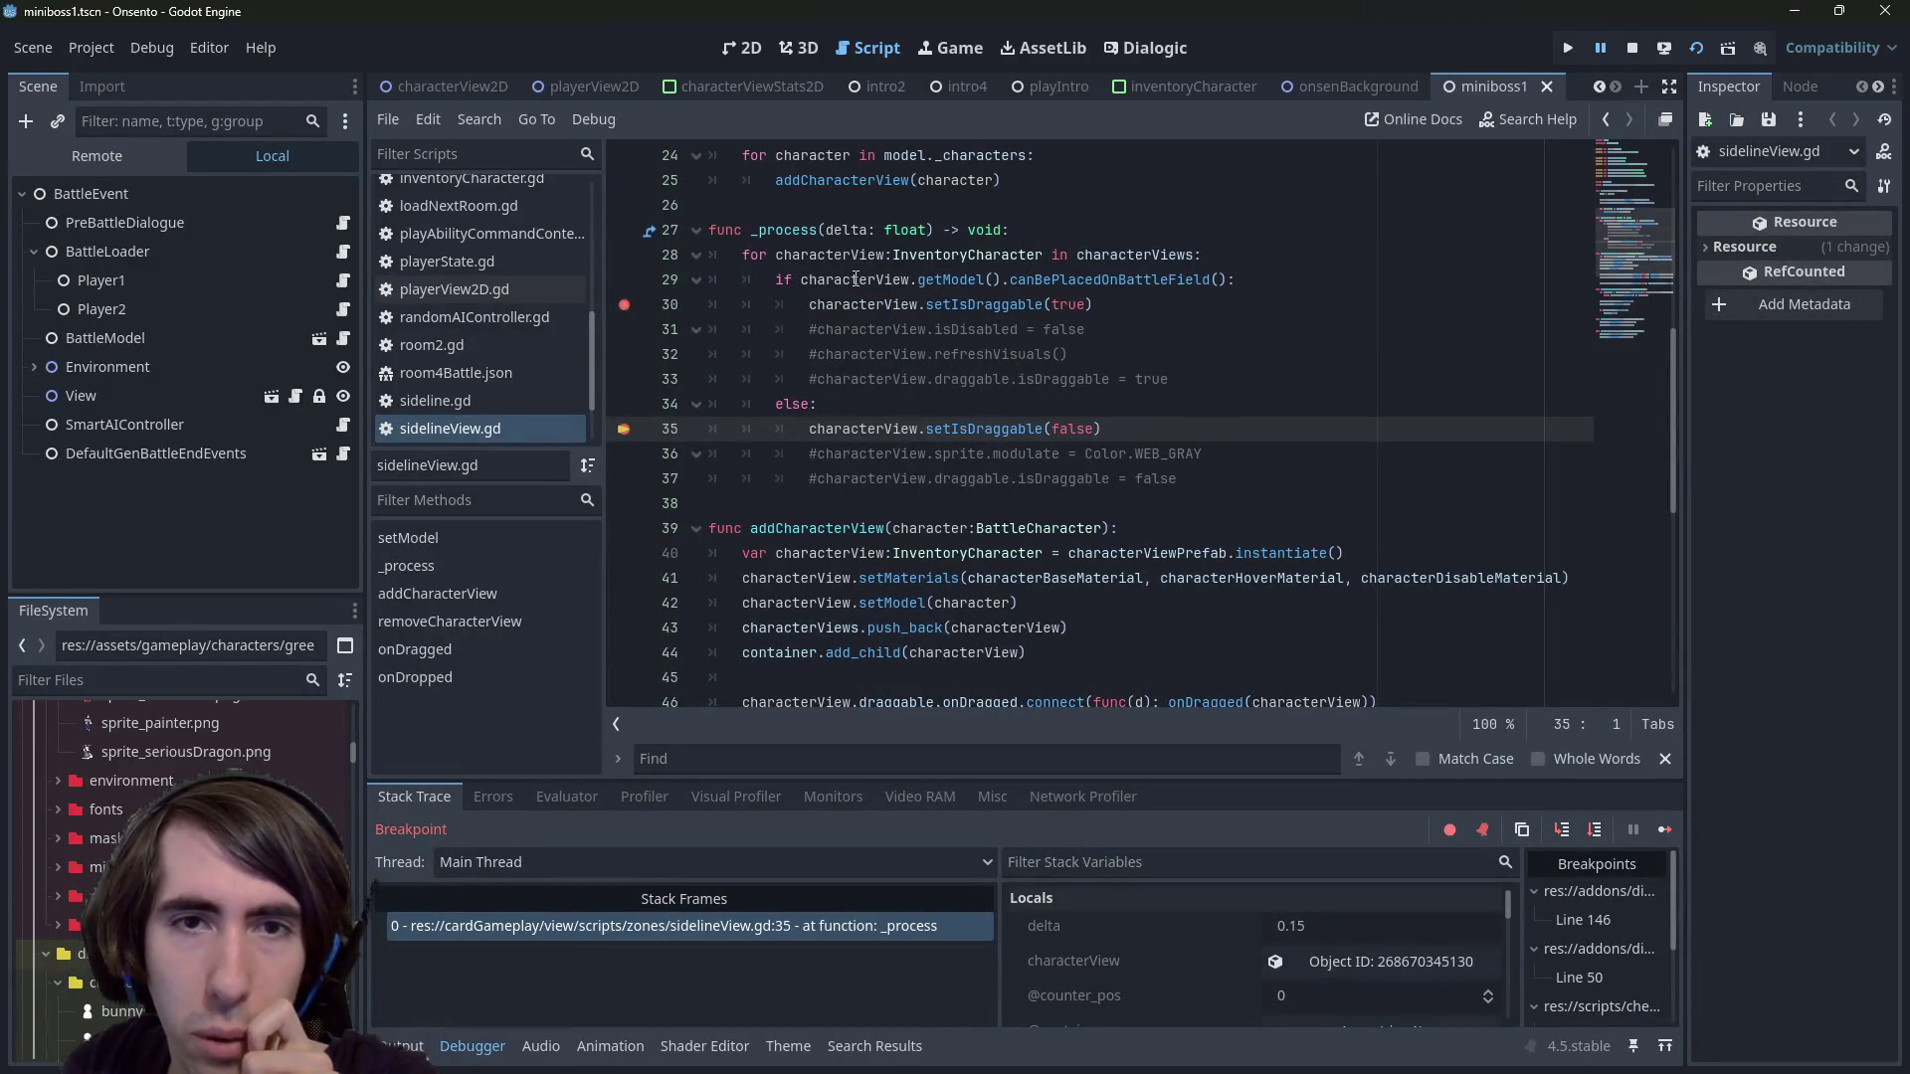
Inspect characterView, then find the canBePlacedOnBattleField definition, data key and setter before returning to battleLoader.gd
mouse_move(856, 279)
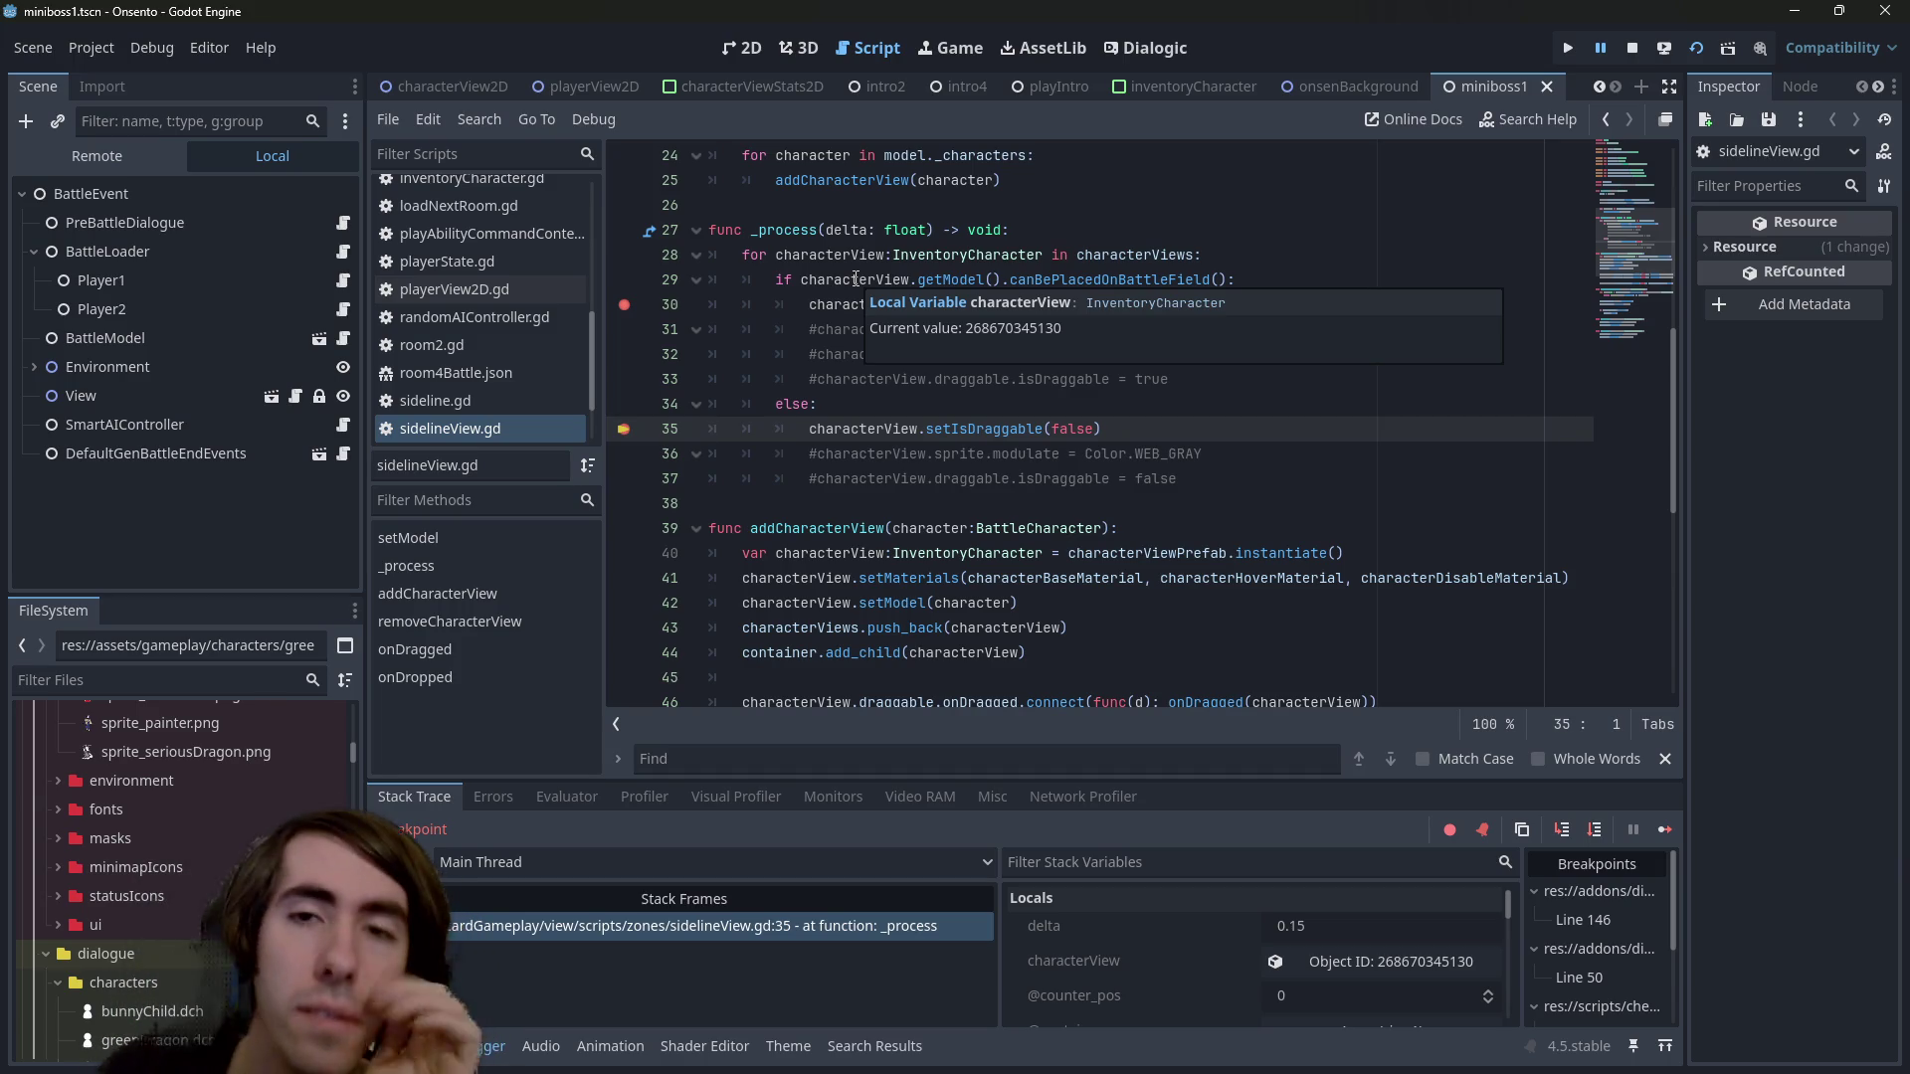
ctrl+click(1071, 273)
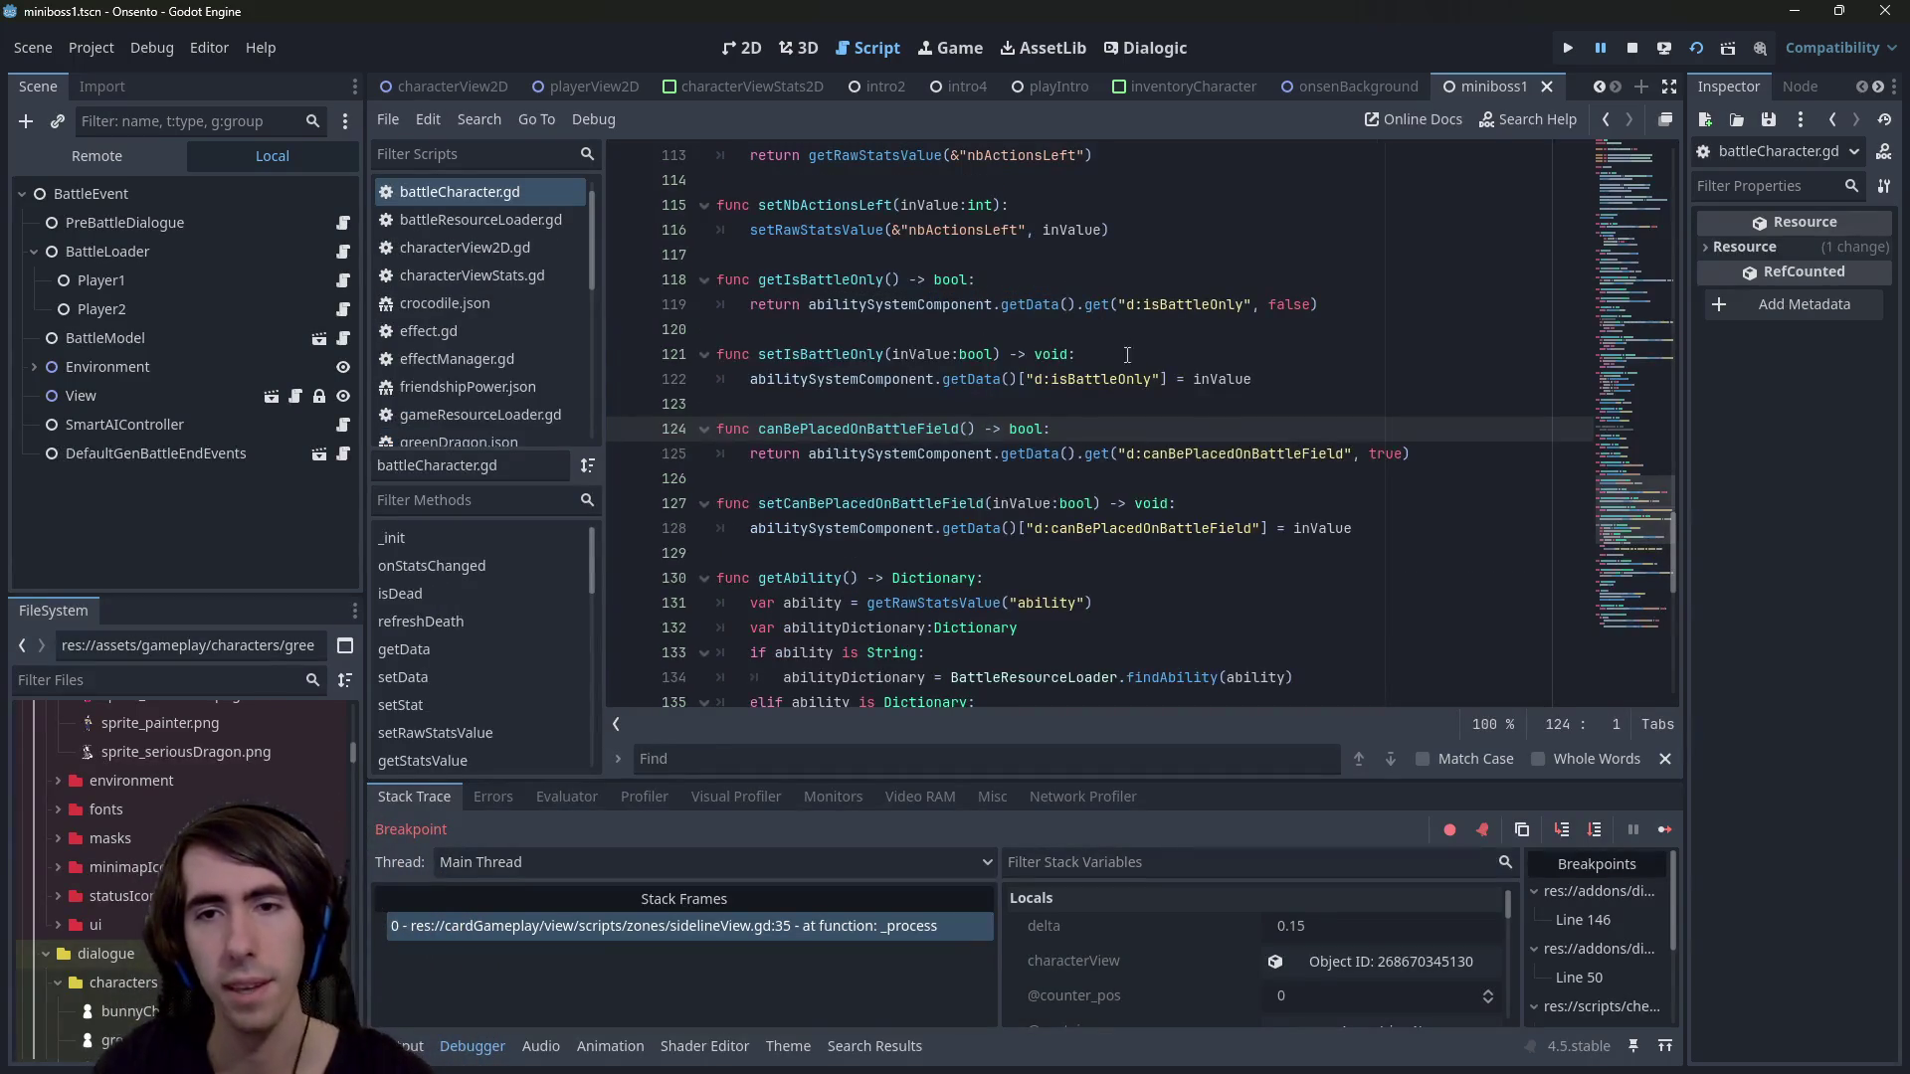
mouse_move(1127, 453)
mouse_down()
mouse_move(1391, 457)
mouse_move(1349, 465)
mouse_up()
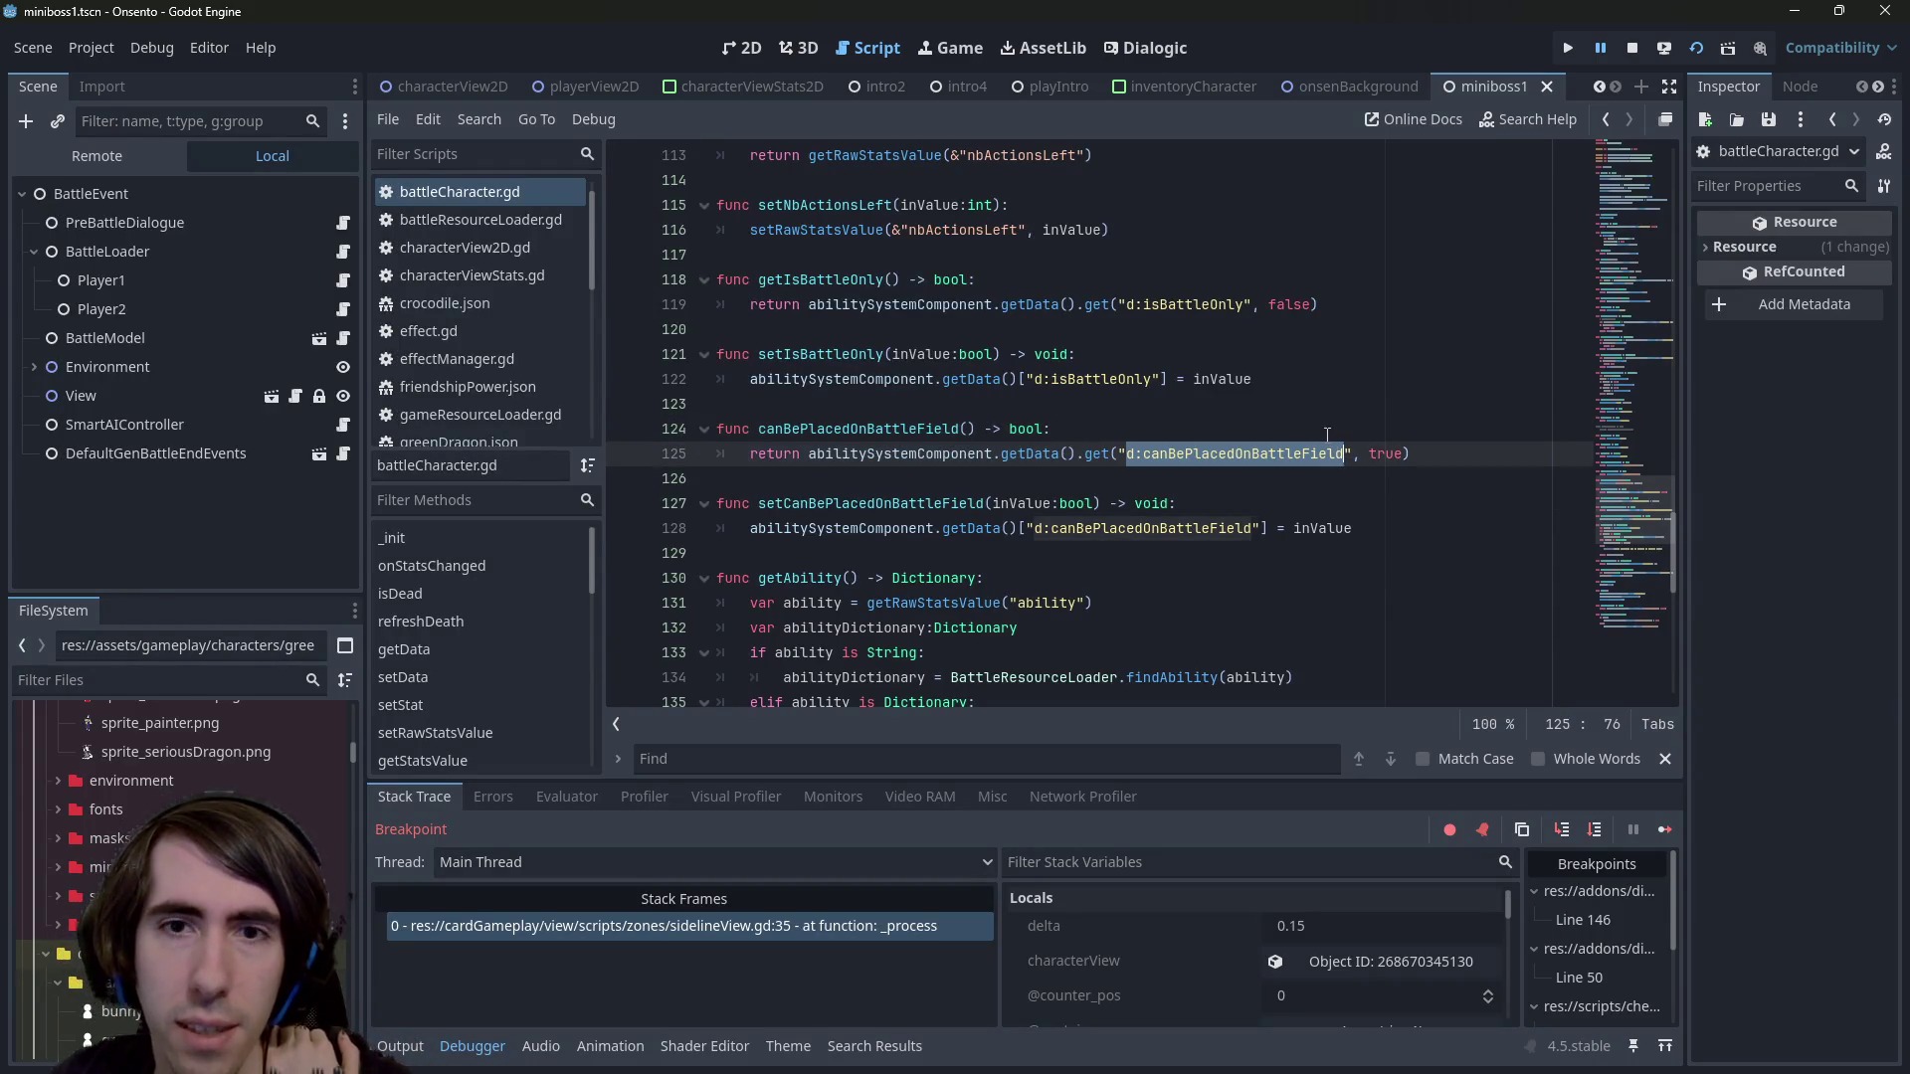
double_click(884, 503)
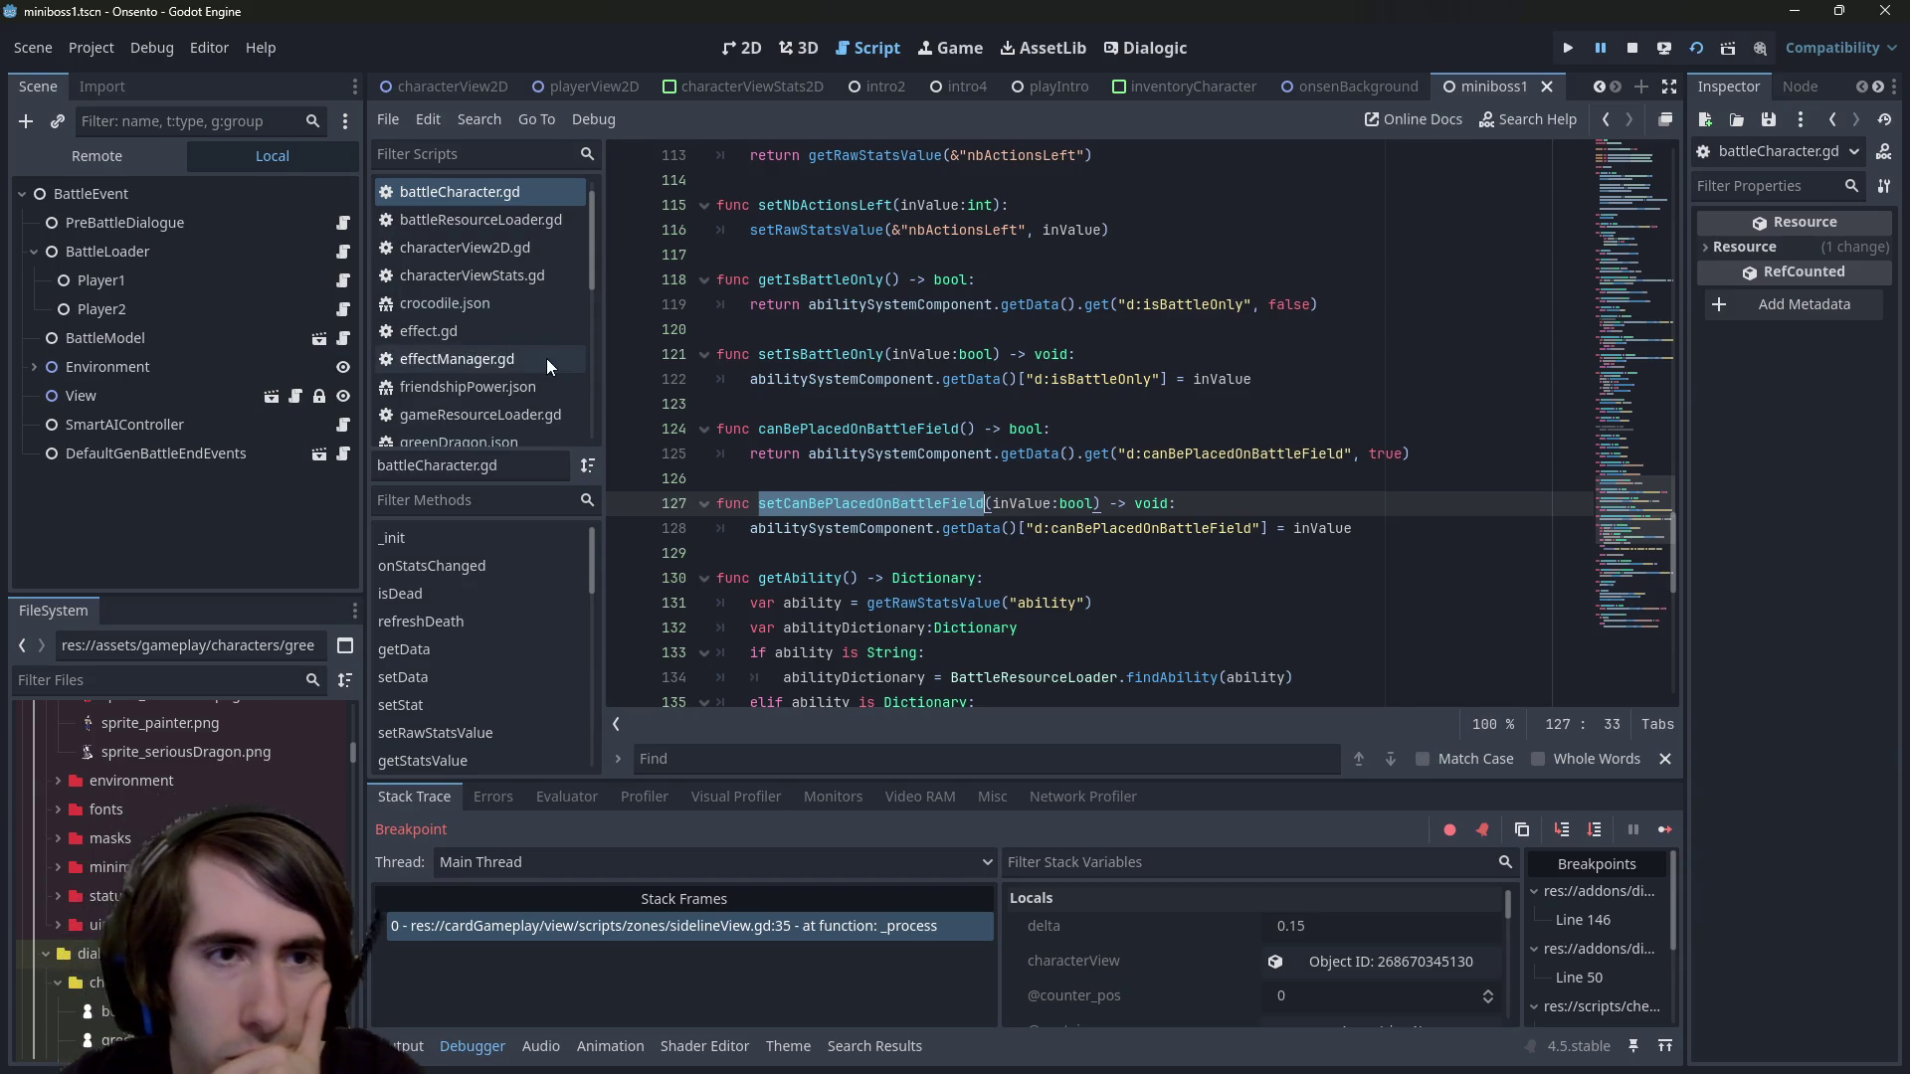
click(343, 250)
click(1057, 355)
scroll(1056, 355, down, 7)
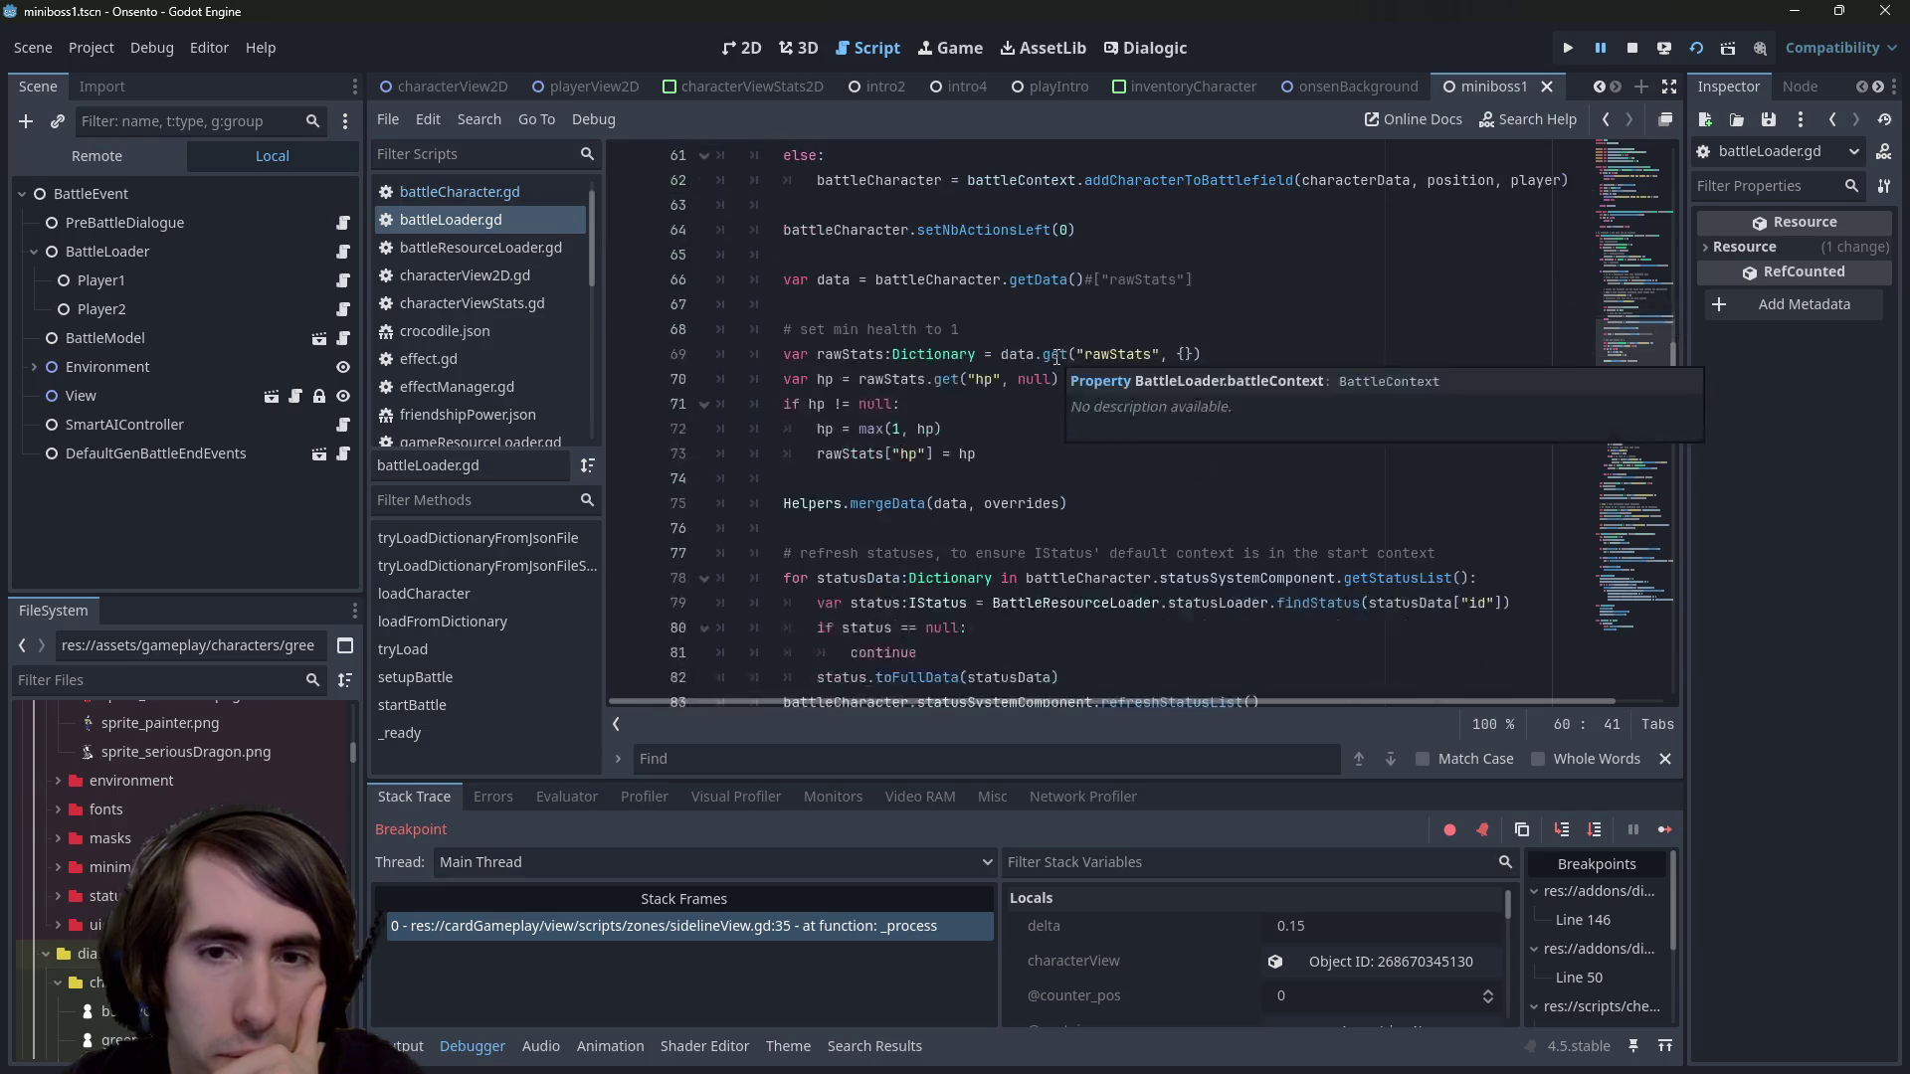
scroll(1057, 355, up, 5)
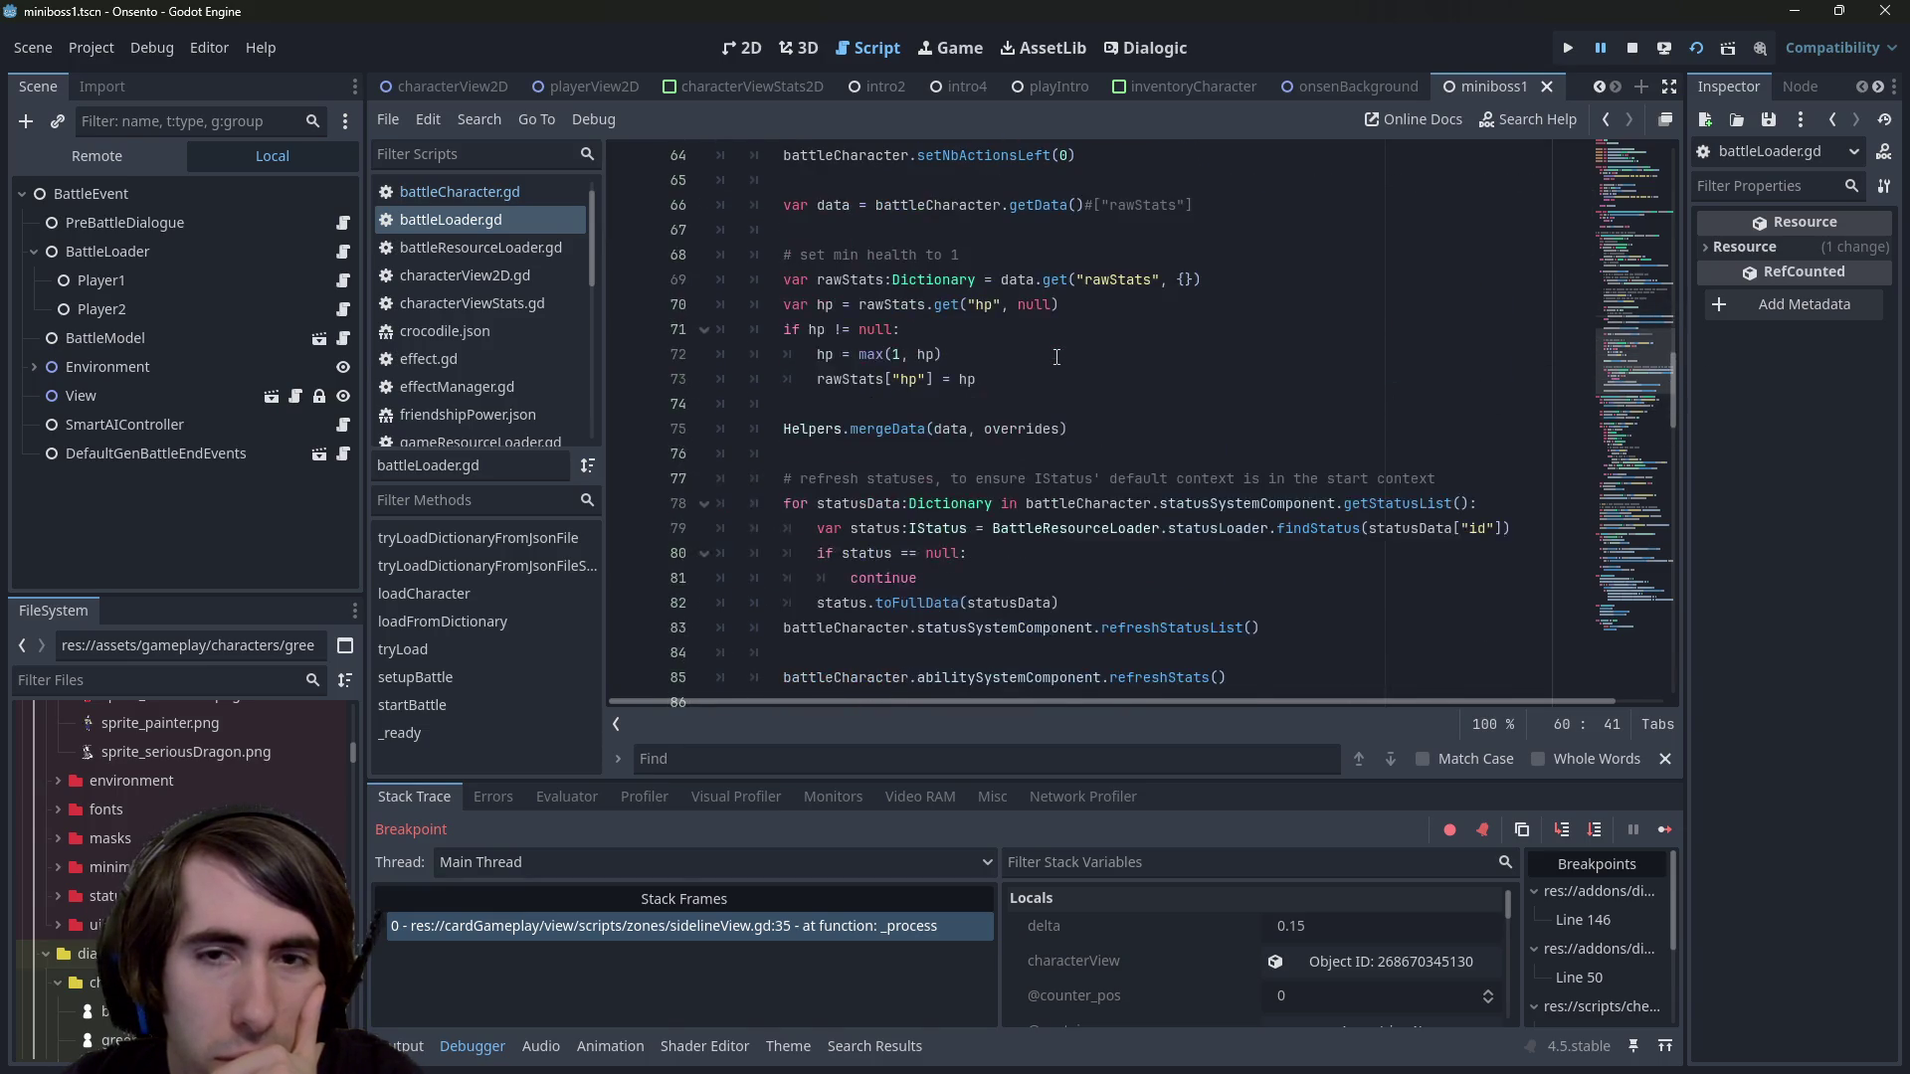
click(1056, 355)
key(Down)
key(Down)
key(Down)
scroll(1057, 355, down, 3)
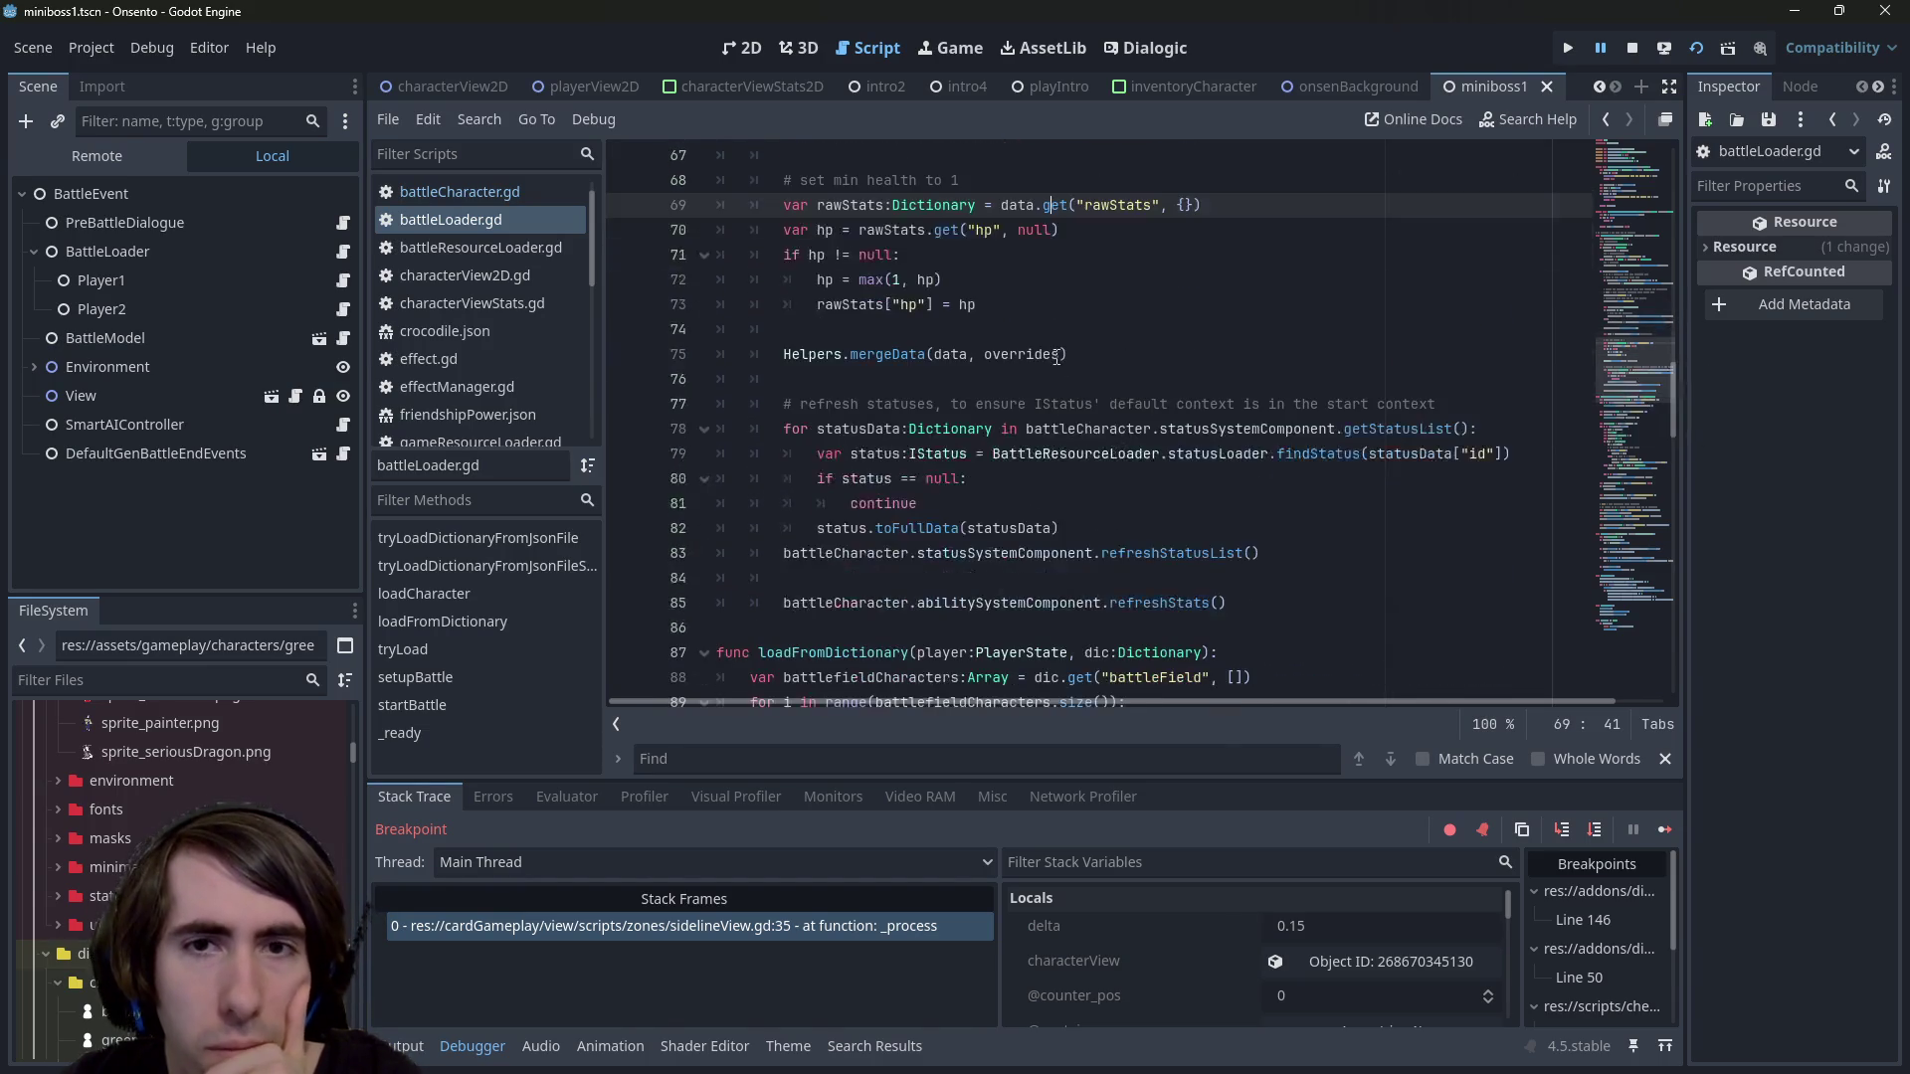
scroll(1056, 355, up, 4)
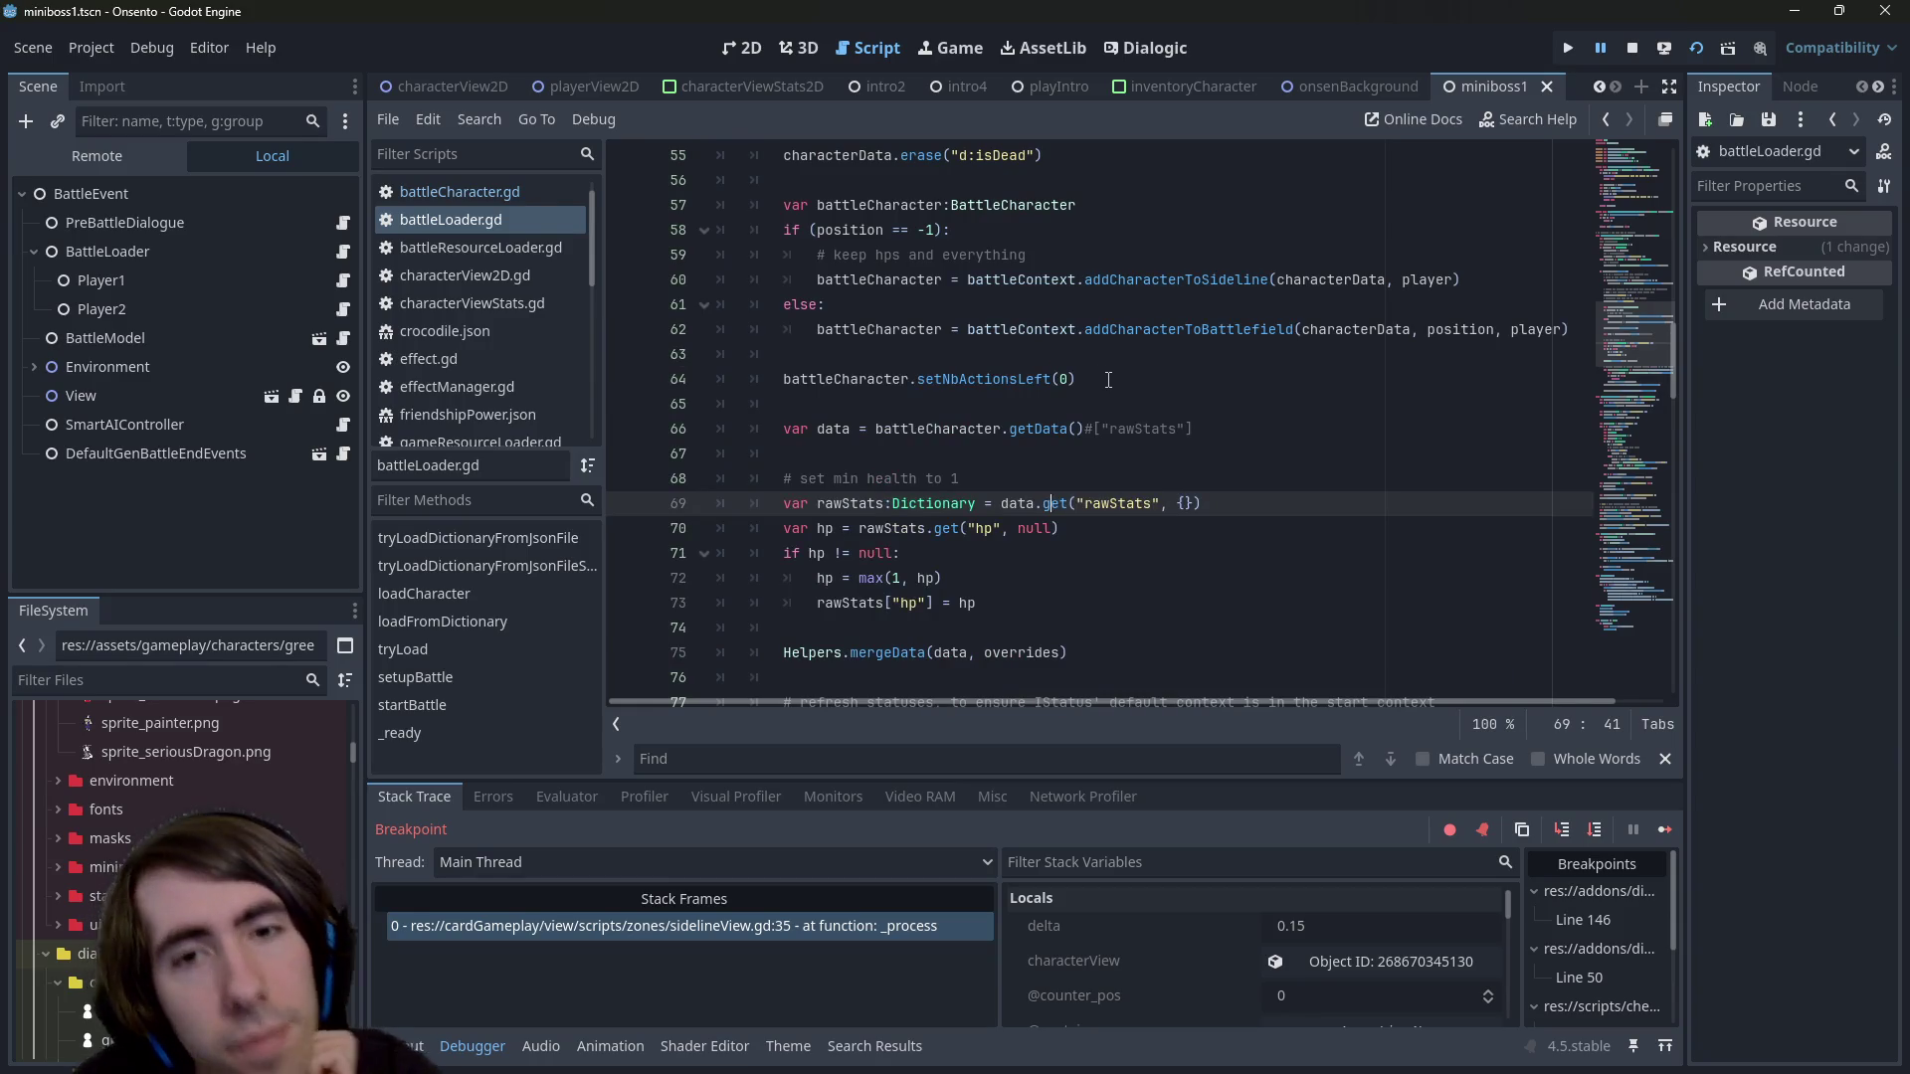
click(1108, 379)
scroll(1108, 380, up, 1)
scroll(1109, 379, down, 1)
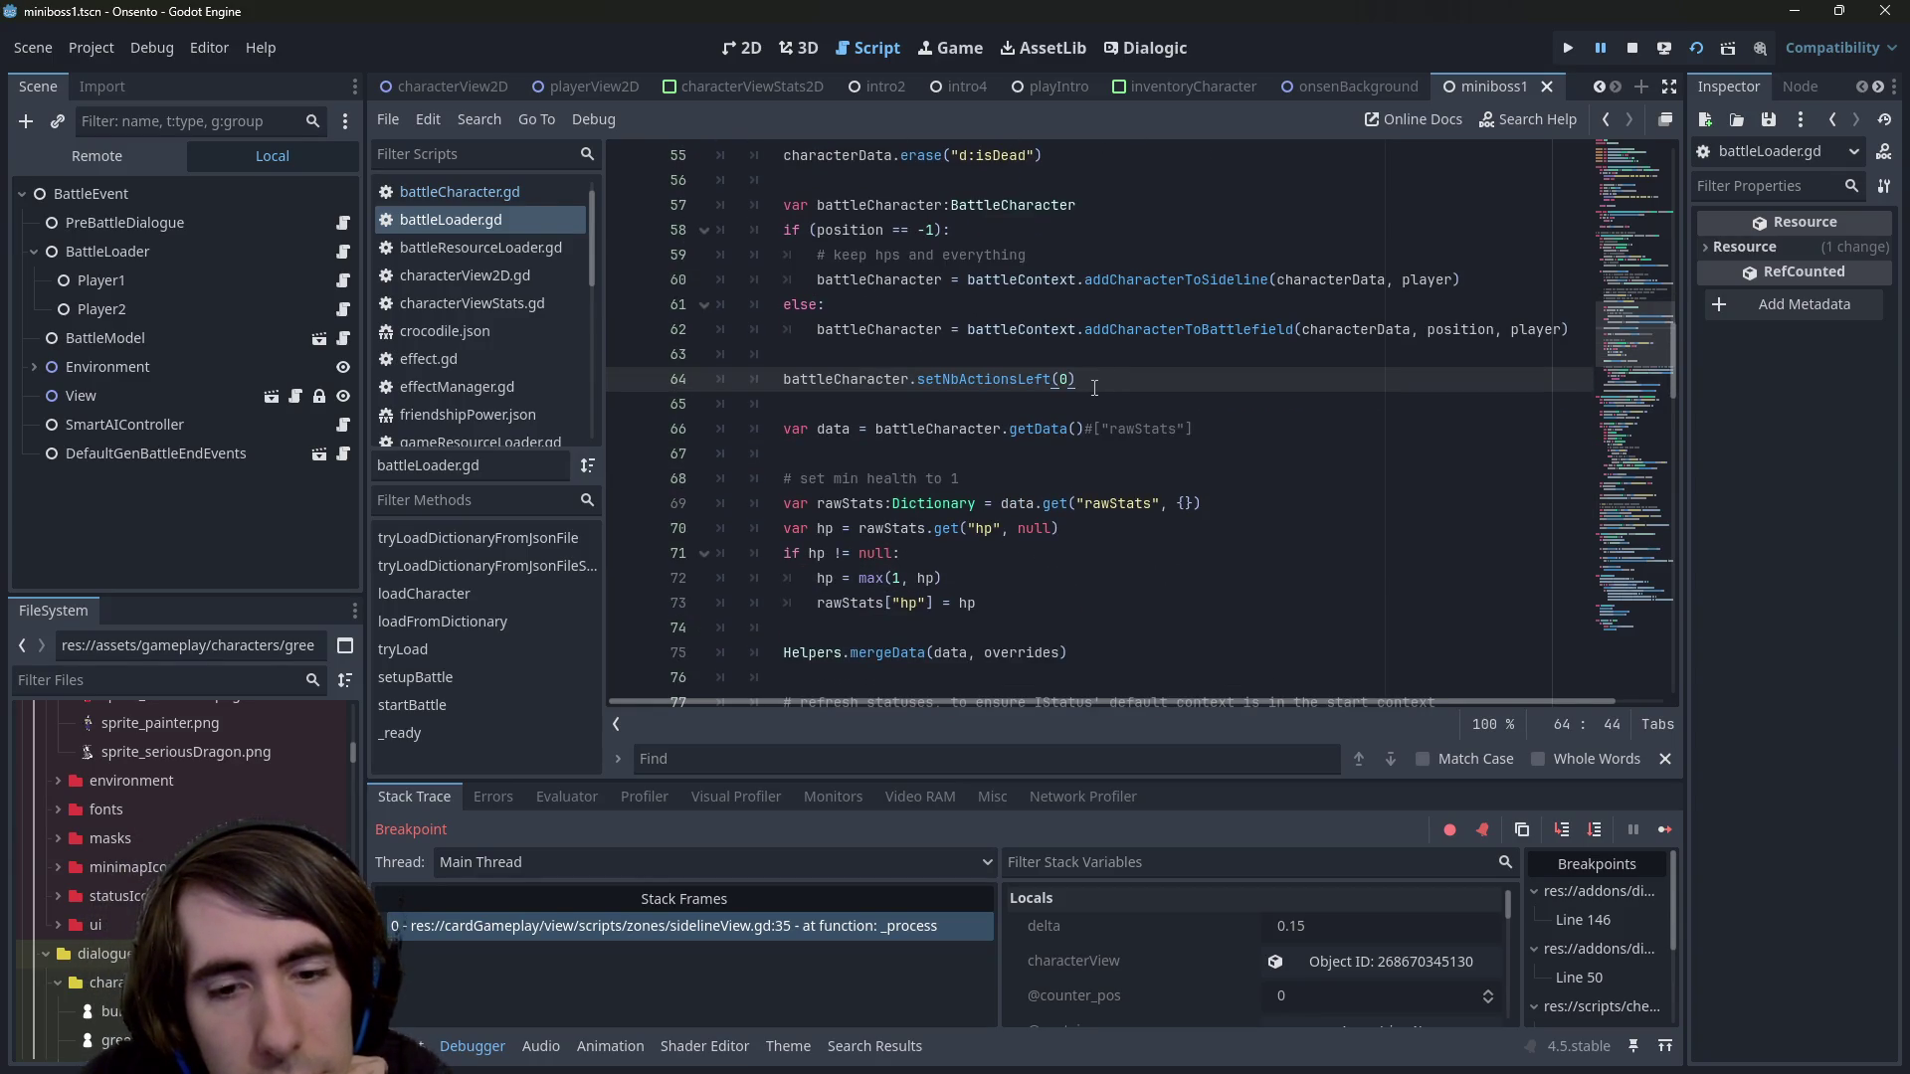
scroll(1094, 387, down, 4)
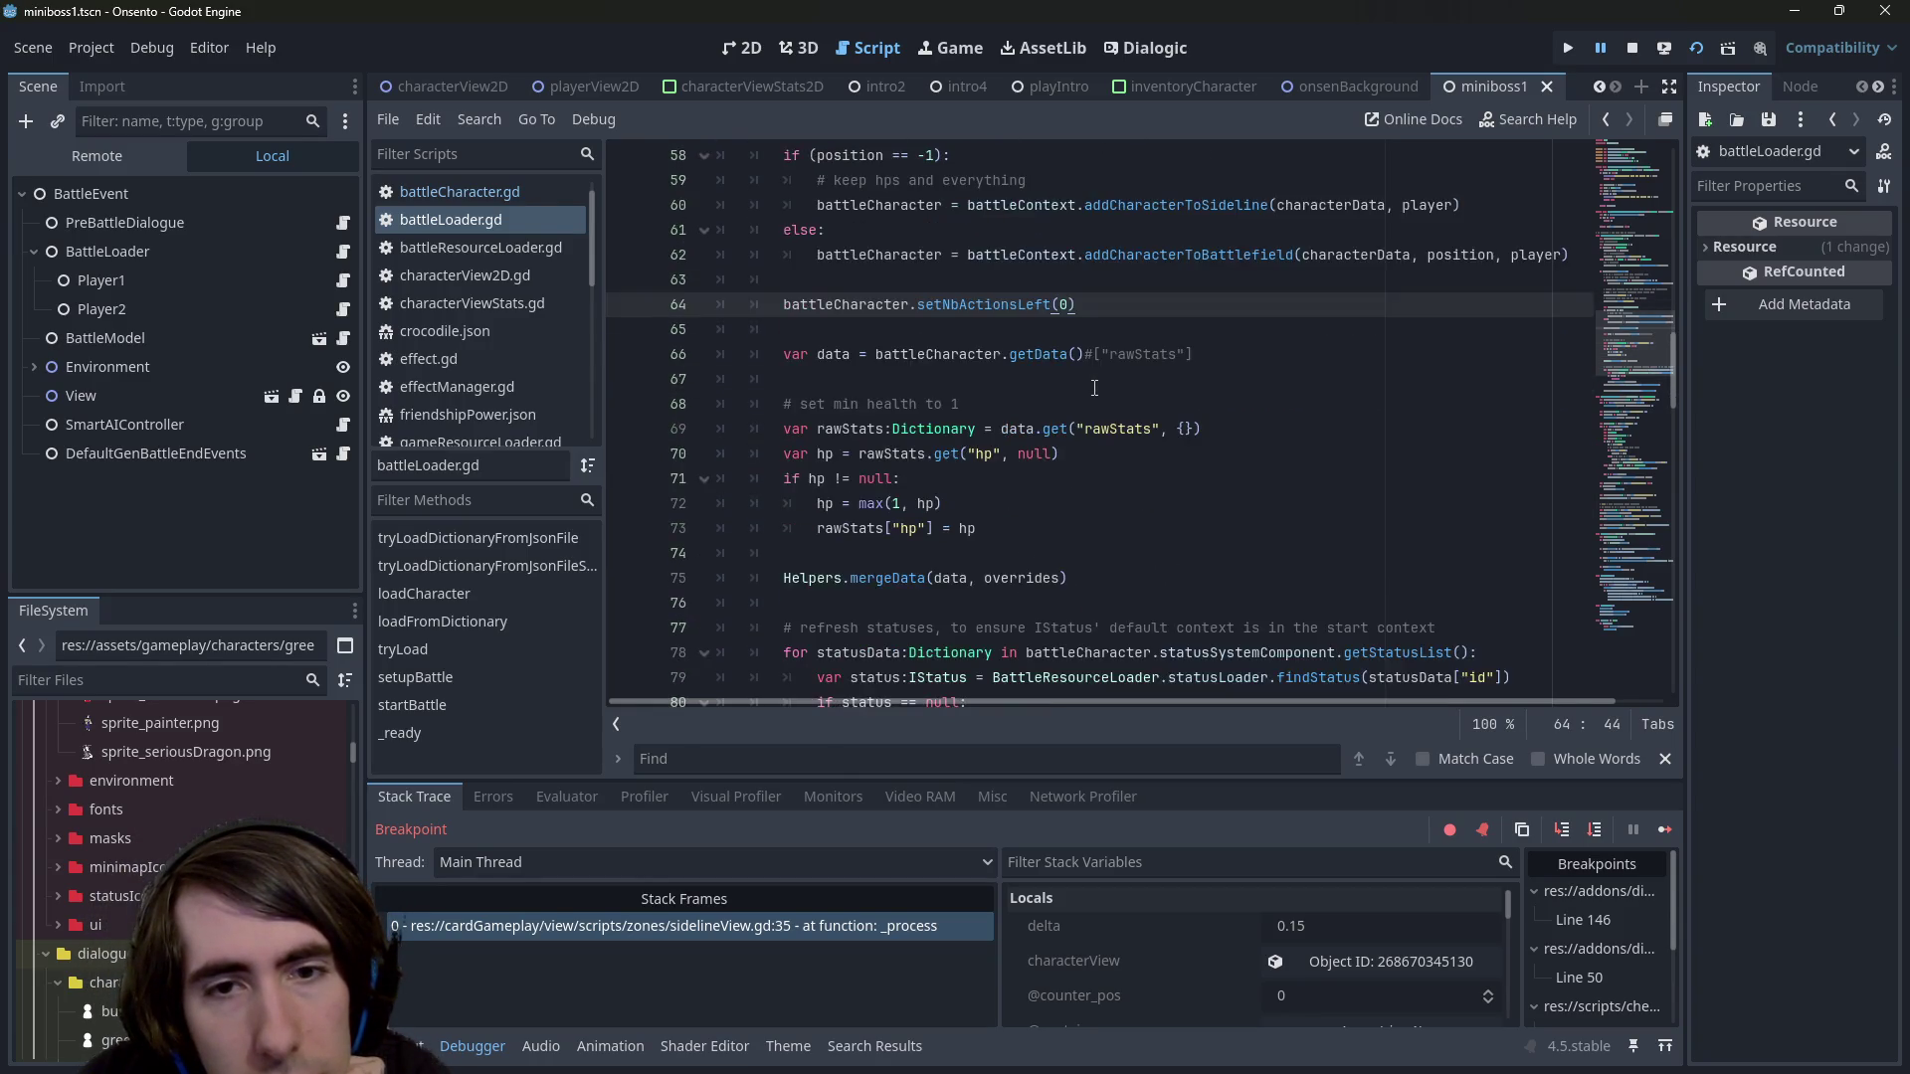
scroll(1094, 387, up, 6)
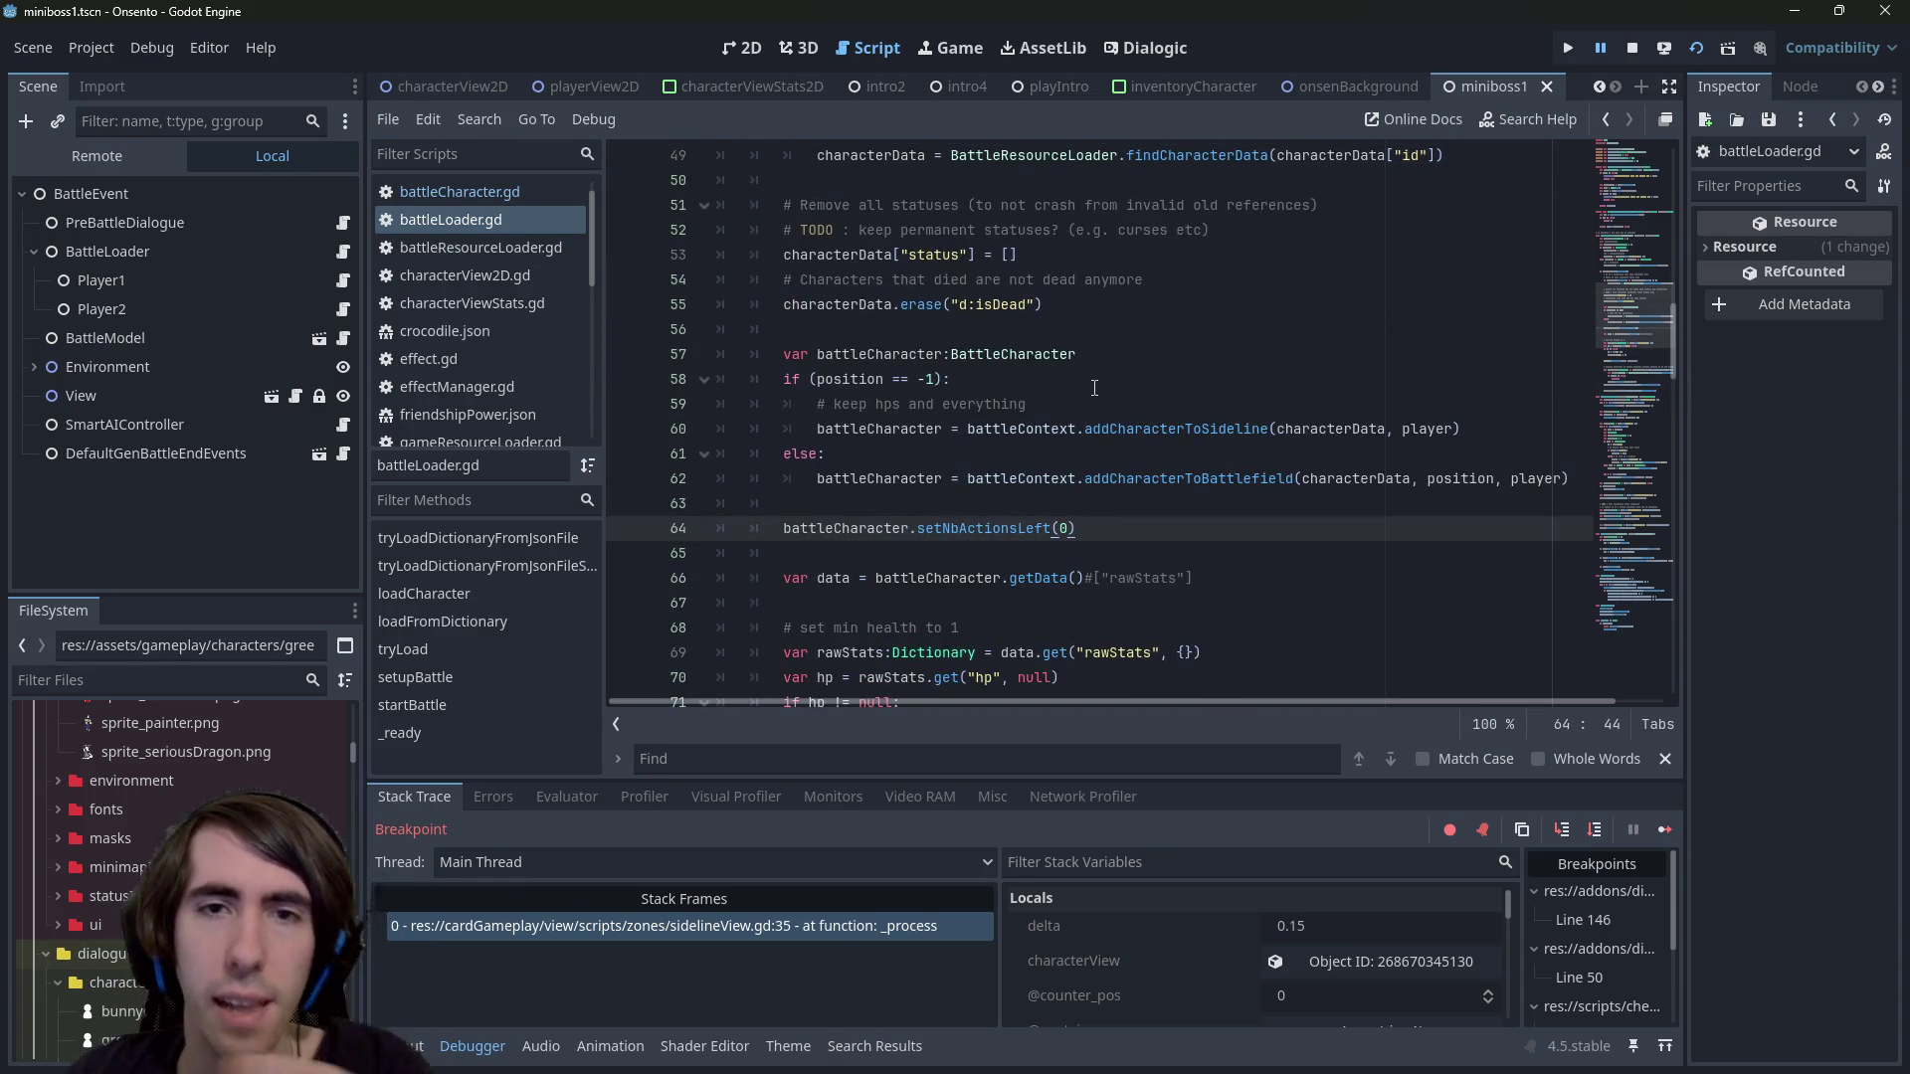
scroll(1095, 387, down, 5)
ctrl+click(1095, 387)
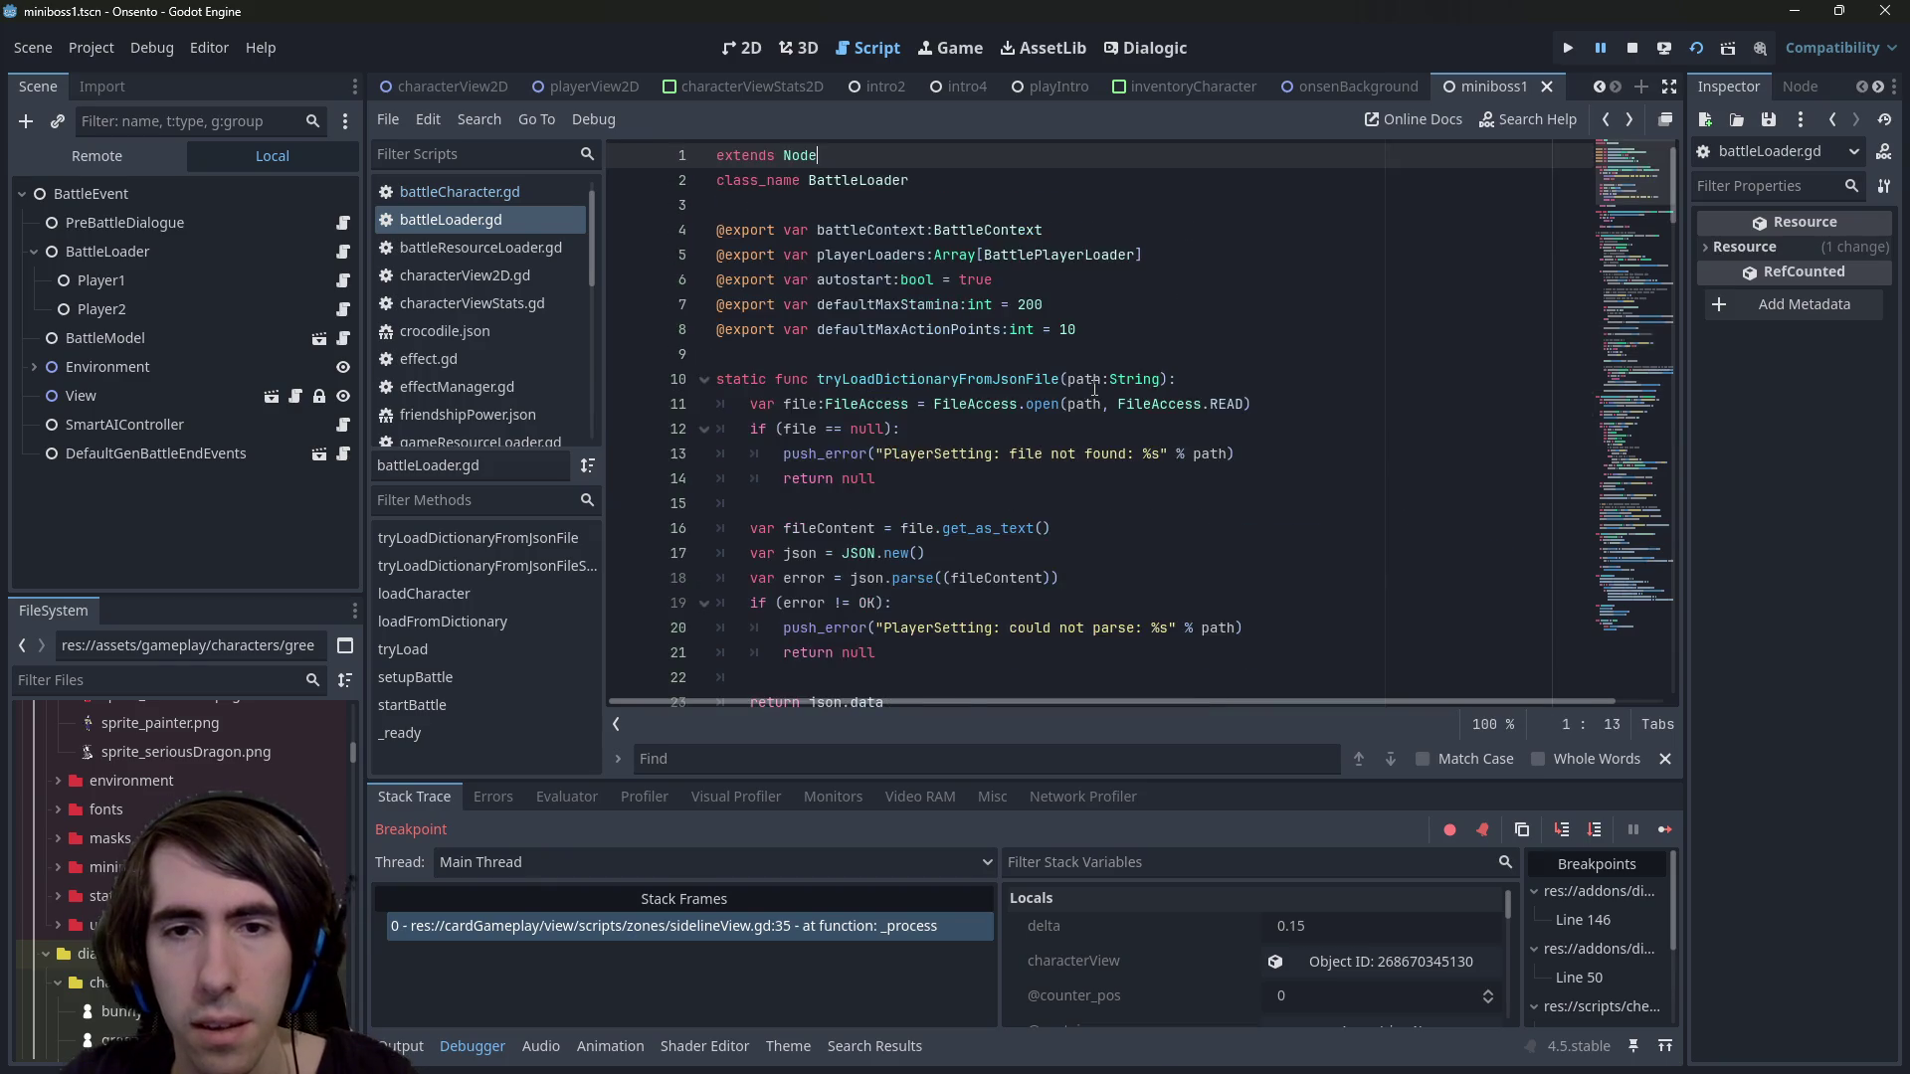
drag(1035, 529, 1266, 522)
key(ctrl+c)
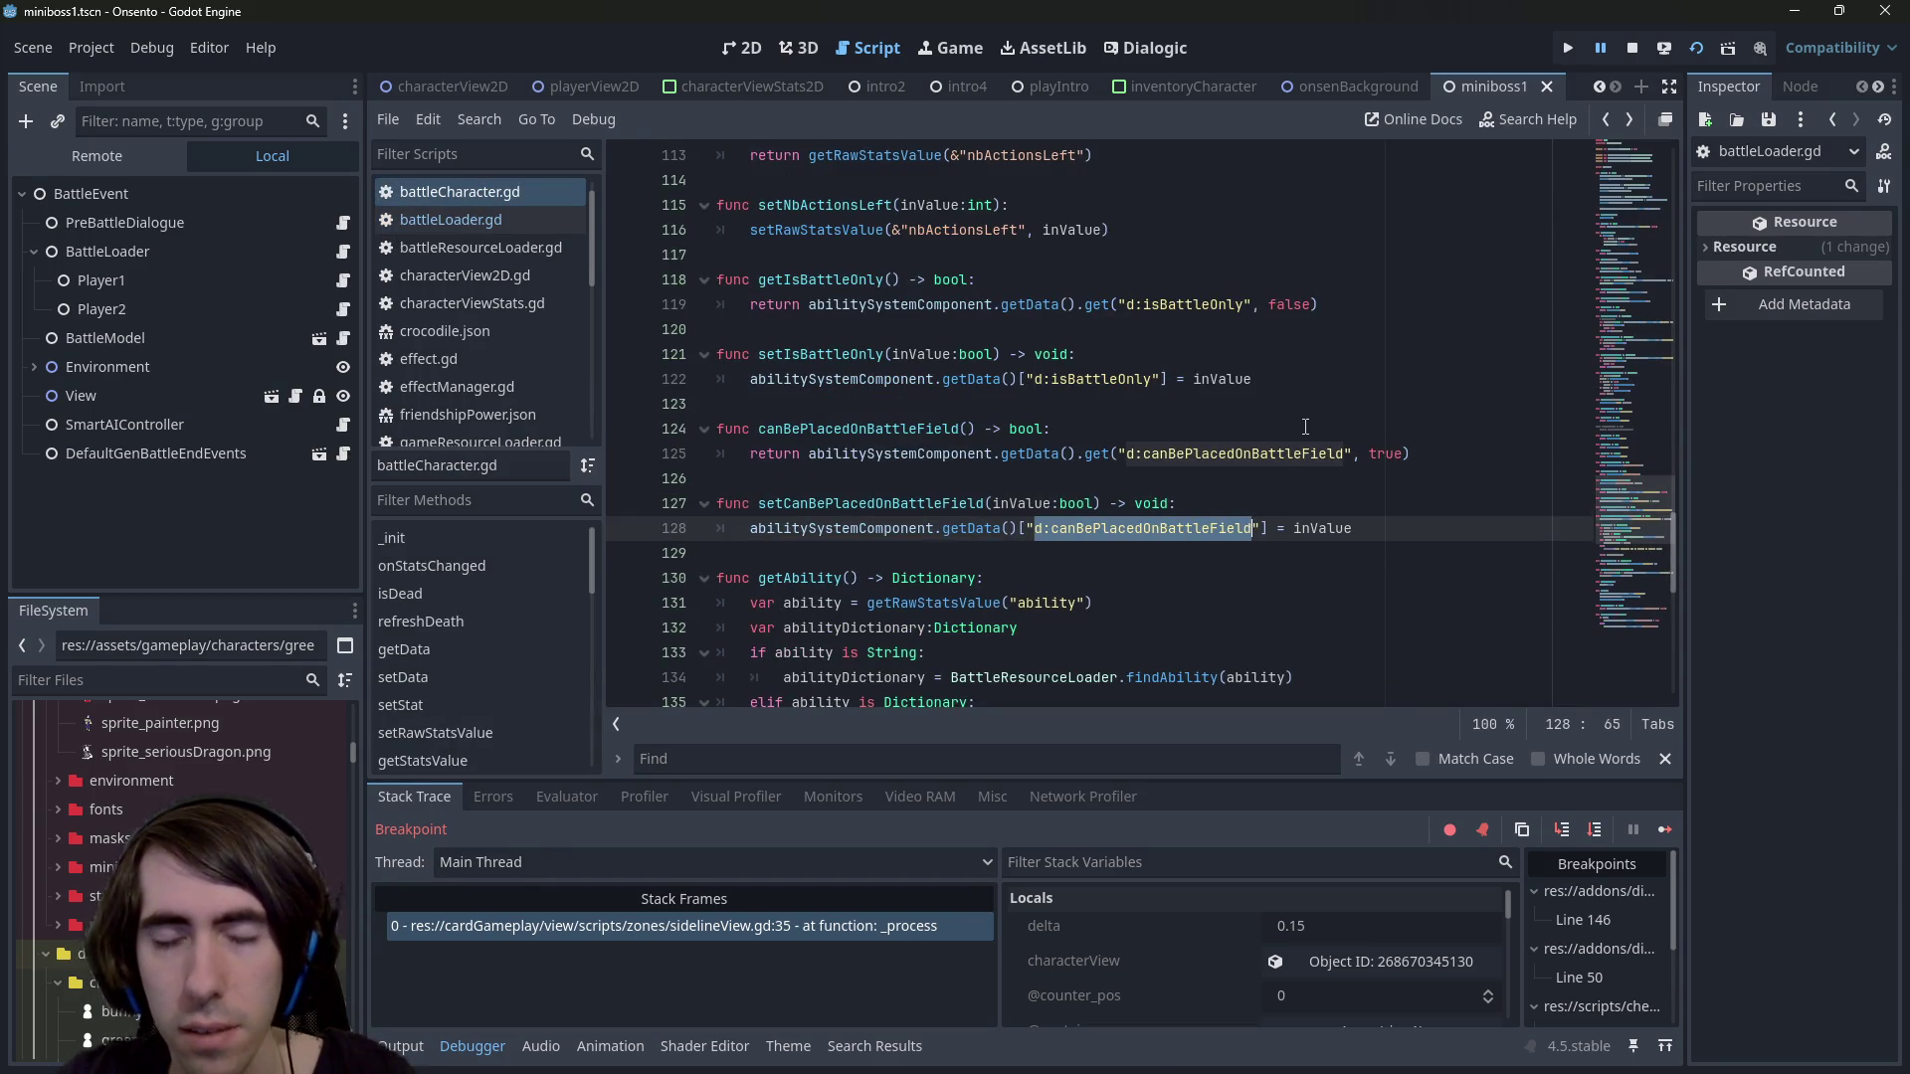
key(alt+Left)
scroll(1160, 426, up, 1)
Duplicate the isDead erase line in battleLoader.gd
click(1096, 379)
key(Return)
key(ctrl+v)
key(Up)
key(End)
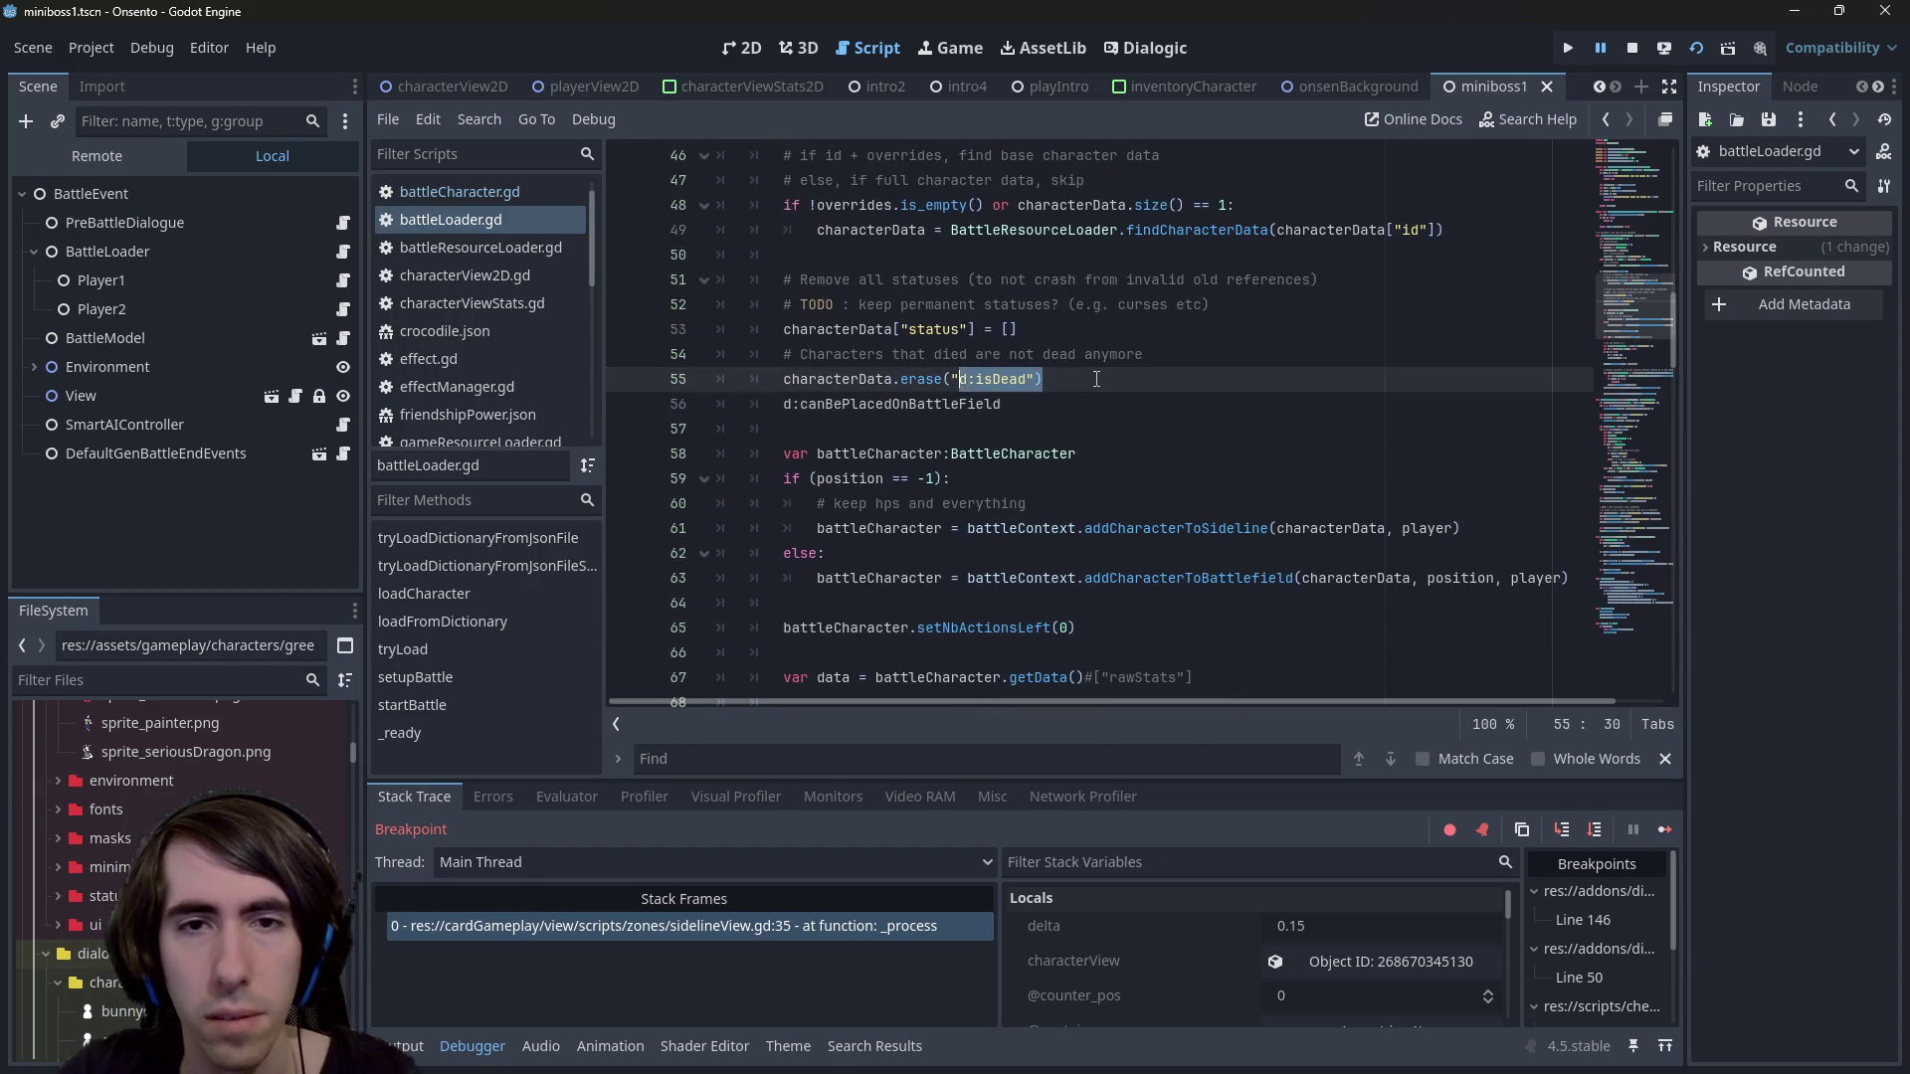
key(shift+Home)
key(ctrl+c)
key(End)
key(Return)
key(ctrl+v)
Make the duplicate line erase d:canBePlacedOnBattleField instead of isDead, and save battleLoader.gd
key(Down)
key(shift+Home)
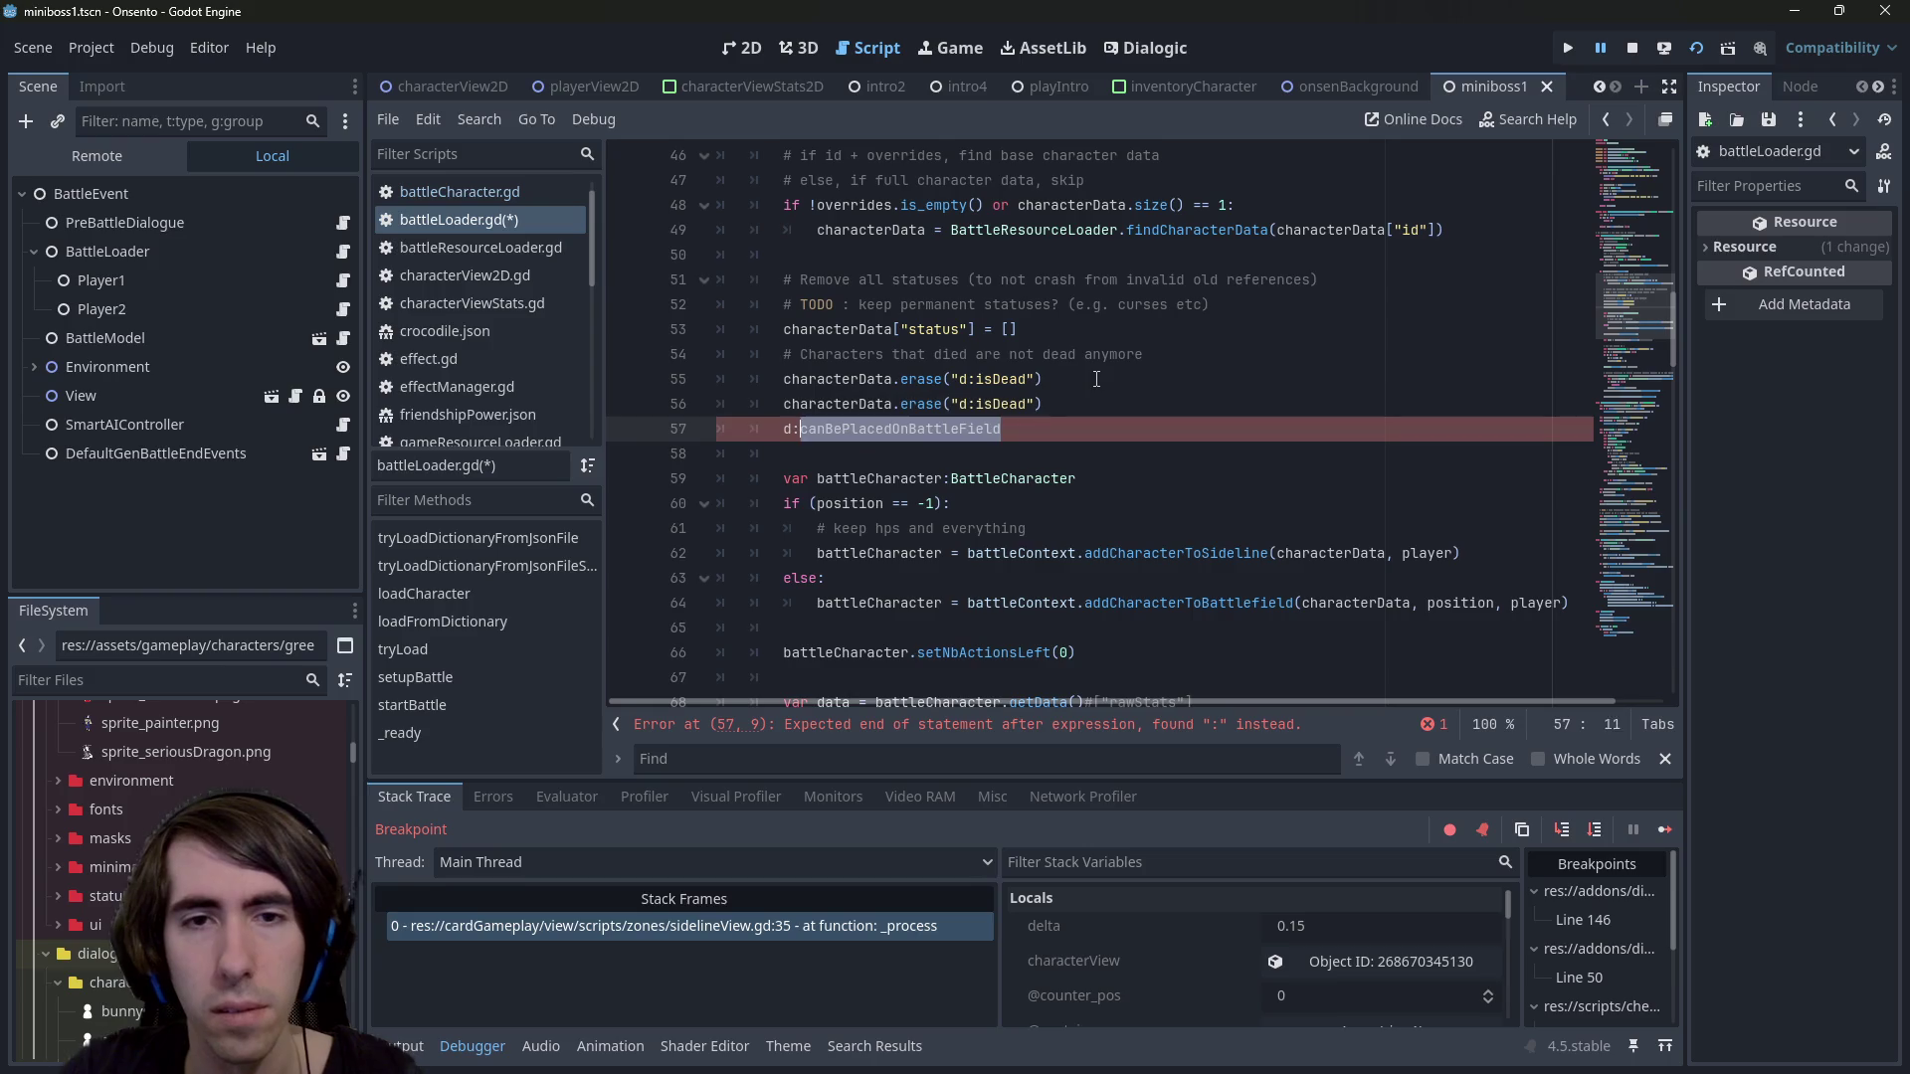
key(BackSpace)
key(BackSpace)
key(BackSpace)
key(Left)
key(Left)
key(ctrl+shift+Left)
key(ctrl+v)
key(ctrl+s)
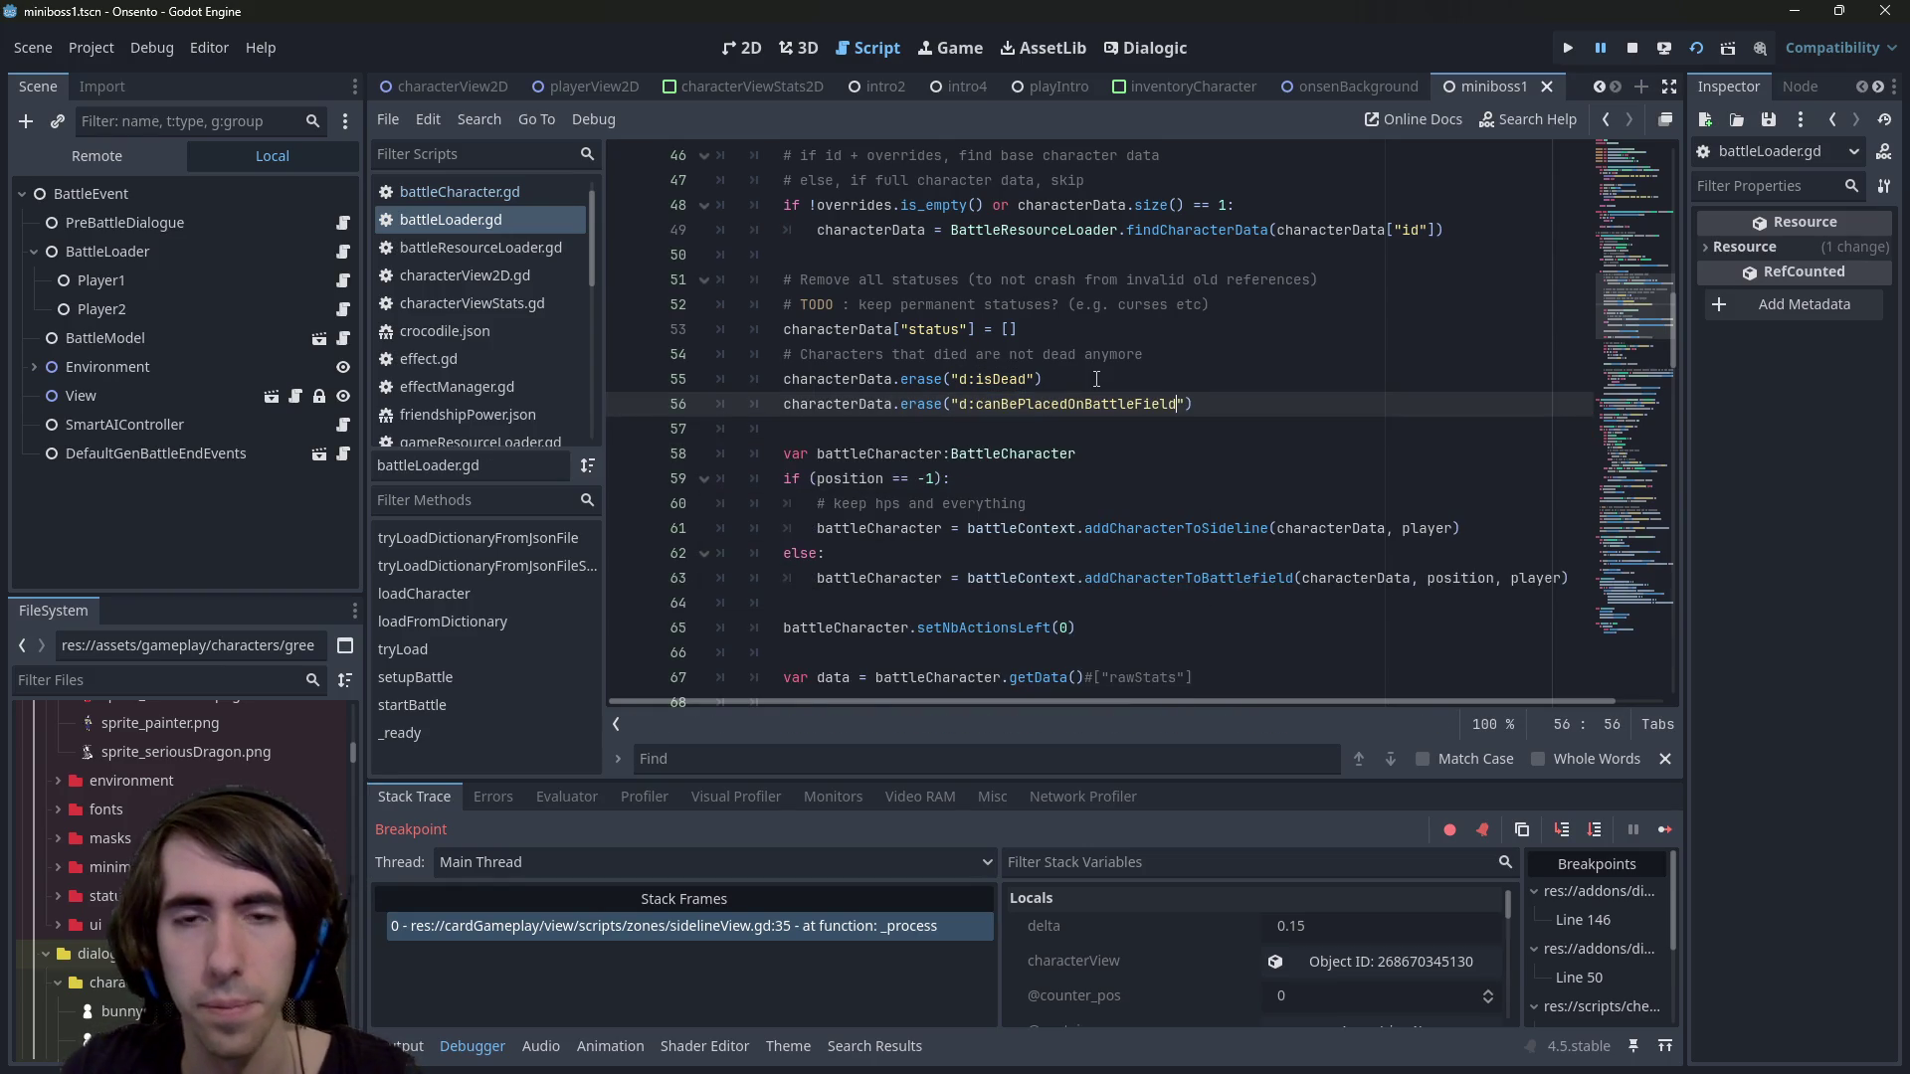
Copy the new erase statement and paste it into reset() in battleCharacter.gd
drag(1231, 399, 775, 411)
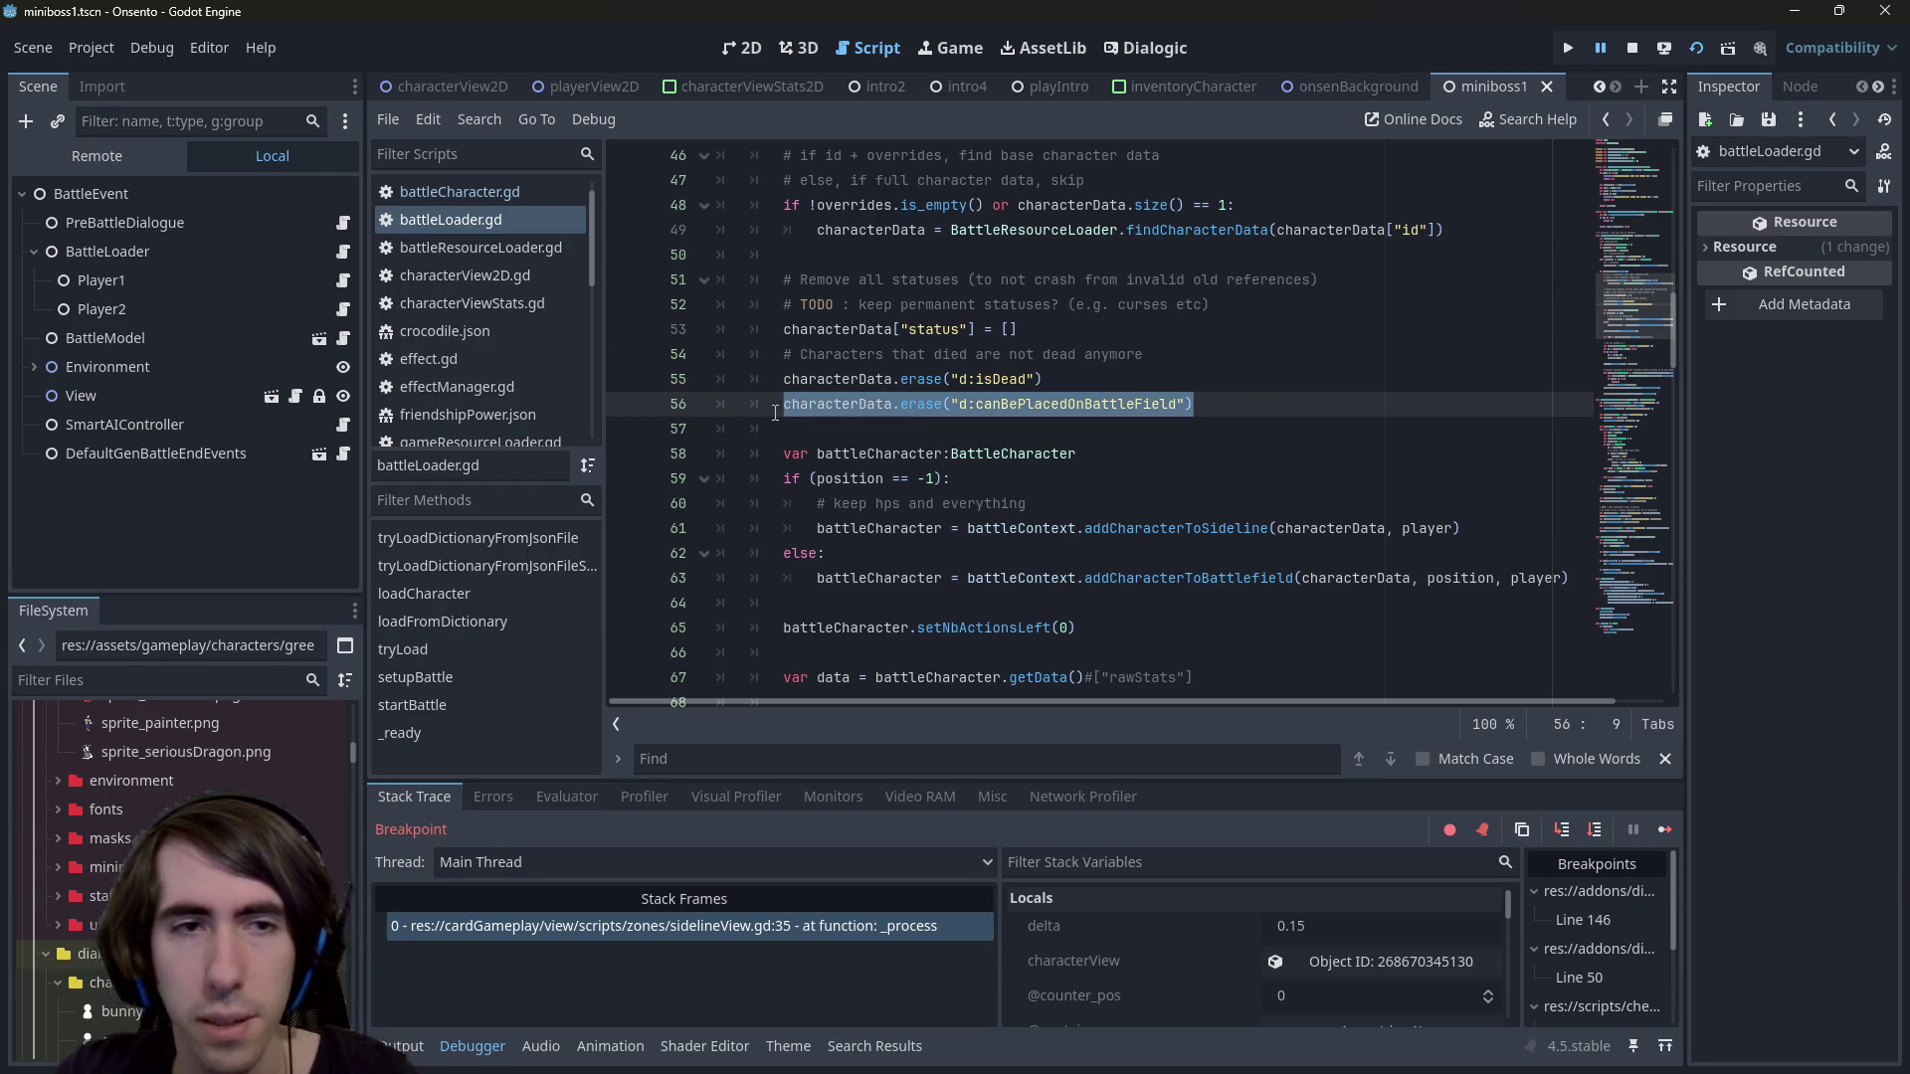
key(shift+alt+o)
text(battleCharacter)
key(Return)
key(ctrl+f)
text(res)
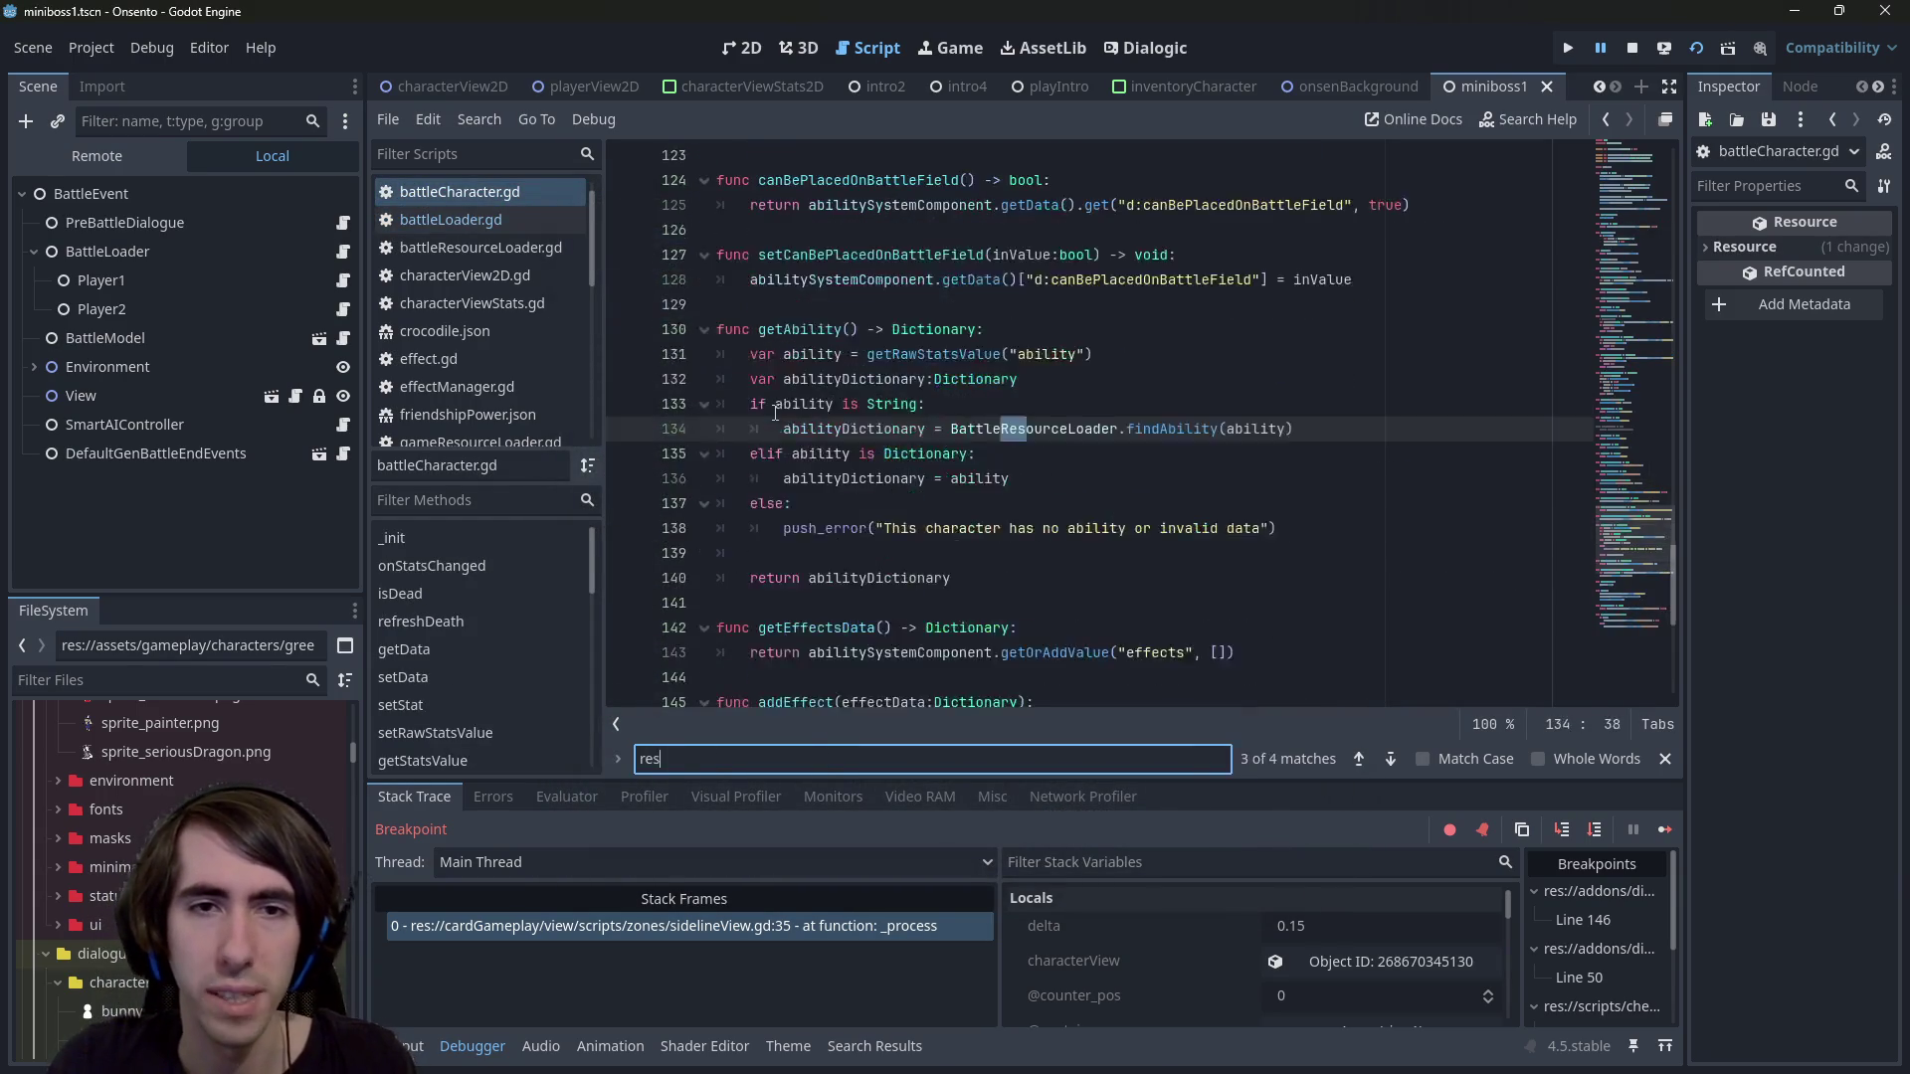
text(et)
click(988, 429)
key(Return)
key(ctrl+v)
Change characterData to abilitySystemComponent on line 153 and save
double_click(812, 479)
key(ctrl+c)
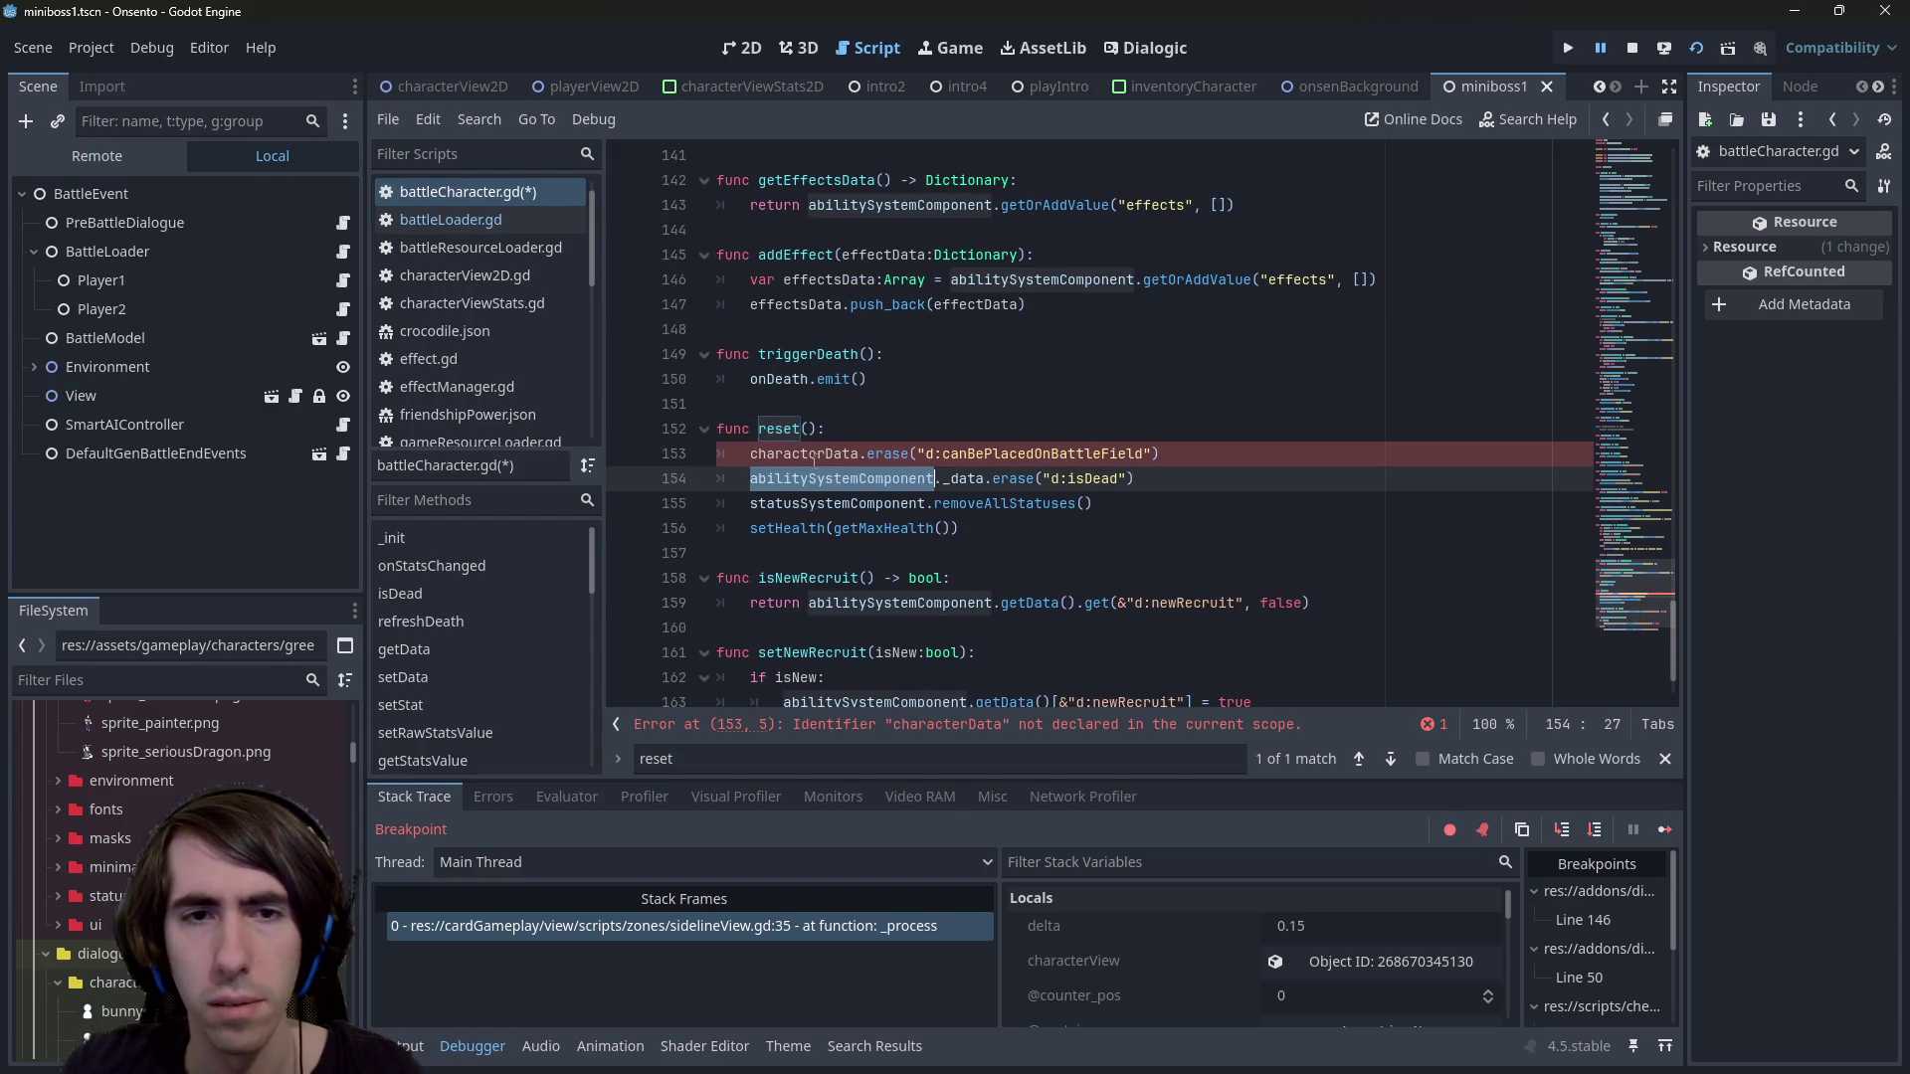
double_click(812, 454)
key(ctrl+v)
key(ctrl+s)
text(.)
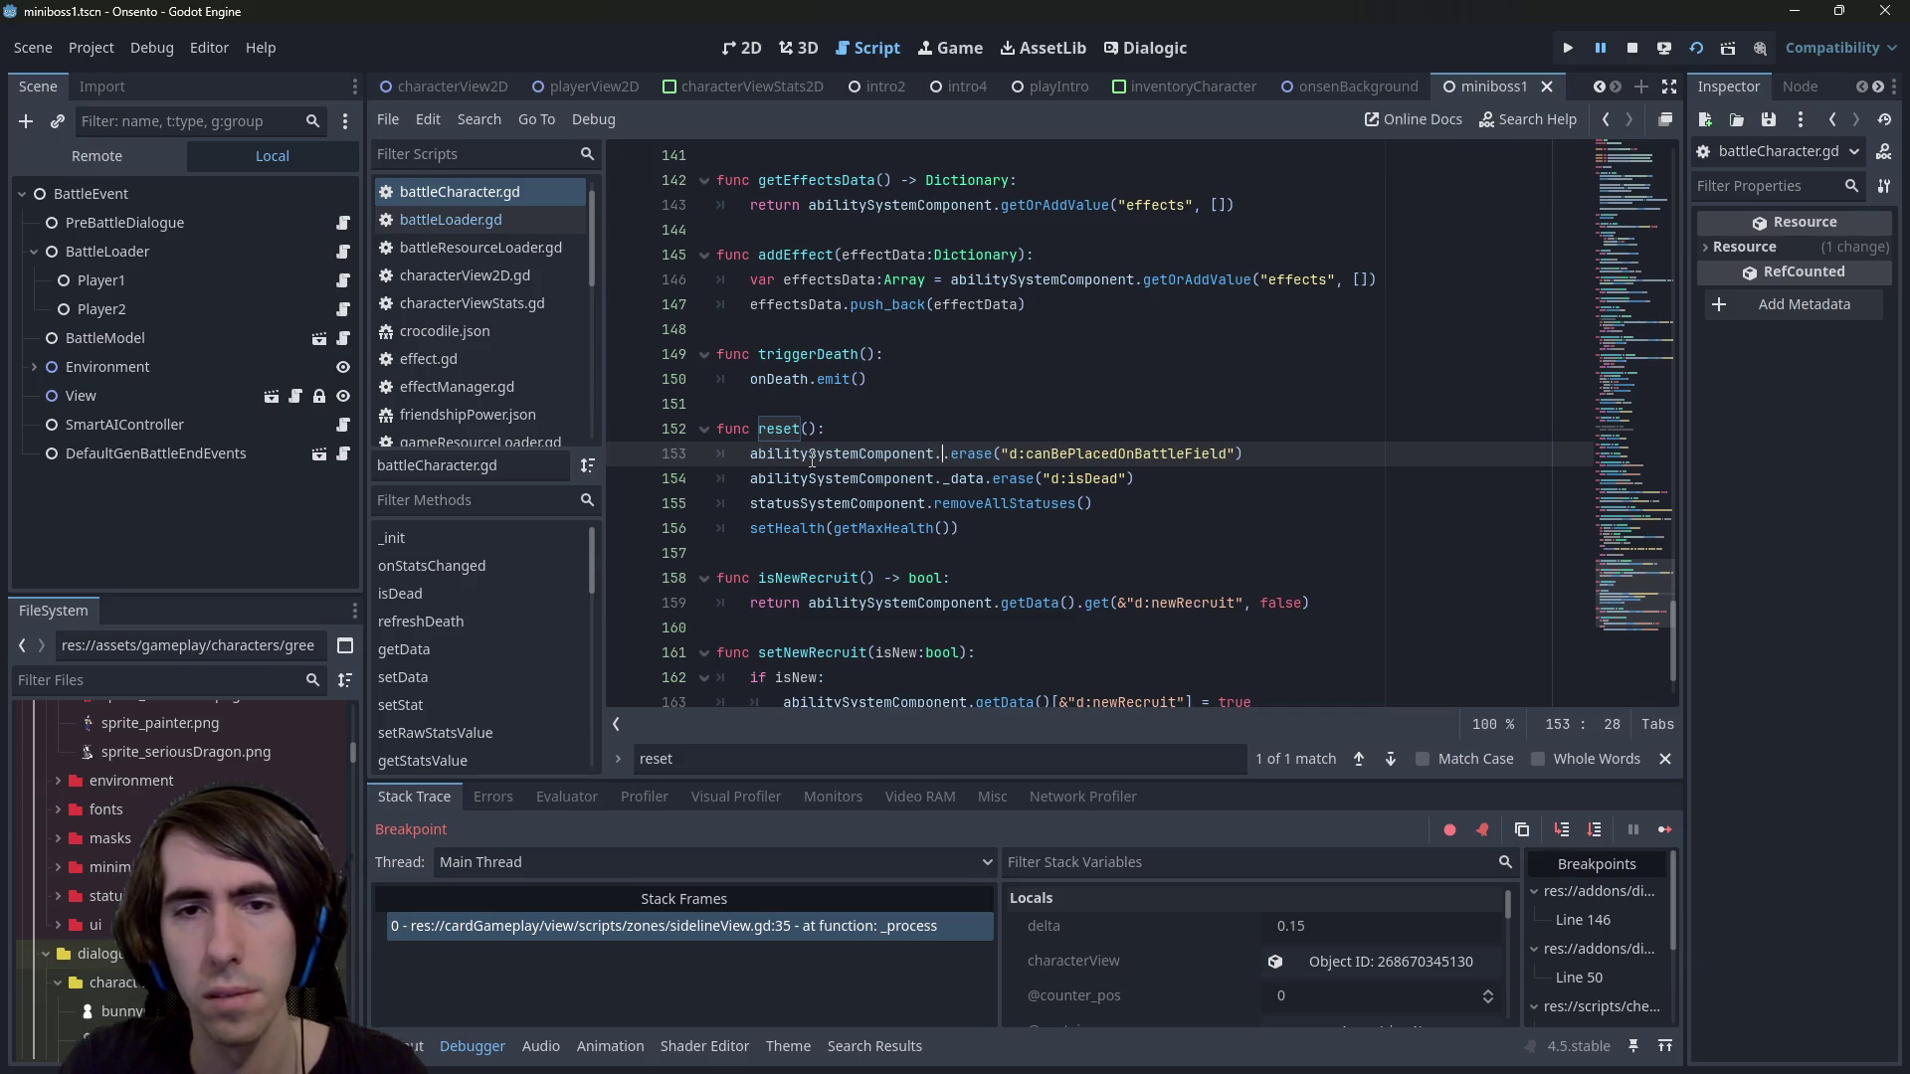
key(BackSpace)
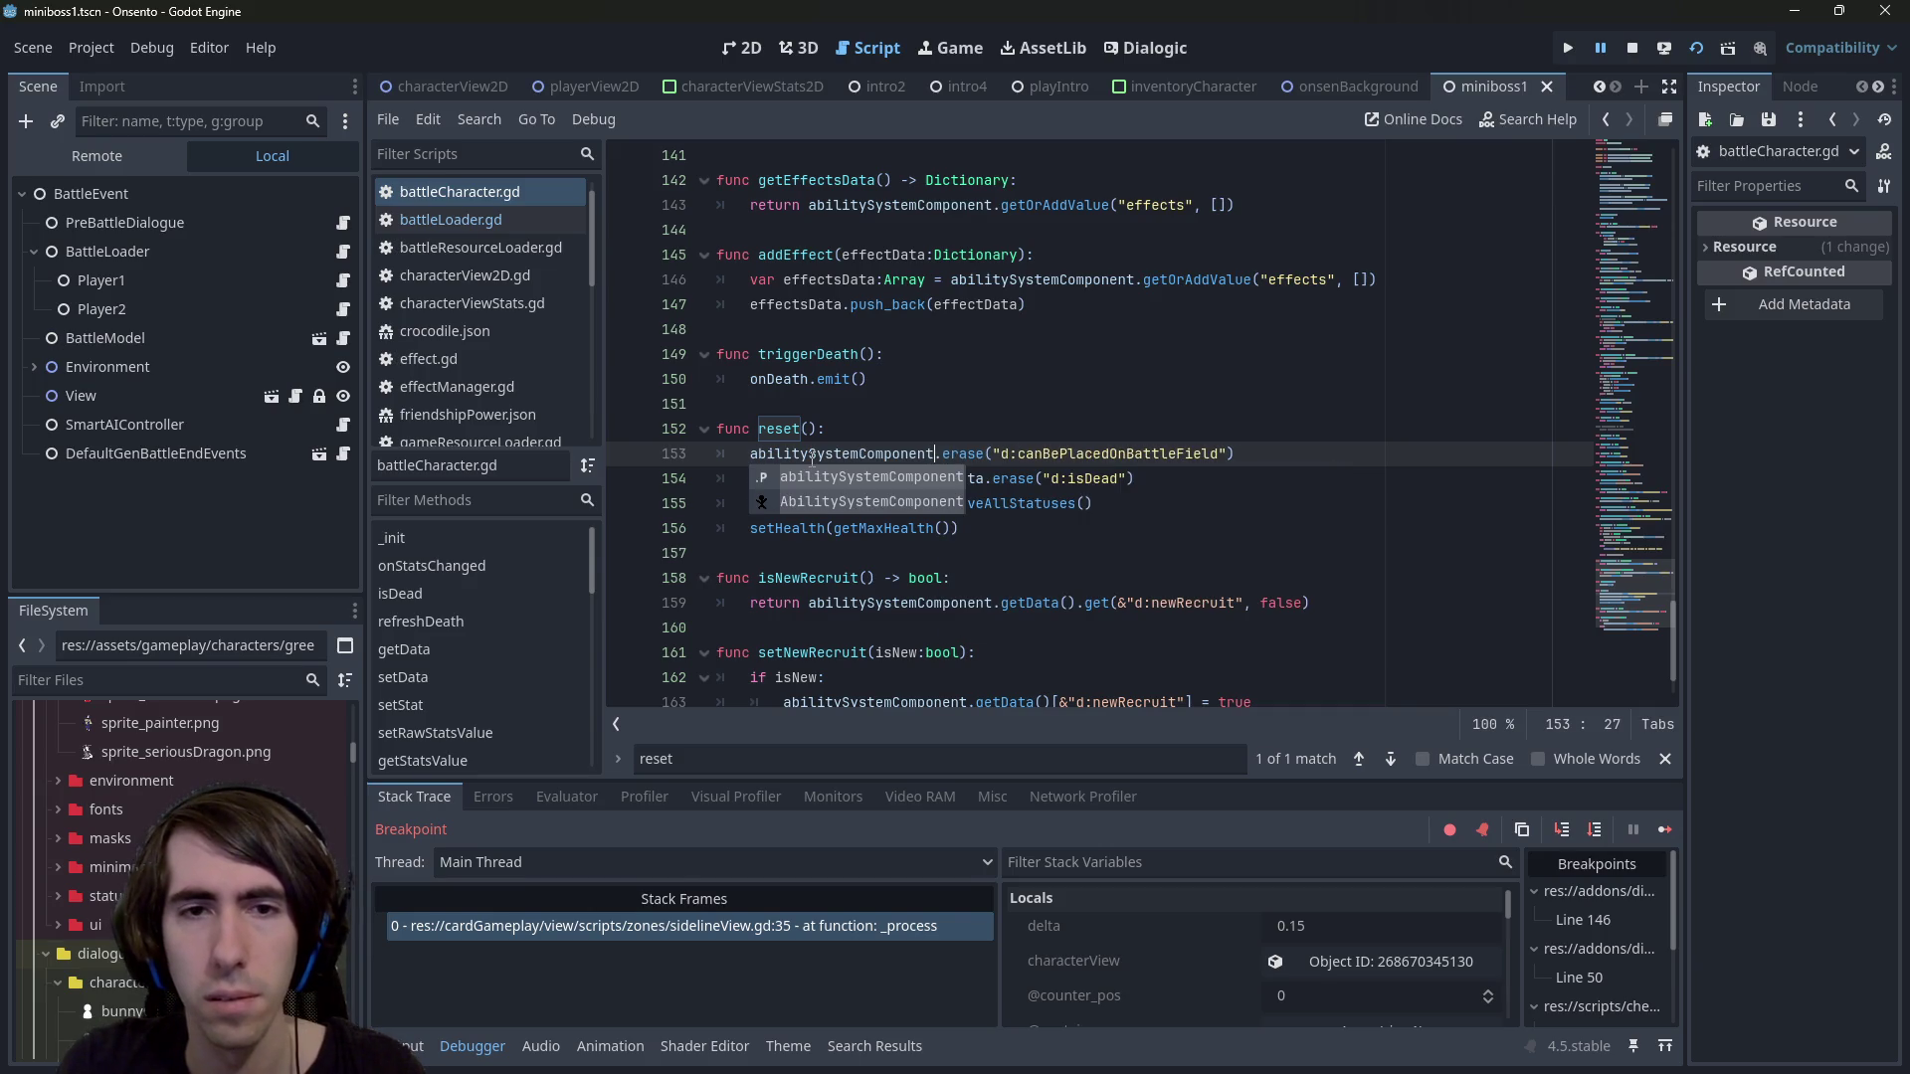
key(Escape)
key(Escape)
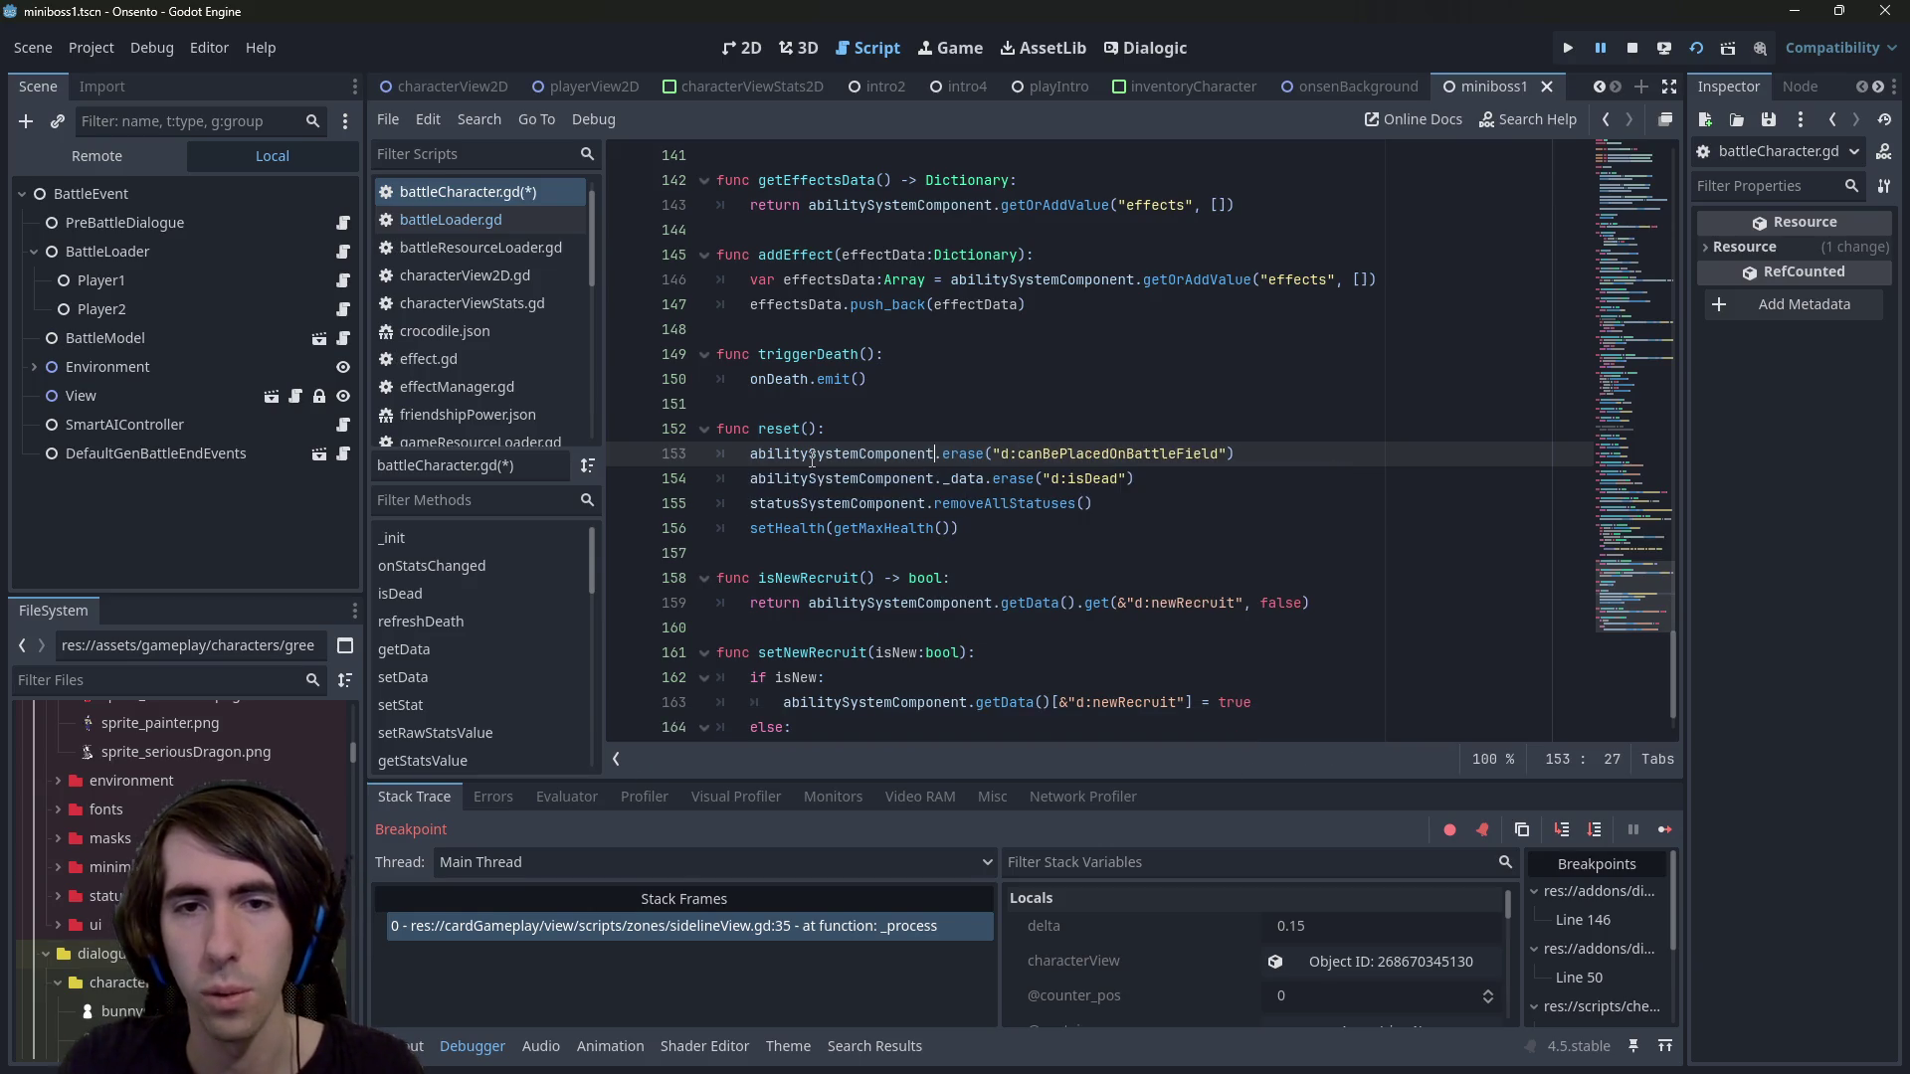
text(.)
Try getData() in place of _data on lines 153 and 154 and save
key(ctrl+space)
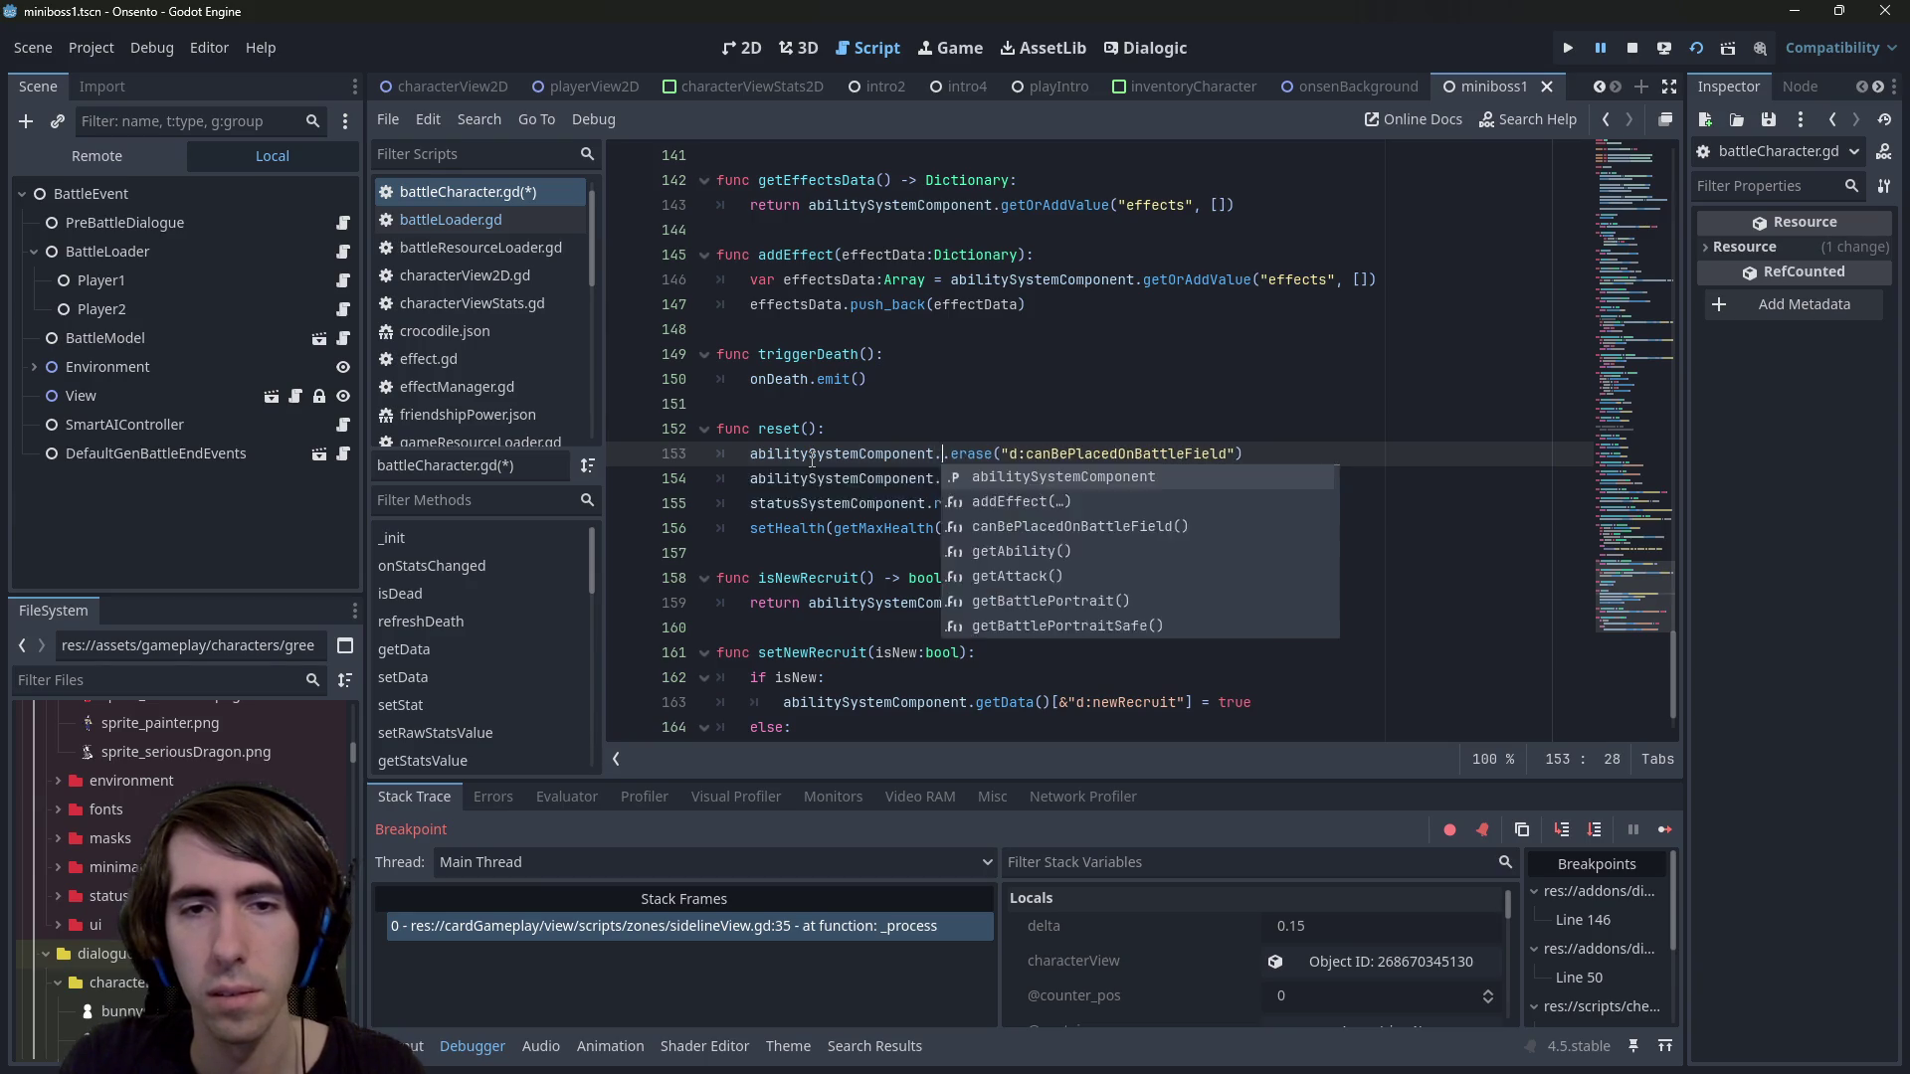
text(.data)
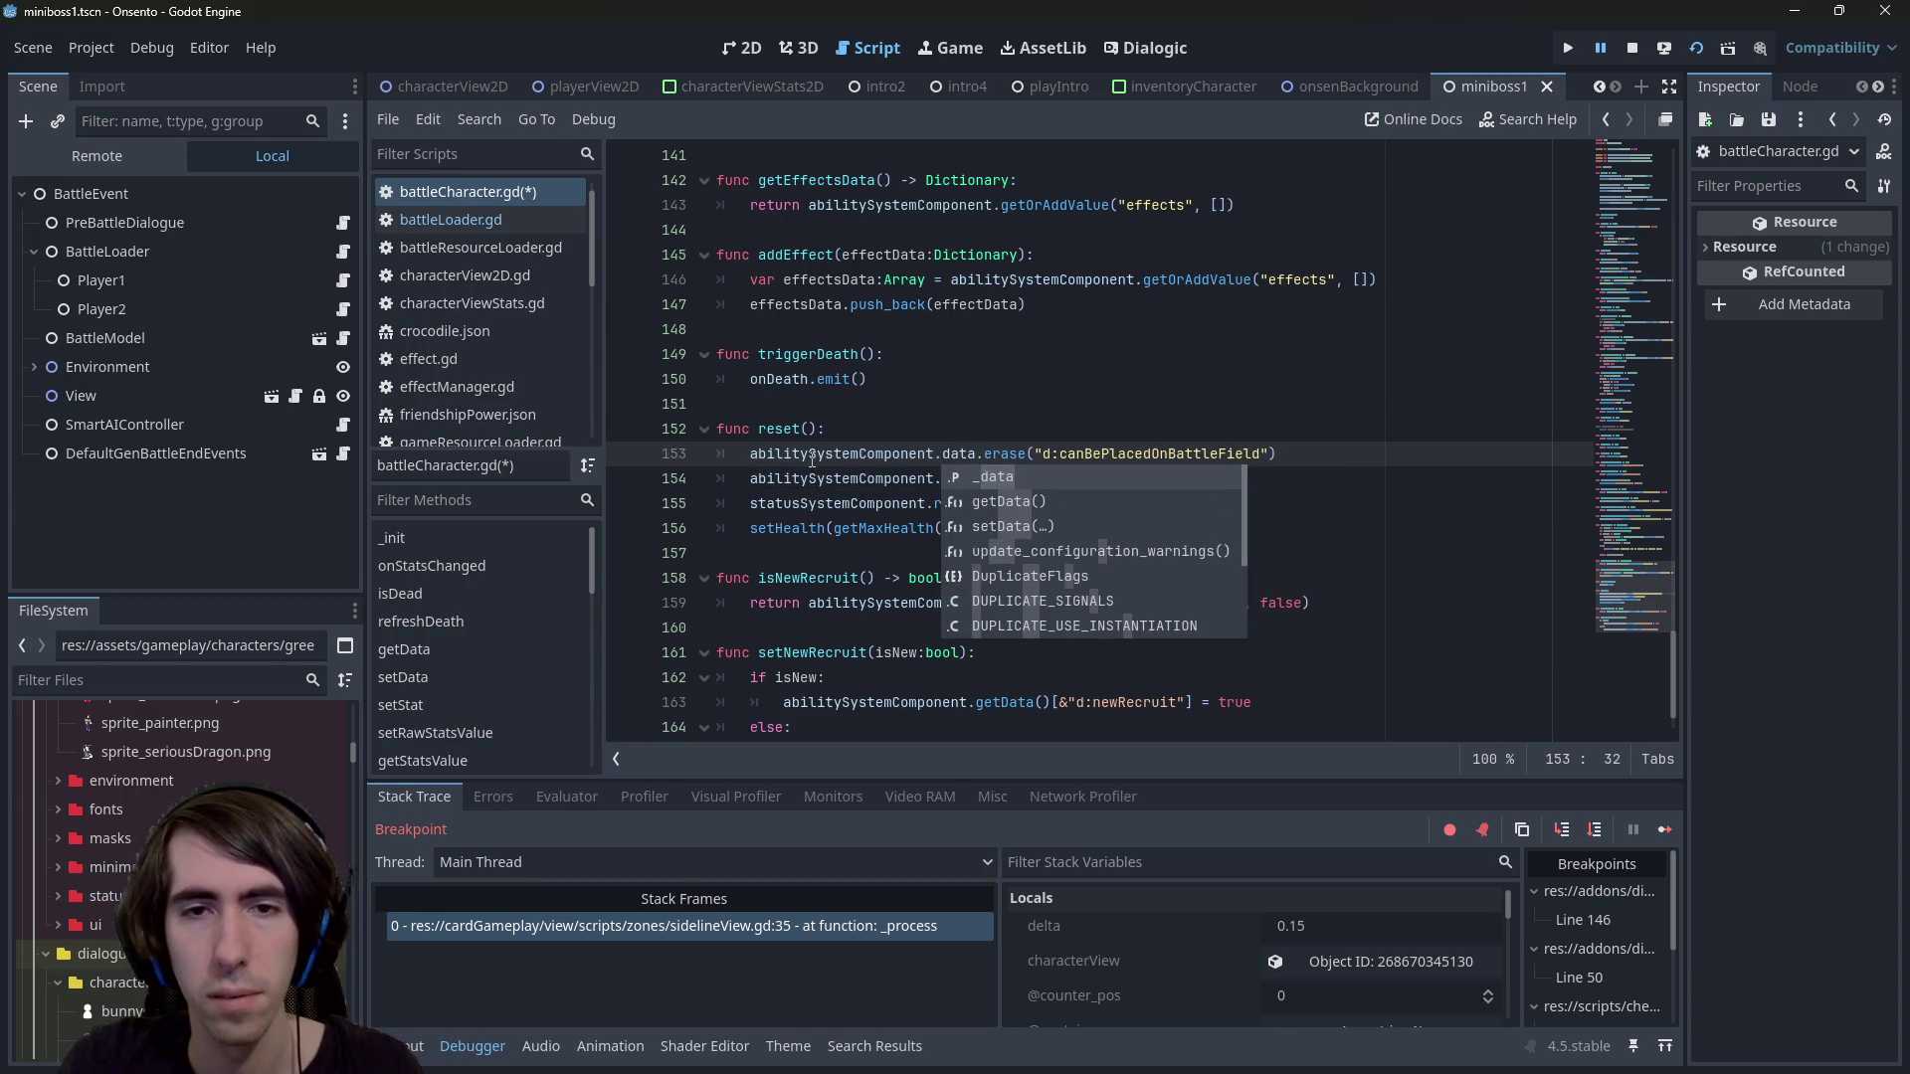
key(Down)
key(Return)
key(ctrl+shift+Left)
key(ctrl+shift+Left)
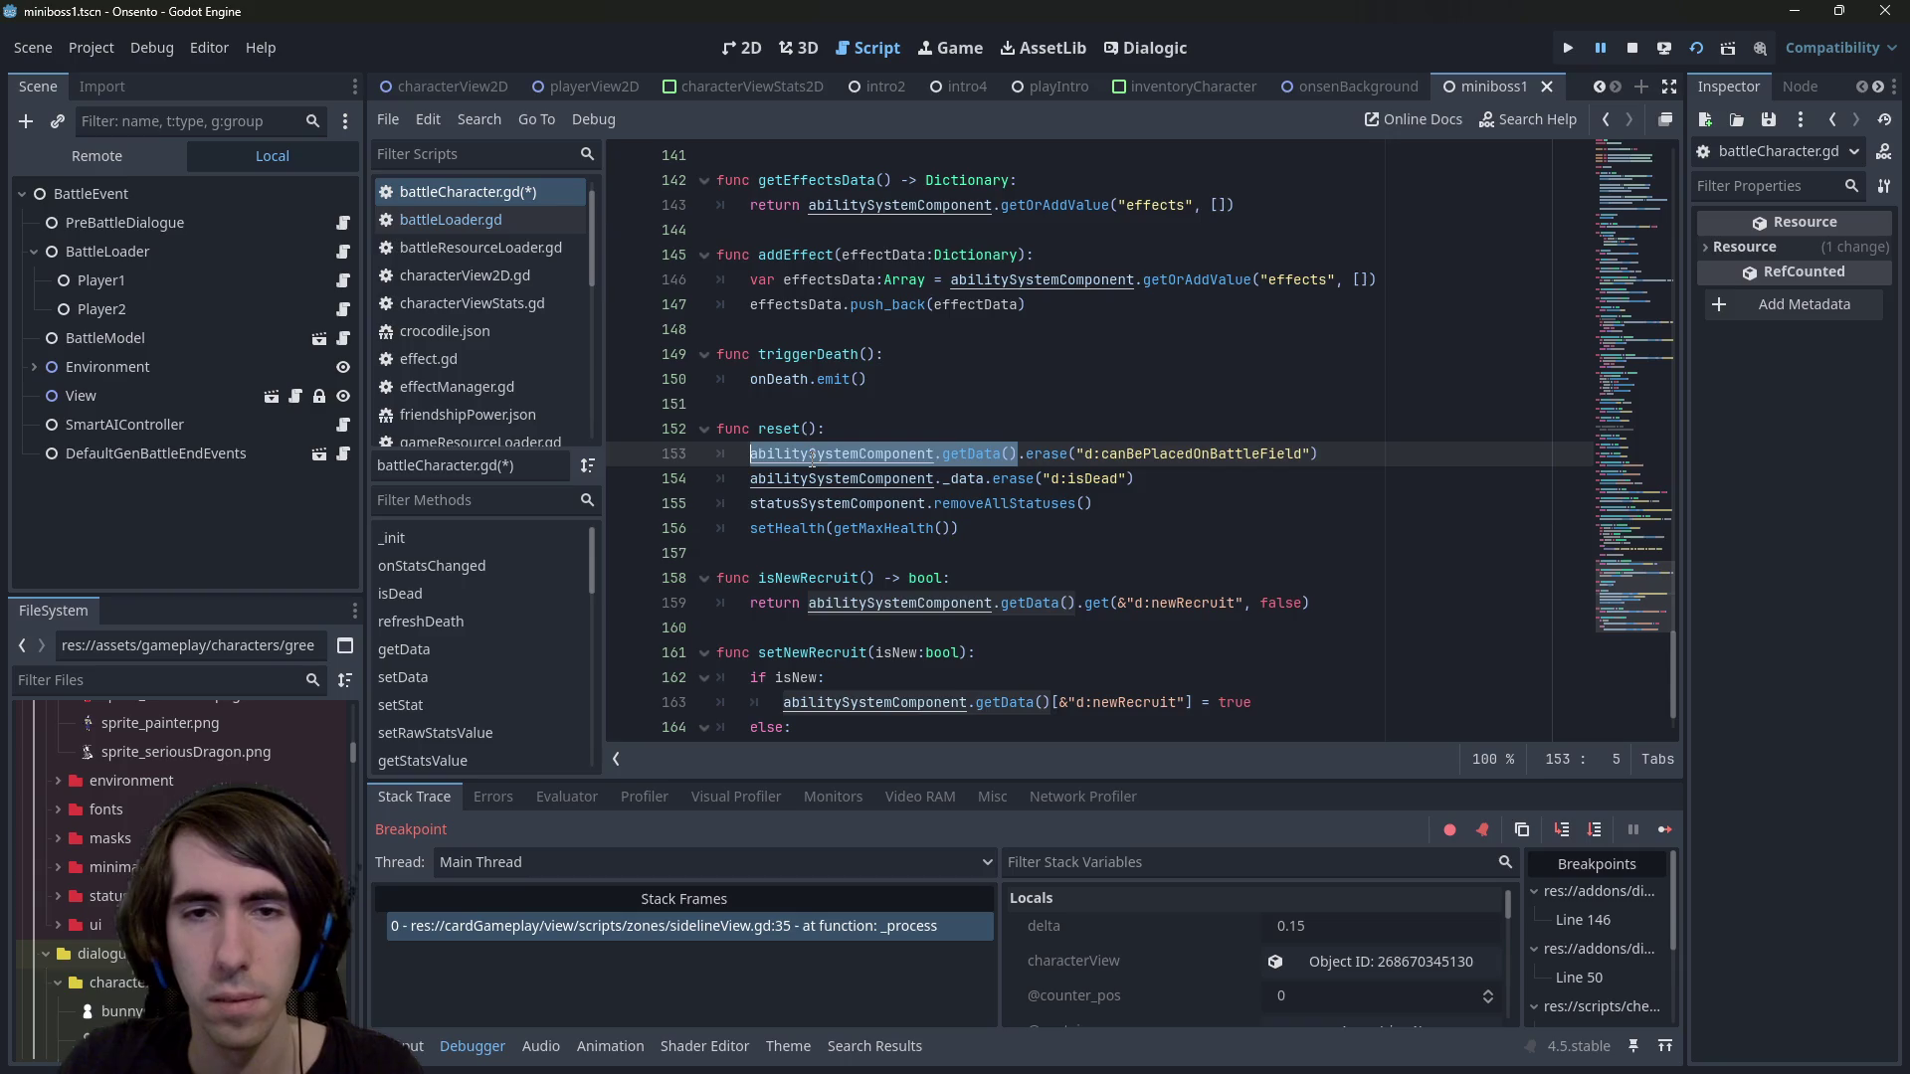
key(ctrl+c)
key(Down)
key(ctrl+shift+Right)
key(ctrl+v)
key(ctrl+s)
Revert both lines back to _data and save battleCharacter.gd
key(ctrl+z)
key(ctrl+z)
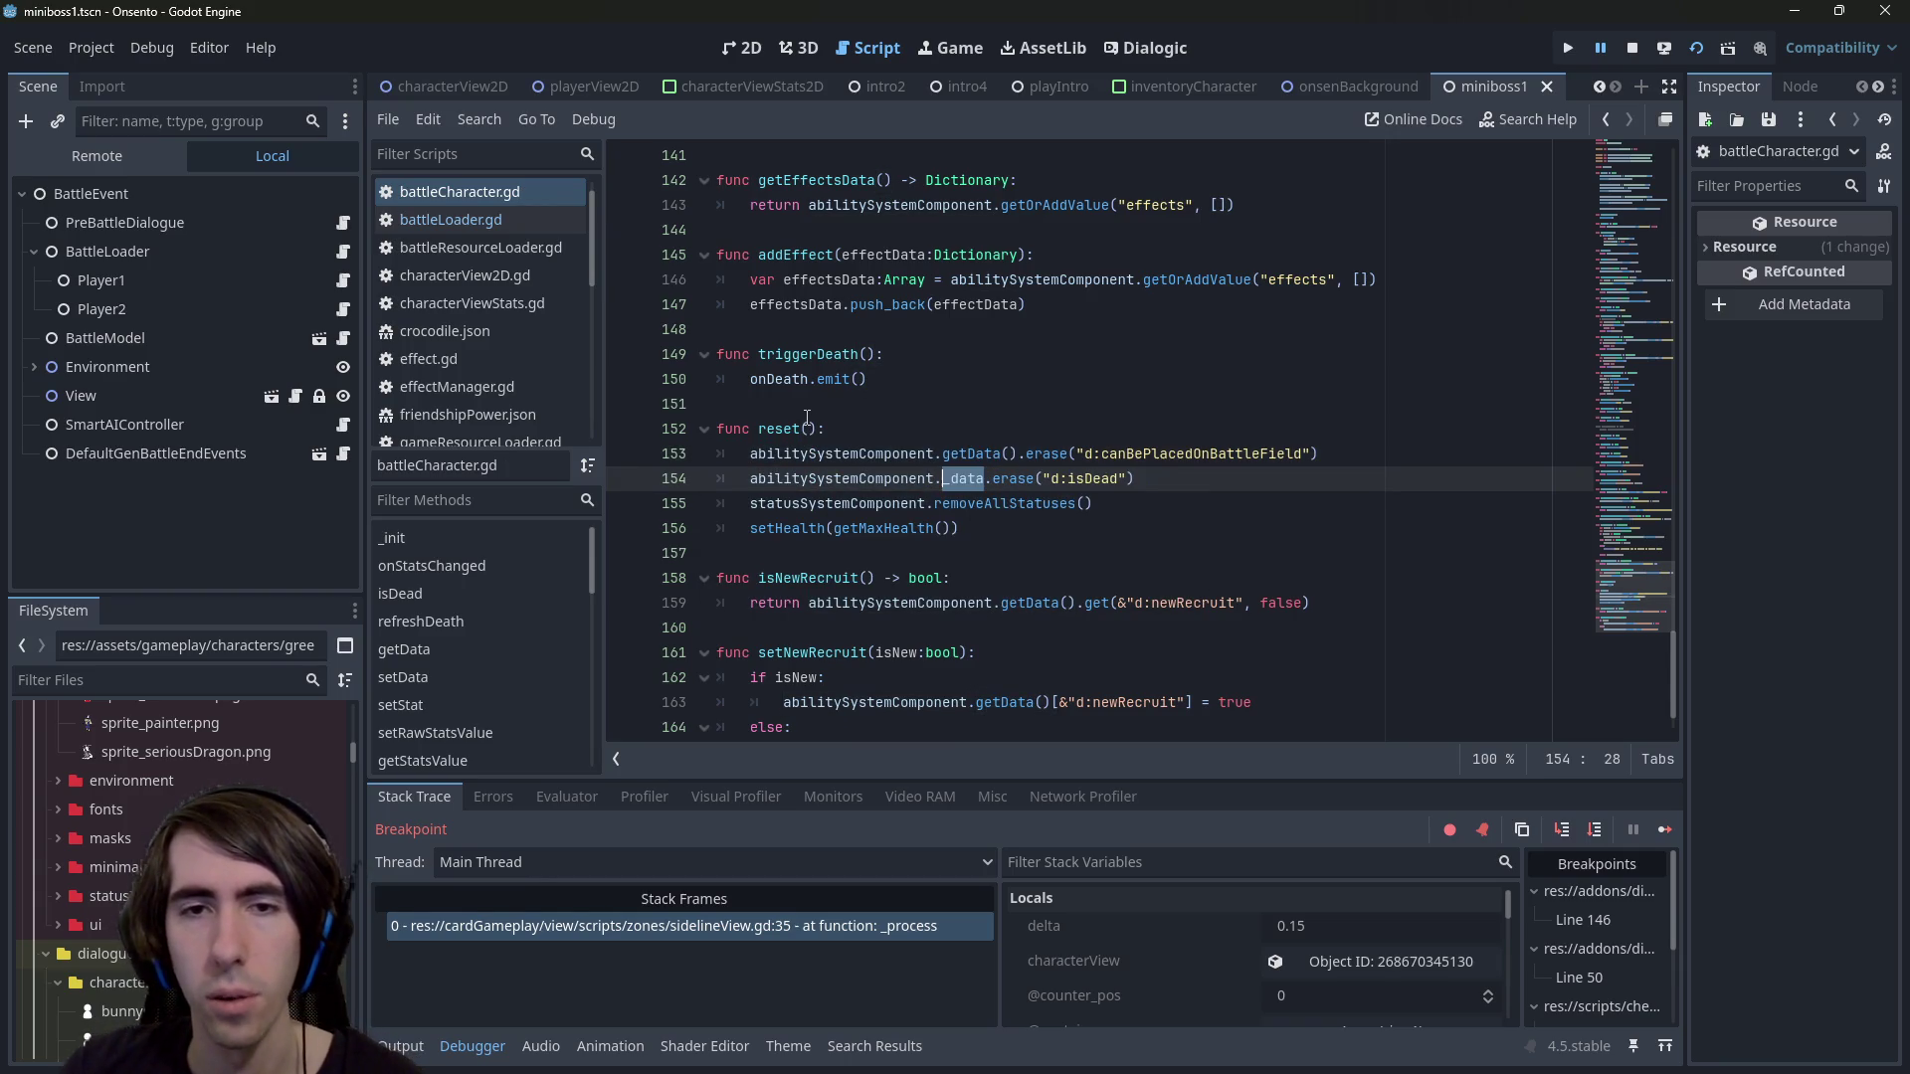
key(ctrl+z)
key(ctrl+z)
key(ctrl+z)
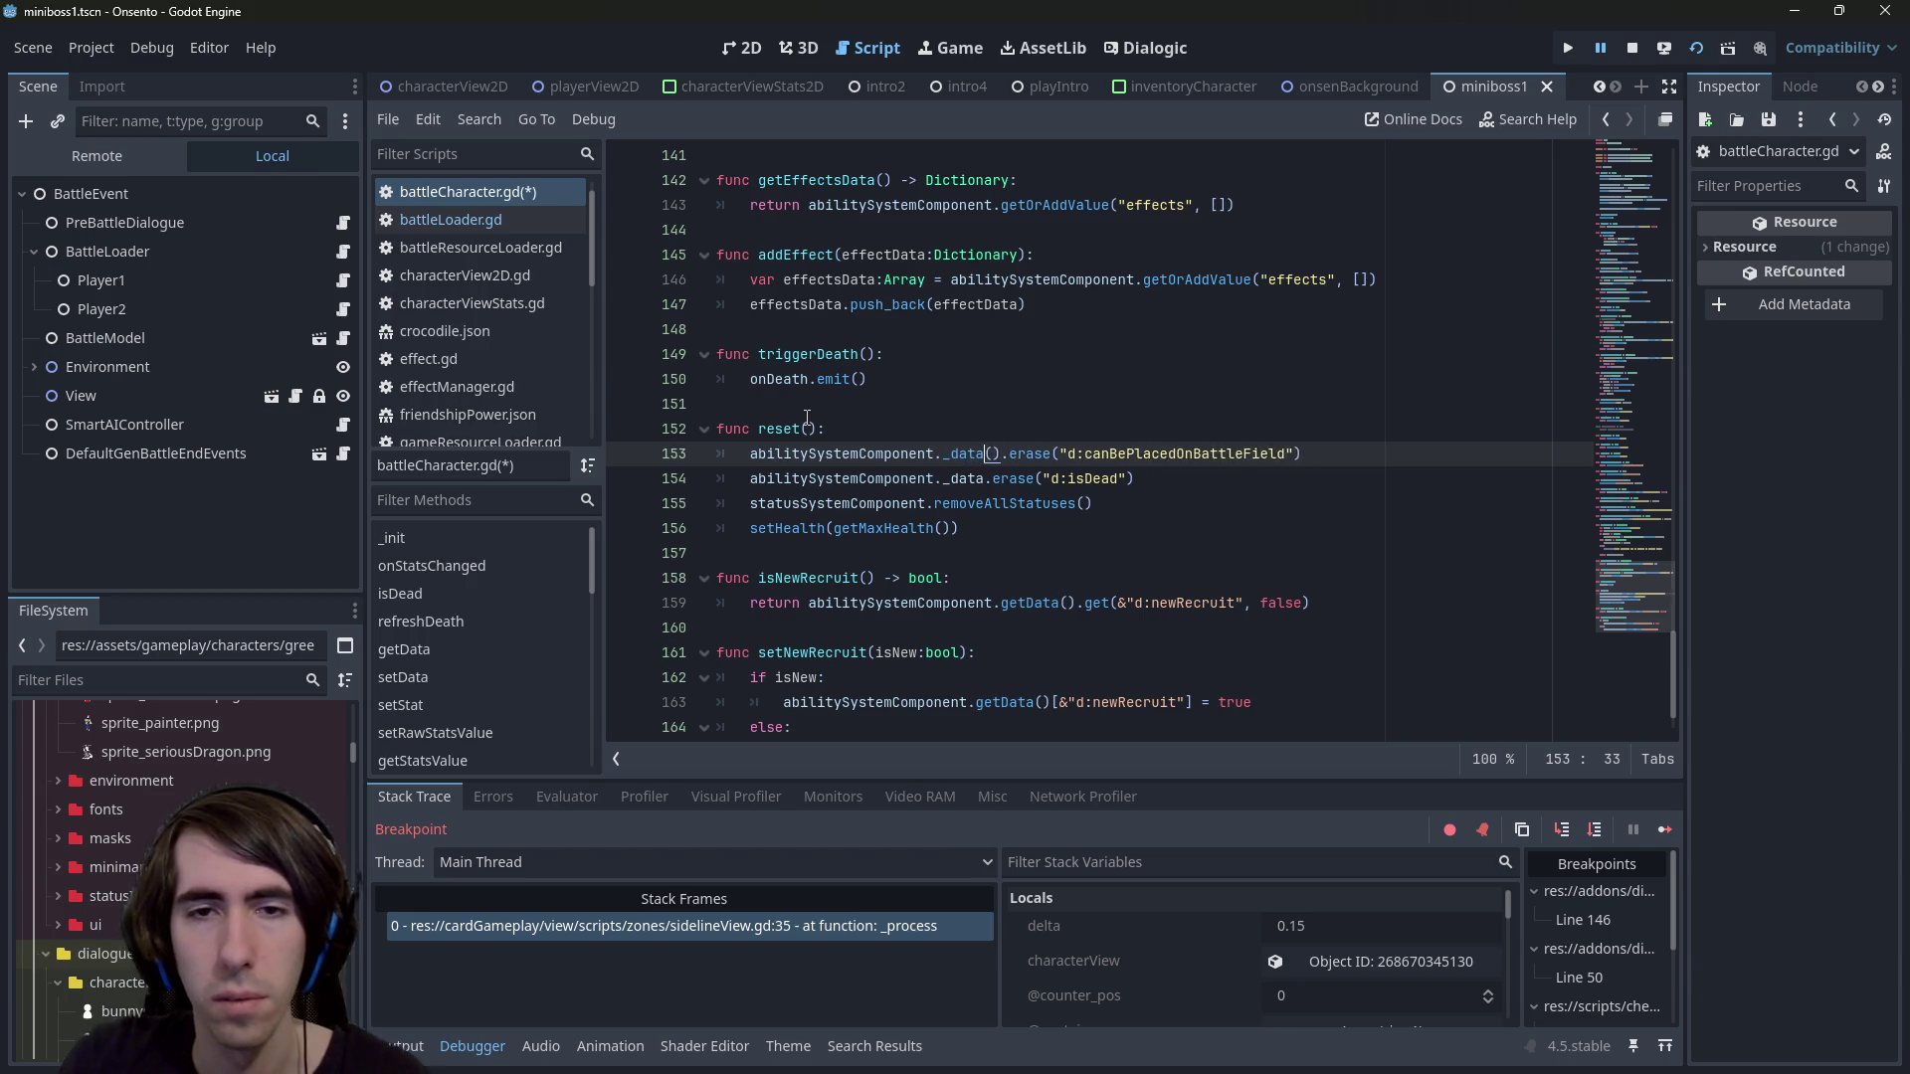
click(807, 413)
key(ctrl+s)
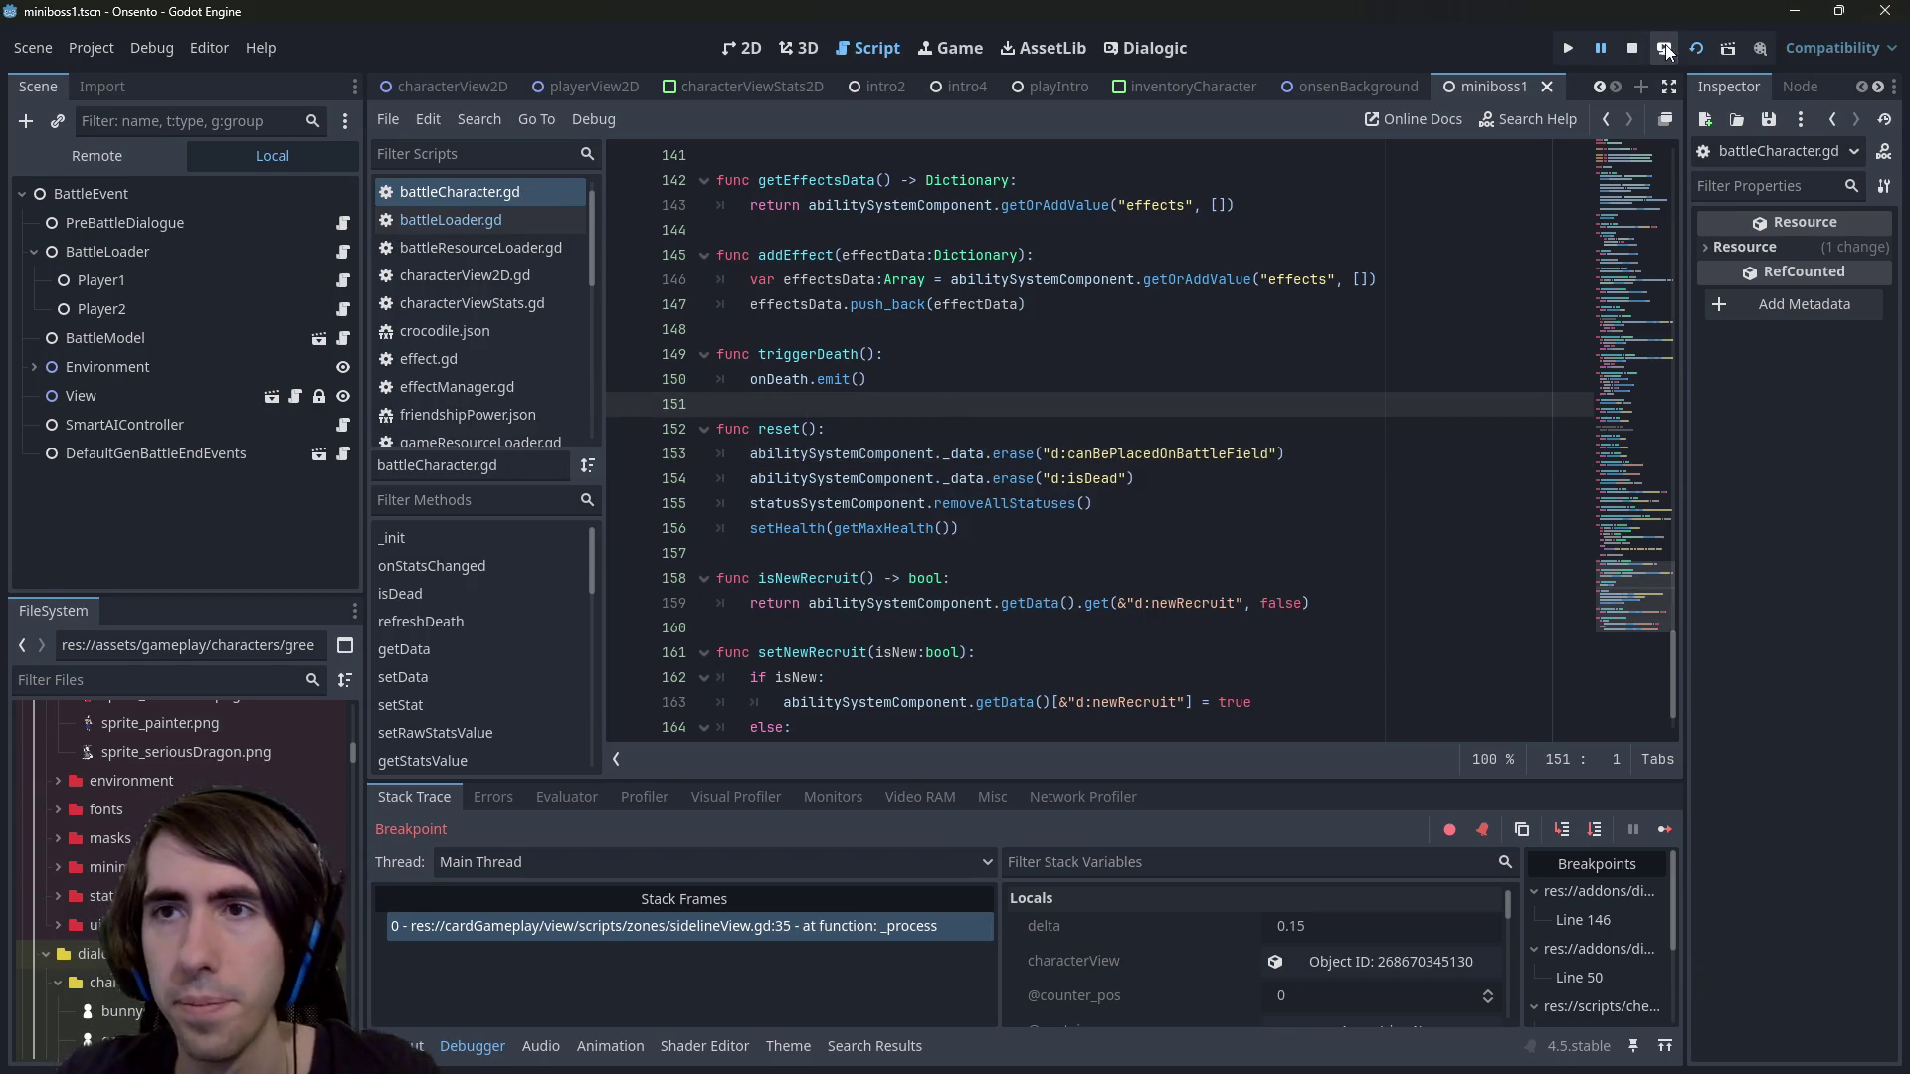
Restart the battle scene, continue past the breakpoint, place a character and end the turn
click(1638, 52)
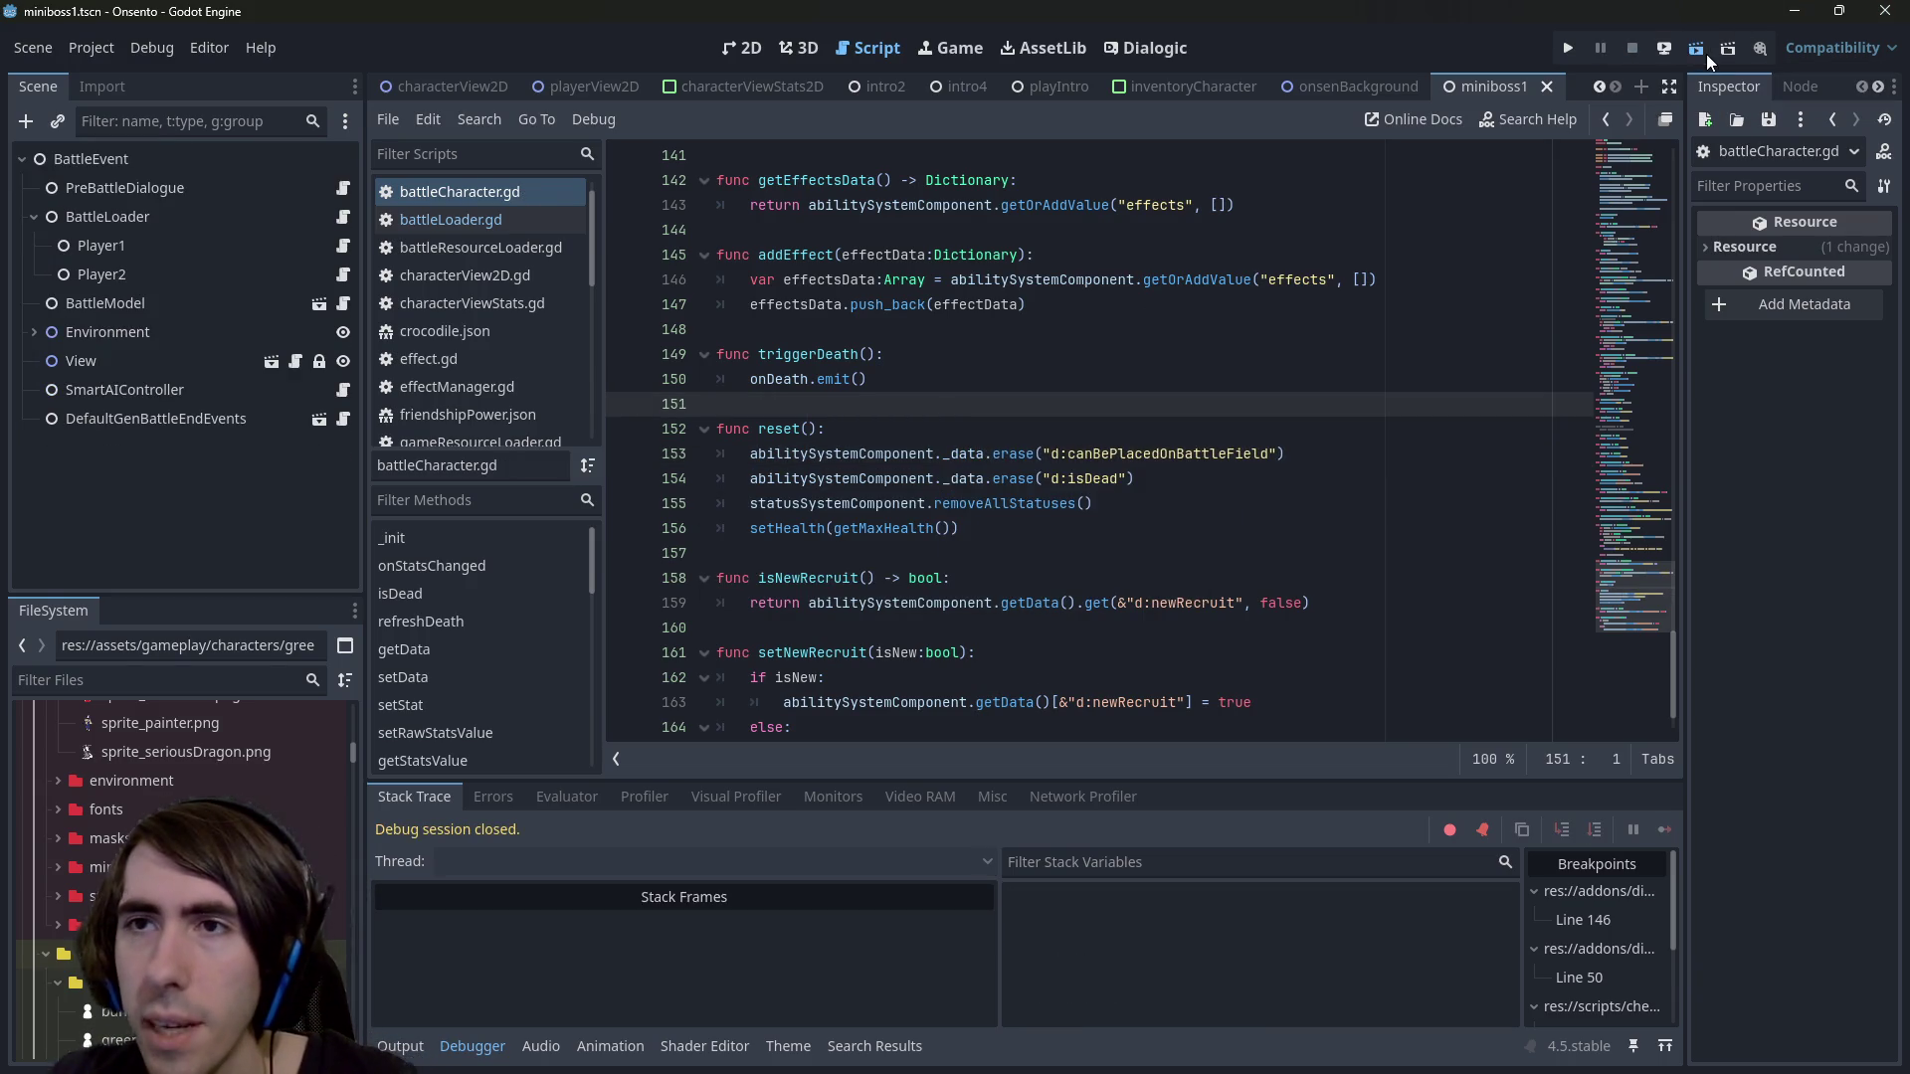
click(1706, 53)
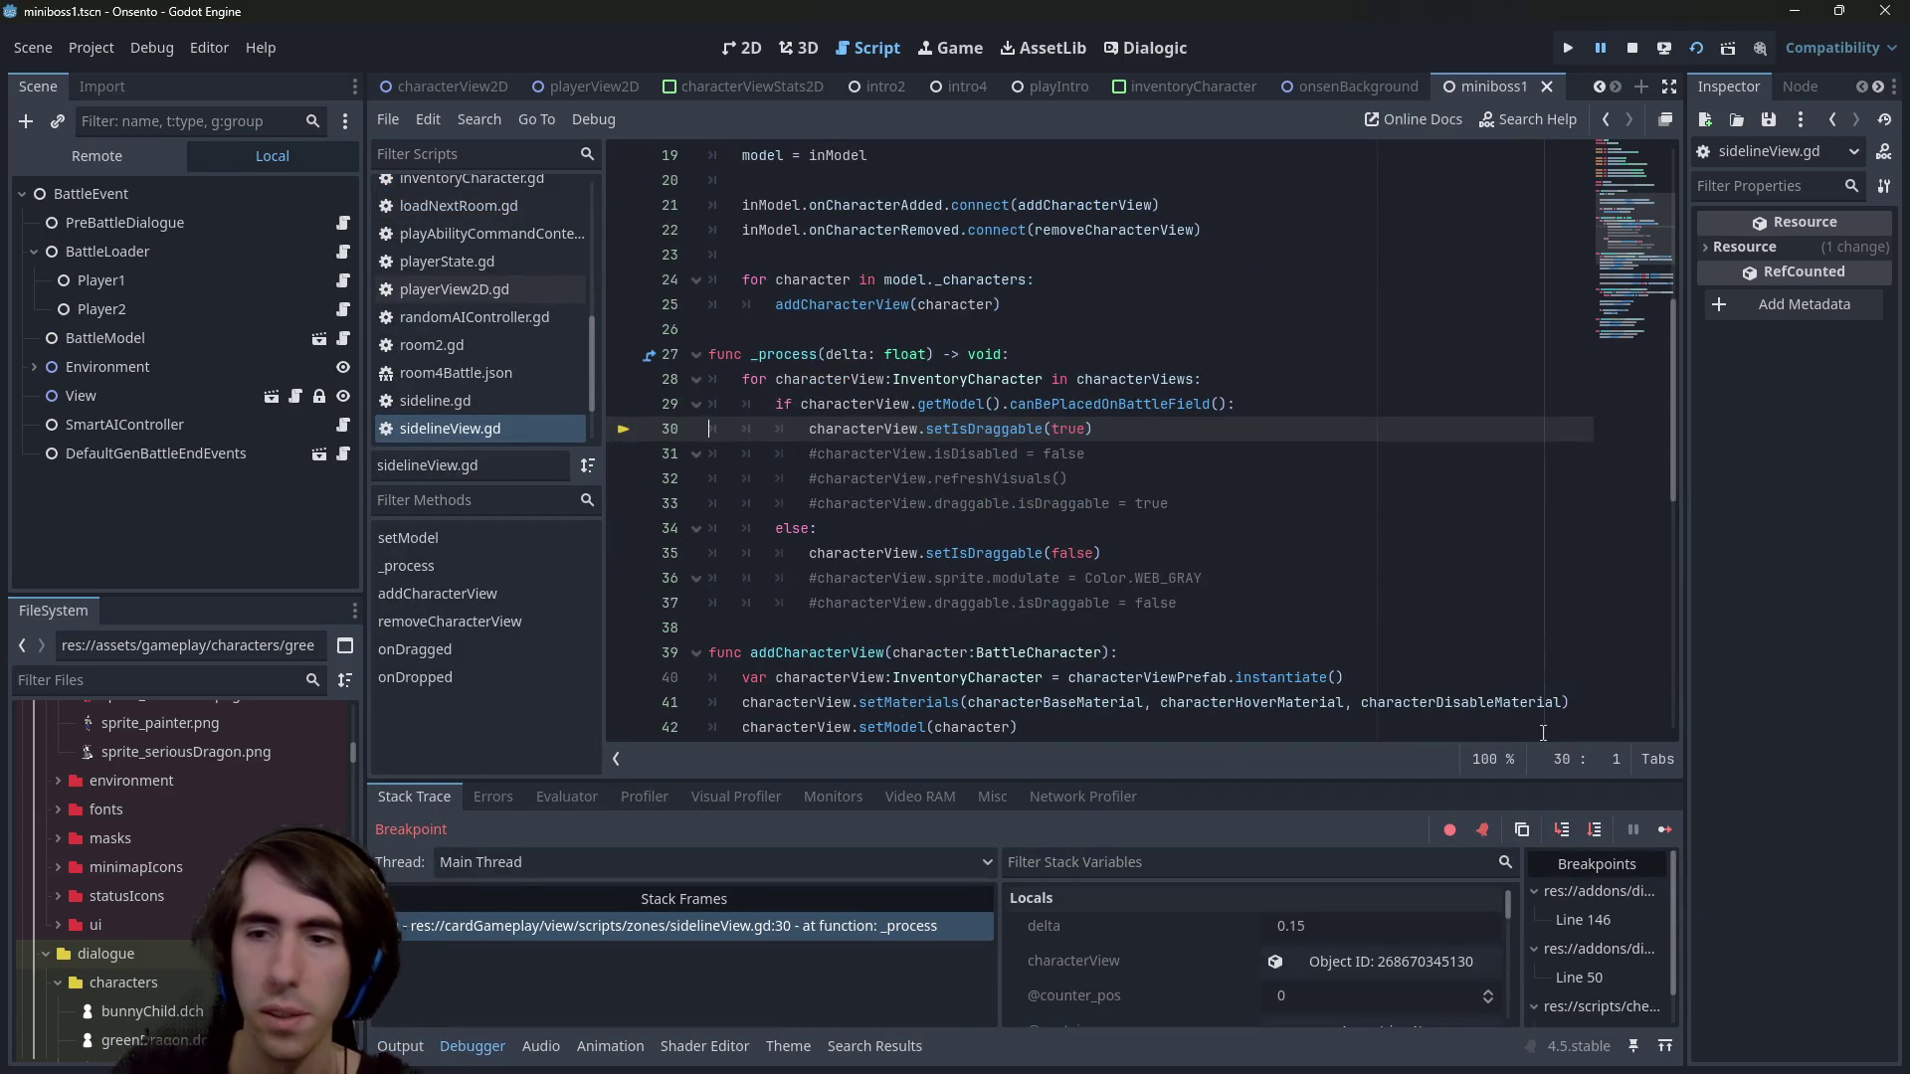
click(1660, 832)
mouse_move(977, 746)
mouse_down()
mouse_move(808, 540)
mouse_move(680, 452)
mouse_move(737, 425)
mouse_up()
click(358, 714)
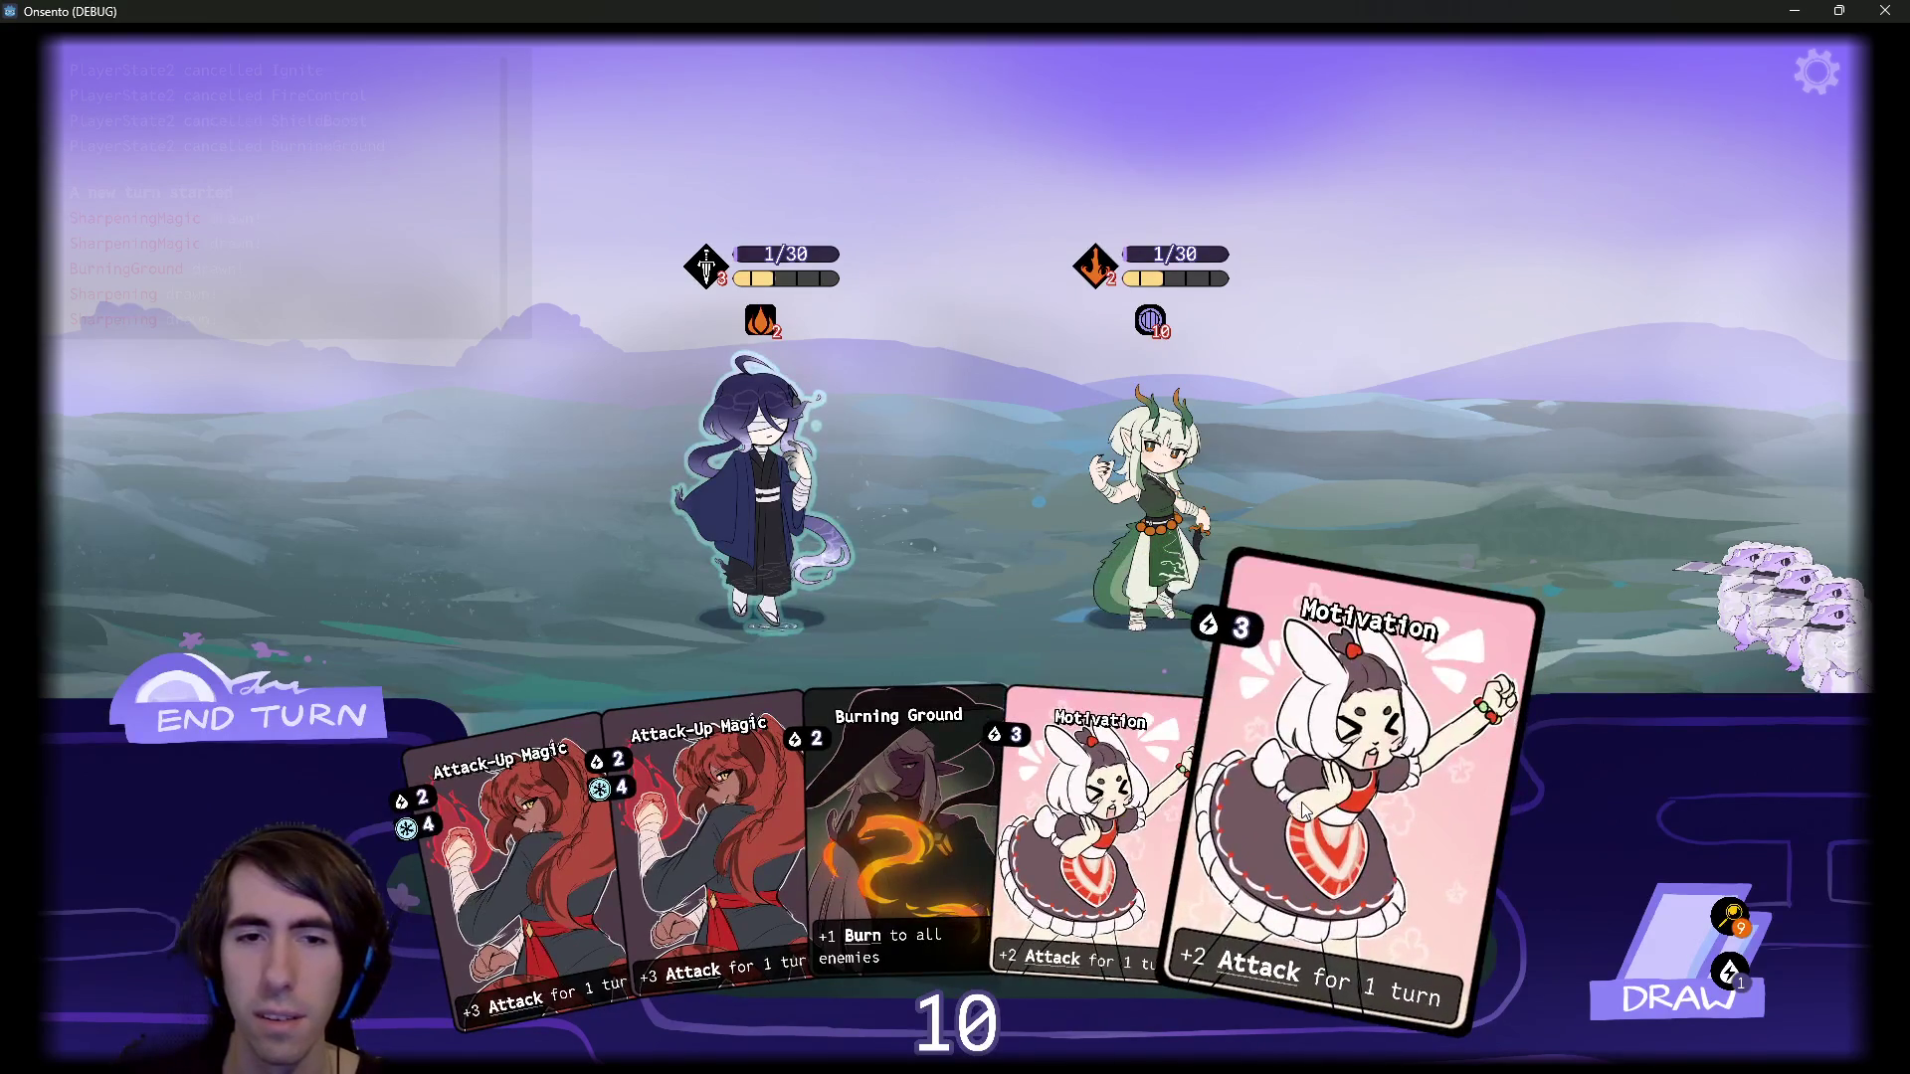
Draw more cards, then restart the current battle from the pause menu
click(1632, 920)
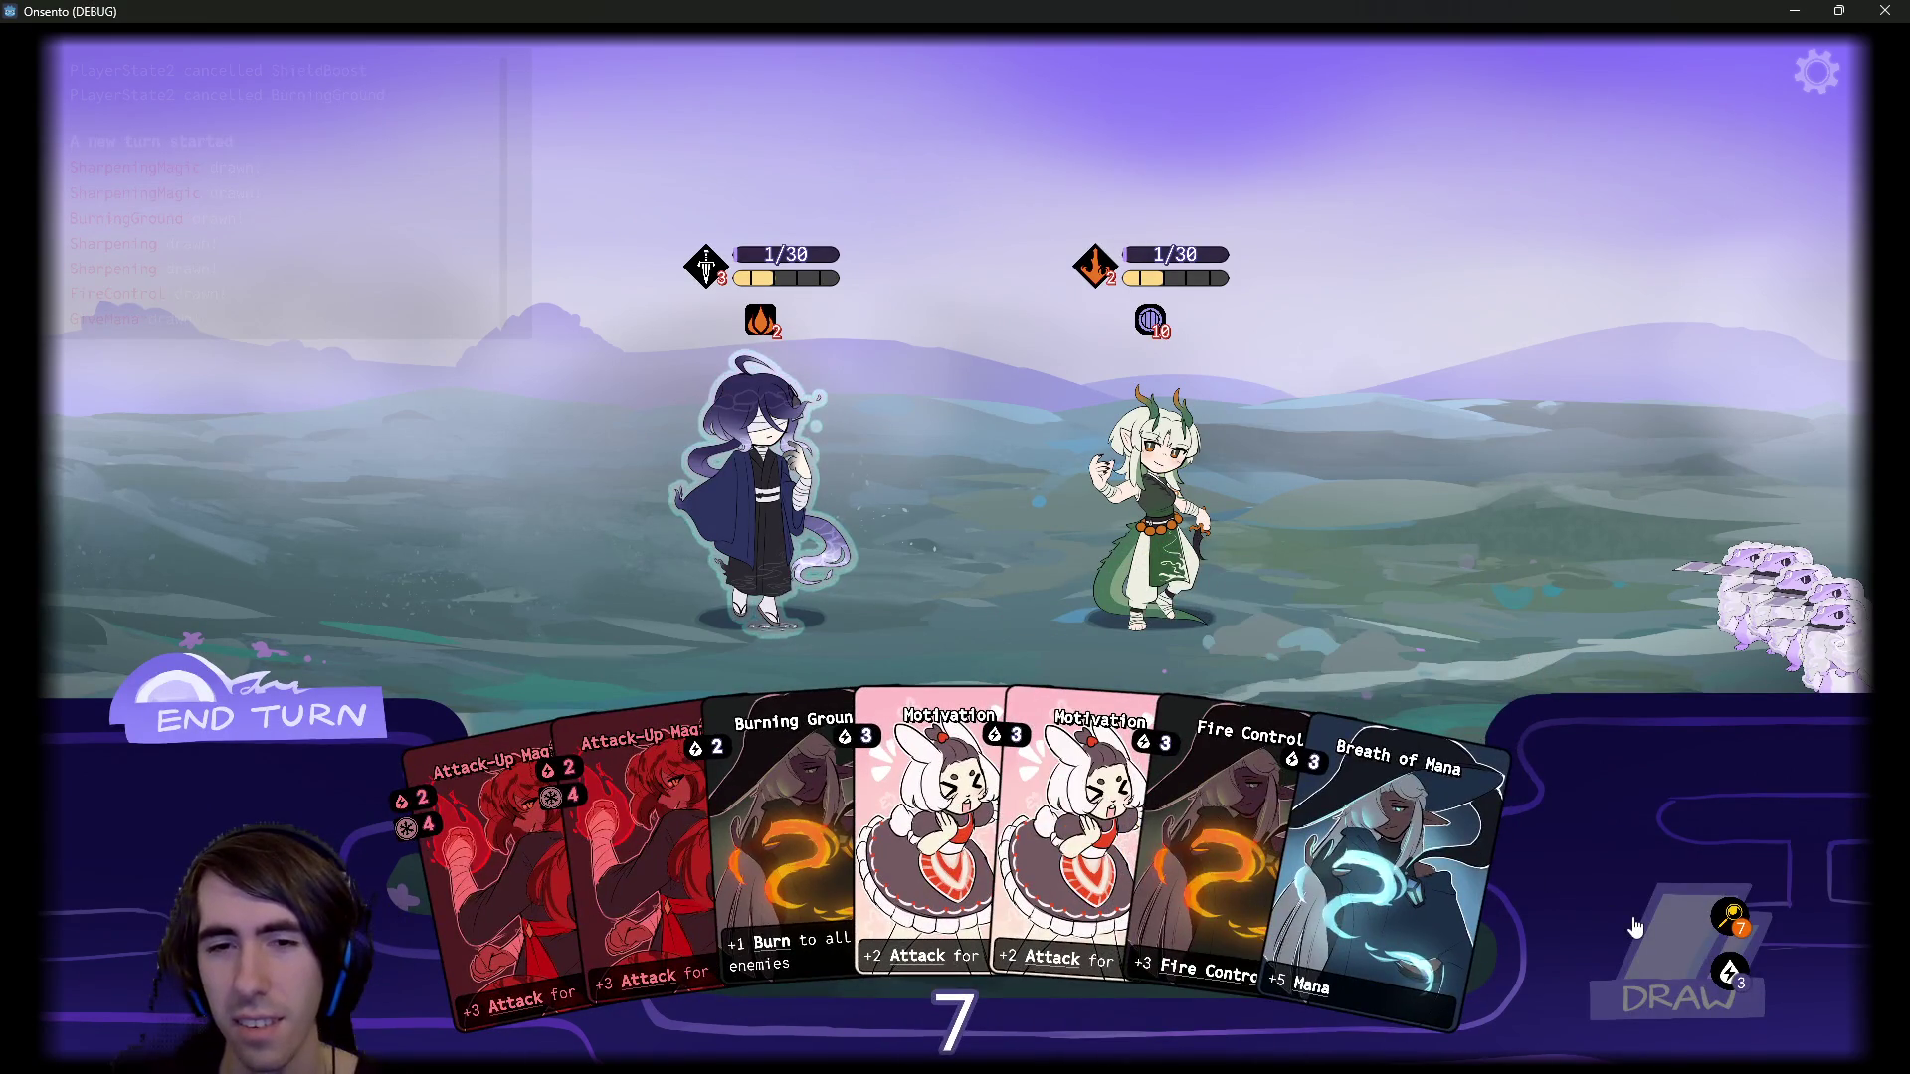
key(Escape)
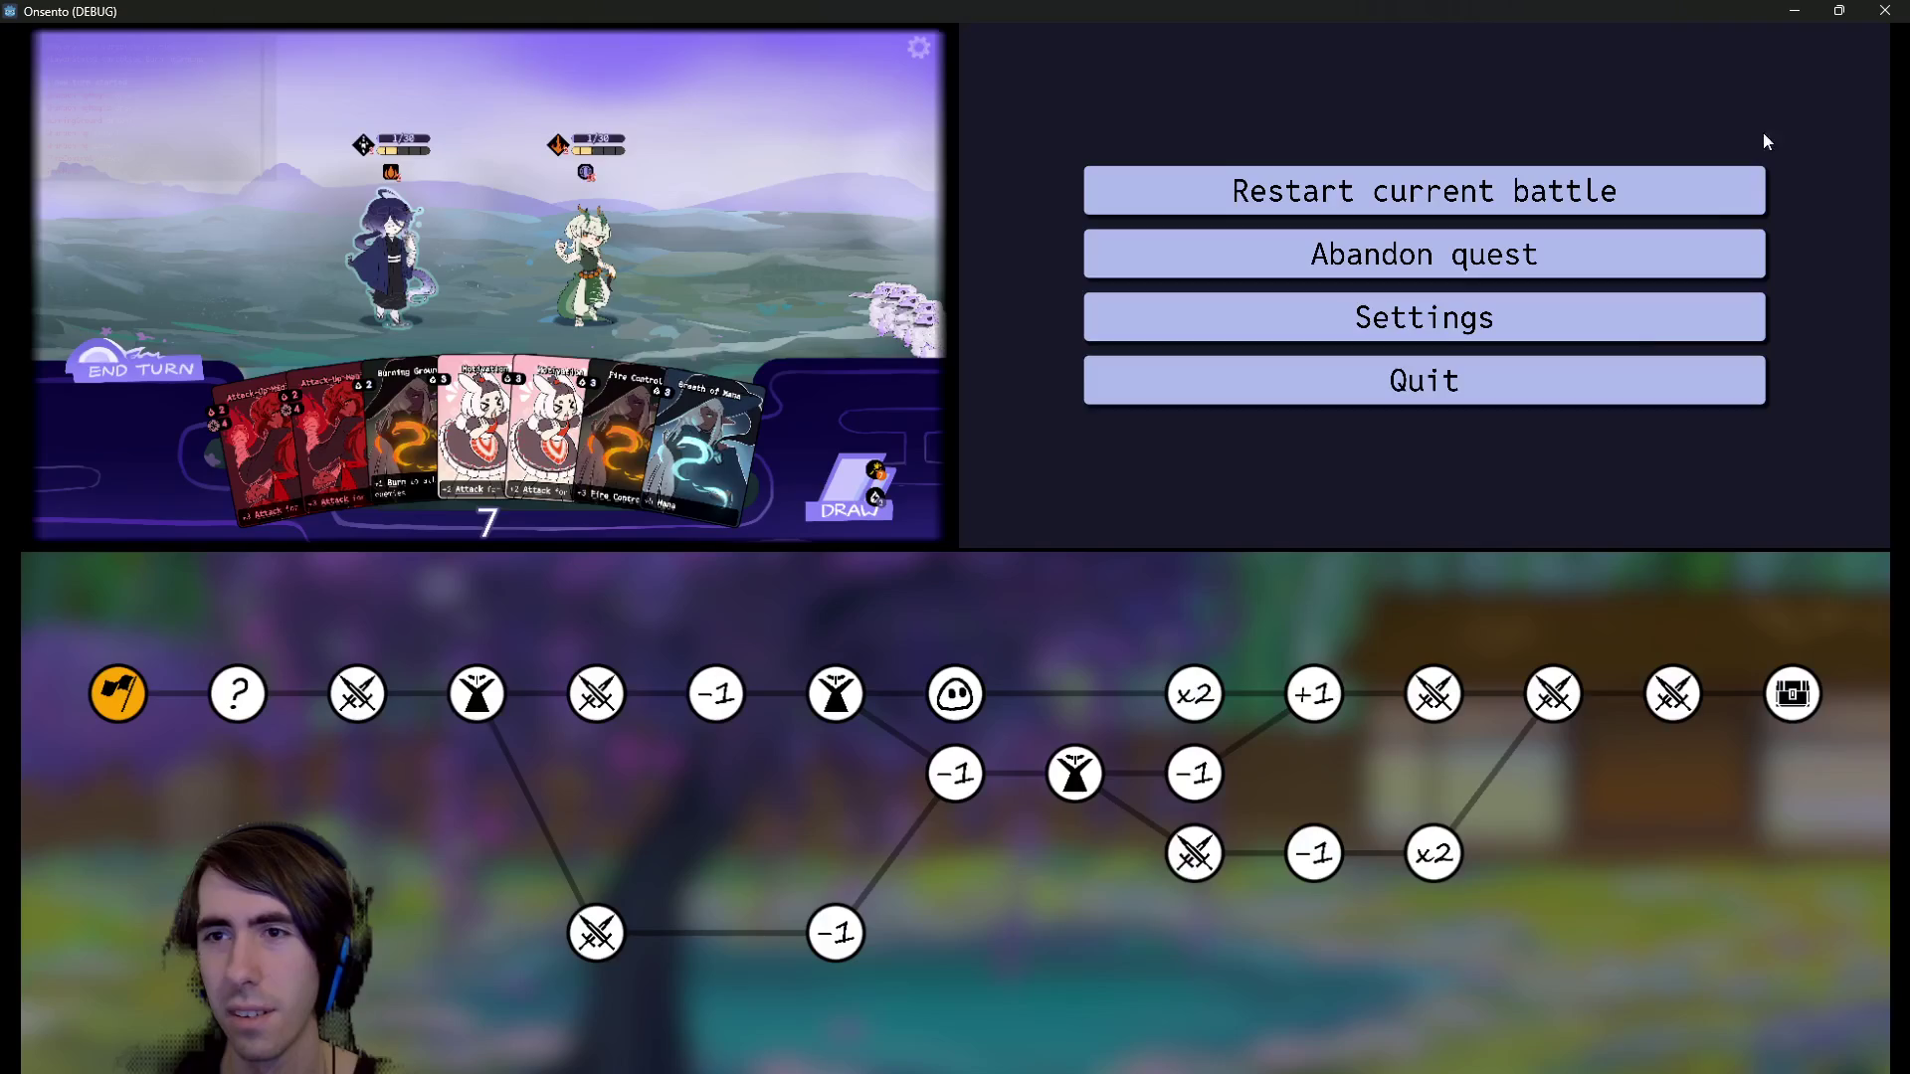
click(1412, 204)
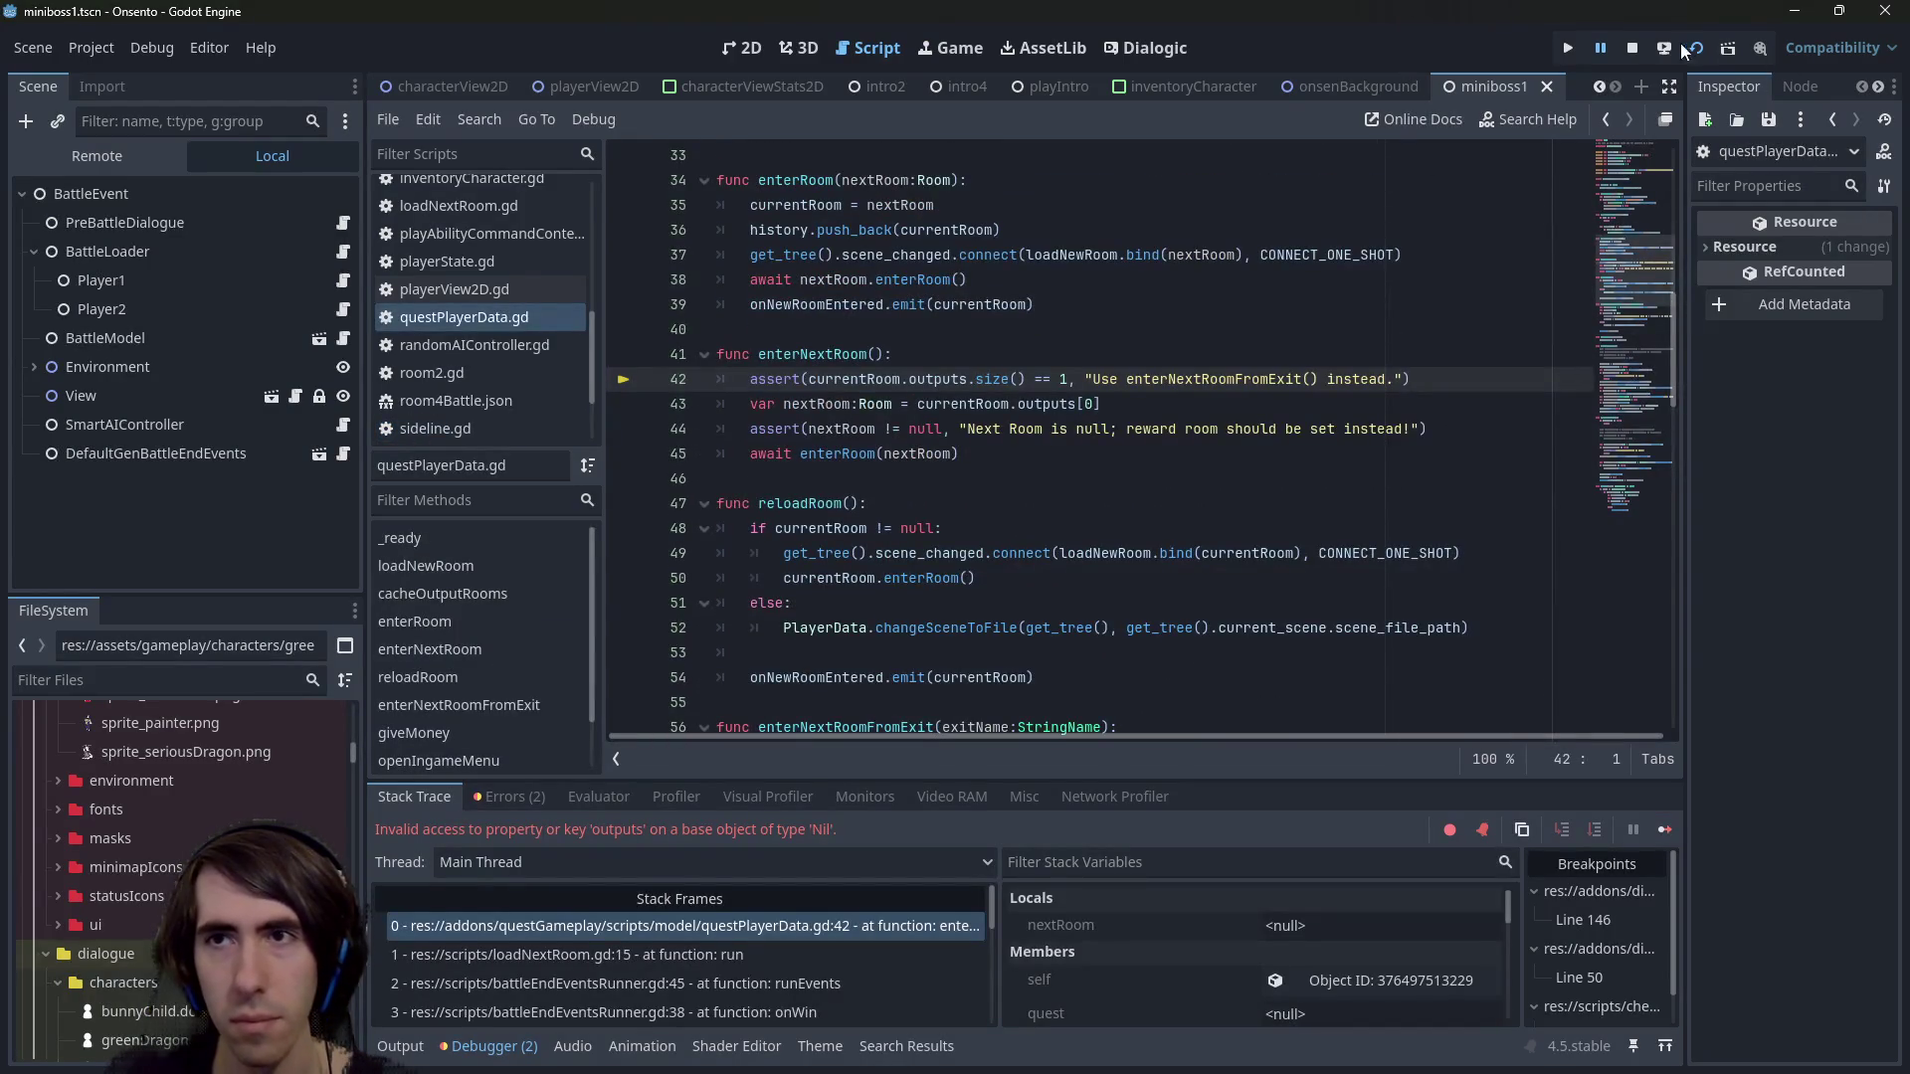
Stop the crashed session, then open playQuest.tscn and run it with F6
click(1633, 48)
click(1295, 355)
key(shift+alt+o)
text(playe)
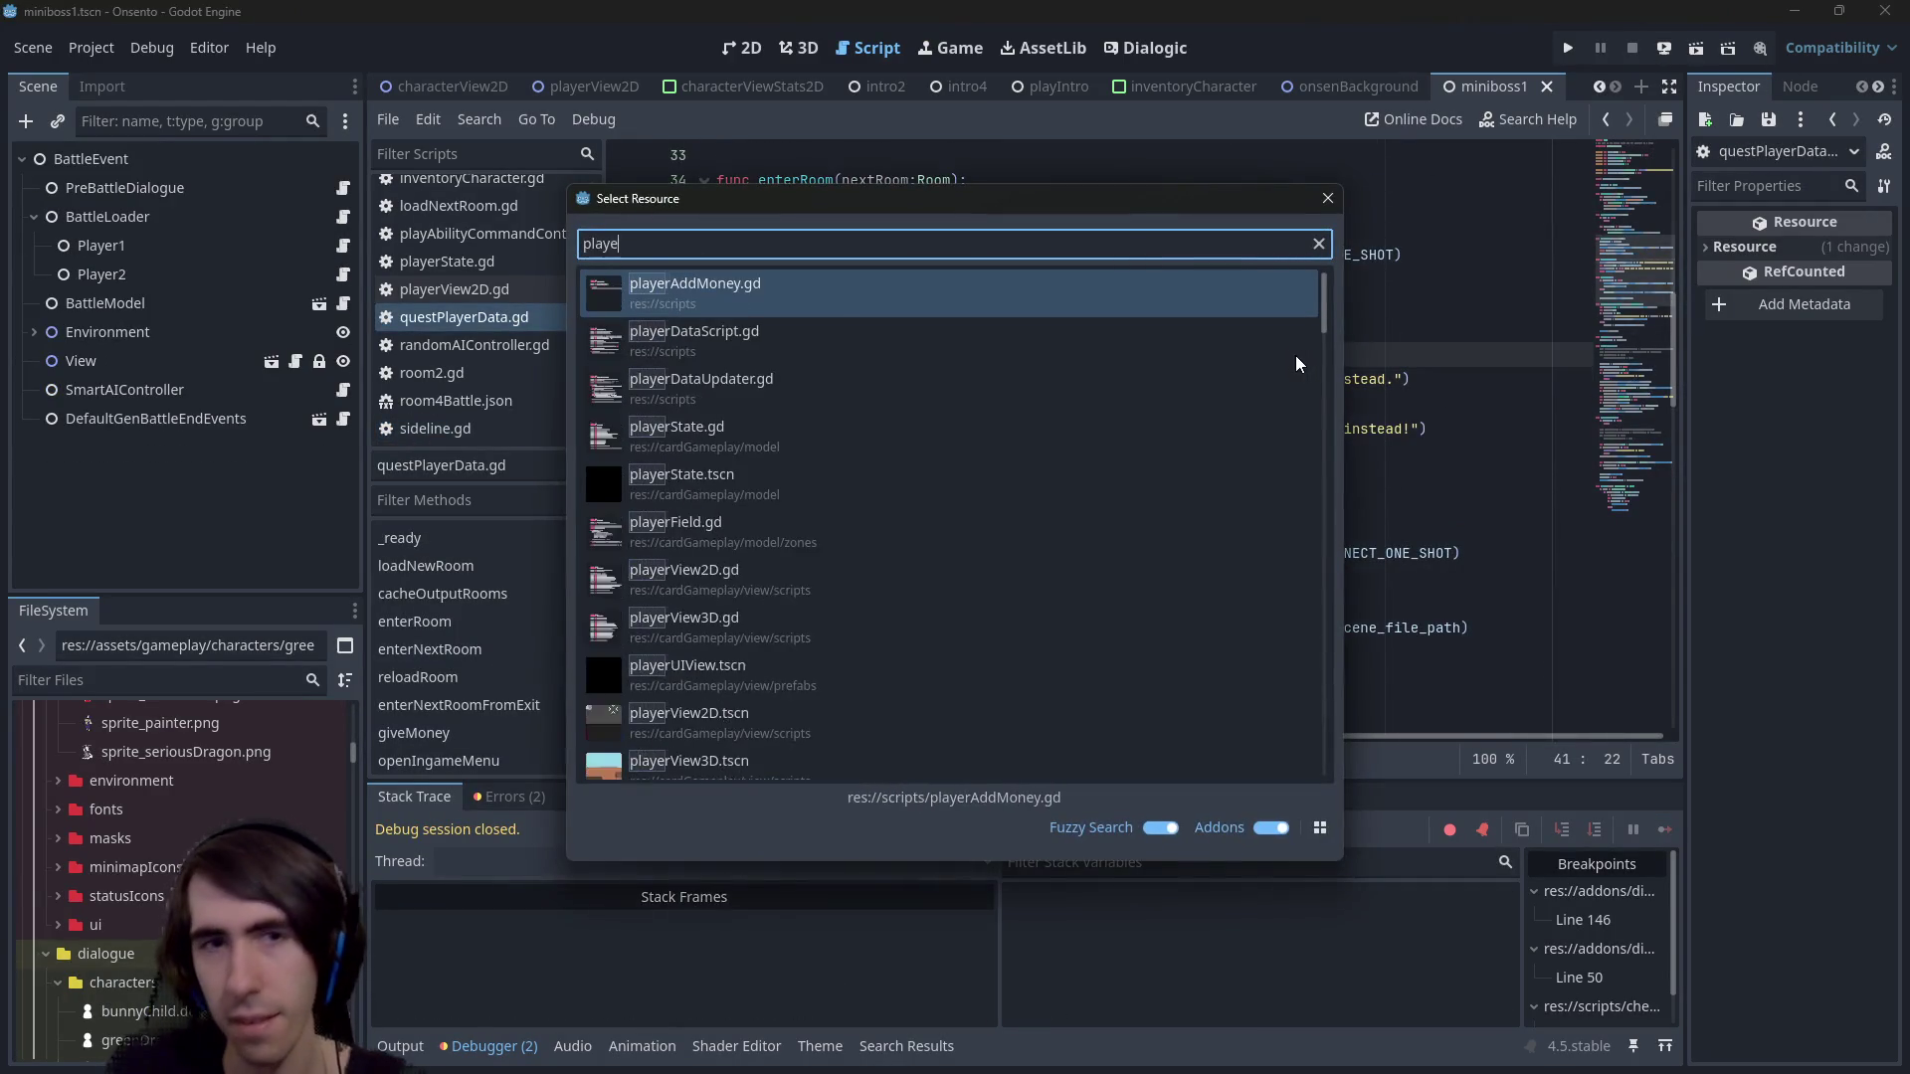
key(BackSpace)
key(BackSpace)
key(BackSpace)
text(pl)
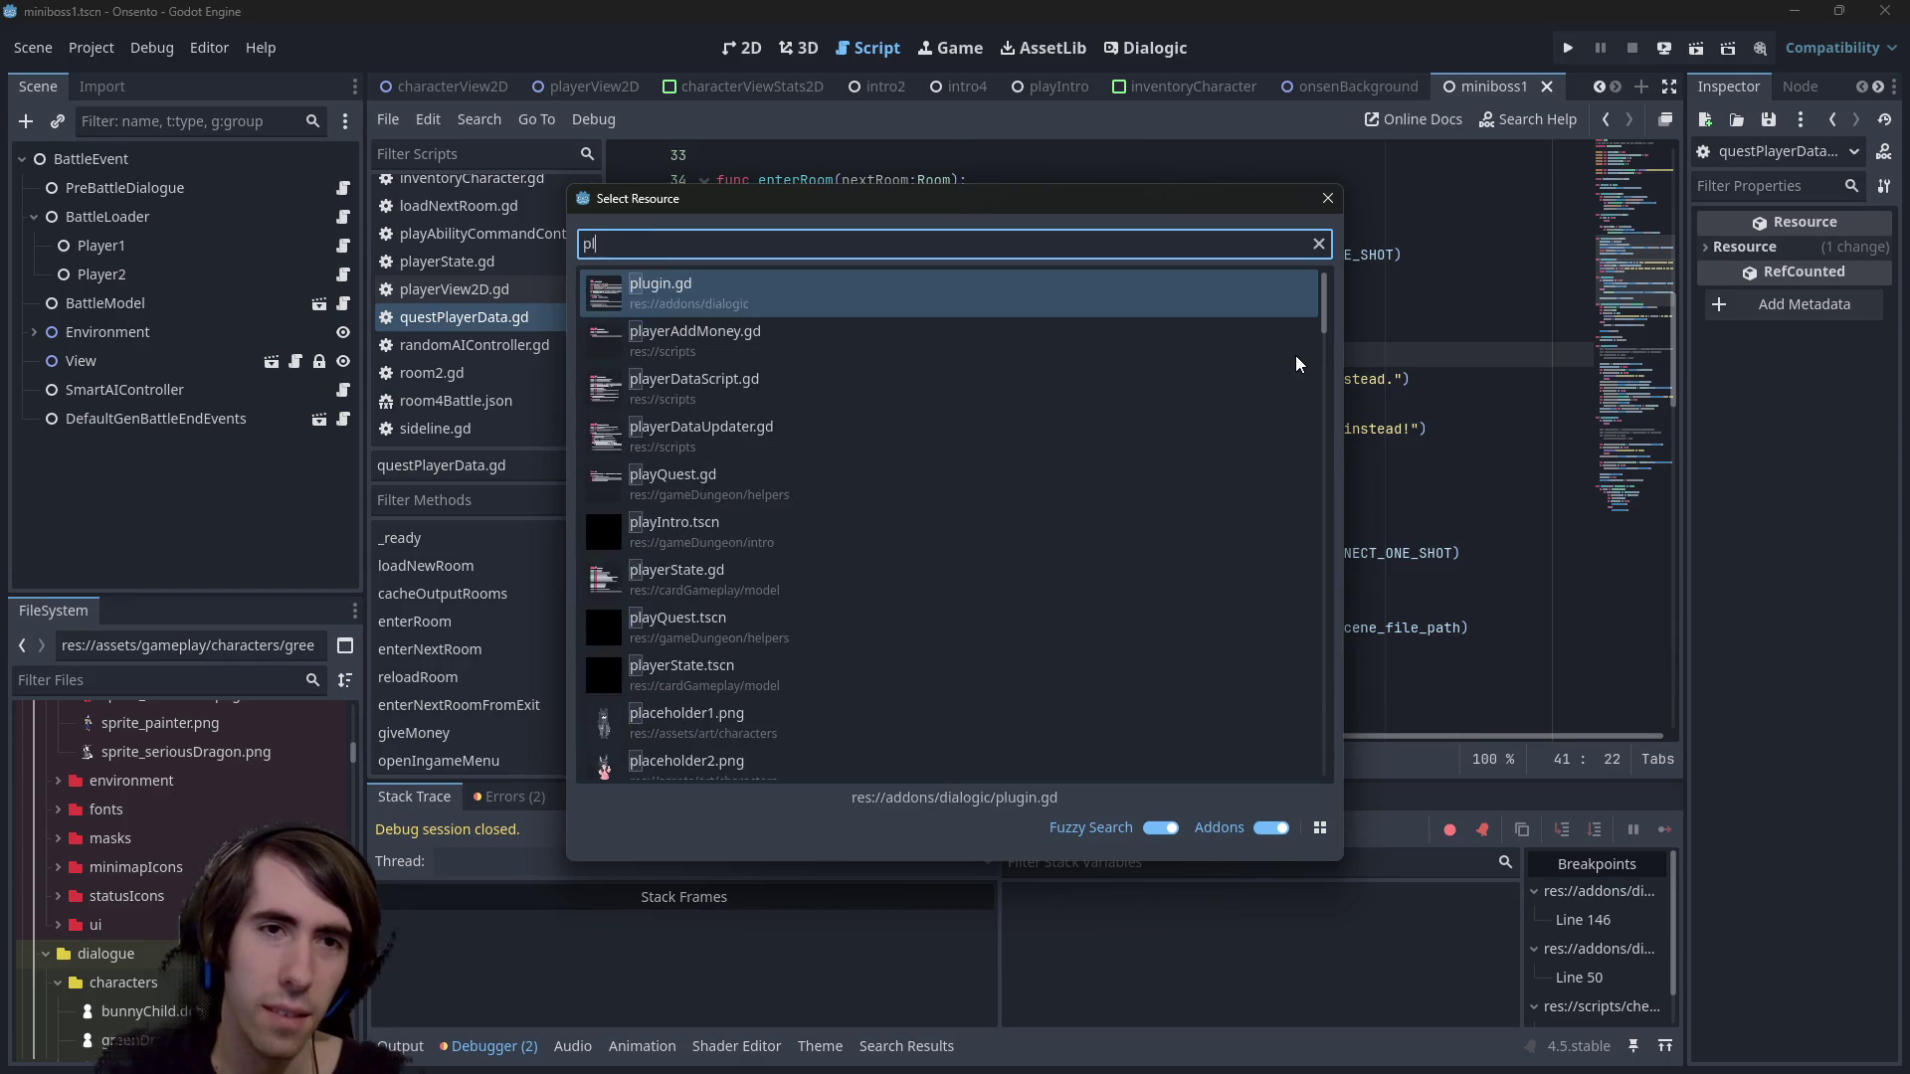
key(BackSpace)
key(BackSpace)
text(pl)
key(BackSpace)
key(BackSpace)
text(playque)
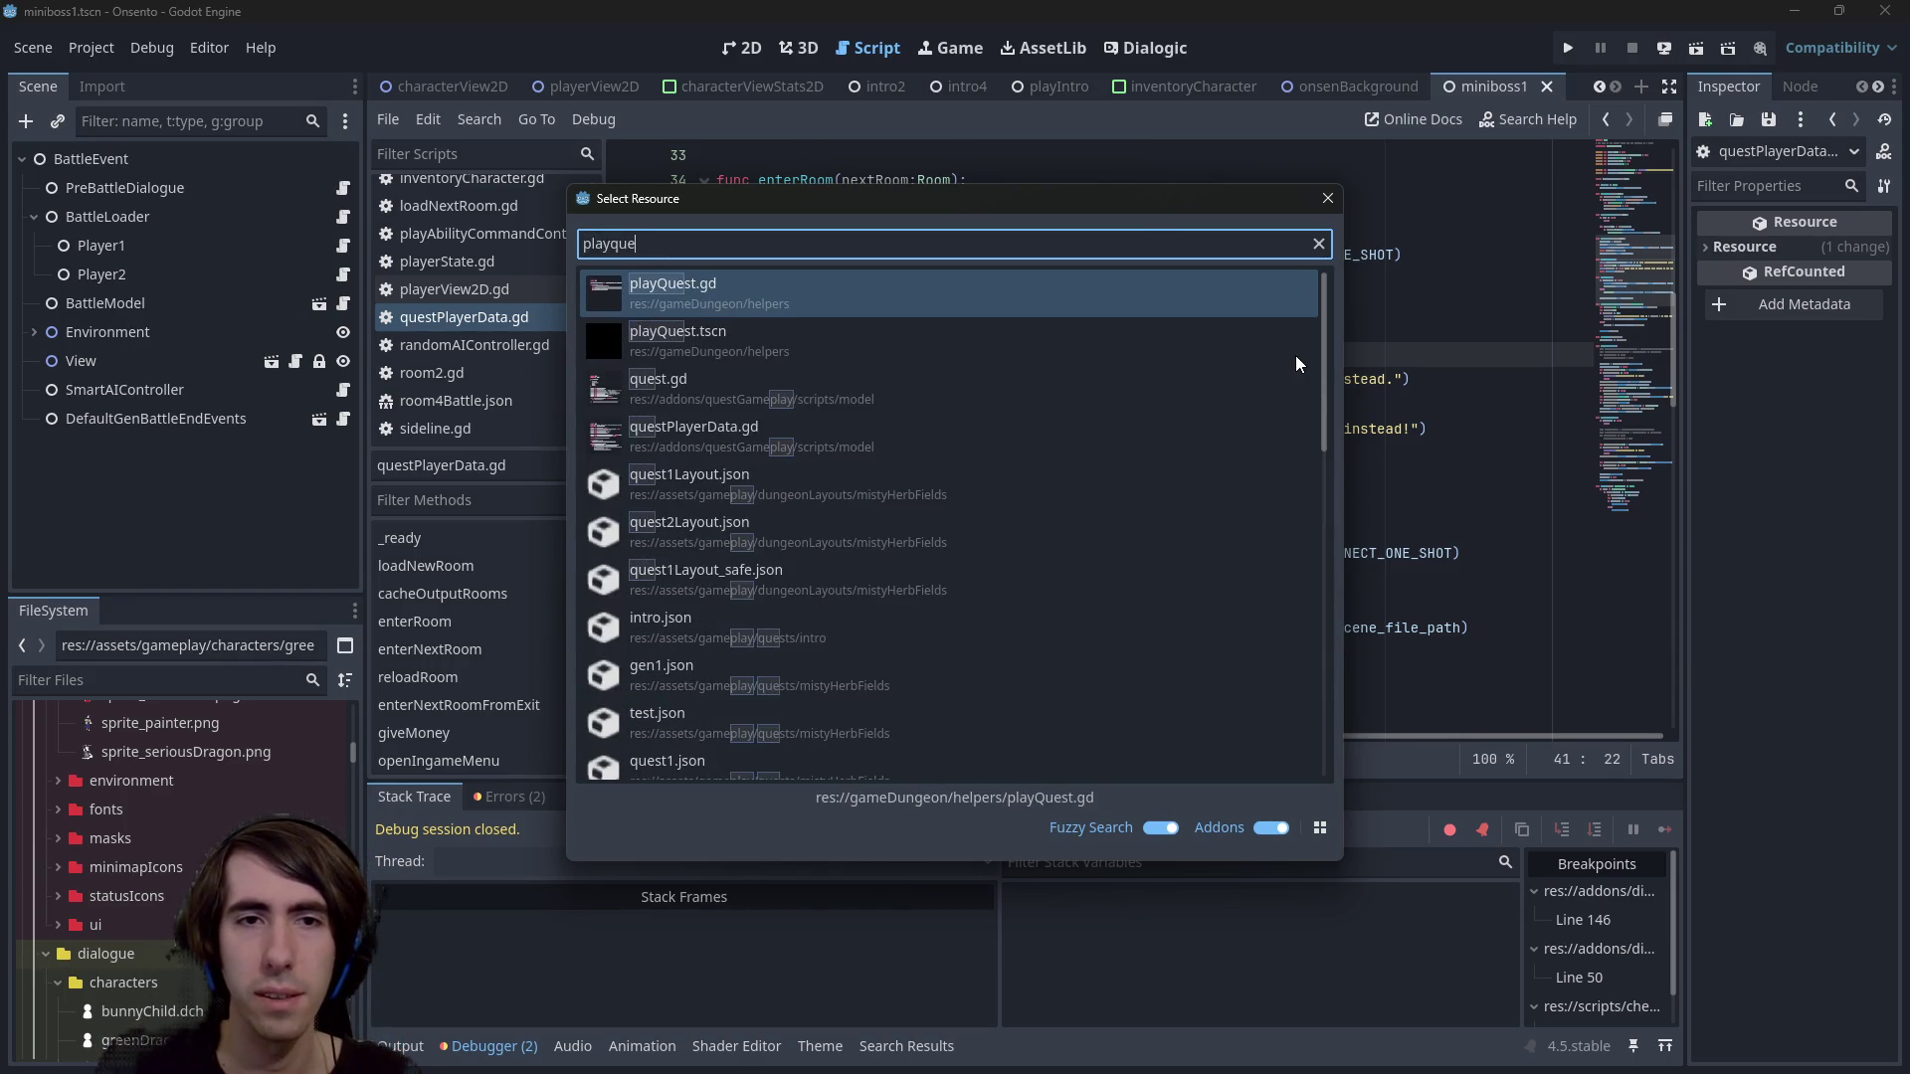
key(Down)
key(Return)
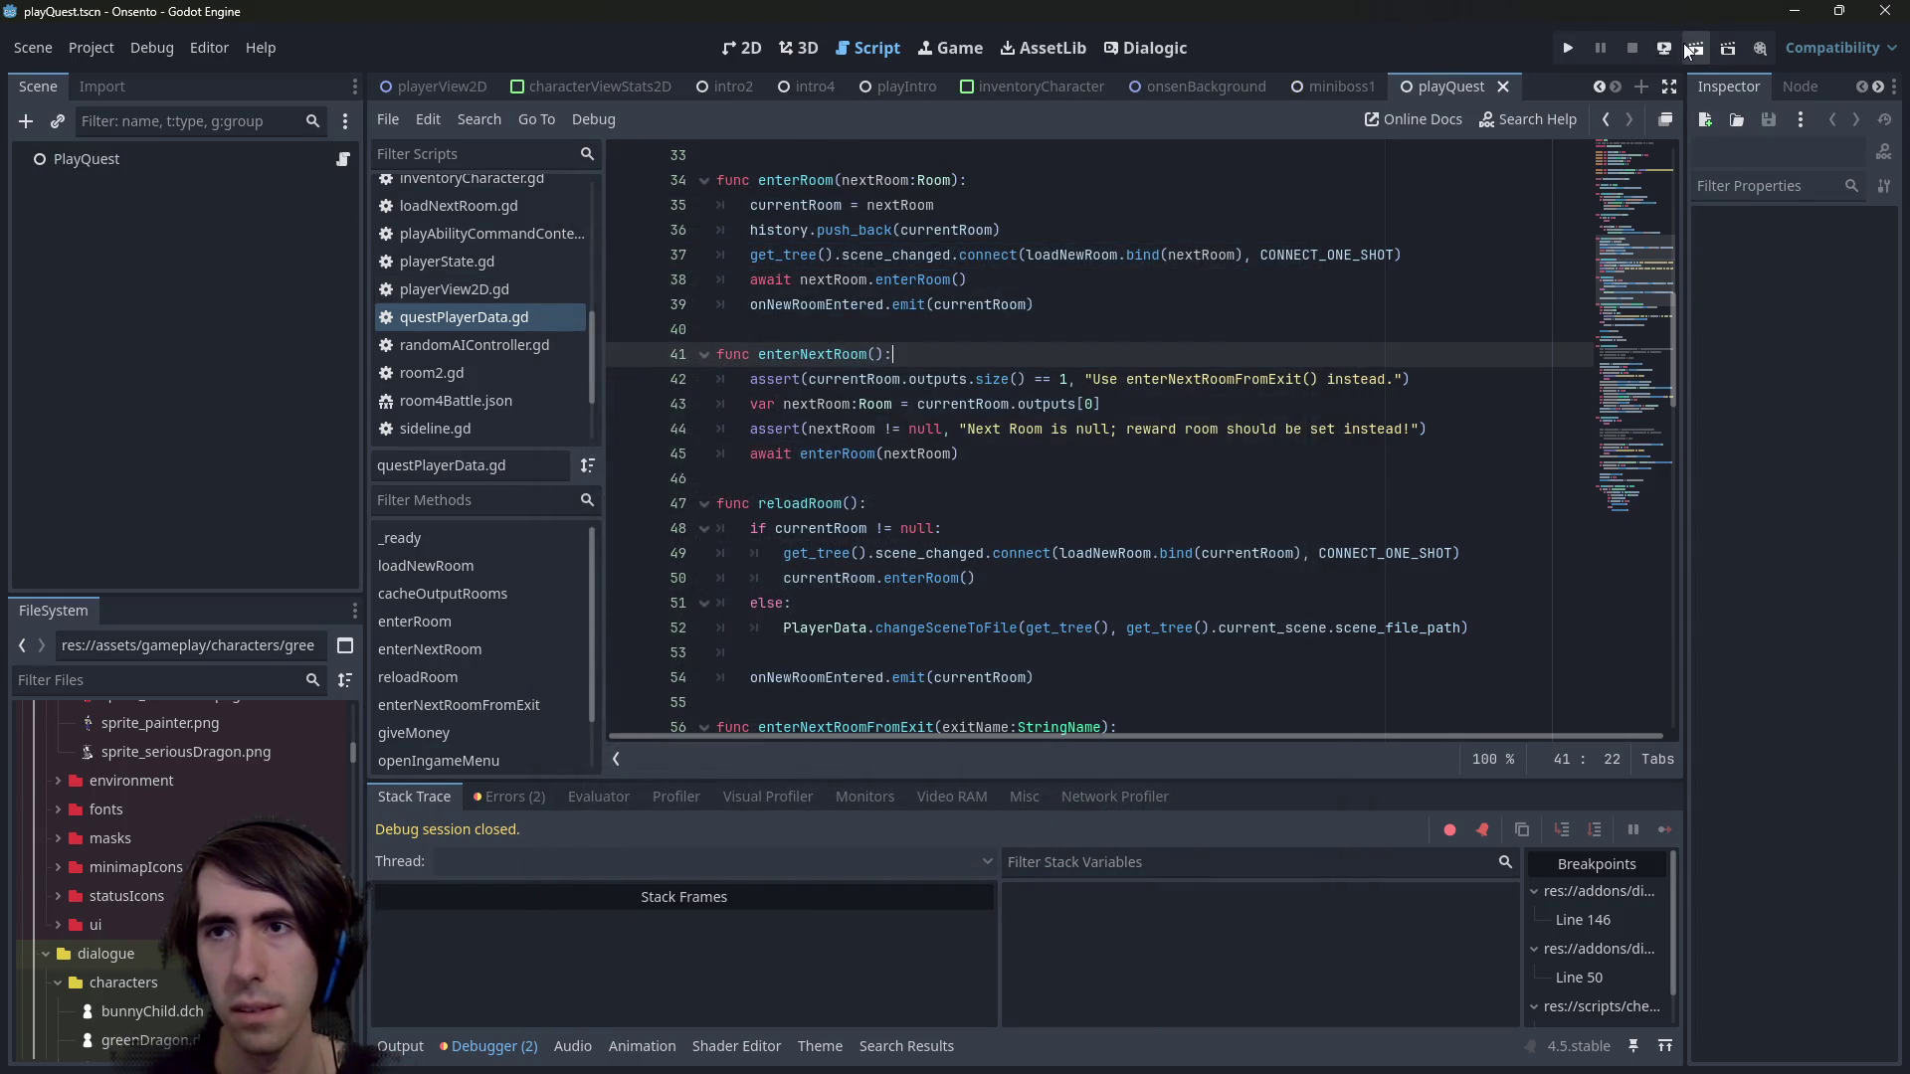
key(F6)
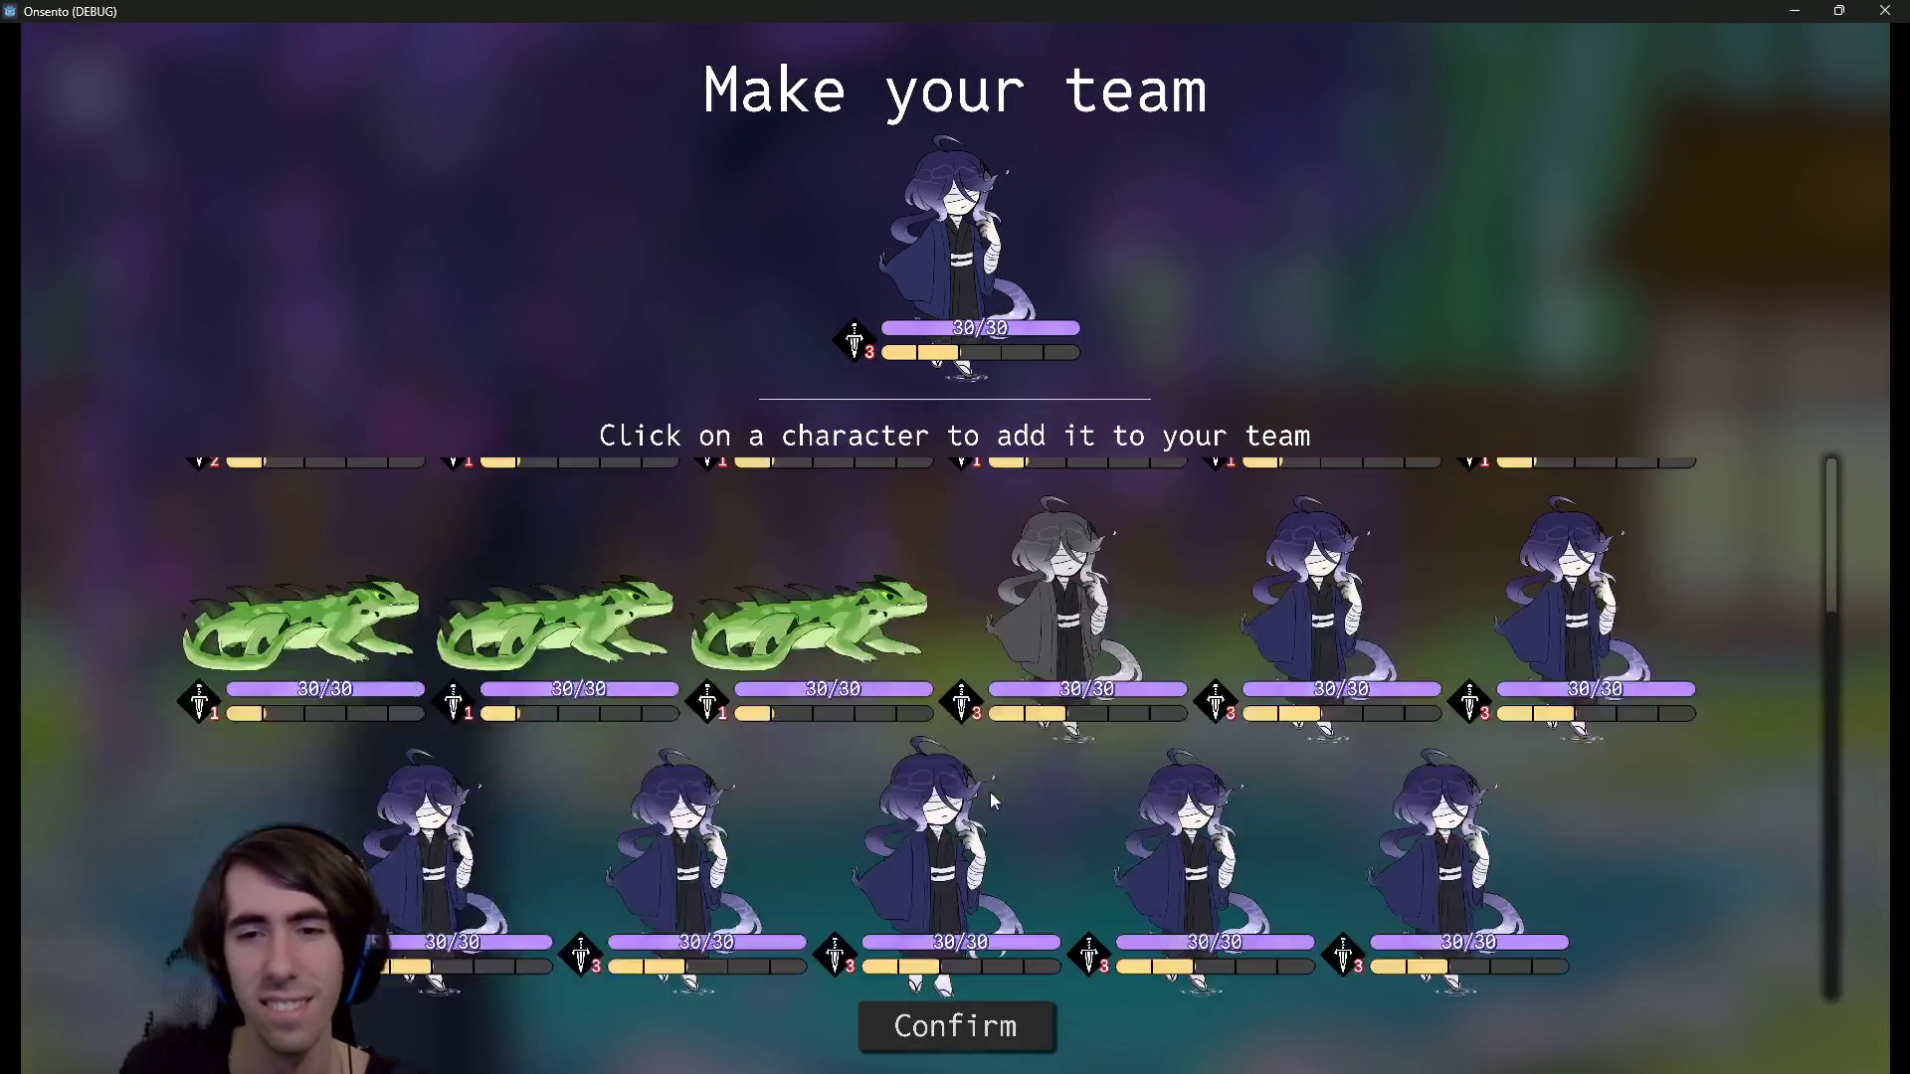
Close the game and open the playMiniboss1 scene
click(1885, 10)
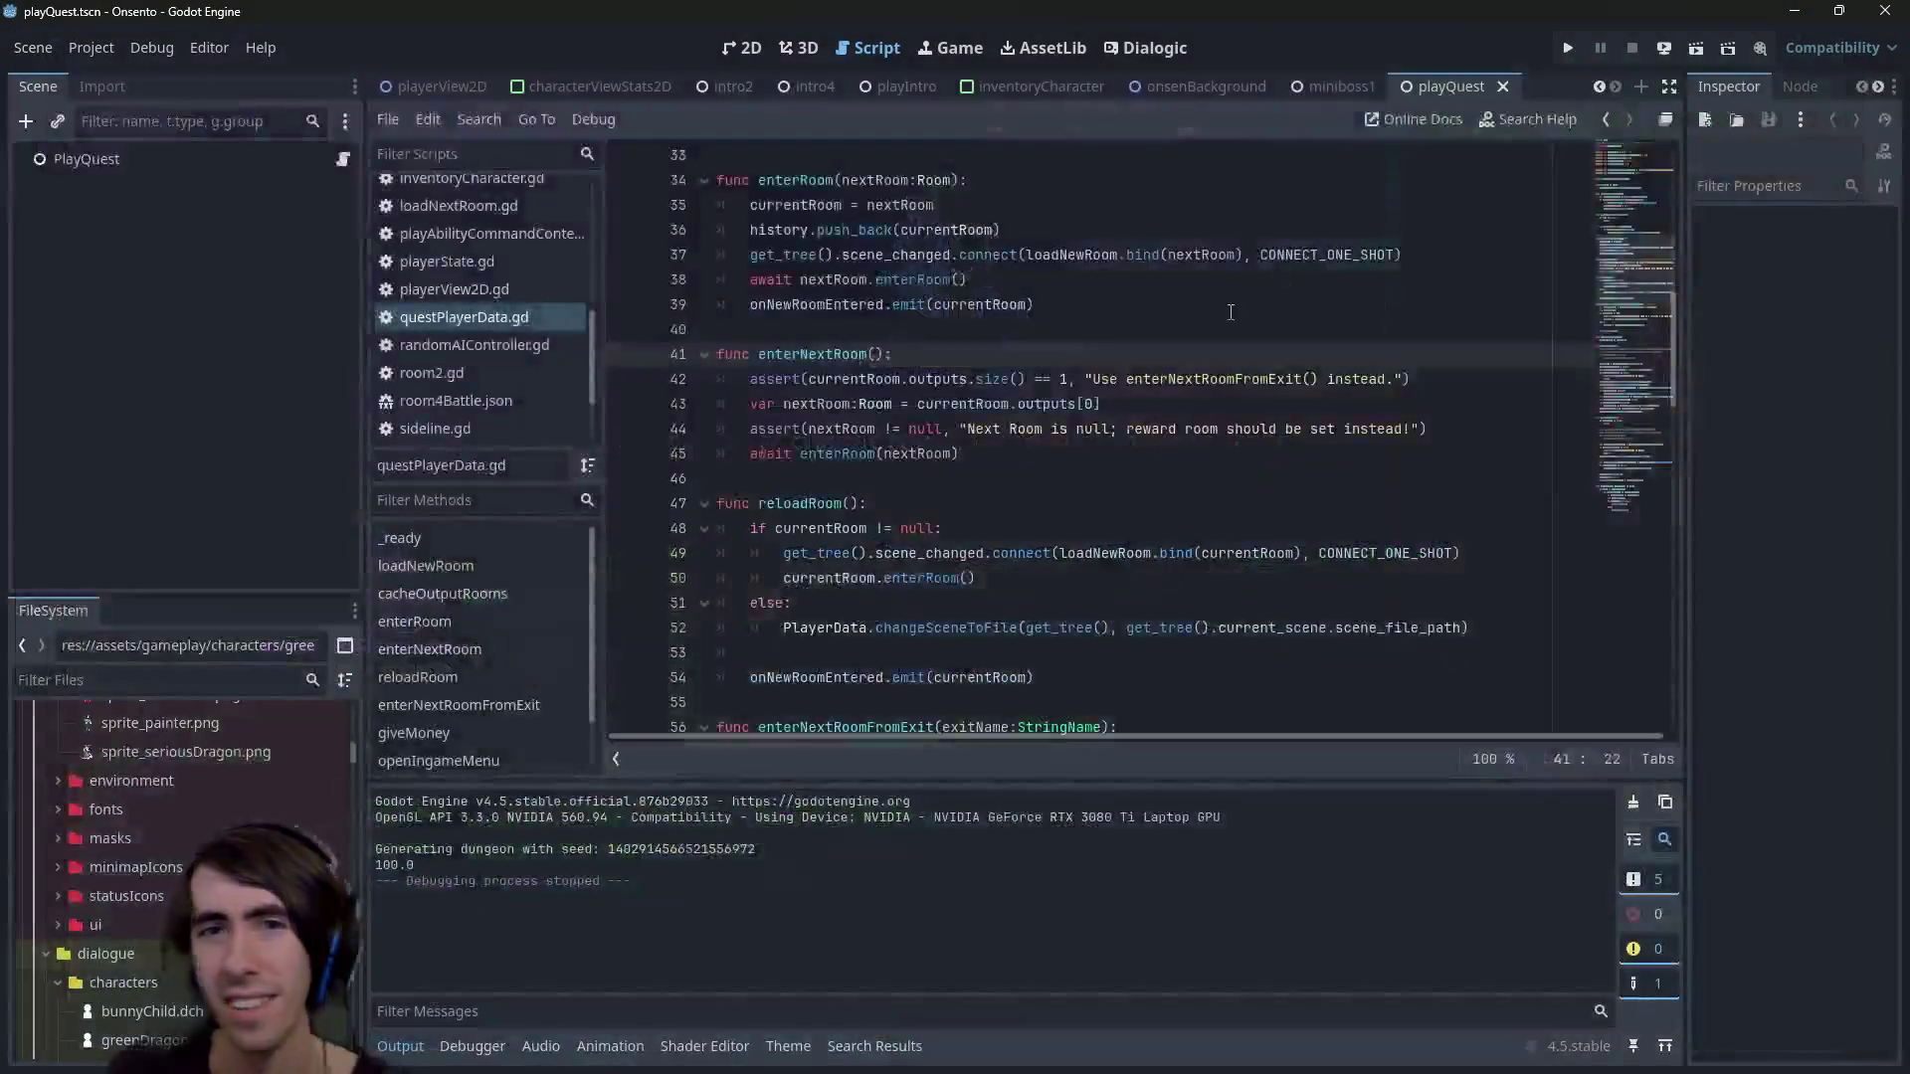
key(ctrl+shift+o)
text(playmini)
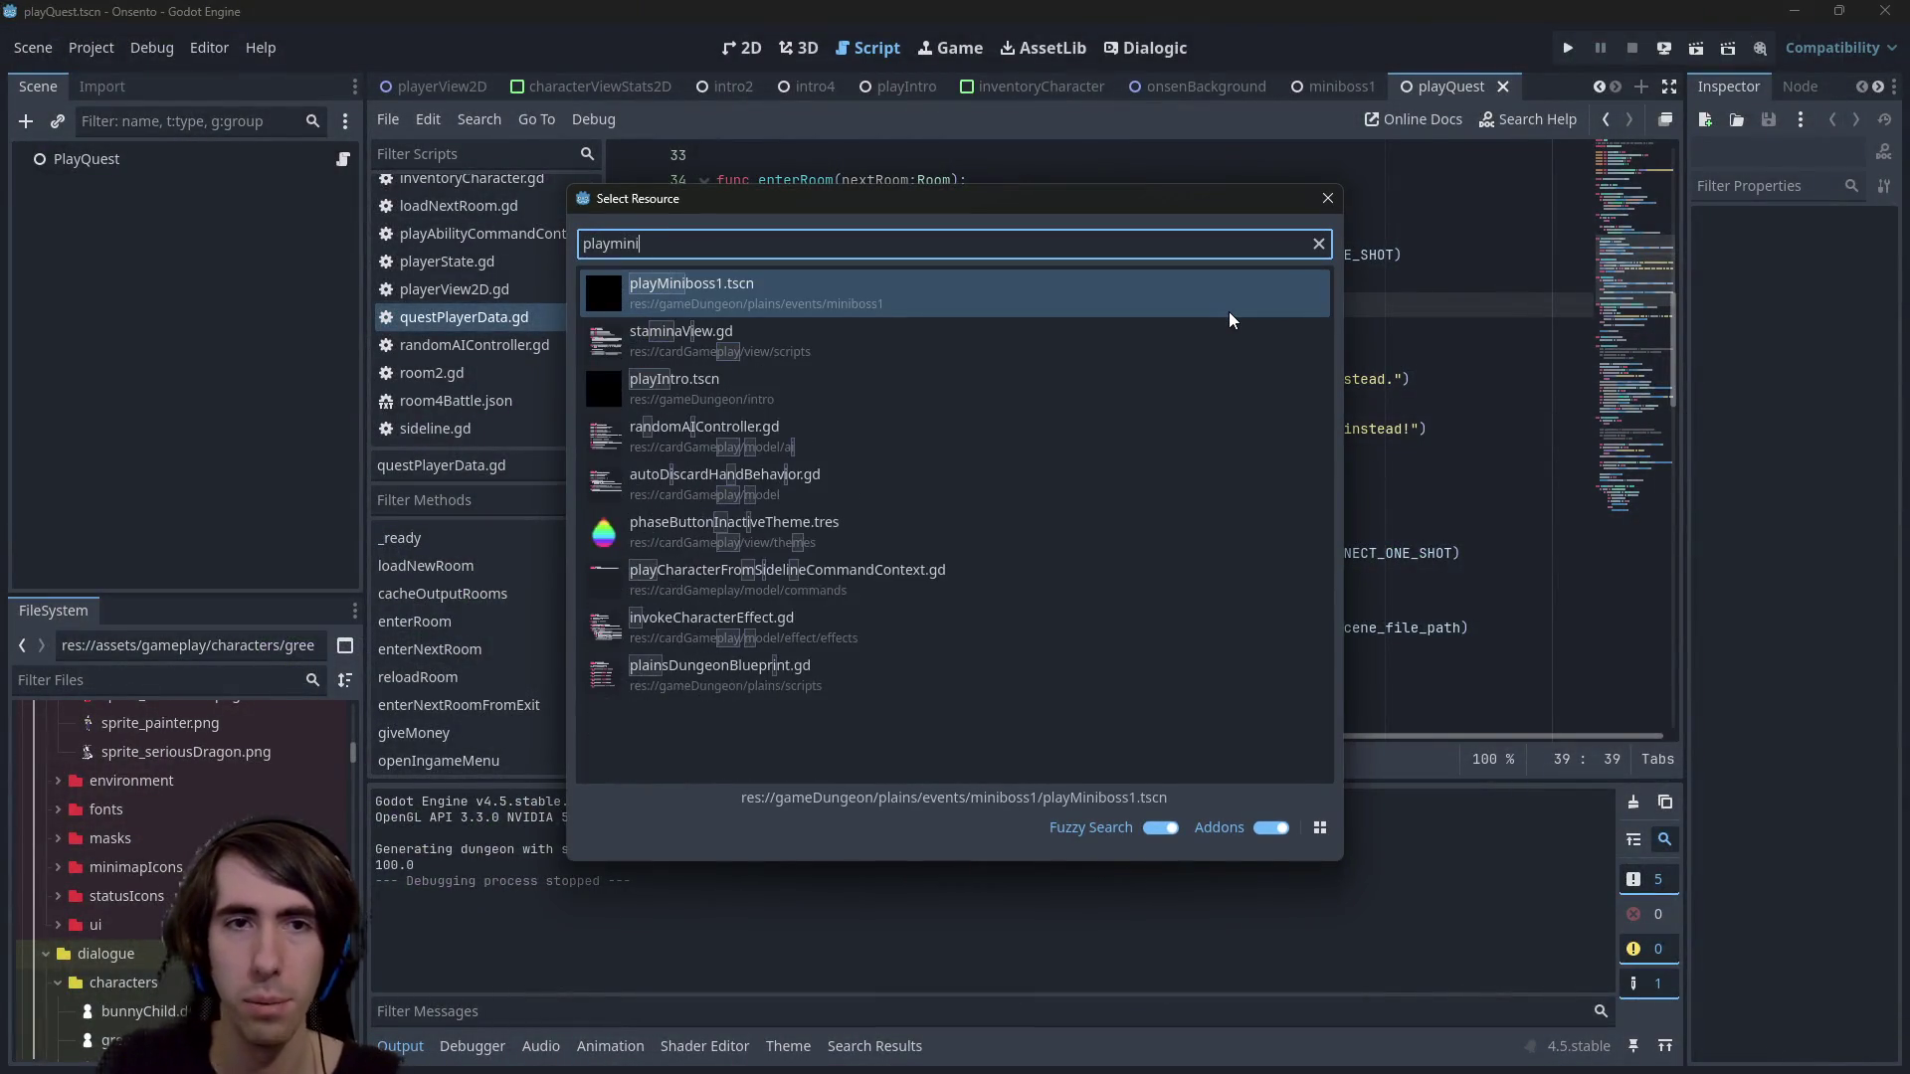
key(Return)
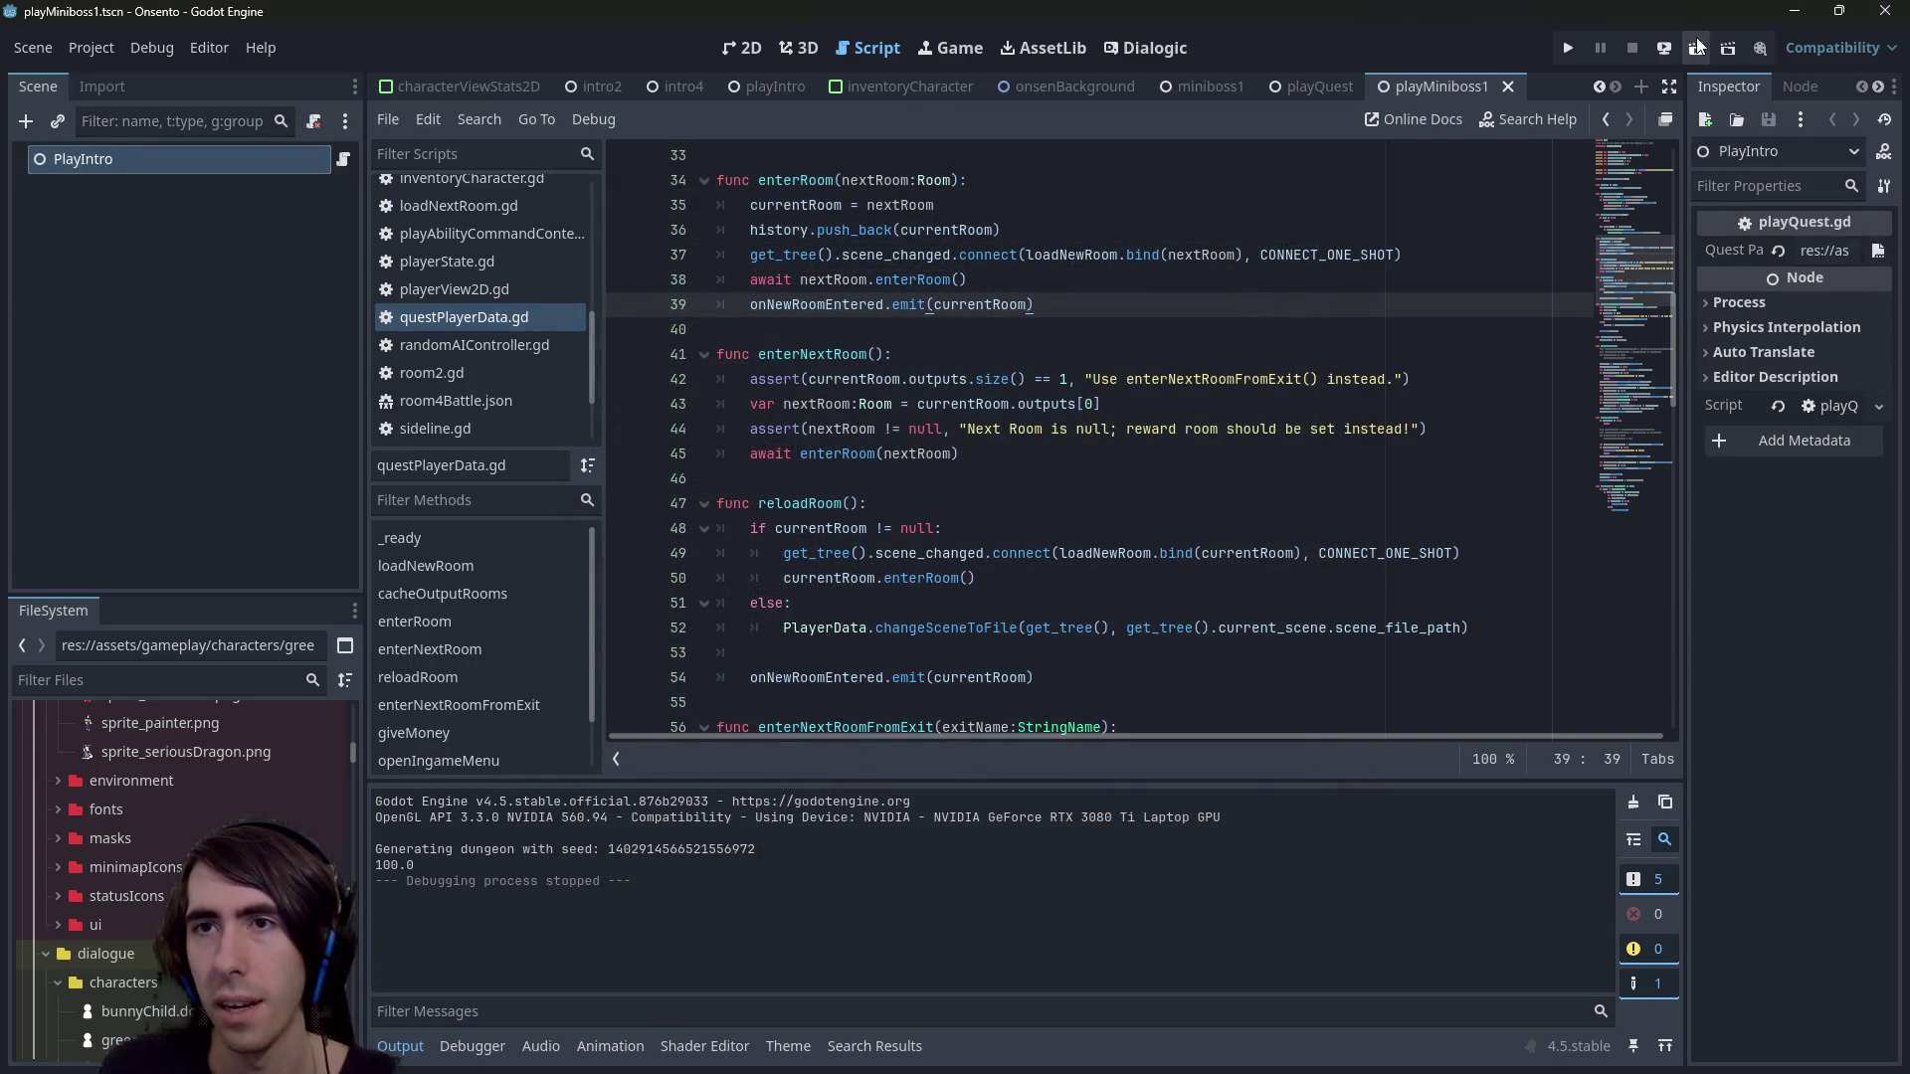
Open deckEditorPanel.tscn and run it as the current scene
click(1429, 233)
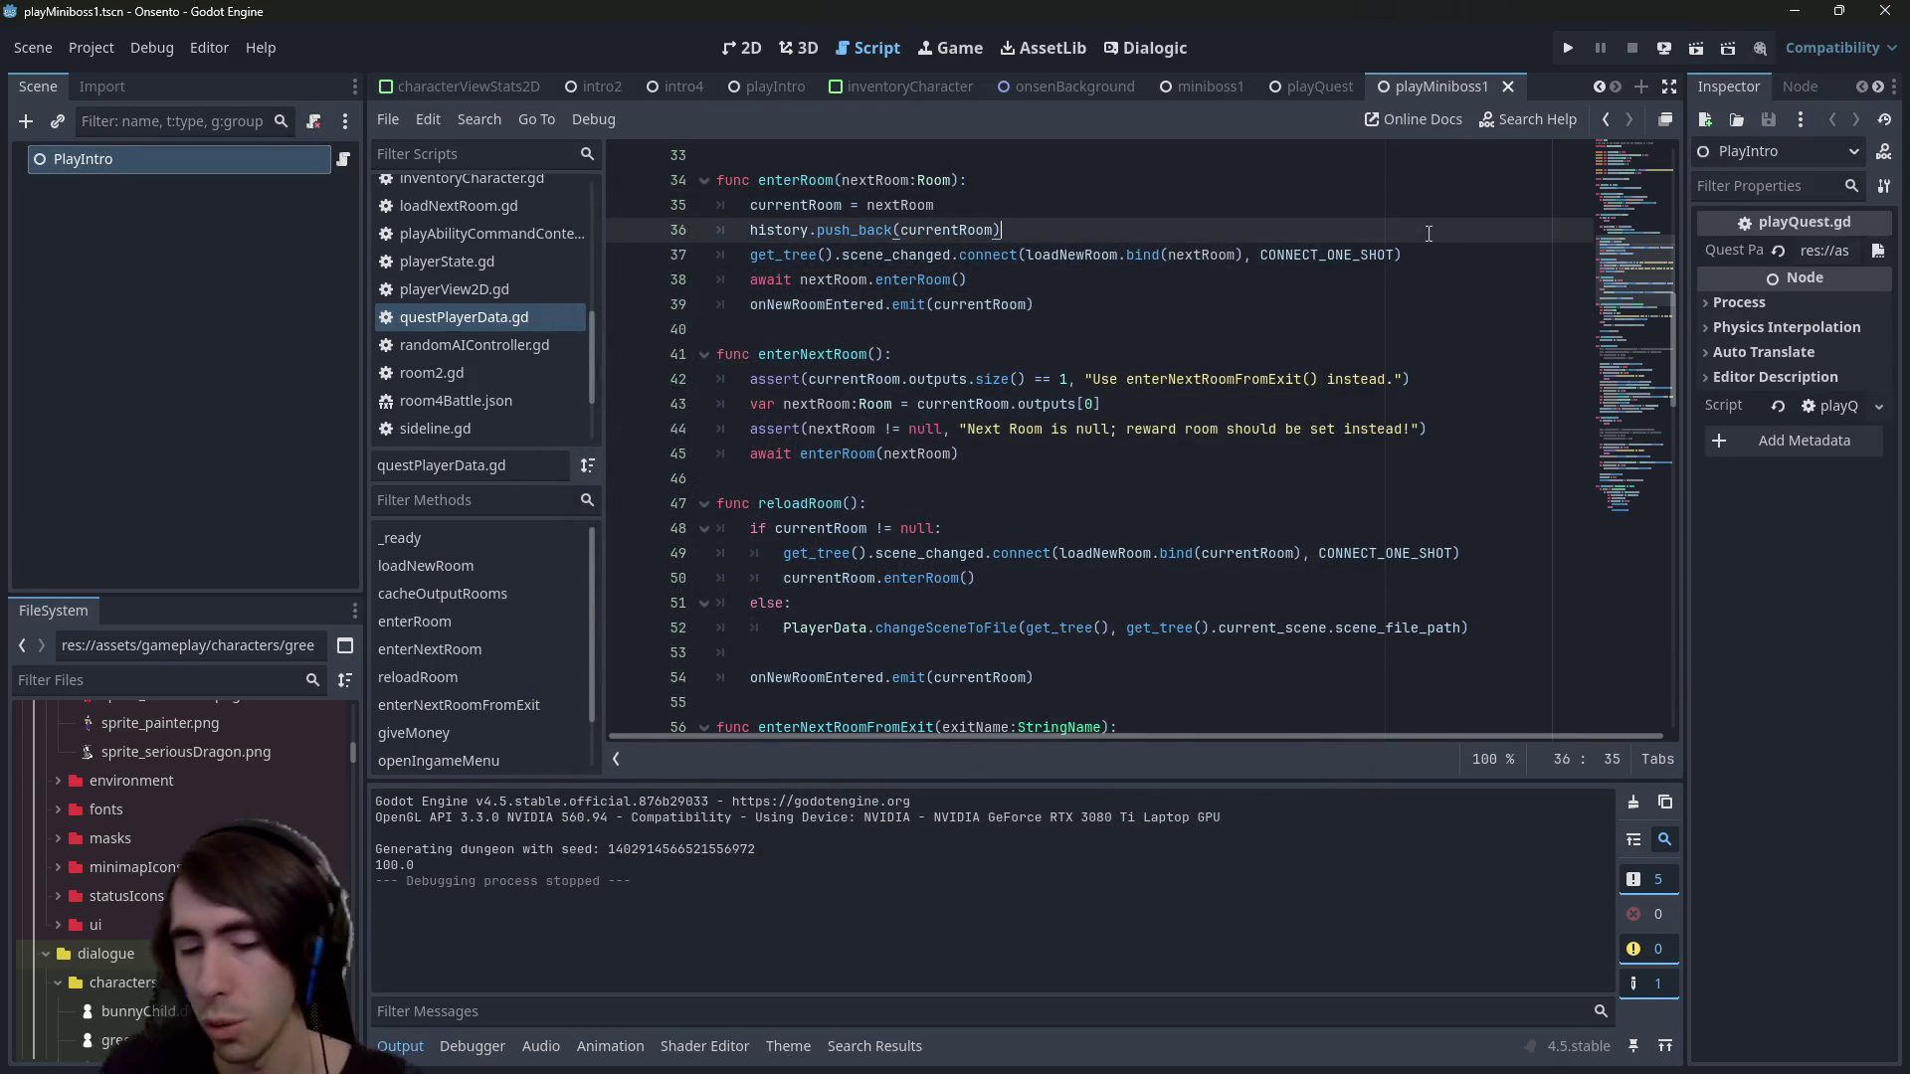
key(shift+alt+o)
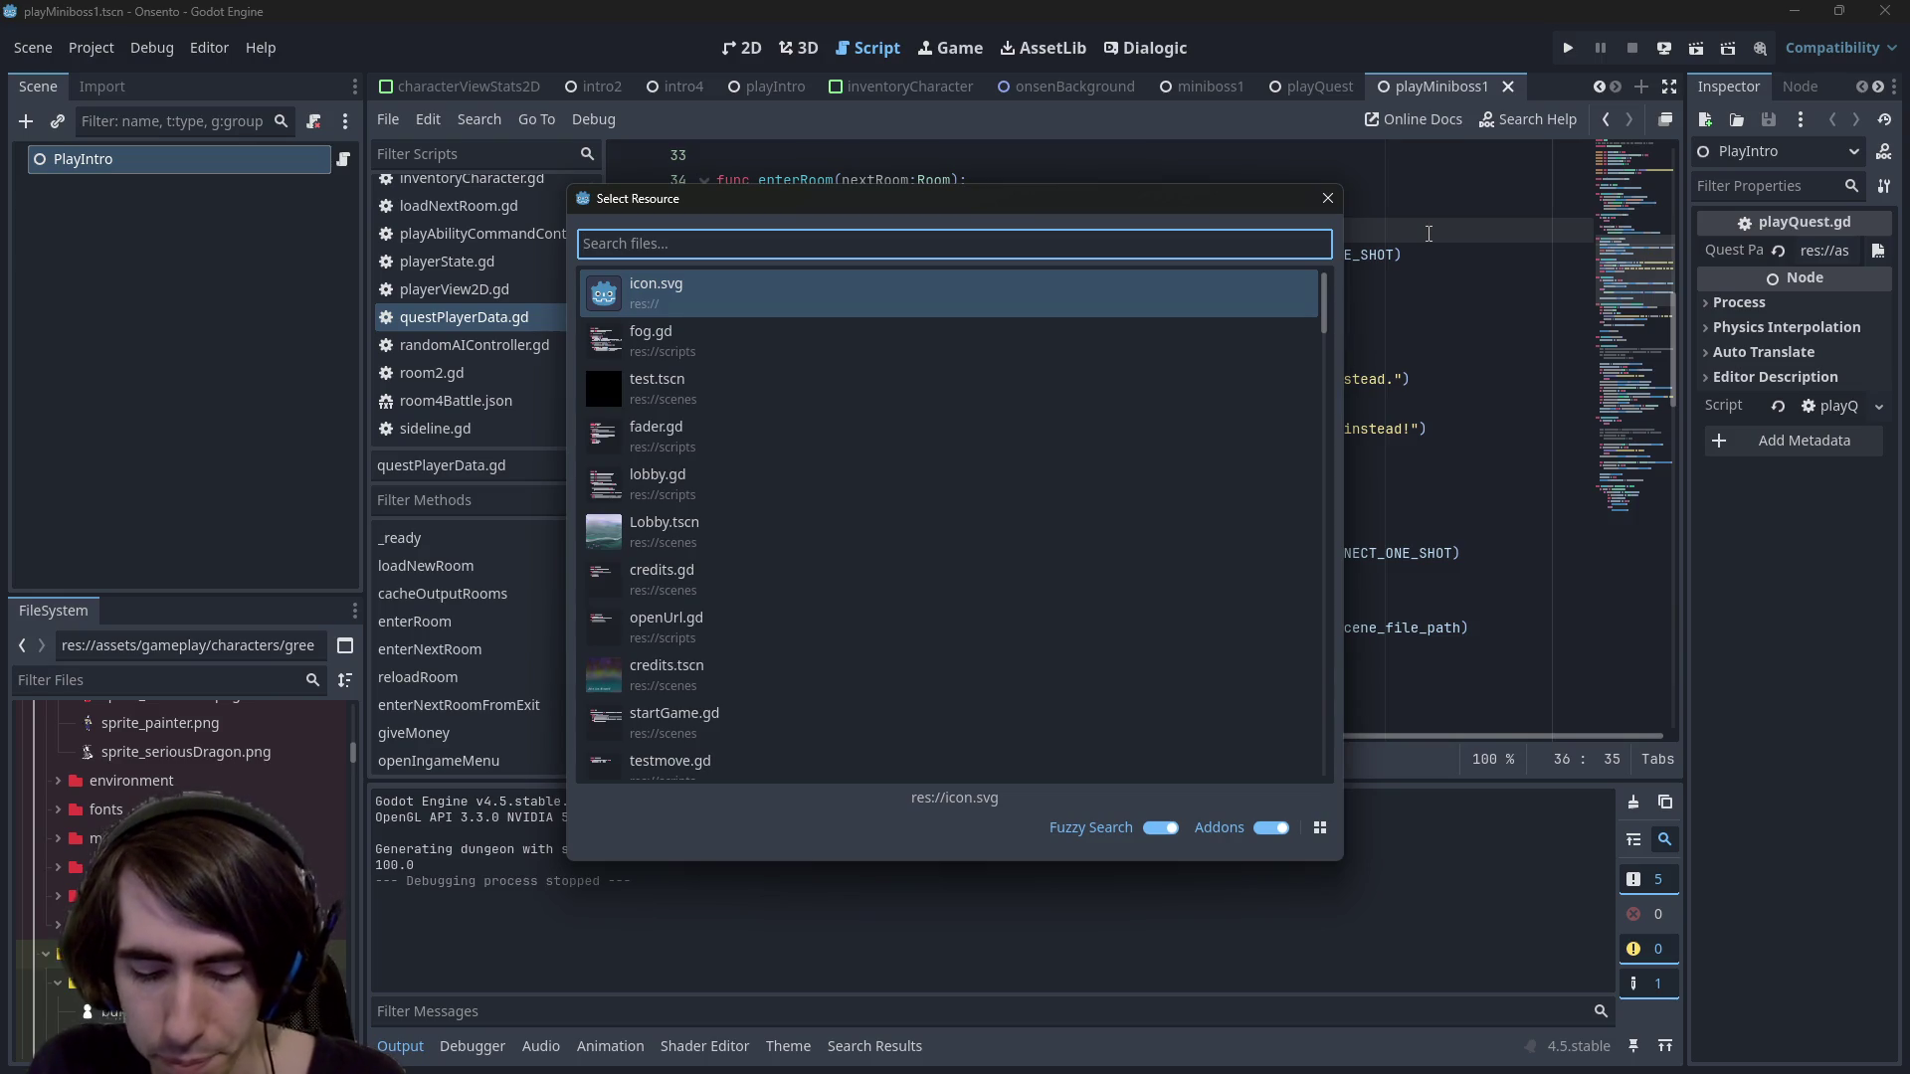
text(deckeditor)
key(Down)
key(Down)
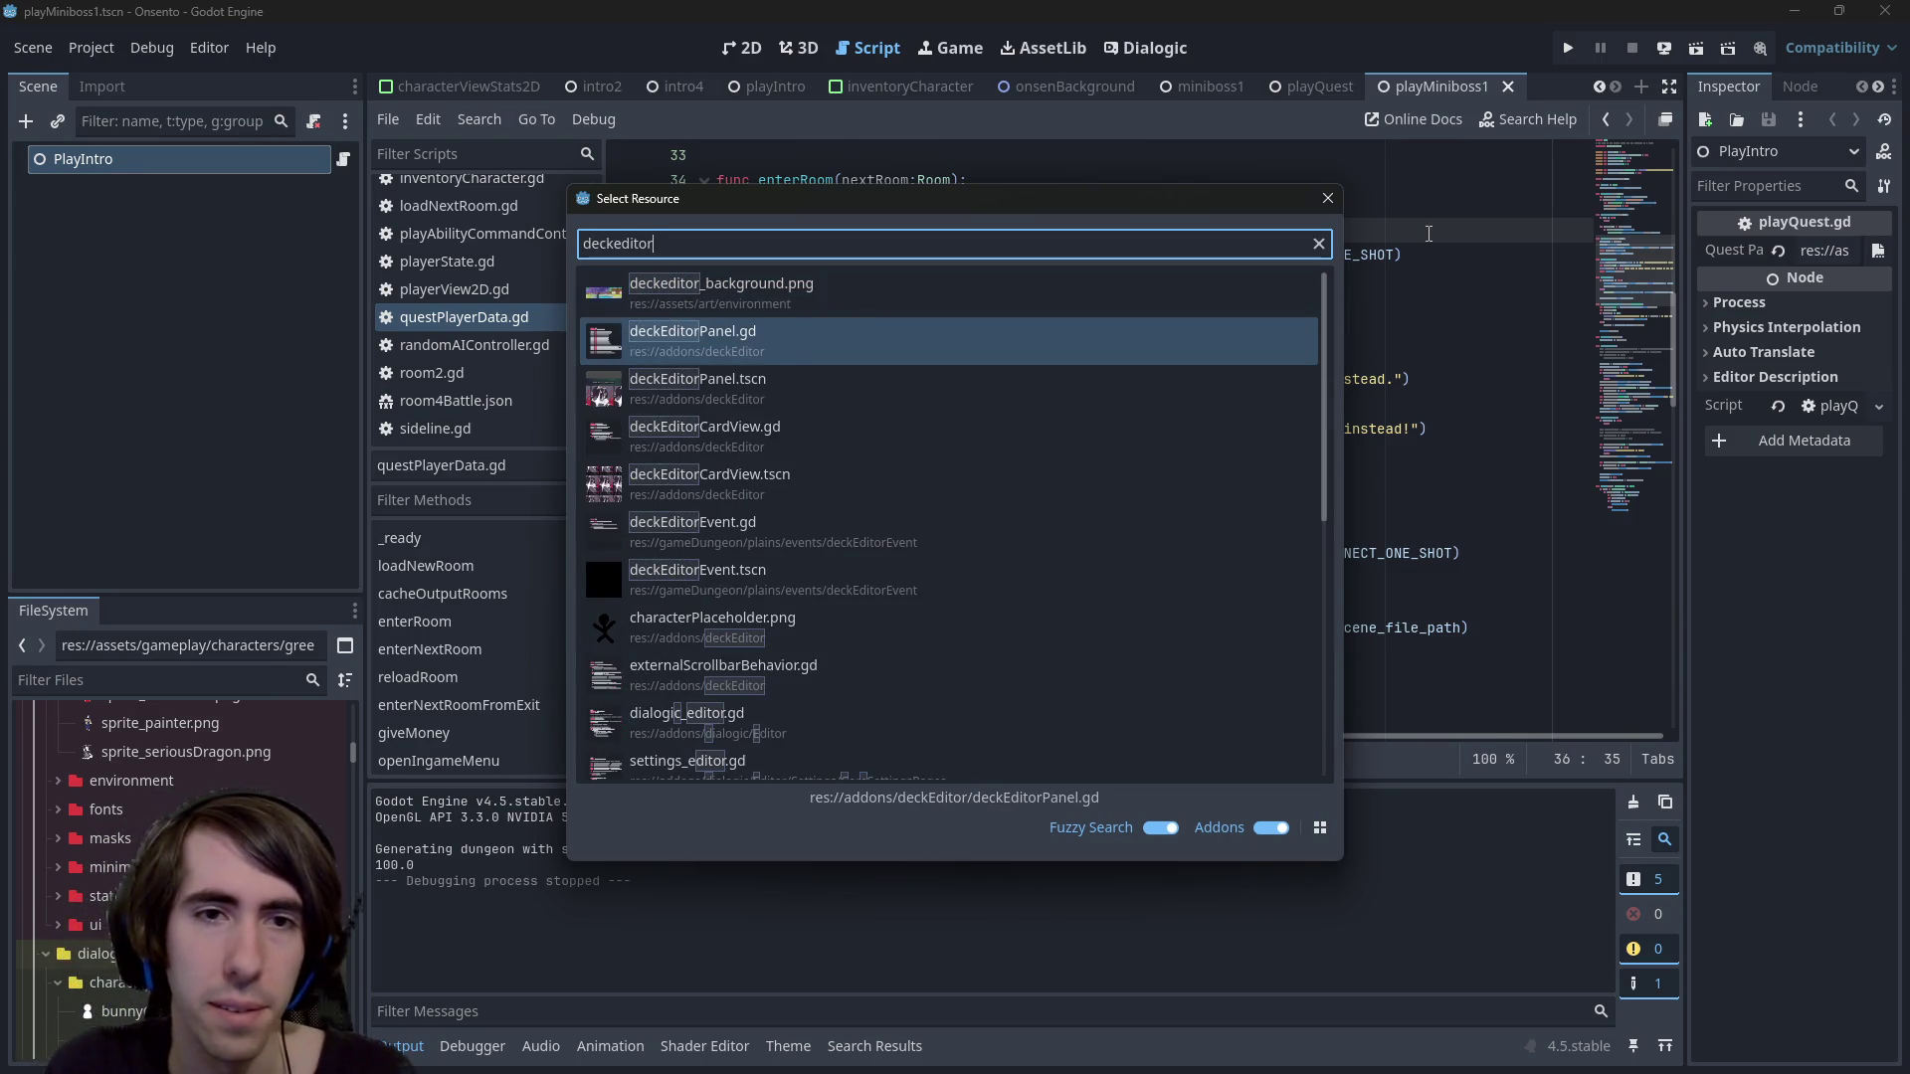
key(Return)
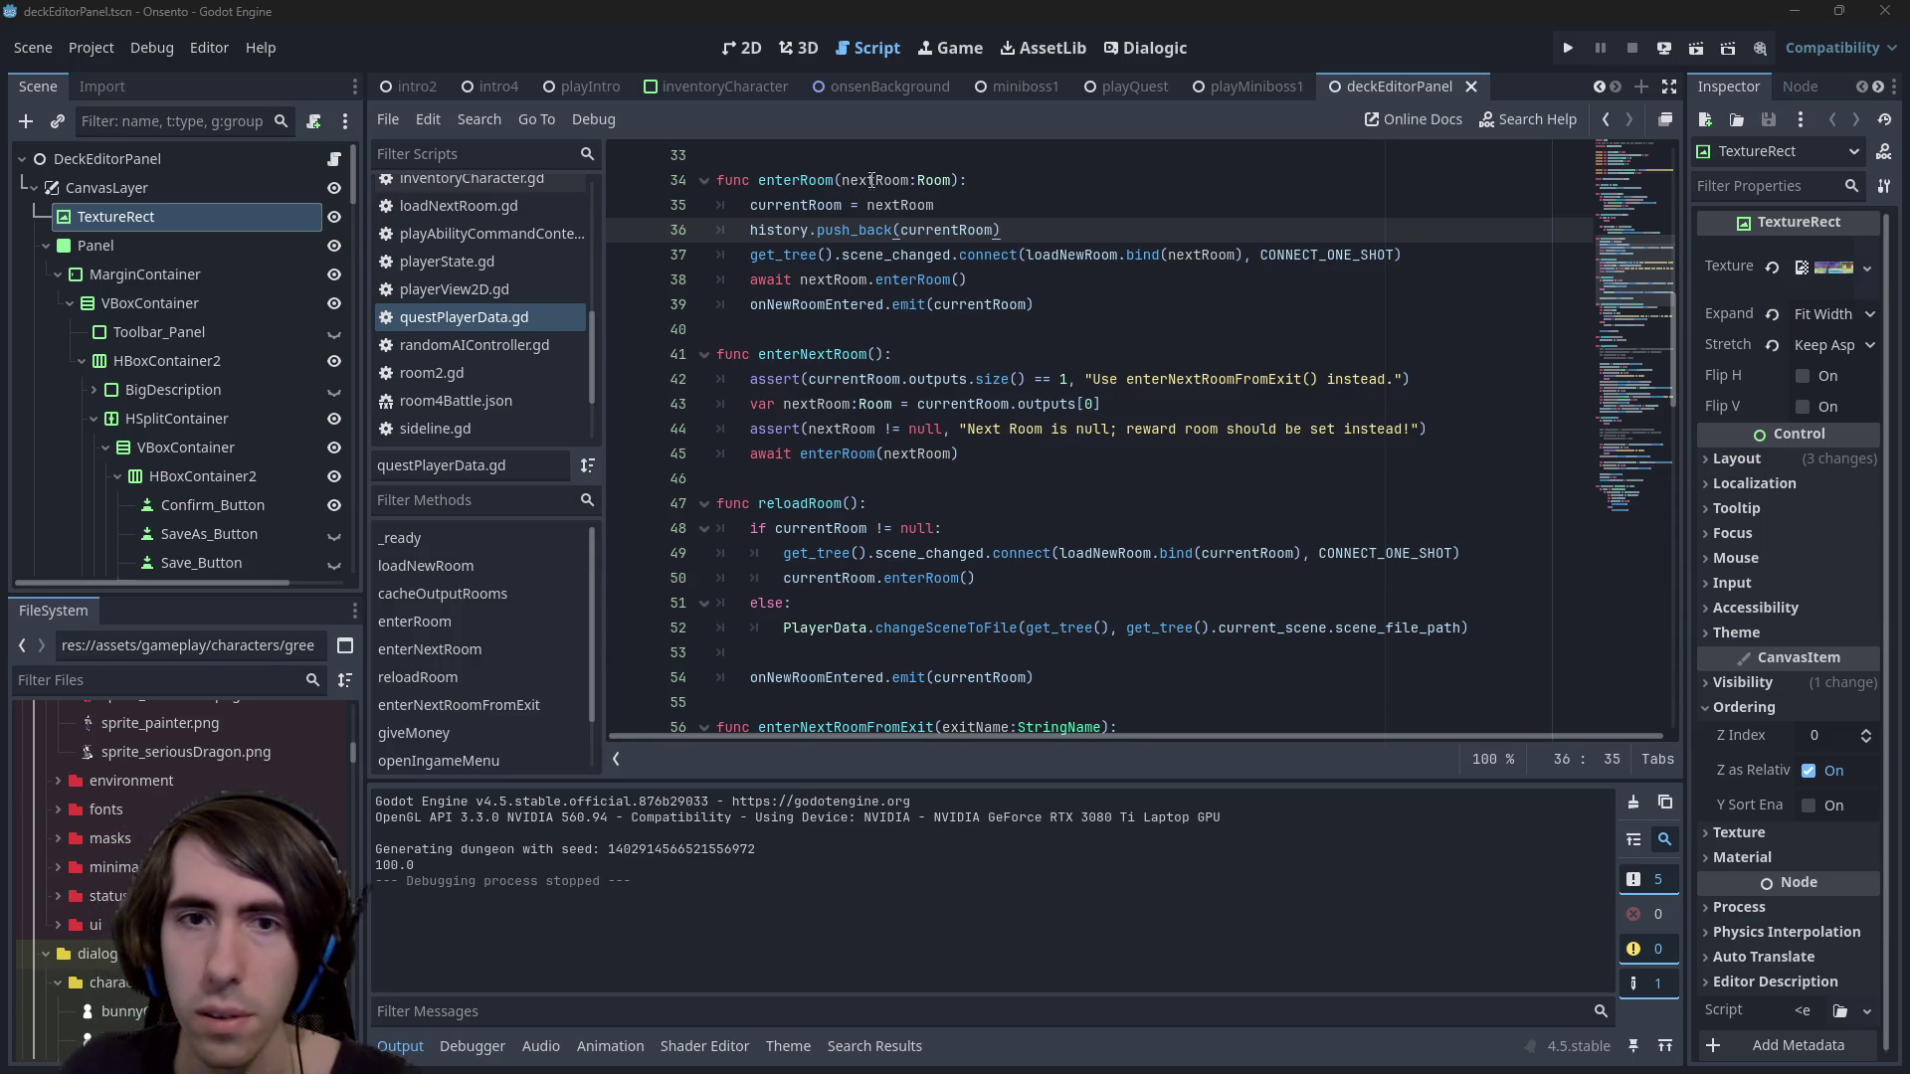
click(1161, 255)
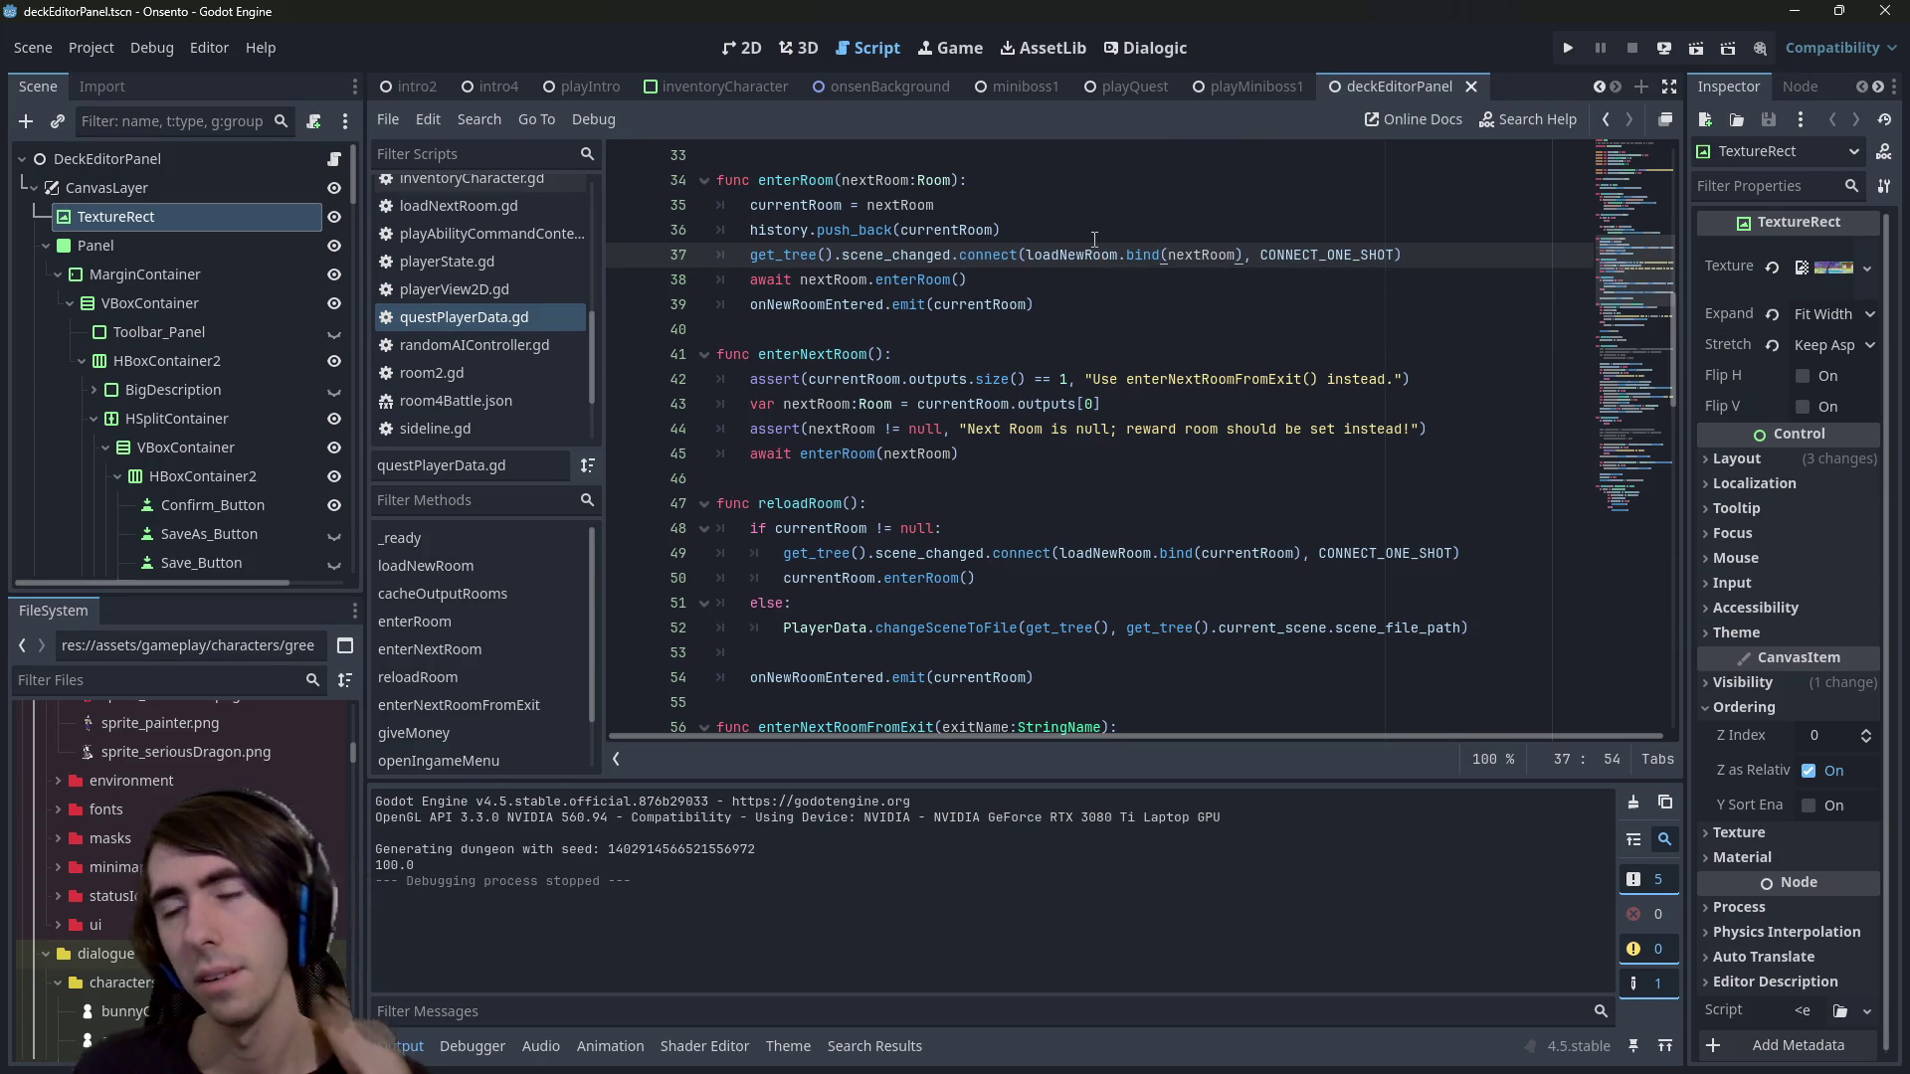
click(1701, 46)
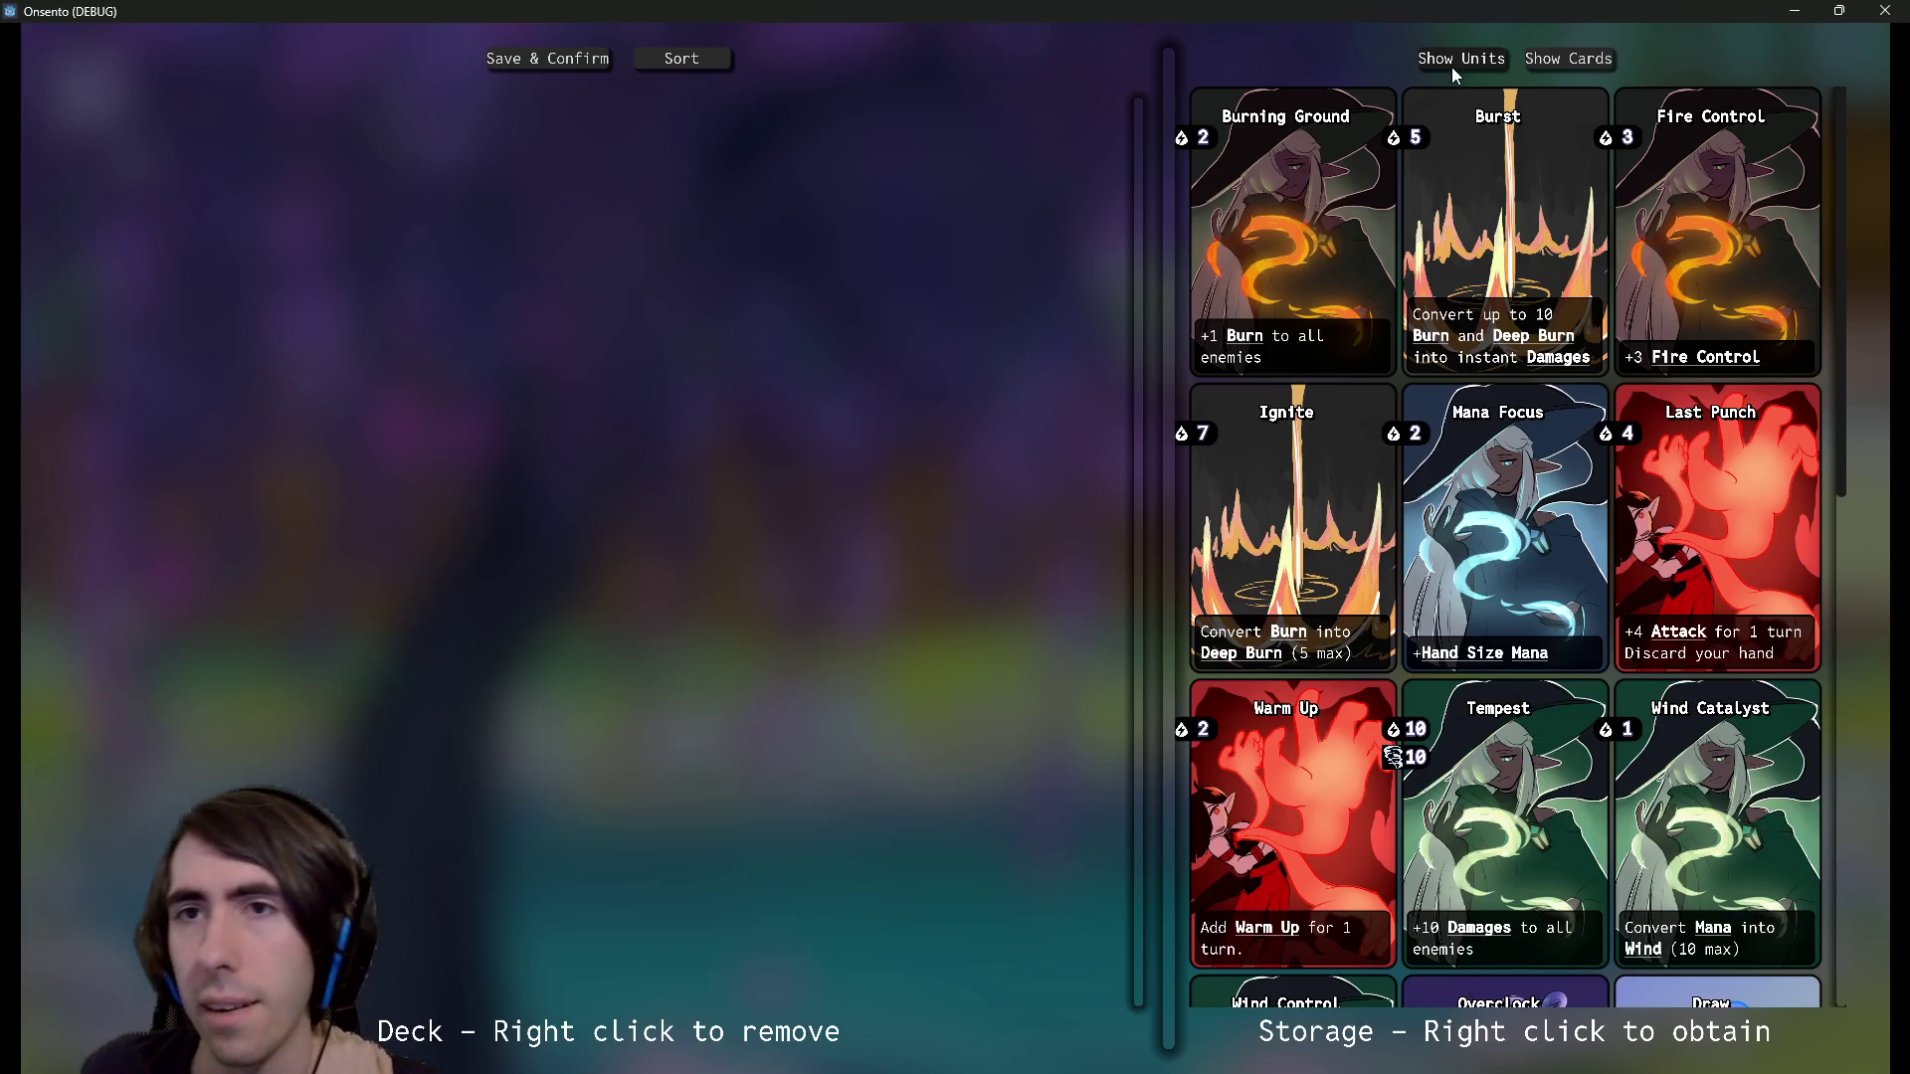
Add the dragon girl, kimono girl and fox girl from Storage to the deck and save it
click(1453, 62)
scroll(1502, 597, down, 5)
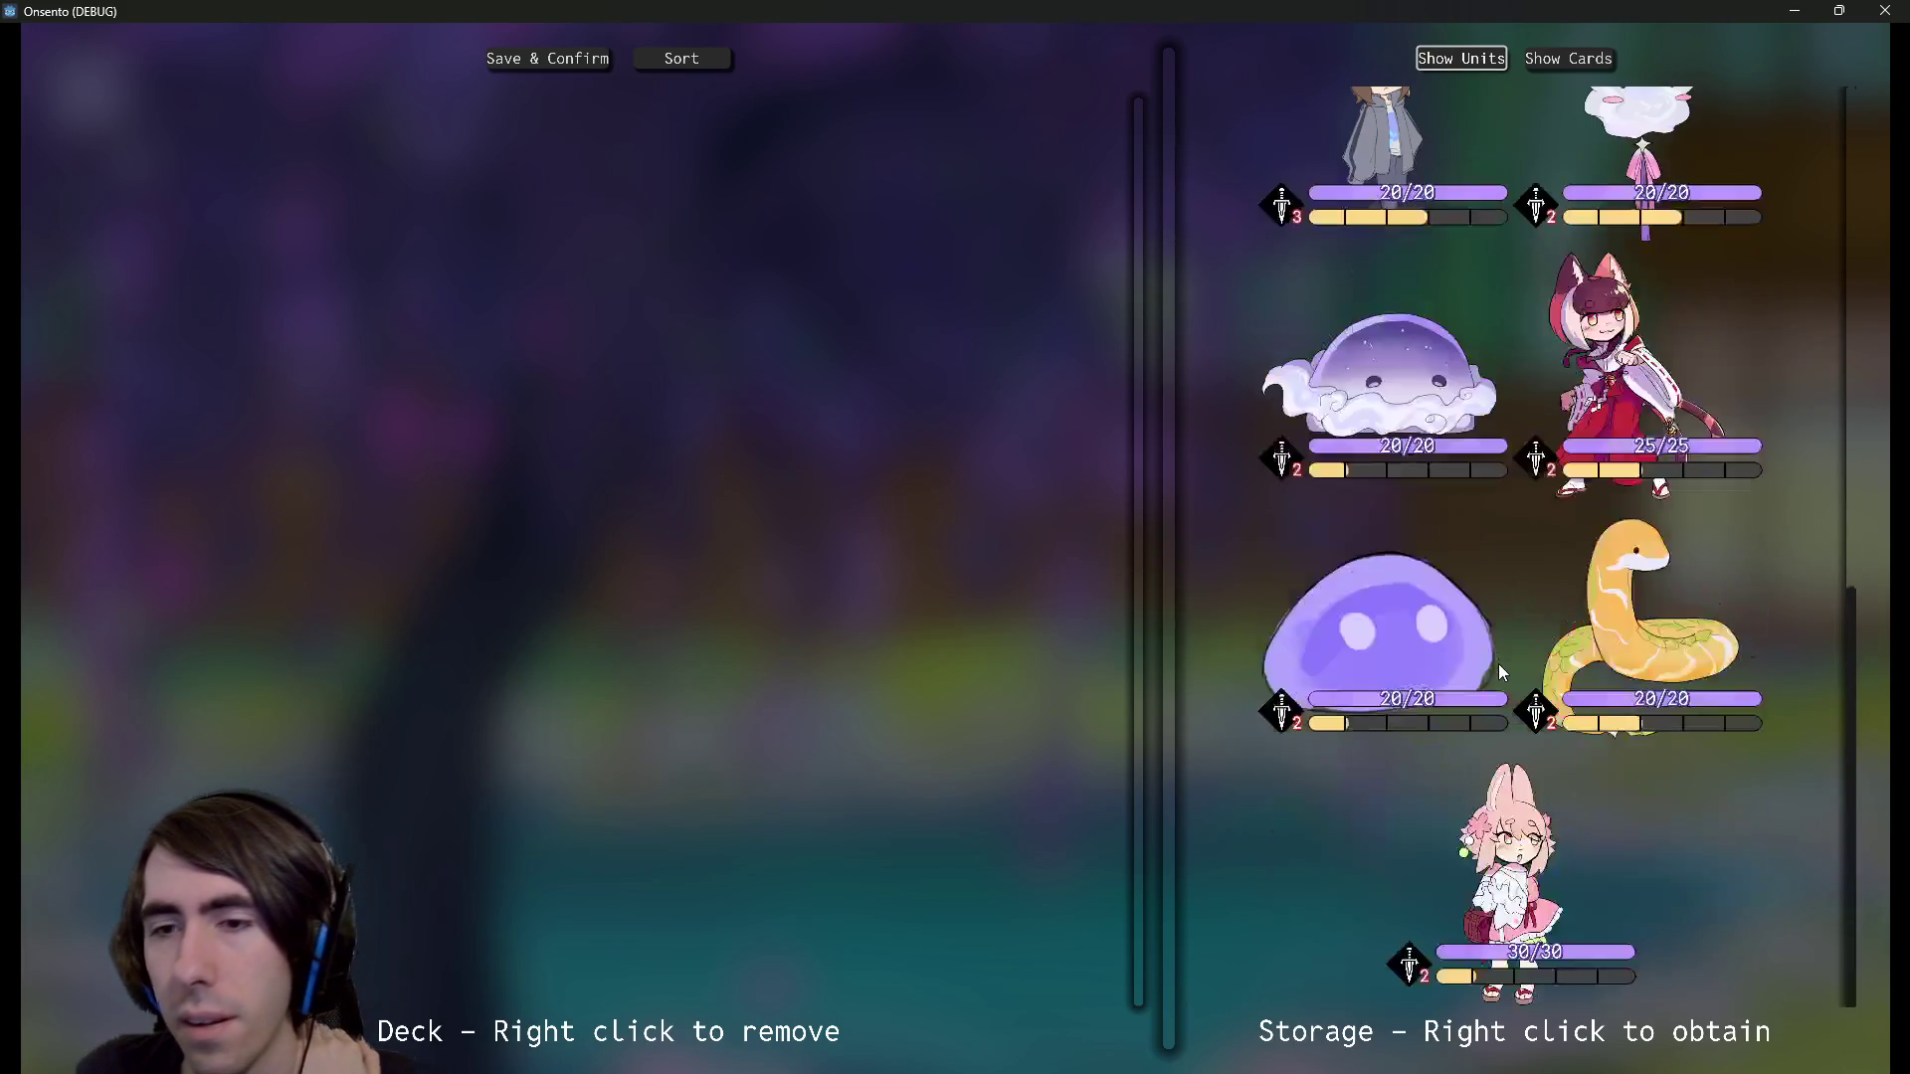
scroll(1500, 662, up, 5)
scroll(1502, 652, down, 5)
scroll(1501, 653, up, 10)
right_click(1633, 426)
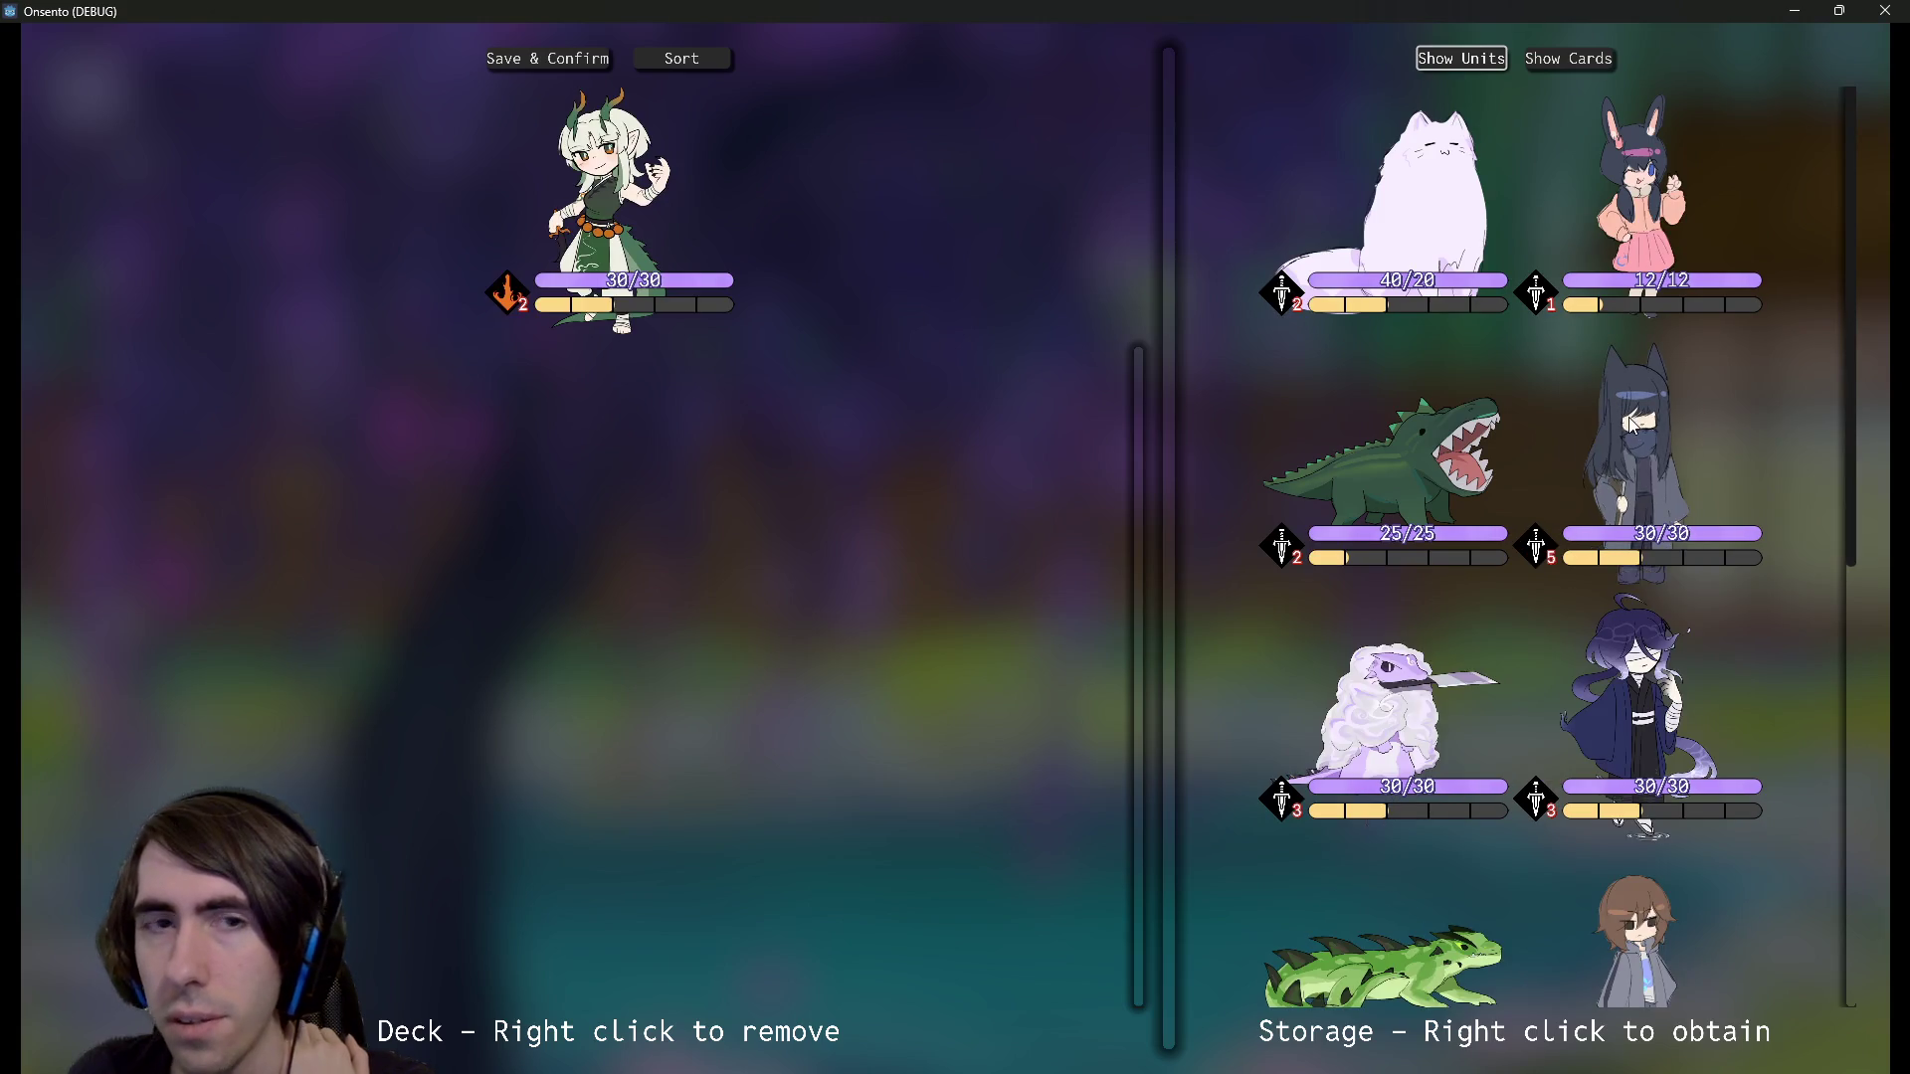
right_click(1631, 708)
scroll(1629, 702, down, 3)
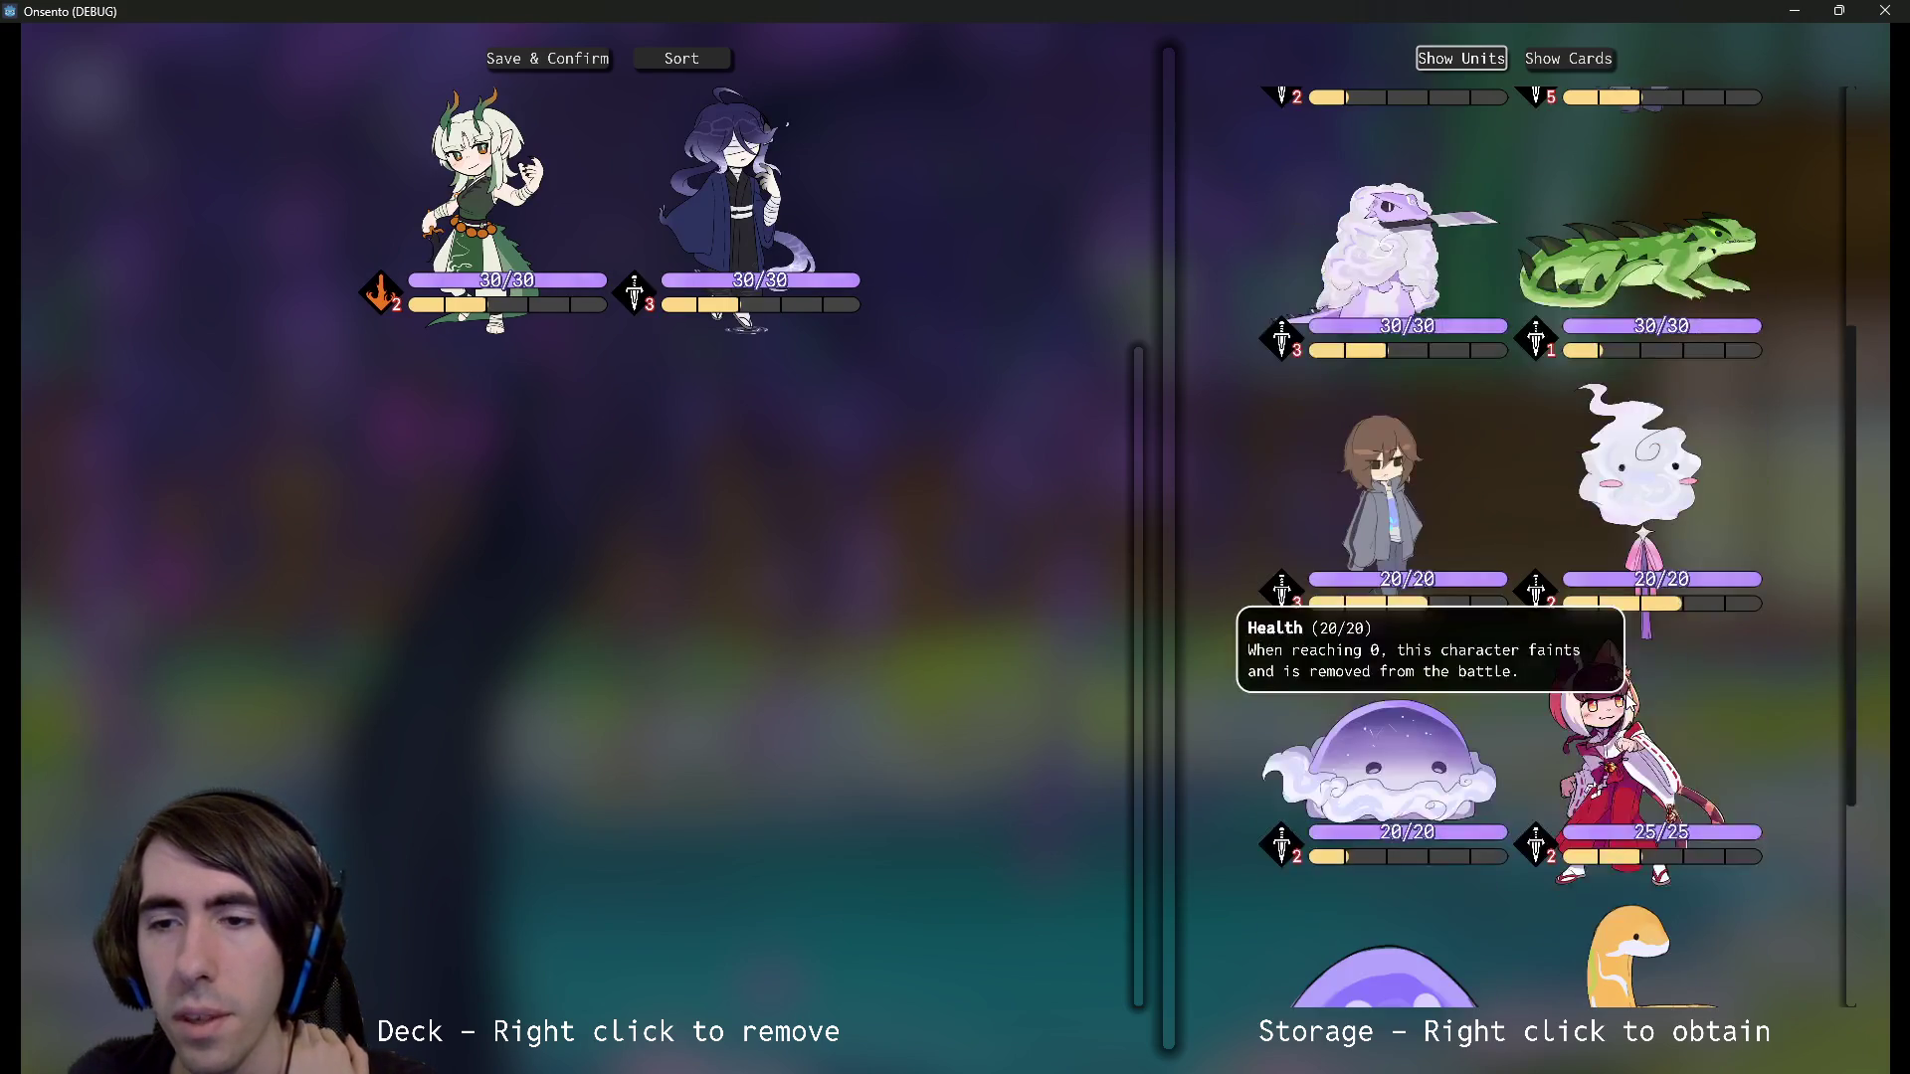
right_click(1630, 702)
click(548, 58)
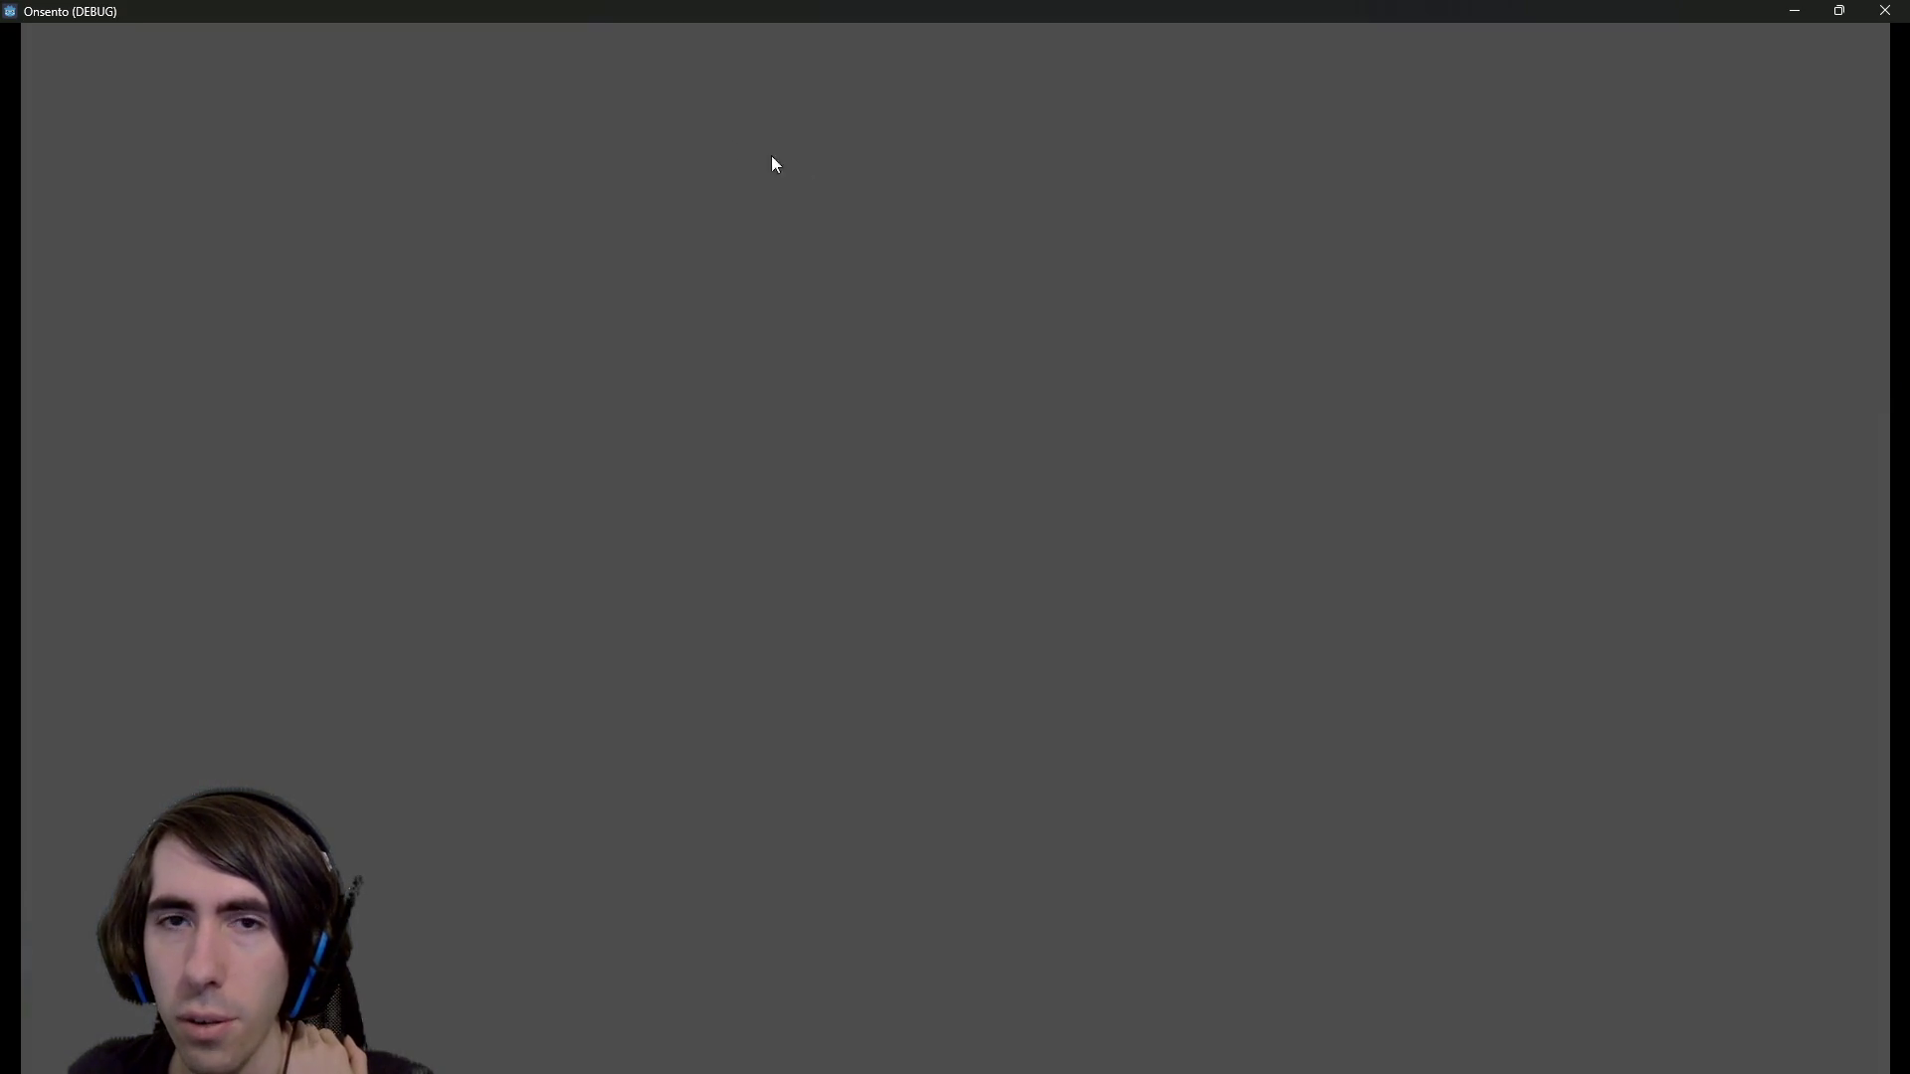
Close the game and reopen playQuest.tscn
click(1883, 10)
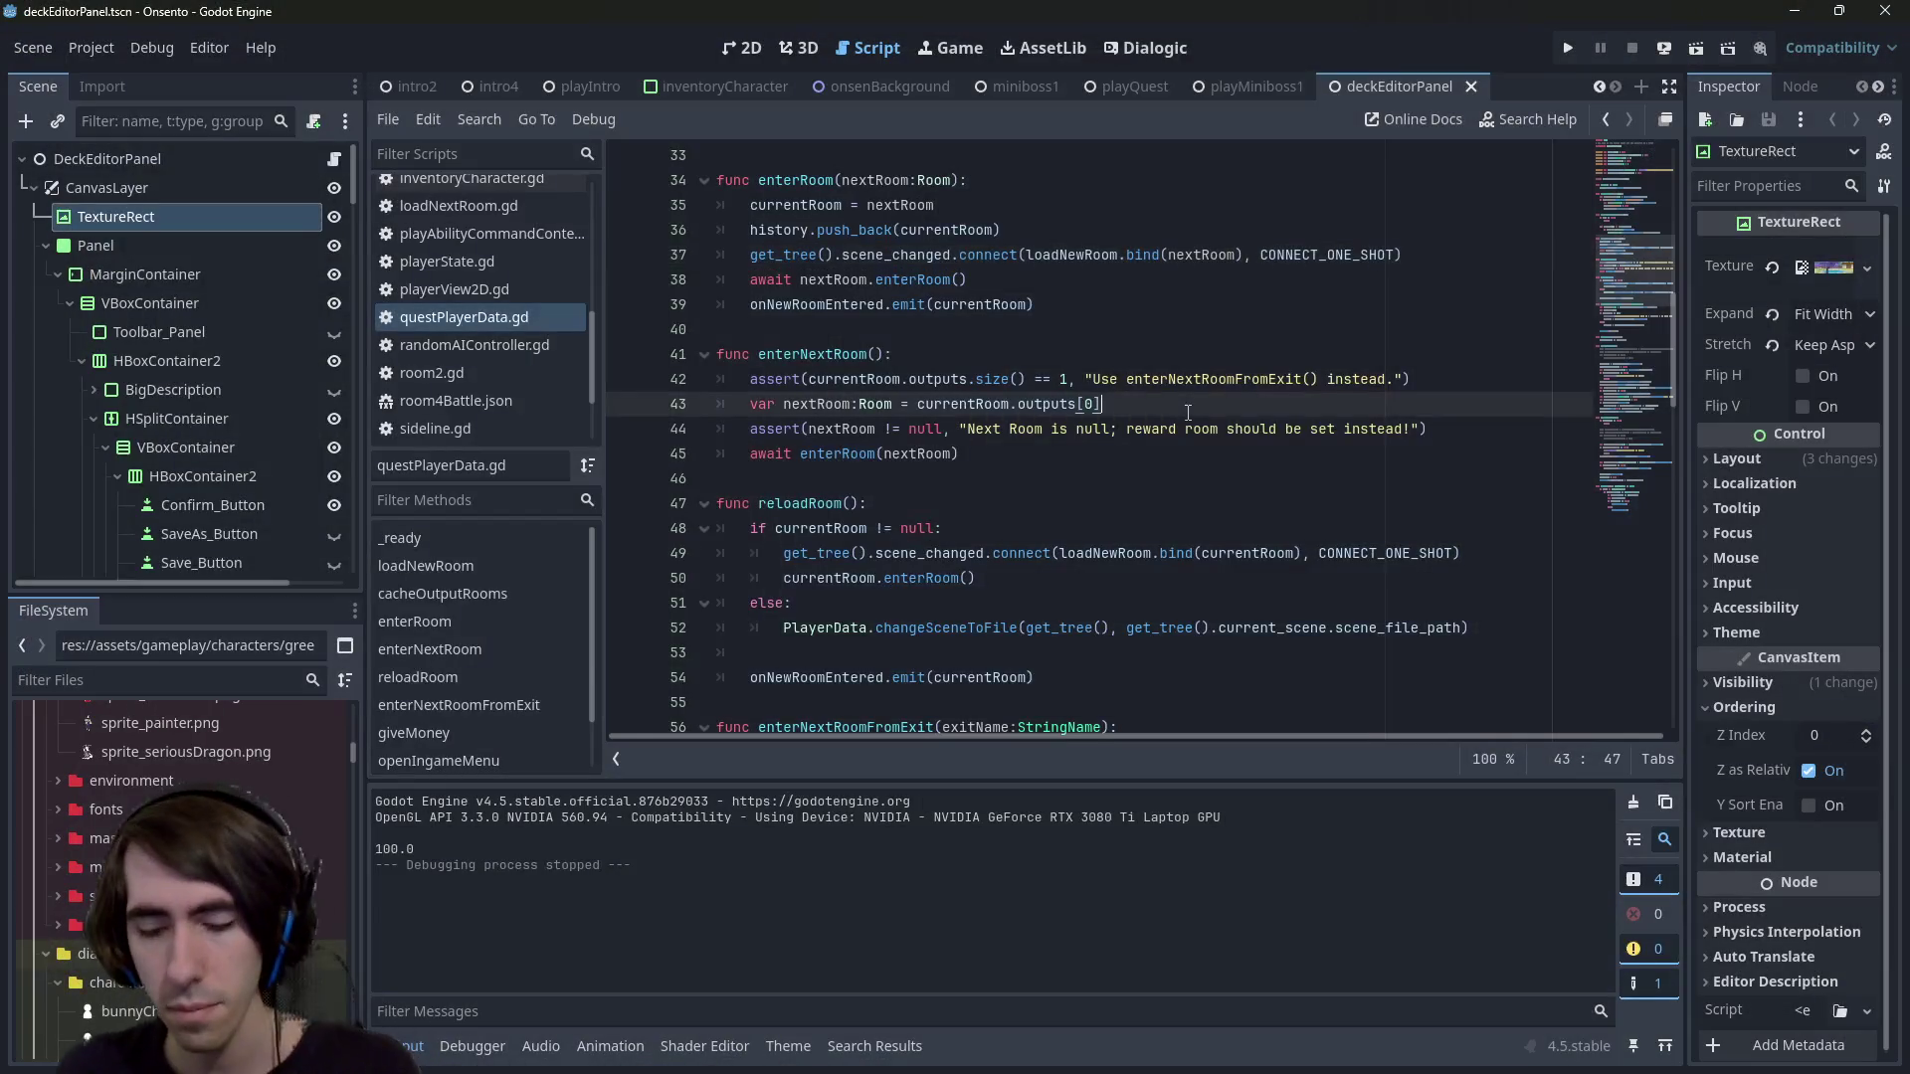
key(alt+shift+o)
text(playQuest)
key(Return)
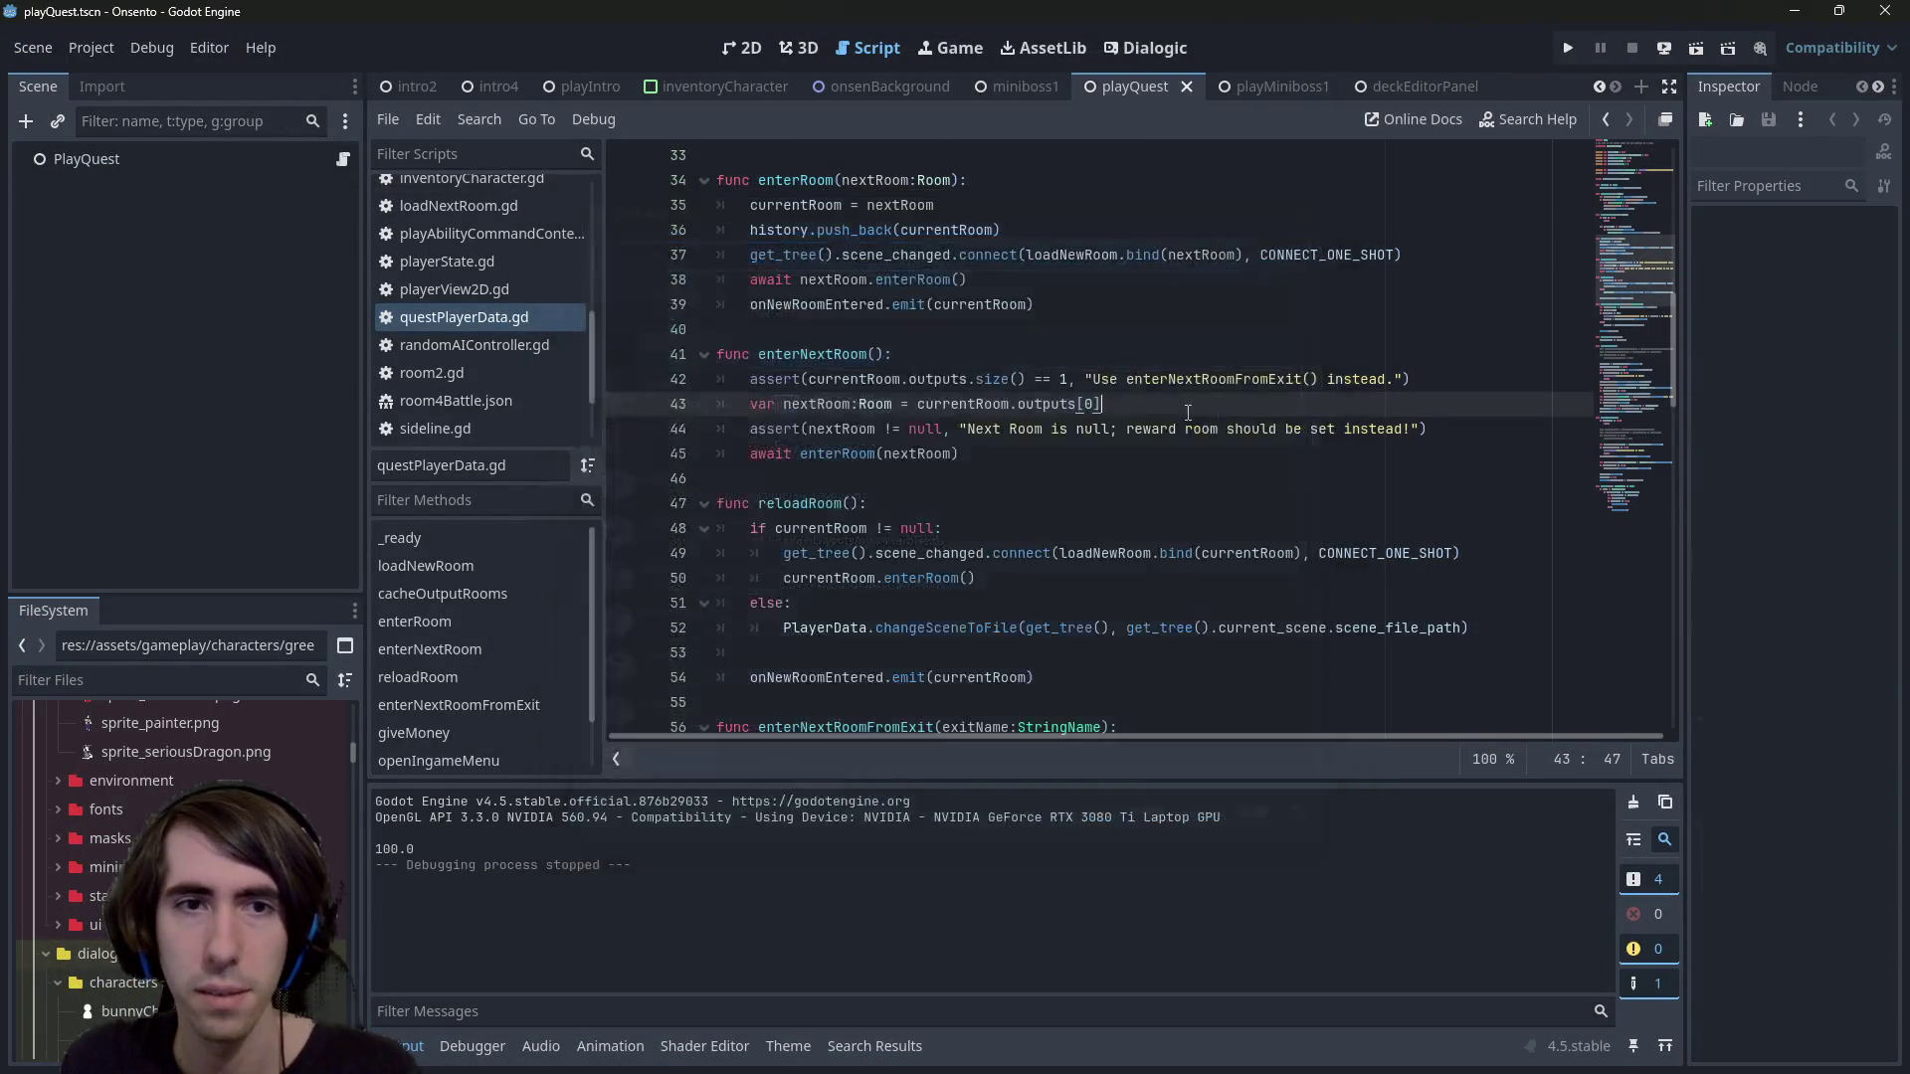
Run playQuest, confirm the team, deploy the dragon, kimono and fox girls, then close the game
click(1696, 48)
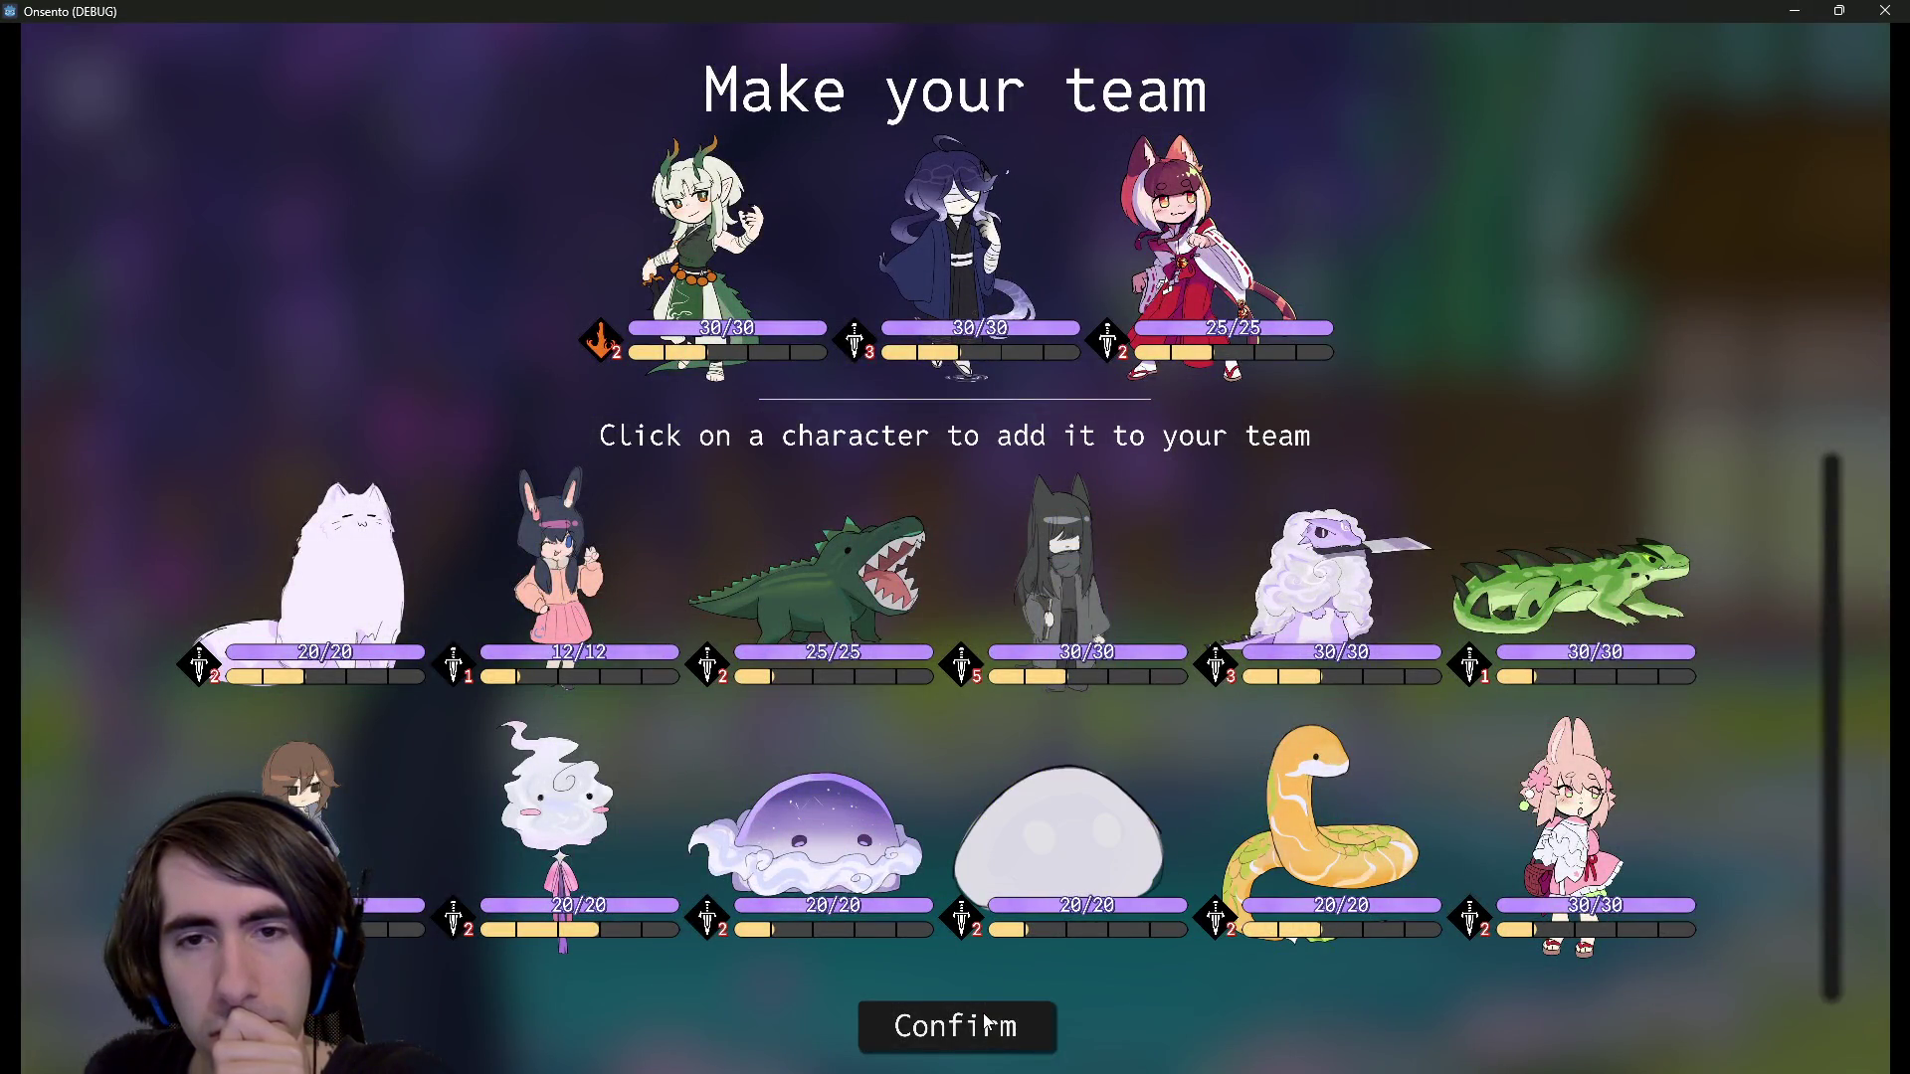
click(988, 1026)
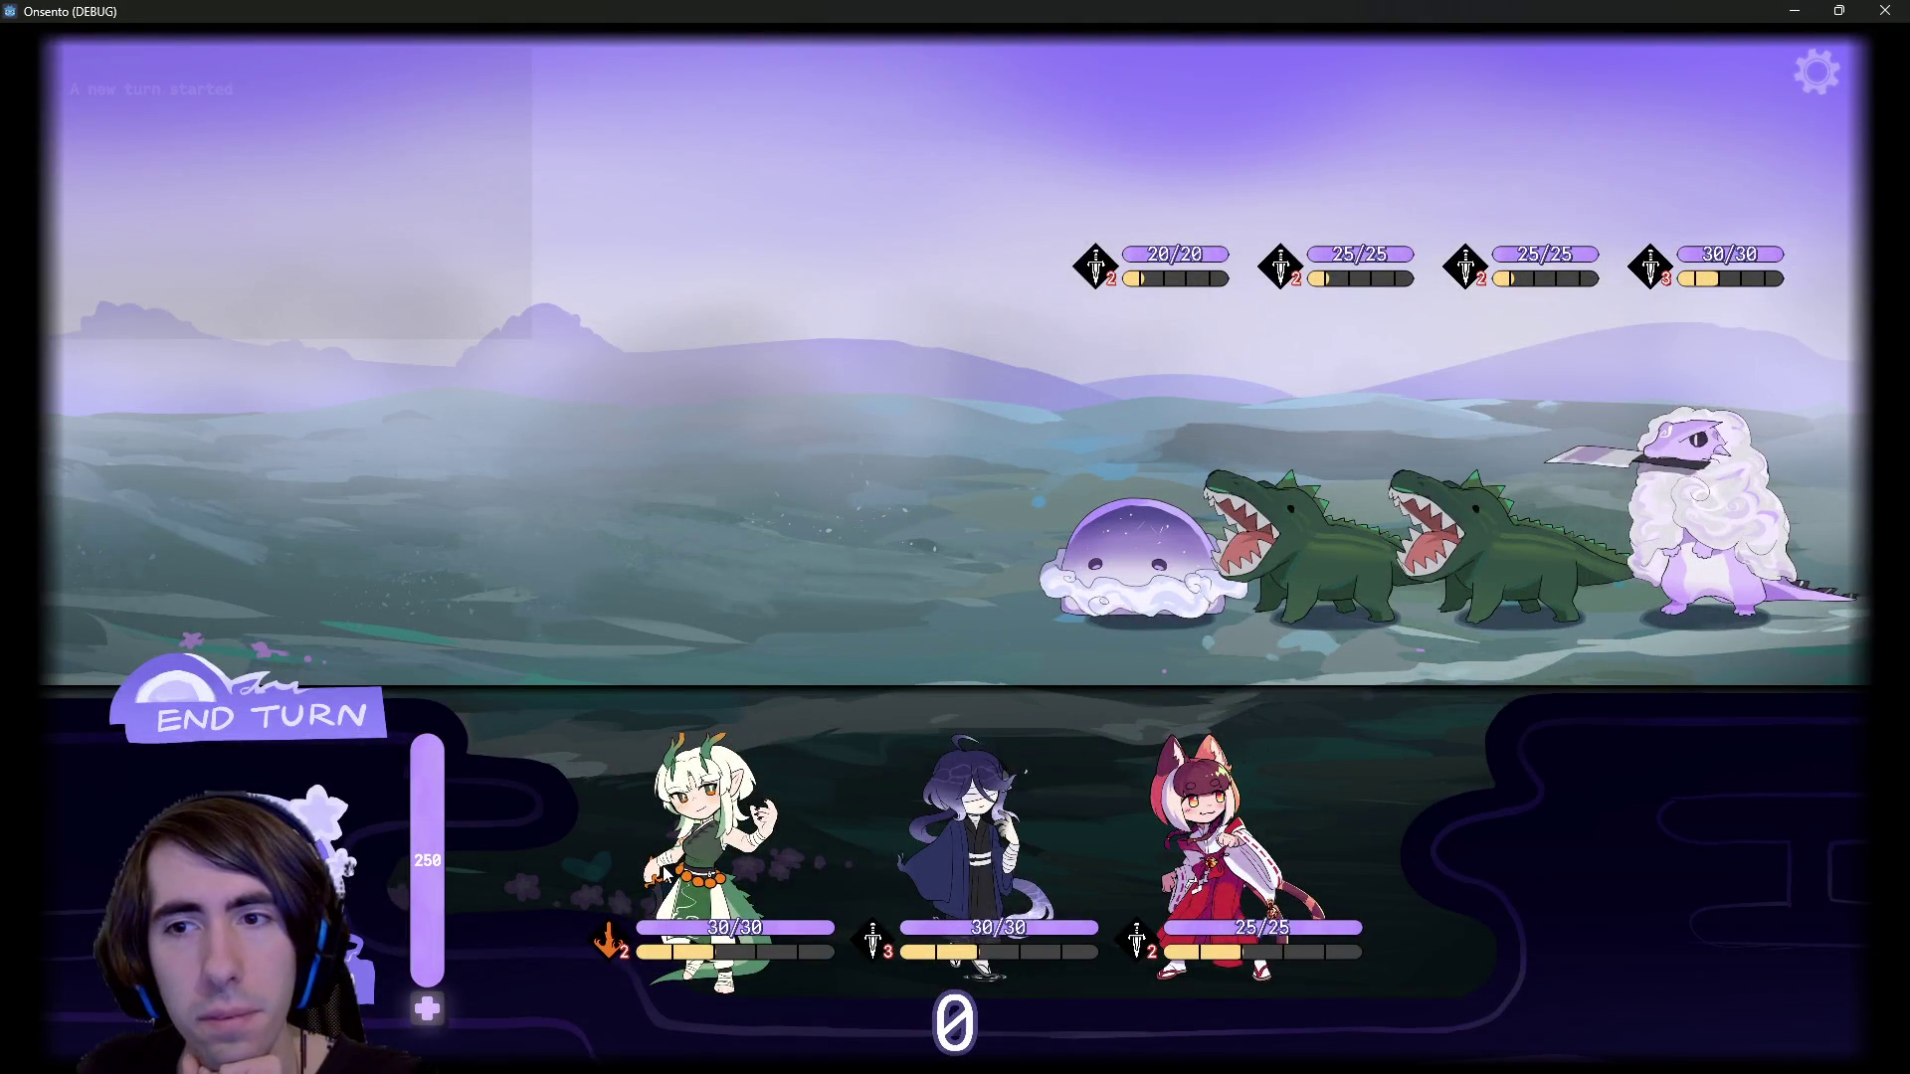
mouse_move(665, 874)
mouse_down()
mouse_move(756, 538)
mouse_move(811, 467)
mouse_up()
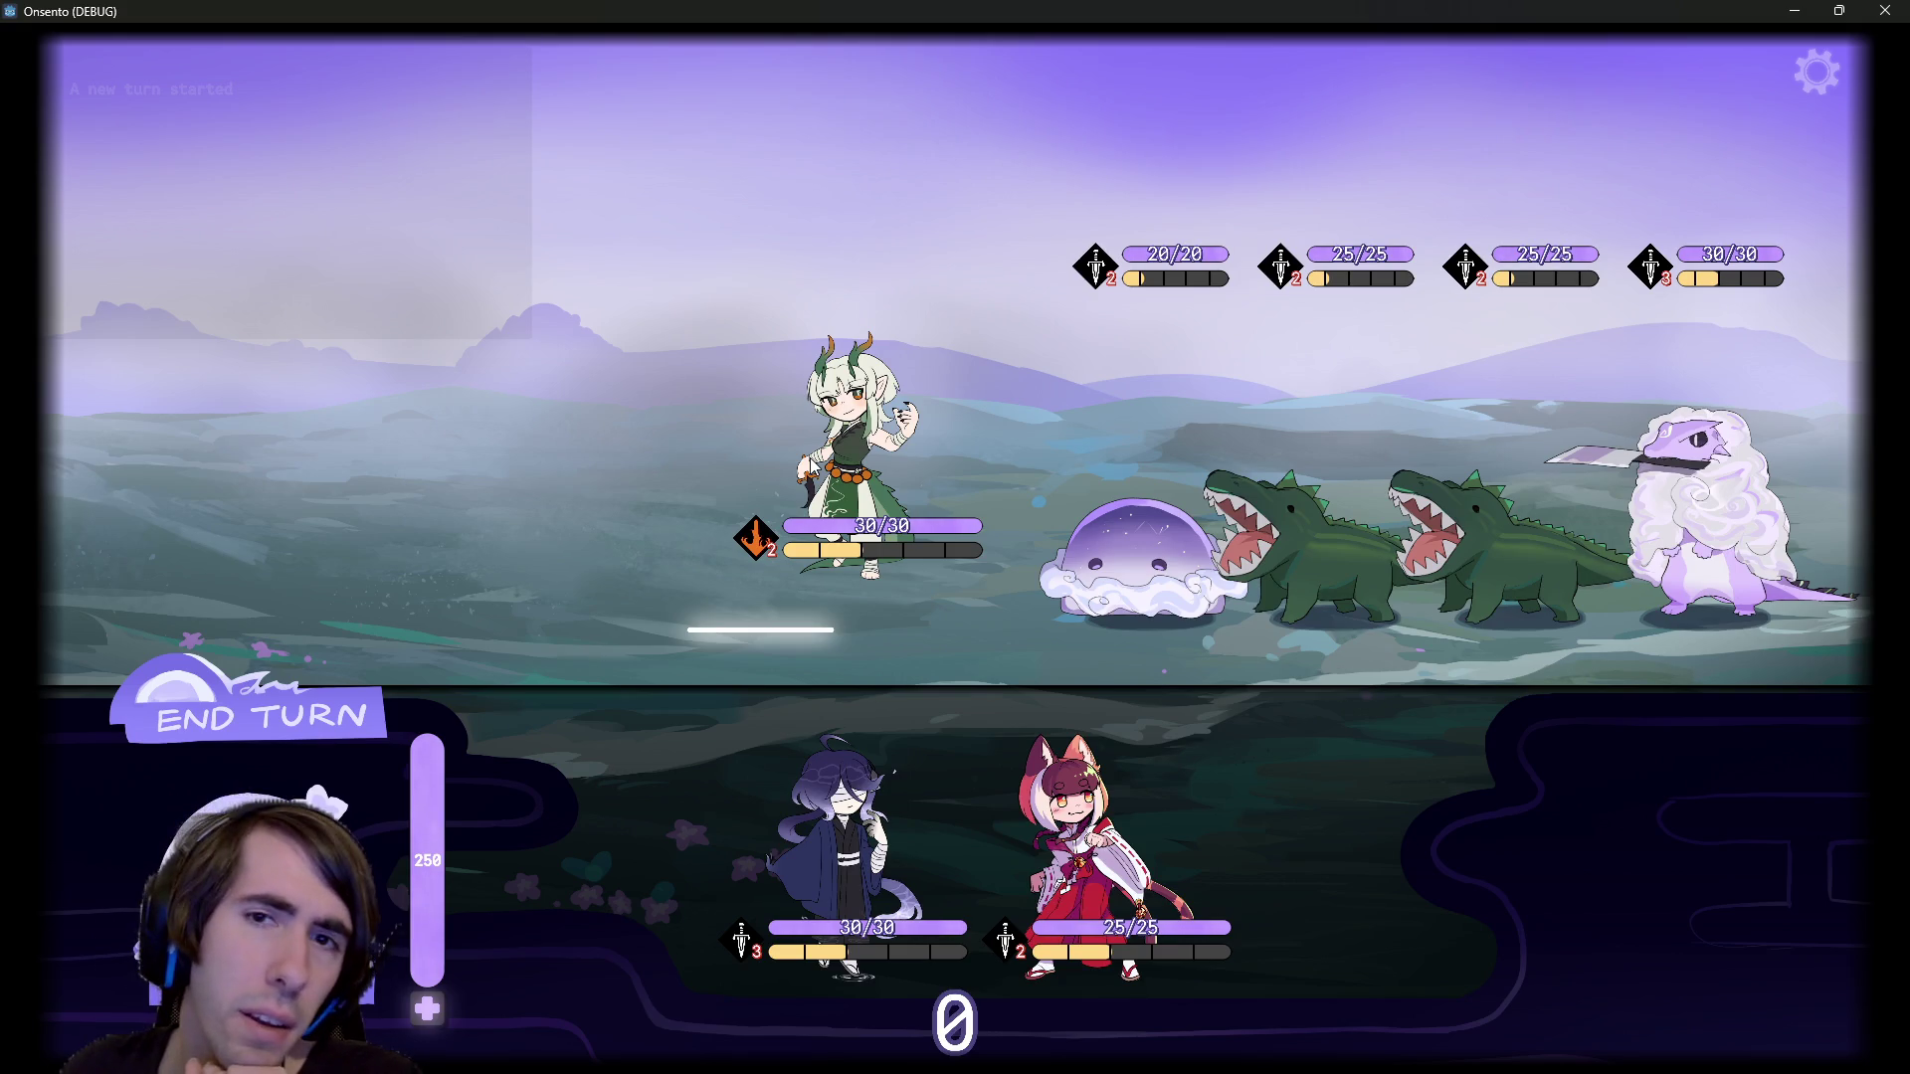
drag(812, 464, 812, 465)
drag(846, 846, 587, 497)
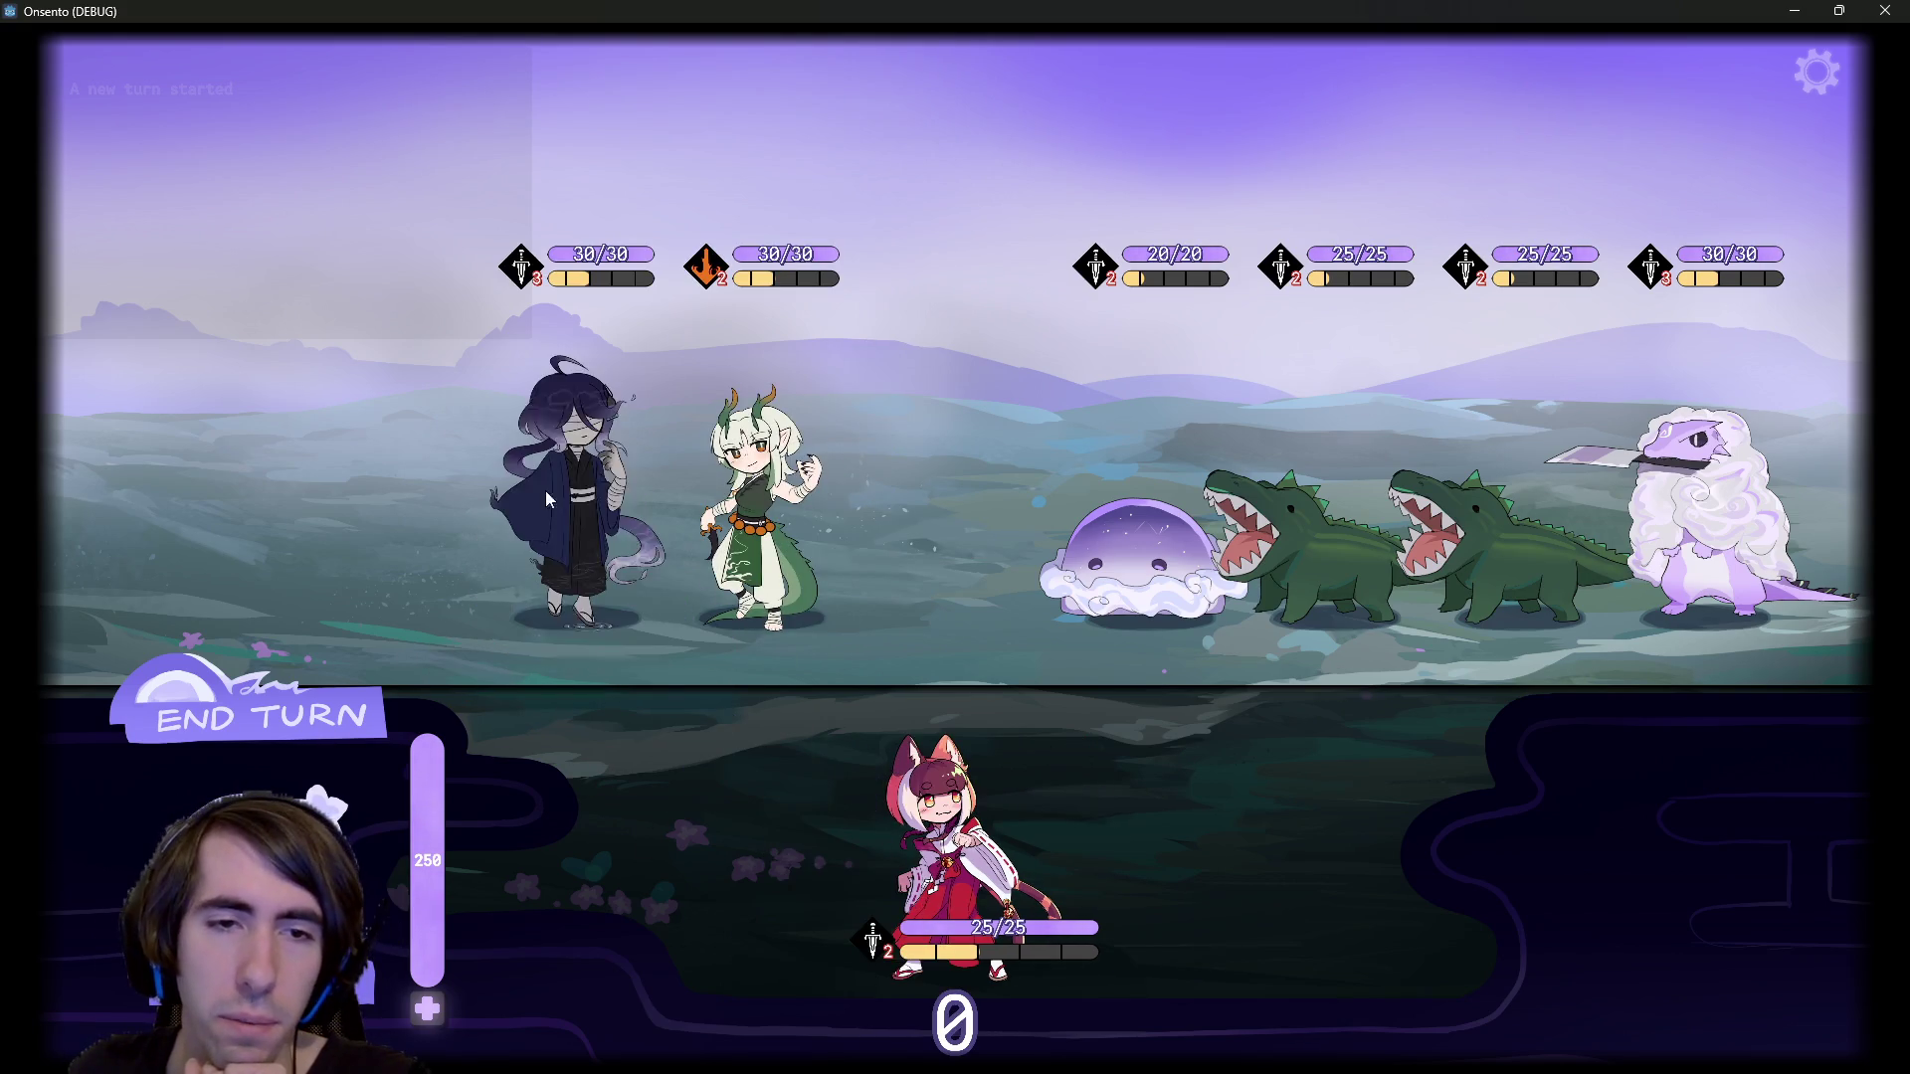
drag(960, 855, 476, 540)
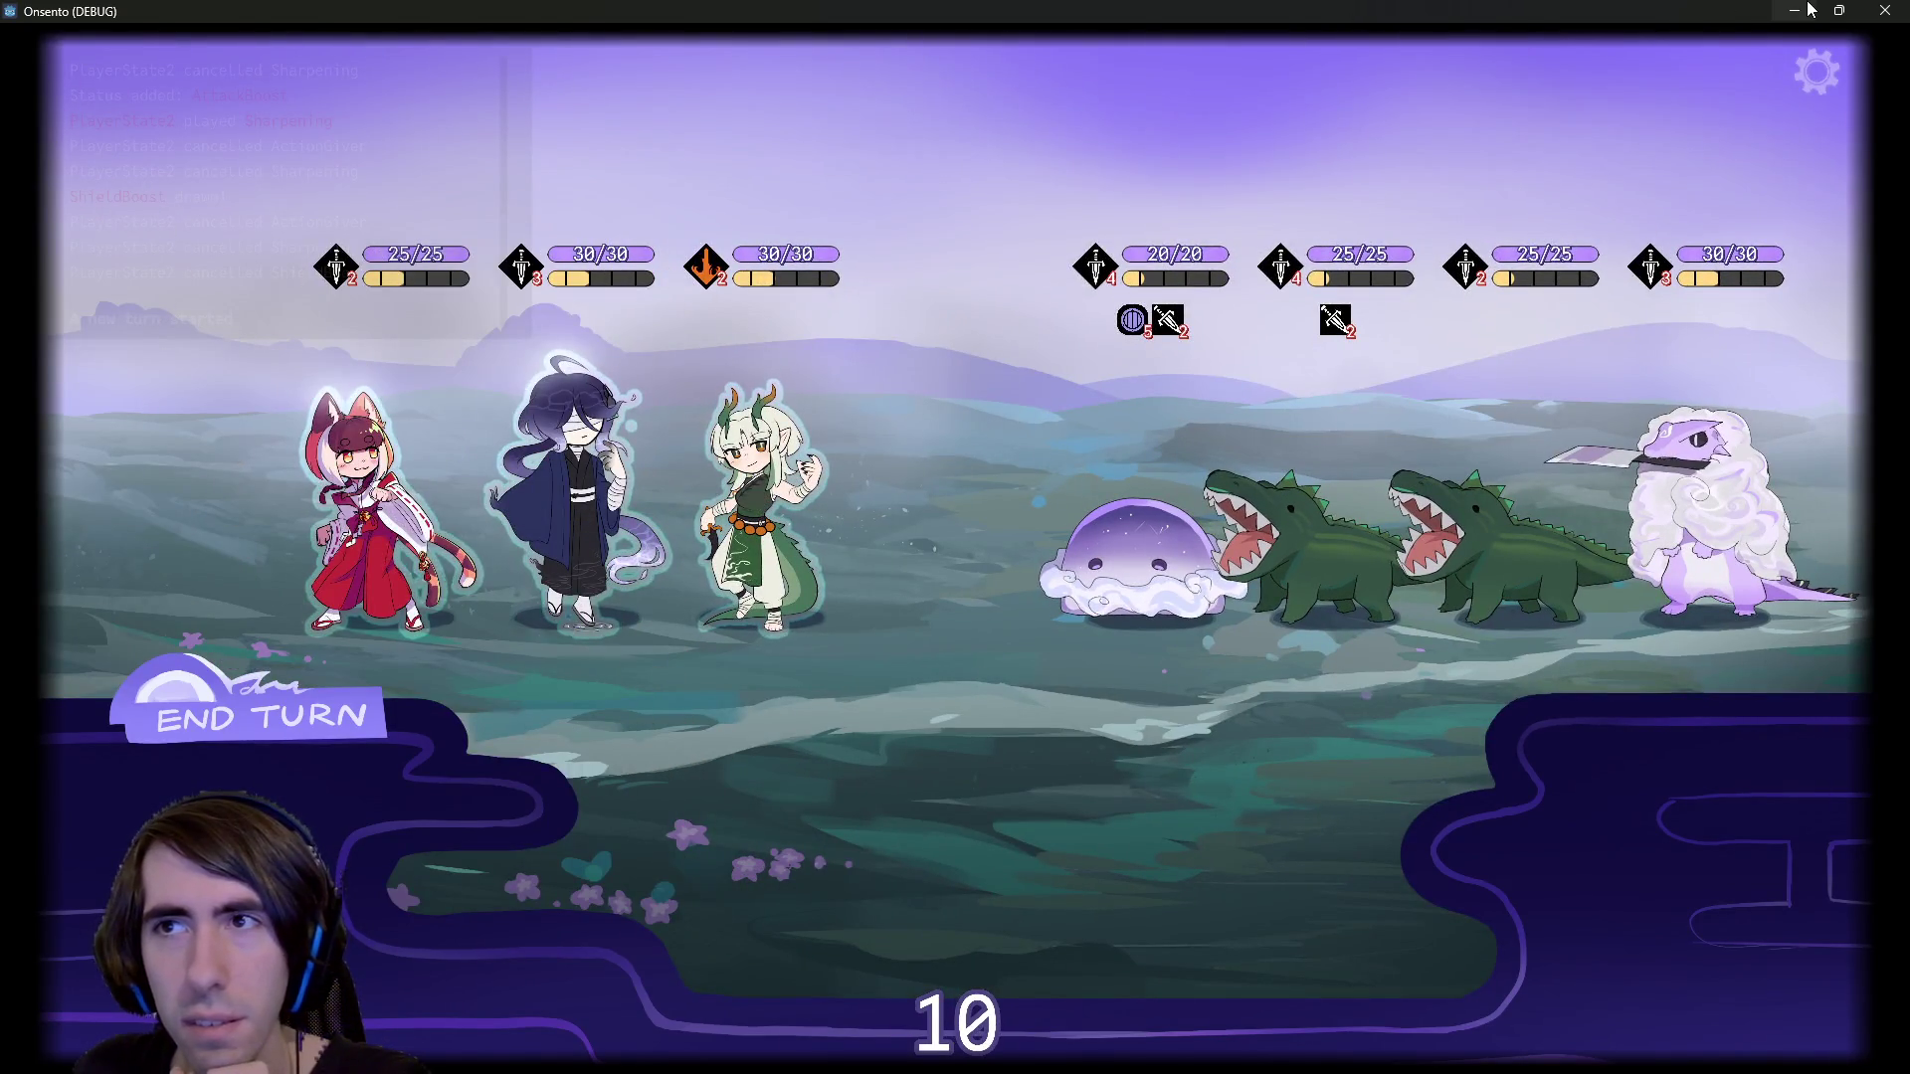
click(1885, 10)
scroll(241, 732, down, 10)
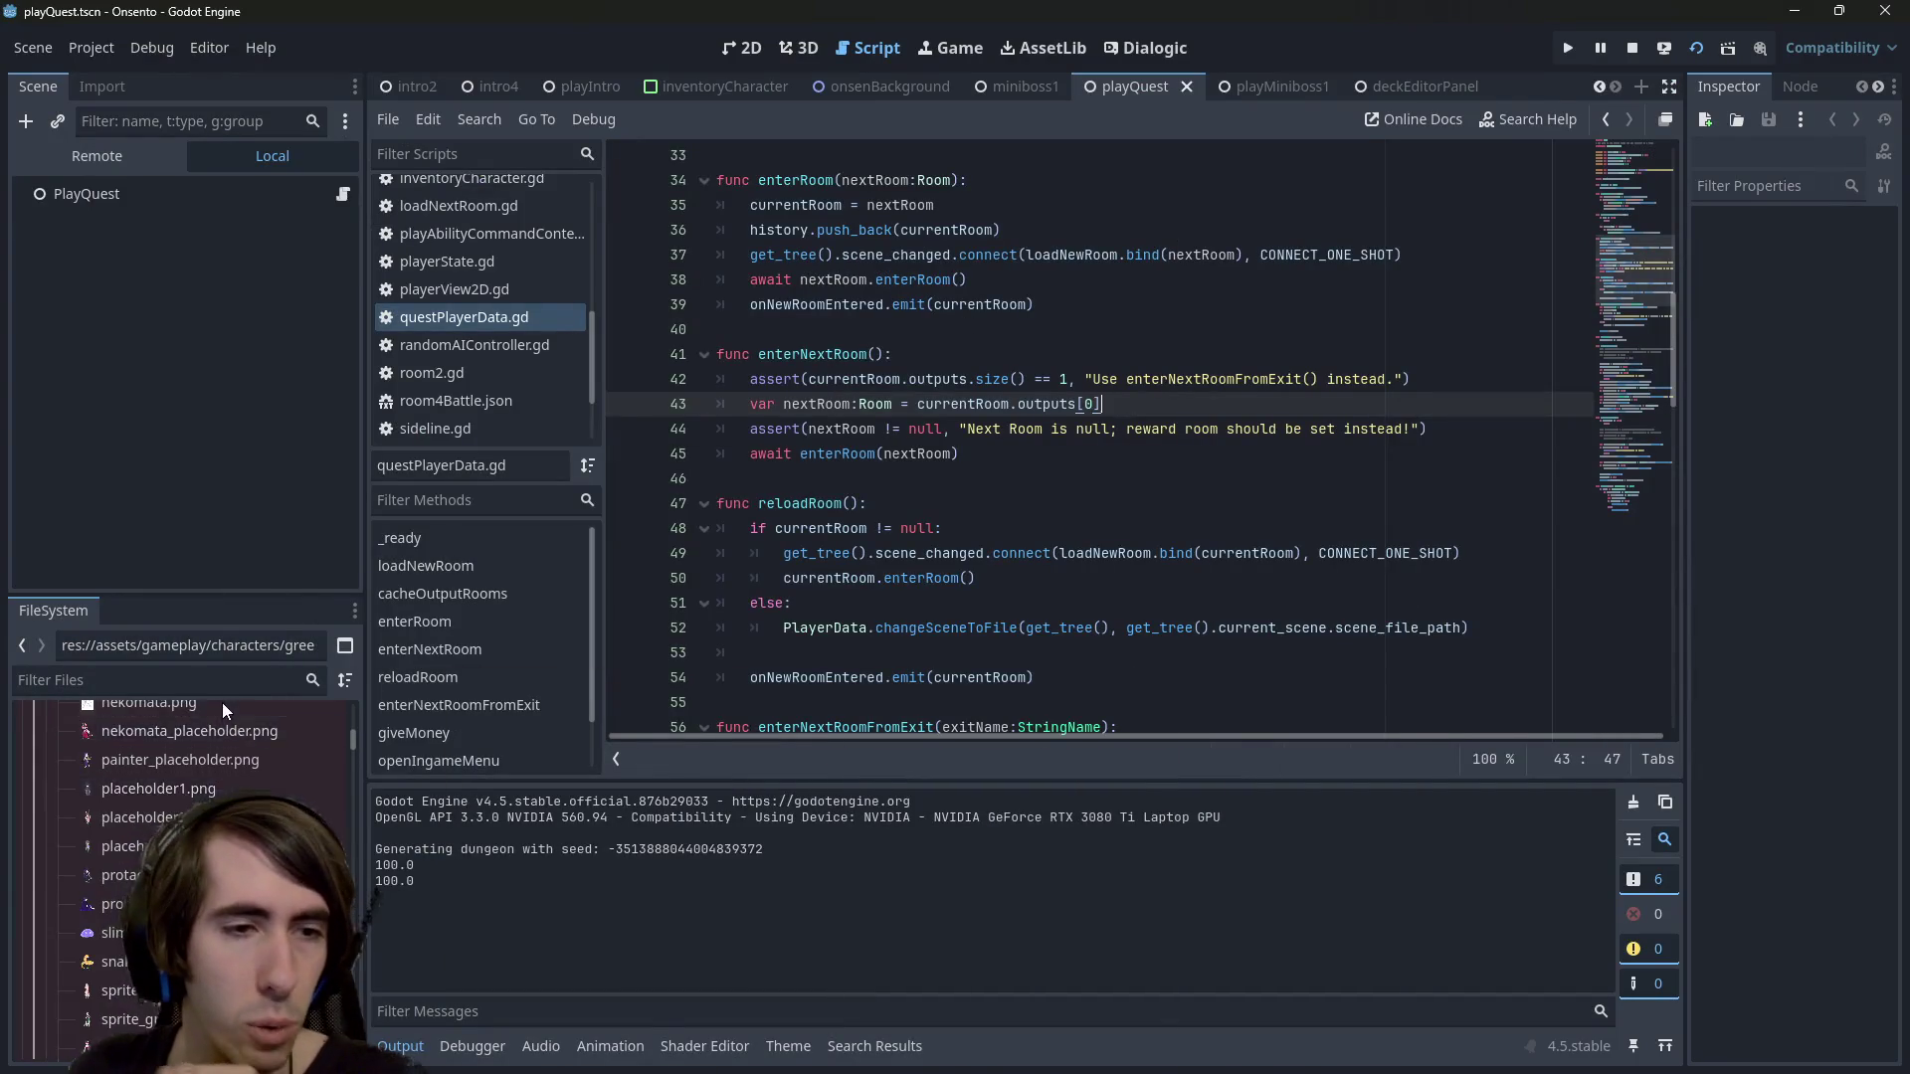
Compare the battle_normal and vn_normal portraits in the Dialogic character editor
click(215, 673)
scroll(199, 776, down, 3)
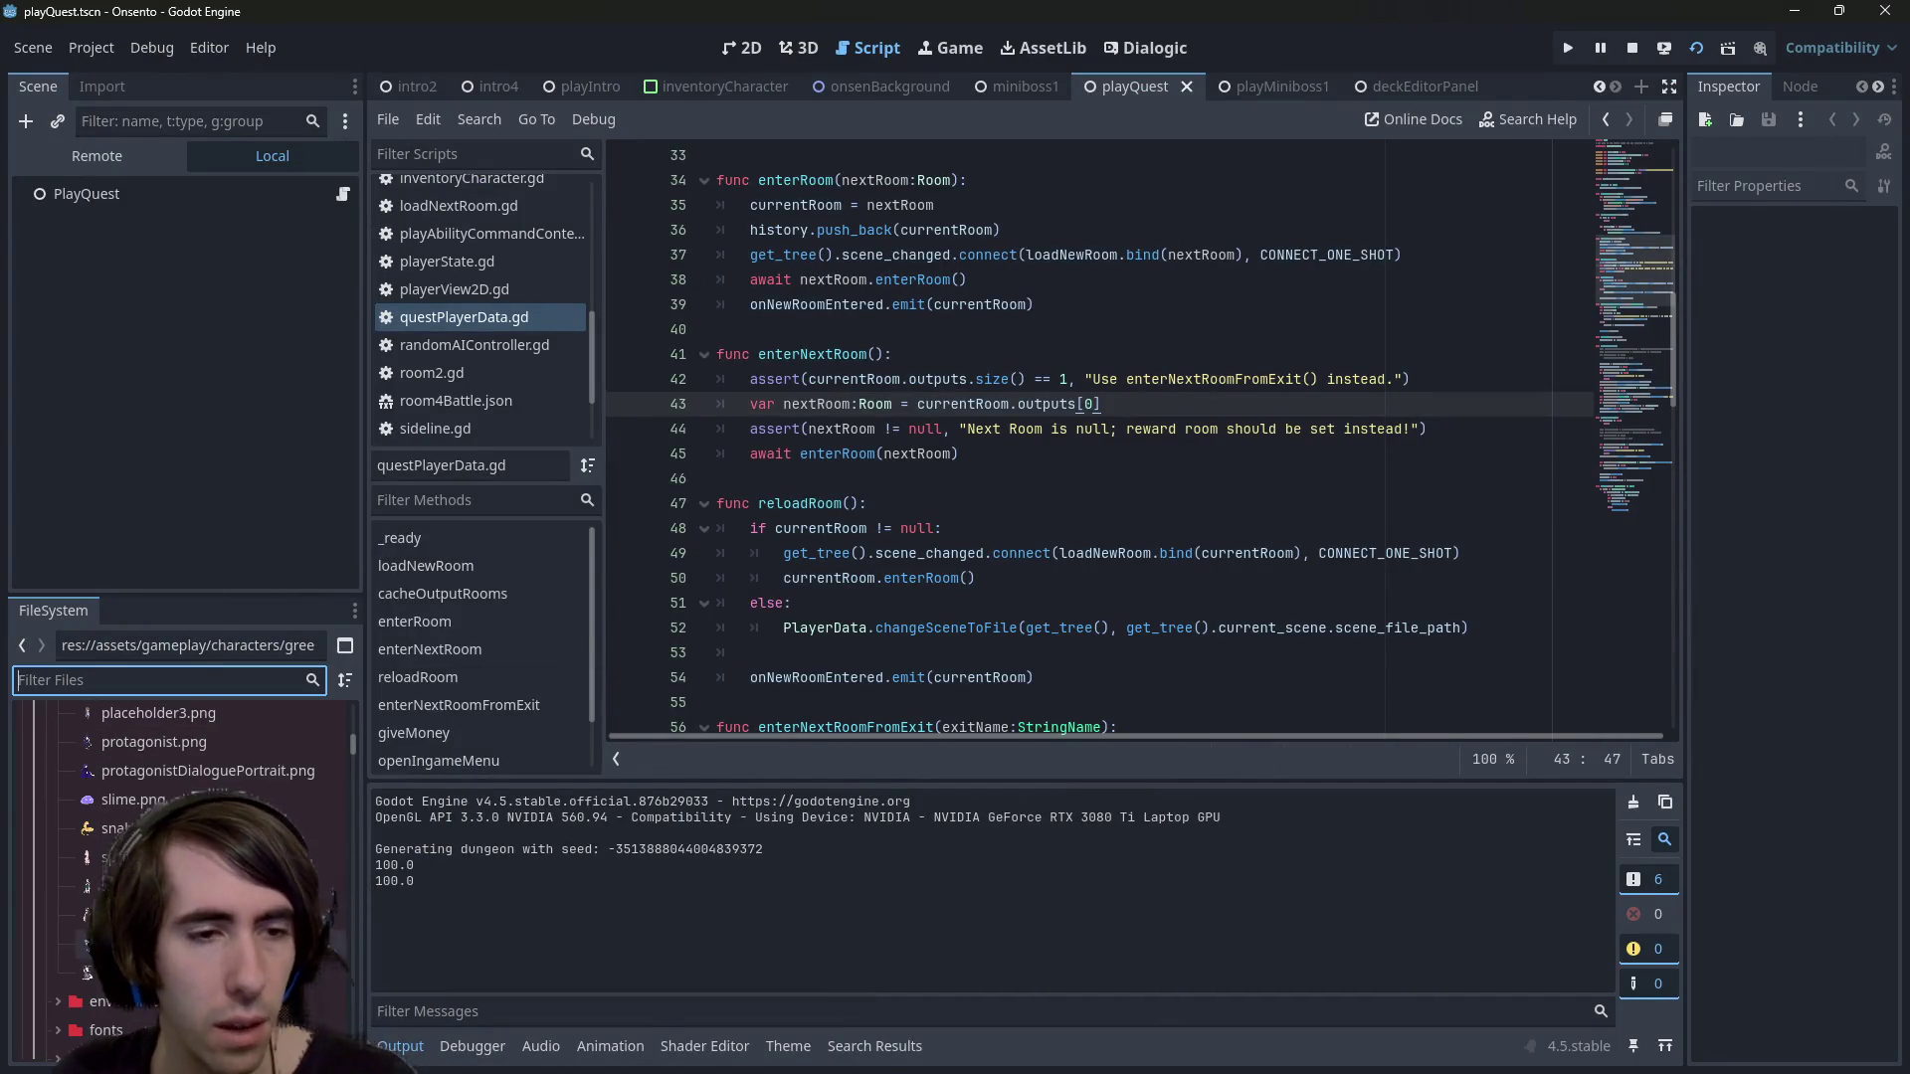
click(1146, 48)
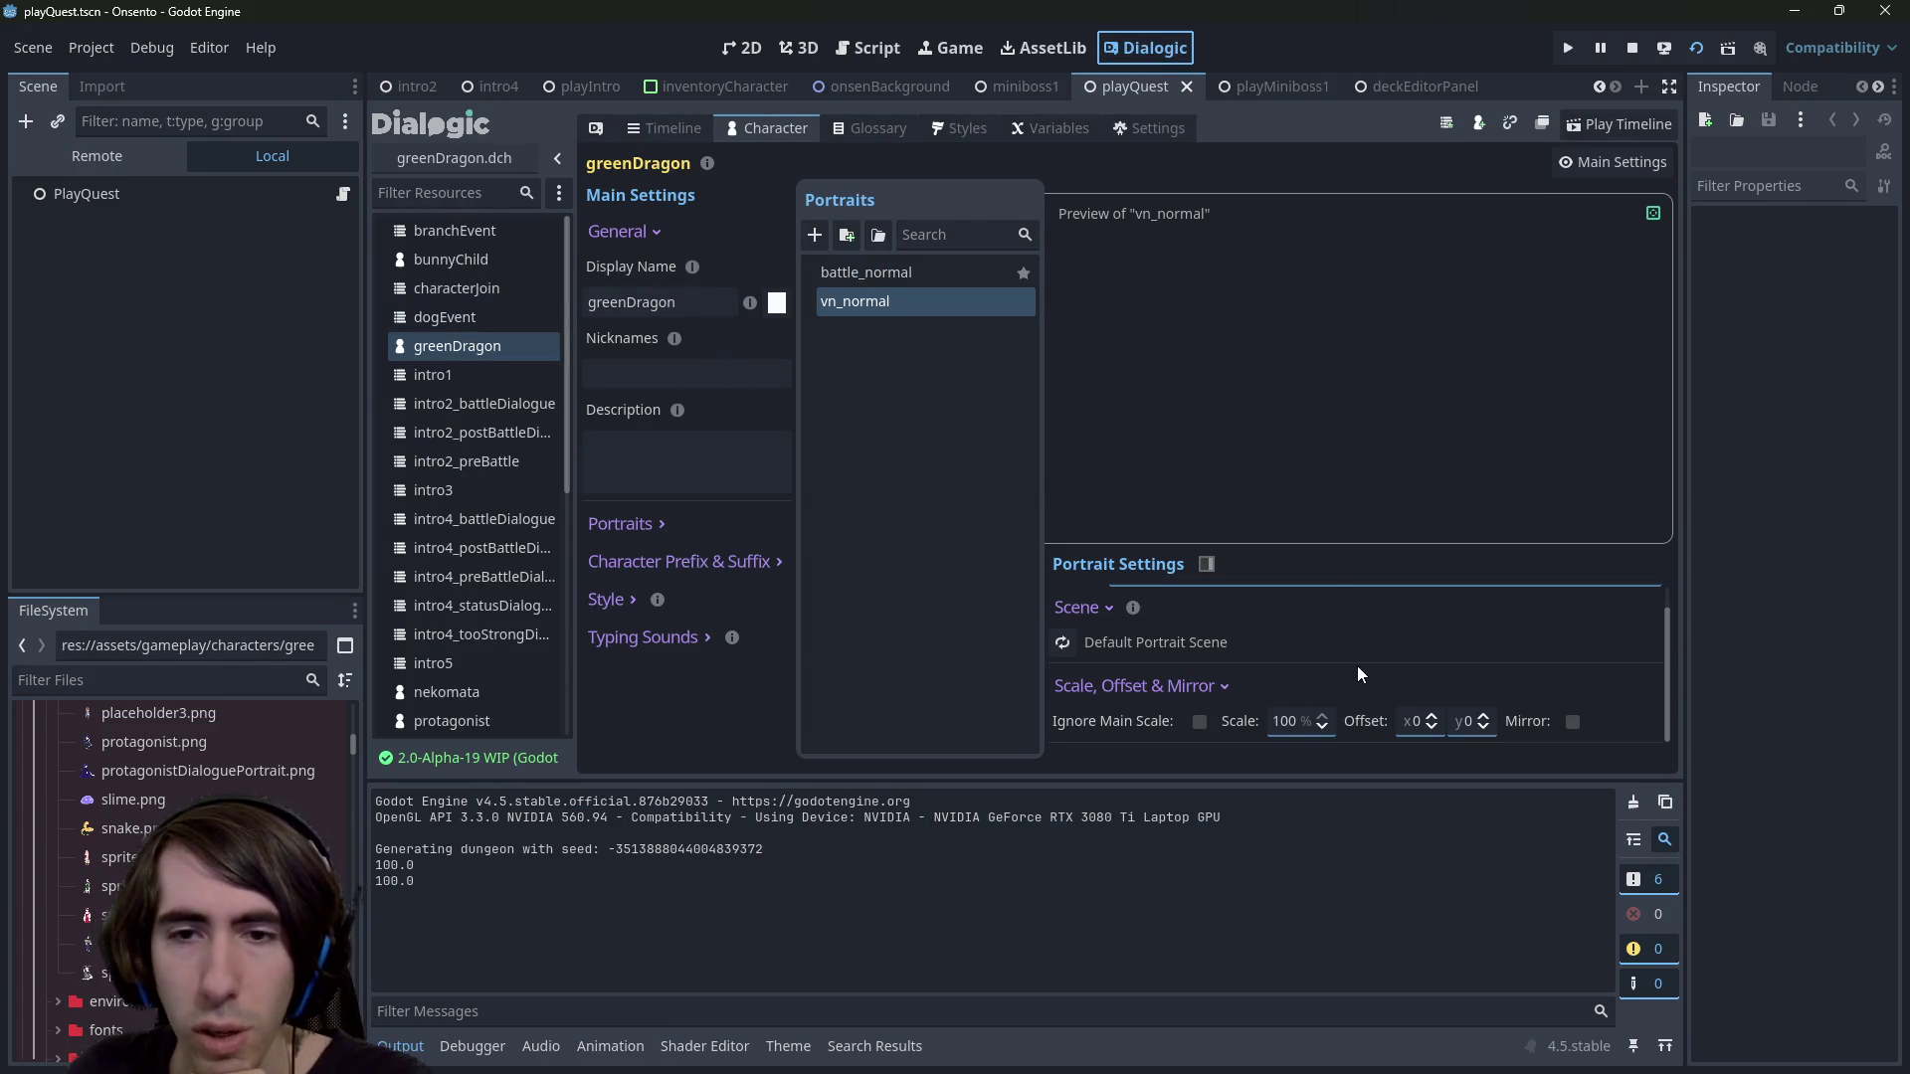
click(898, 282)
click(904, 298)
click(970, 278)
click(934, 297)
click(925, 270)
click(912, 299)
click(915, 298)
scroll(265, 776, up, 2)
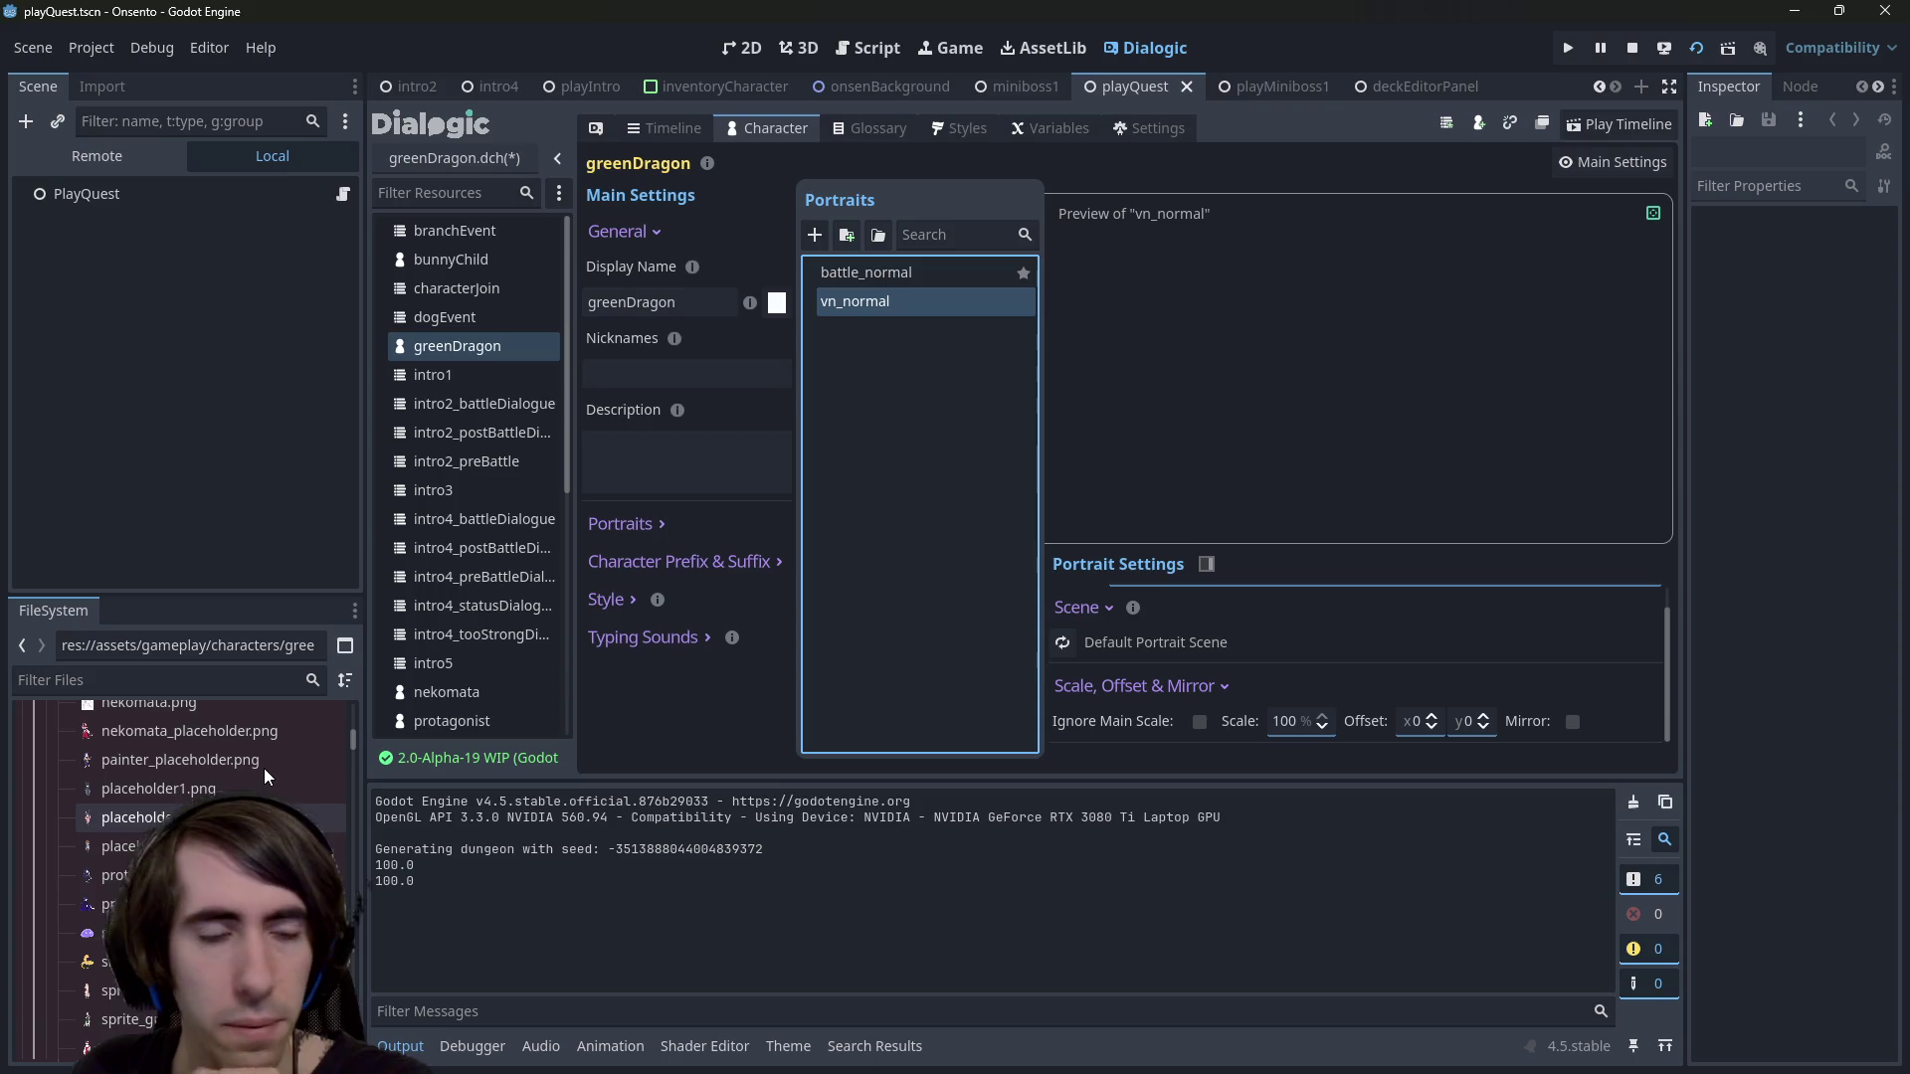
scroll(264, 768, up, 2)
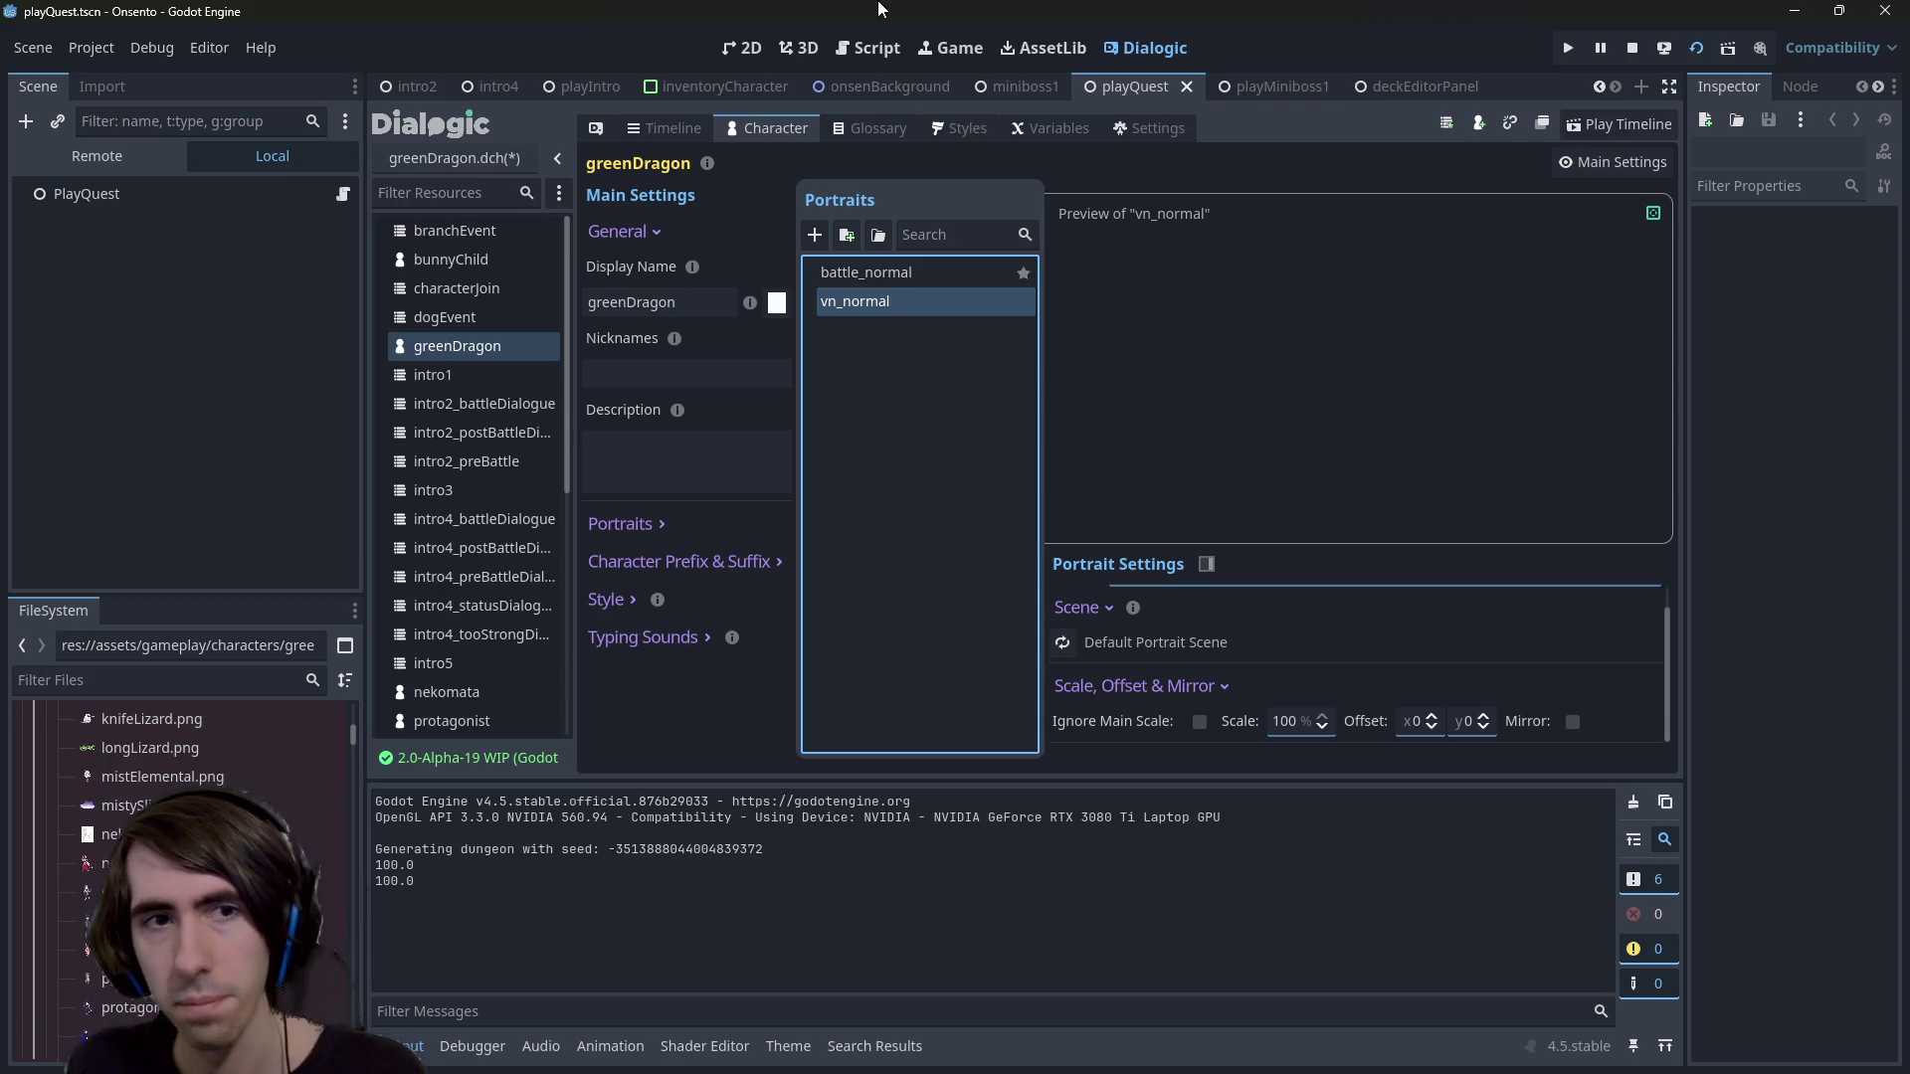
Open greenDragon.json via Quick Open with the search 'greendrag'
key(shift+alt+o)
text(greendrag)
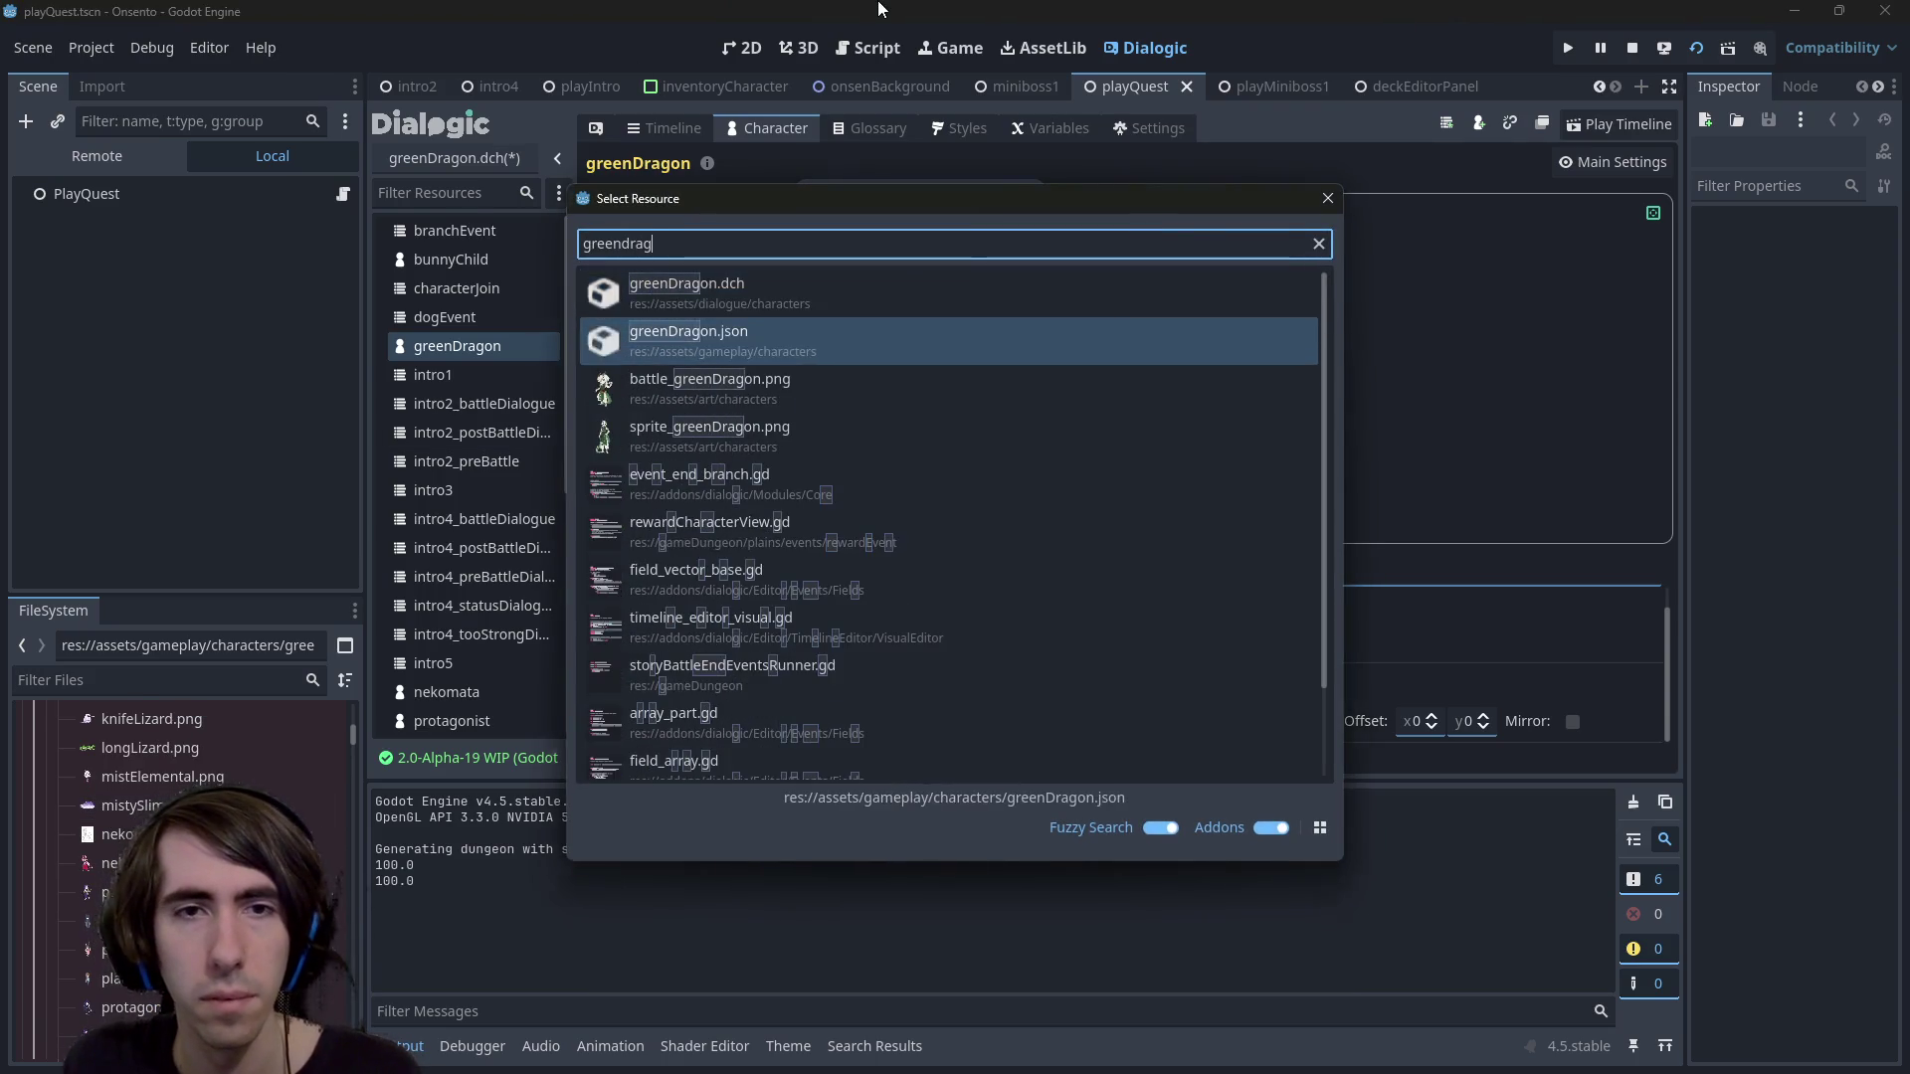
double_click(1132, 341)
click(1154, 233)
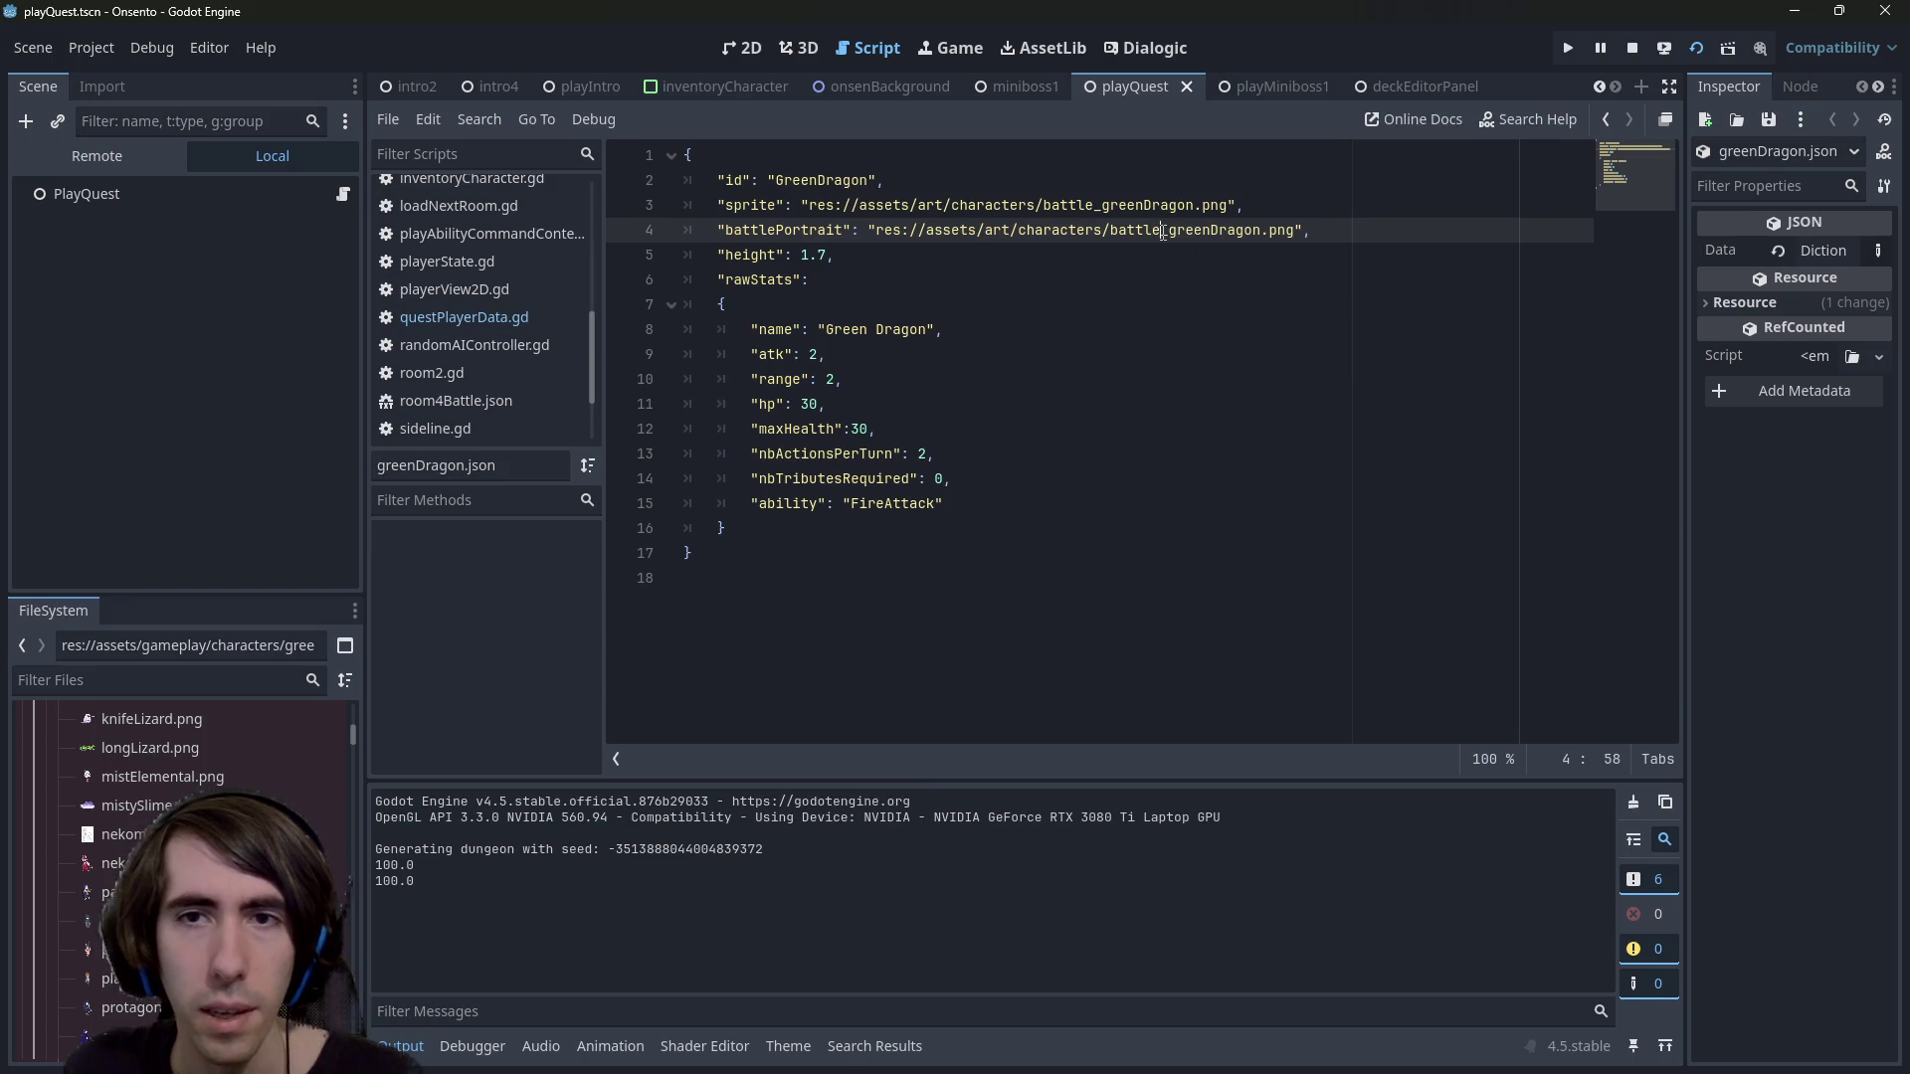
Look up battle_greenDragon.png and select sprite_greenDragon.png in the file system
scroll(136, 838, up, 10)
scroll(135, 837, down, 5)
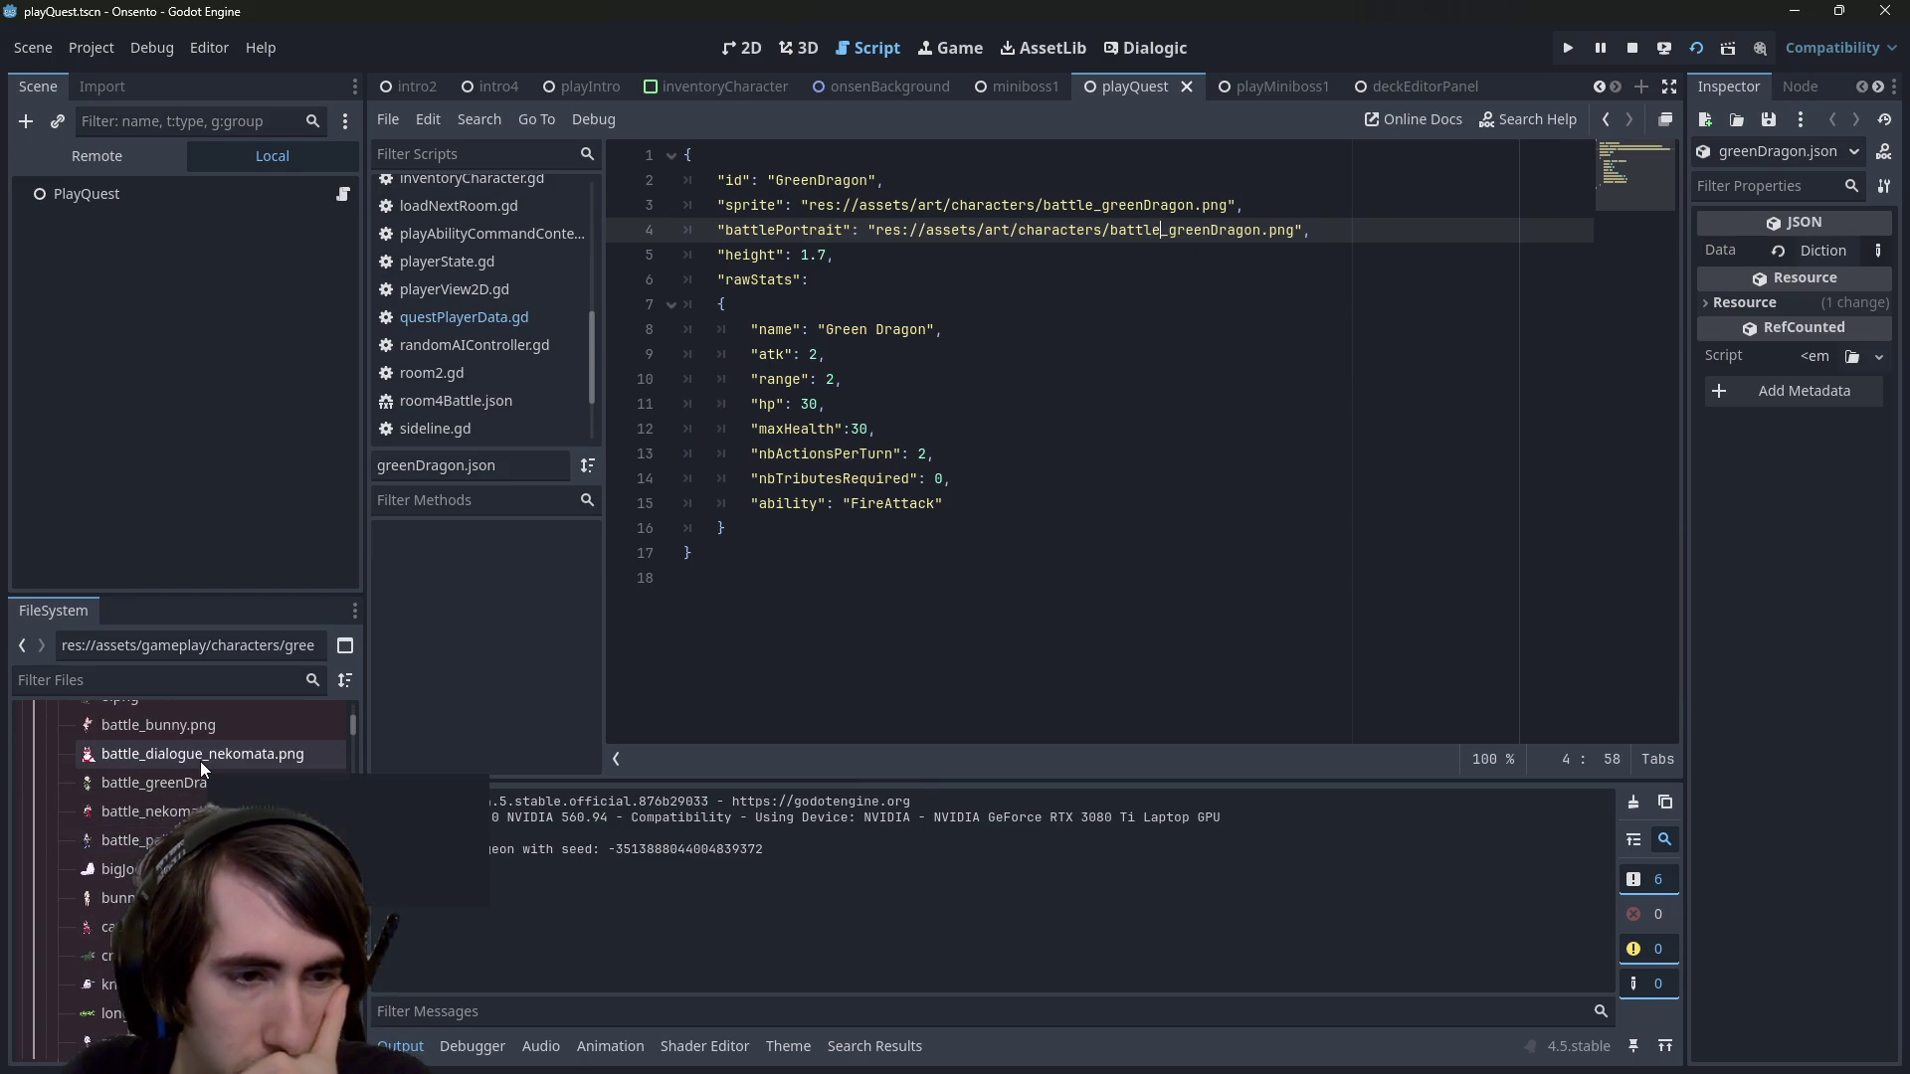
scroll(200, 762, down, 3)
scroll(184, 875, up, 4)
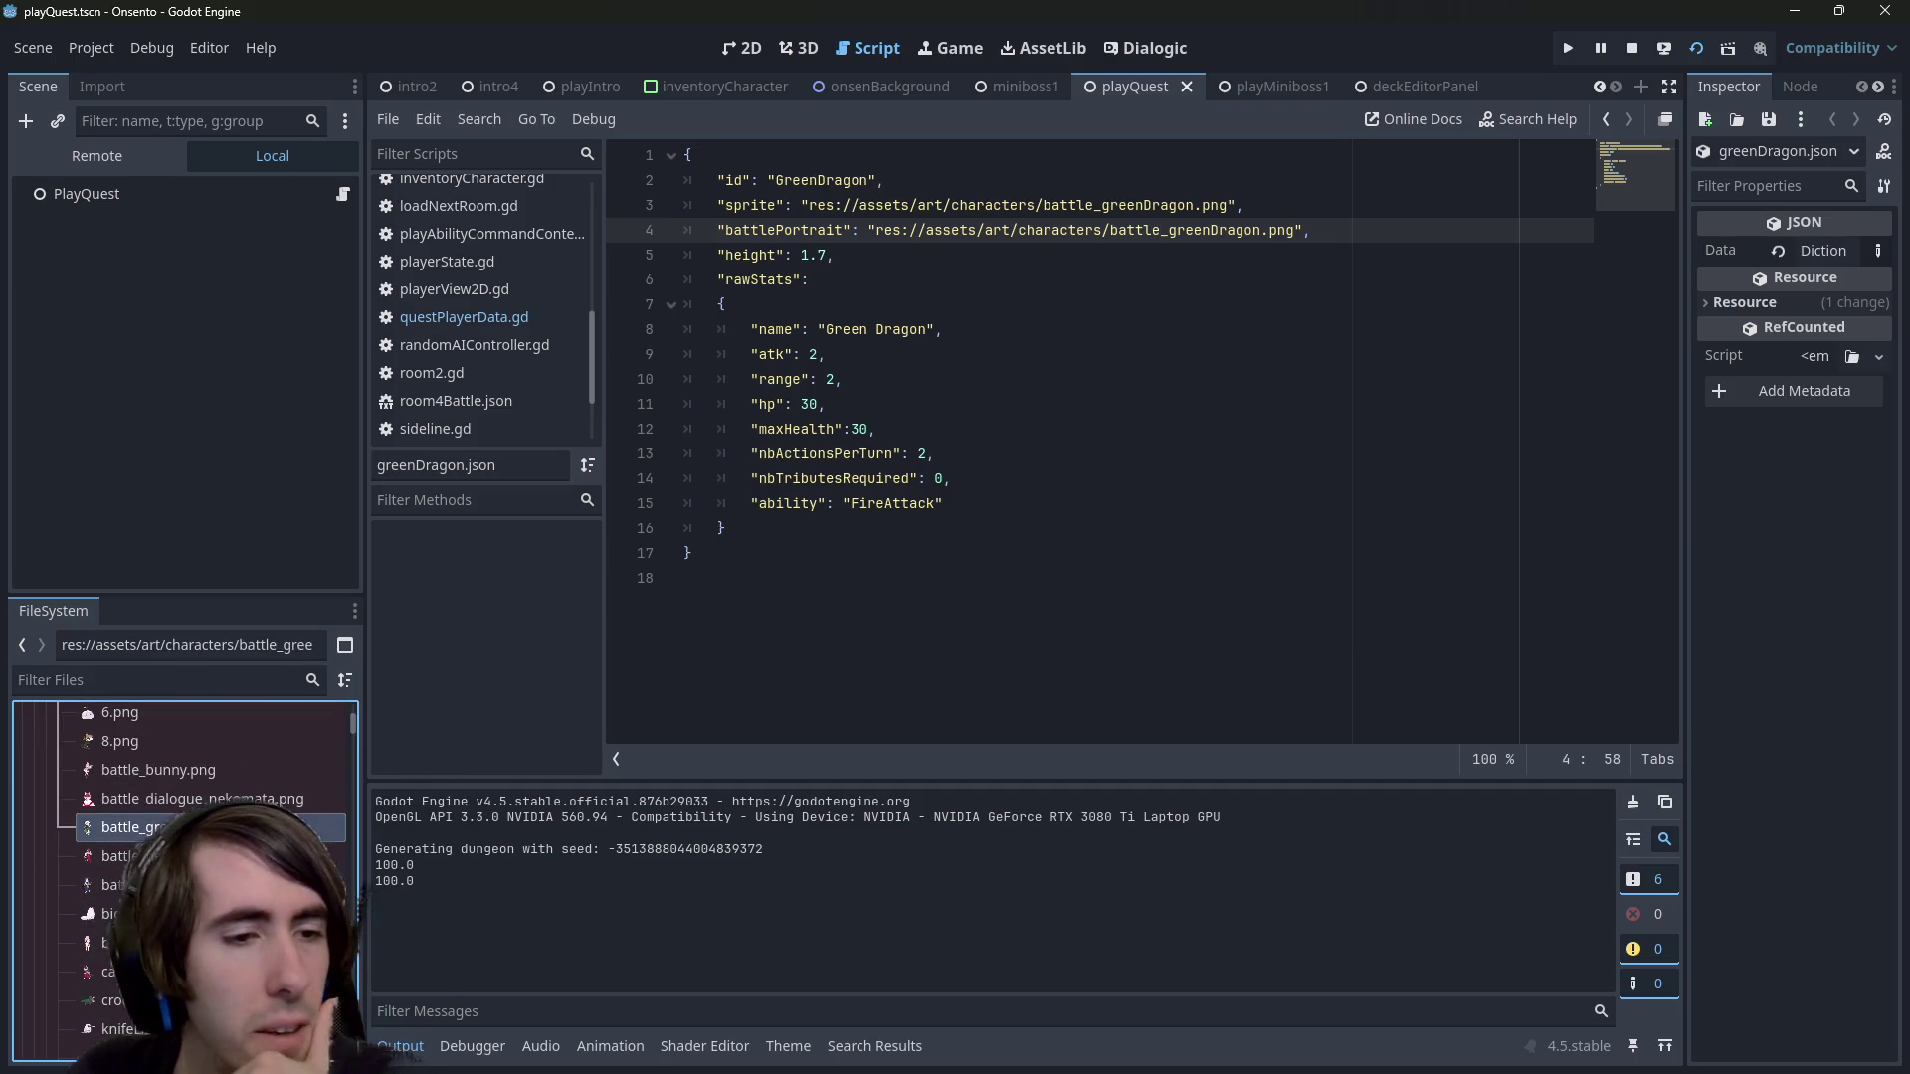
ctrl+click(1181, 230)
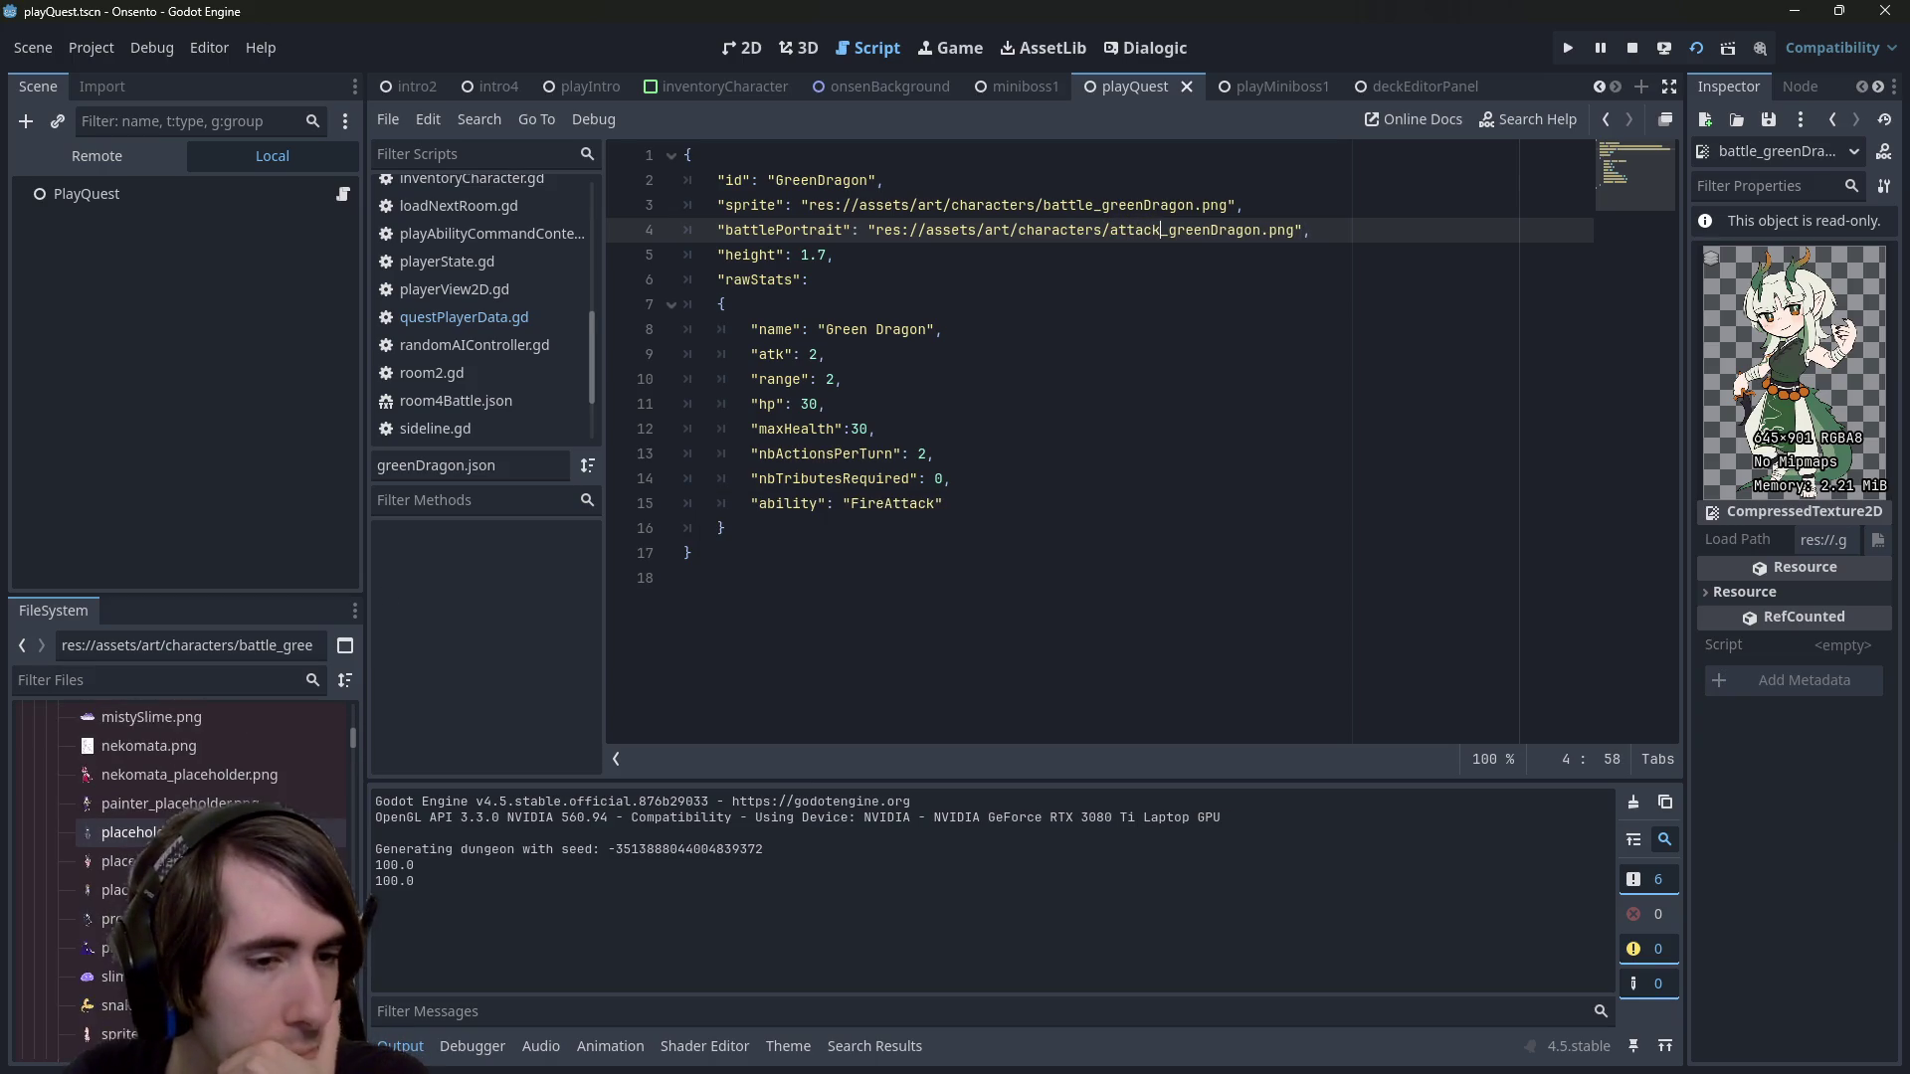
text(ack)
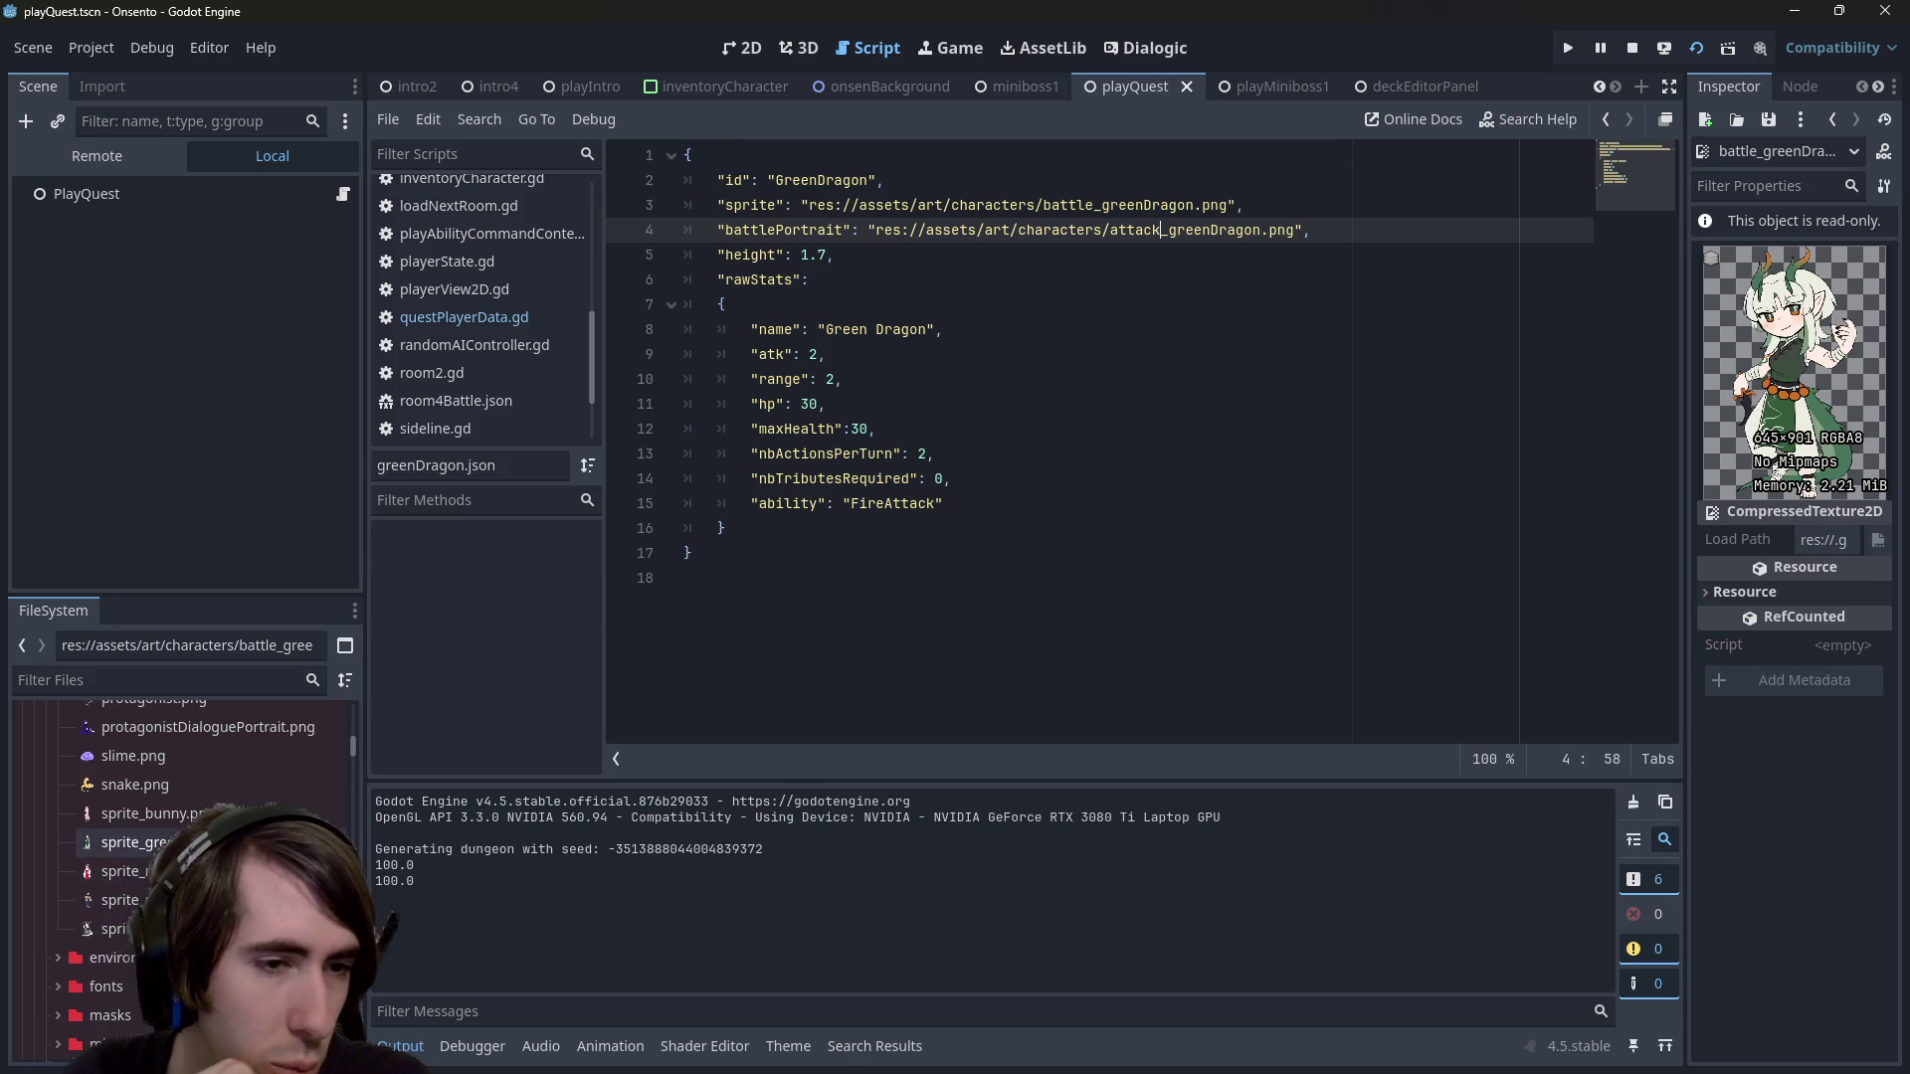
click(135, 843)
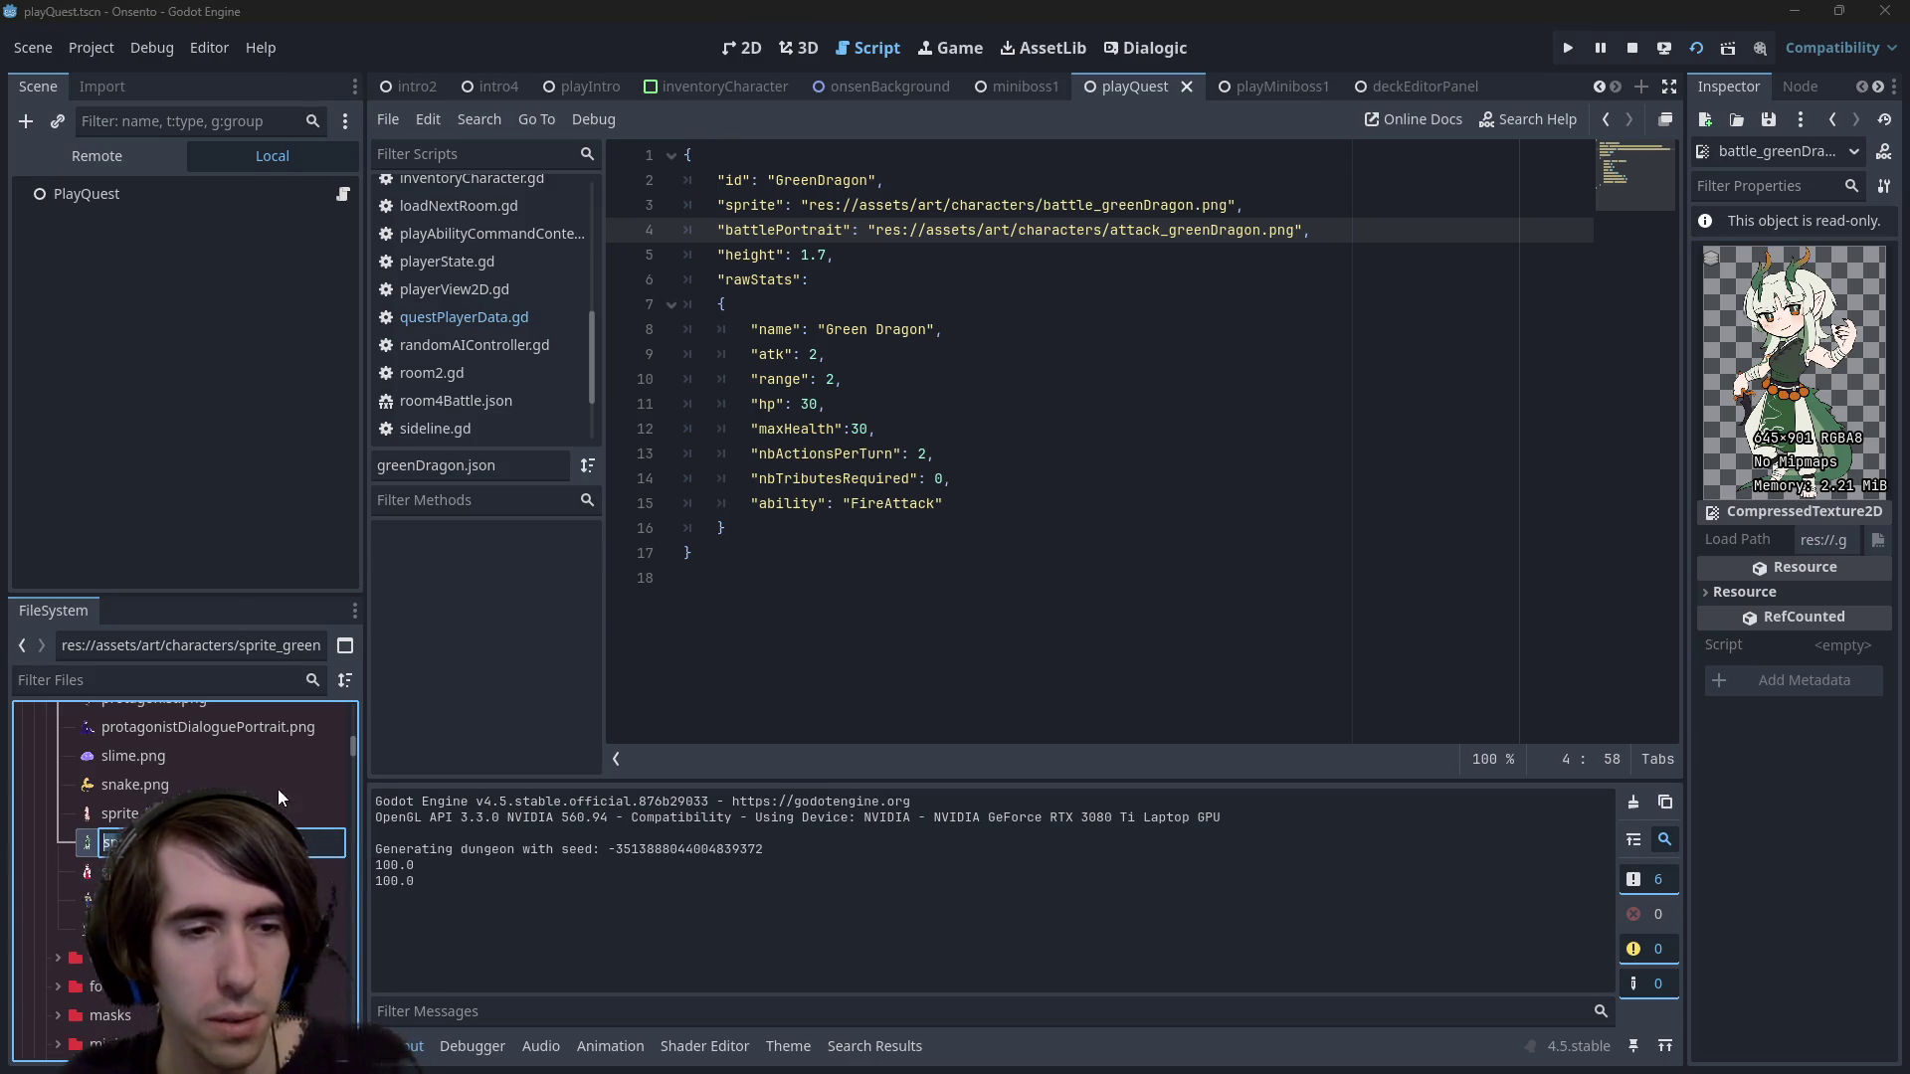
Point battlePortrait at sprite_greenDragon, save greenDragon.json, and relaunch the game
double_click(1159, 229)
text(sprite_greenDragon)
key(ctrl+s)
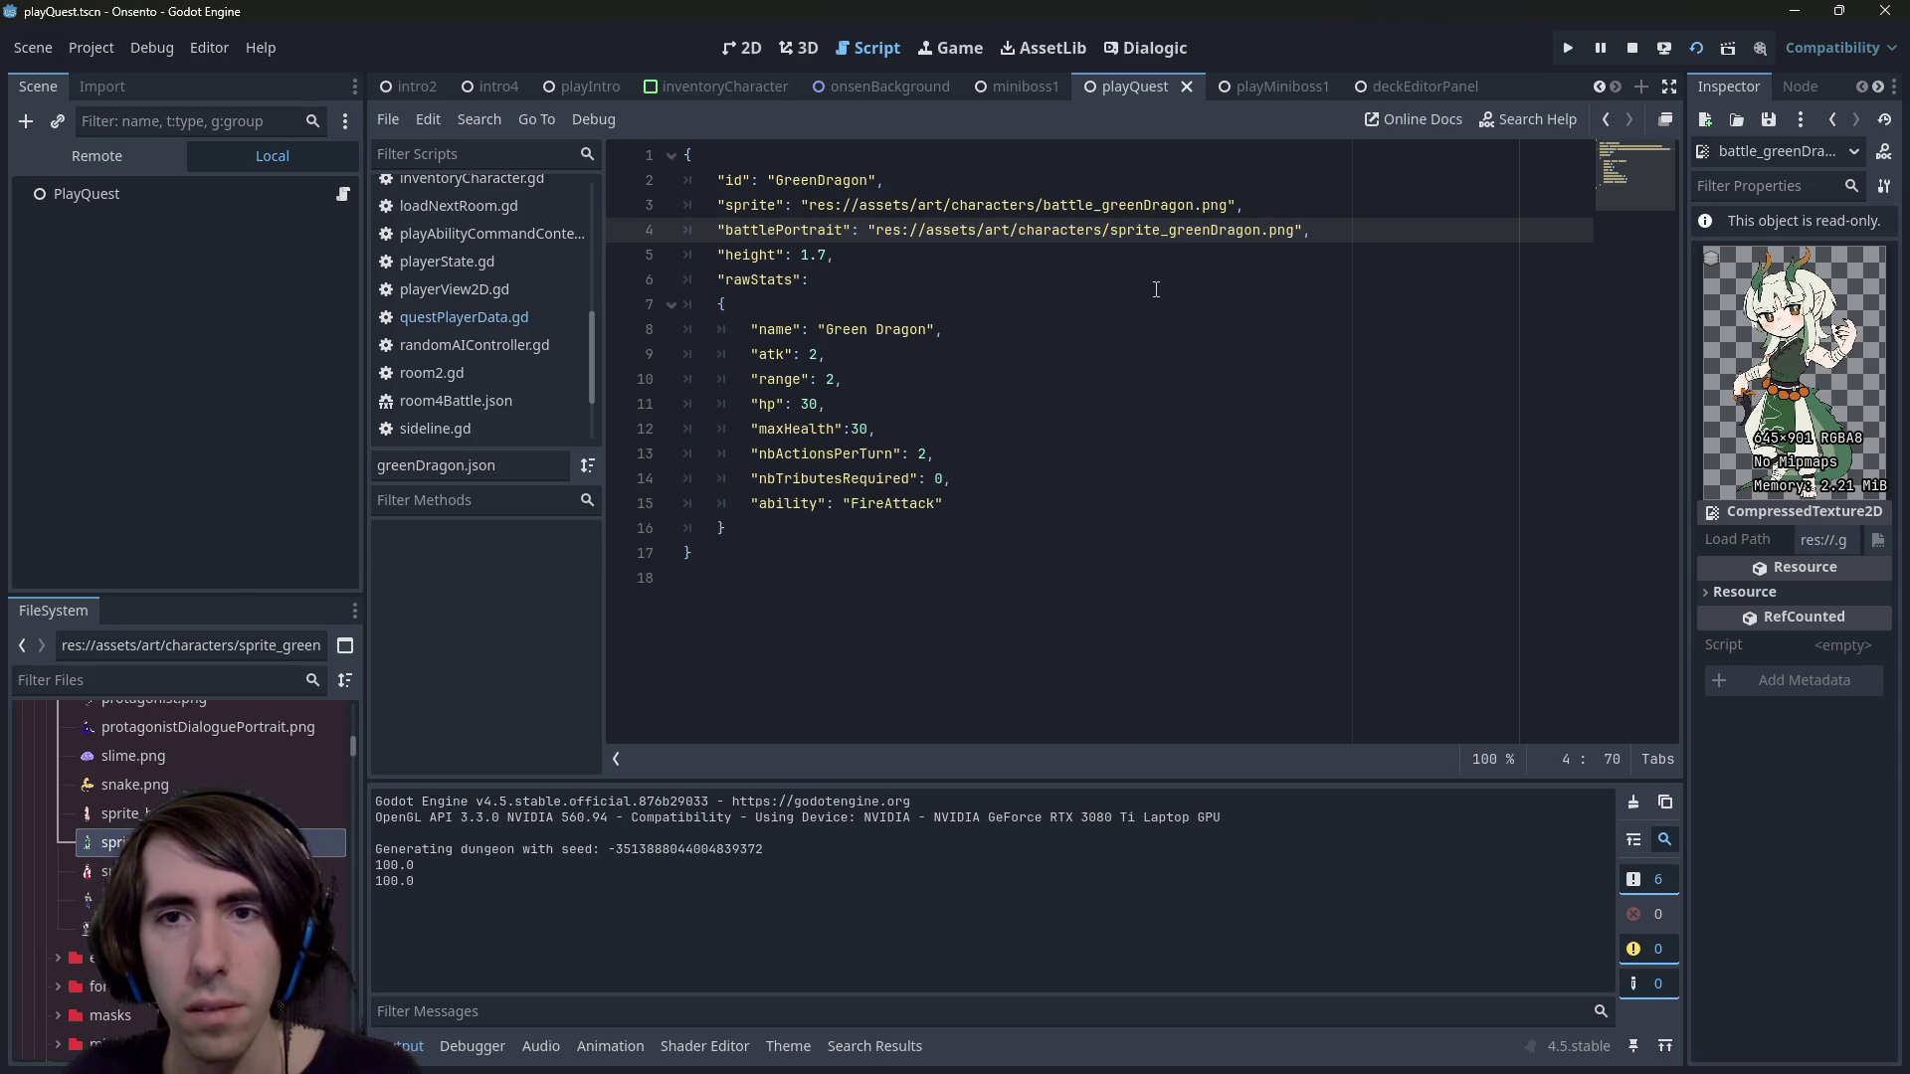
click(1637, 47)
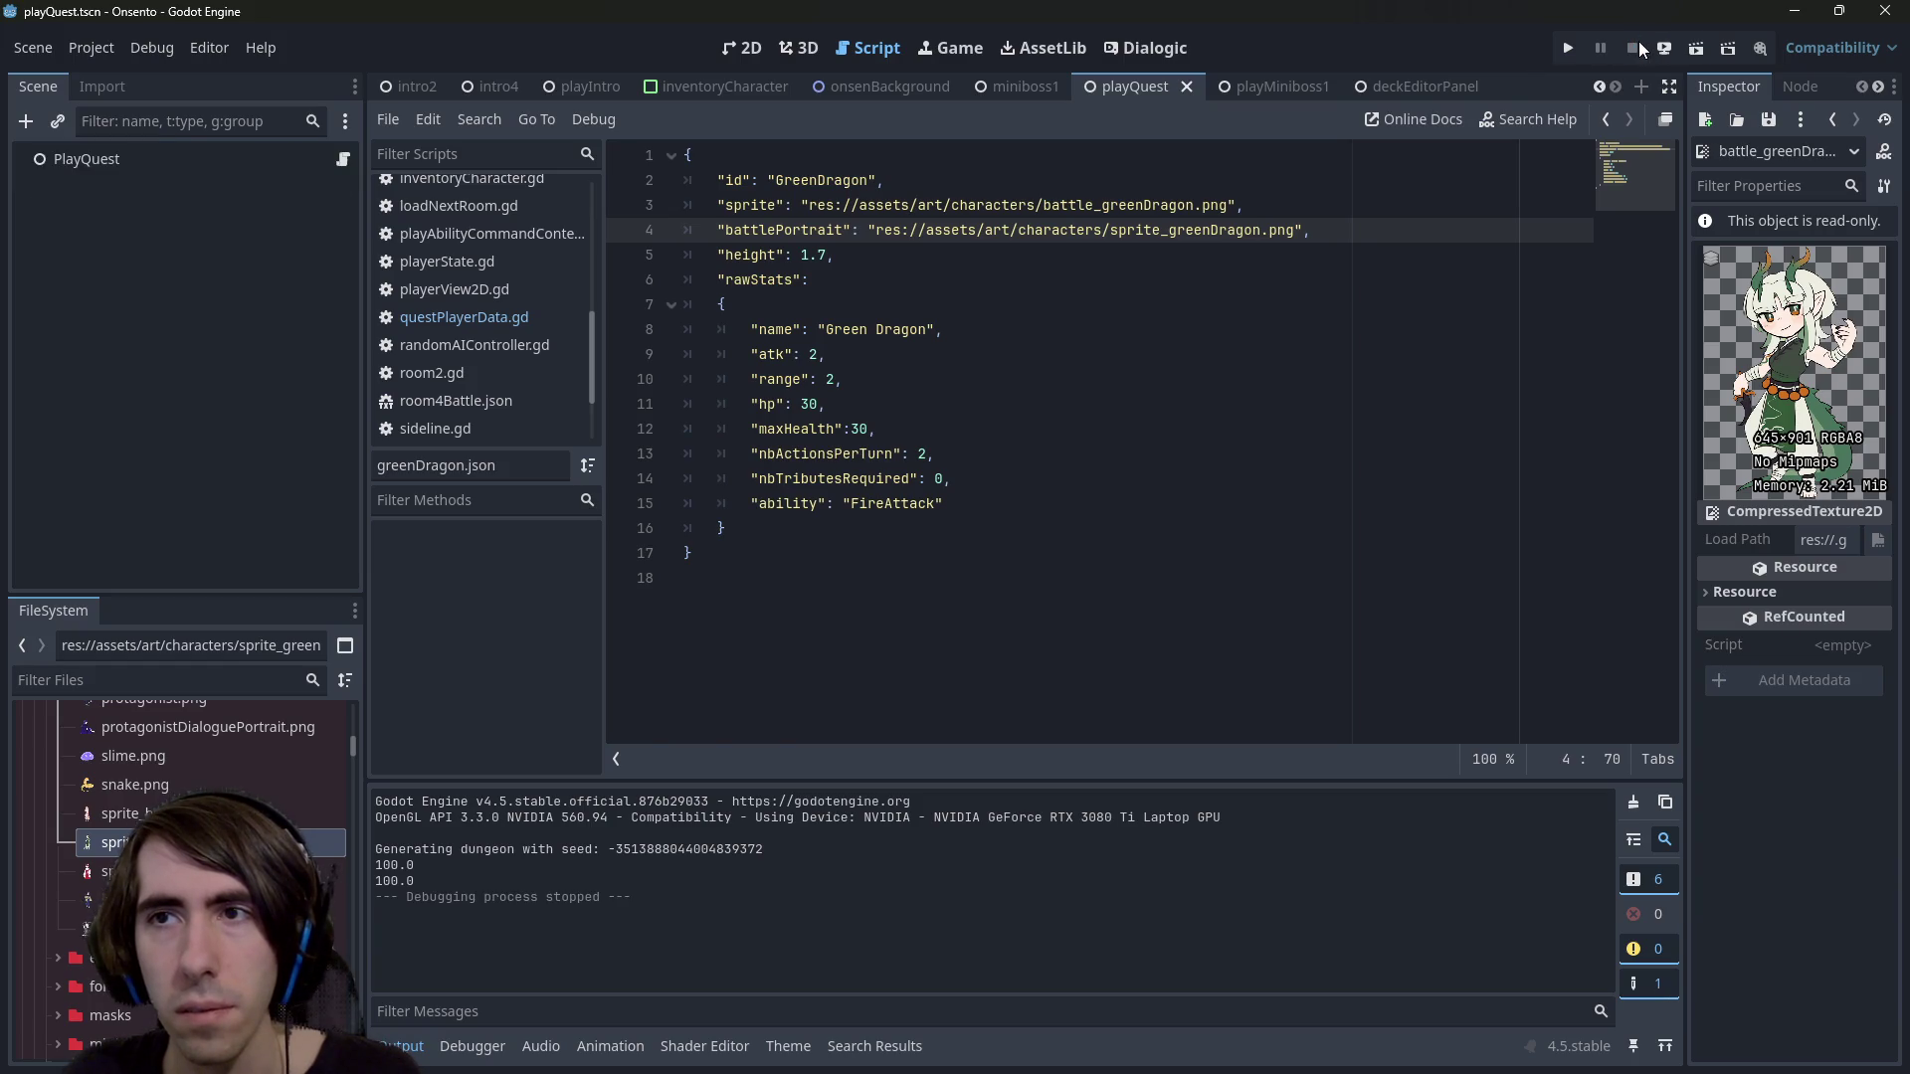
click(1694, 50)
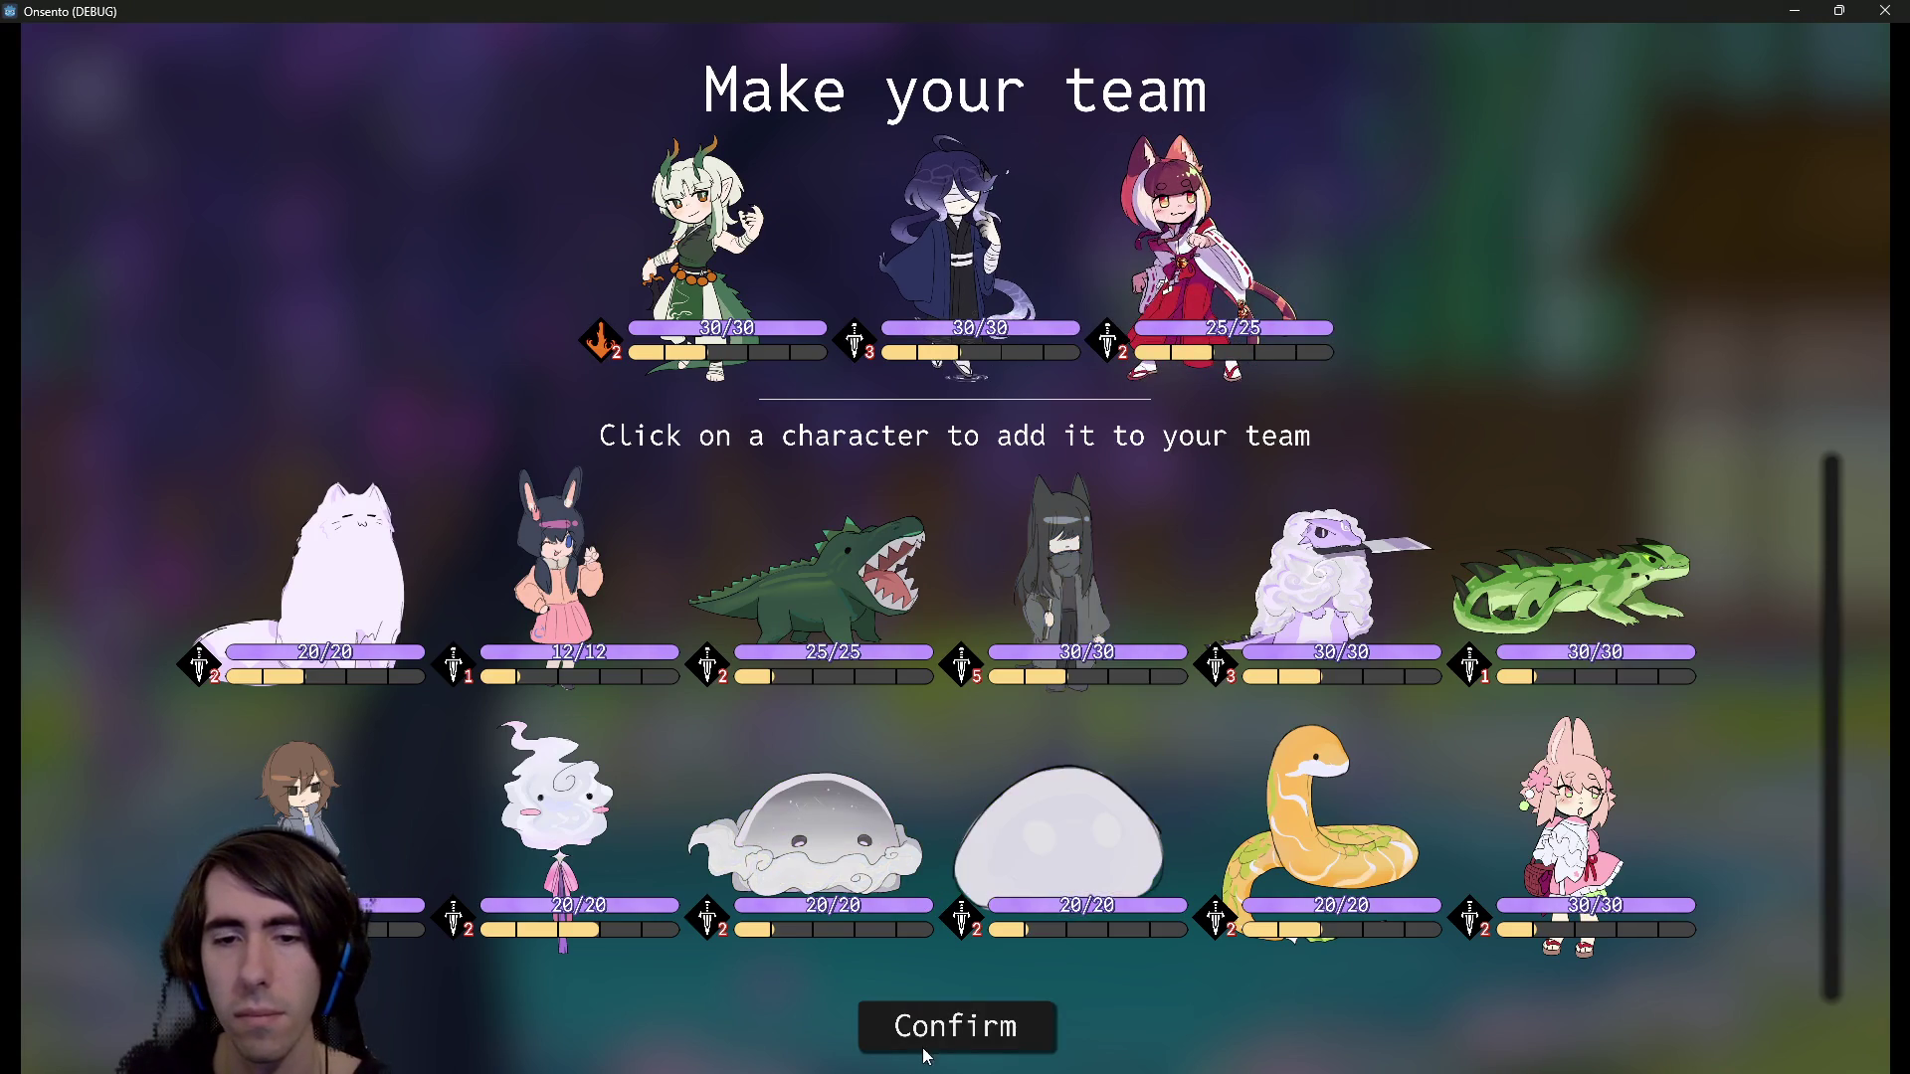
Confirm the team to see the dragon's battle portrait, then save the project in the editor
click(925, 1036)
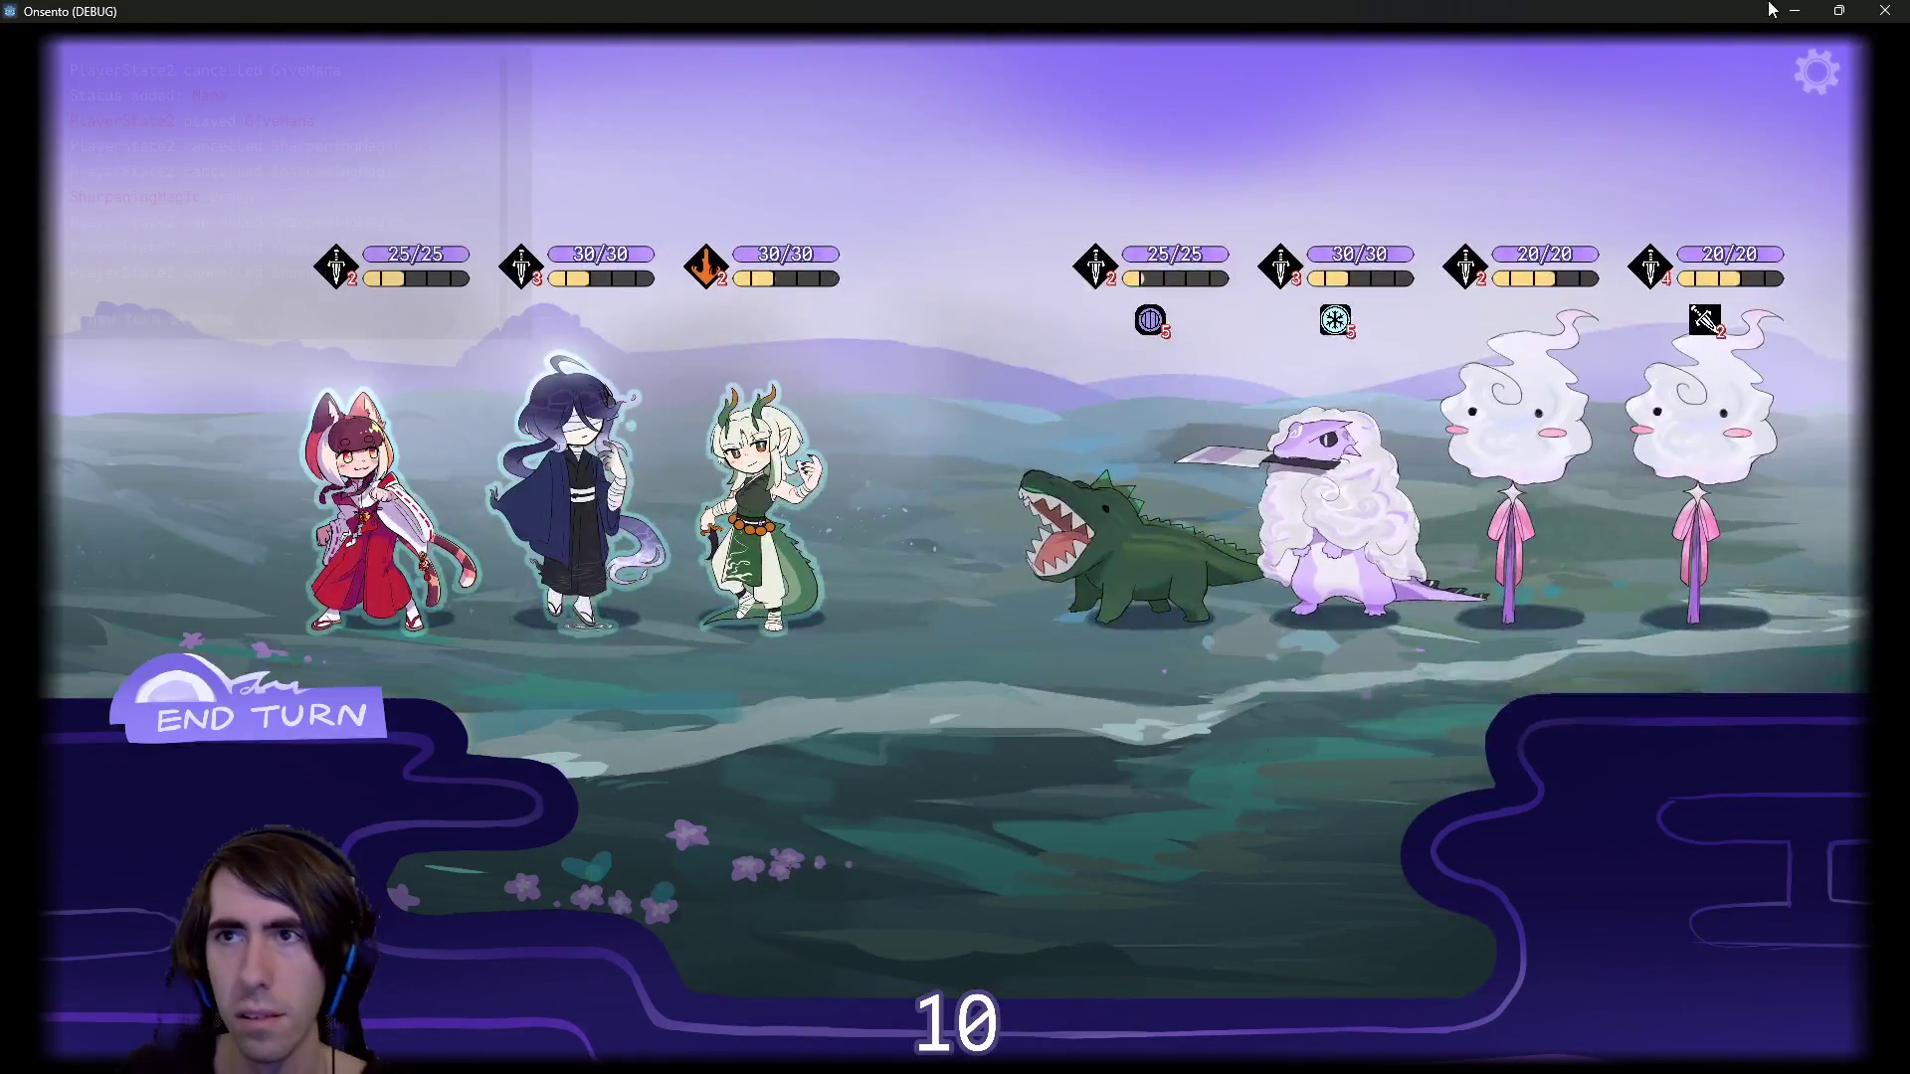
click(1795, 10)
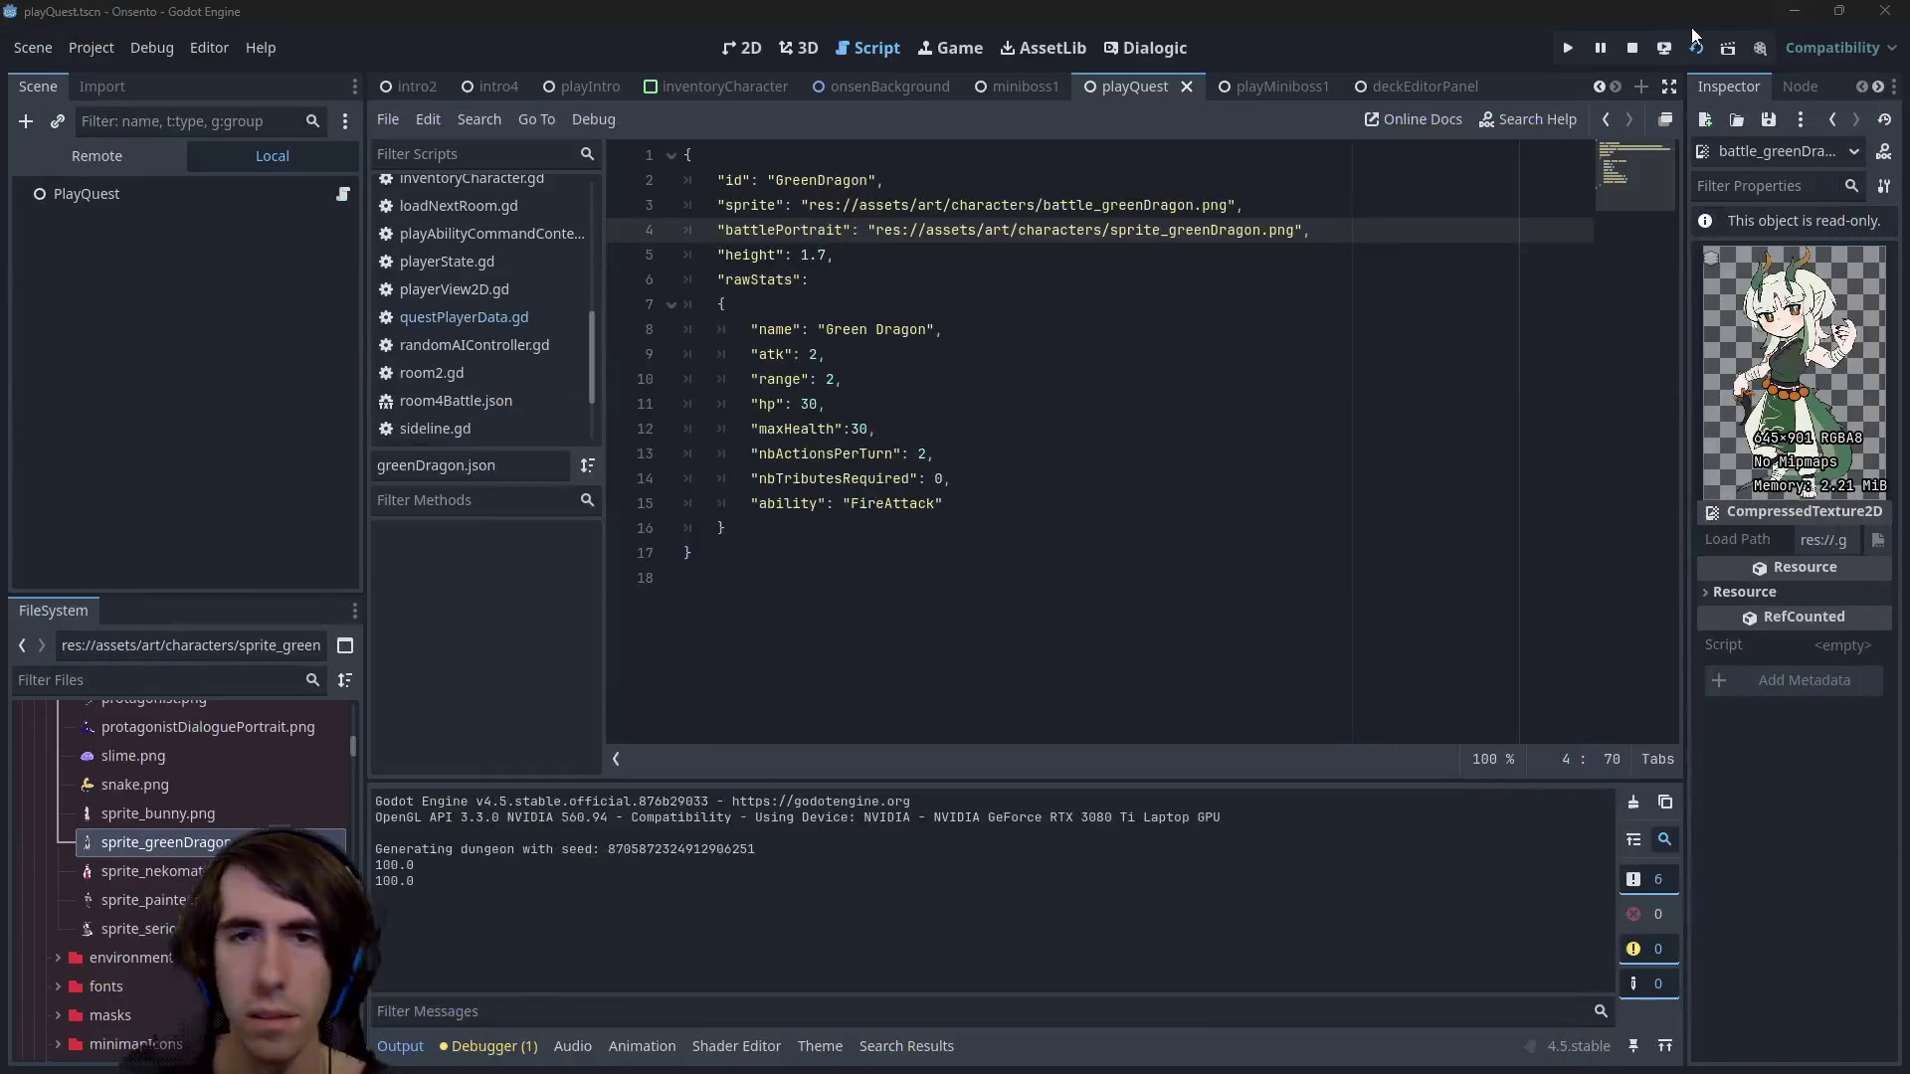
click(1241, 315)
key(ctrl+s)
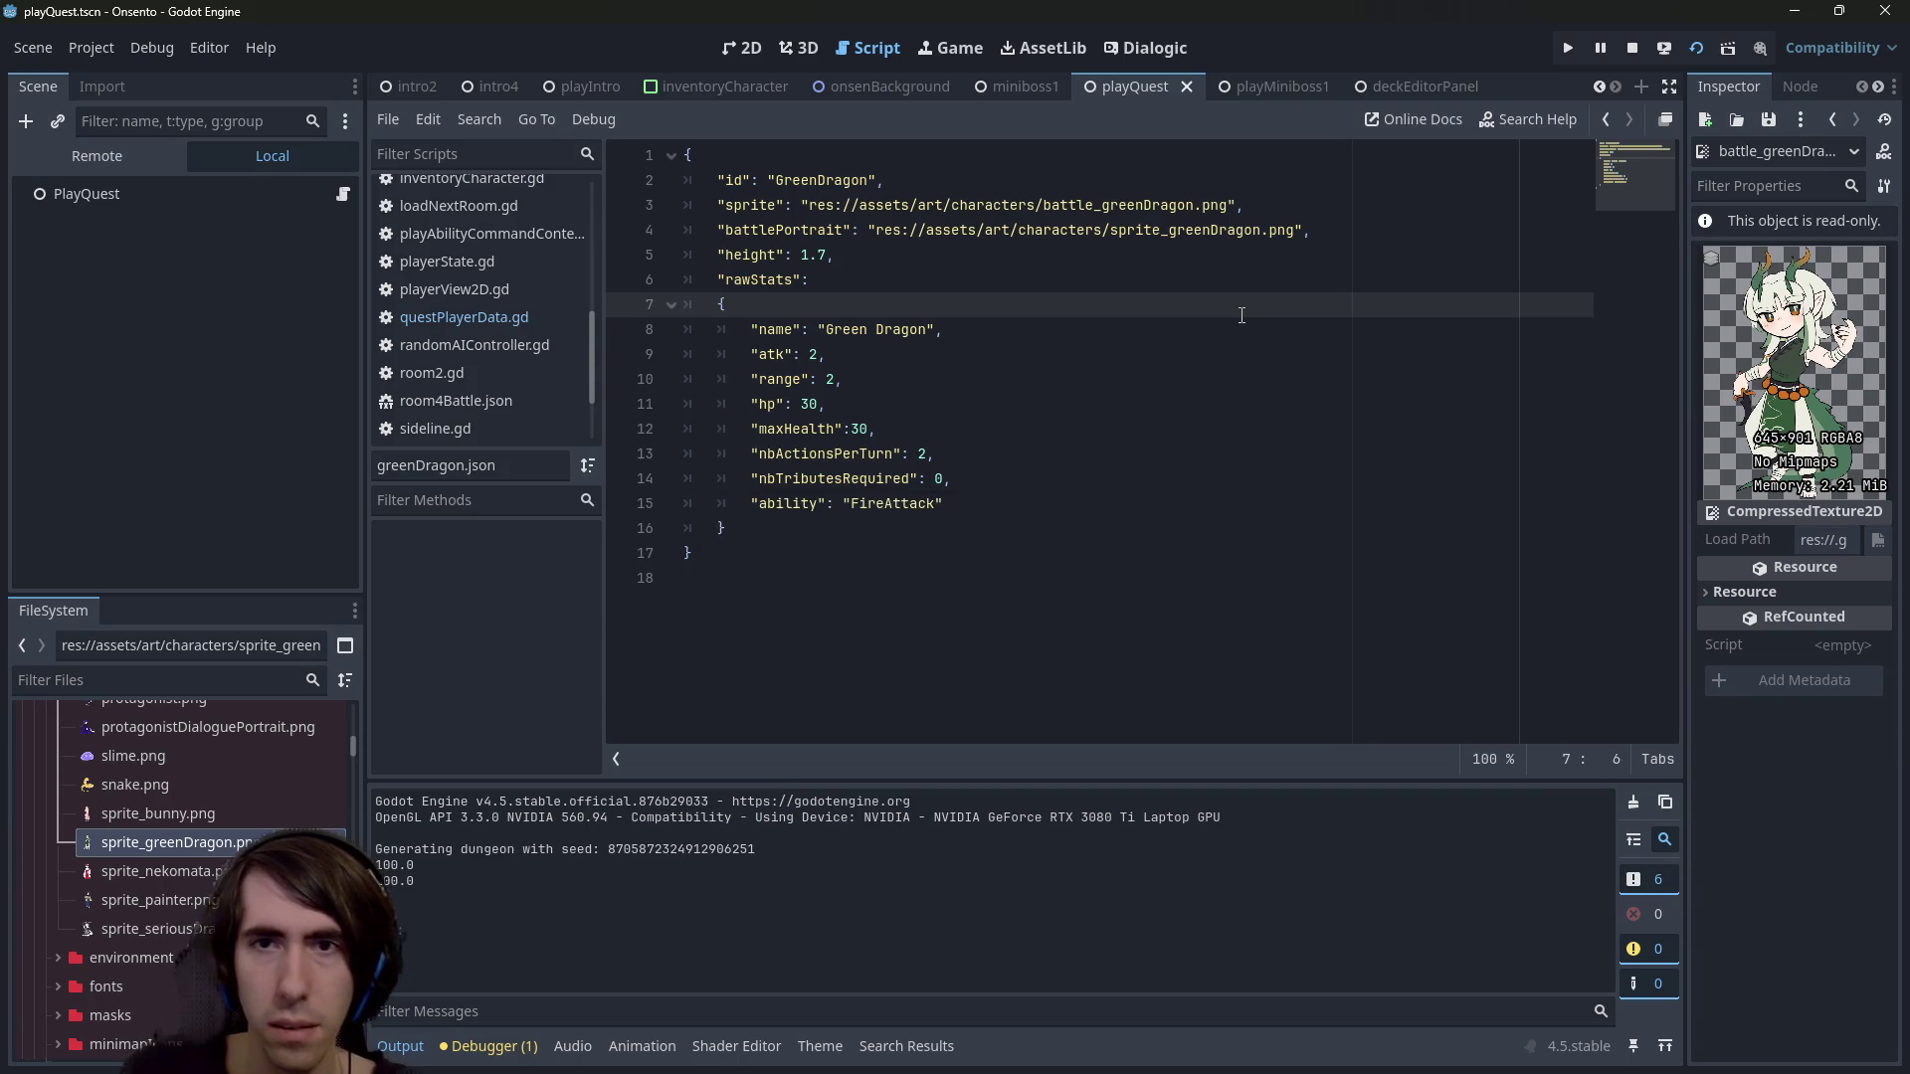
key(ctrl+s)
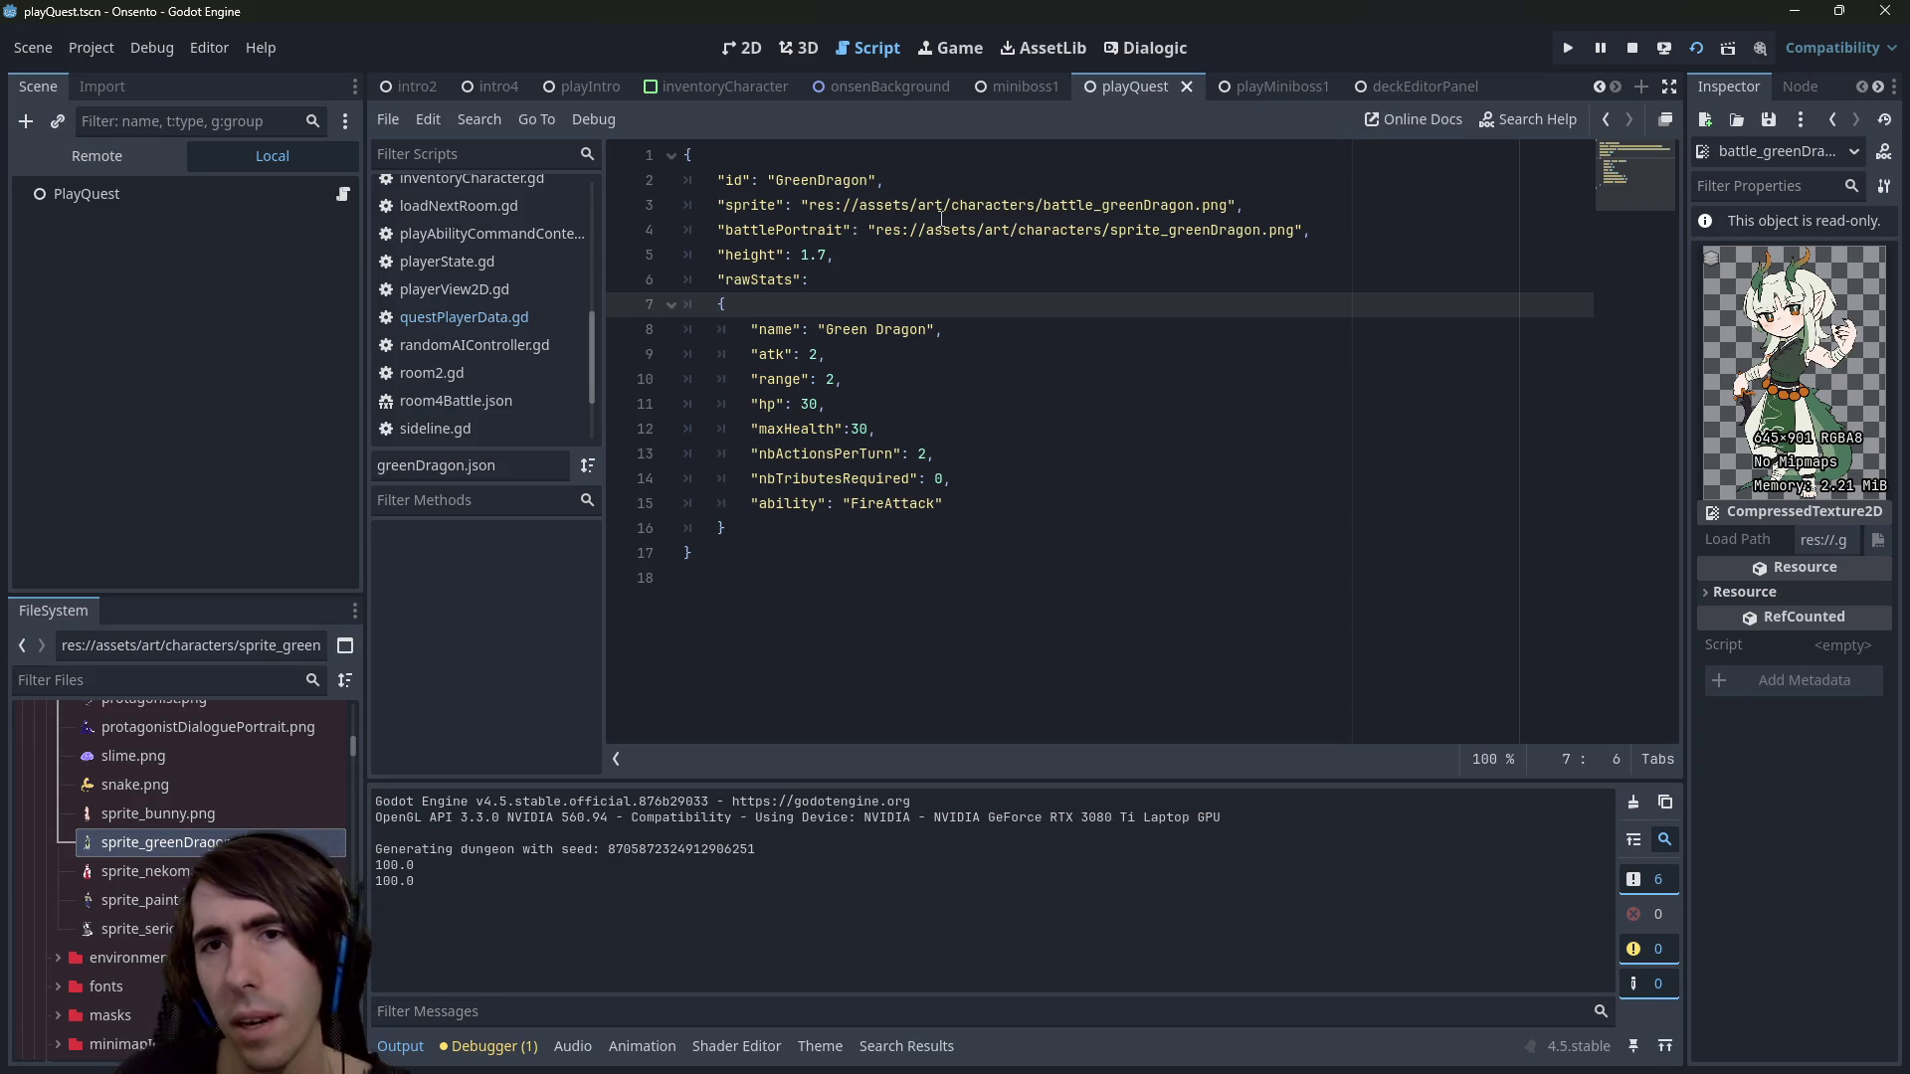
Back in the game, cancel Abandon quest from the gear pause menu and close the window
key(F6)
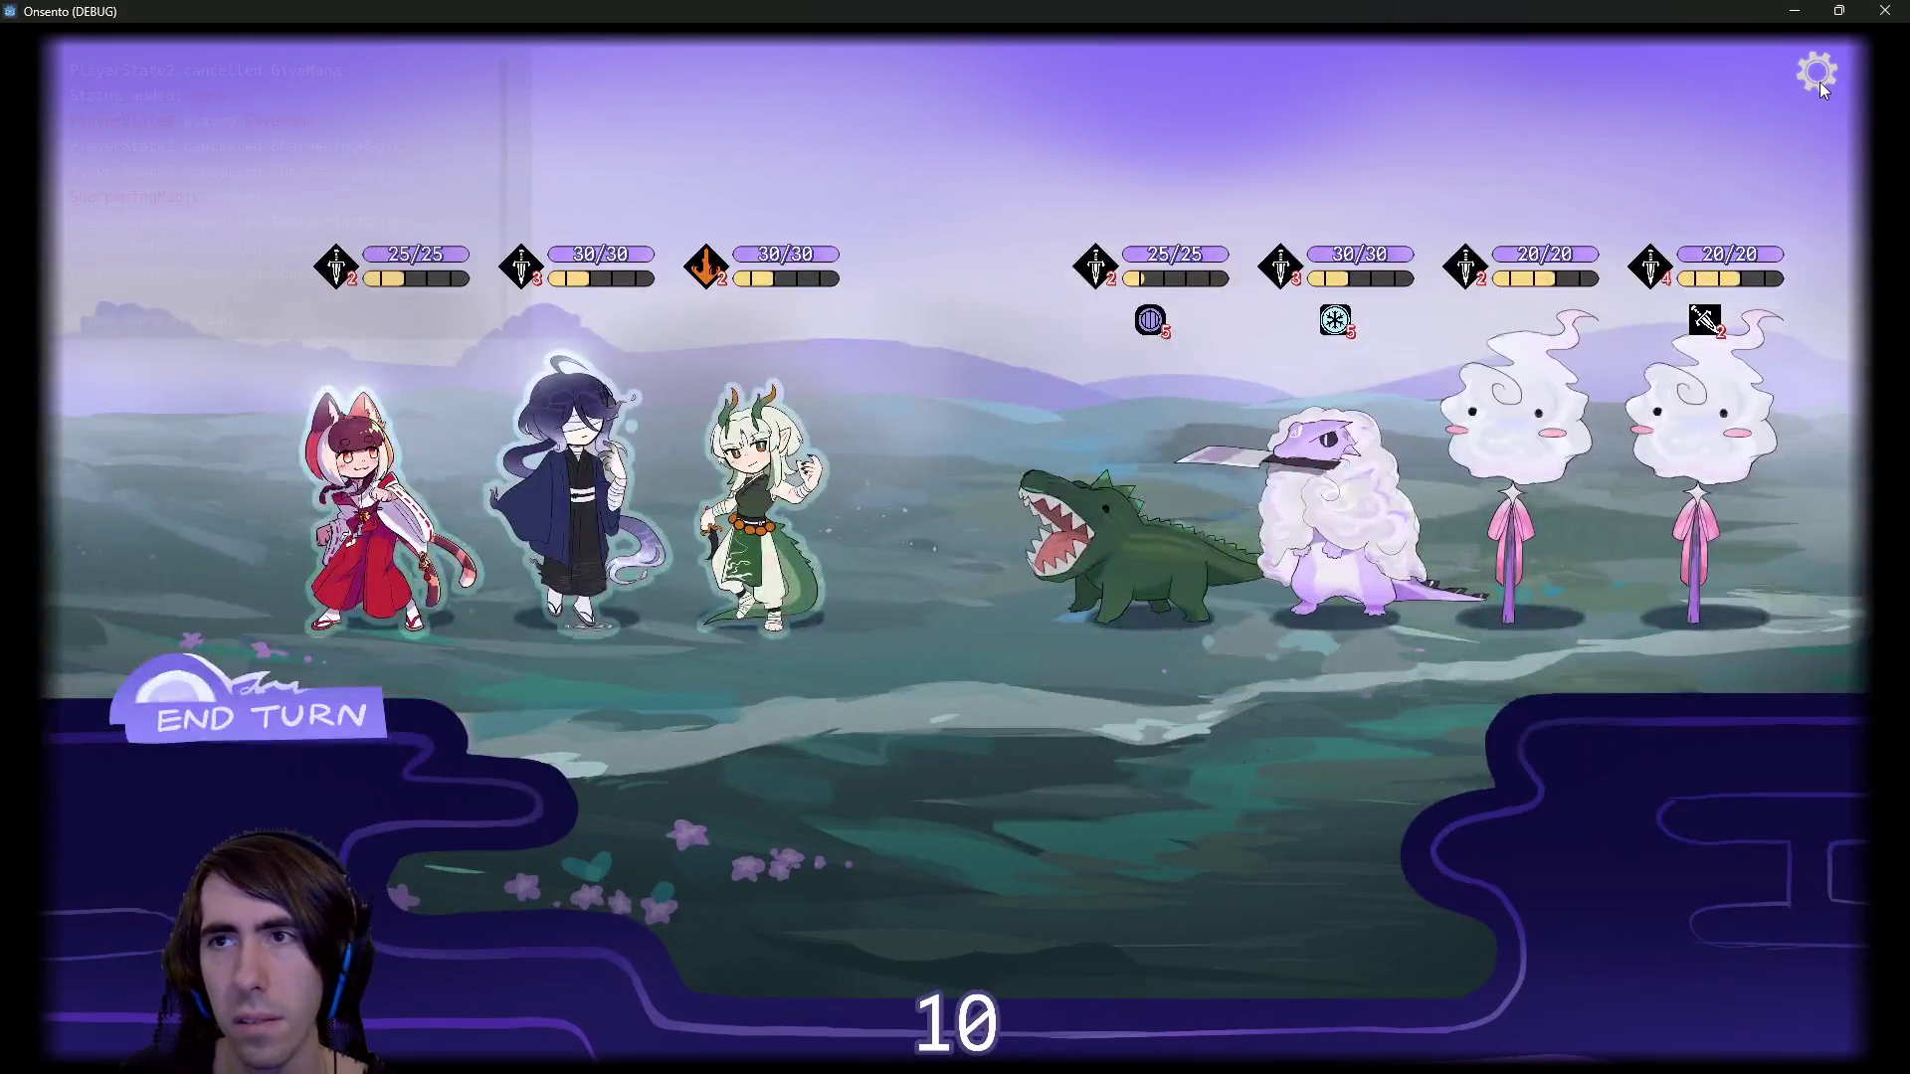
click(1817, 74)
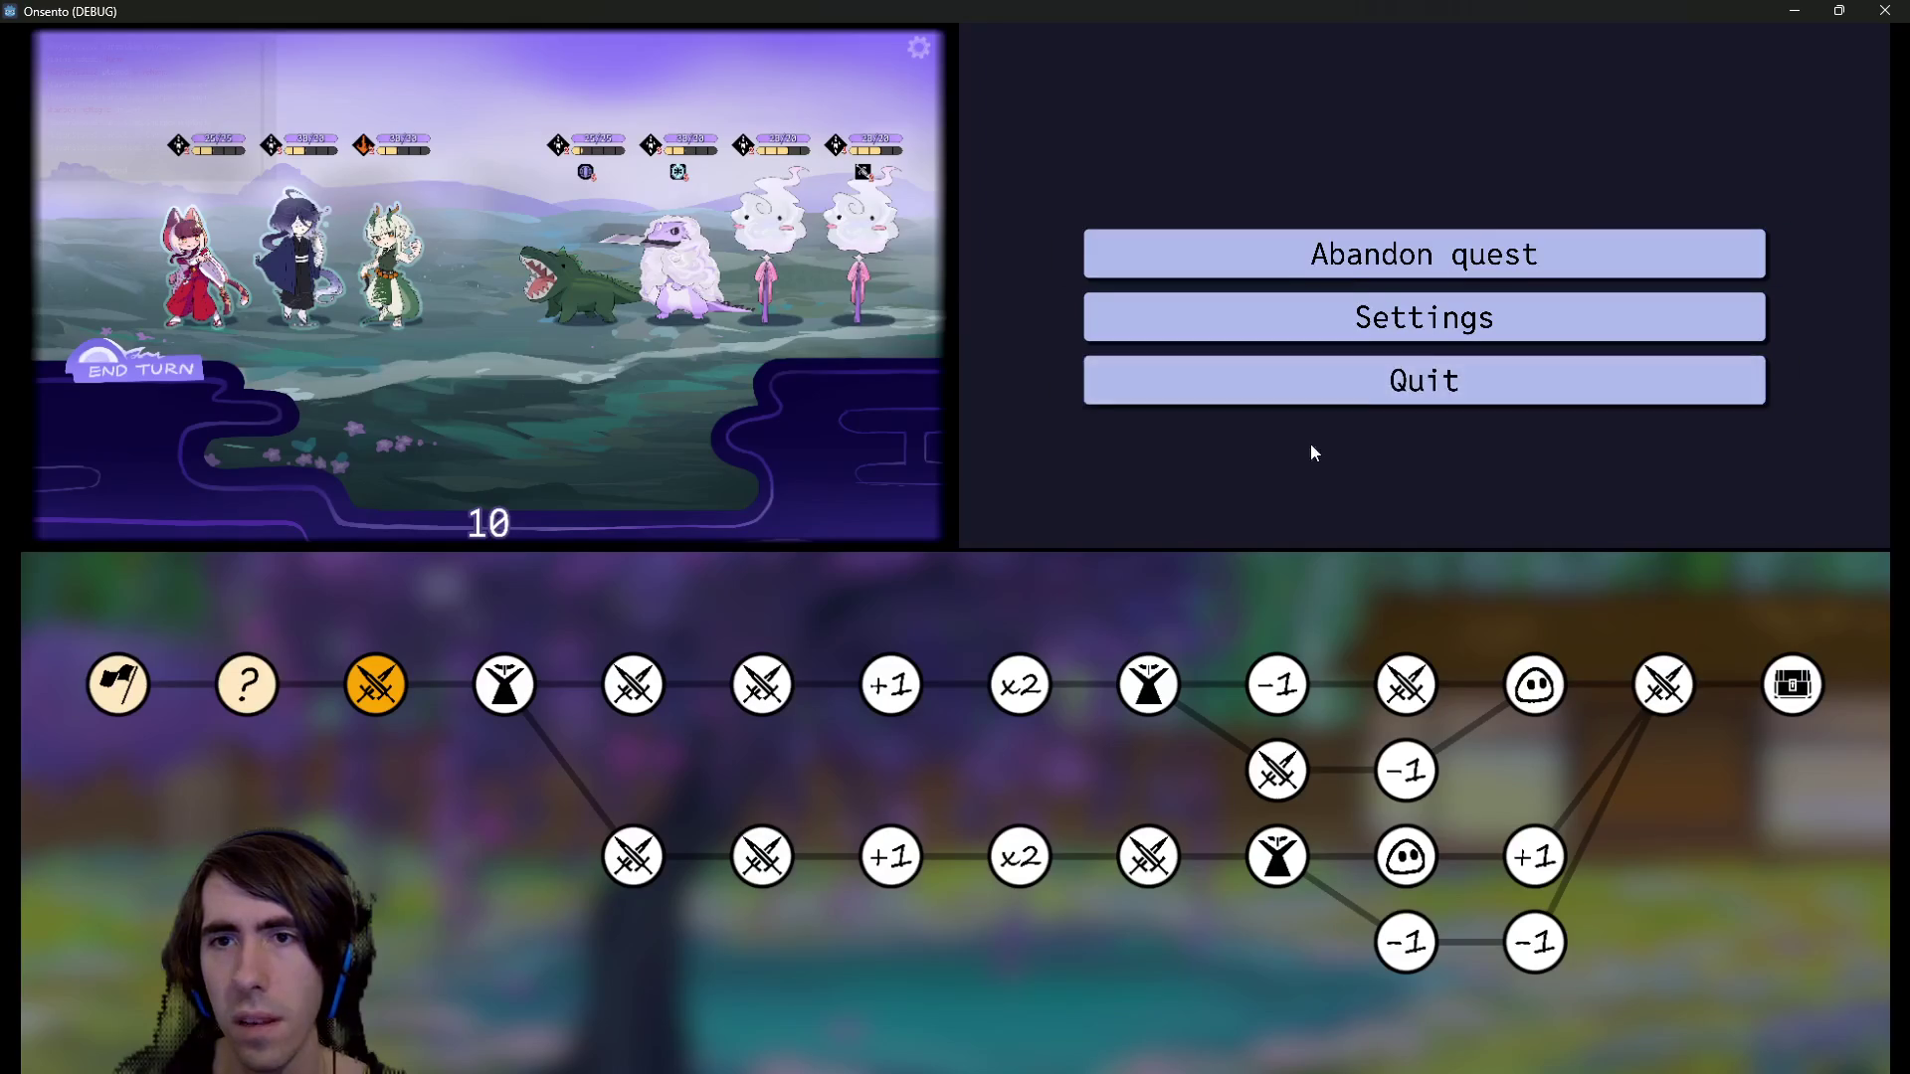
click(1381, 273)
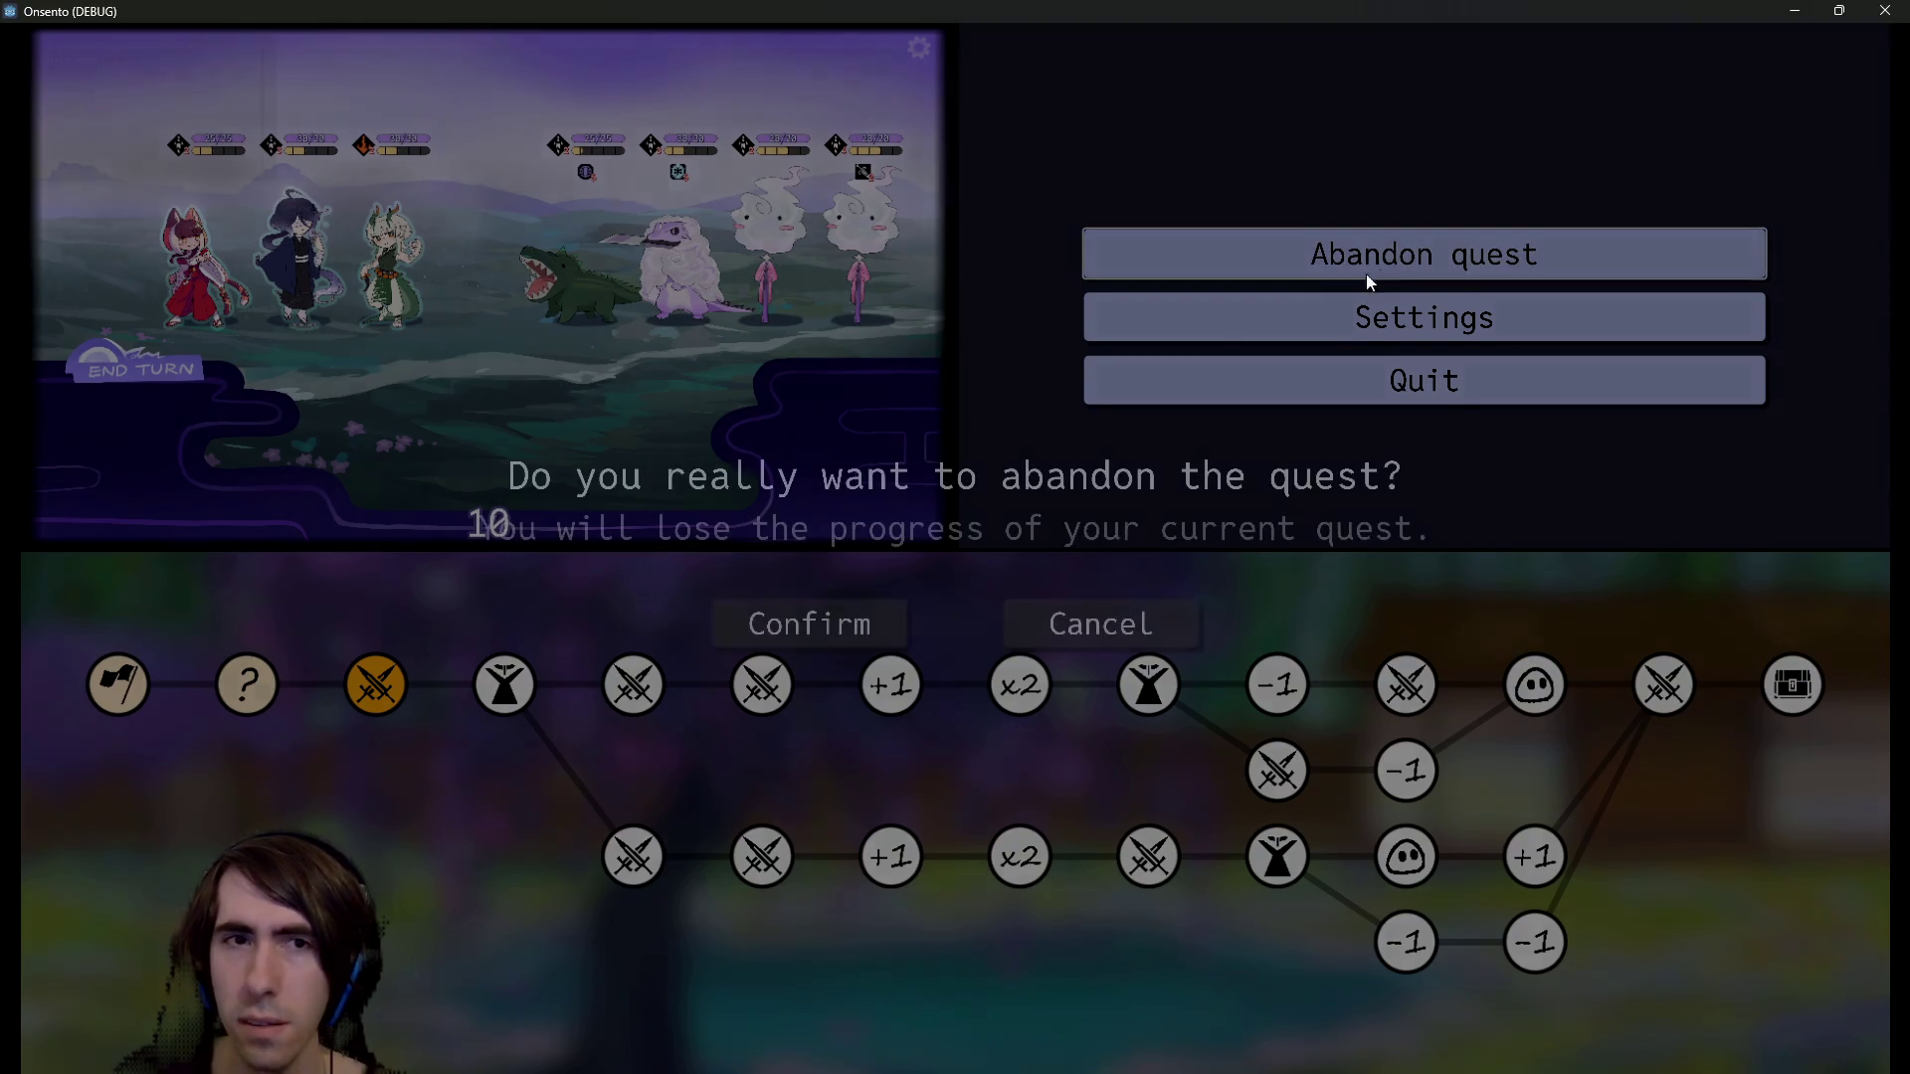
click(1032, 631)
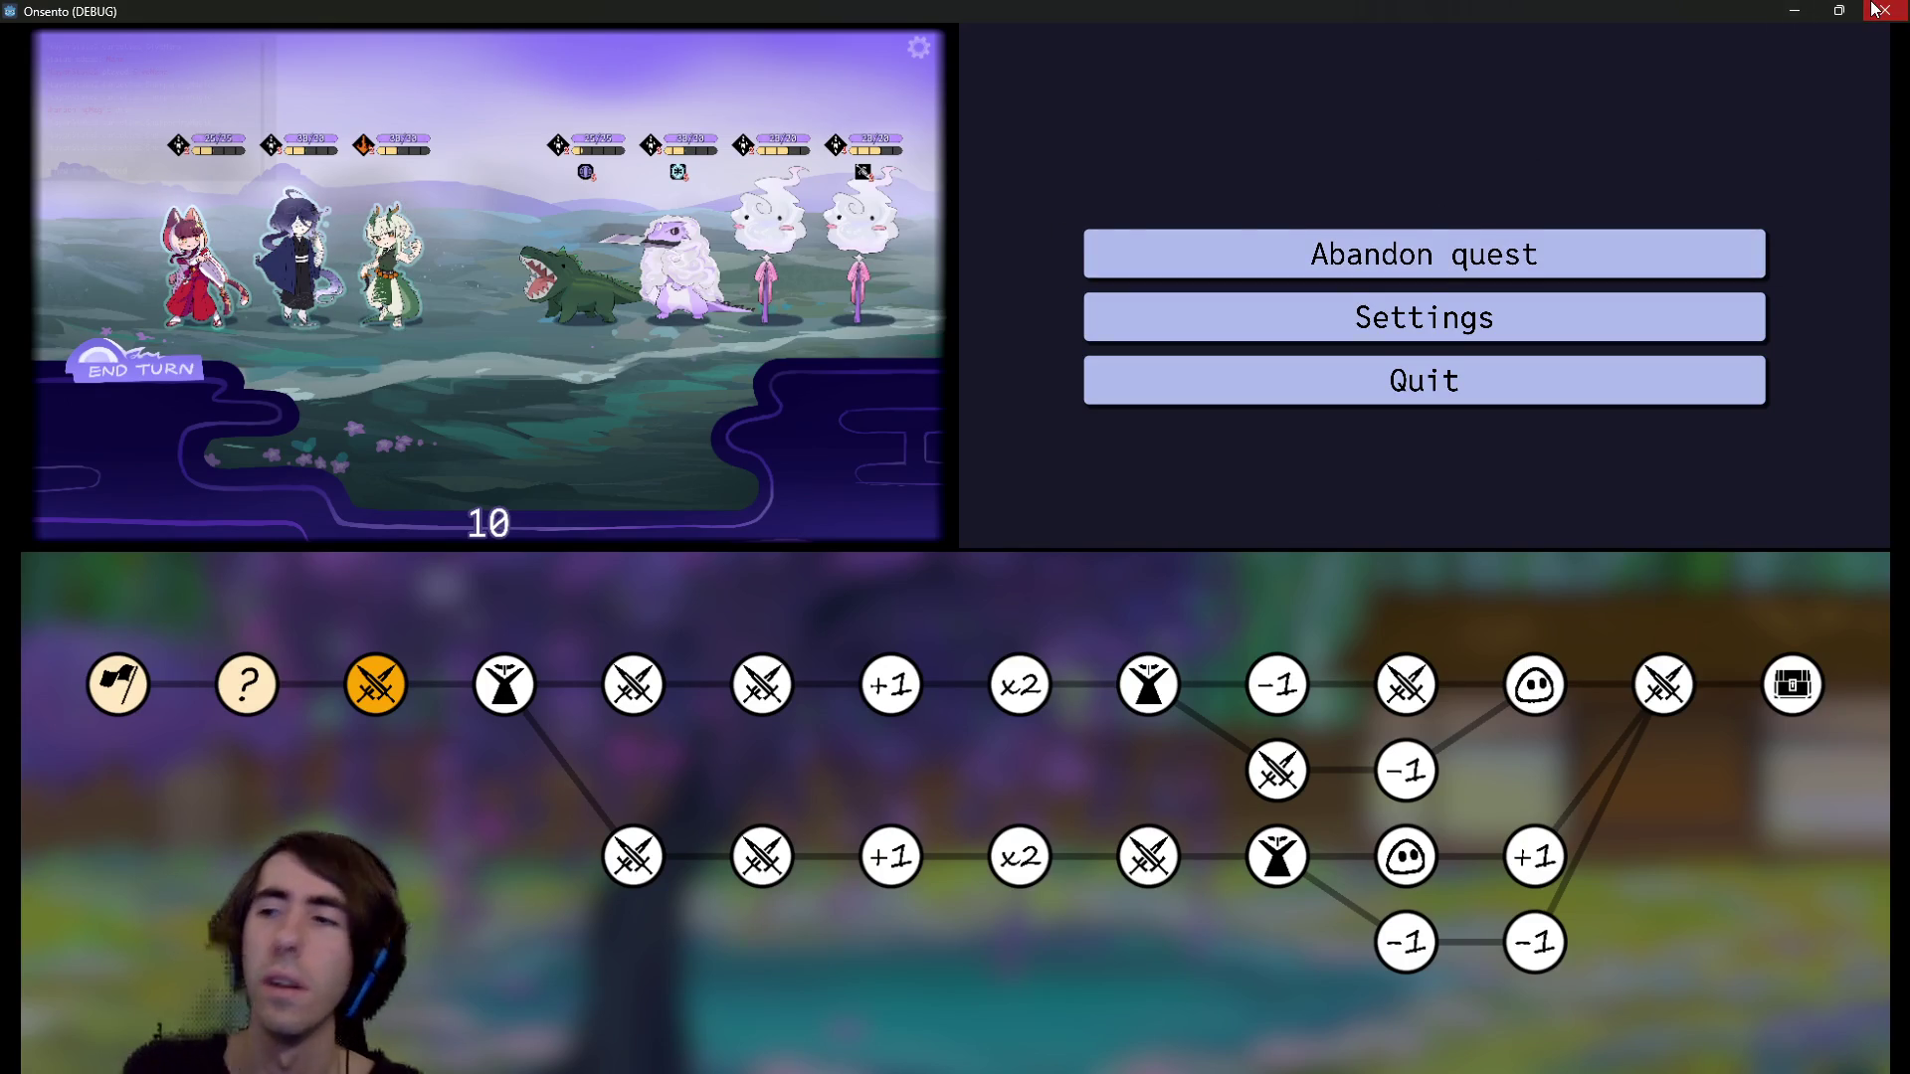
click(1881, 10)
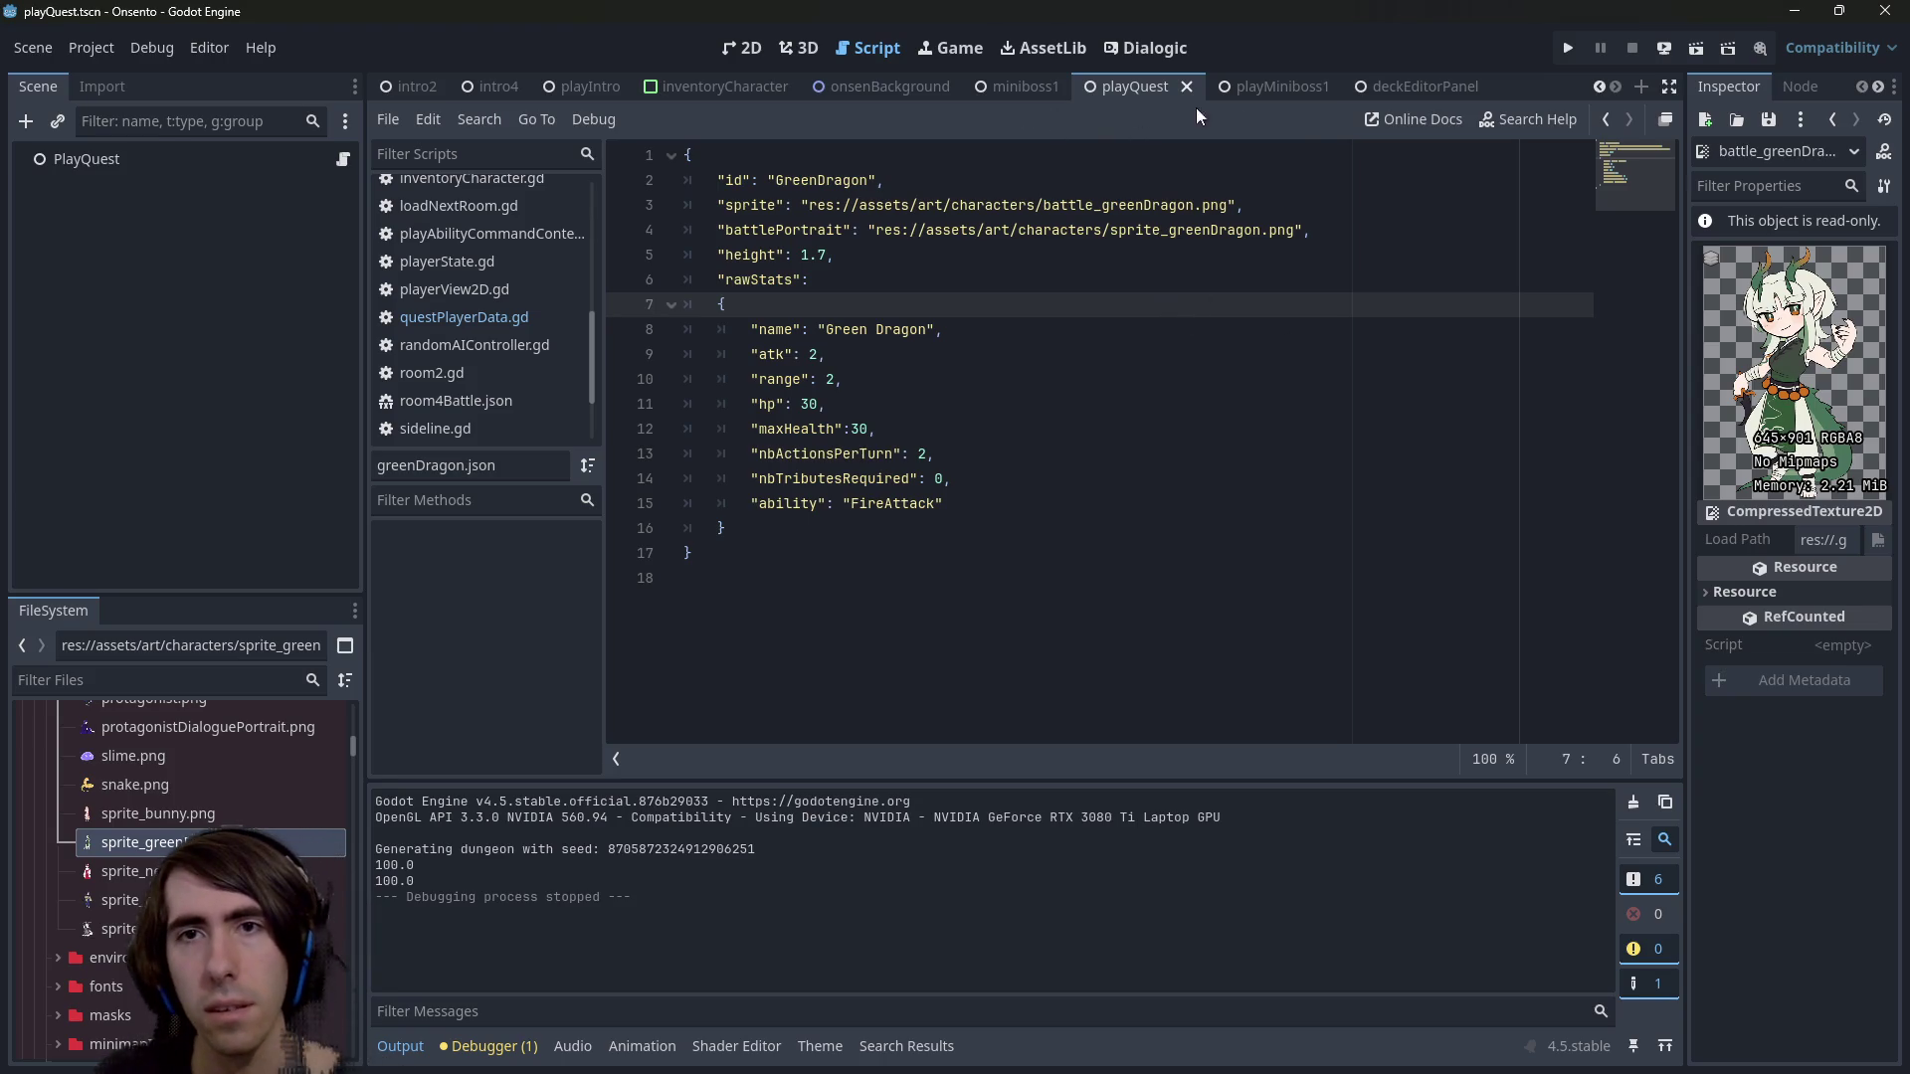
Run the playMiniboss1 scene and browse the units and cards in storage
click(1263, 87)
click(1694, 42)
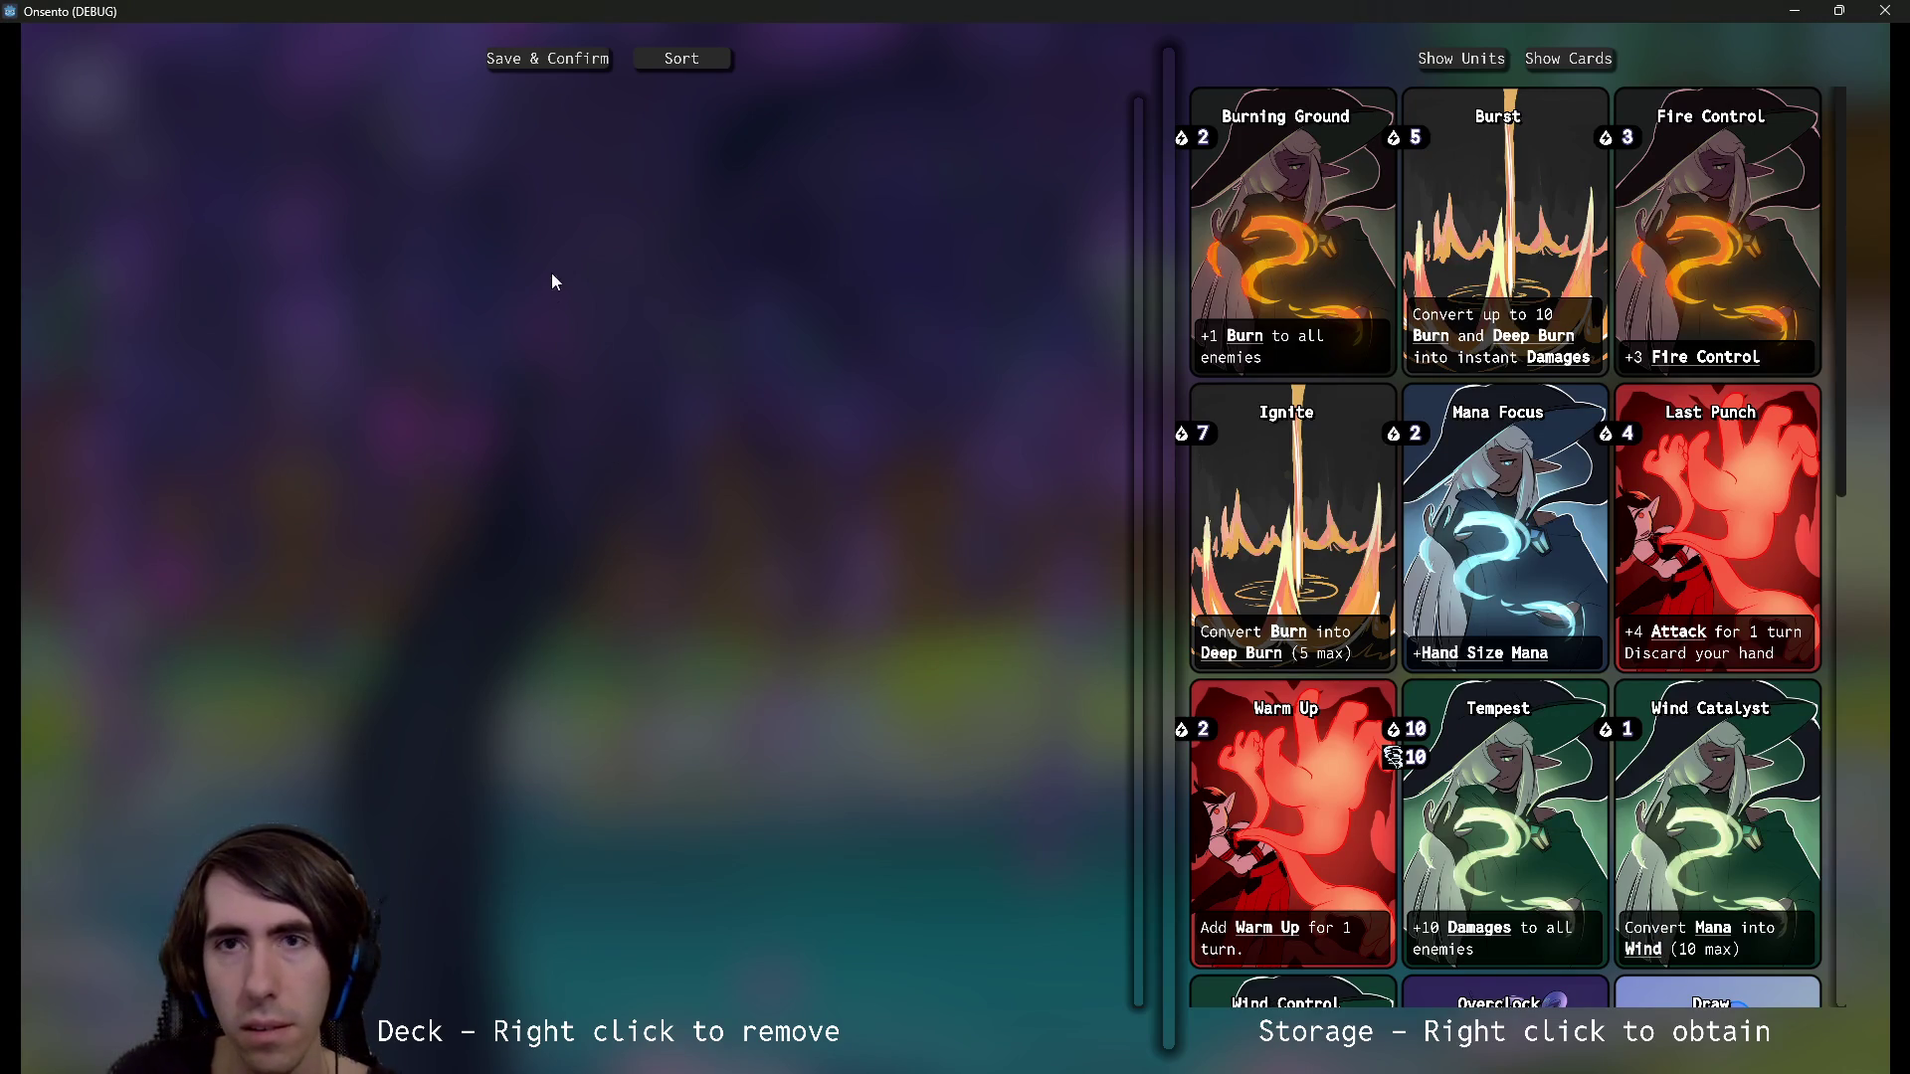
click(1451, 62)
click(1541, 61)
click(1460, 57)
scroll(1500, 527, down, 5)
scroll(1500, 528, up, 10)
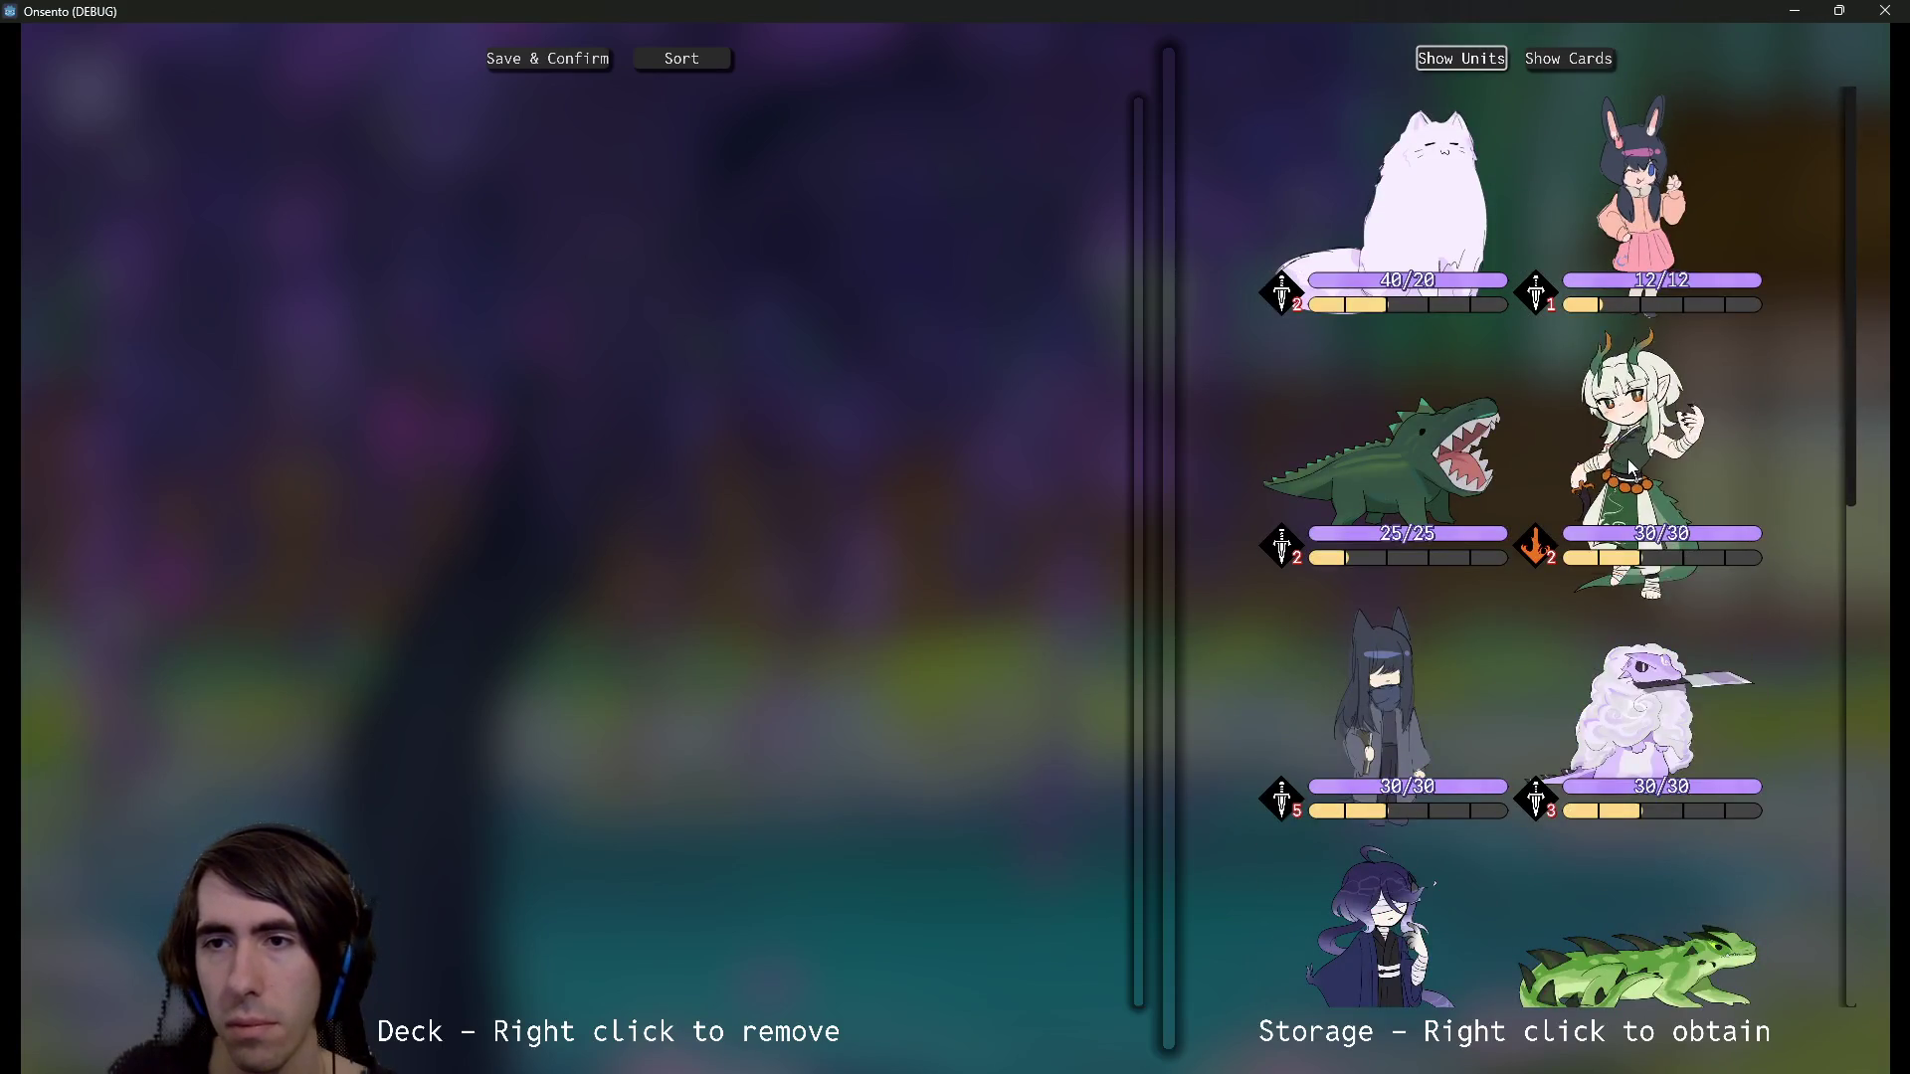
Add the green dragon girl, purple-haired girl and fox girl to the deck
right_click(1538, 557)
right_click(1602, 631)
scroll(1602, 631, down, 5)
scroll(1602, 631, up, 2)
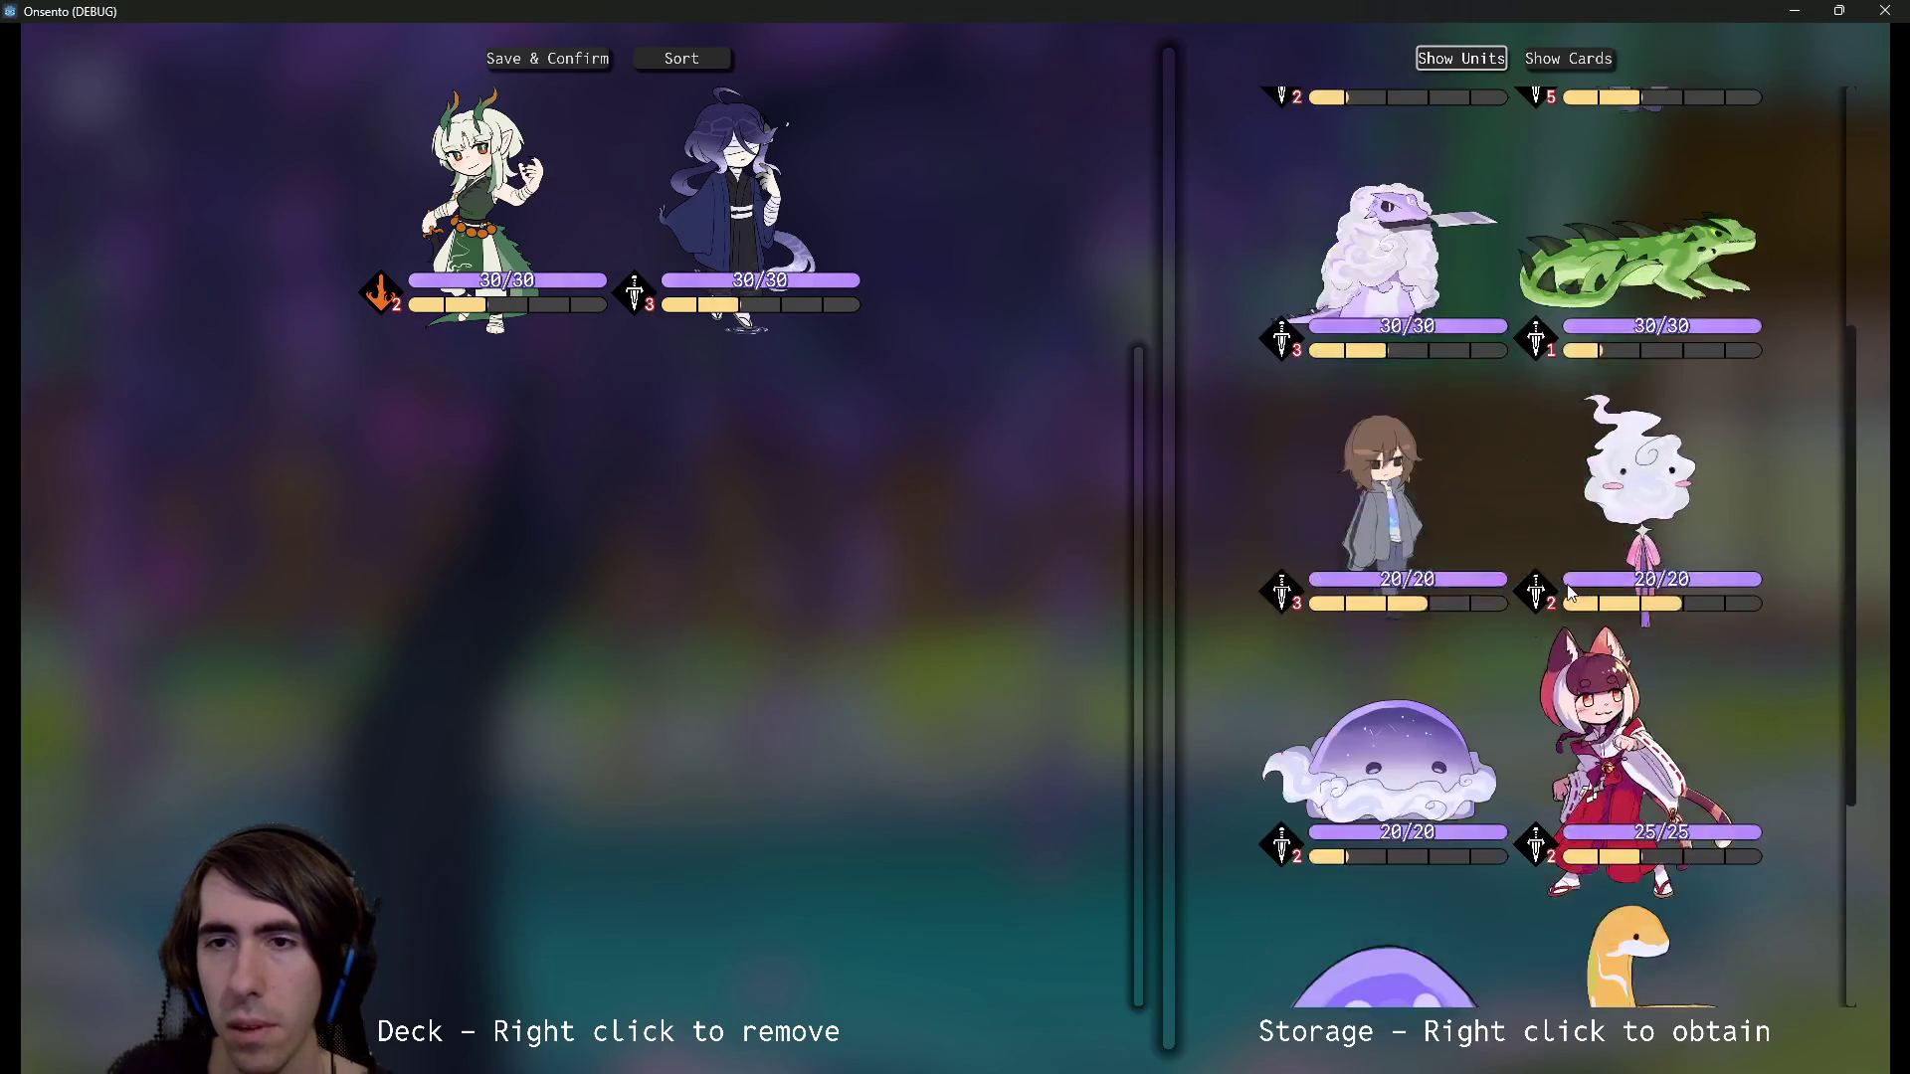
scroll(1564, 581, down, 5)
right_click(1617, 361)
scroll(1617, 362, up, 3)
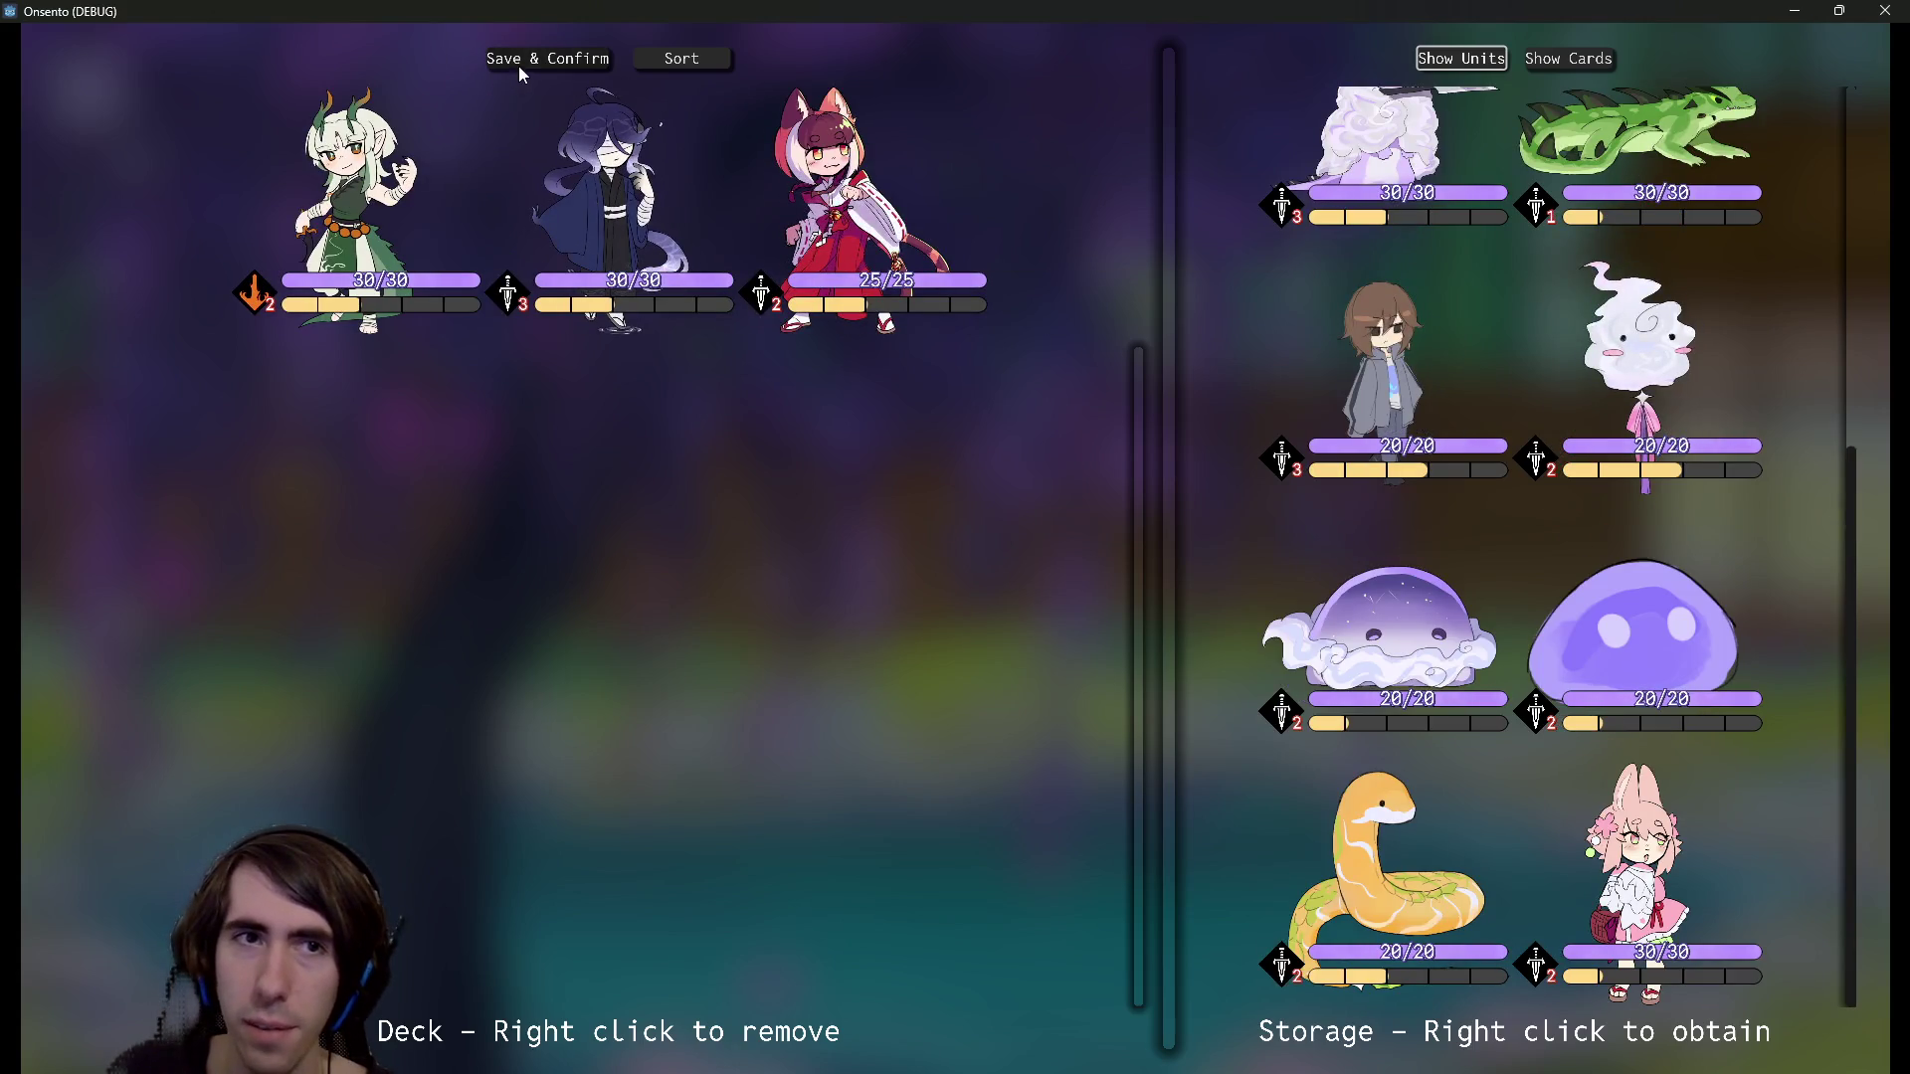
click(1541, 61)
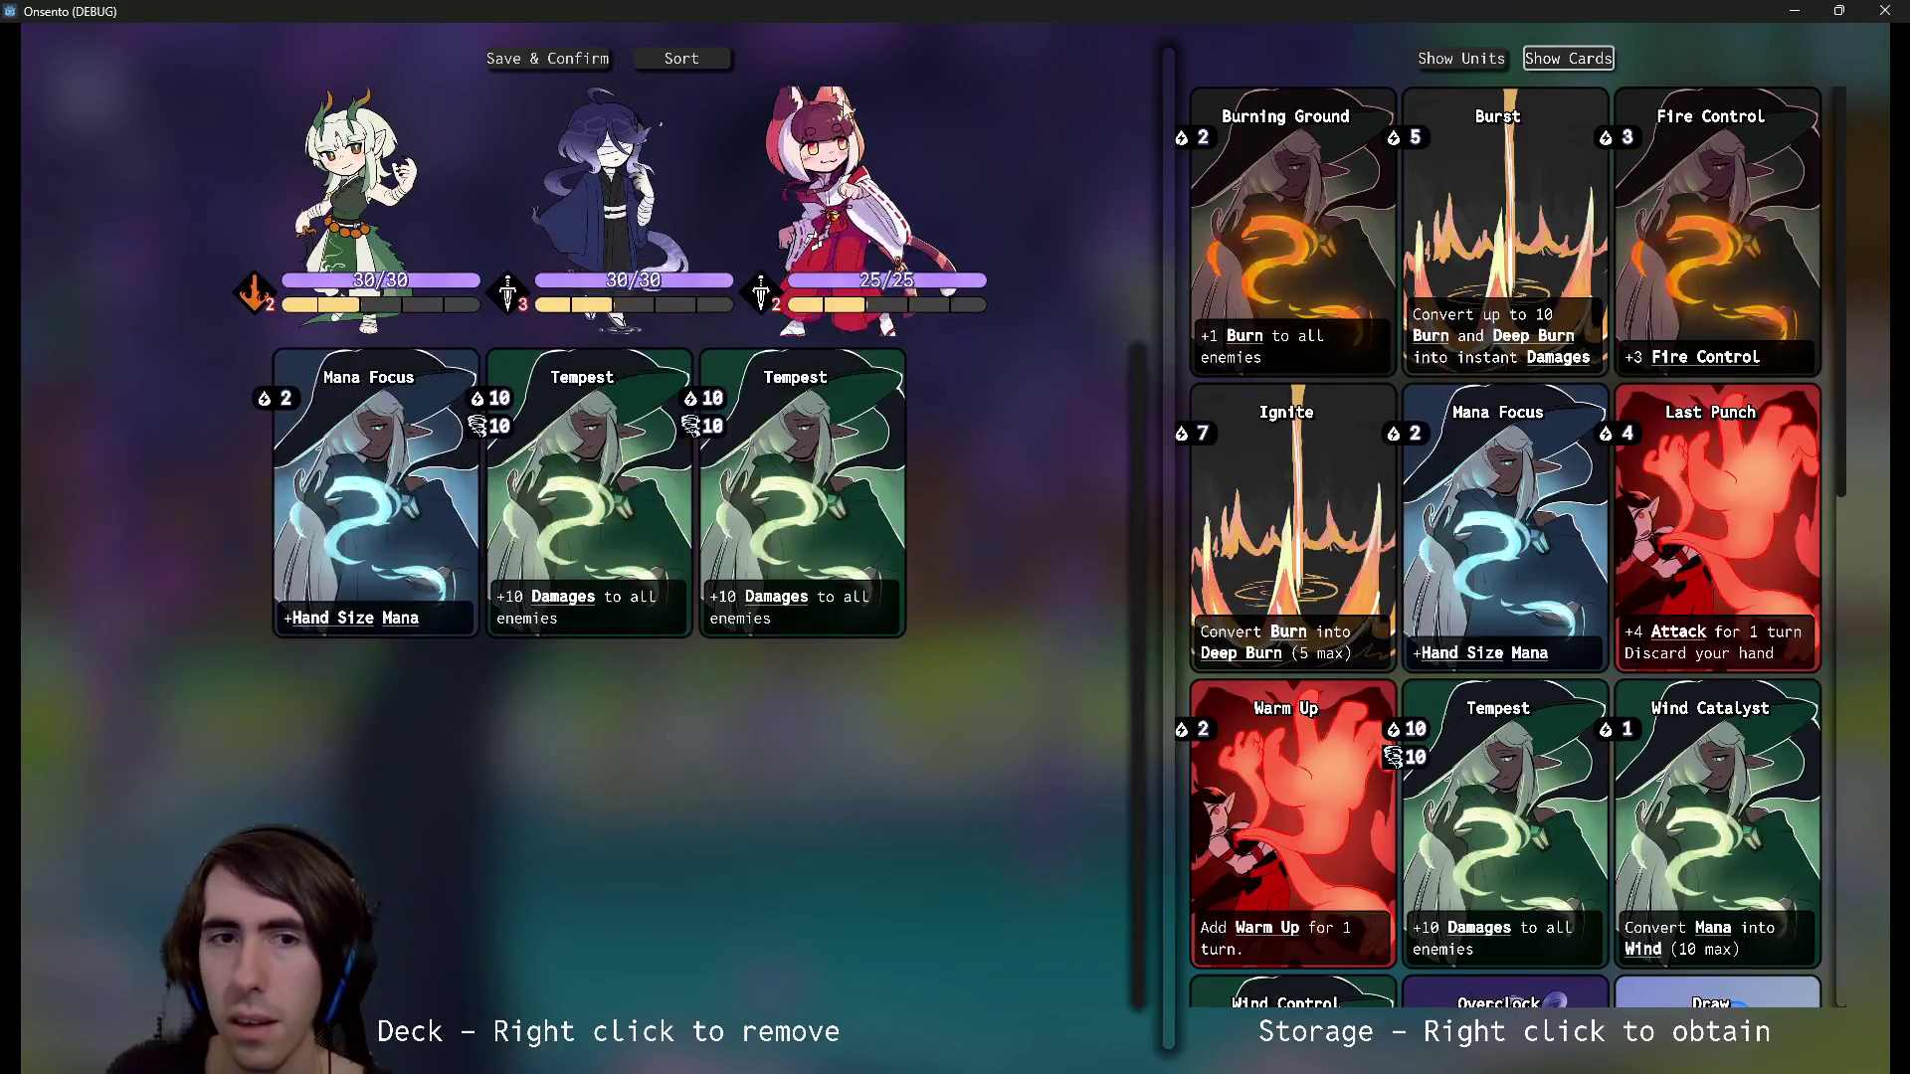
Save the deck, place the fox girl and dark-haired unit, end the turn, and return to the lobby
click(537, 61)
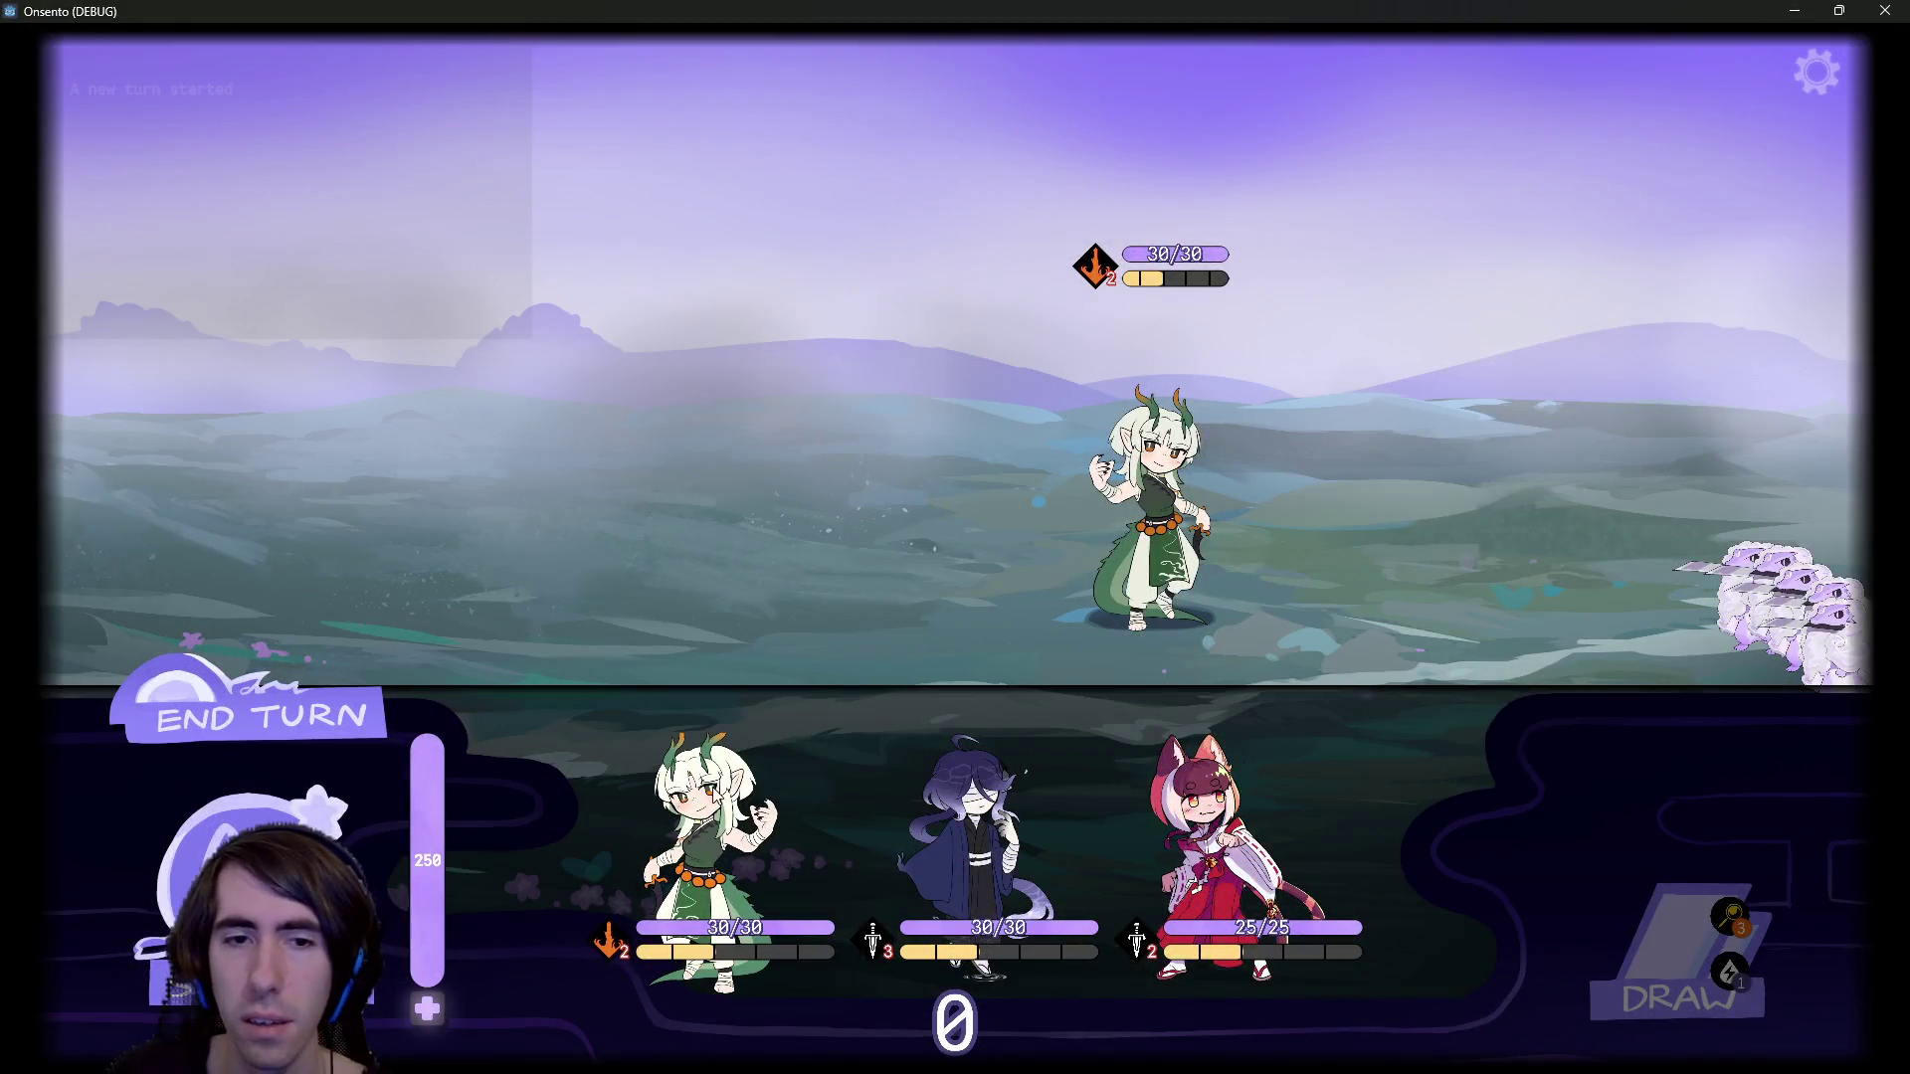
mouse_move(1204, 846)
mouse_down()
mouse_move(791, 417)
mouse_move(786, 488)
mouse_up()
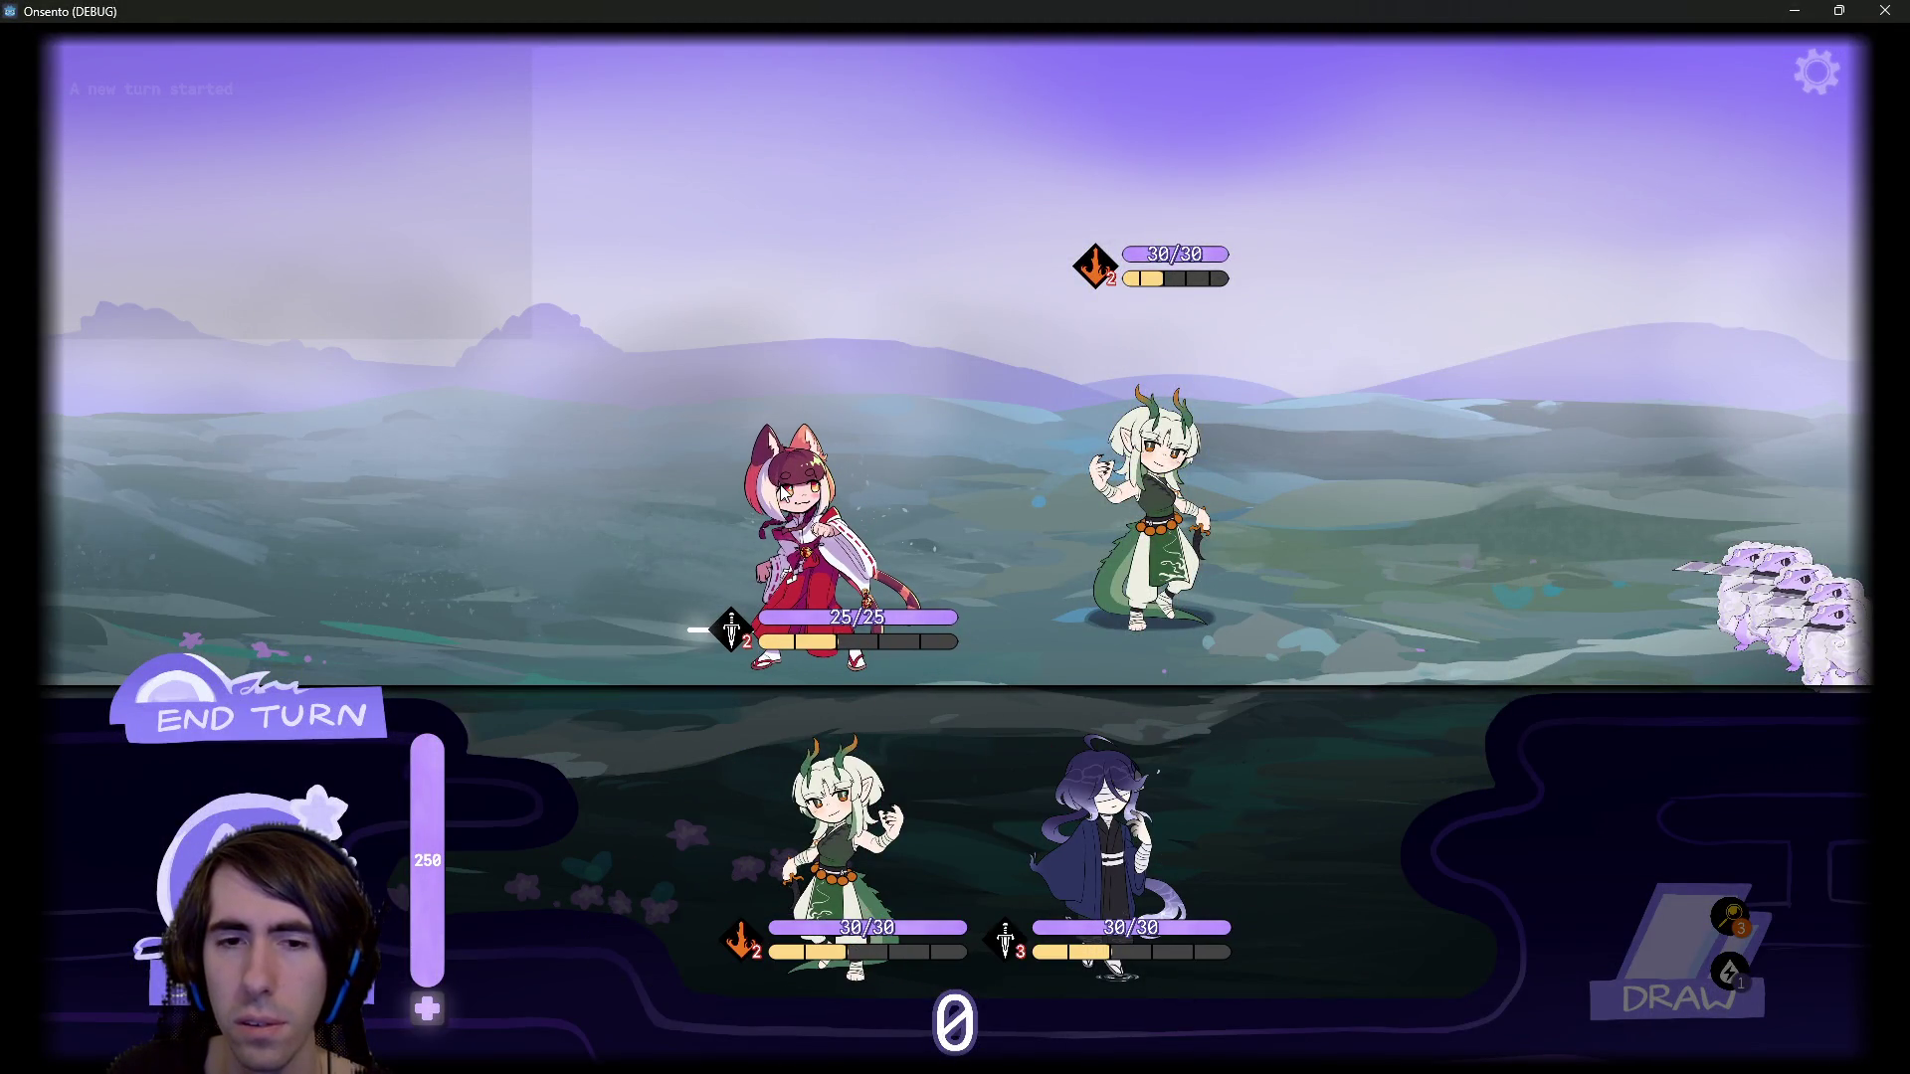
drag(1094, 846, 577, 488)
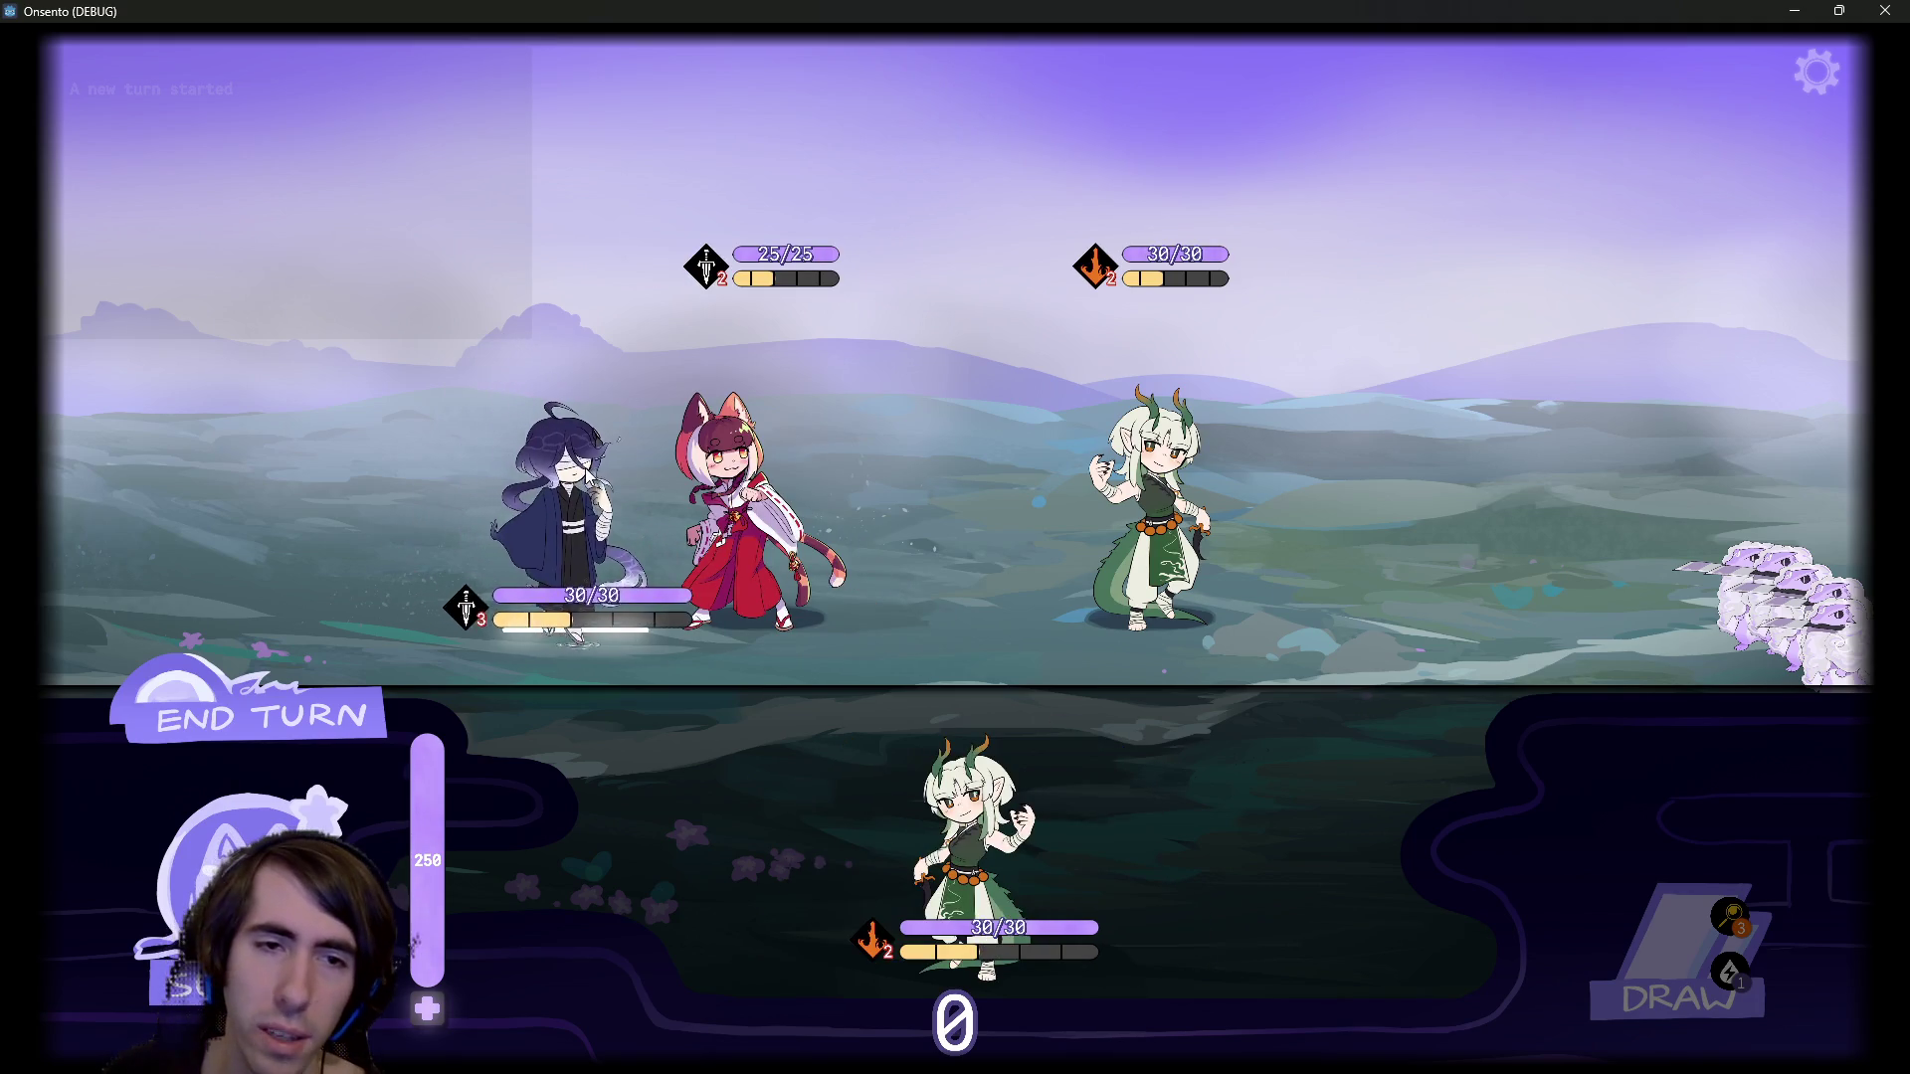
click(314, 712)
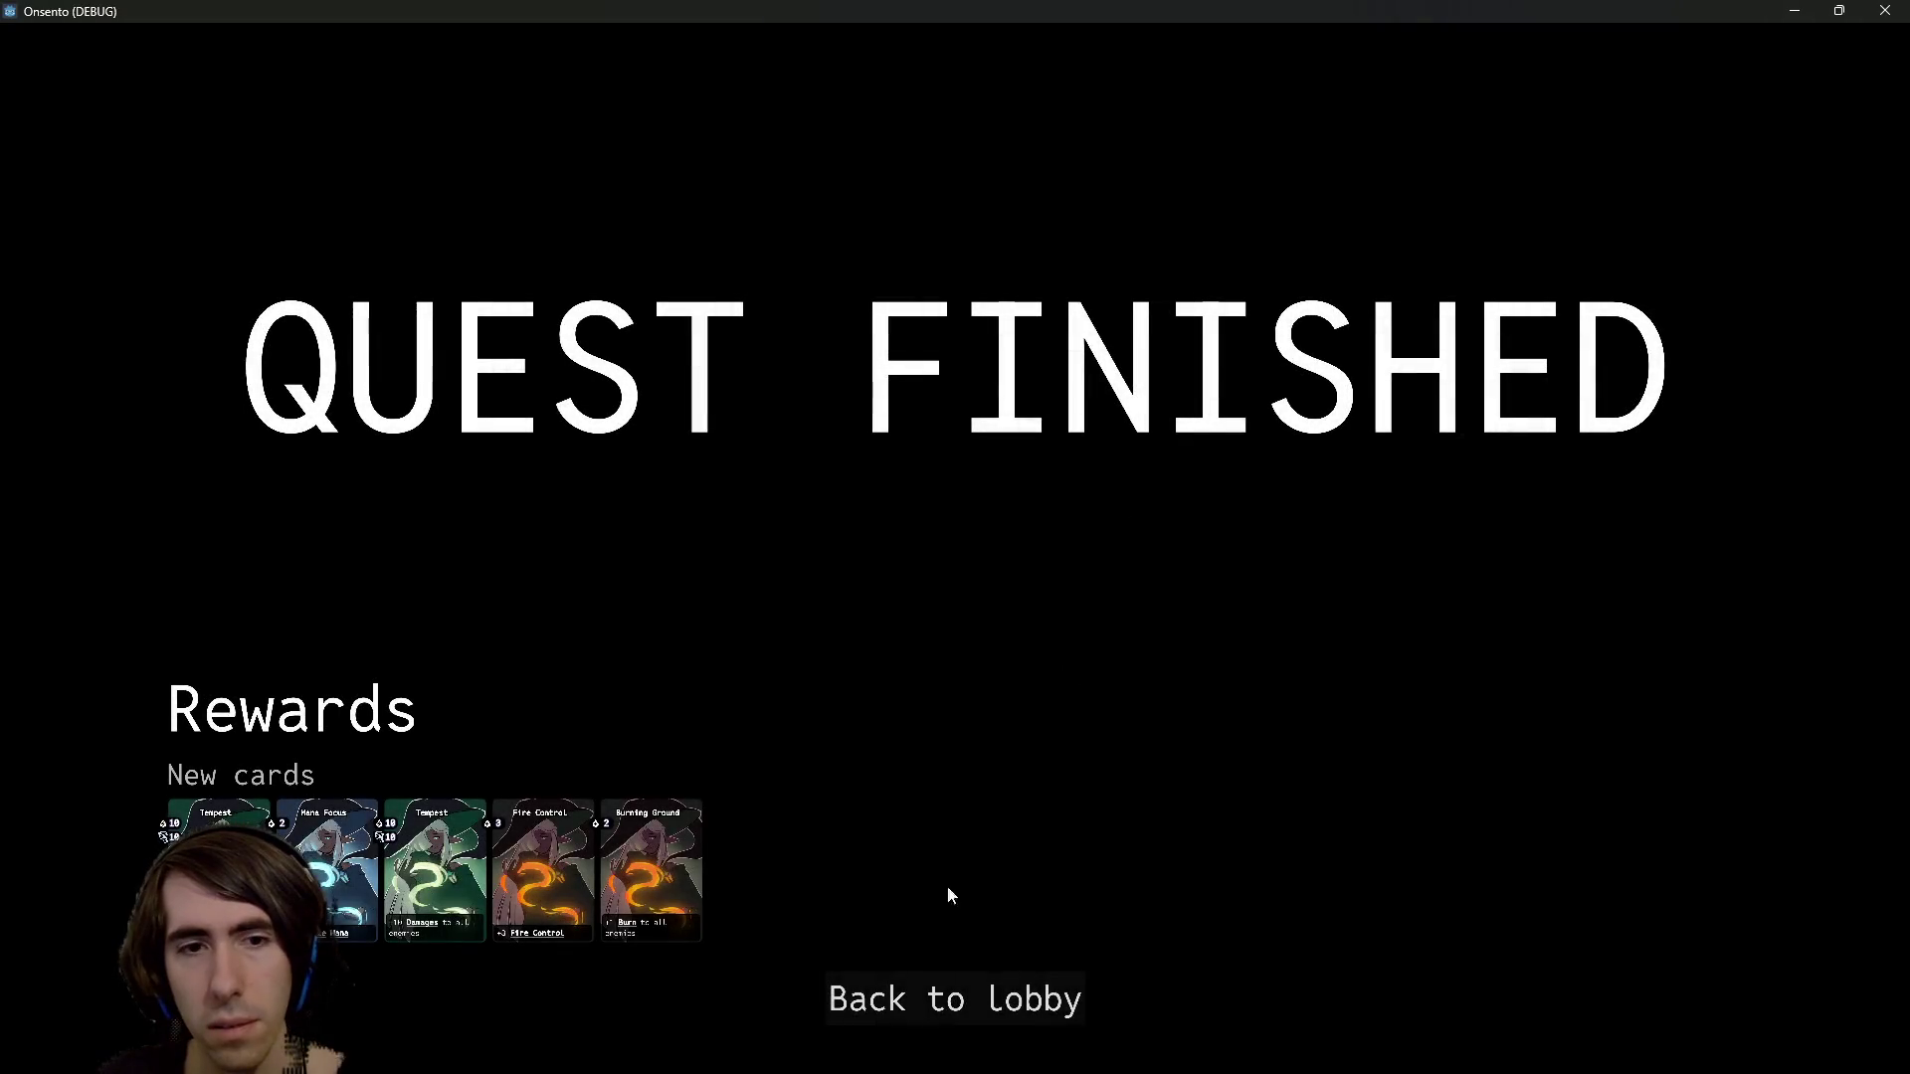
click(915, 1000)
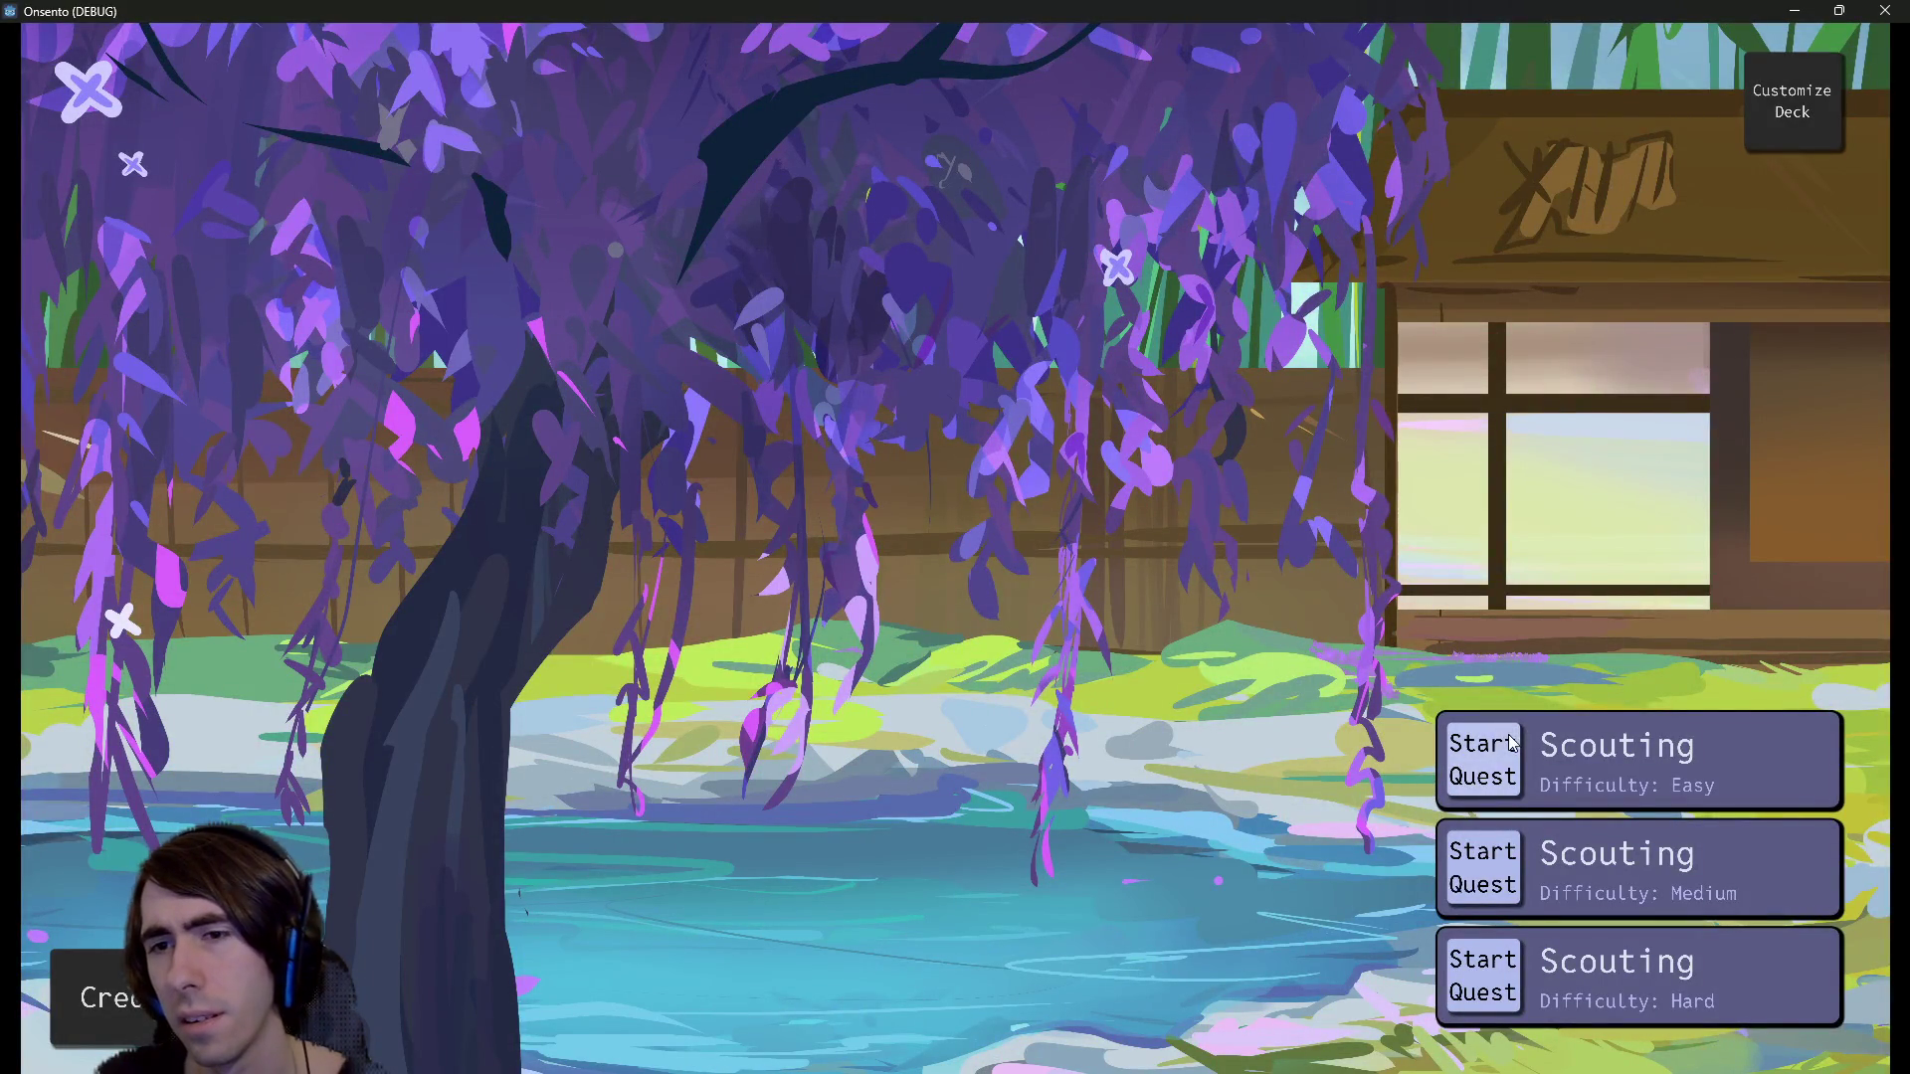
Start the Medium Scouting quest, confirm the team, play the battle, then close the game window
click(1471, 872)
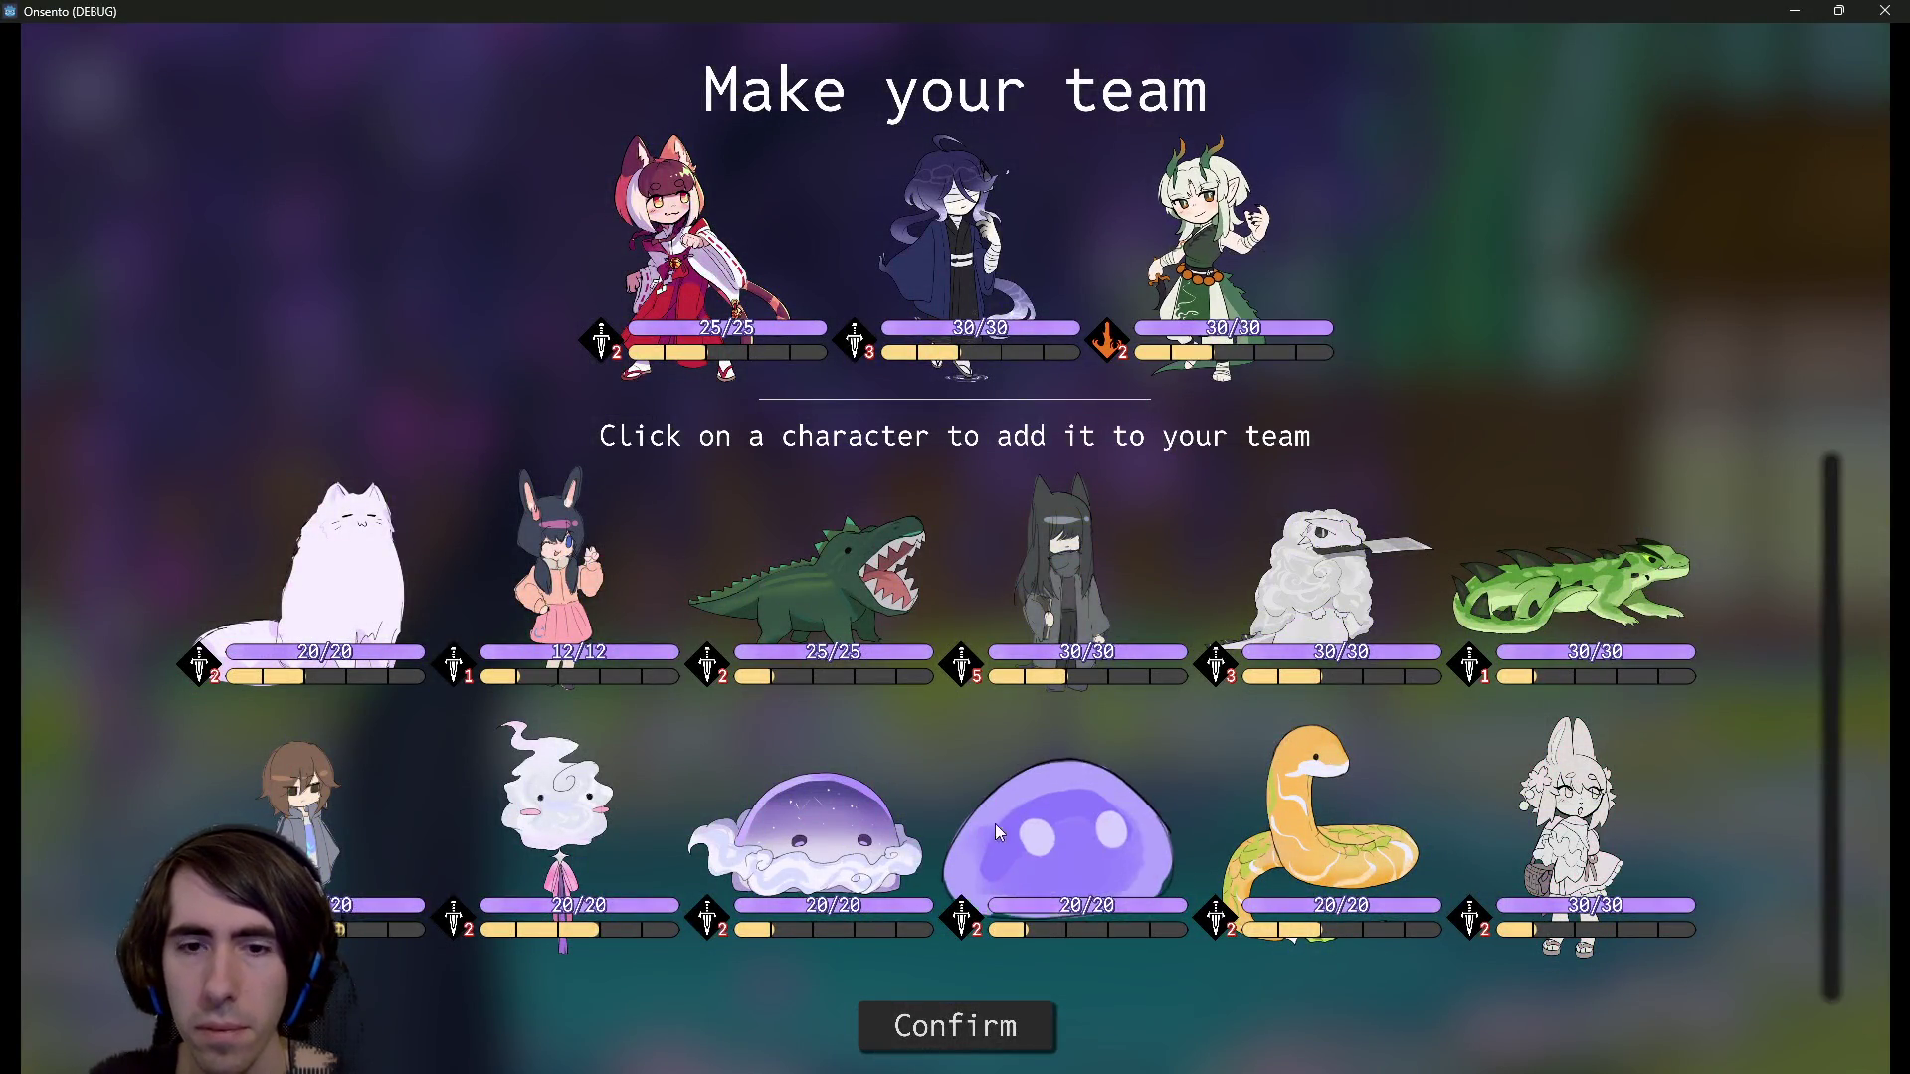
click(950, 1050)
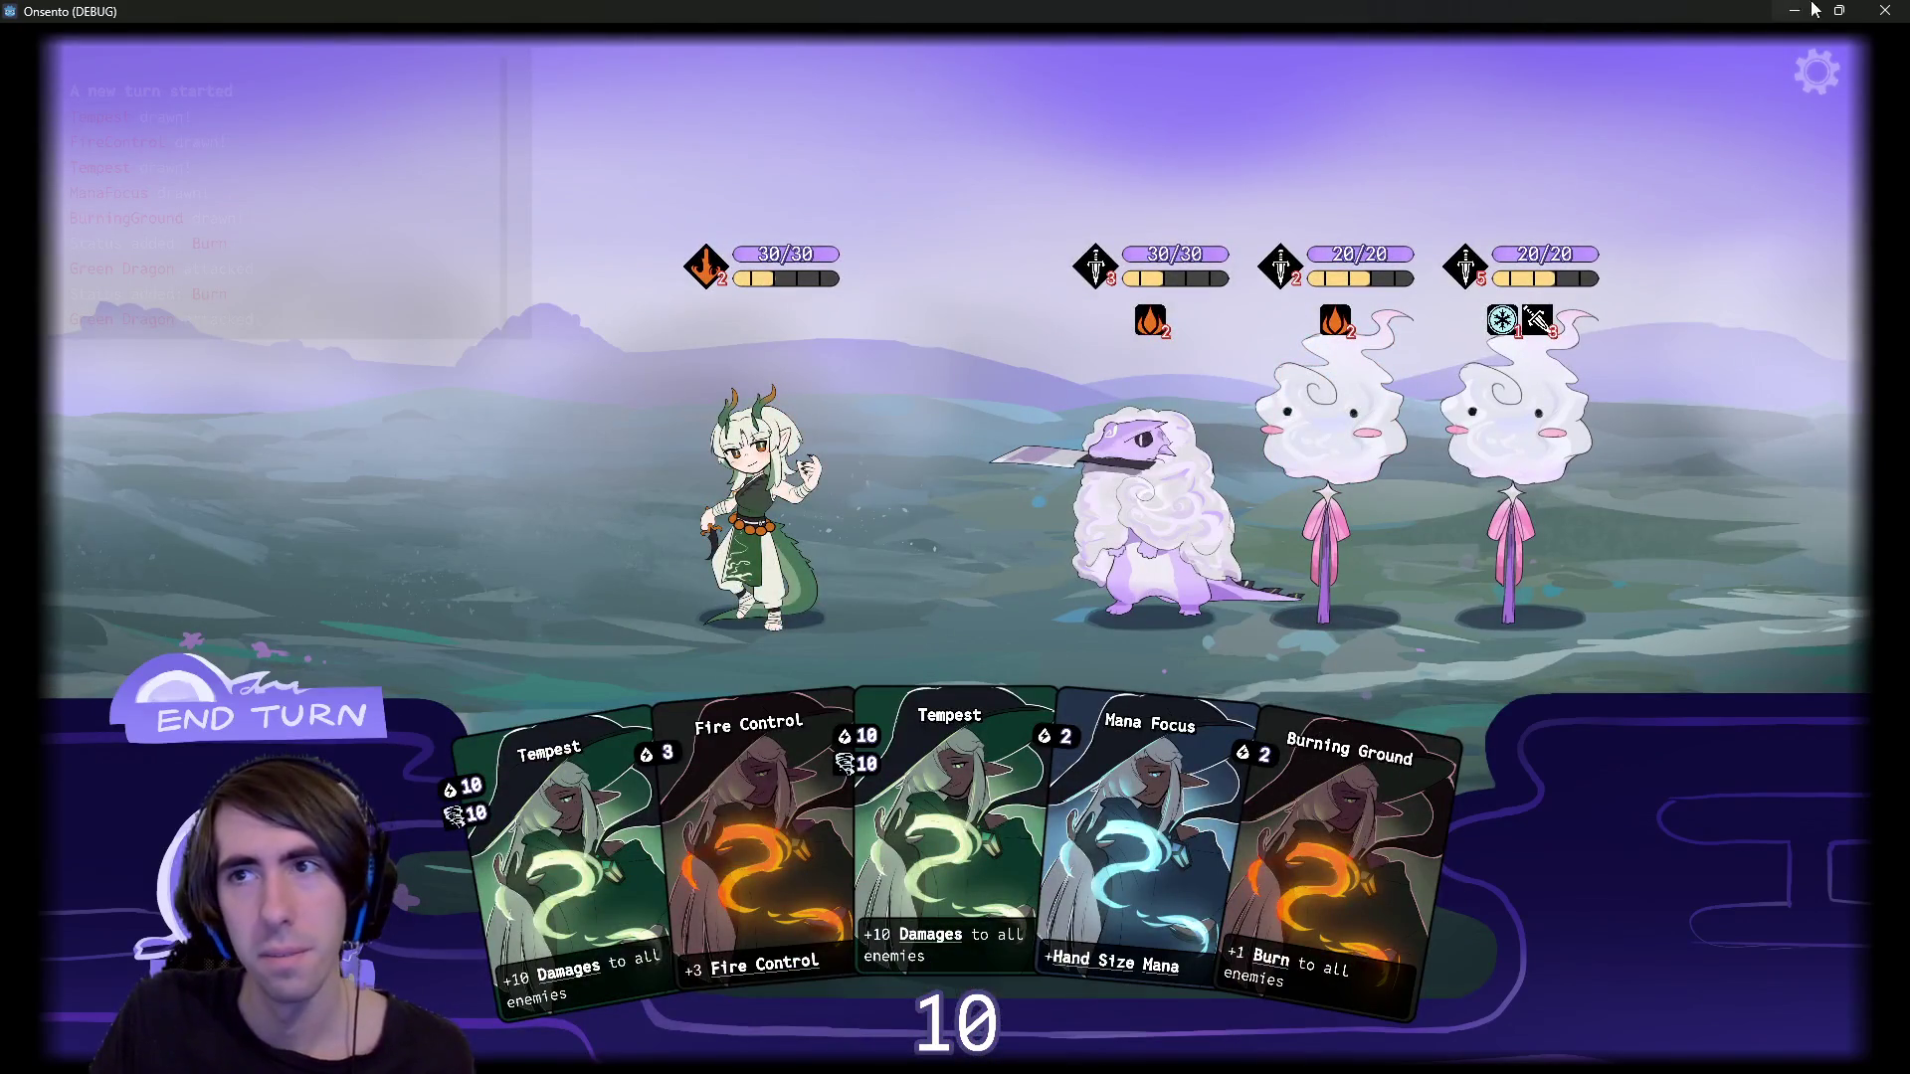
click(1878, 9)
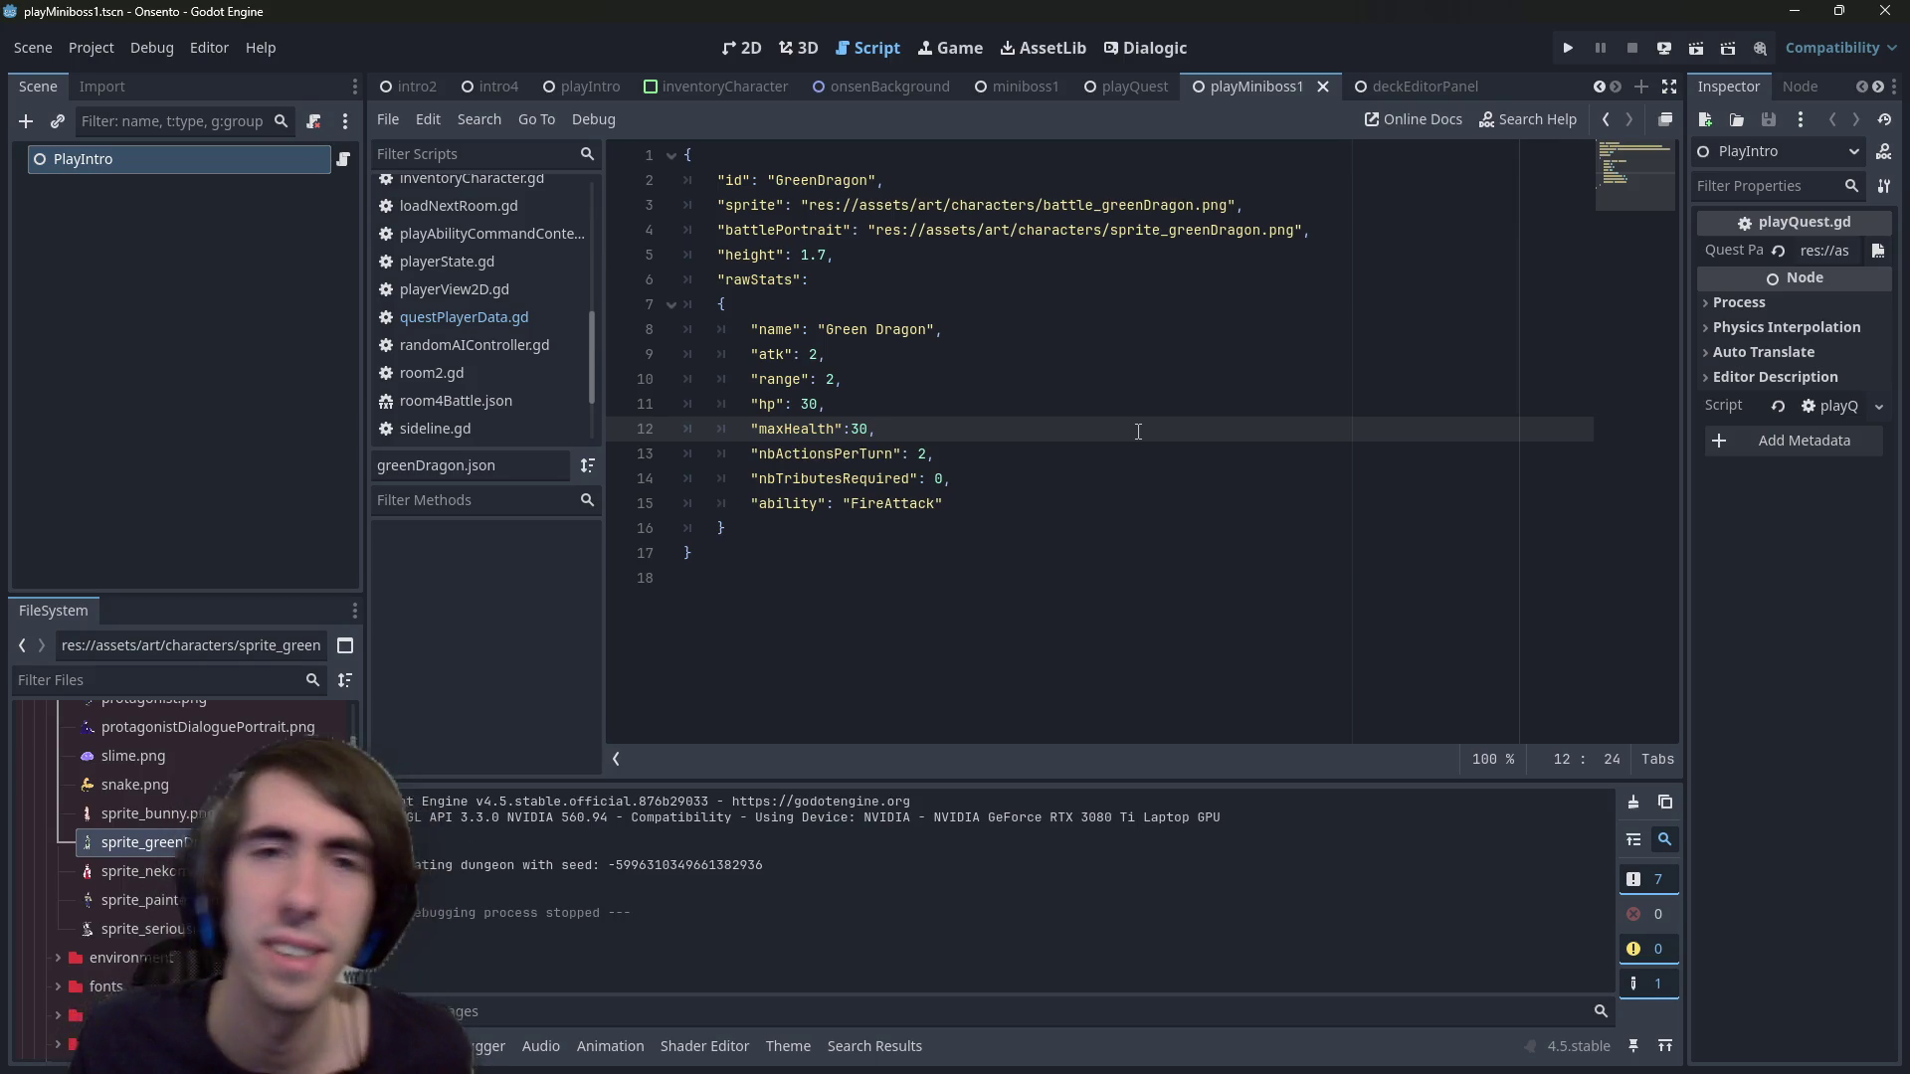
Switch Godot's main view to the empty 2D canvas and bring the PowerShell terminal forward
click(1033, 312)
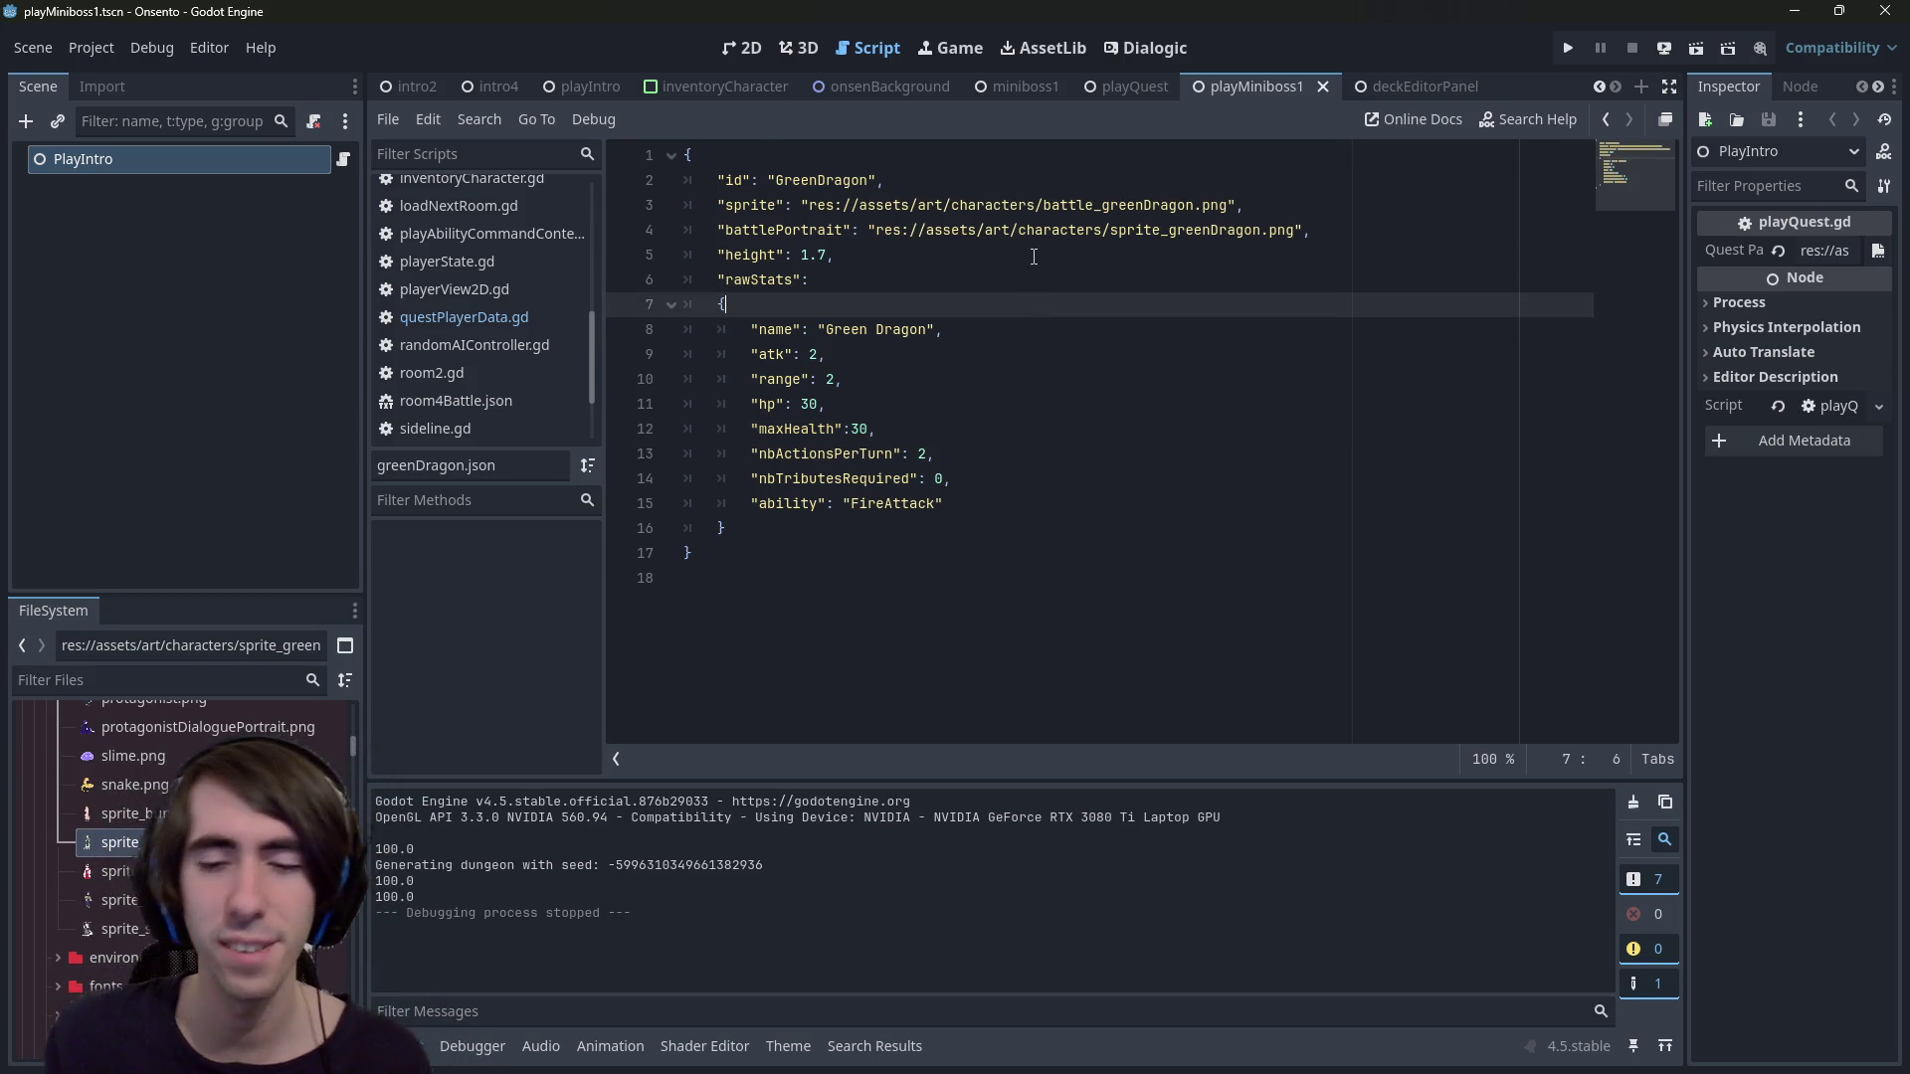
click(731, 49)
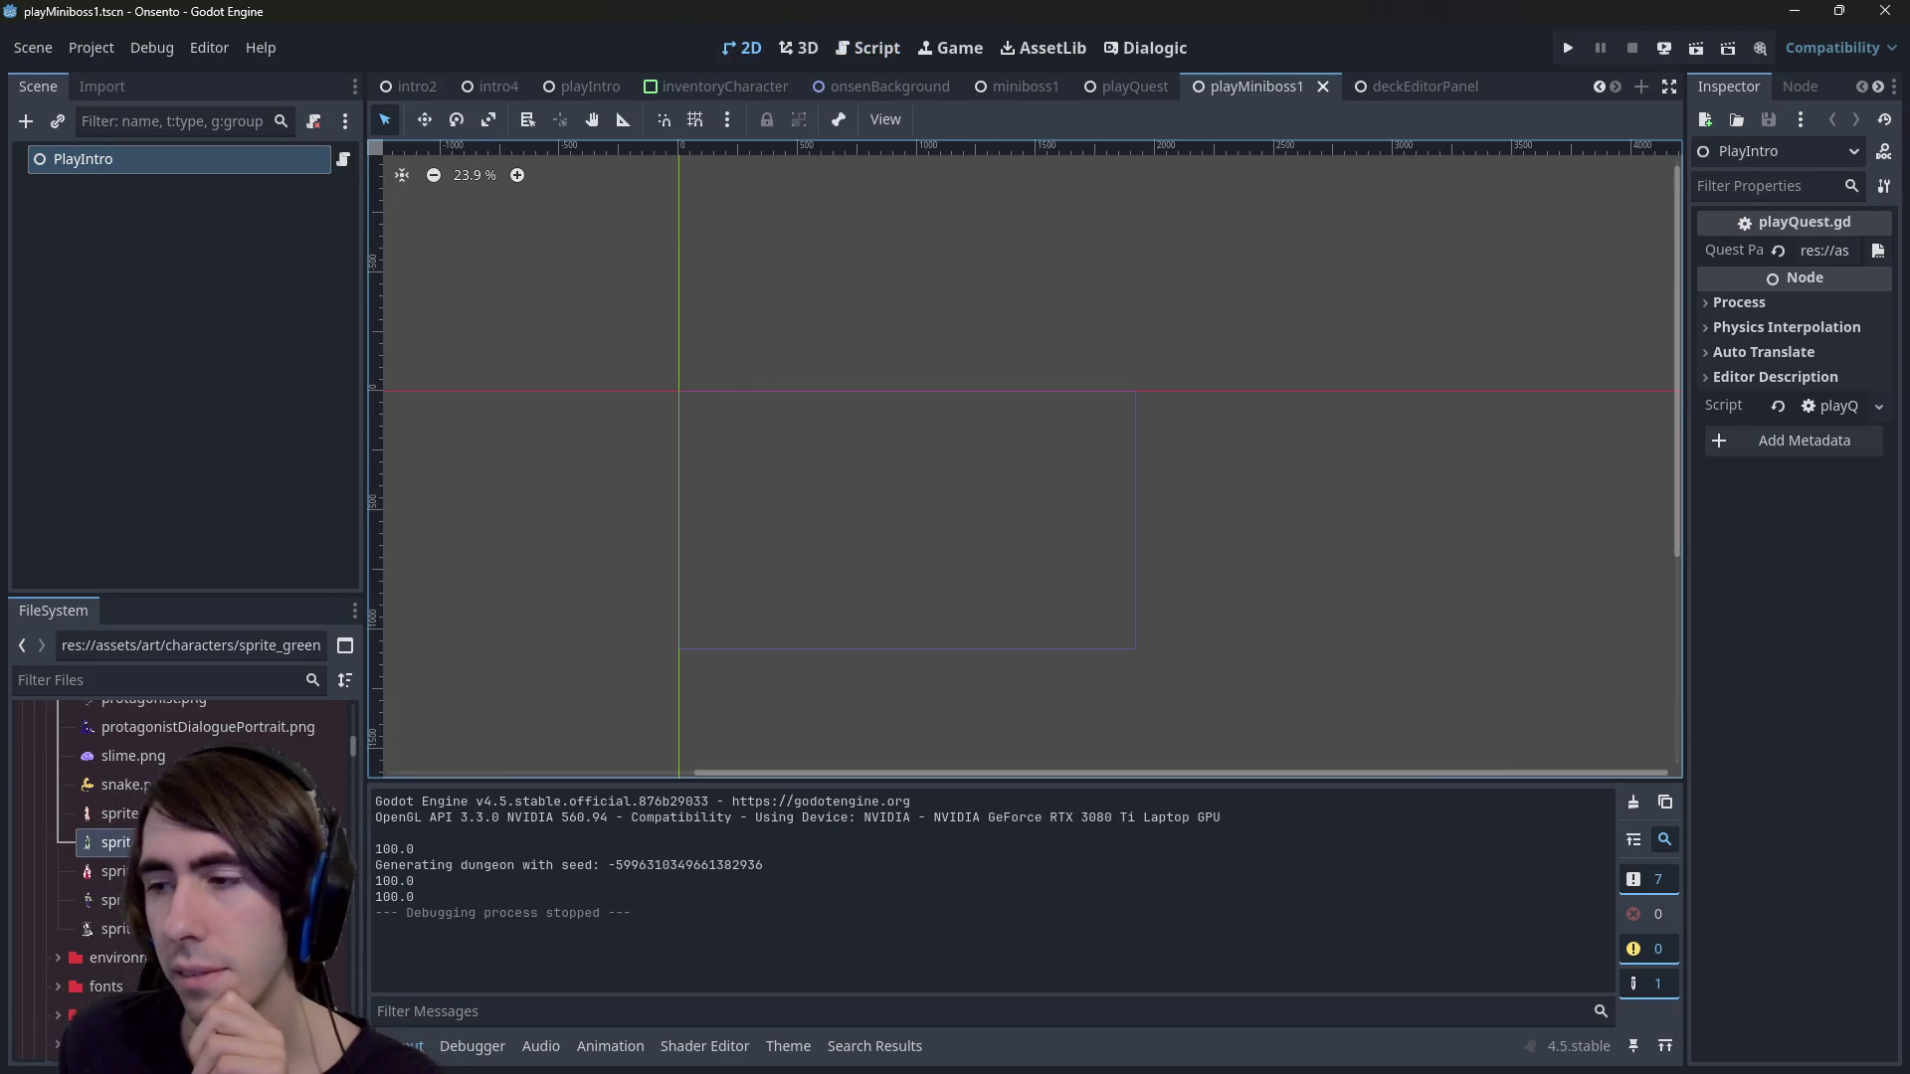
key(alt+Tab)
Stage the *.png* images and *.dch* green dragon dialogue files, checking git status
text(git )
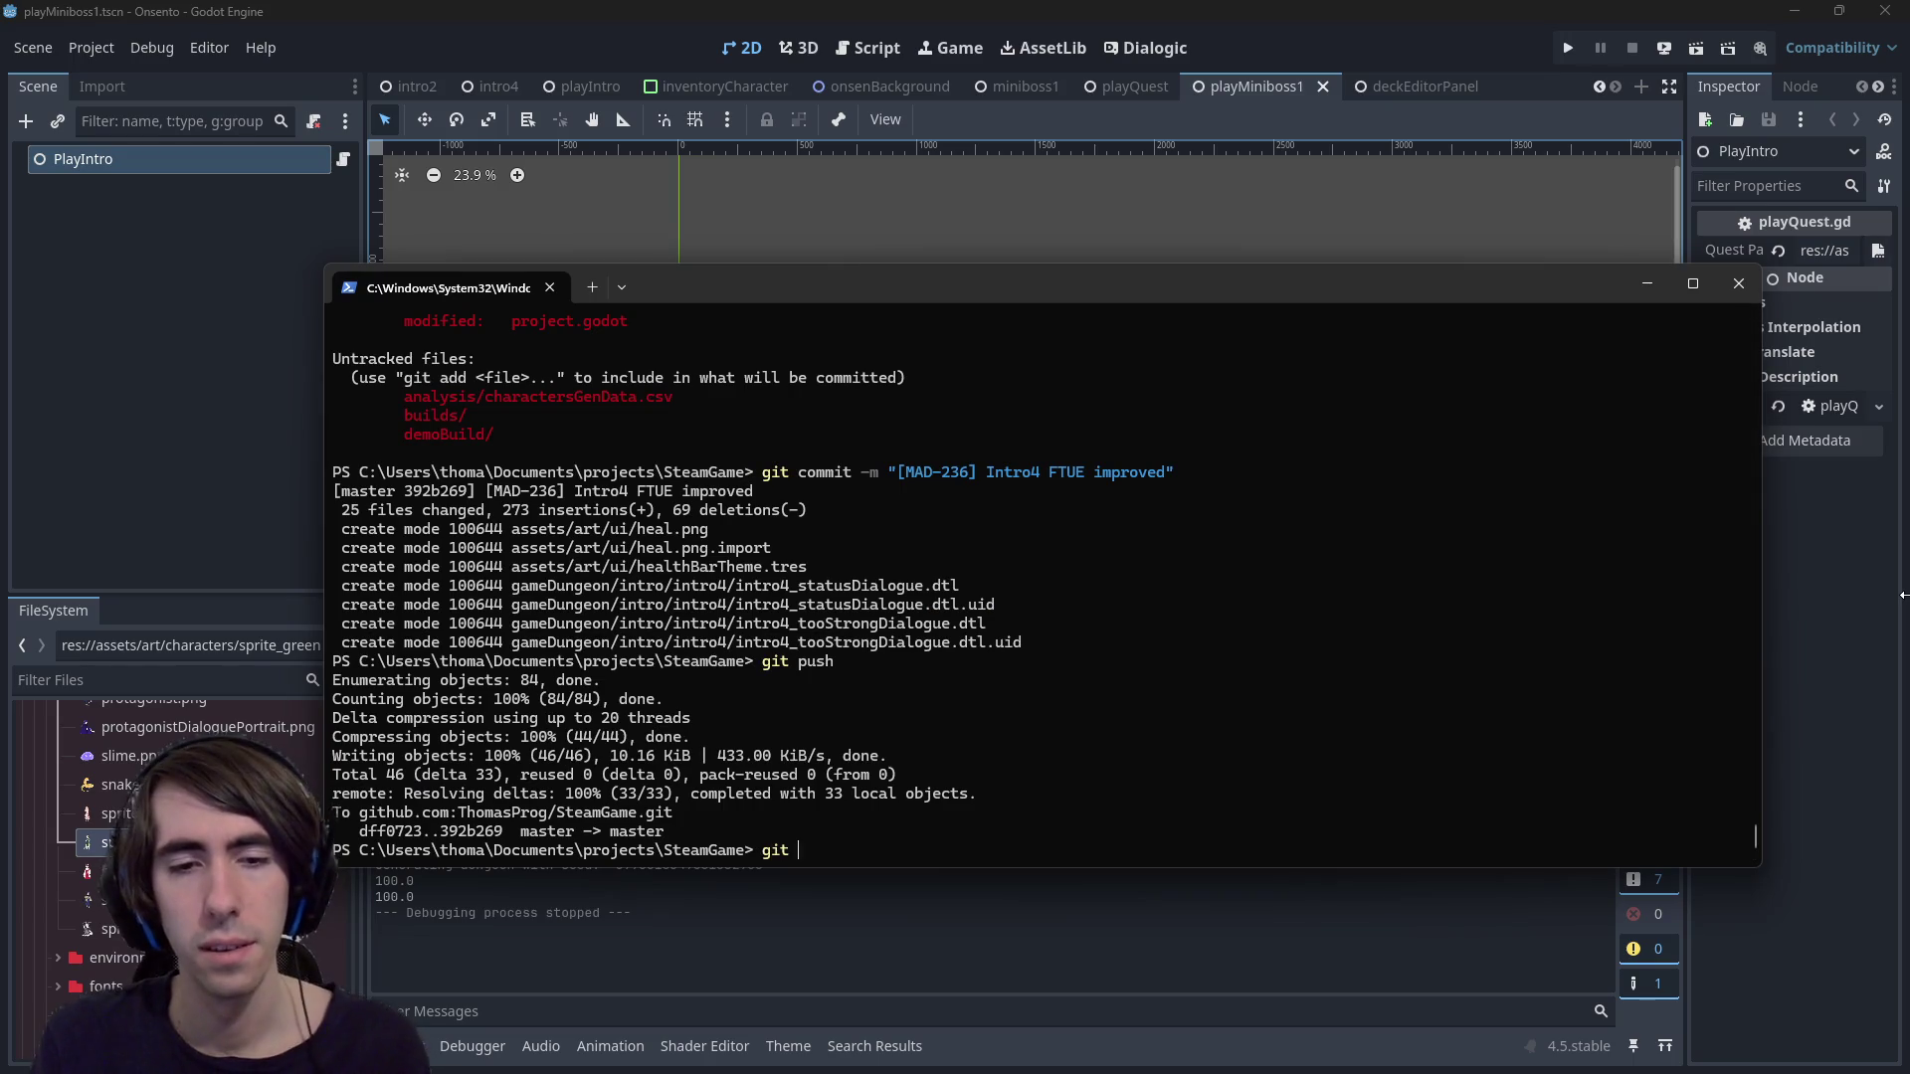
text(status)
key(Return)
text(git add )
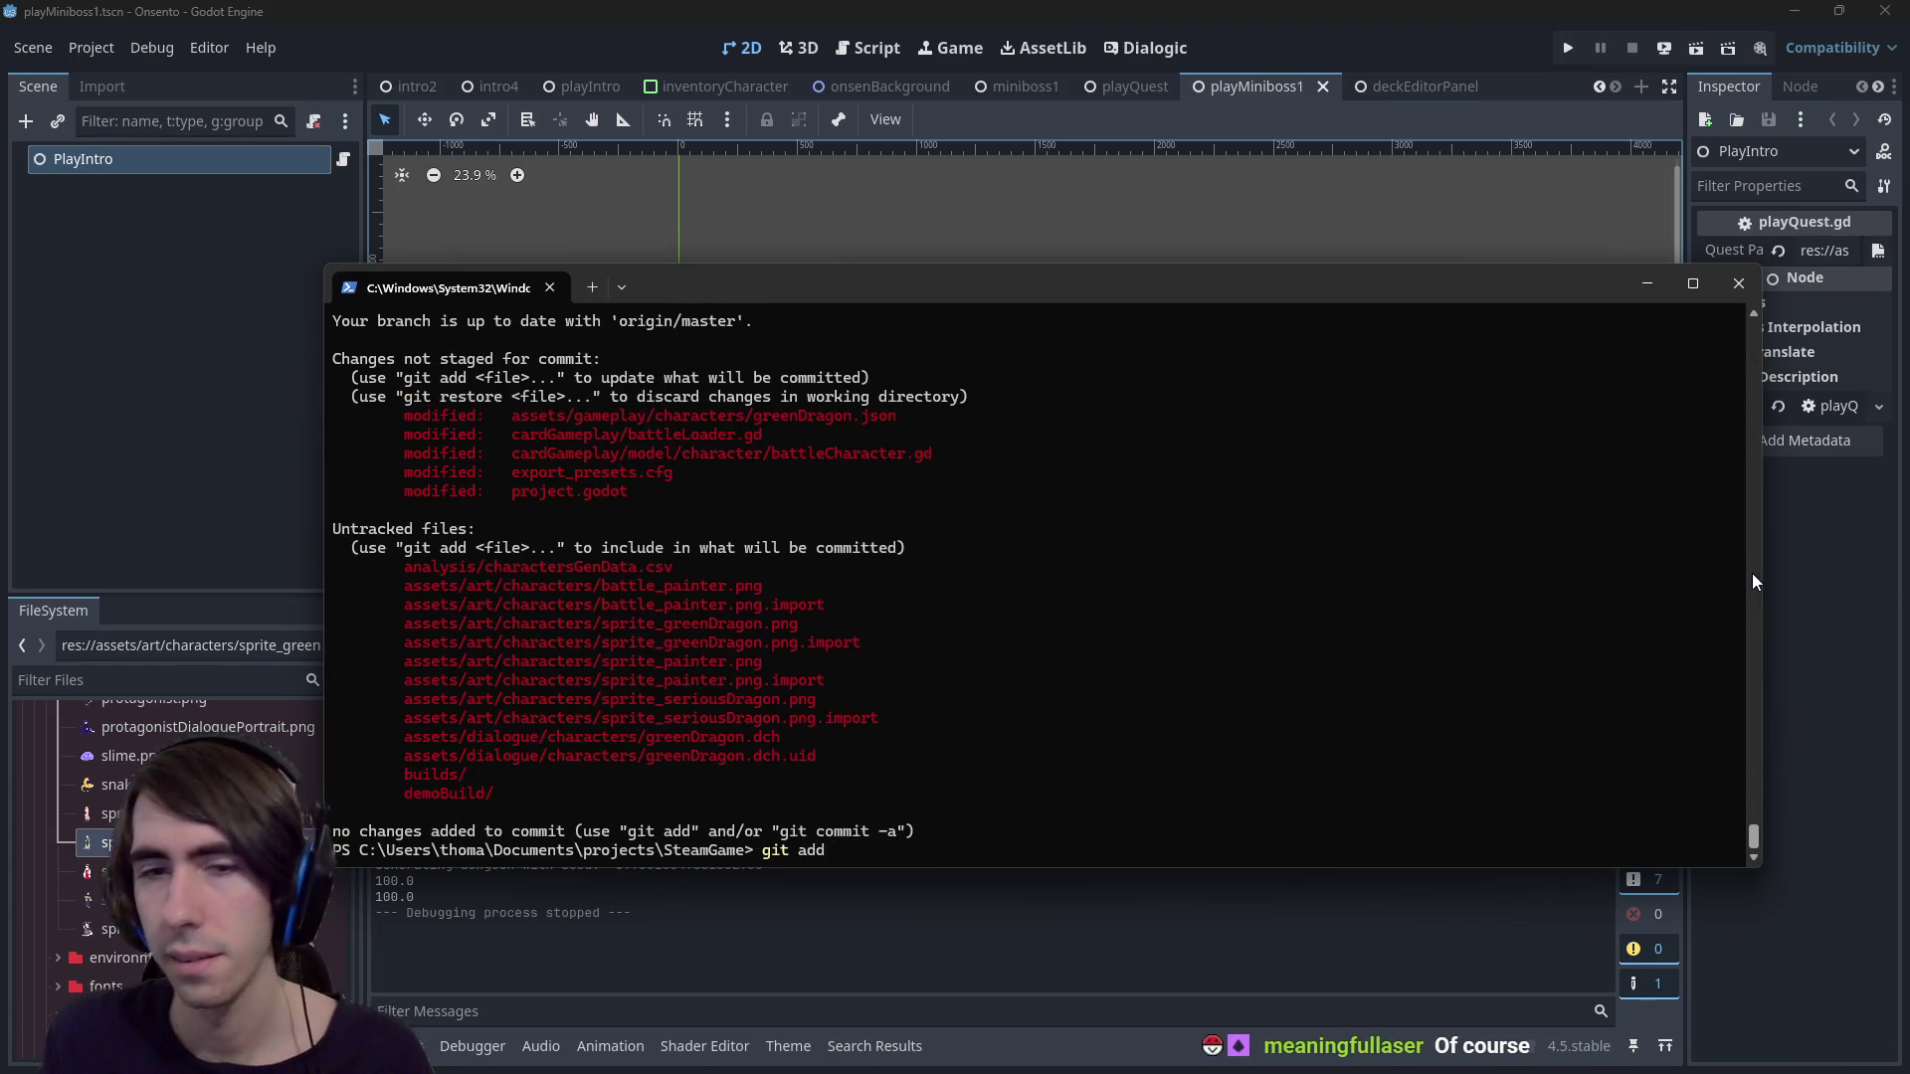
text(*.png*)
key(Return)
text(git status)
key(Return)
text(git add *.dch*)
key(Return)
text(git status)
key(Return)
Attempt git add .gd, drop an unfinished git reset, and recheck git status
text(git add .gd)
key(Return)
text(git add status)
key(Return)
text(git )
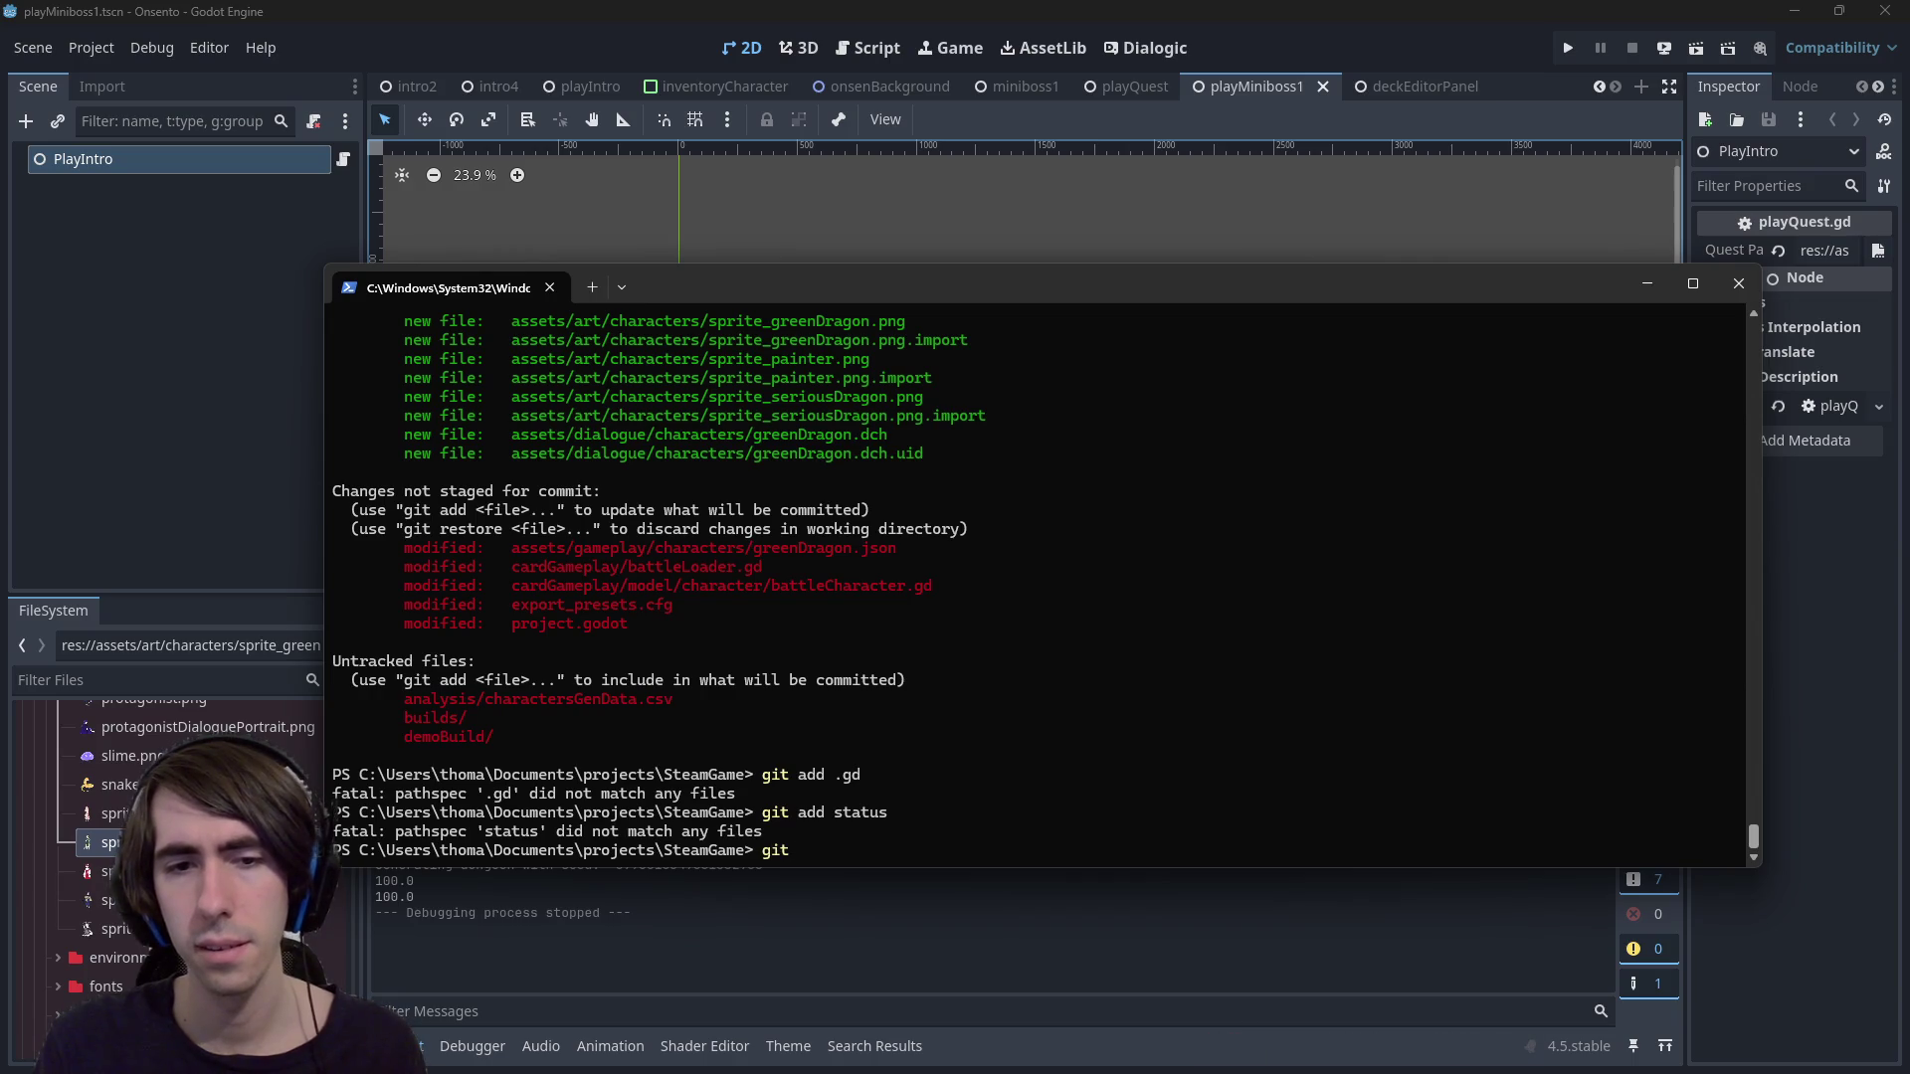
text(reset *)
key(BackSpace)
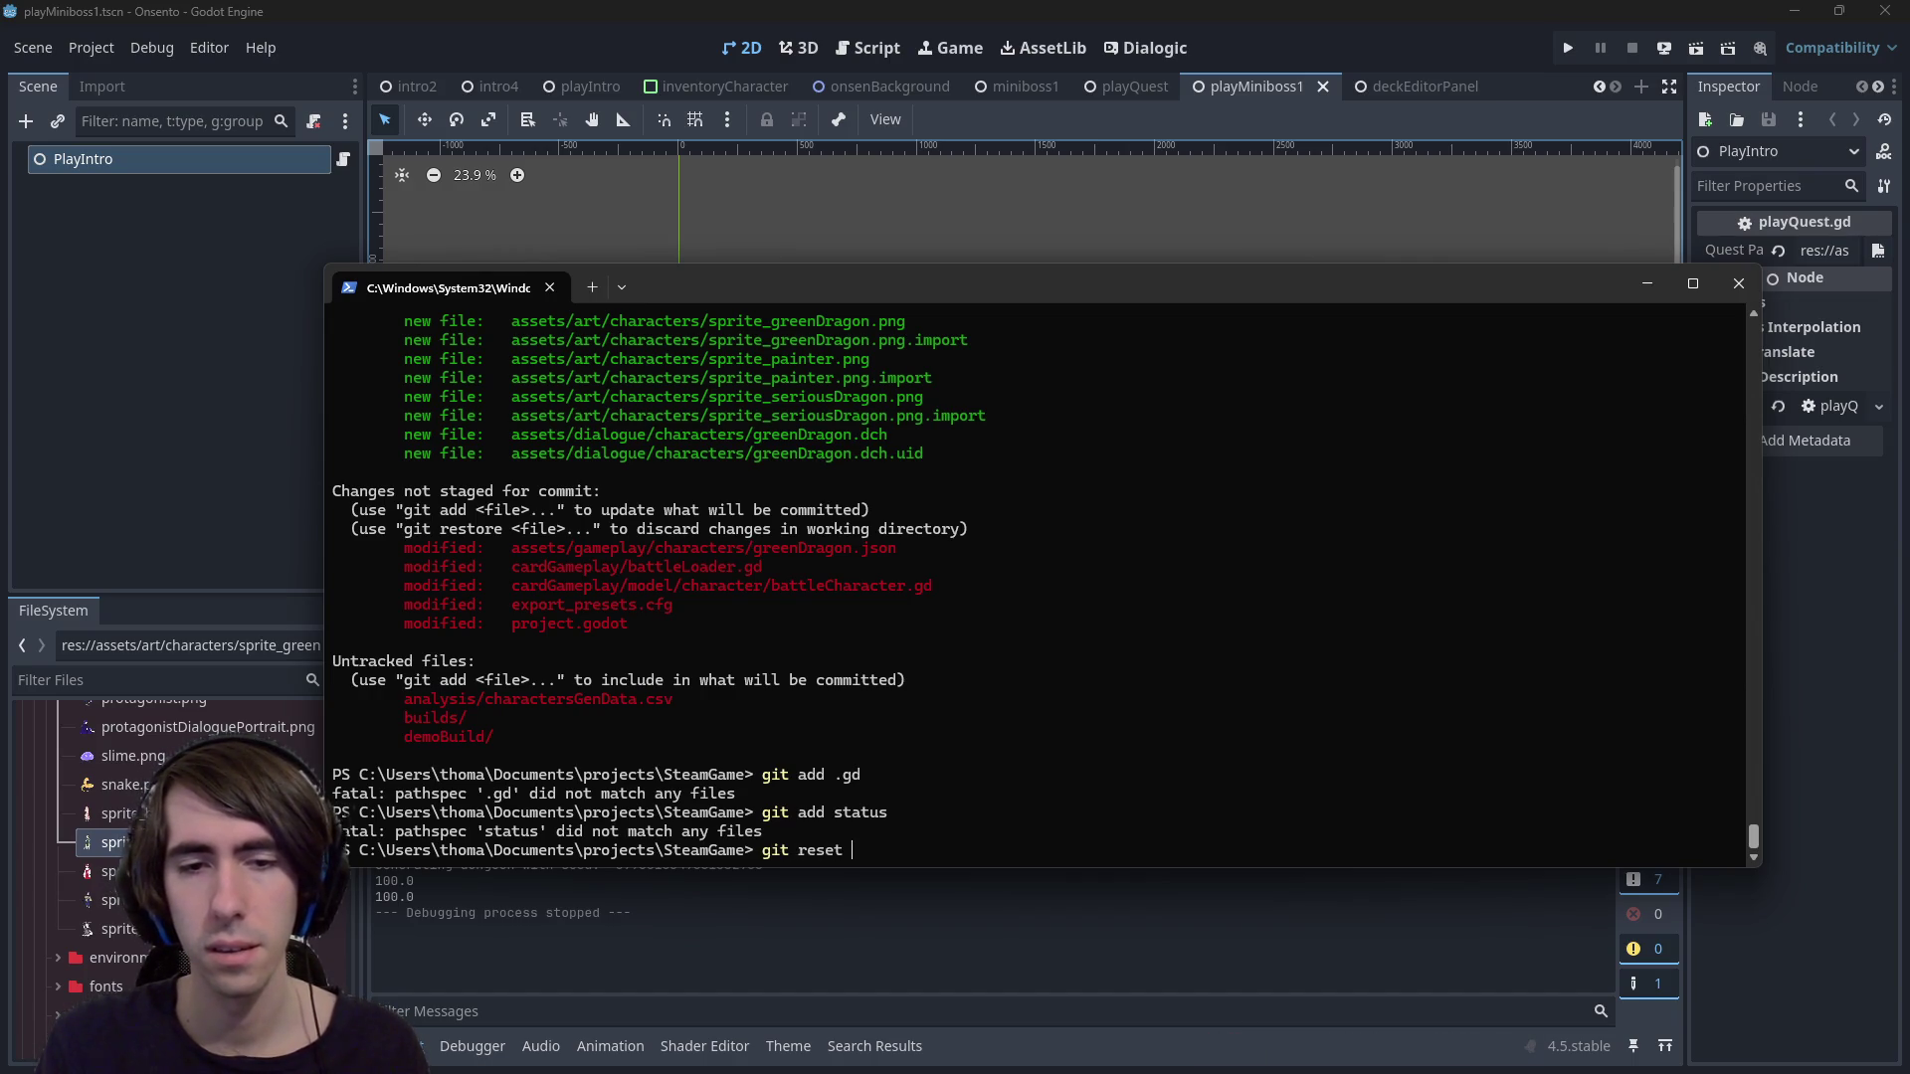
key(BackSpace)
key(BackSpace)
key(BackSpace)
text(git status)
key(Return)
Stage greenDragon.json via its copied path, then review git diff *.gd and git status
text(git add)
mouse_move(501, 624)
mouse_down()
mouse_move(901, 645)
mouse_move(905, 625)
mouse_up()
key(ctrl+c)
key(ctrl+v)
key(Return)
text(g)
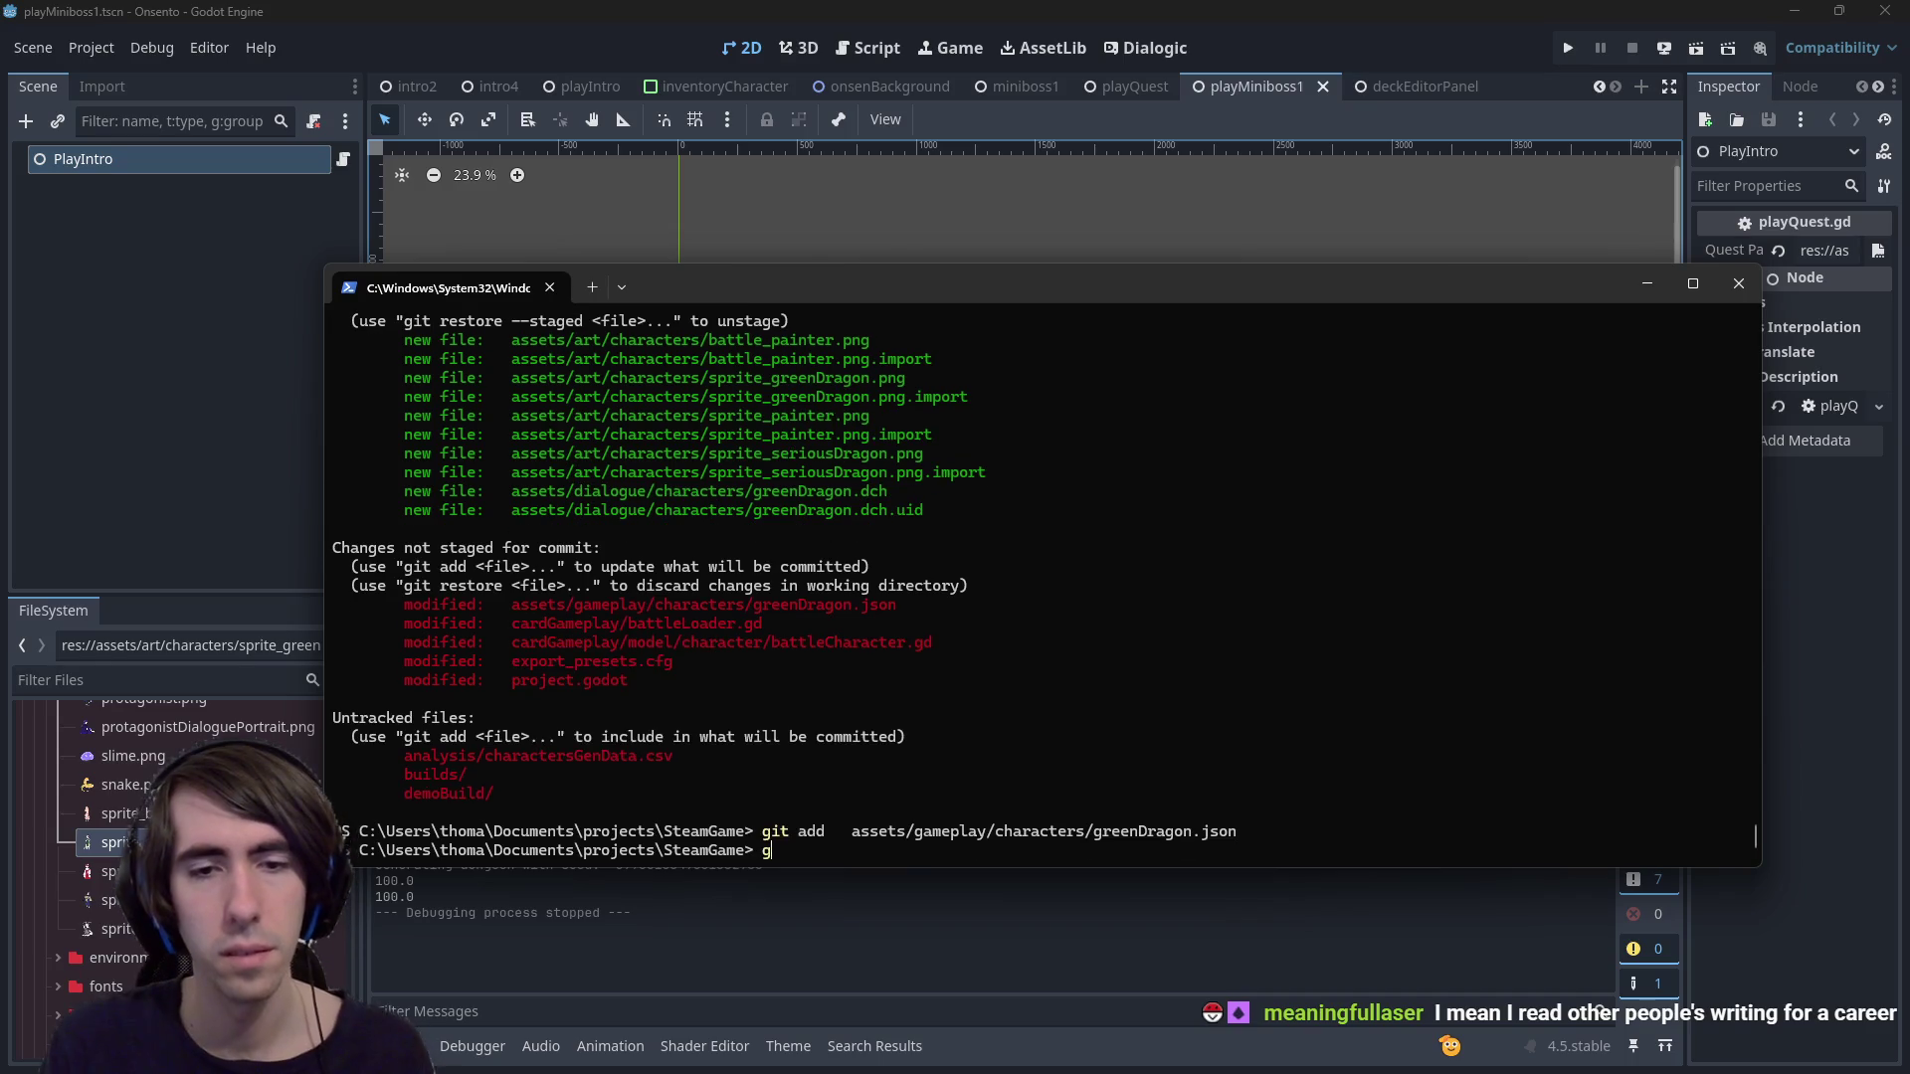
text(it diff *.gd)
key(Return)
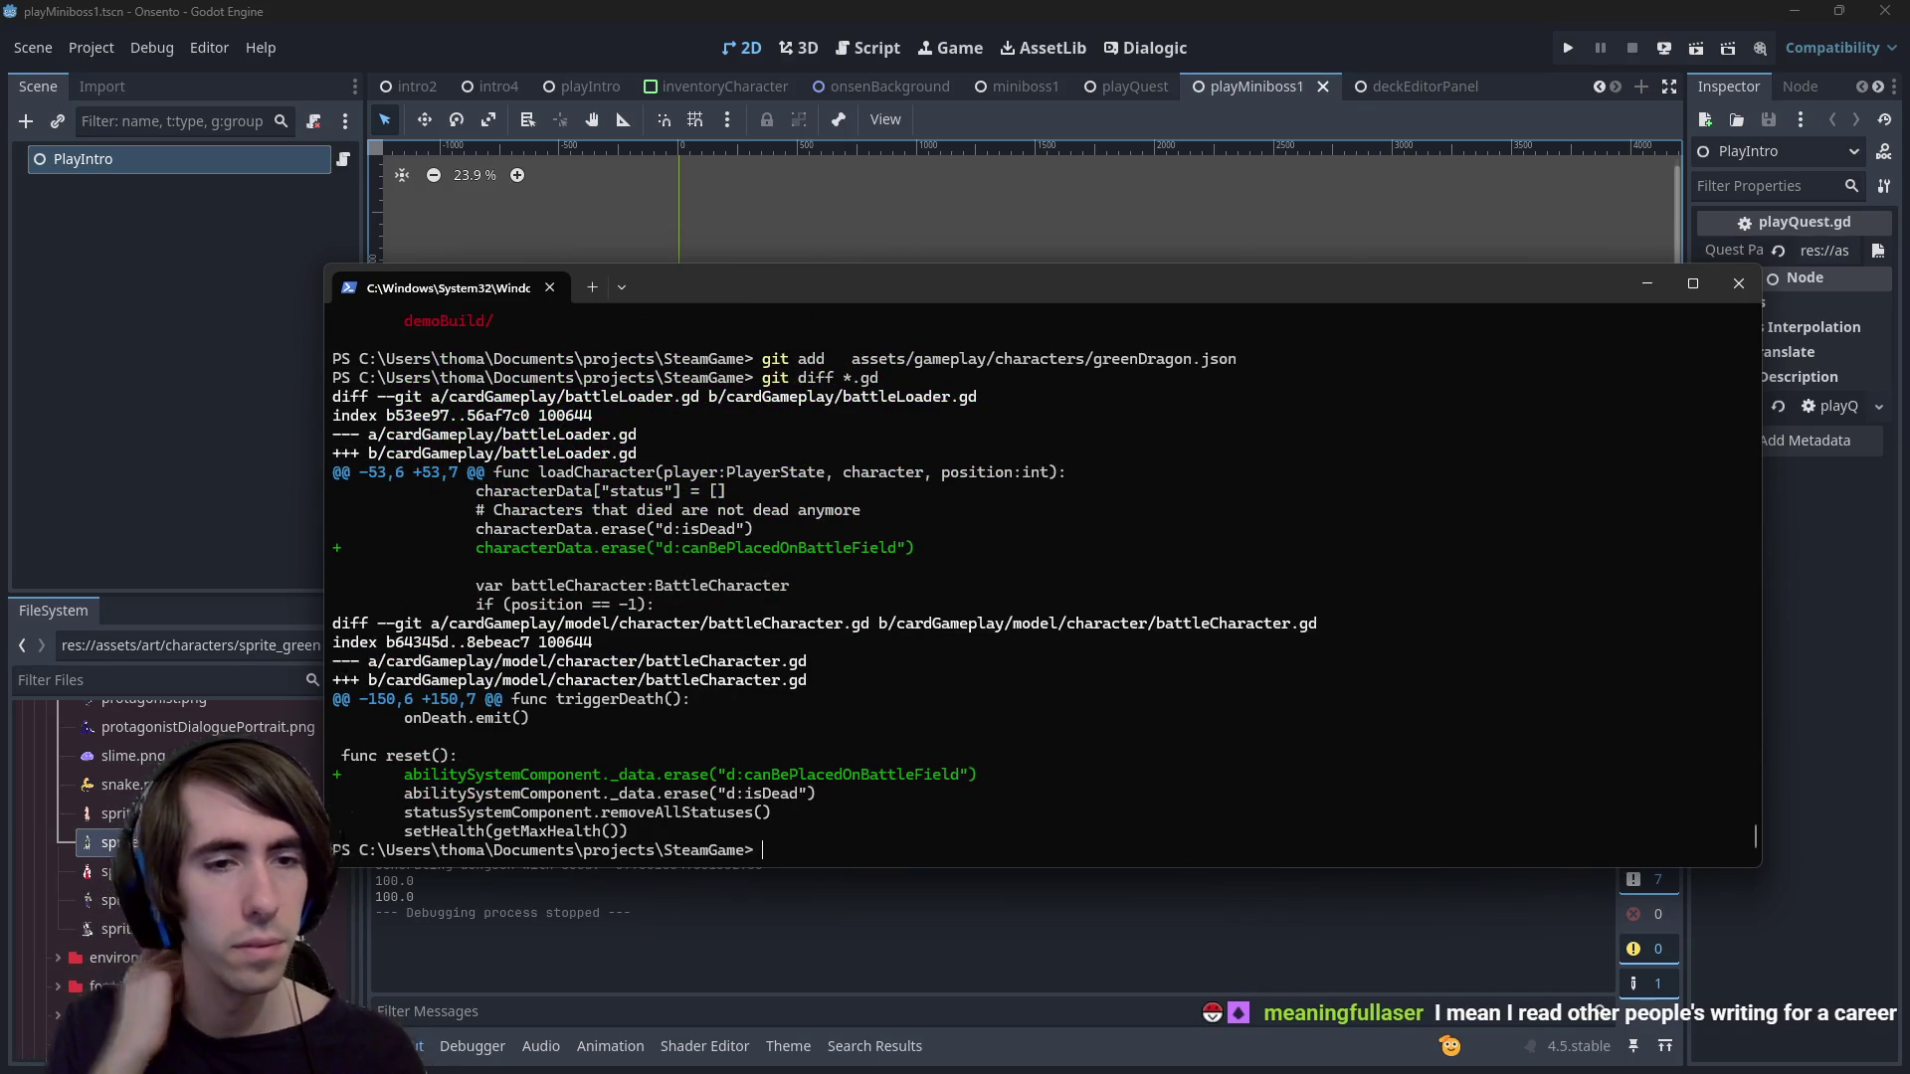
text(git status)
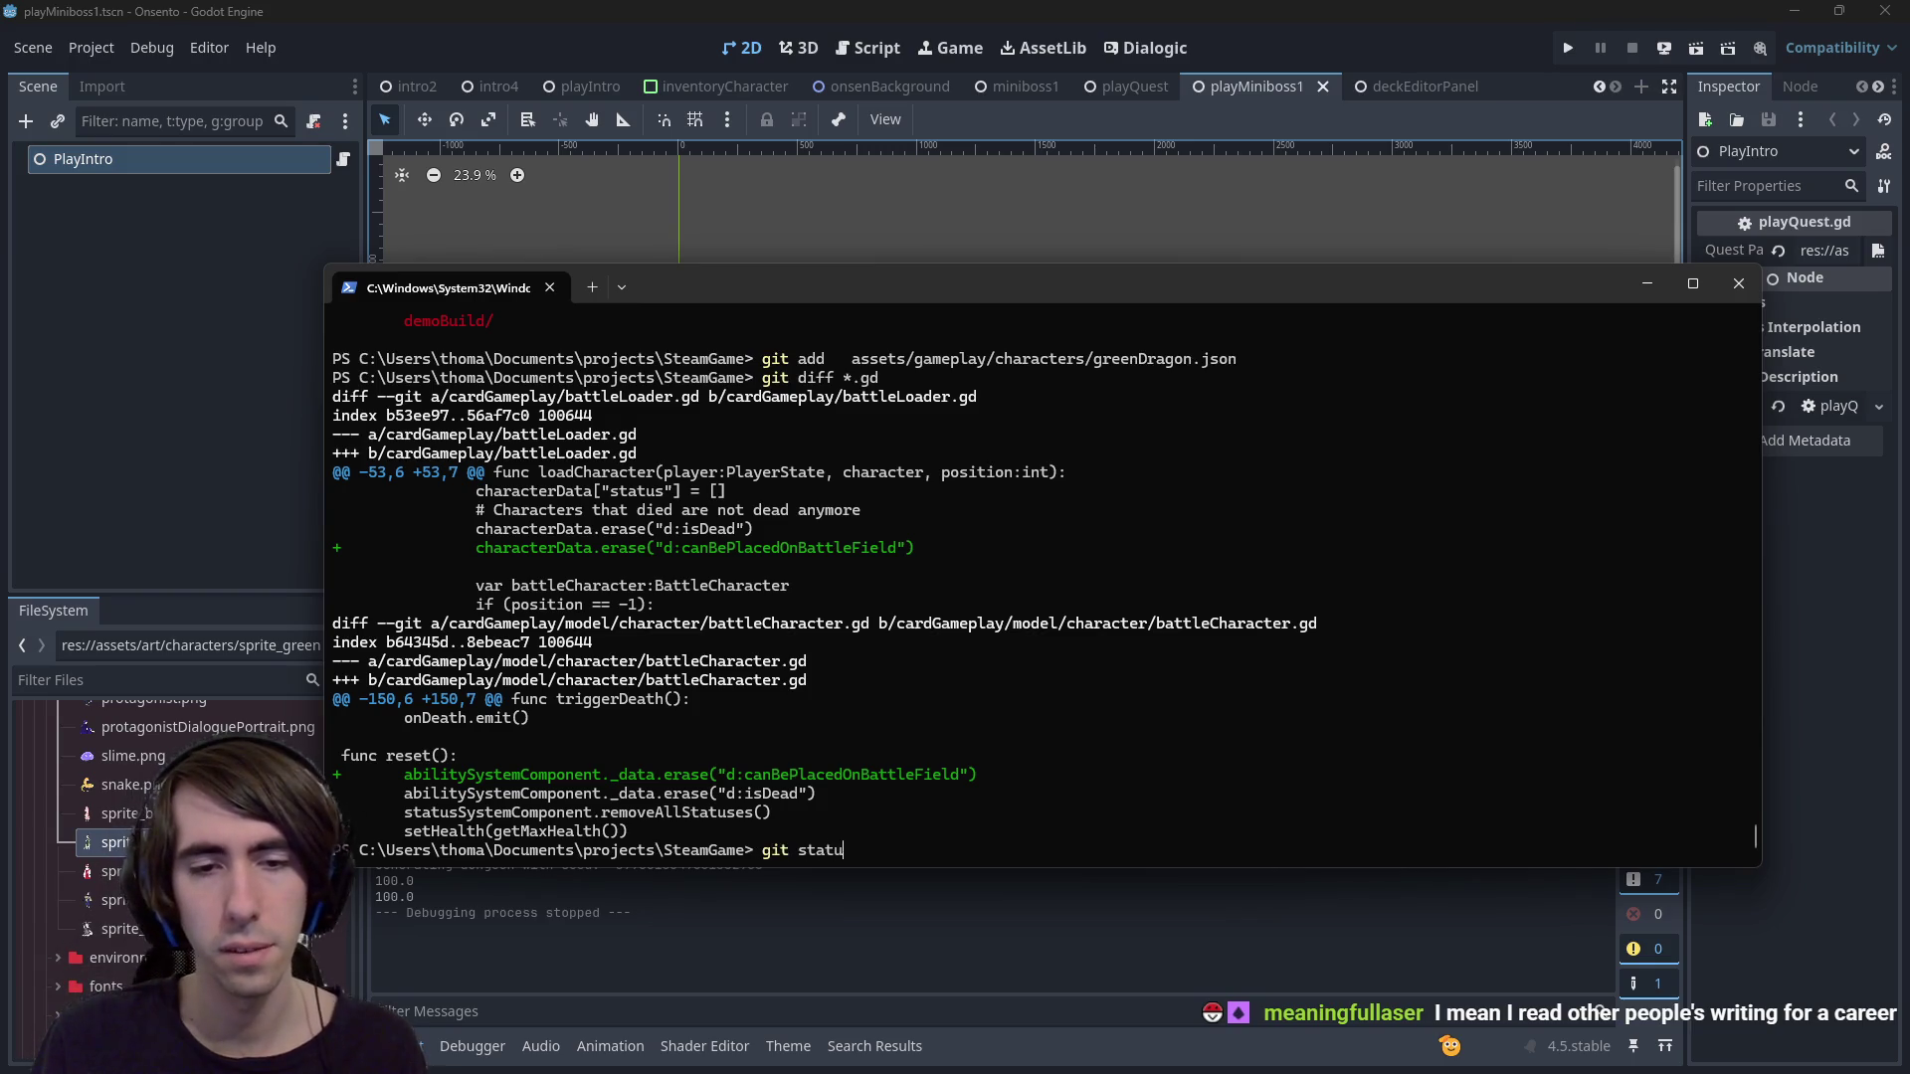
key(Return)
Begin a git commit -m command with an empty message
text(git commit -m "")
key(Left)
text(H)
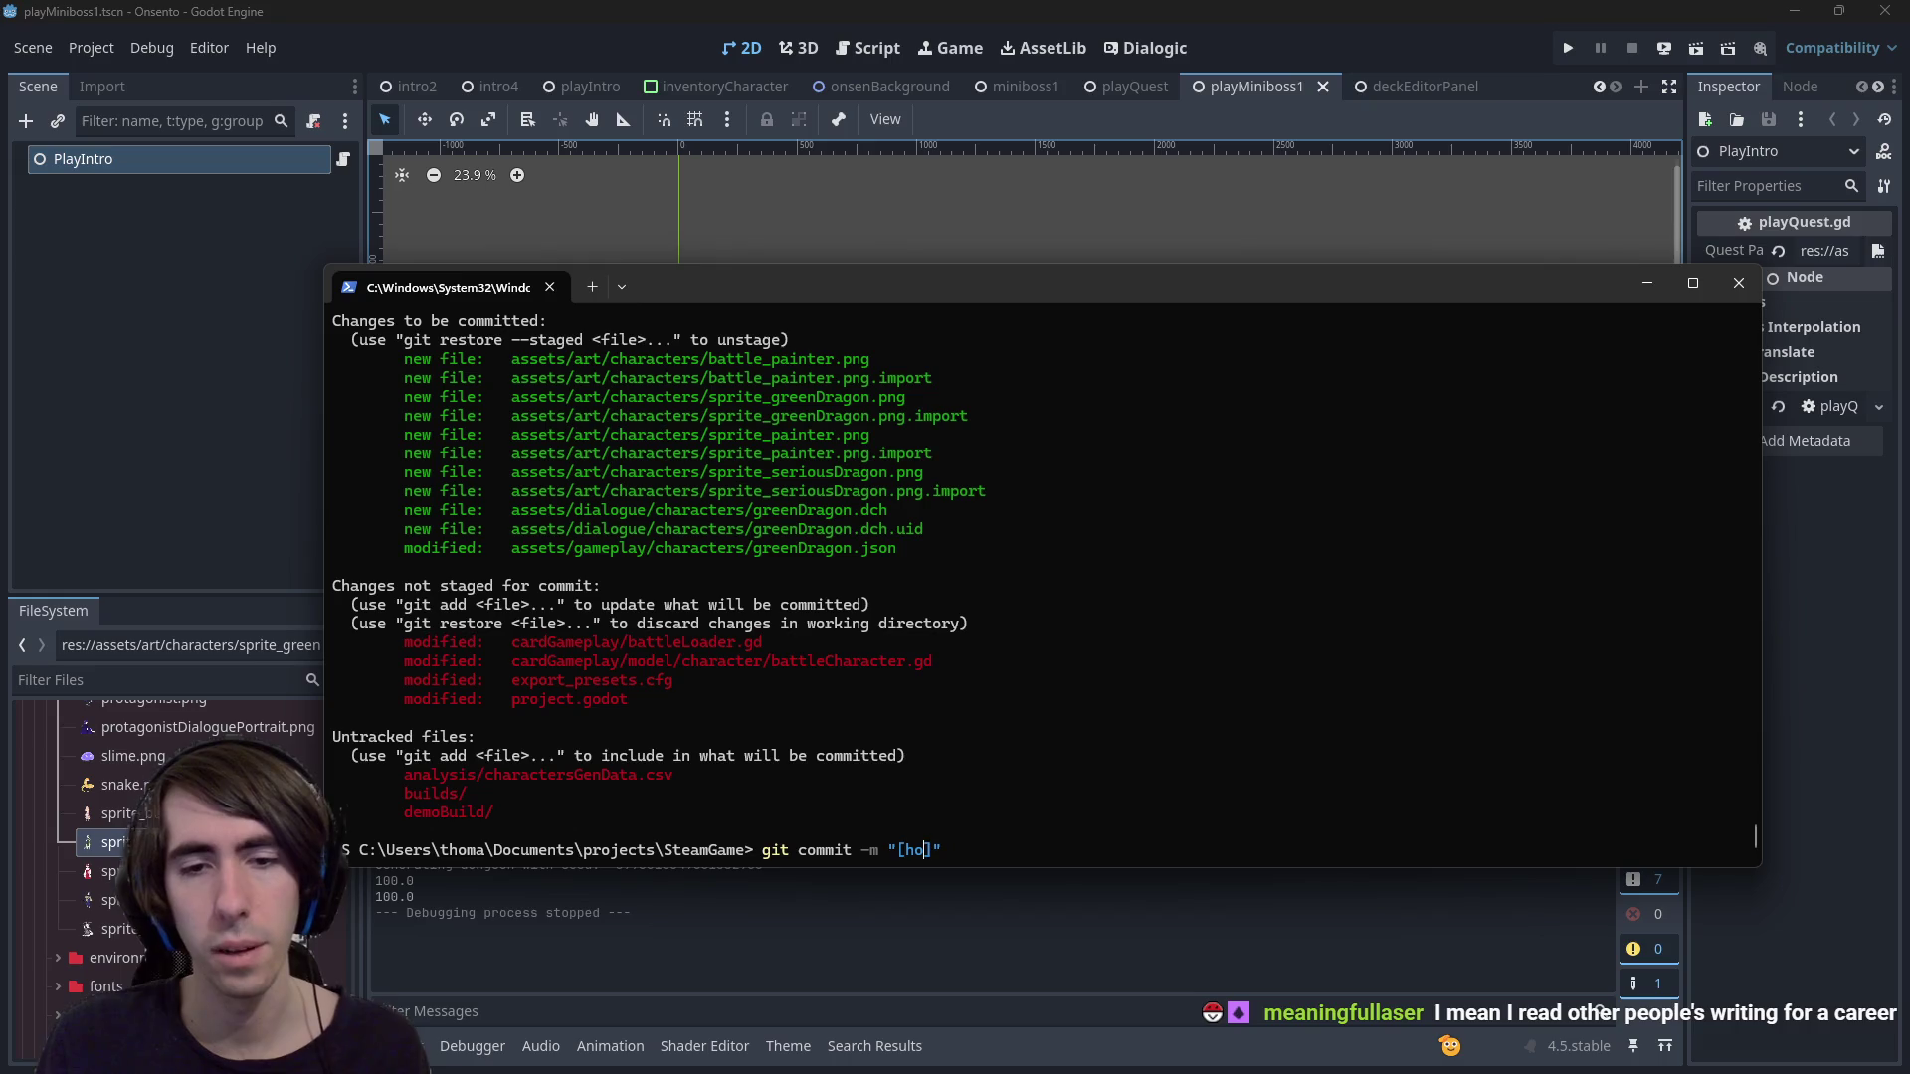
key(BackSpace)
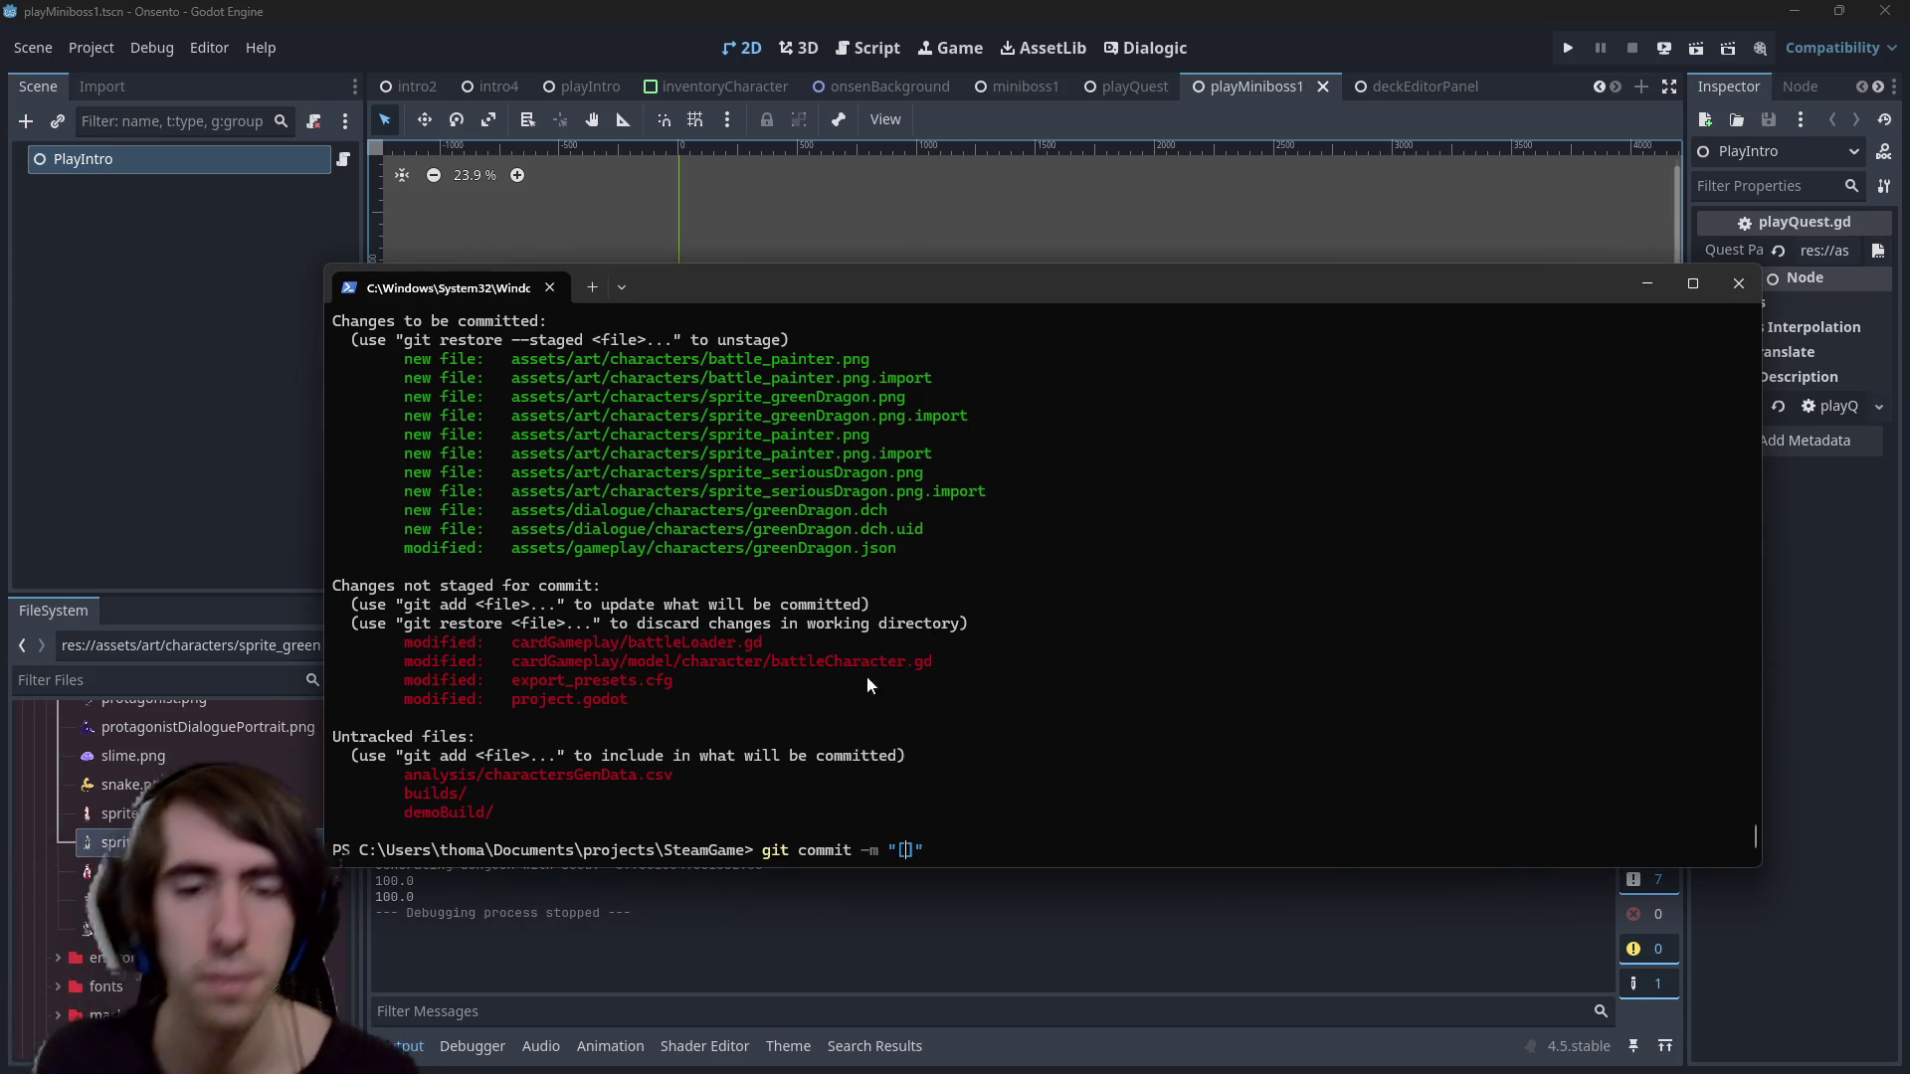
Commit the staged assets as "[MAD-237] green dragon texture added"
text(MAD-237)
text( green)
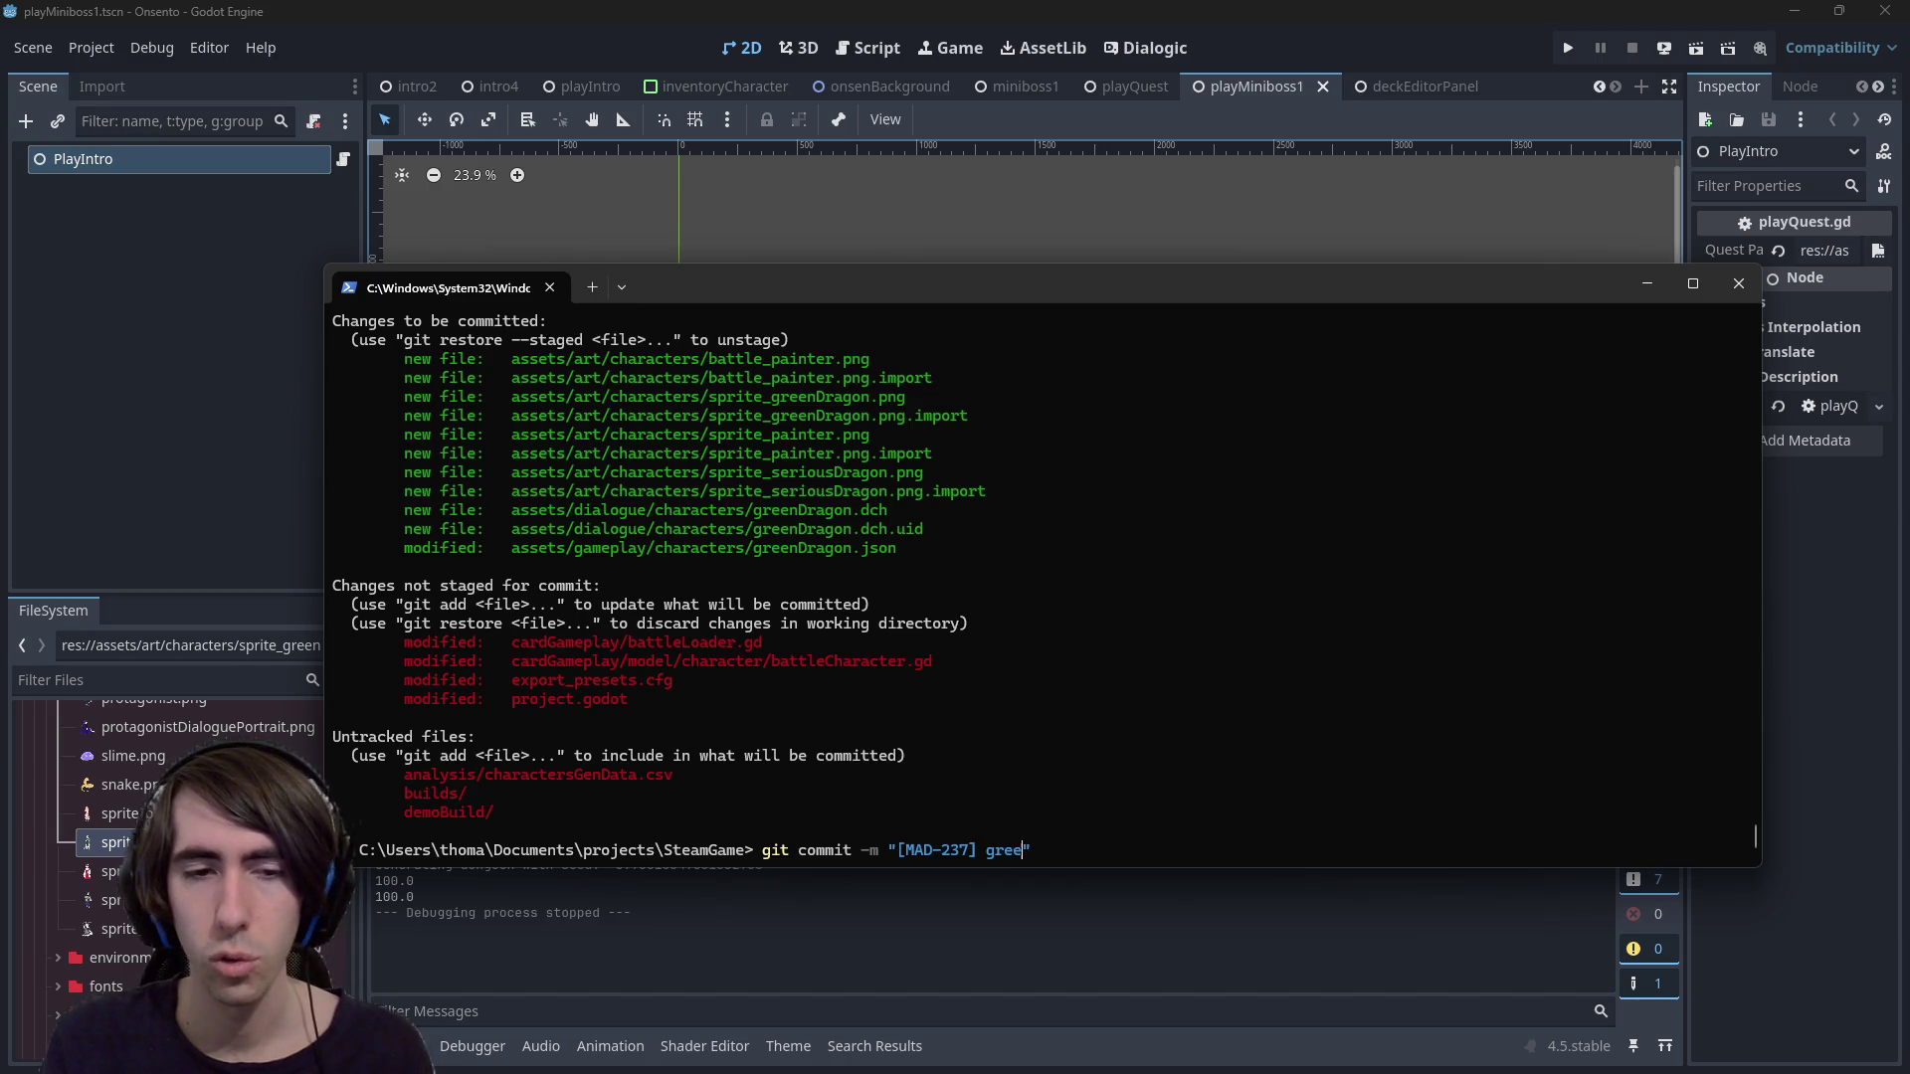
key(BackSpace)
key(BackSpace)
key(BackSpace)
text(green dragon)
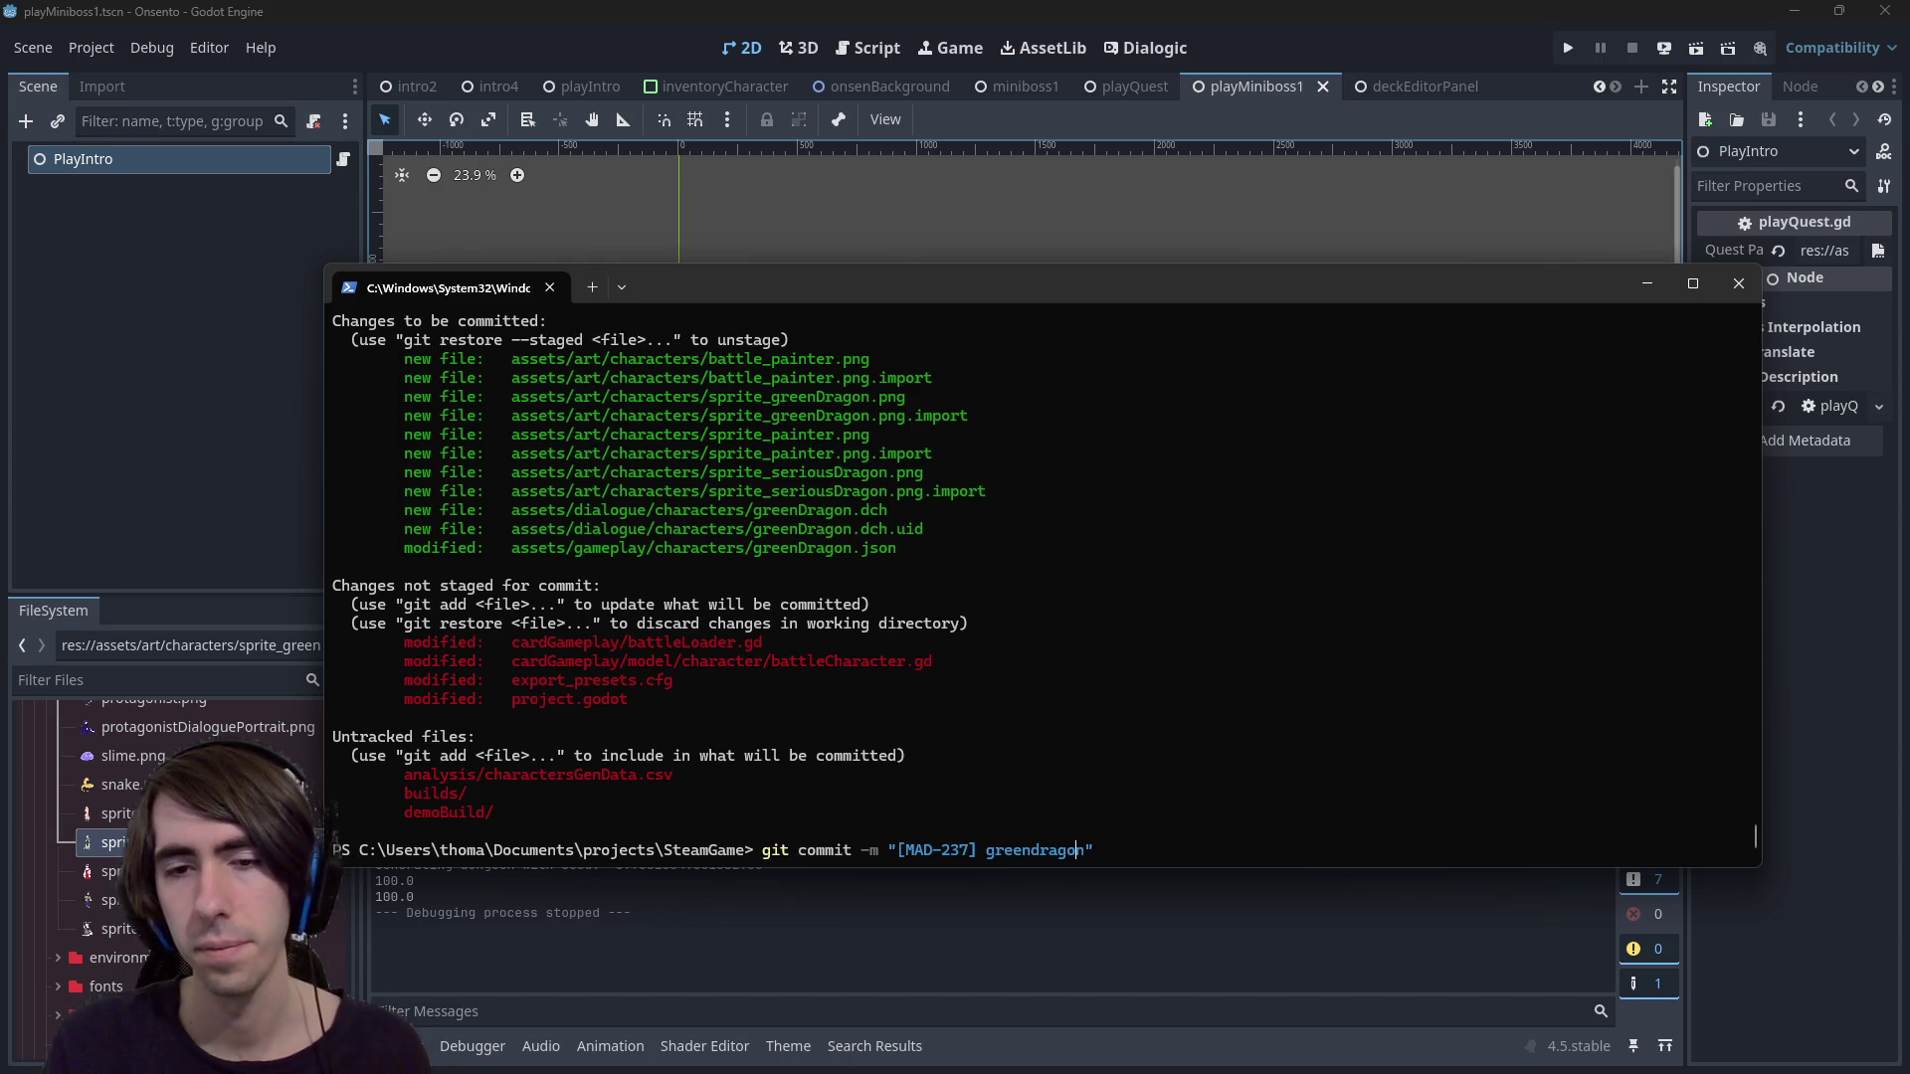
key(End)
text(textu)
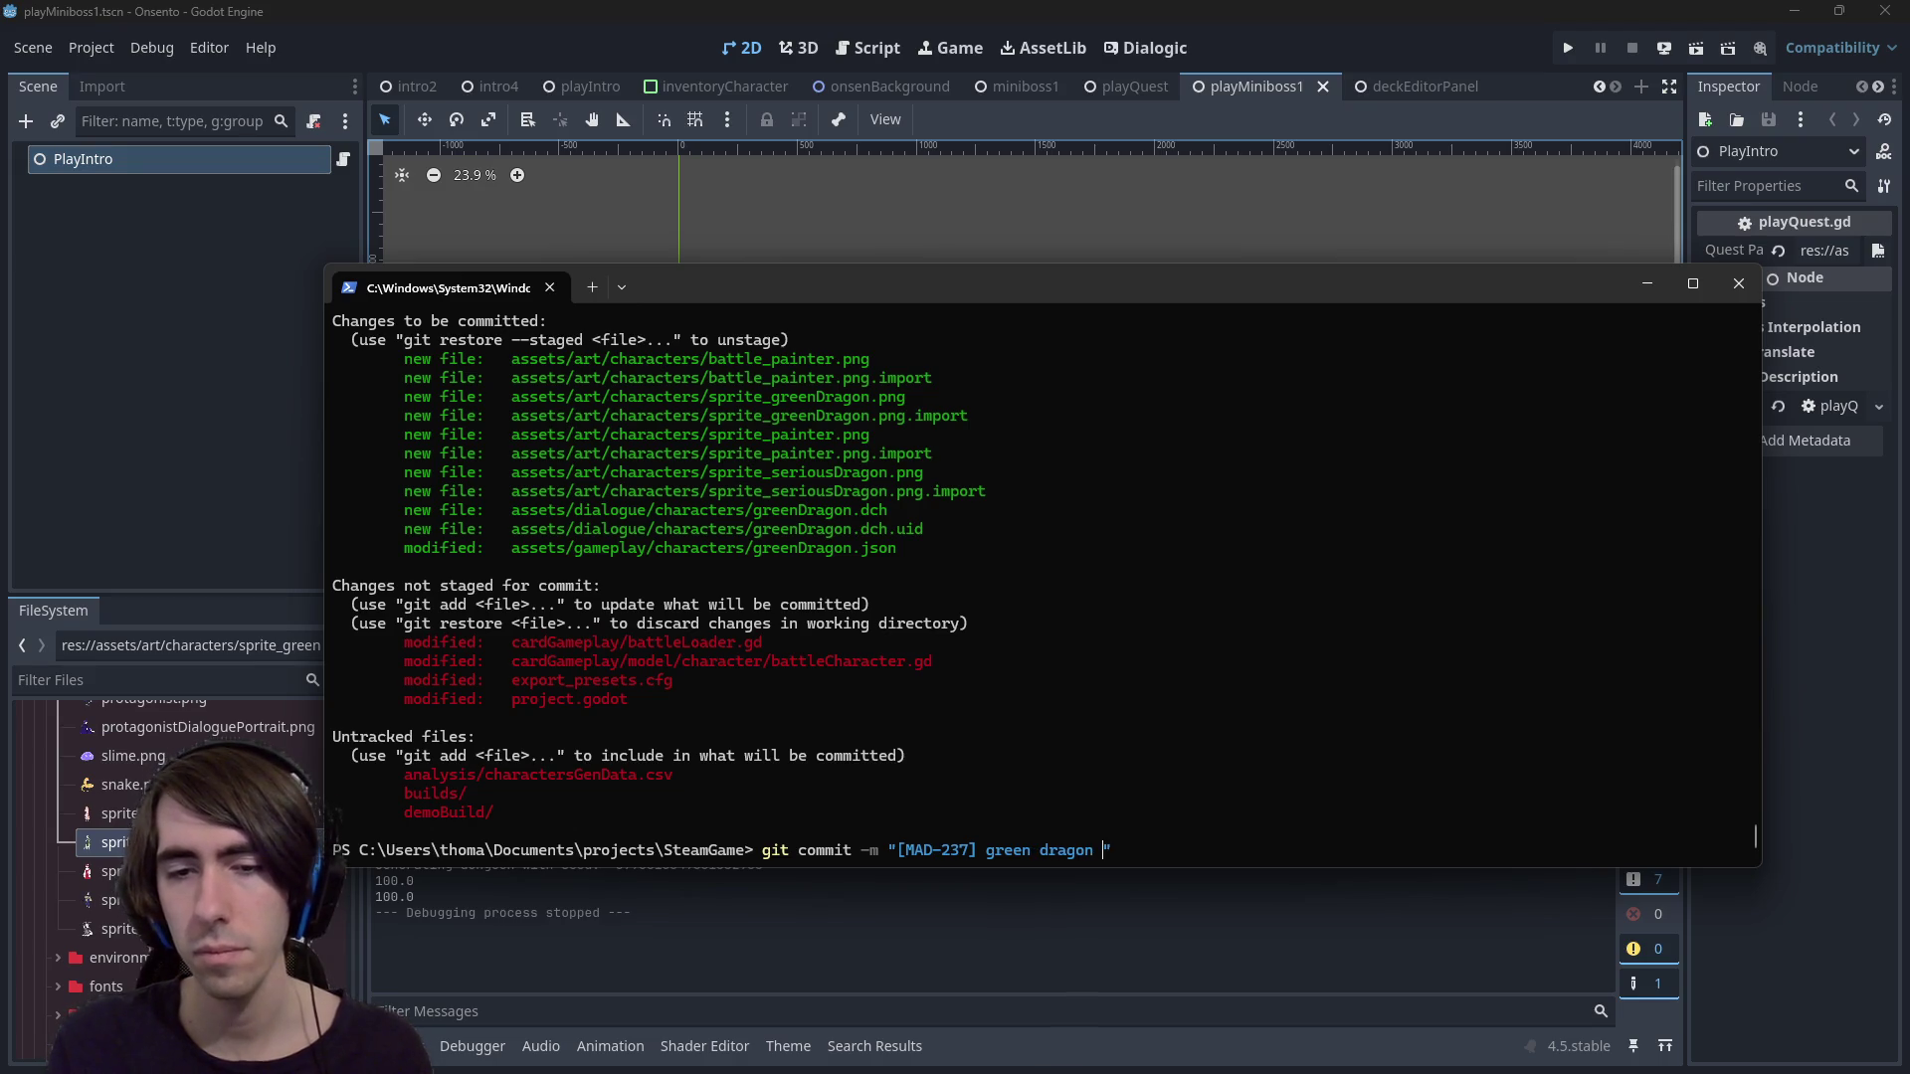
text(re added, ot)
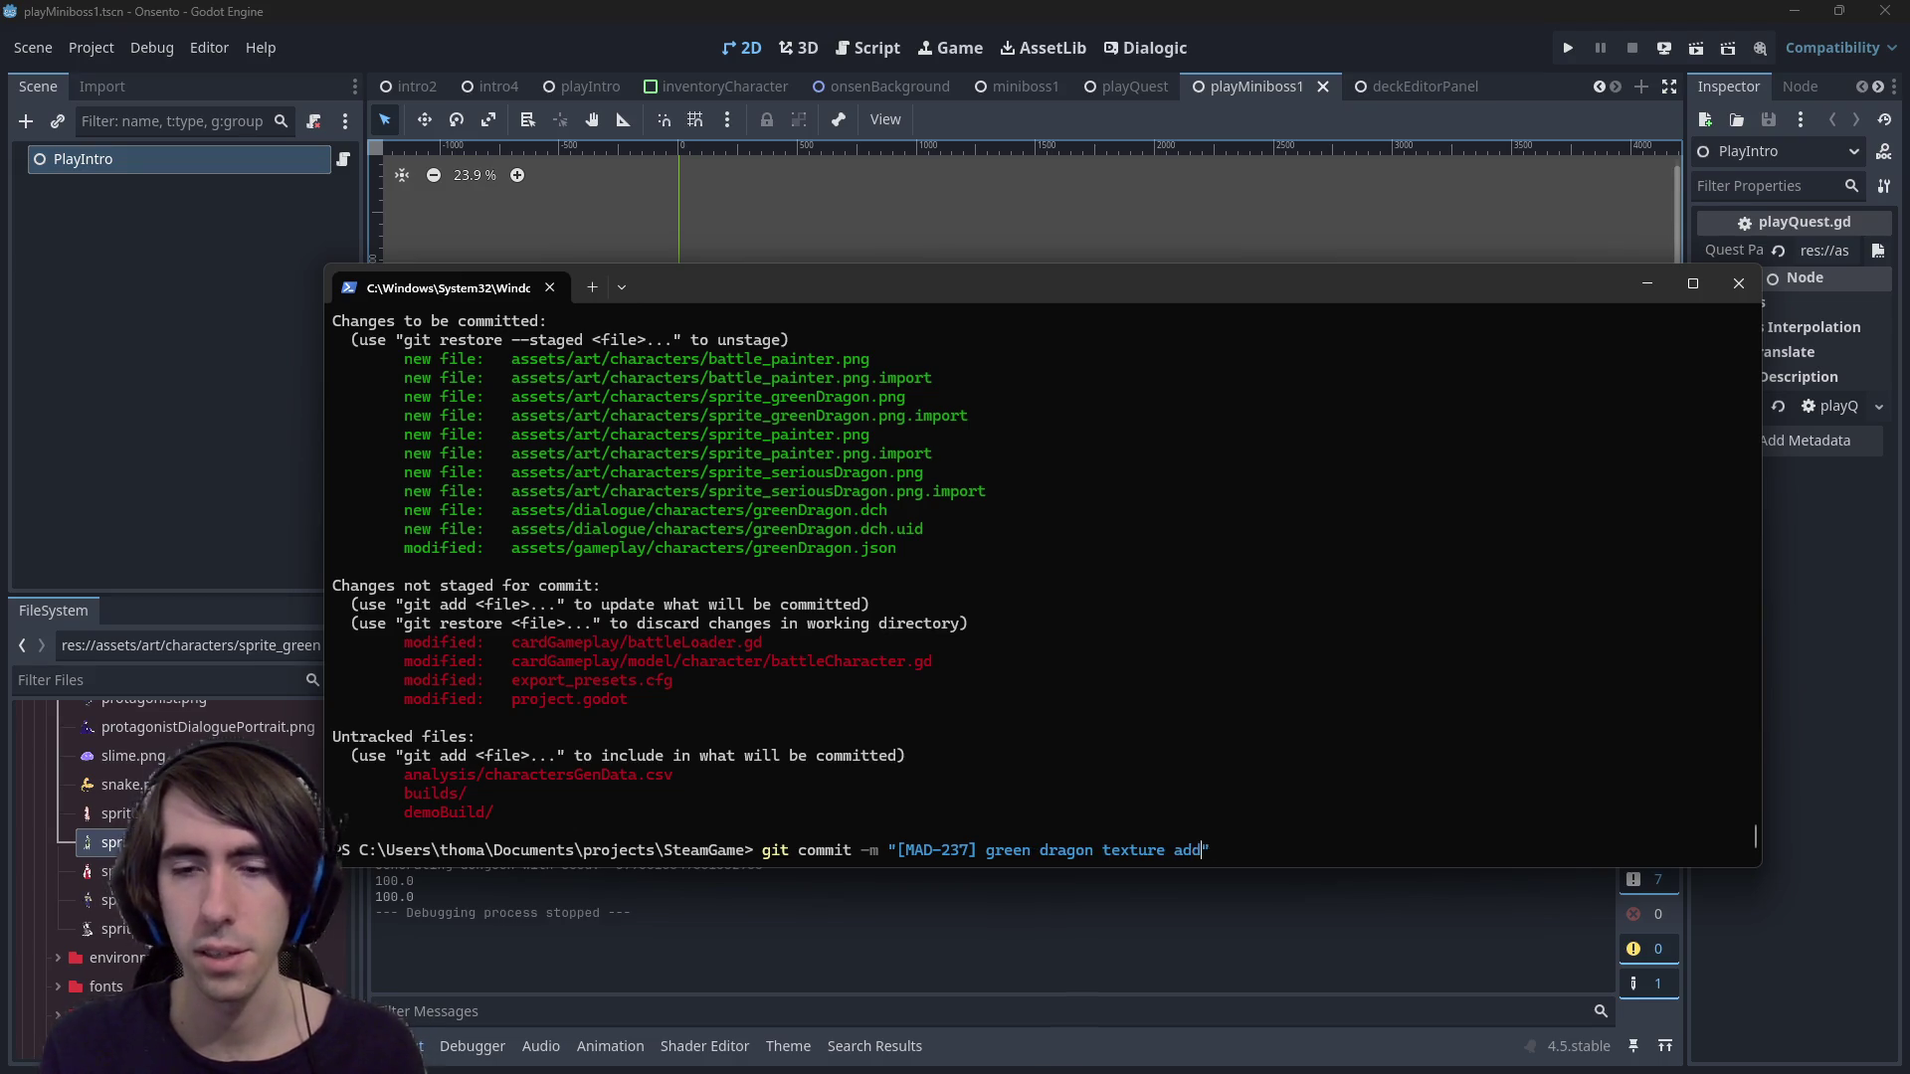
text(hers too)
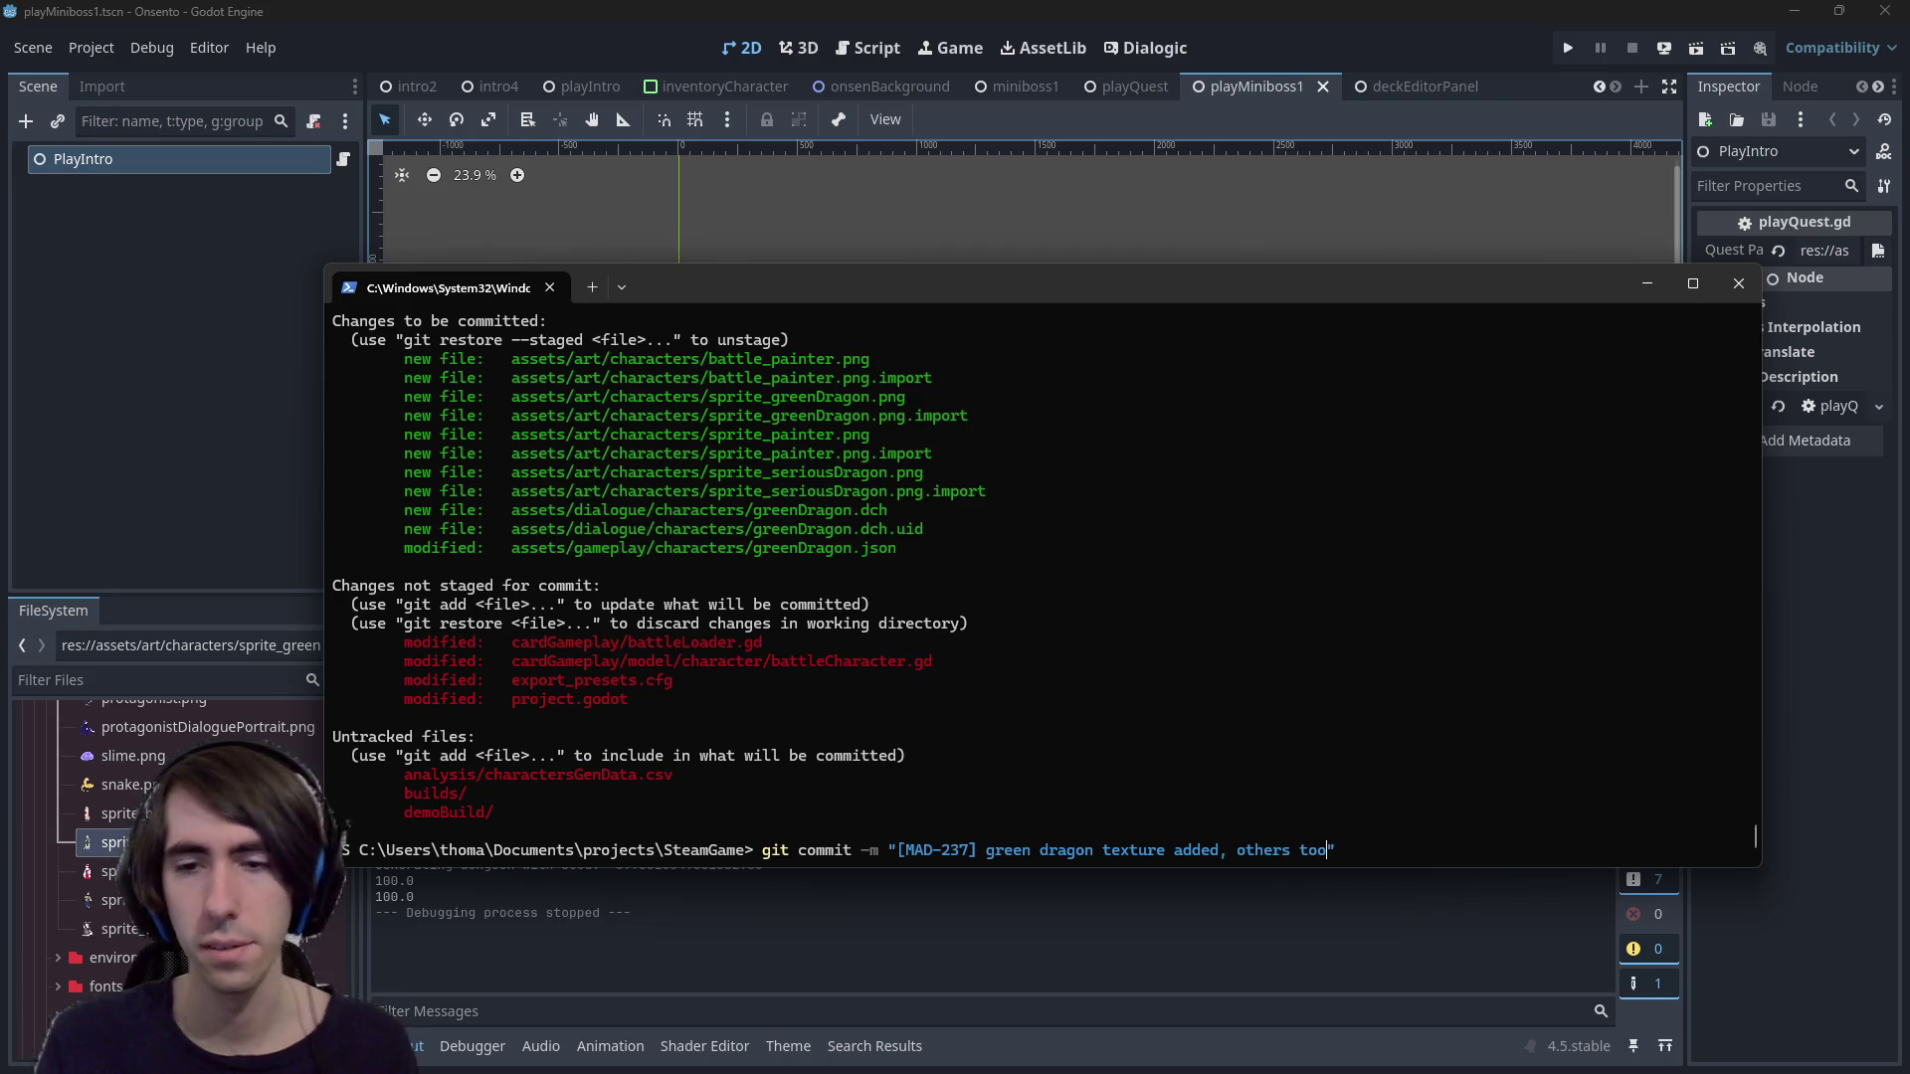
key(BackSpace)
key(BackSpace)
key(BackSpace)
key(BackSpace)
key(BackSpace)
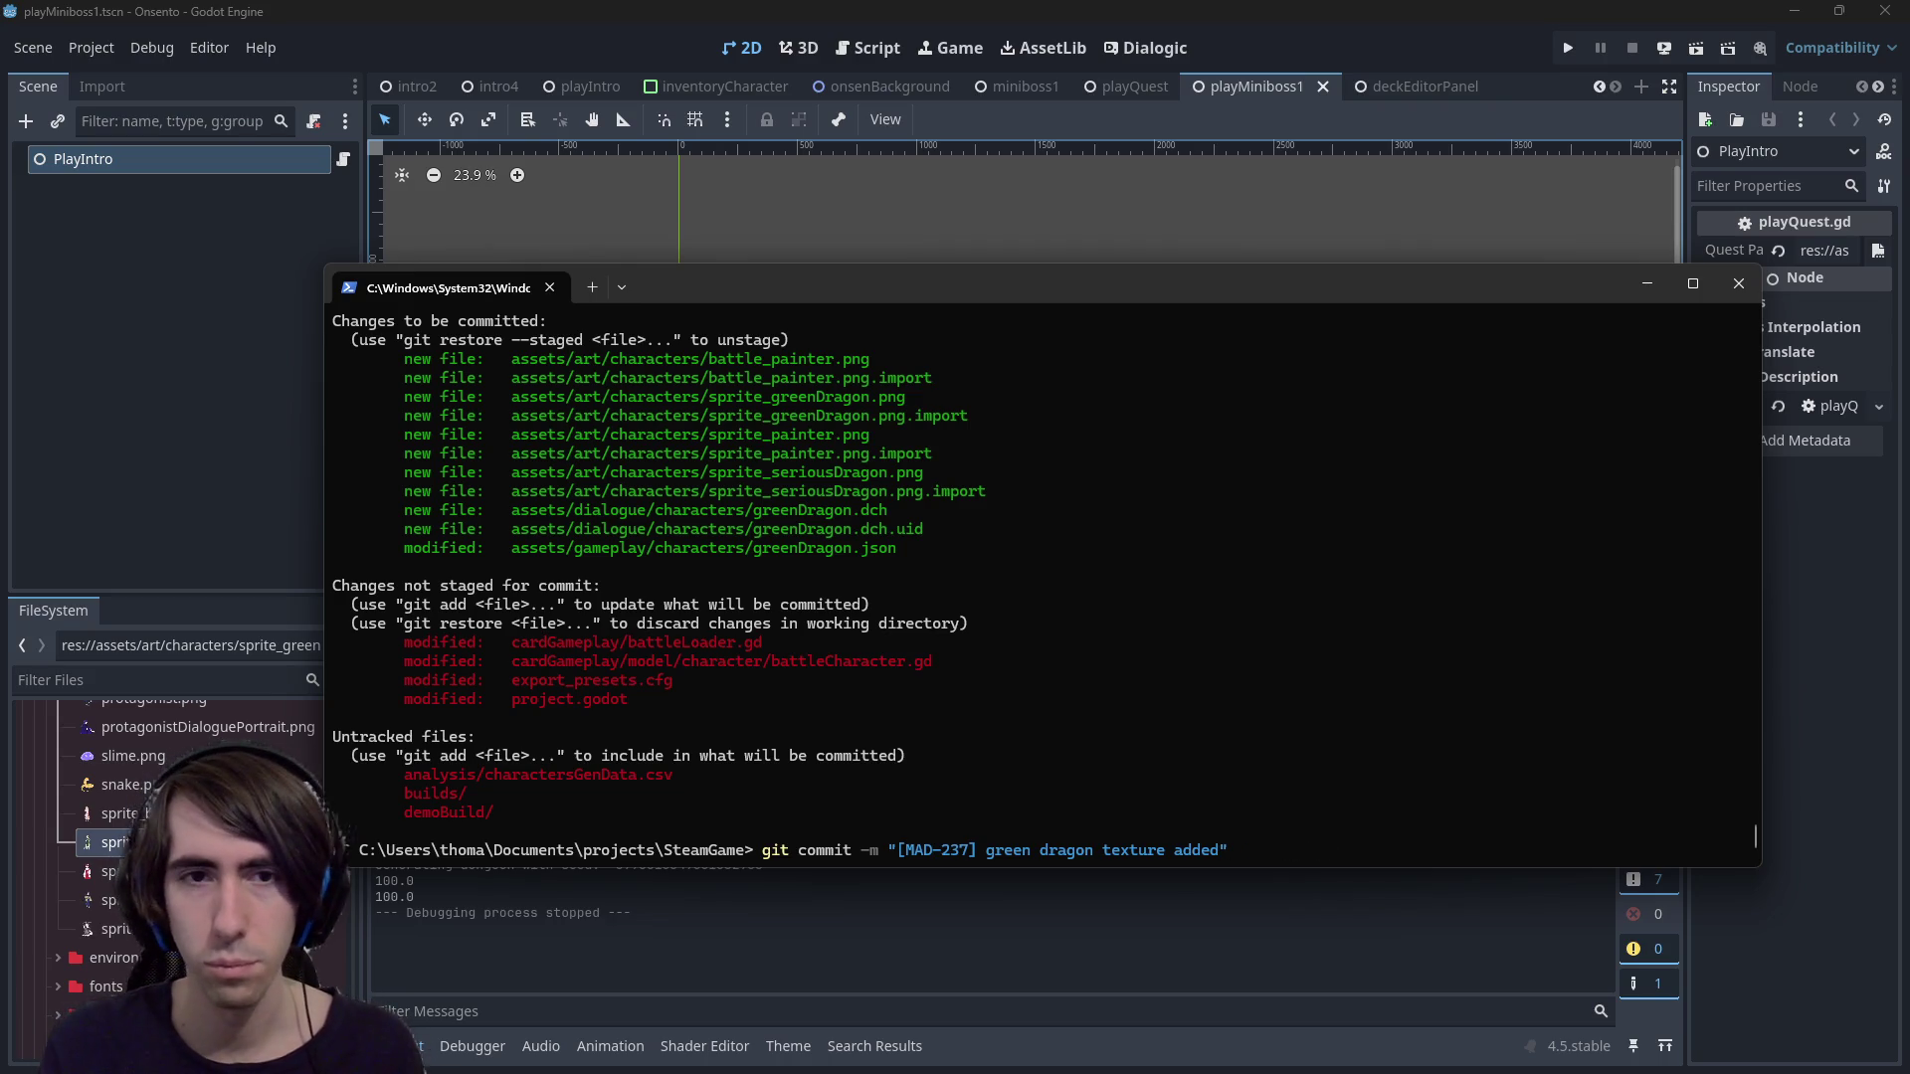
key(Return)
Push to master, check git status, stage *.gd, and start a [hotfix] commit
text(git push)
key(Return)
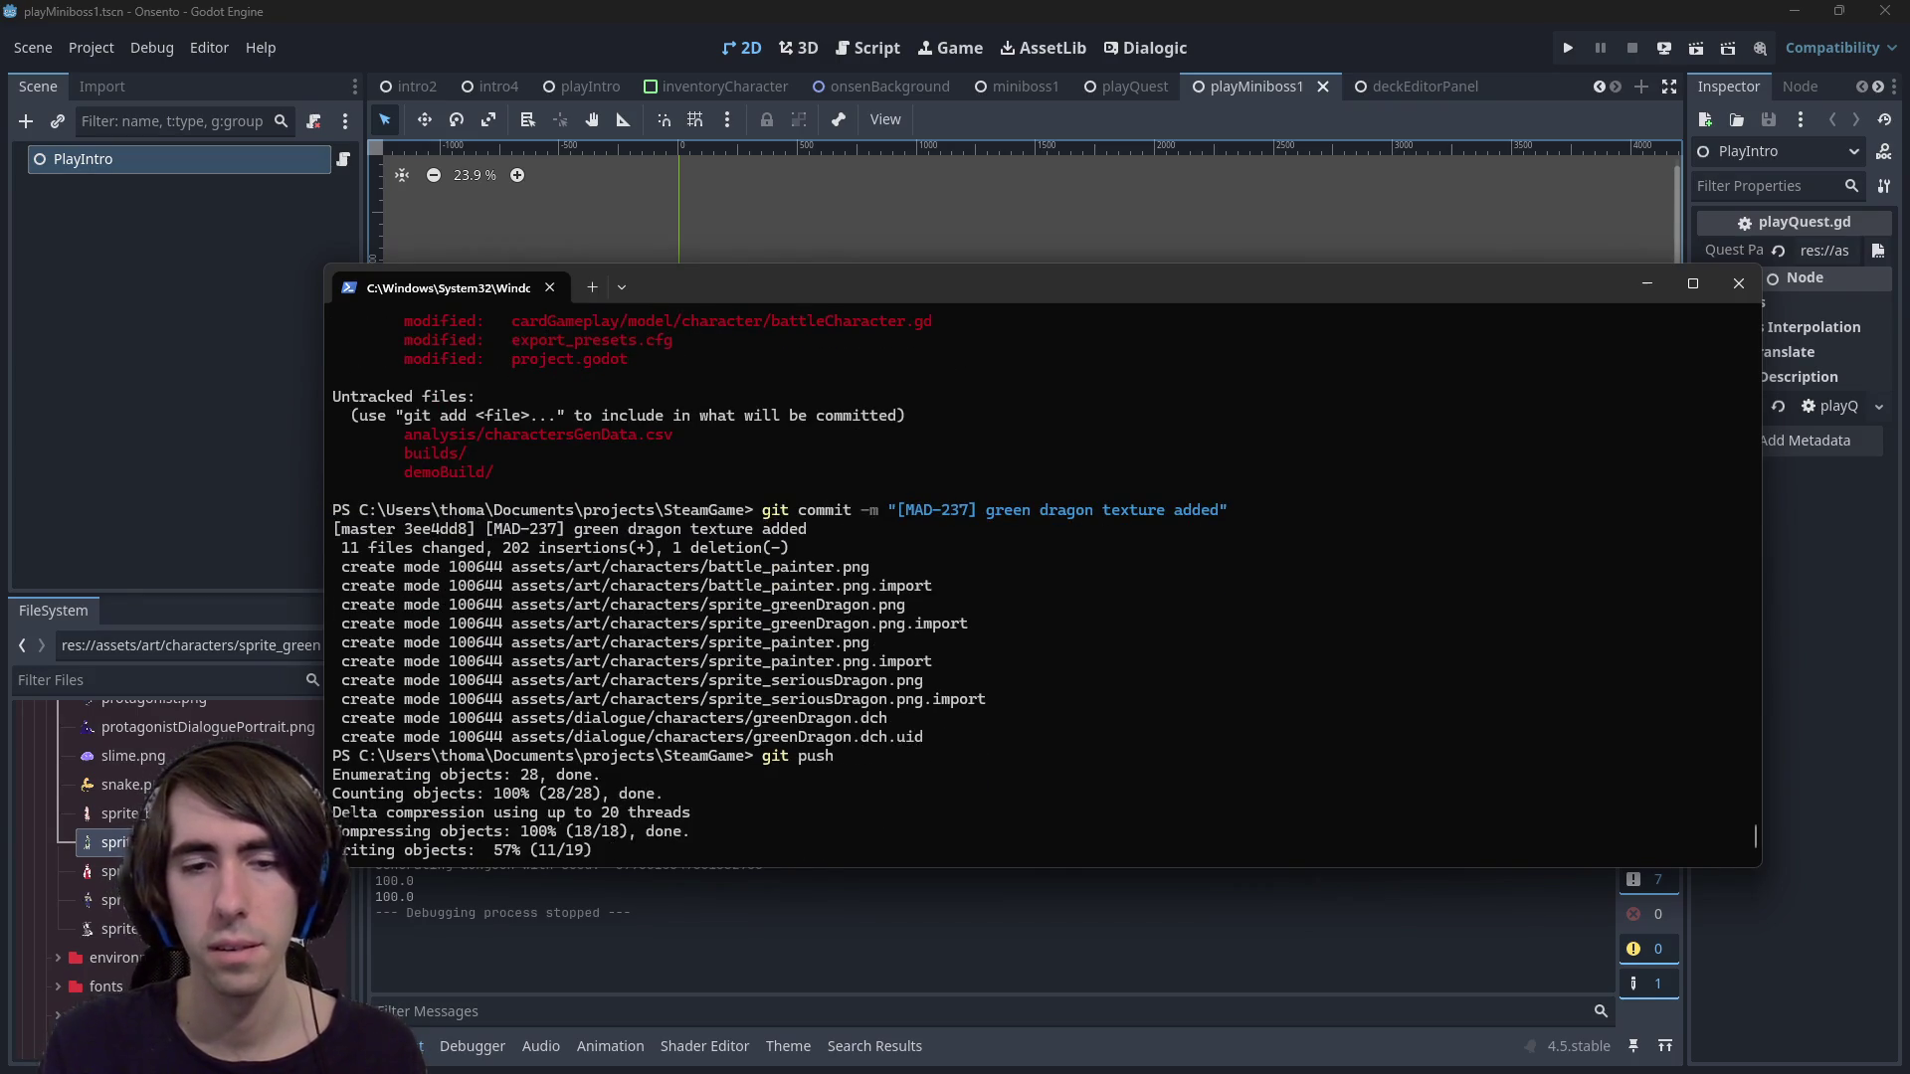
text(git status)
key(Return)
text(git add *.gd)
key(Return)
text(git )
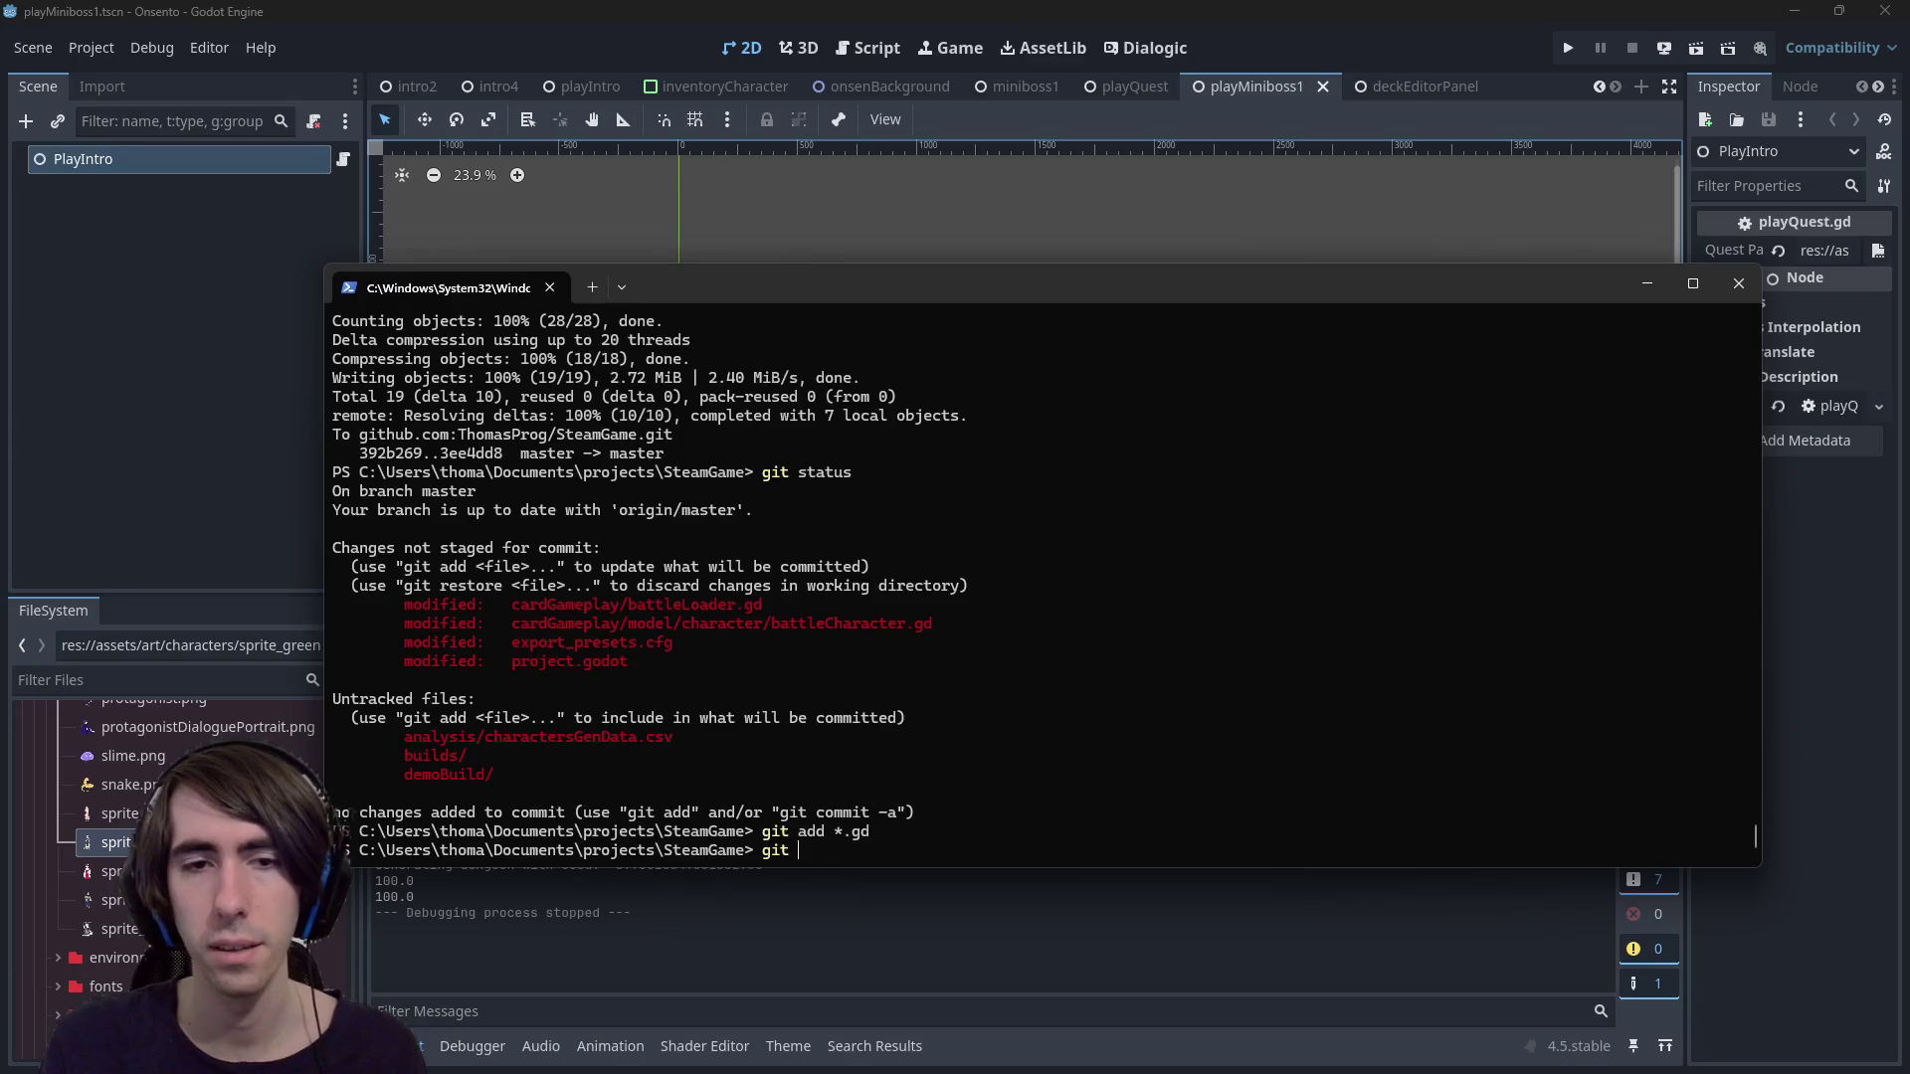
text(commit -m "[]")
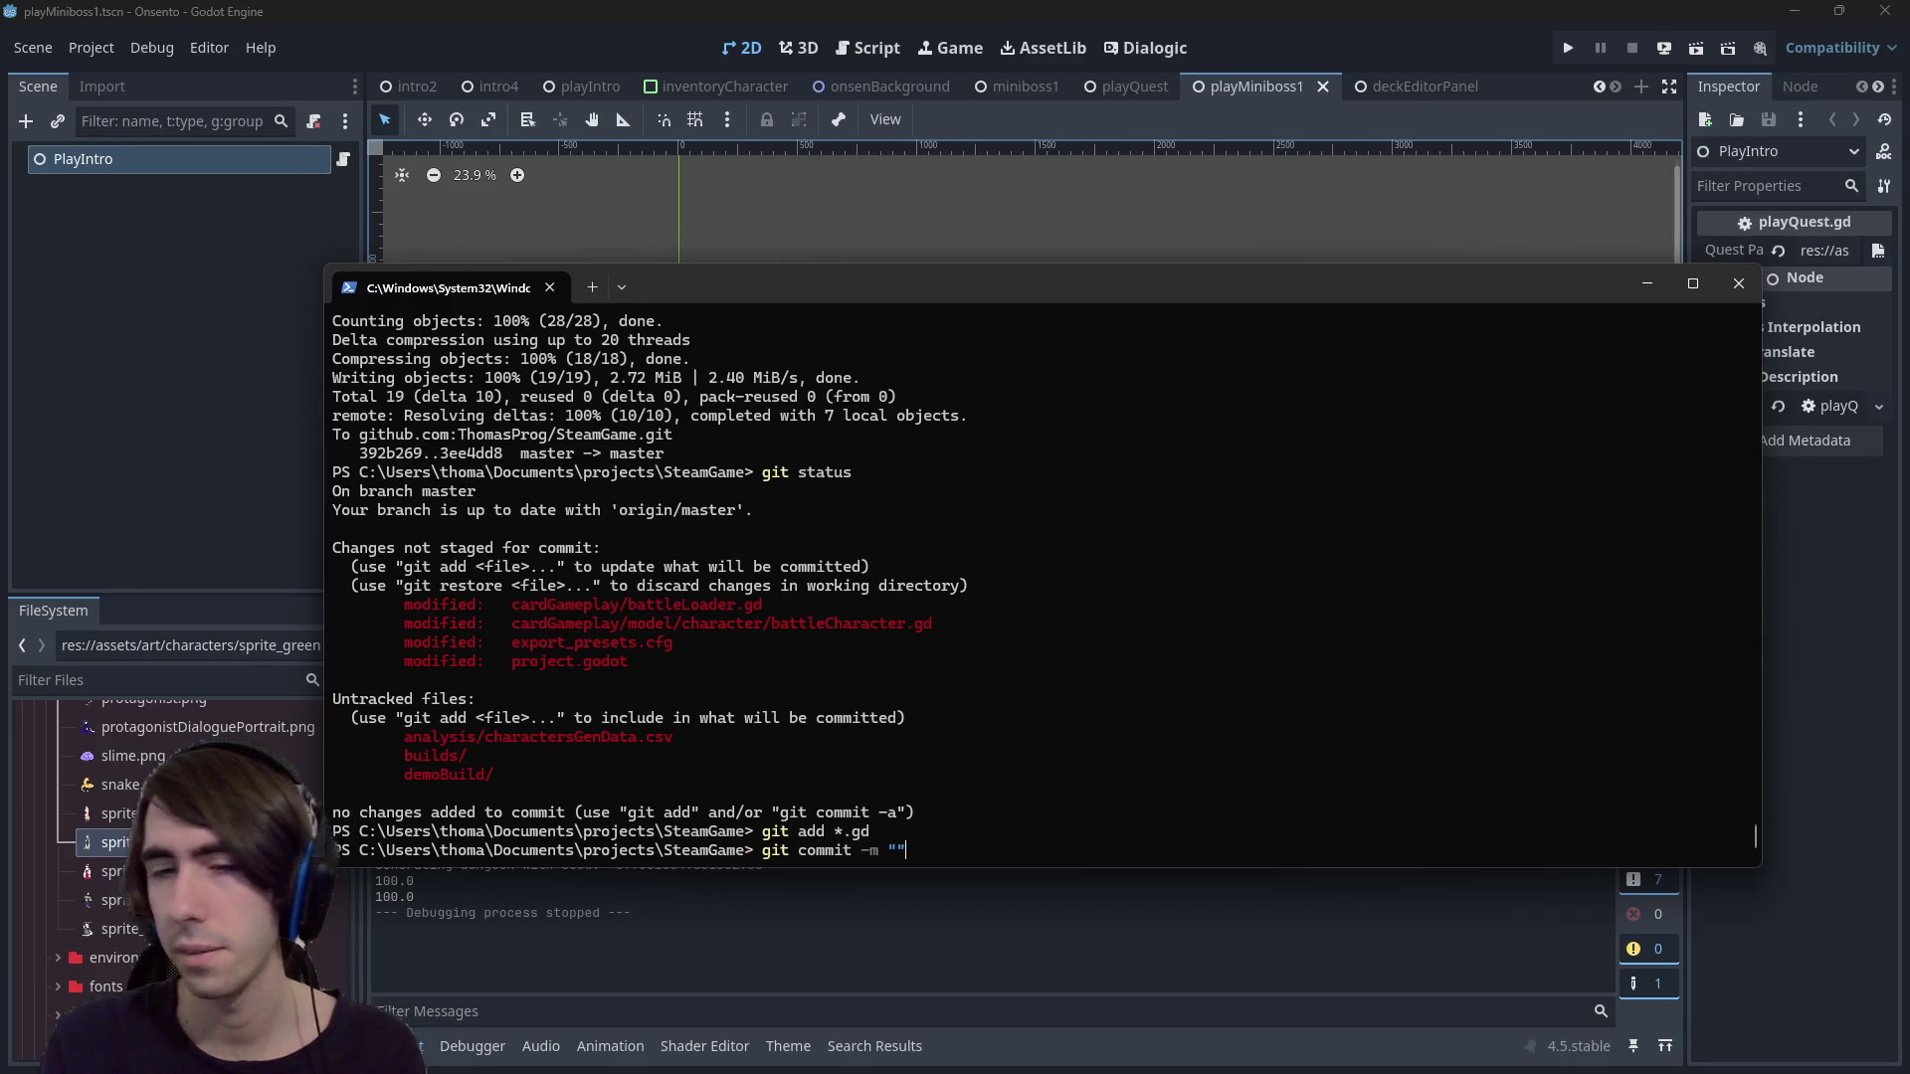
text(hotfix)
Briefly check the 2D scene canvas in Godot, then return to the terminal
key(Right)
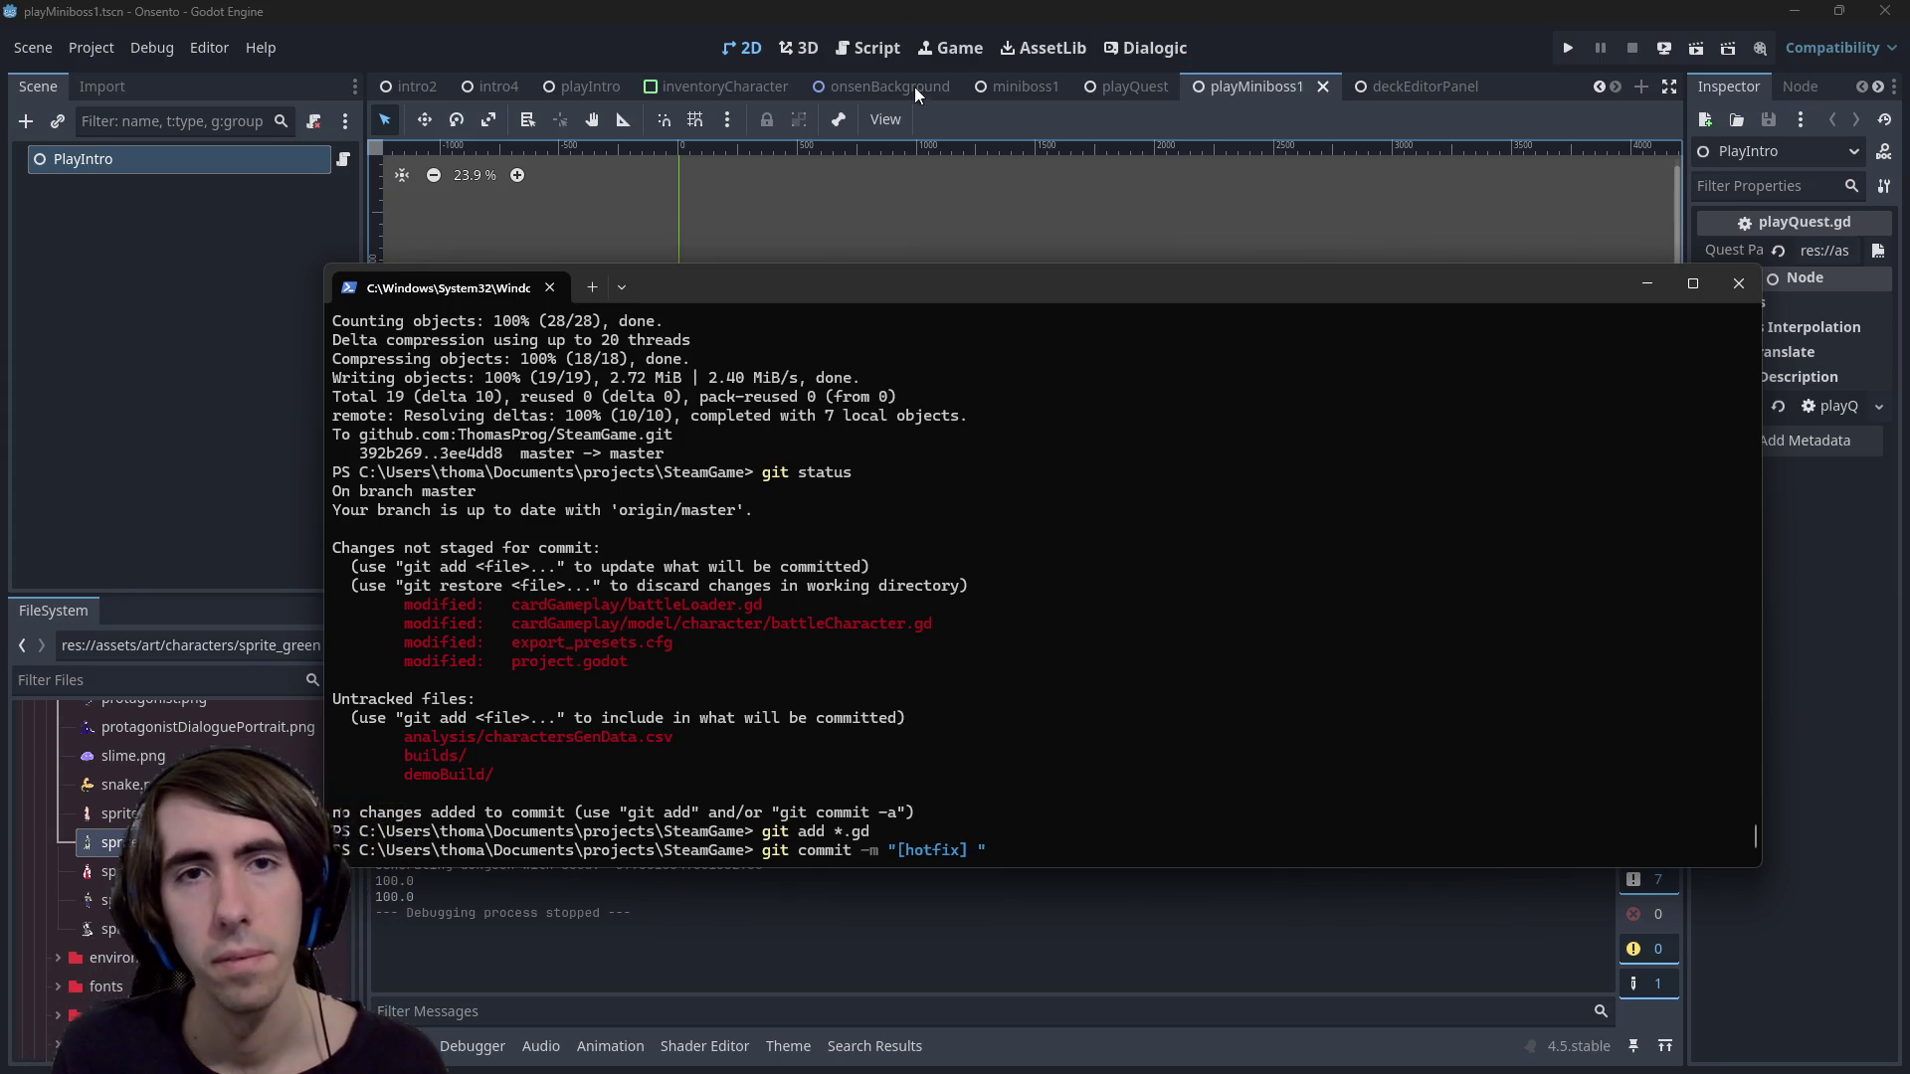
click(843, 44)
click(741, 44)
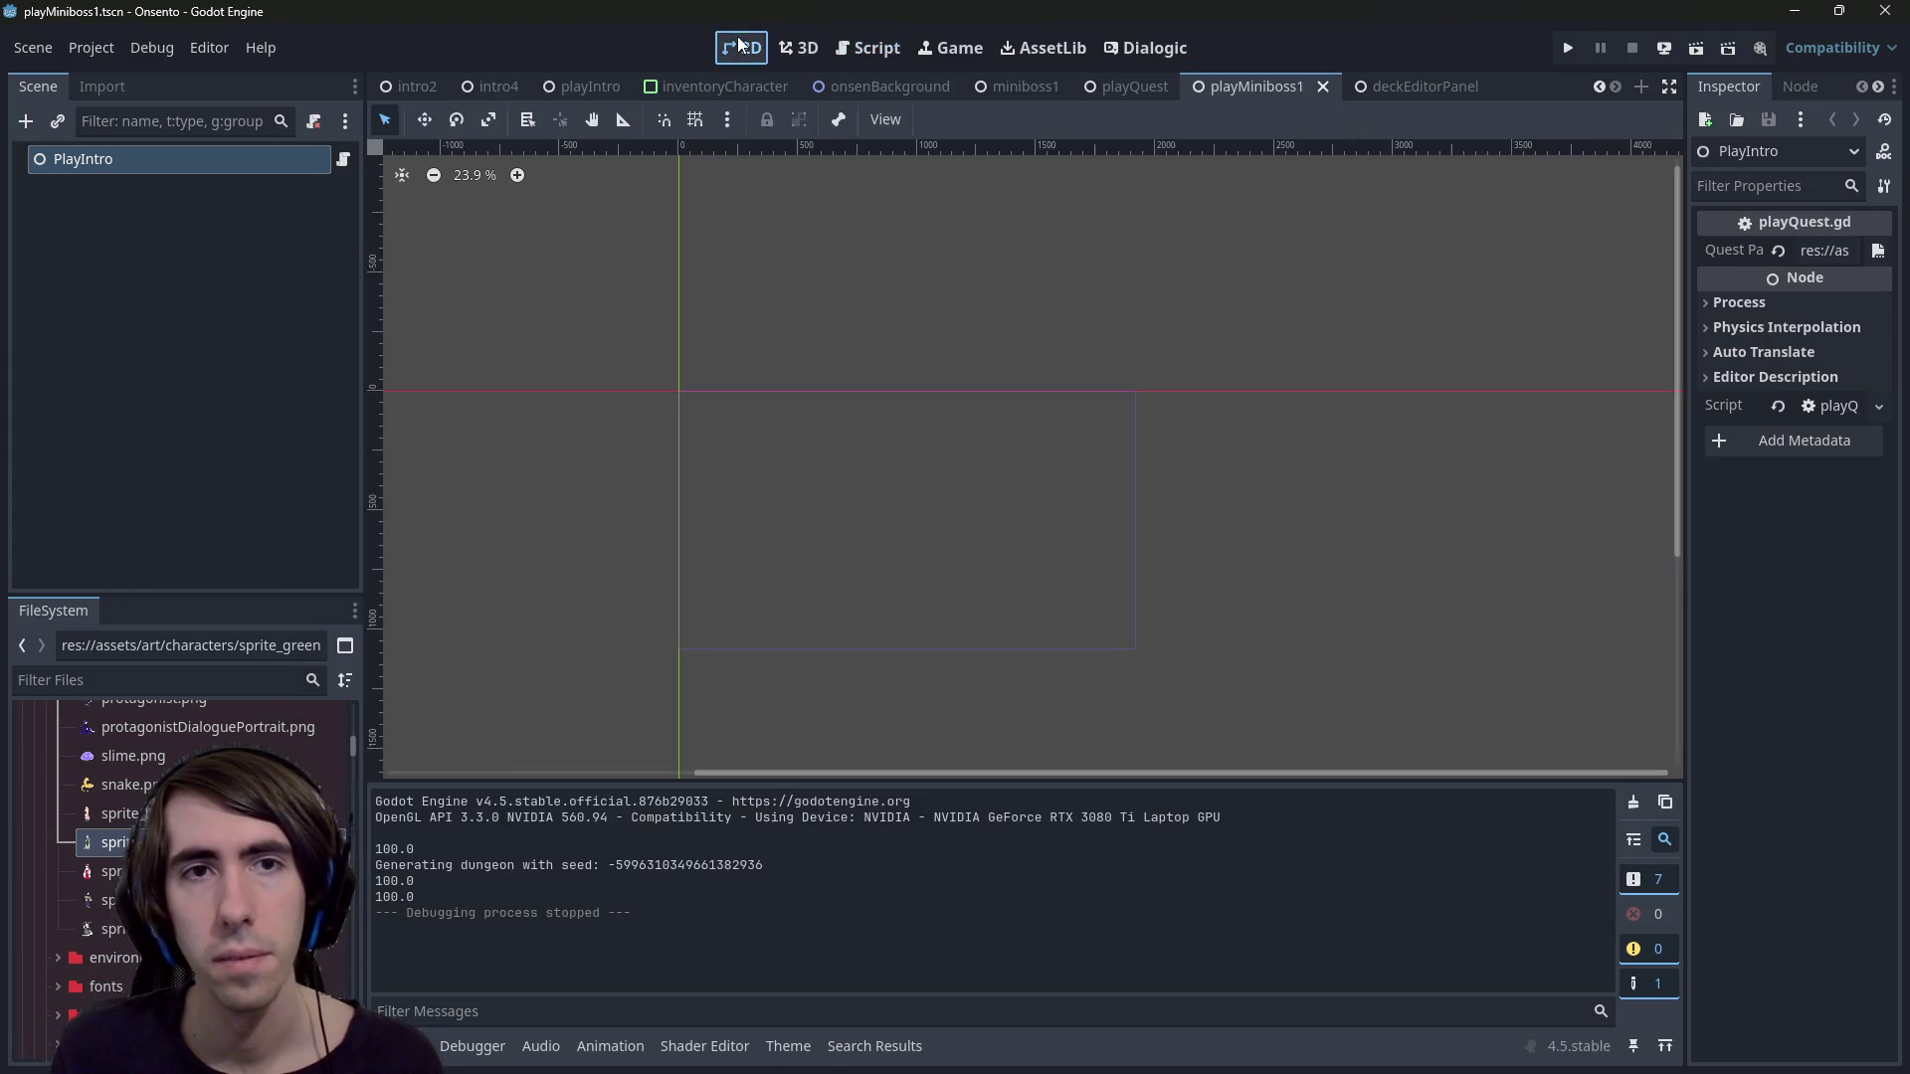
key(alt+Tab)
Commit with "canBePlaced is now removed automatically", git push, and return to Godot
text(canBePlaced is now removed automatically)
key(Return)
text(git push)
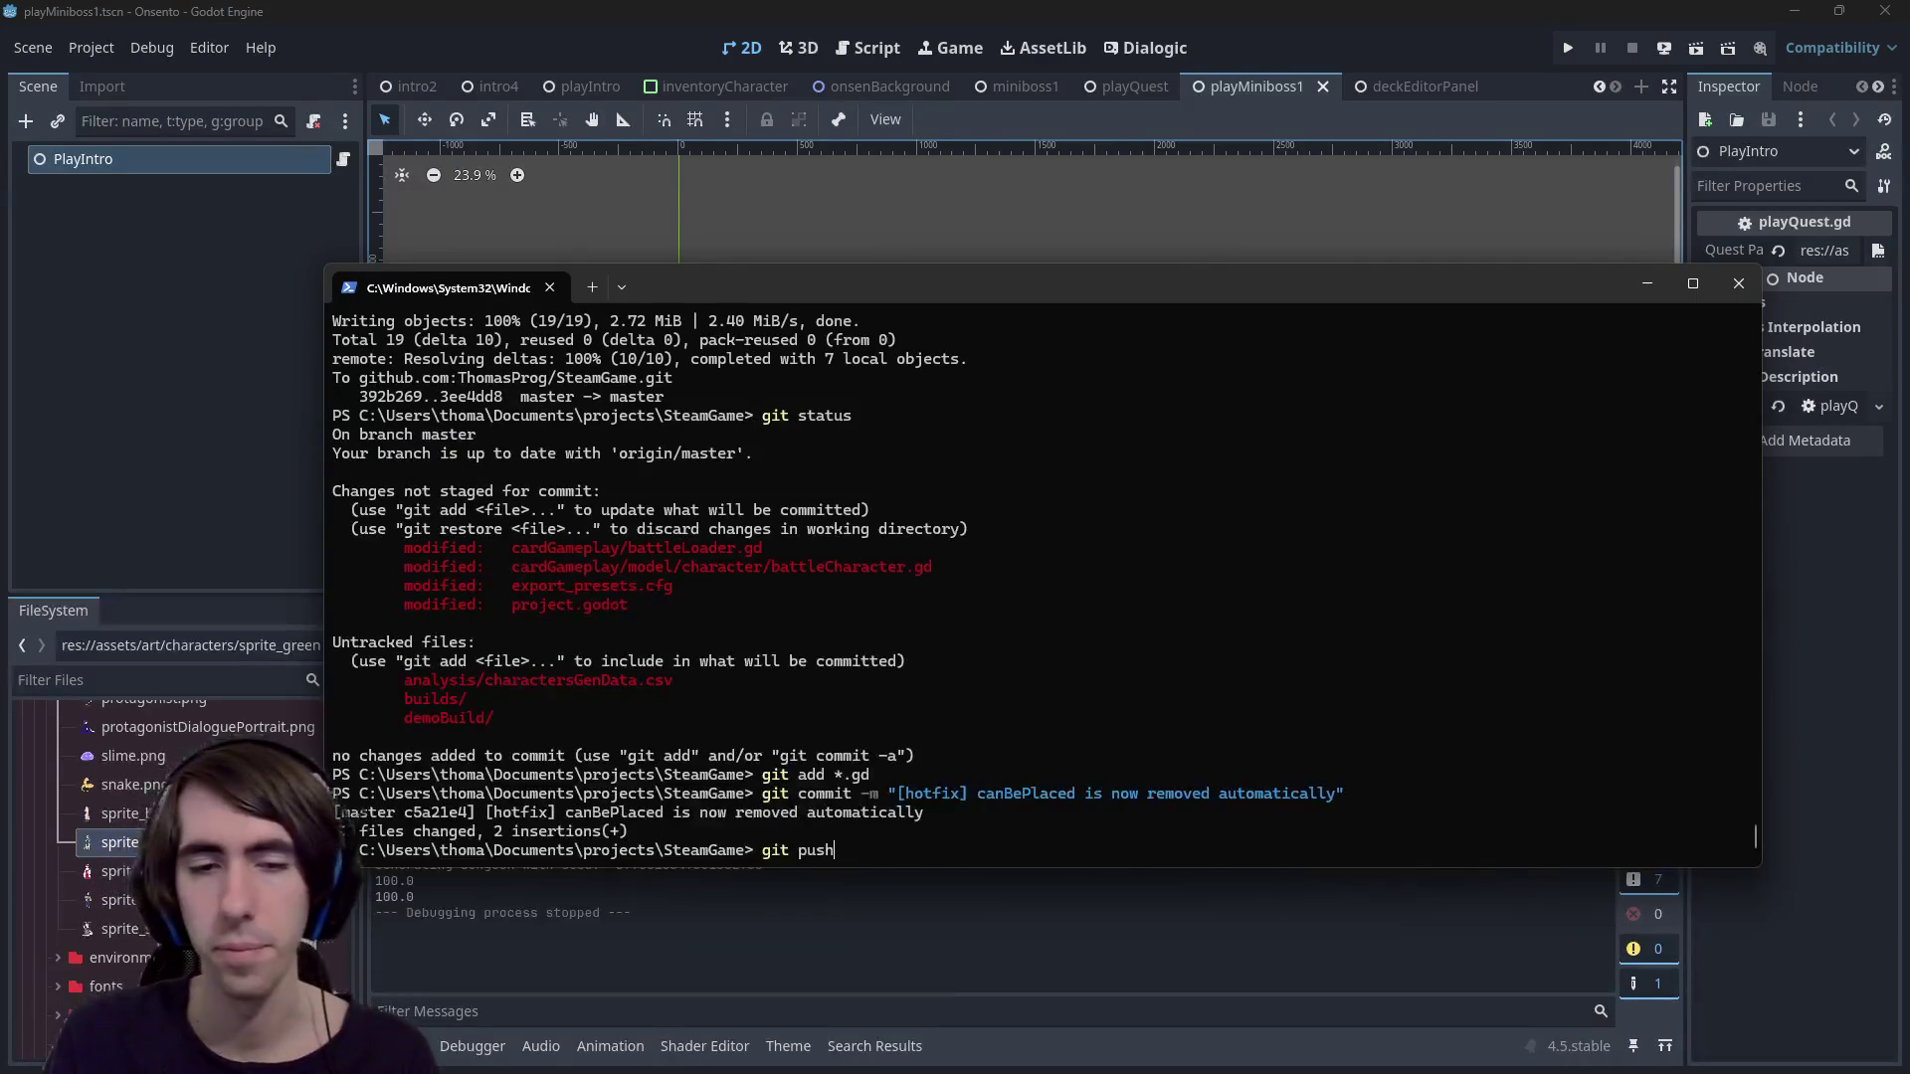
key(Return)
key(alt+Tab)
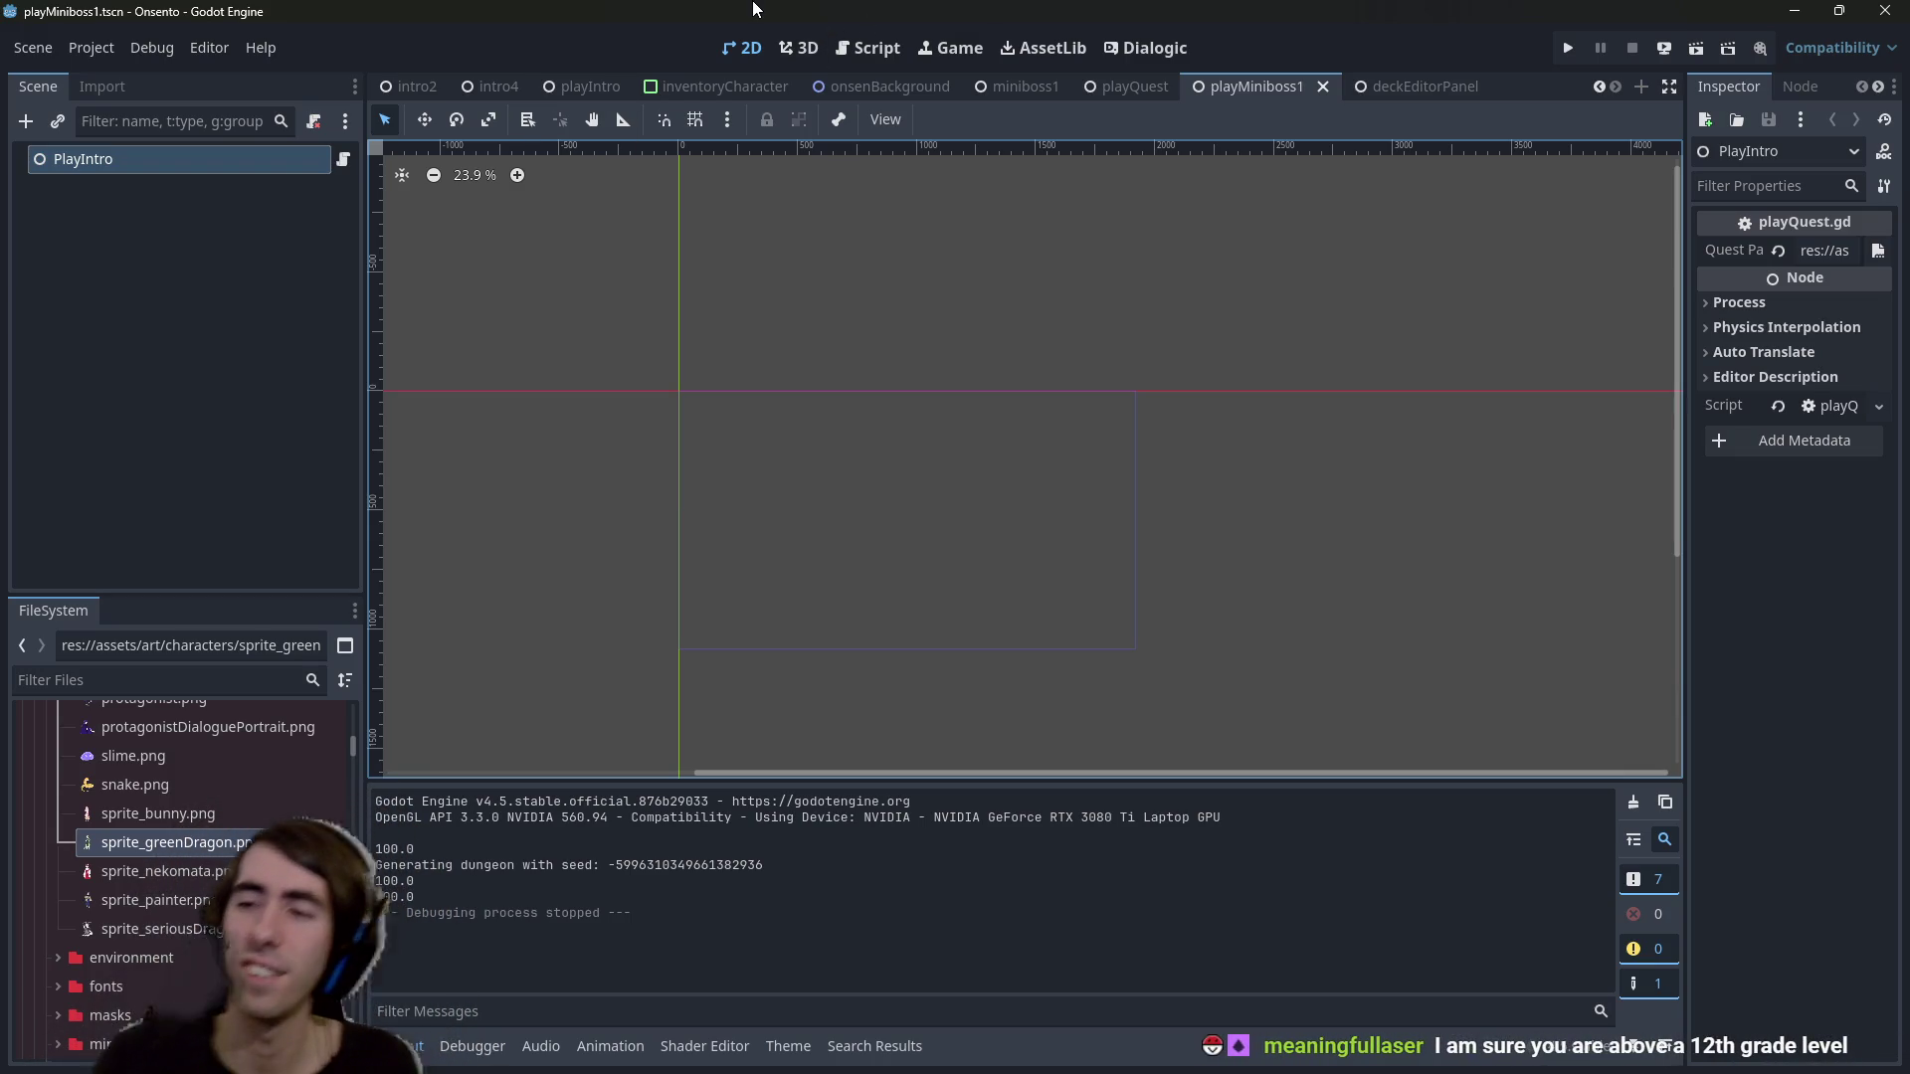
click(88, 56)
click(88, 56)
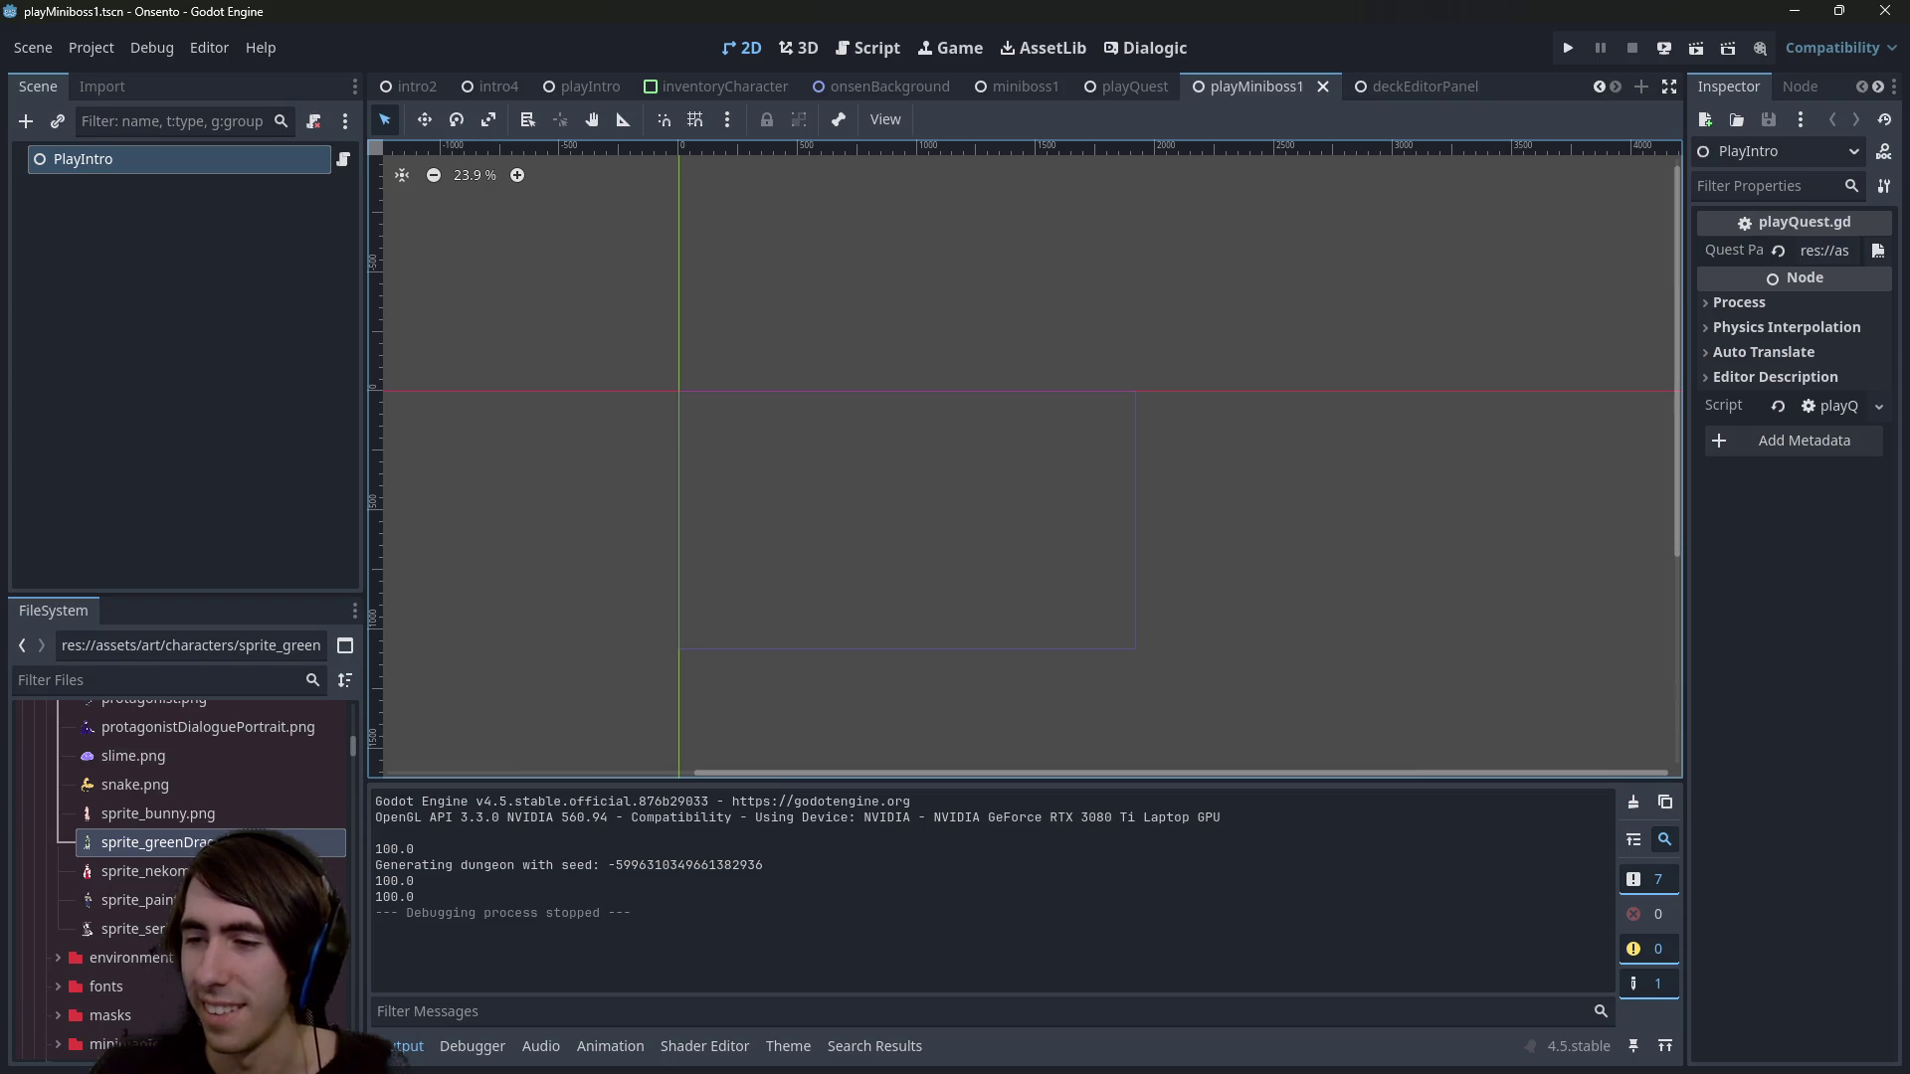
key(alt+Tab)
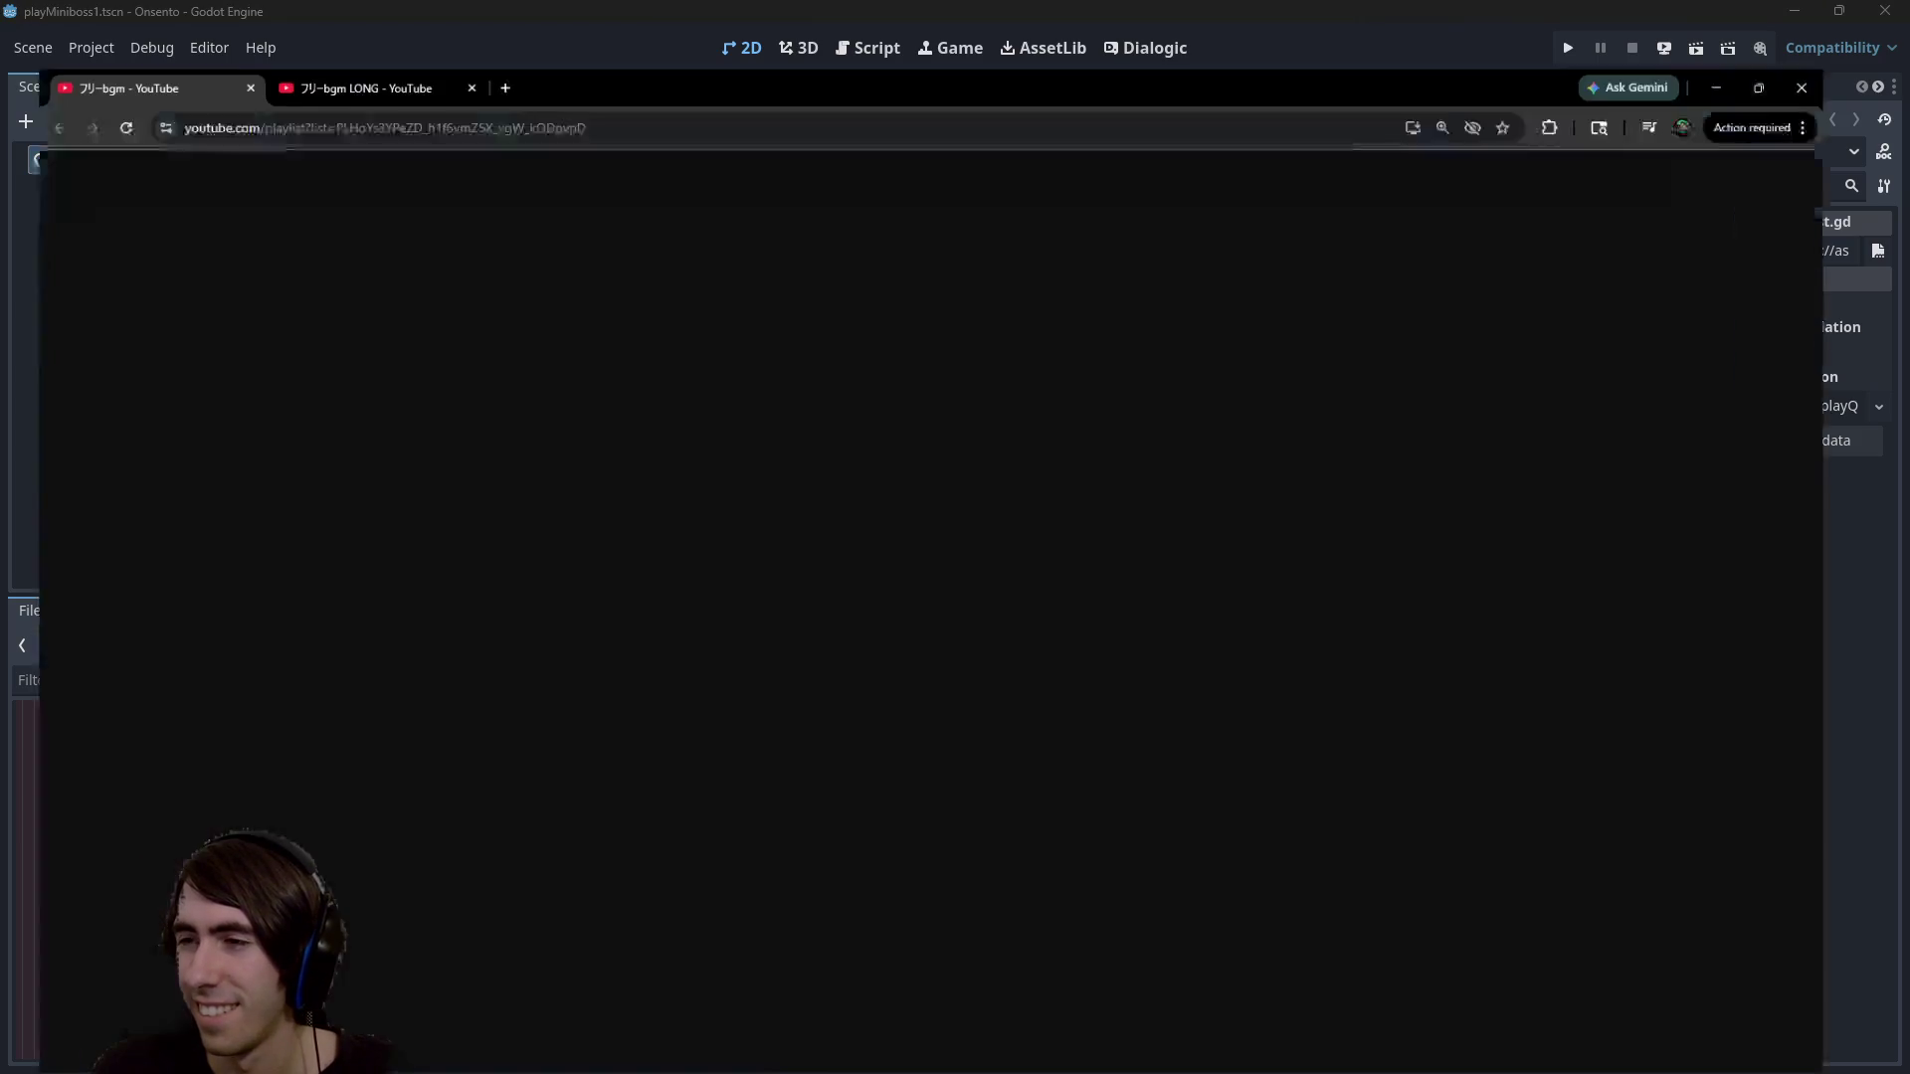
key(alt+Tab)
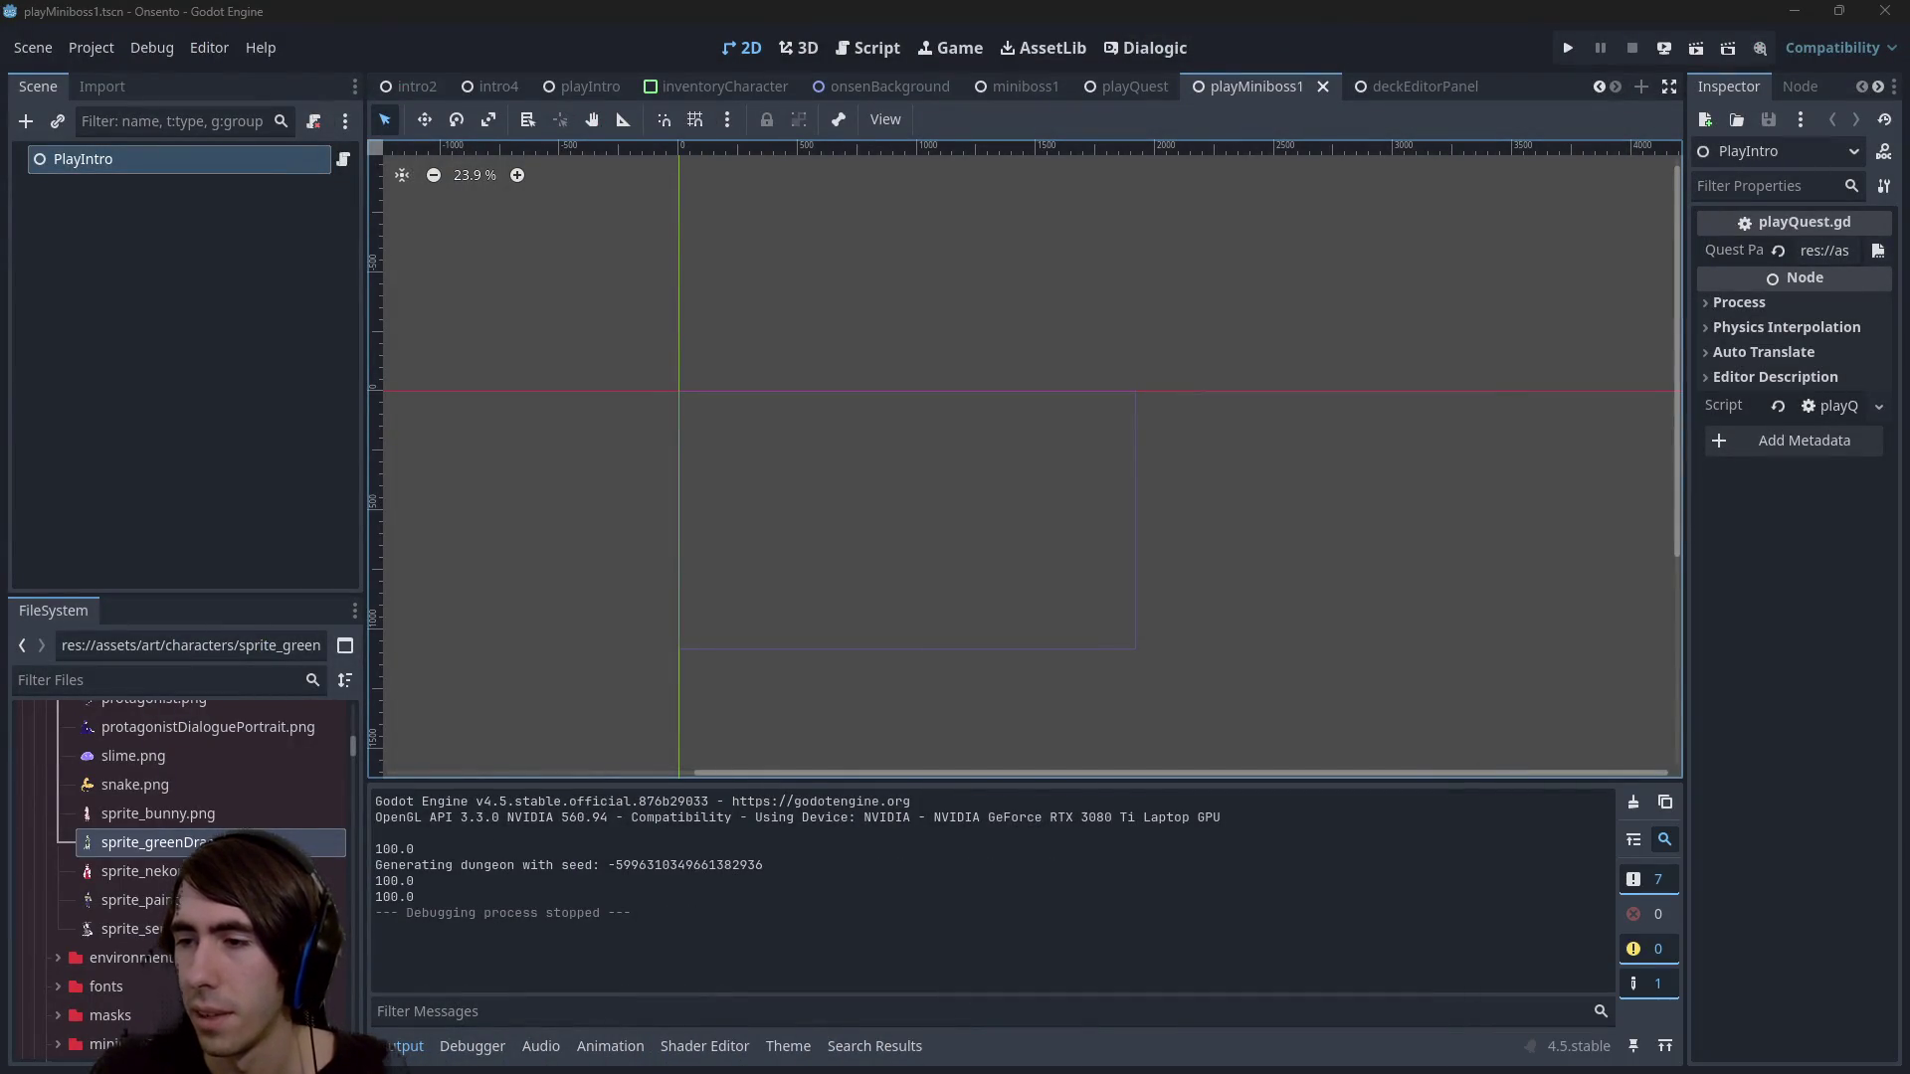
key(alt+Tab)
key(alt+Tab)
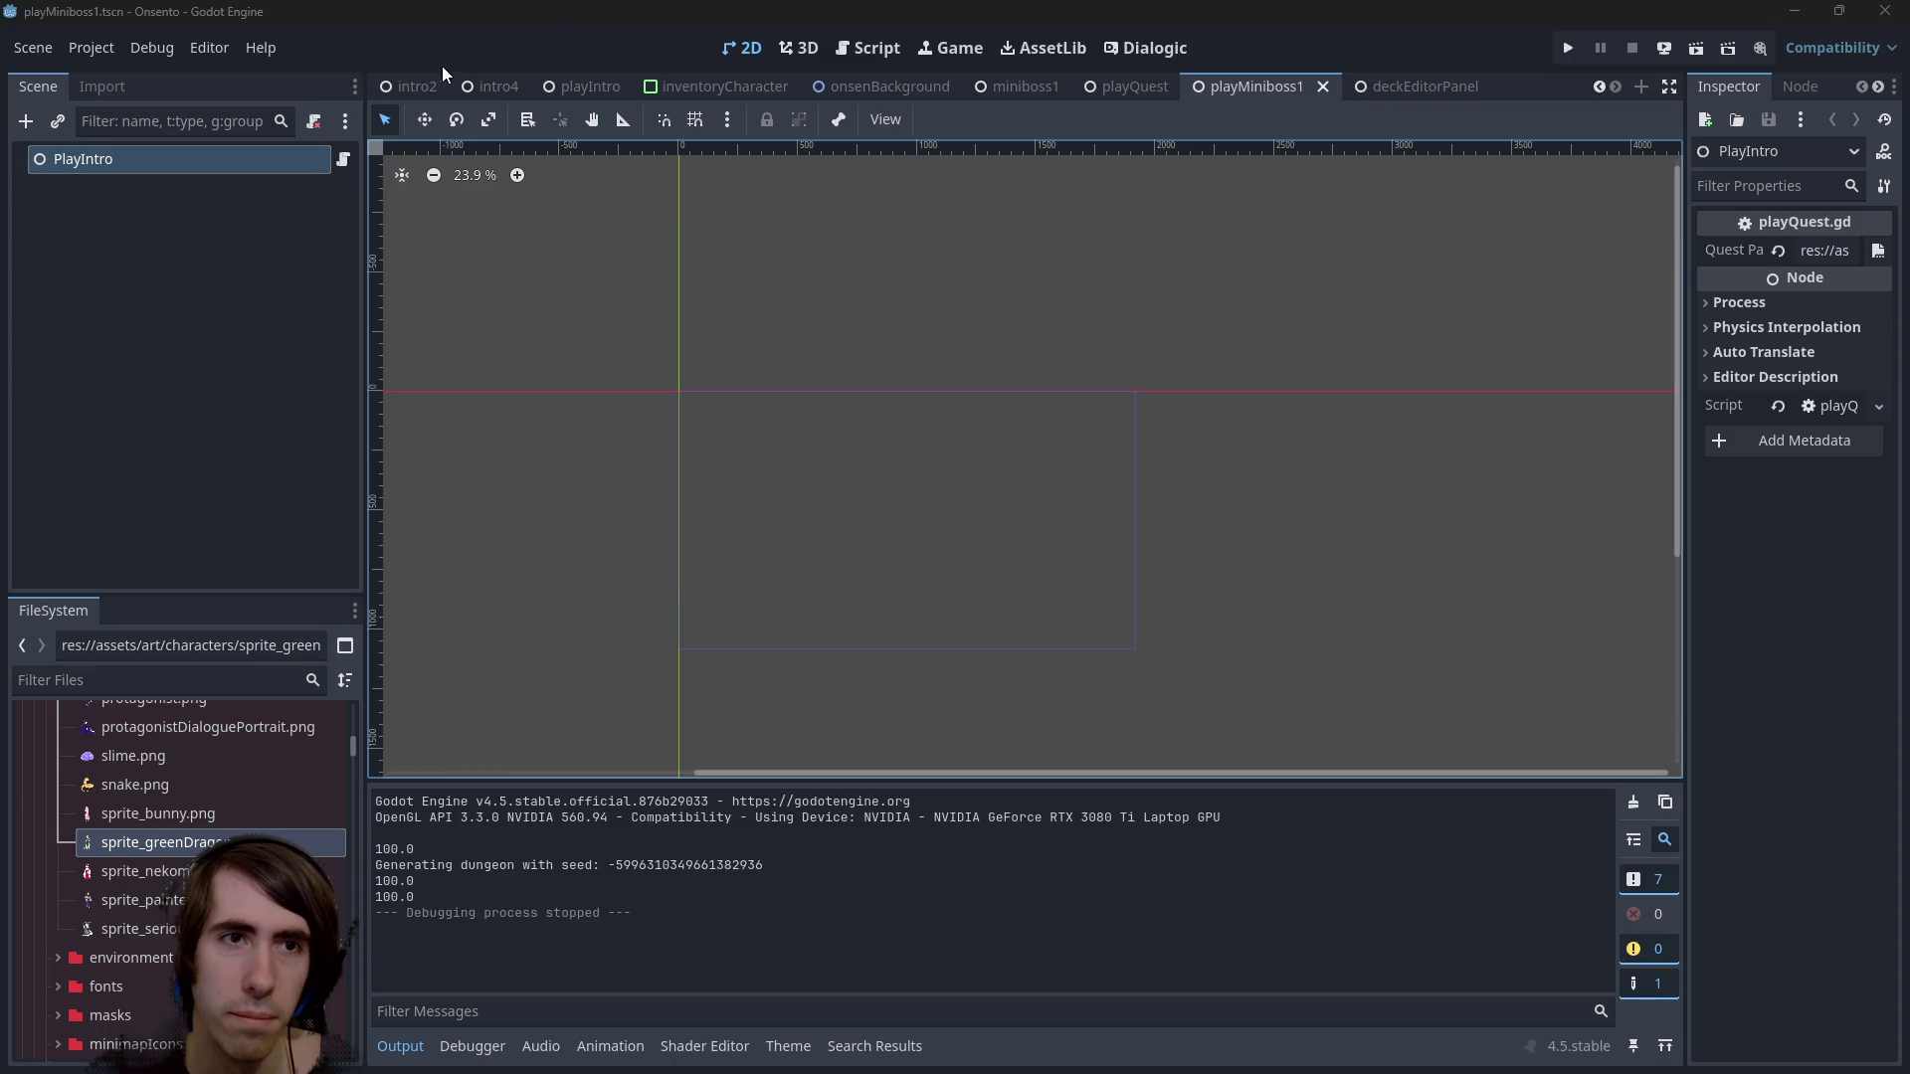
Switch the editor from playMiniboss1 to the playIntro scene tab
mouse_move(809, 84)
click(582, 87)
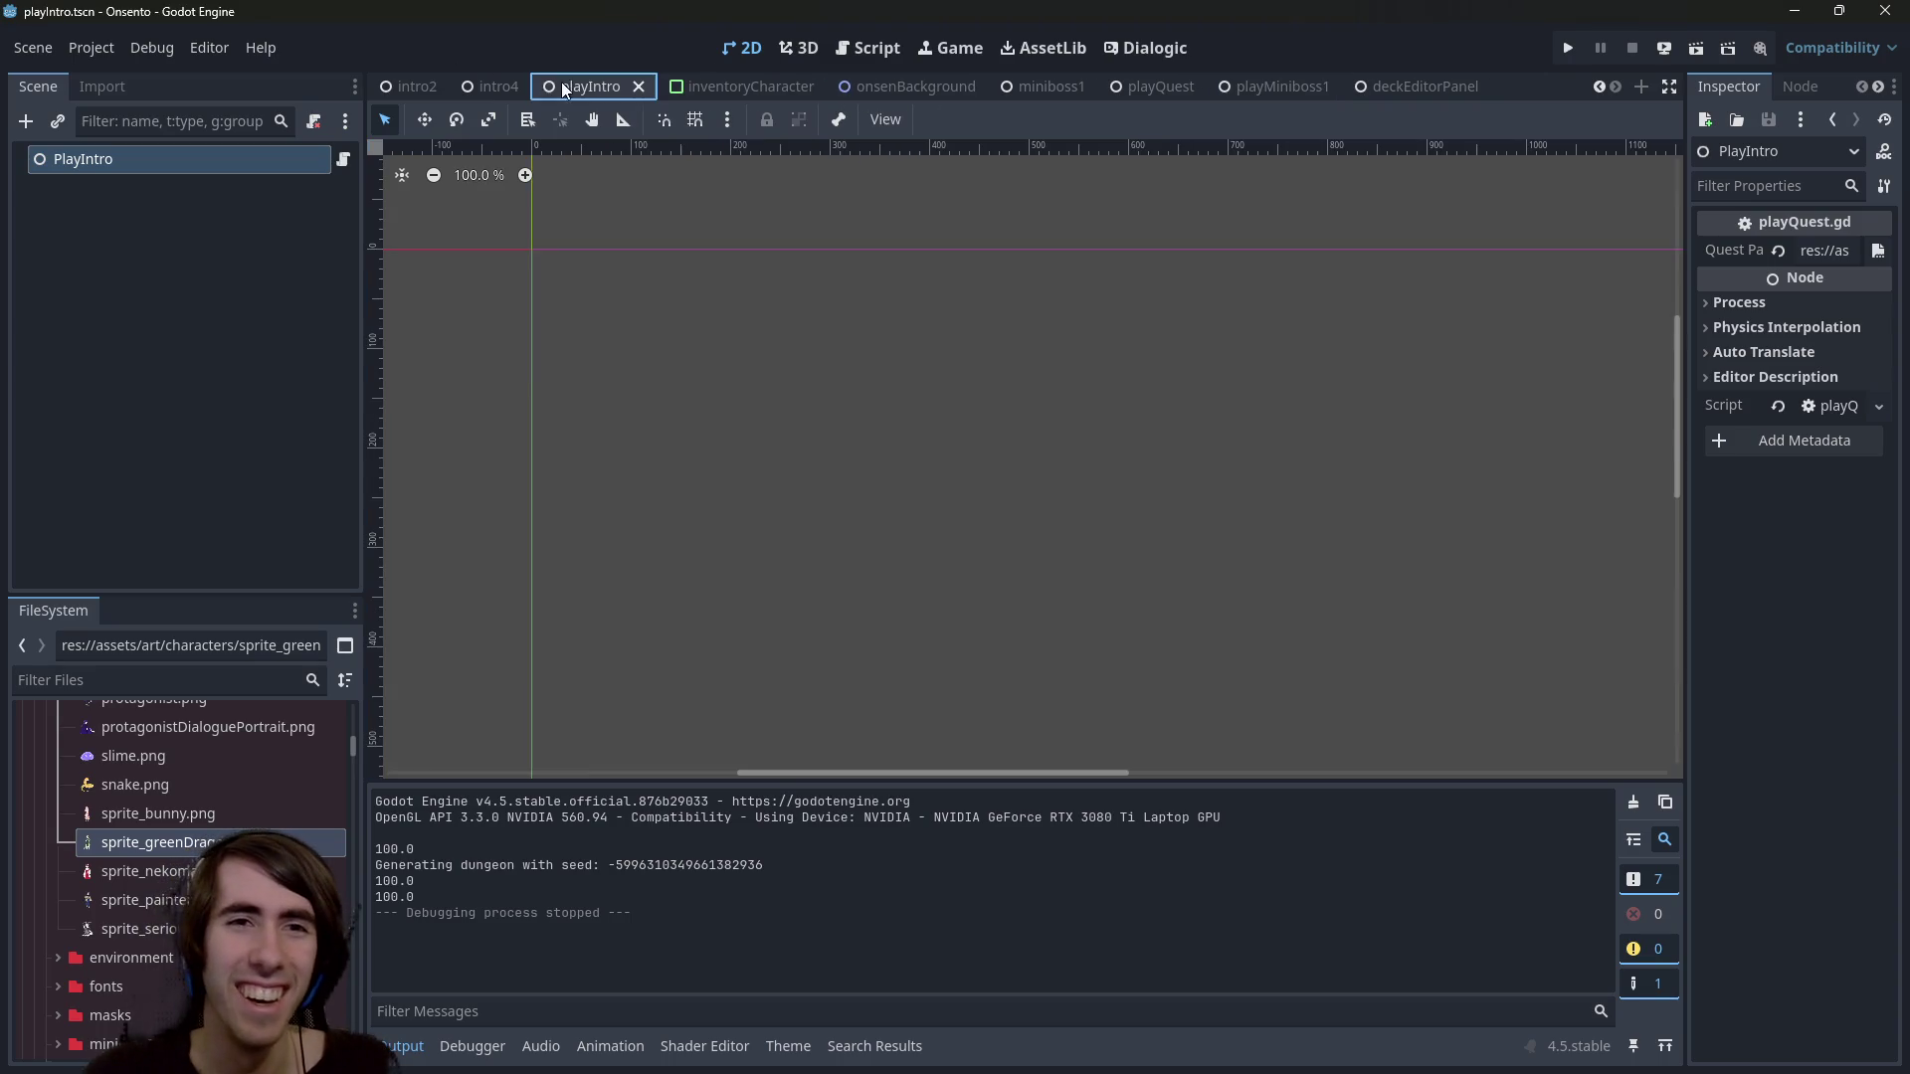
Open the onsenBackground scene tab and zoom to frame its hot-spring backdrop
click(749, 88)
click(863, 83)
click(641, 97)
click(876, 87)
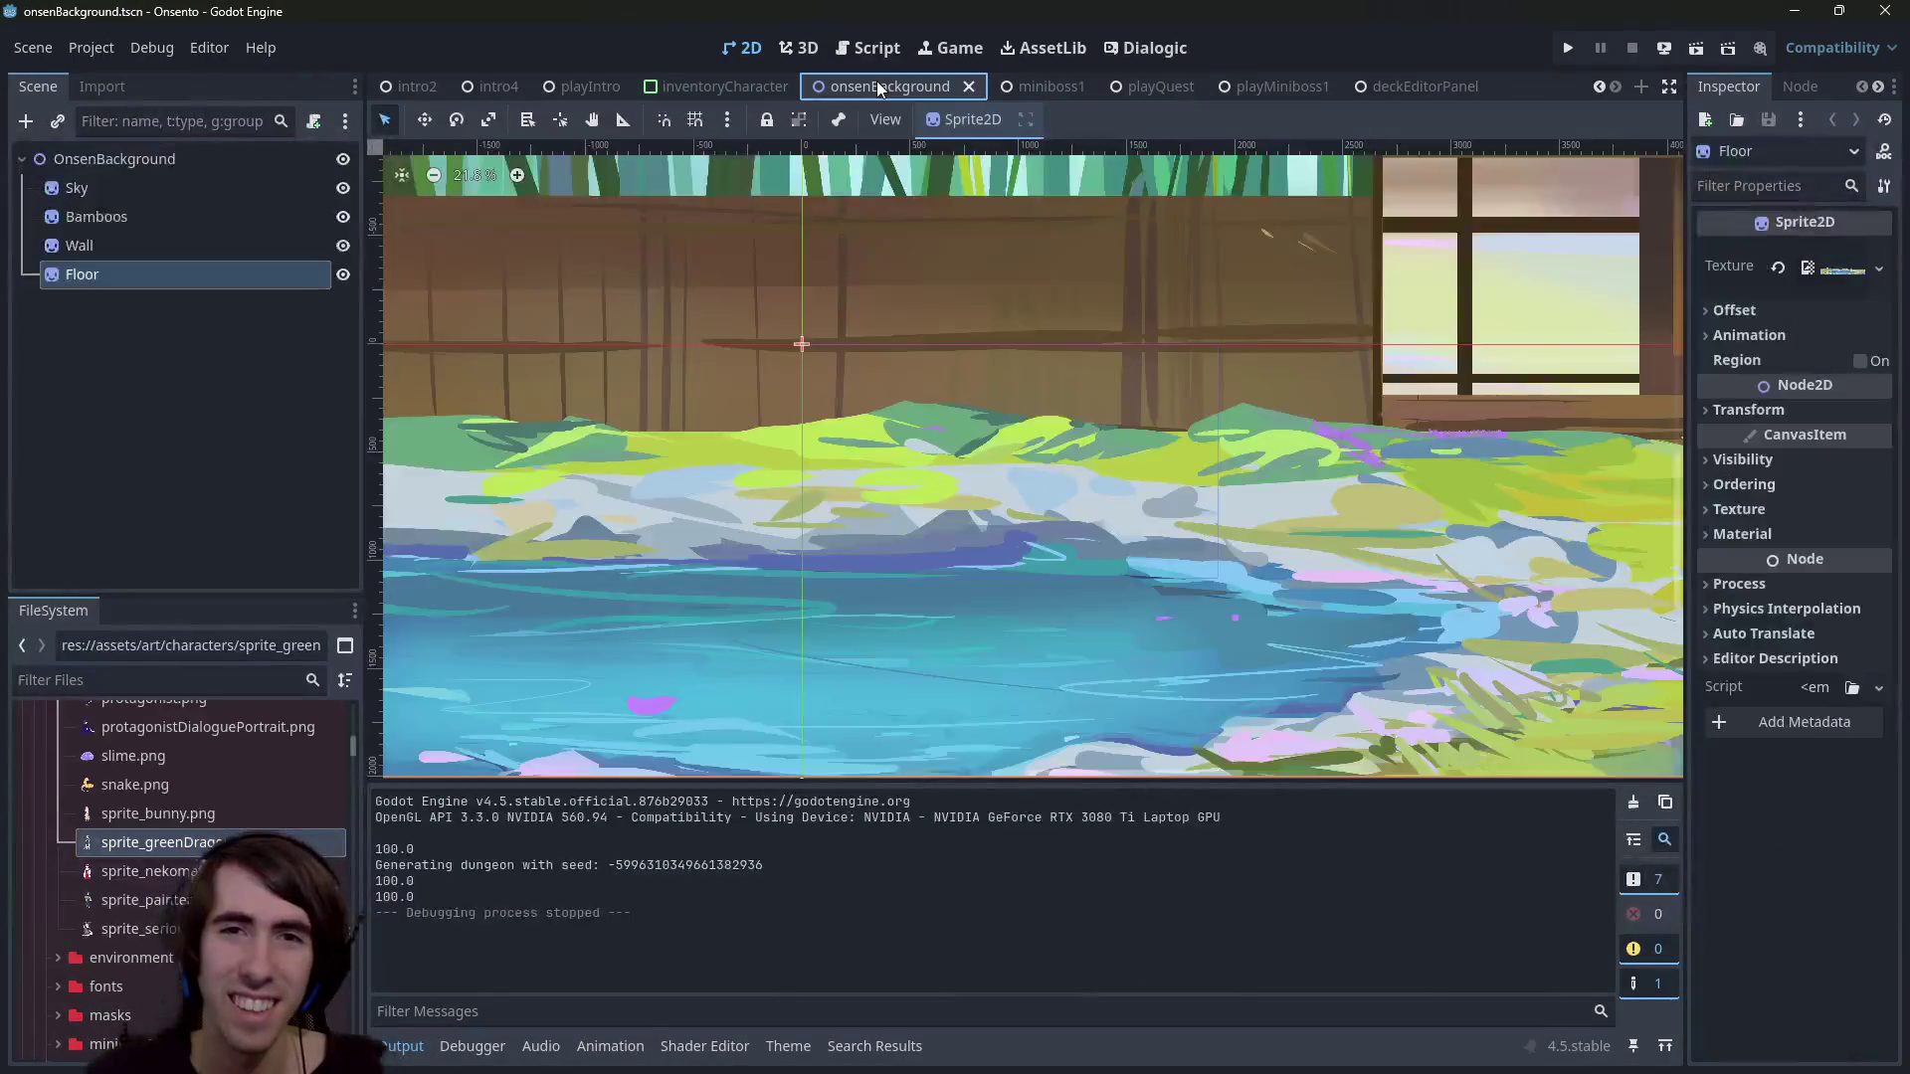
scroll(850, 426, down, 4)
scroll(871, 517, up, 2)
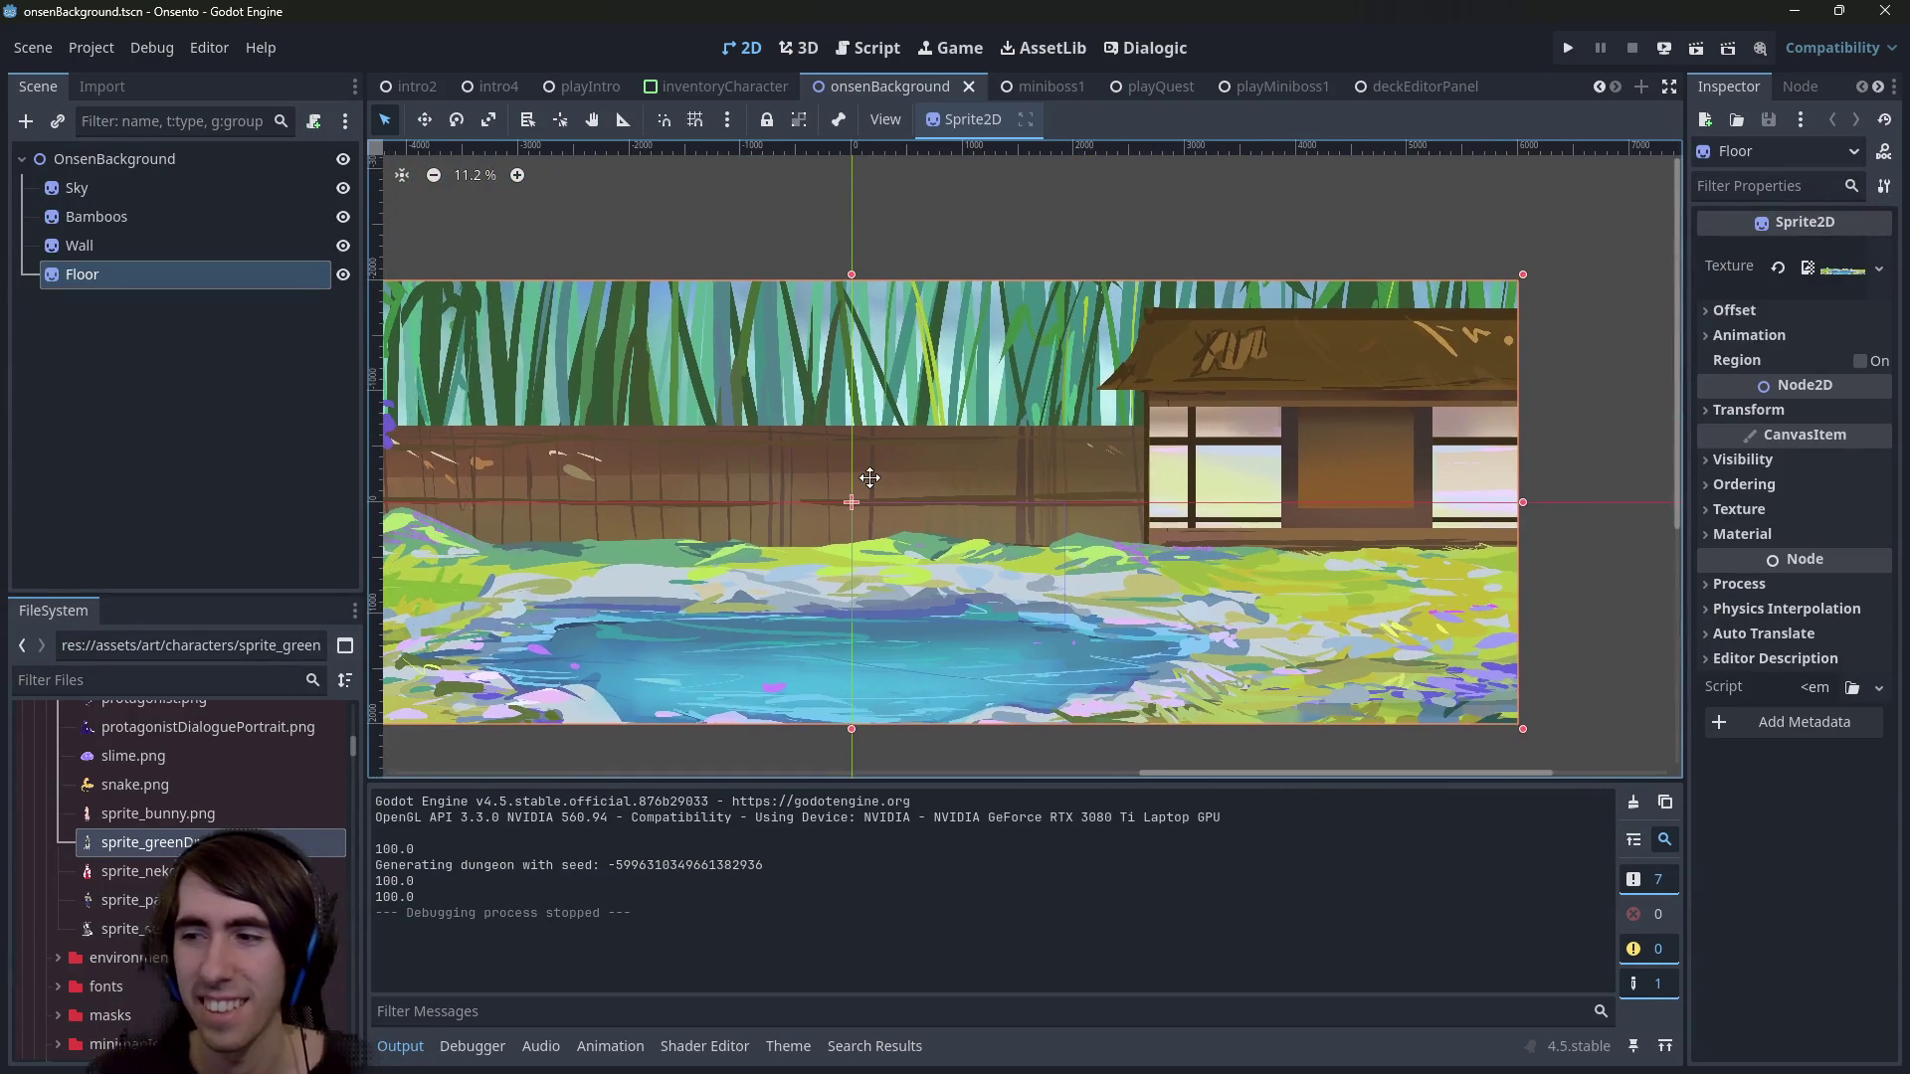
scroll(864, 602, down, 1)
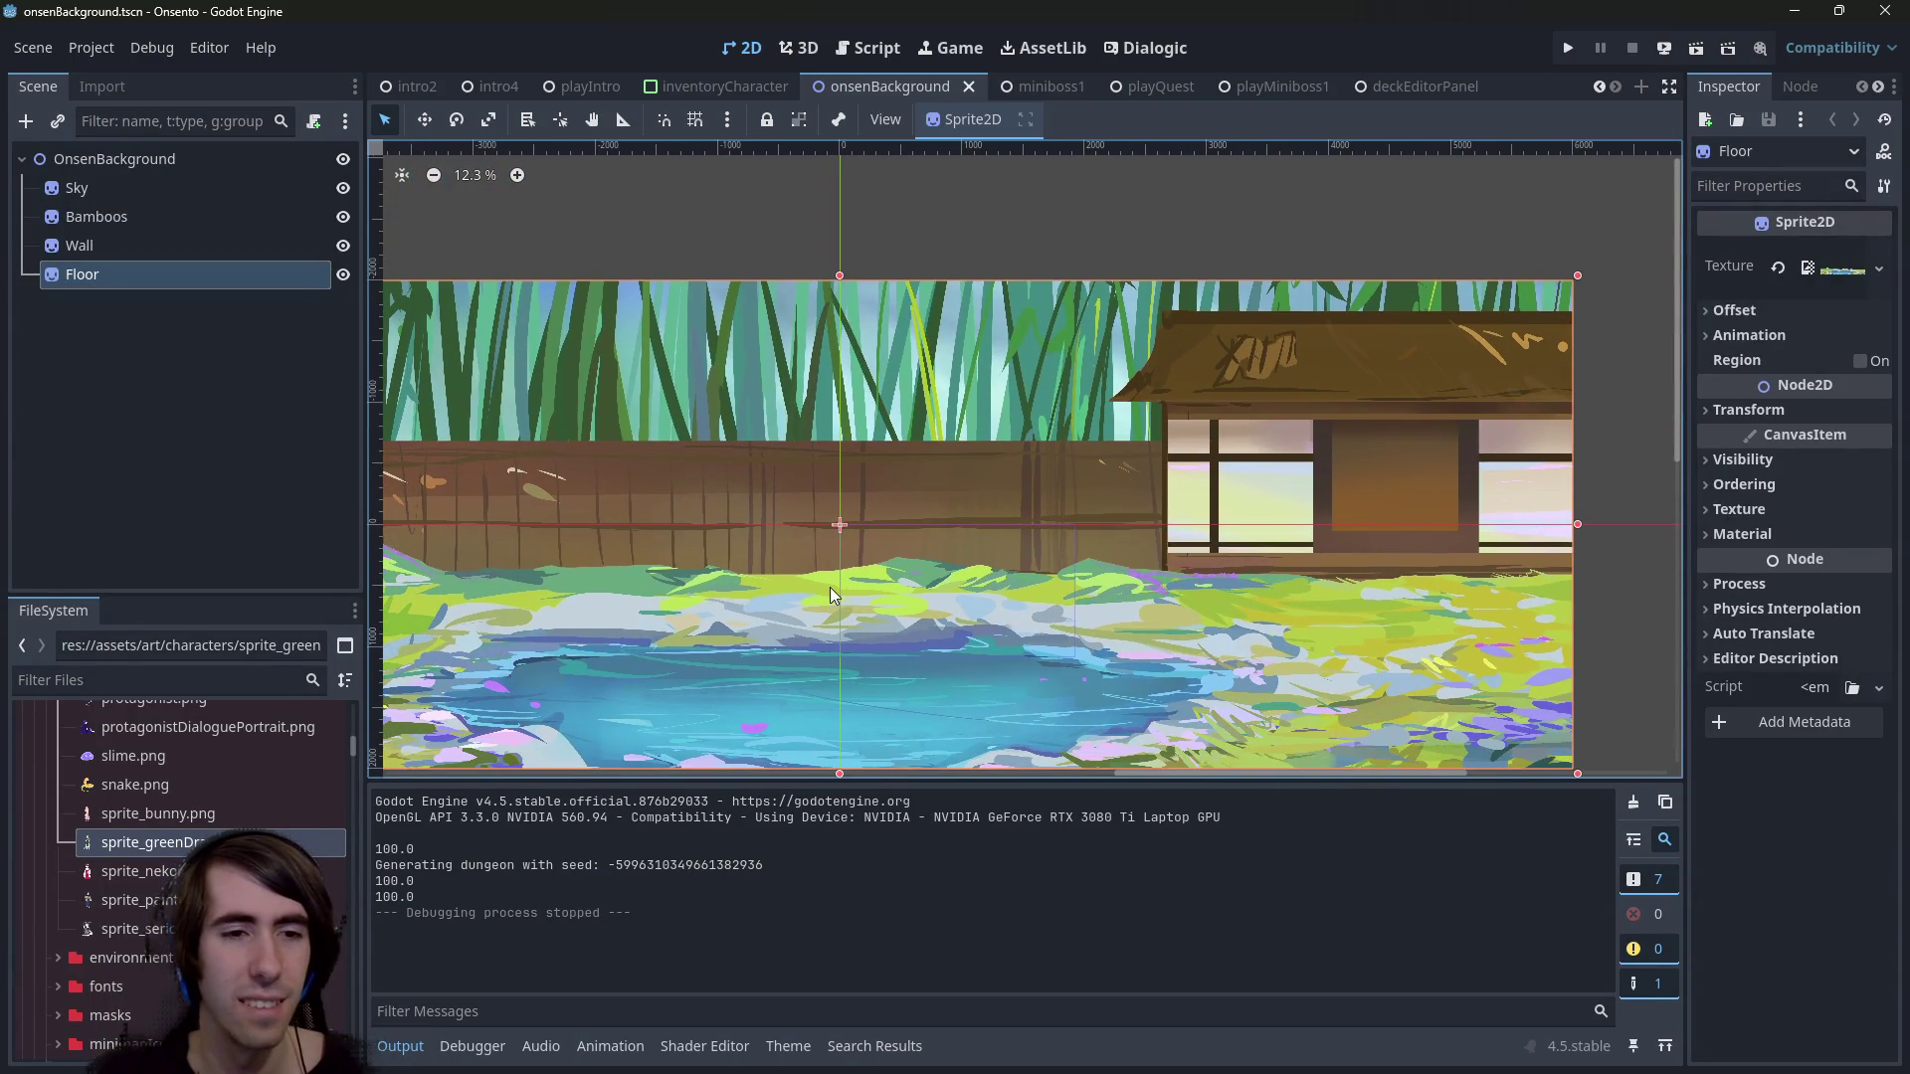